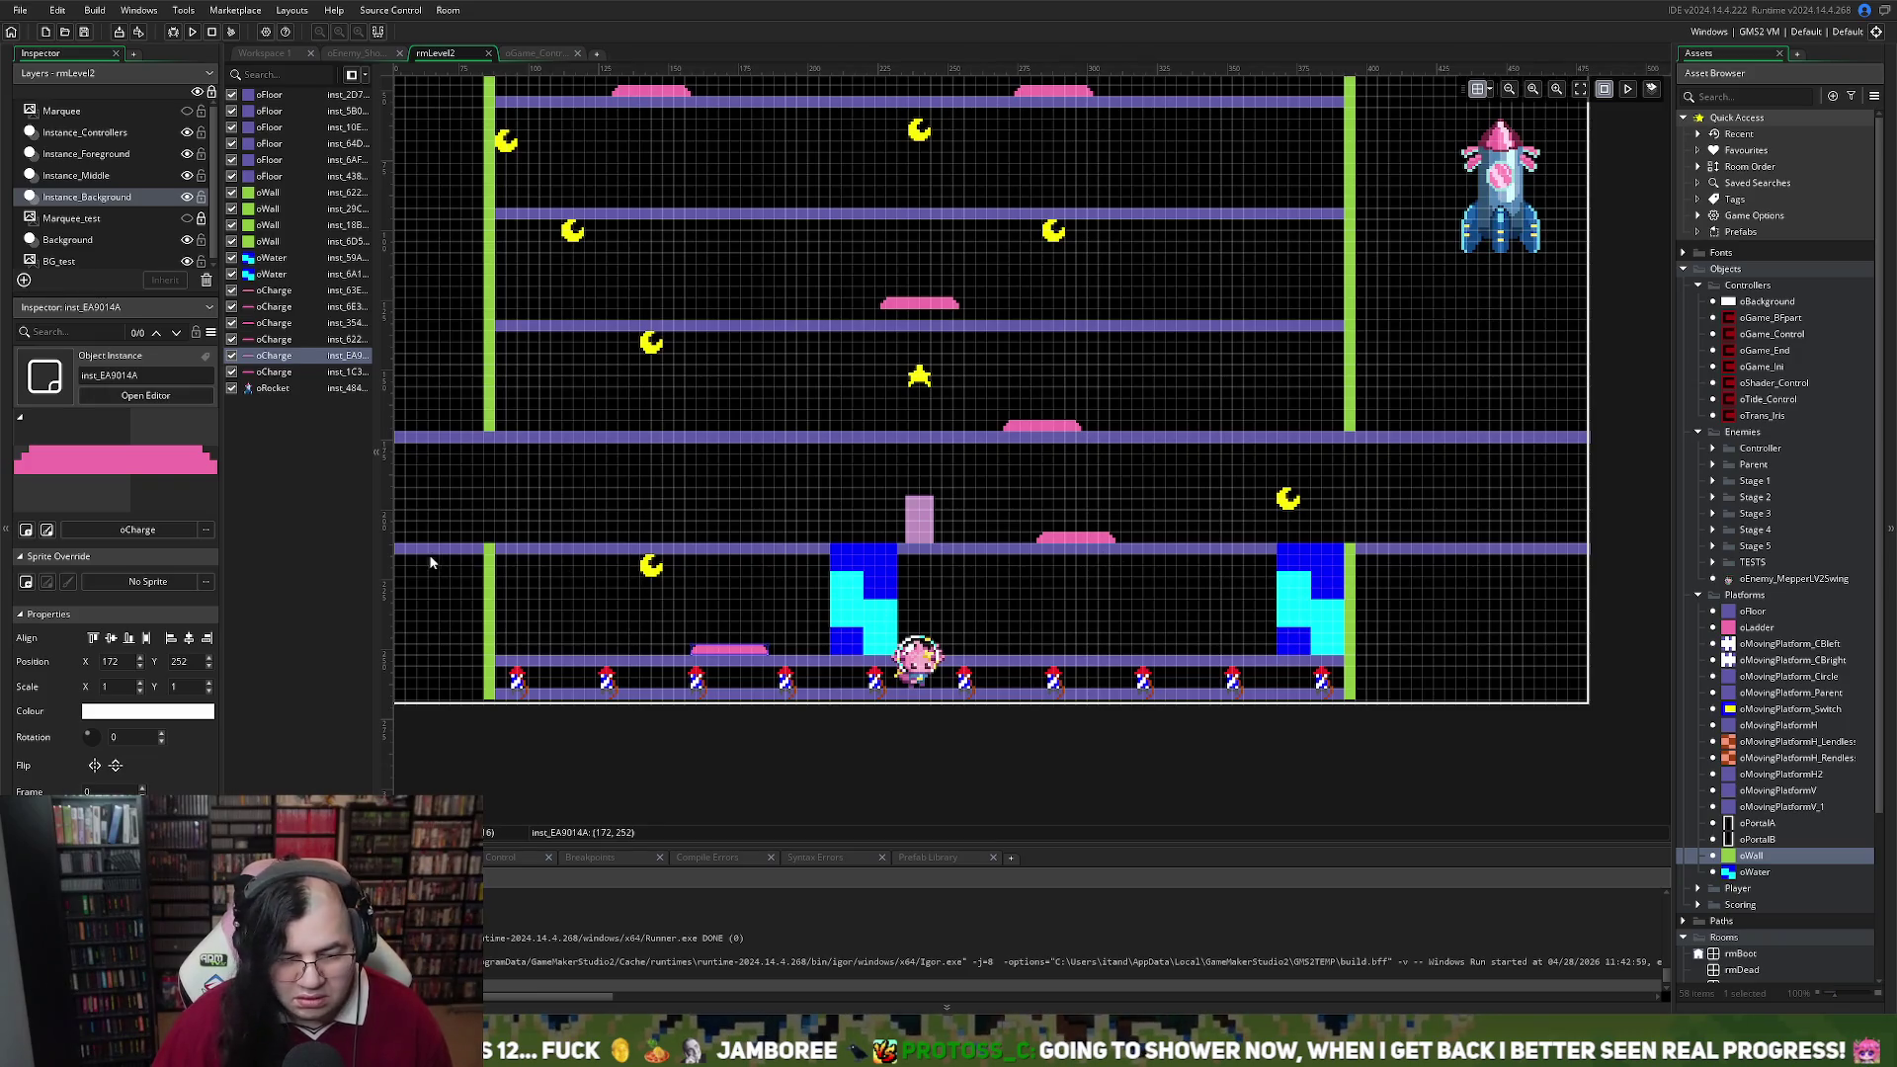
# Shorten the lower-middle floor from its left end and add a new oFloor piece at the room's left edge
pyautogui.hscroll(-4, 508, 555)
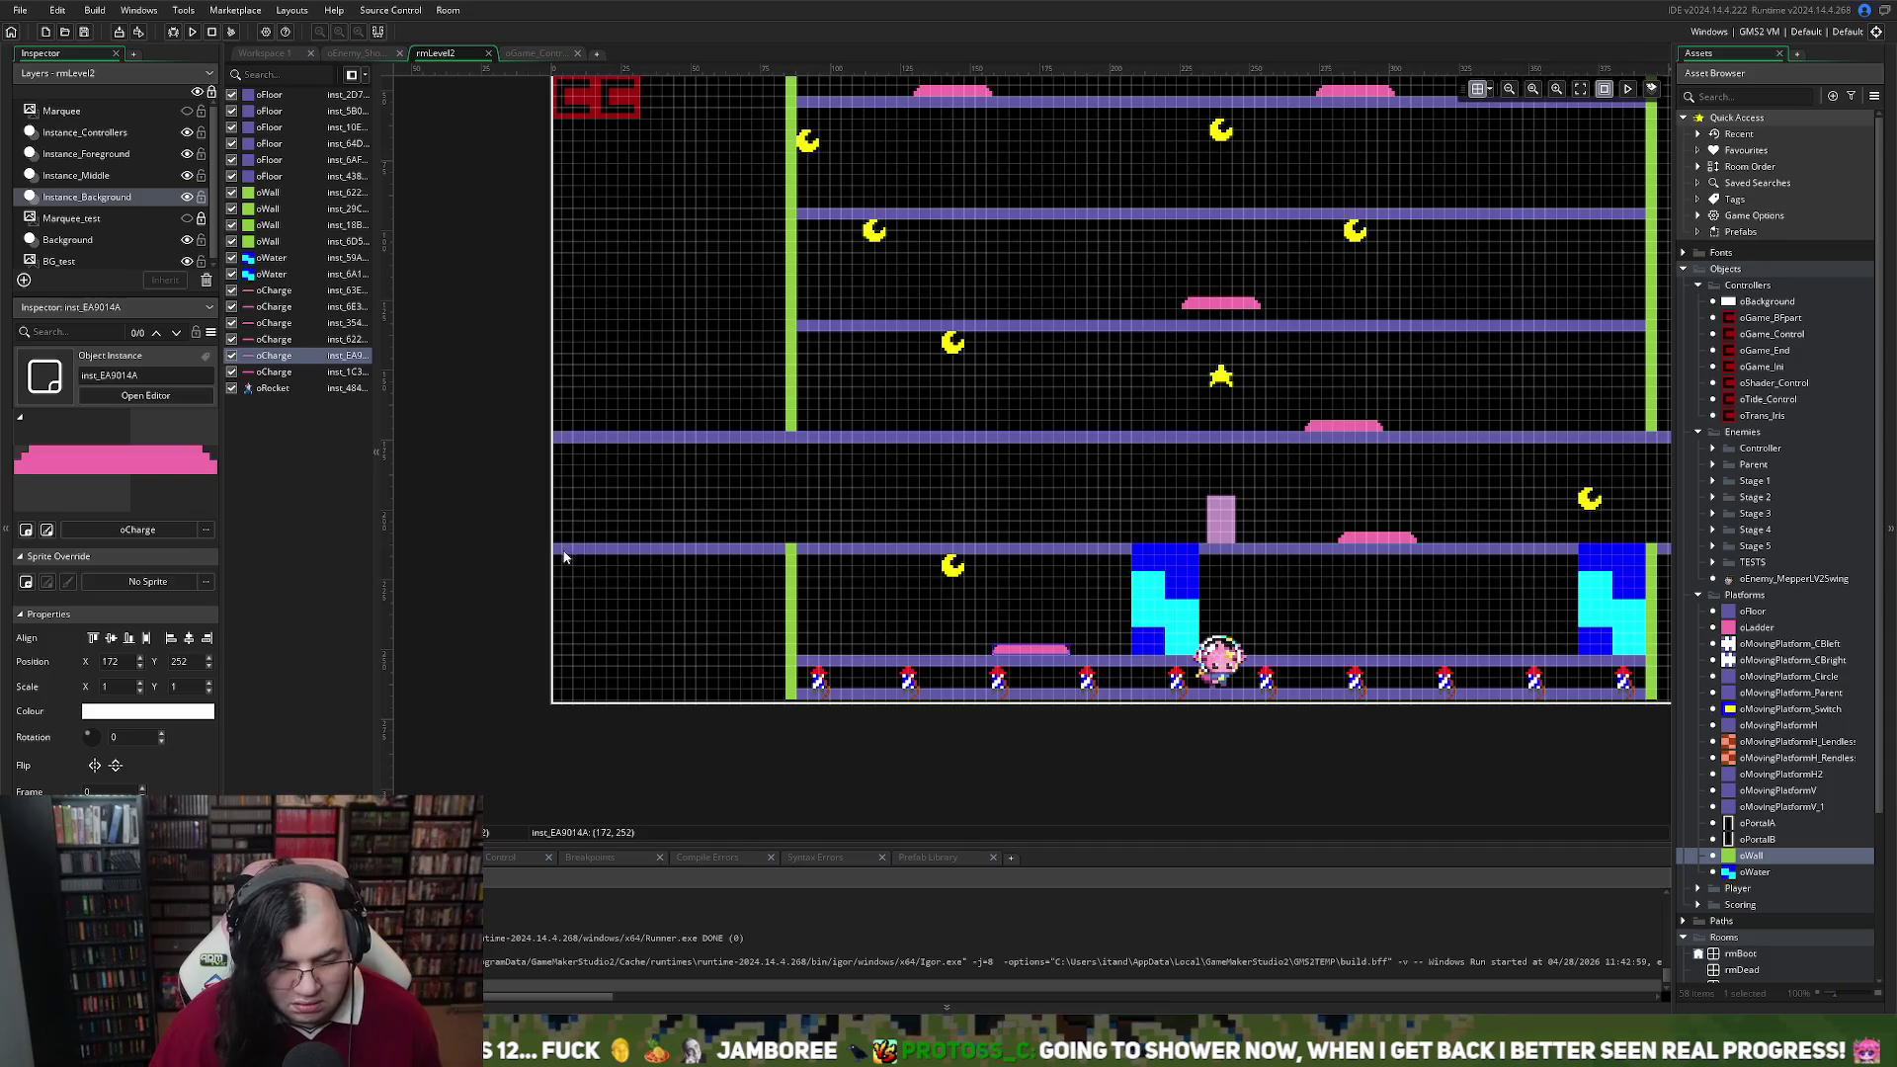
pyautogui.click(566, 555)
pyautogui.moveTo(553, 550); pyautogui.dragTo(951, 559)
pyautogui.click(954, 568)
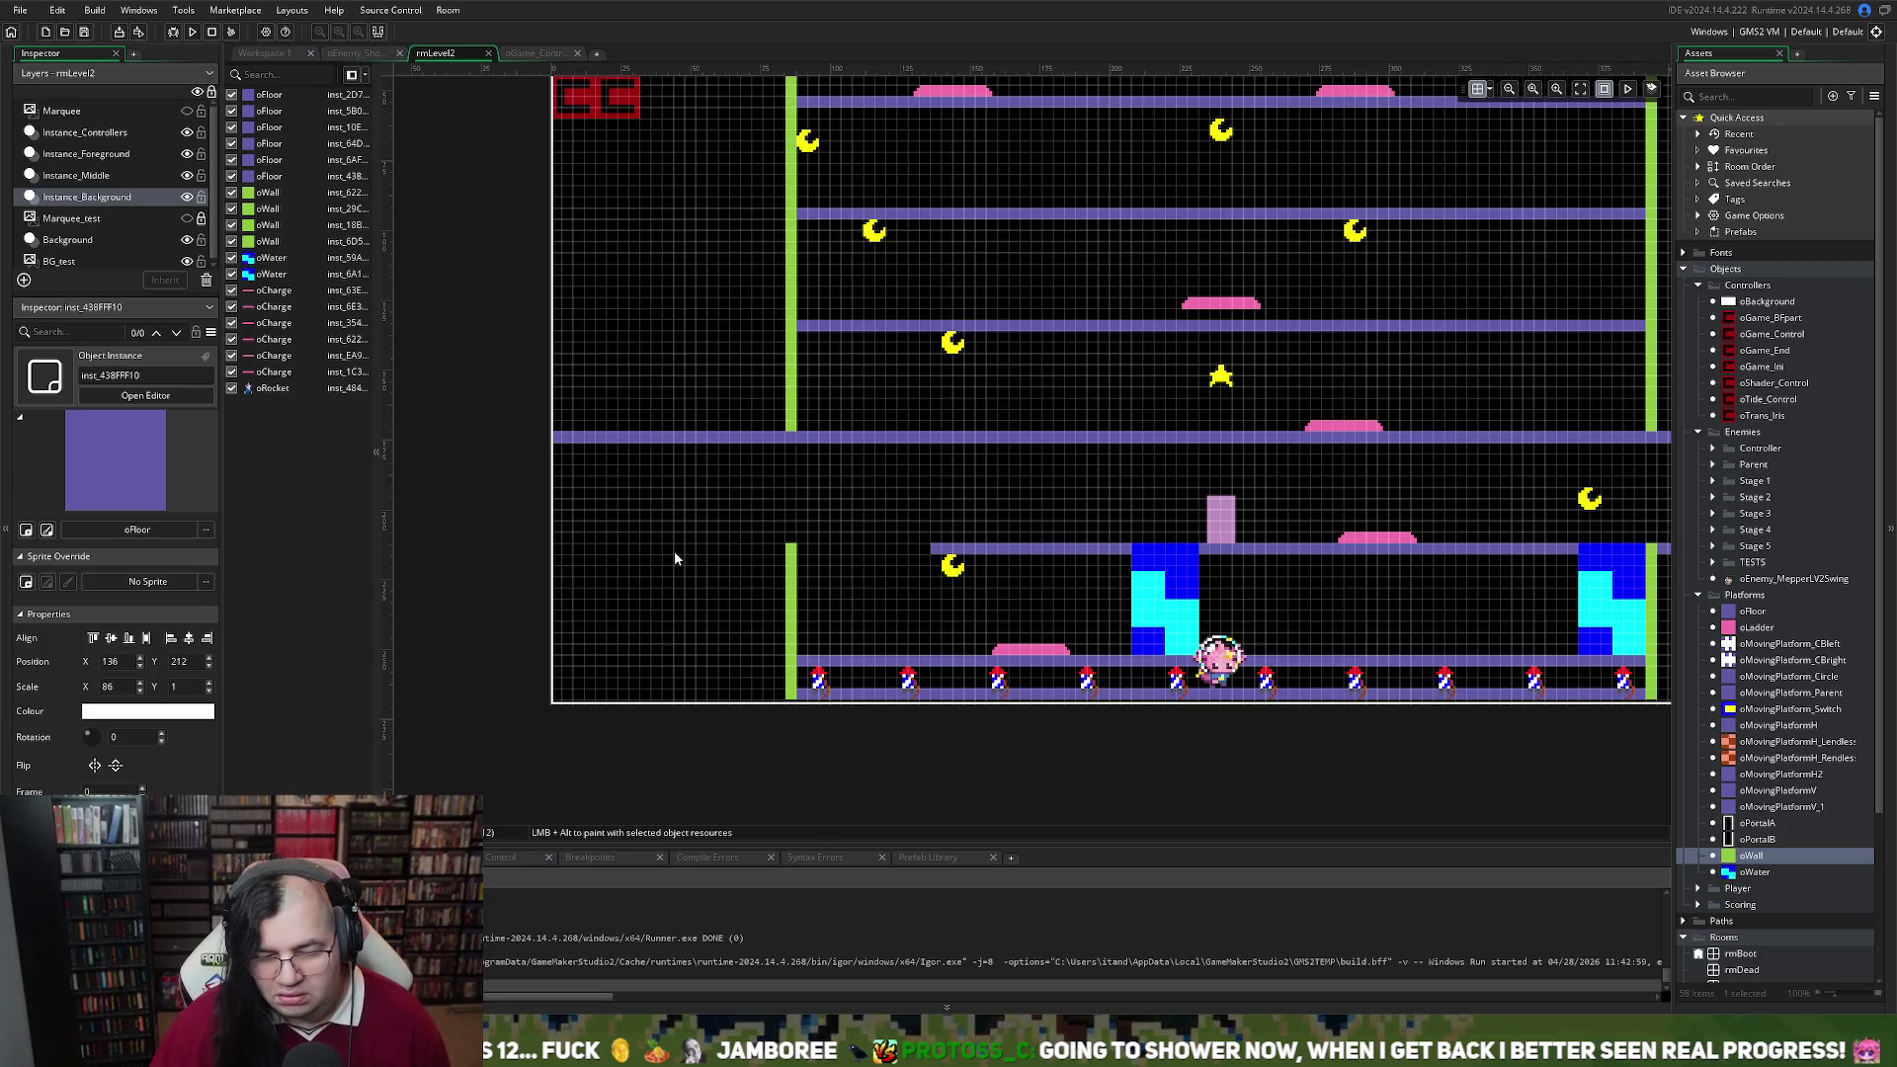
pyautogui.moveTo(1752, 612)
pyautogui.mouseDown()
pyautogui.moveTo(785, 534)
pyautogui.moveTo(756, 562)
pyautogui.moveTo(776, 554)
pyautogui.moveTo(554, 551)
pyautogui.moveTo(890, 556)
pyautogui.moveTo(864, 555)
pyautogui.mouseUp()
pyautogui.moveTo(265, 407); pyautogui.dragTo(301, 192)
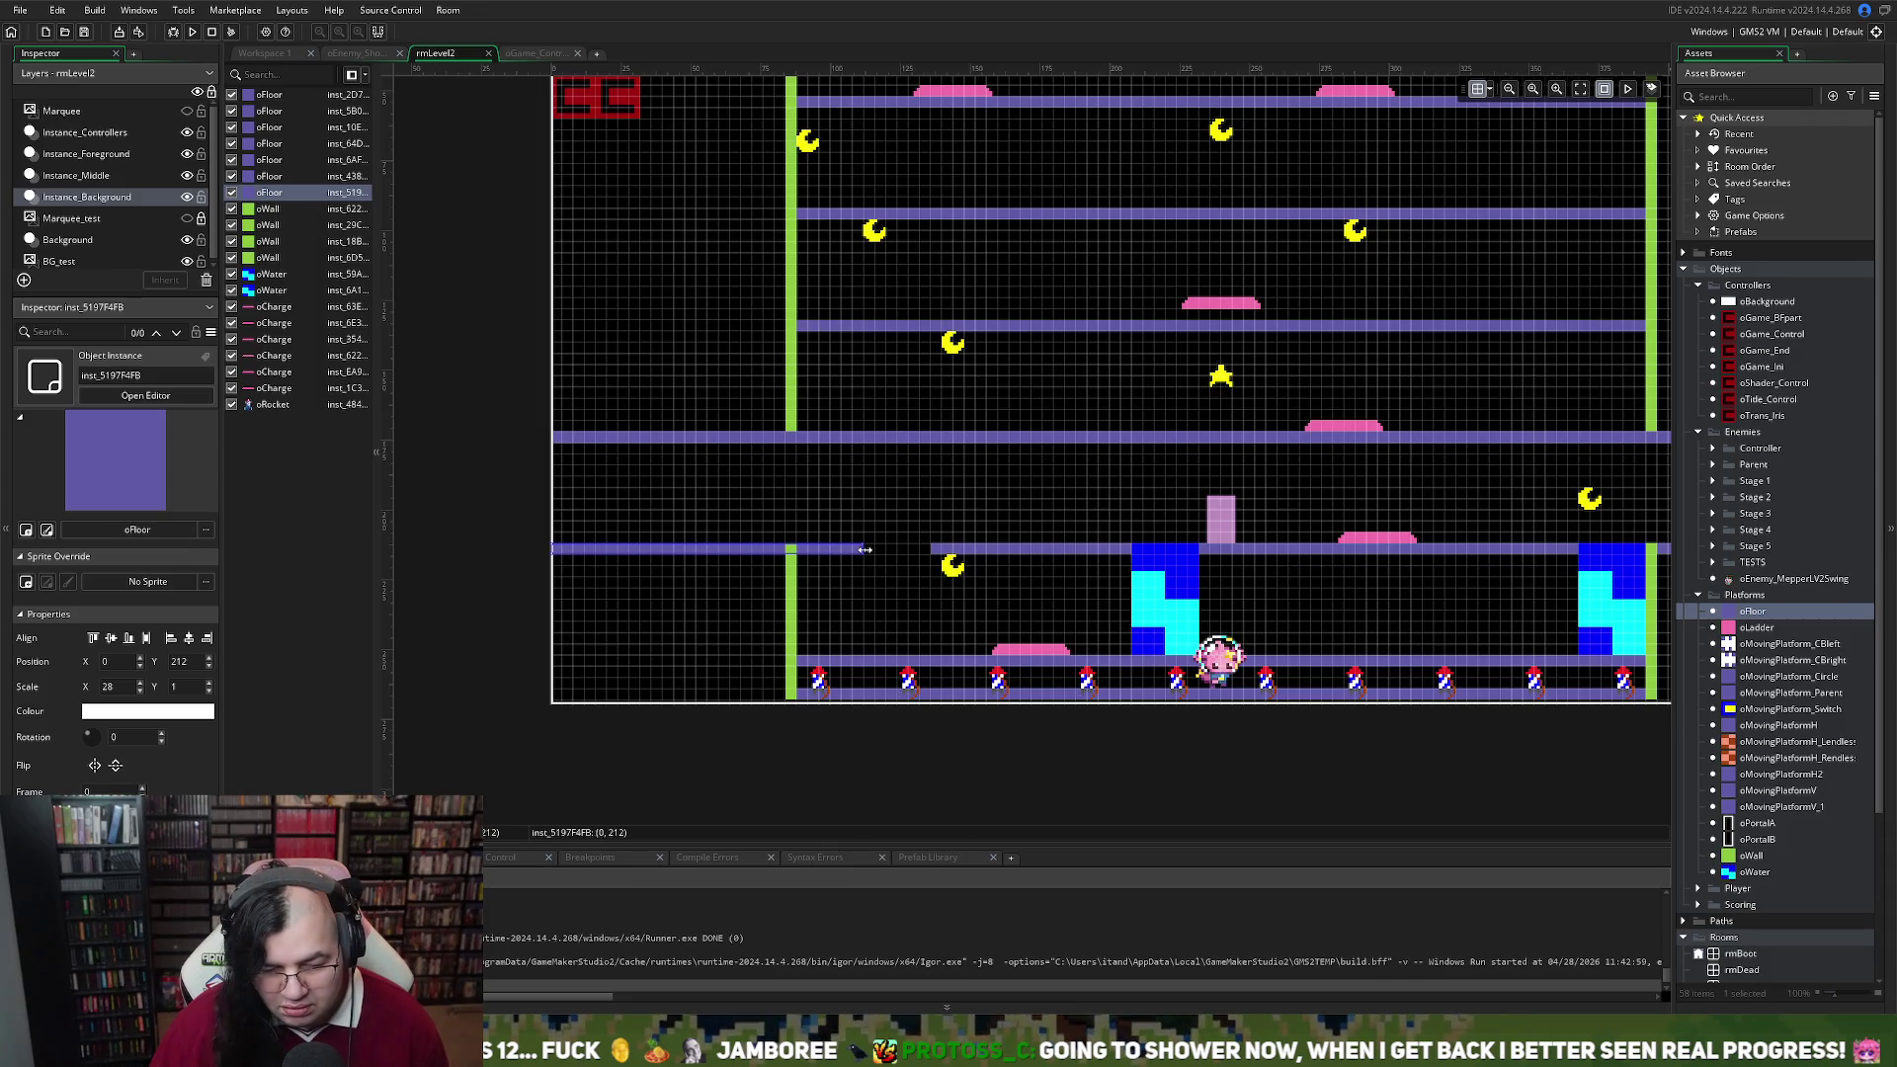
pyautogui.moveTo(870, 551); pyautogui.dragTo(876, 550)
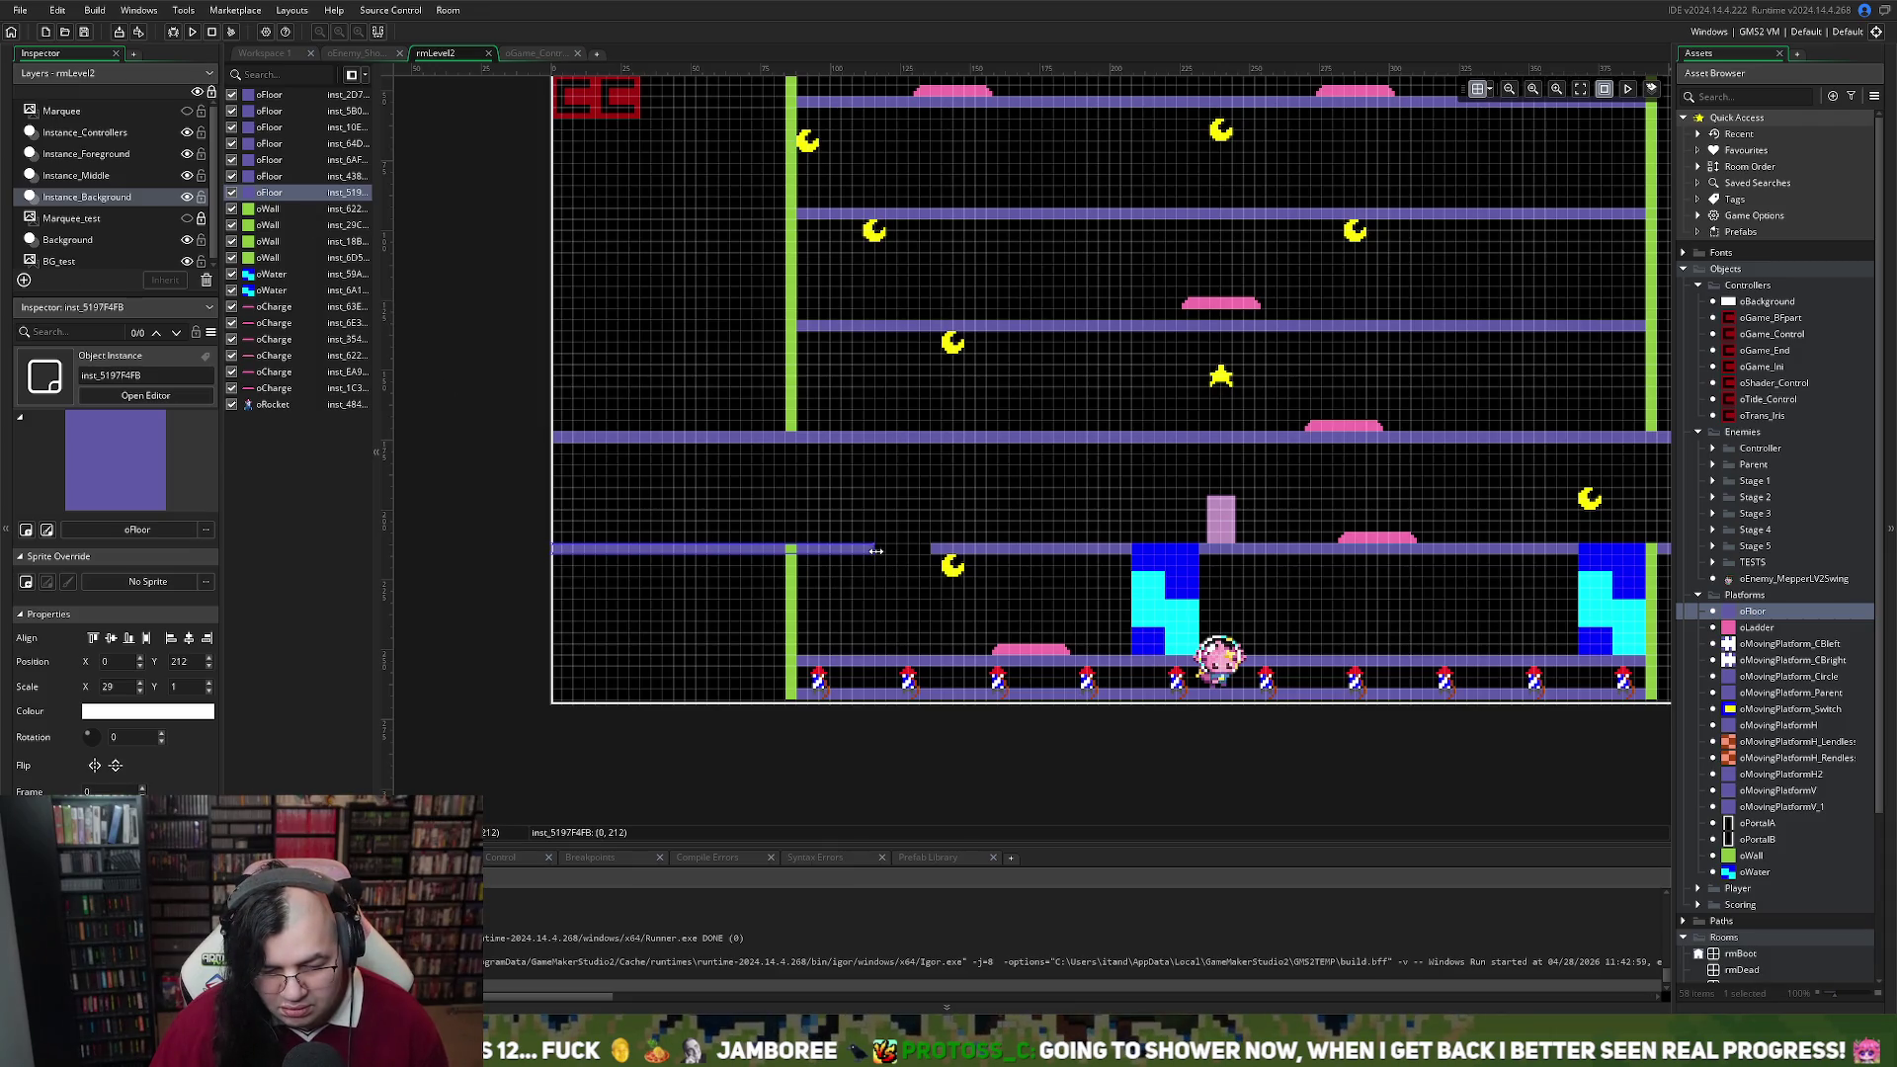
pyautogui.click(860, 626)
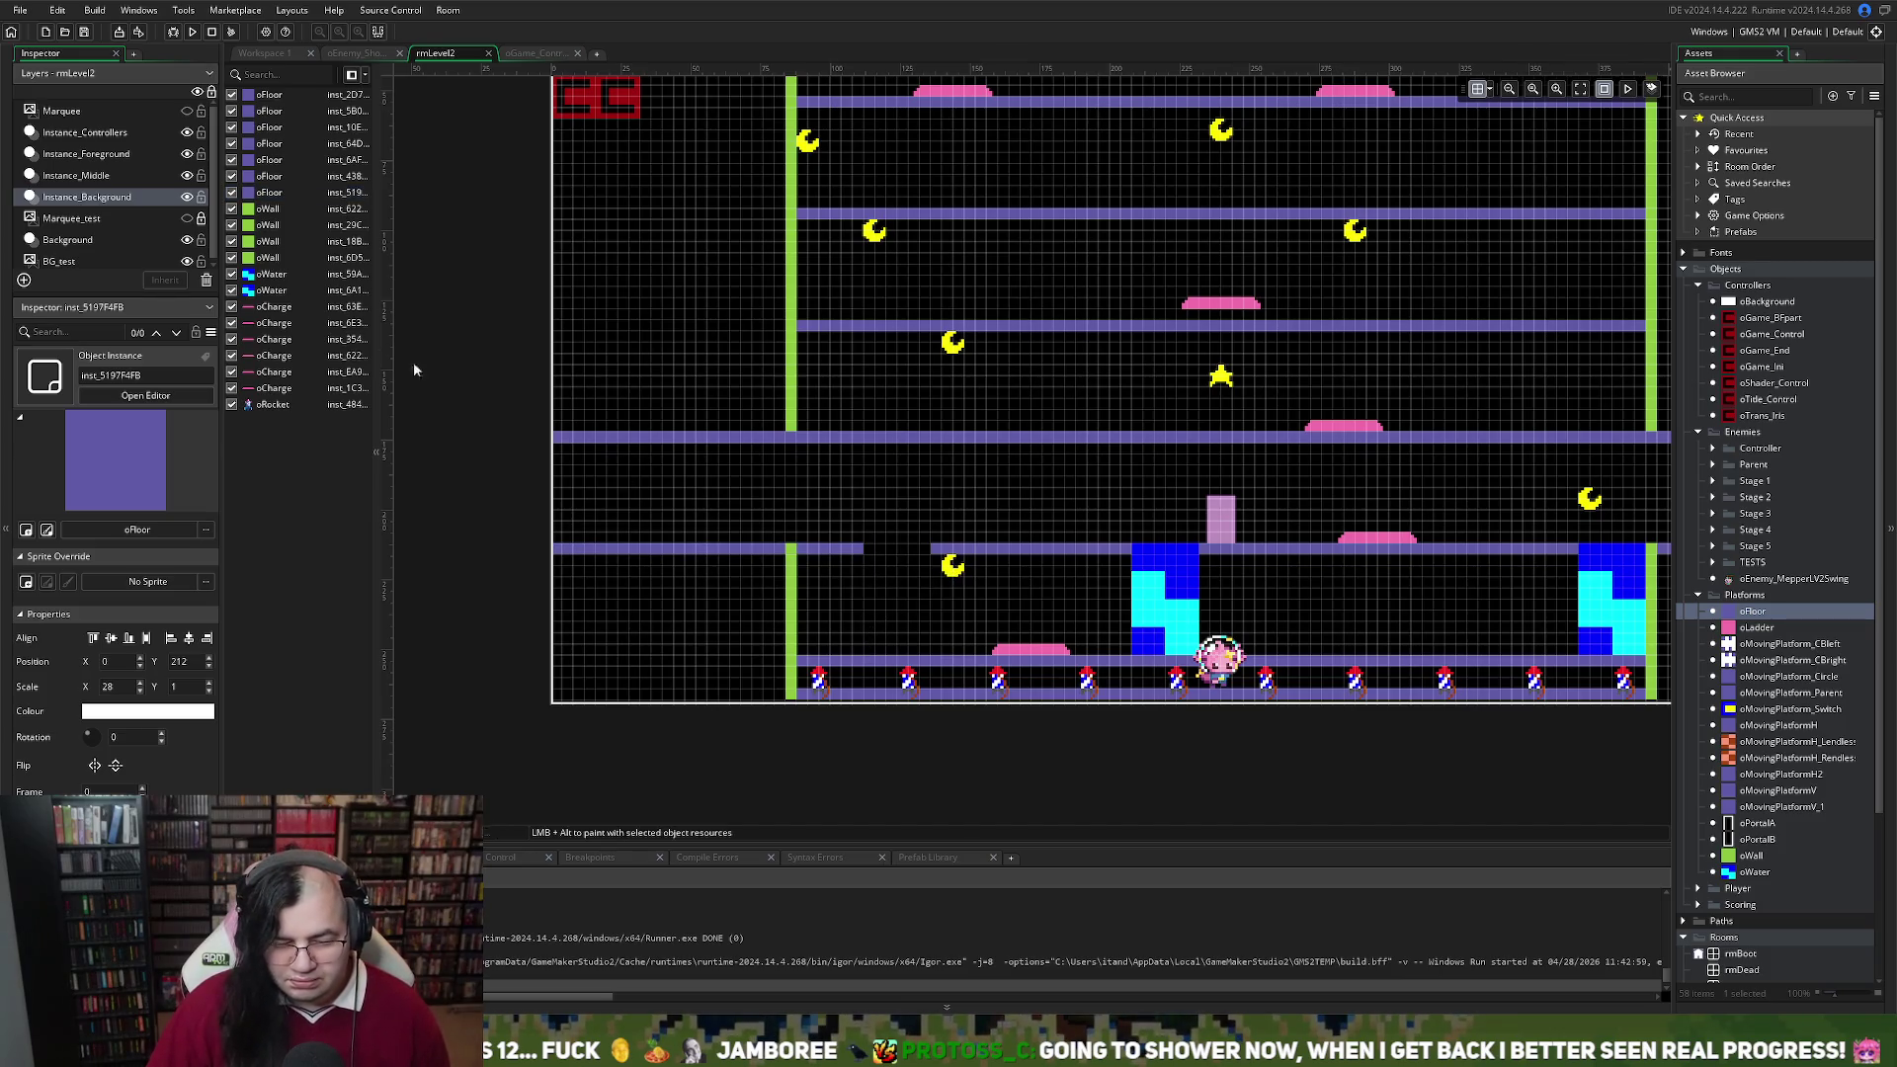
# On the moons-and-stars layer, move the moon left to 100, 216 under the new floor piece
pyautogui.click(76, 175)
pyautogui.moveTo(950, 573); pyautogui.dragTo(829, 573)
pyautogui.scroll(5, 899, 592)
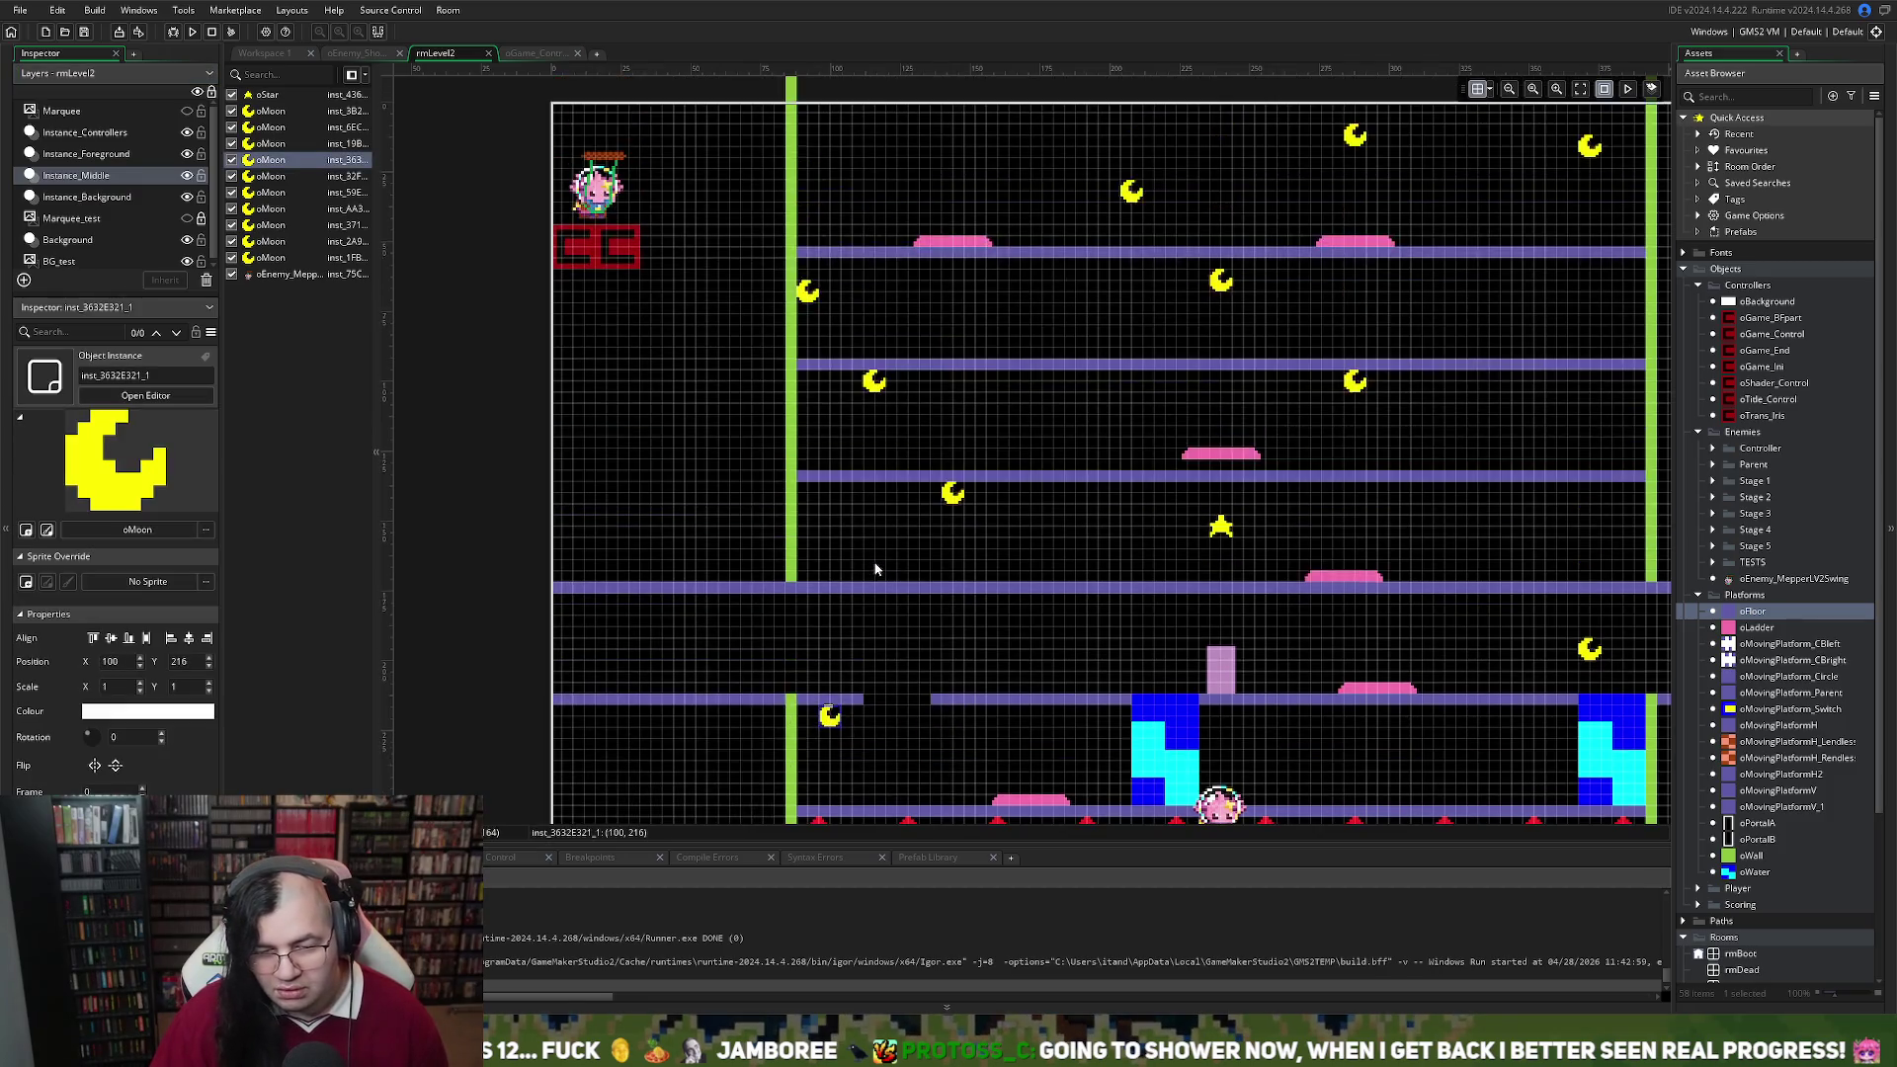
# Move the left oWater column right to 228, 212, directly beneath the small pink block
pyautogui.scroll(-3, 879, 573)
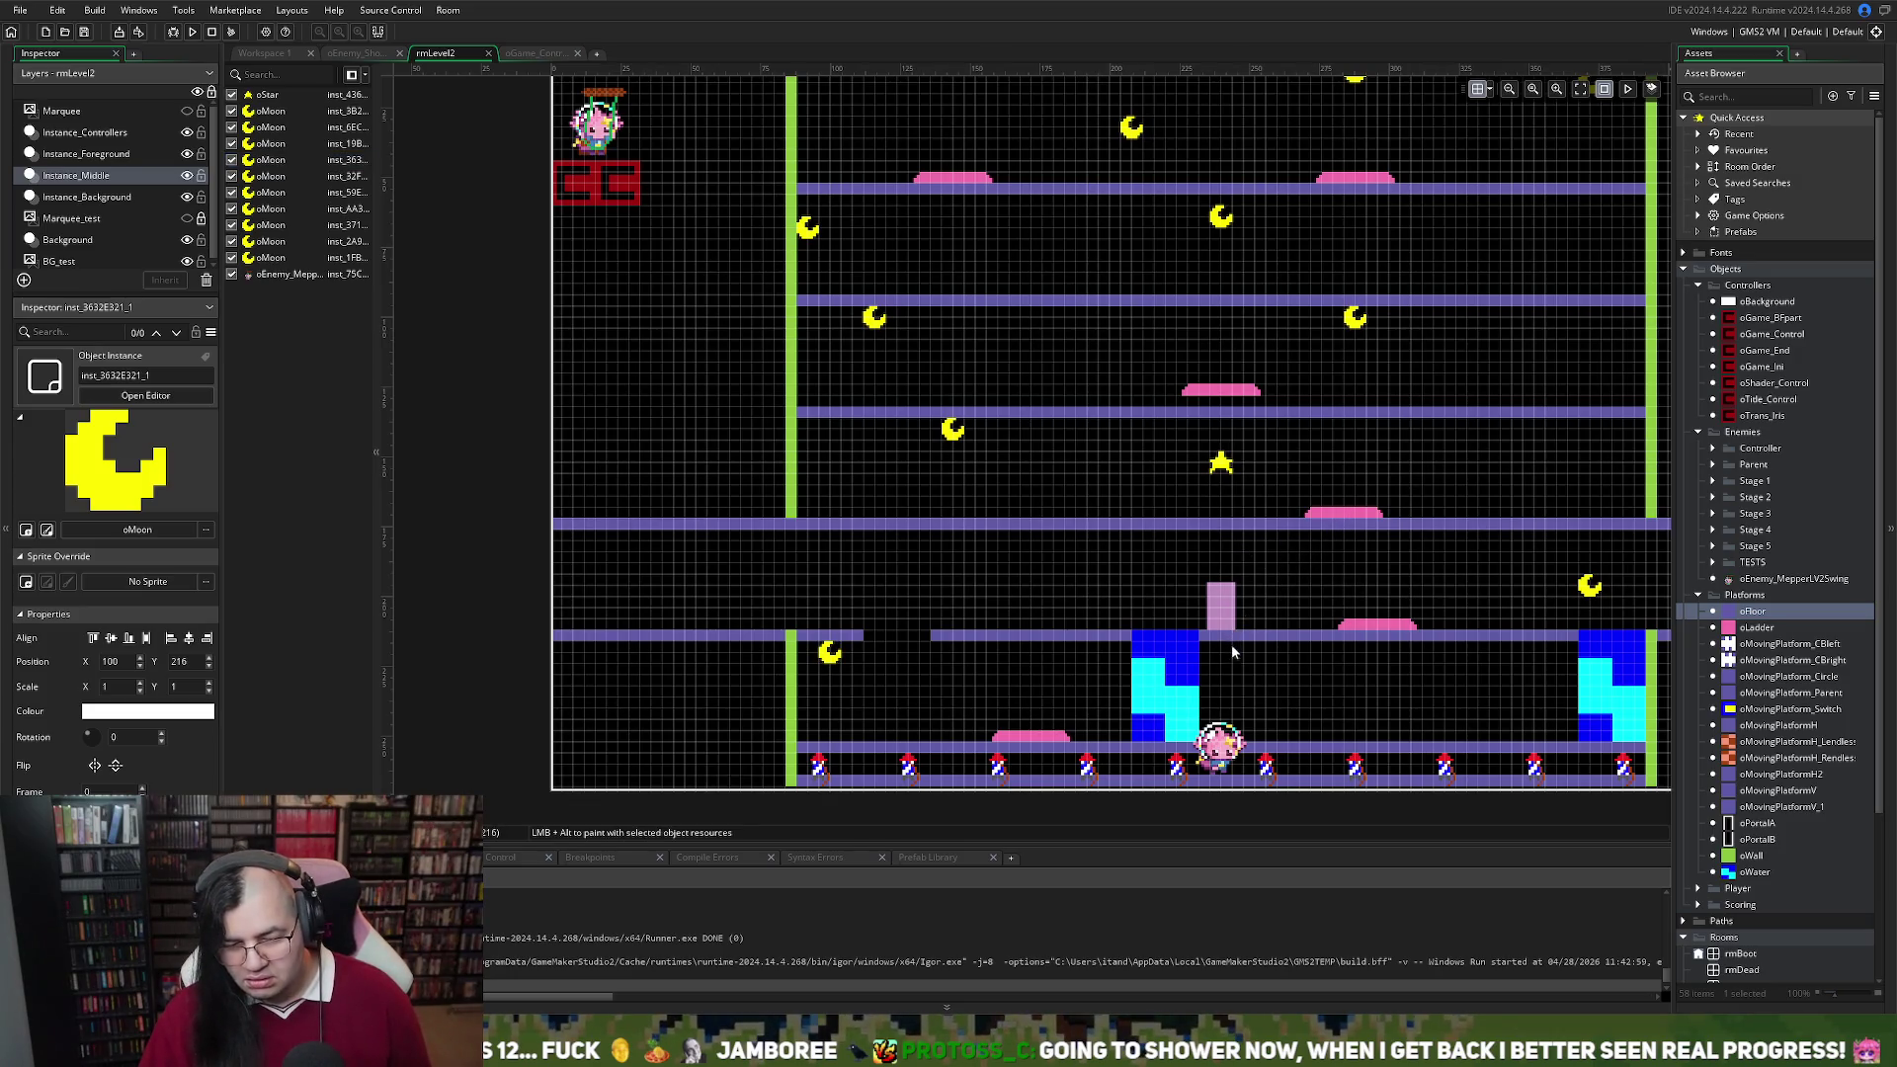
pyautogui.click(115, 197)
pyautogui.click(1174, 699)
pyautogui.moveTo(1174, 699); pyautogui.dragTo(1230, 698)
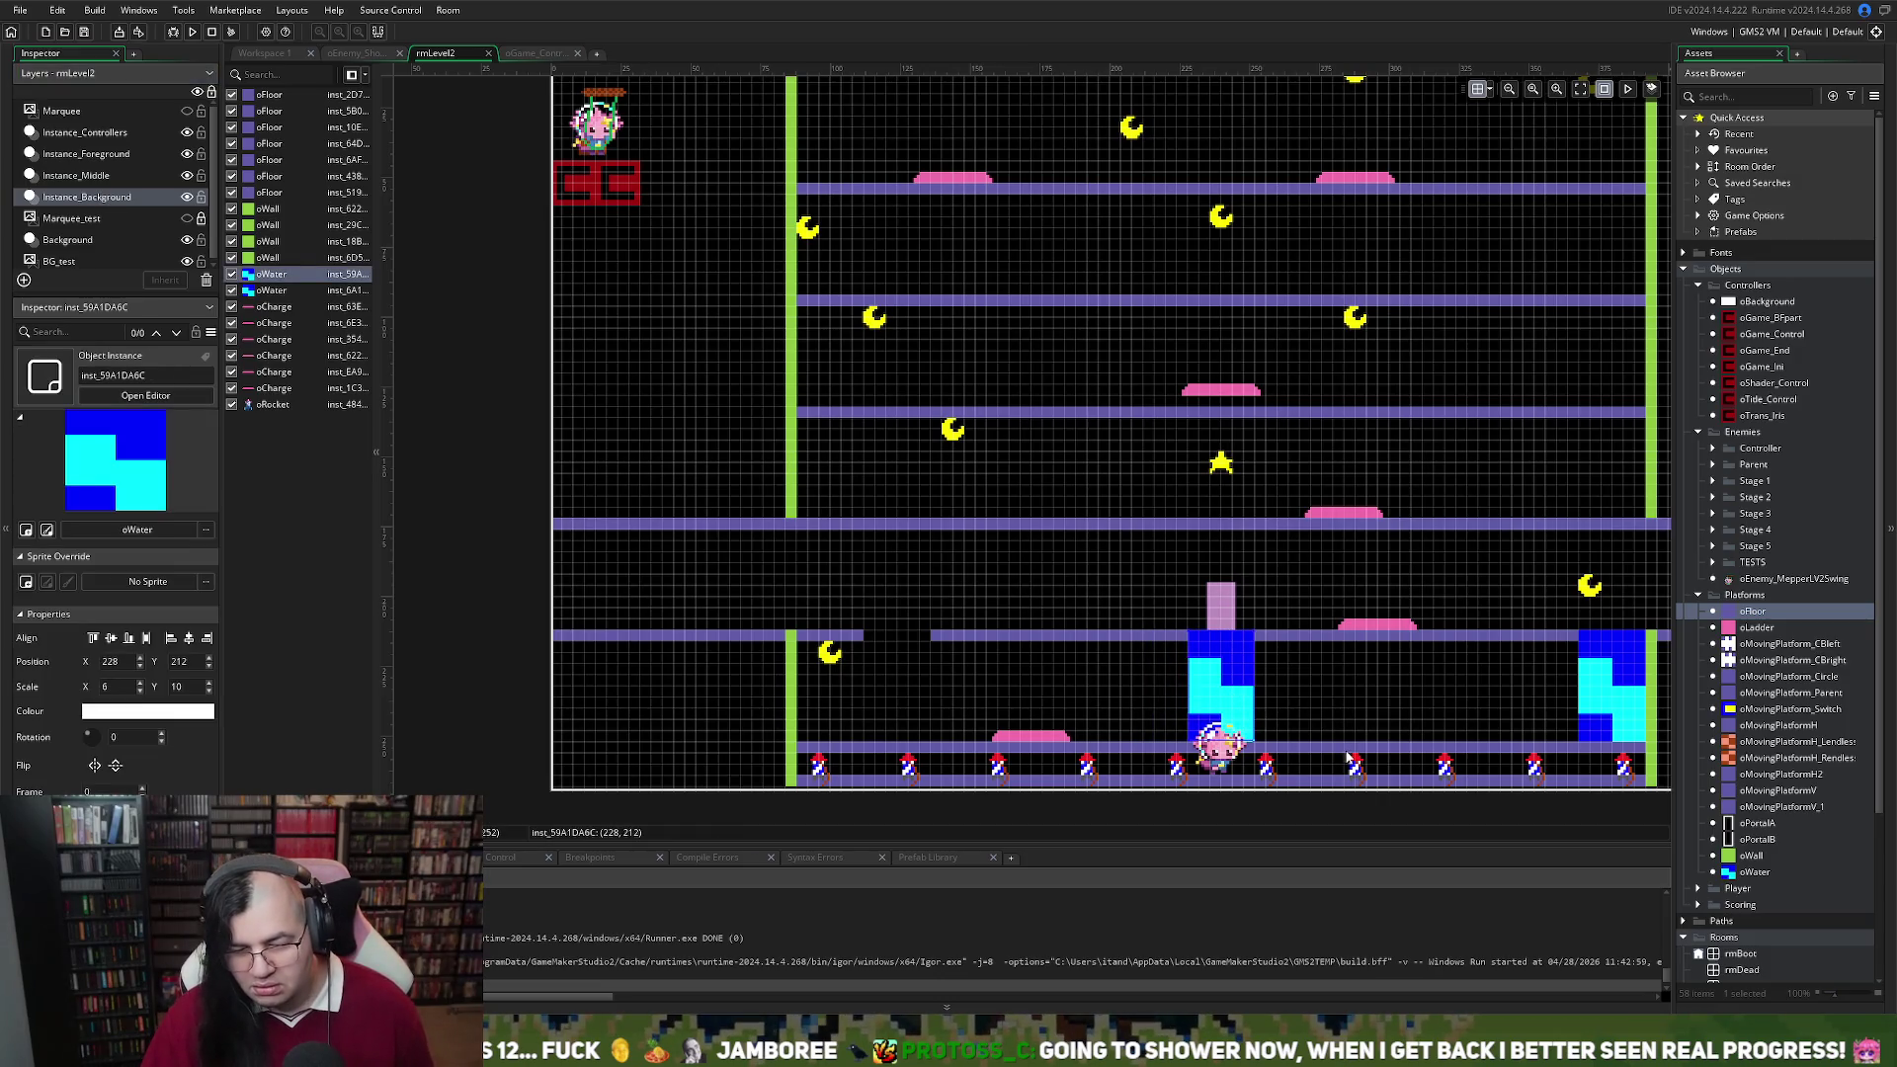
# Move the right water column up-left to 160, 172 and shift an oCharge pad left to 116, 172
pyautogui.scroll(-1, 1357, 746)
pyautogui.scroll(1, 1356, 746)
pyautogui.hscroll(3, 1352, 745)
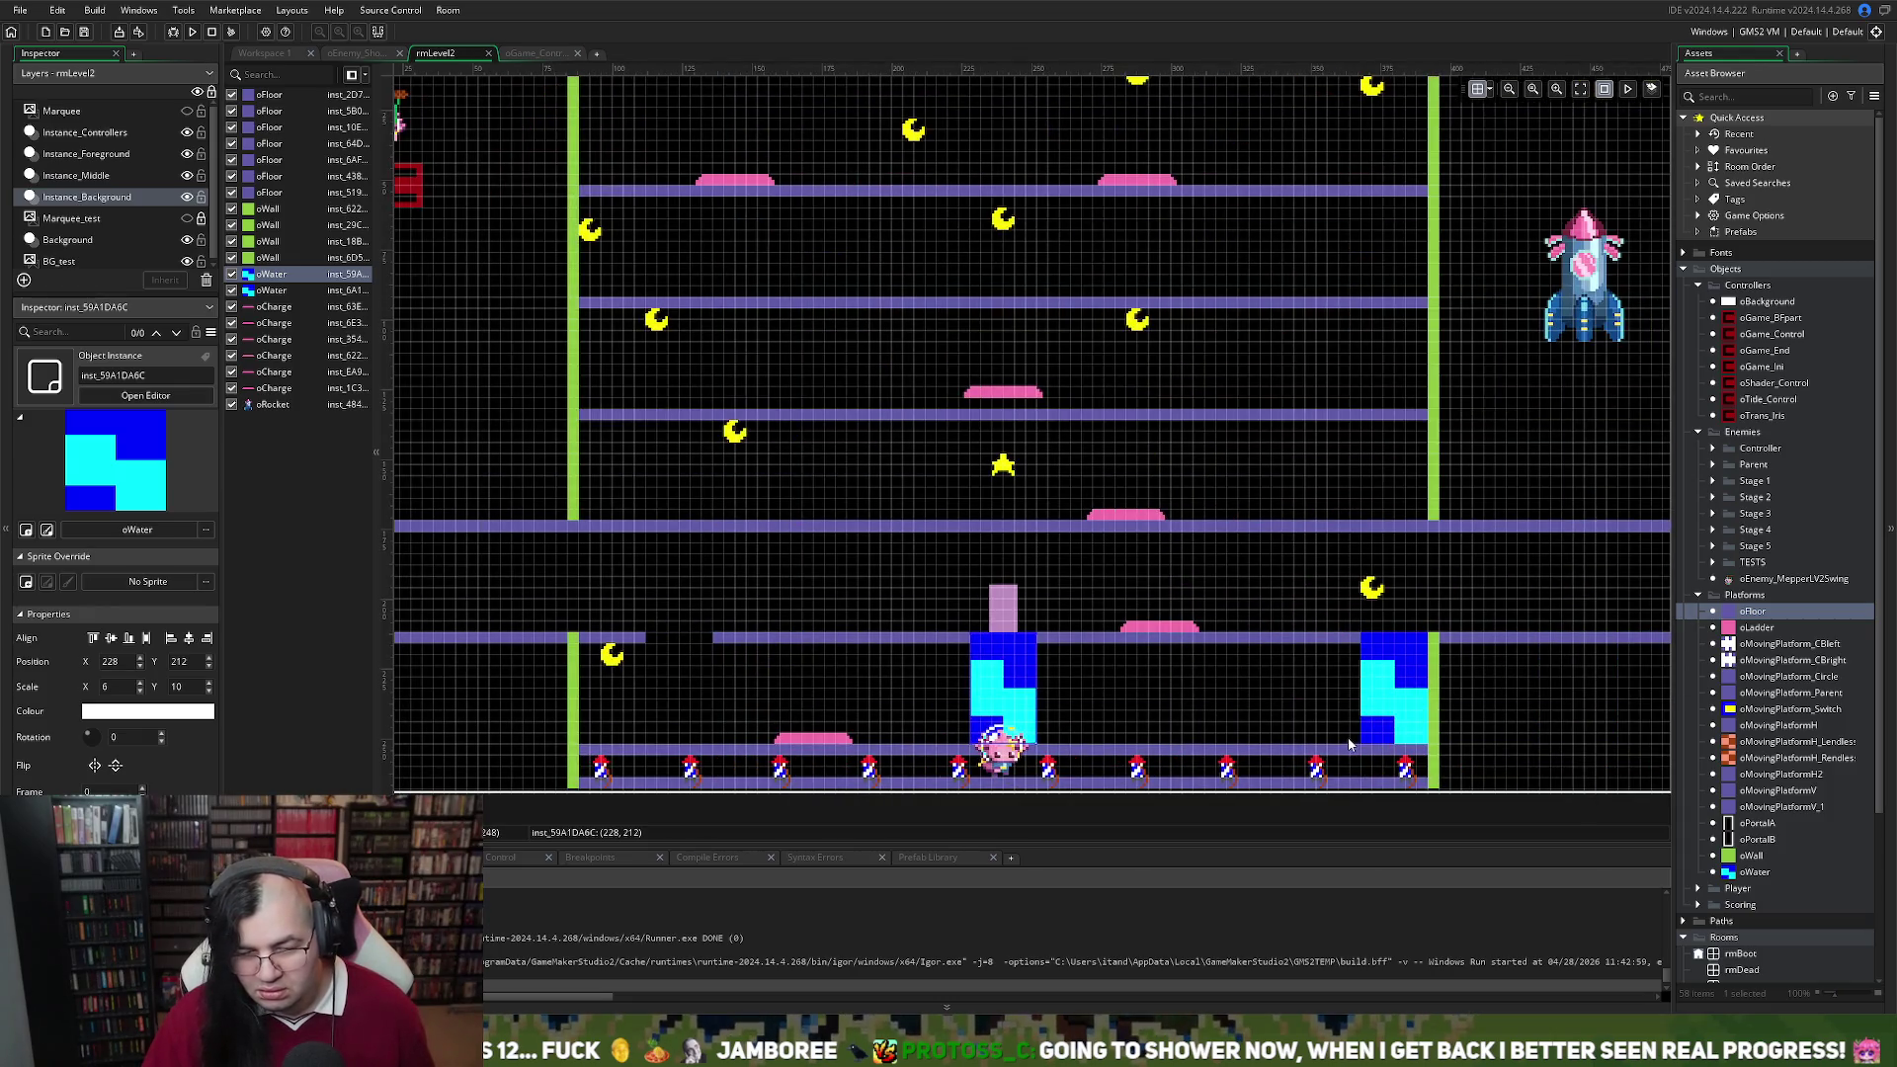
pyautogui.moveTo(1377, 721)
pyautogui.mouseDown()
pyautogui.moveTo(808, 687)
pyautogui.moveTo(827, 618)
pyautogui.moveTo(1384, 707)
pyautogui.moveTo(1190, 707)
pyautogui.moveTo(1181, 796)
pyautogui.moveTo(698, 607)
pyautogui.moveTo(671, 662)
pyautogui.moveTo(739, 593)
pyautogui.moveTo(792, 601)
pyautogui.mouseUp()
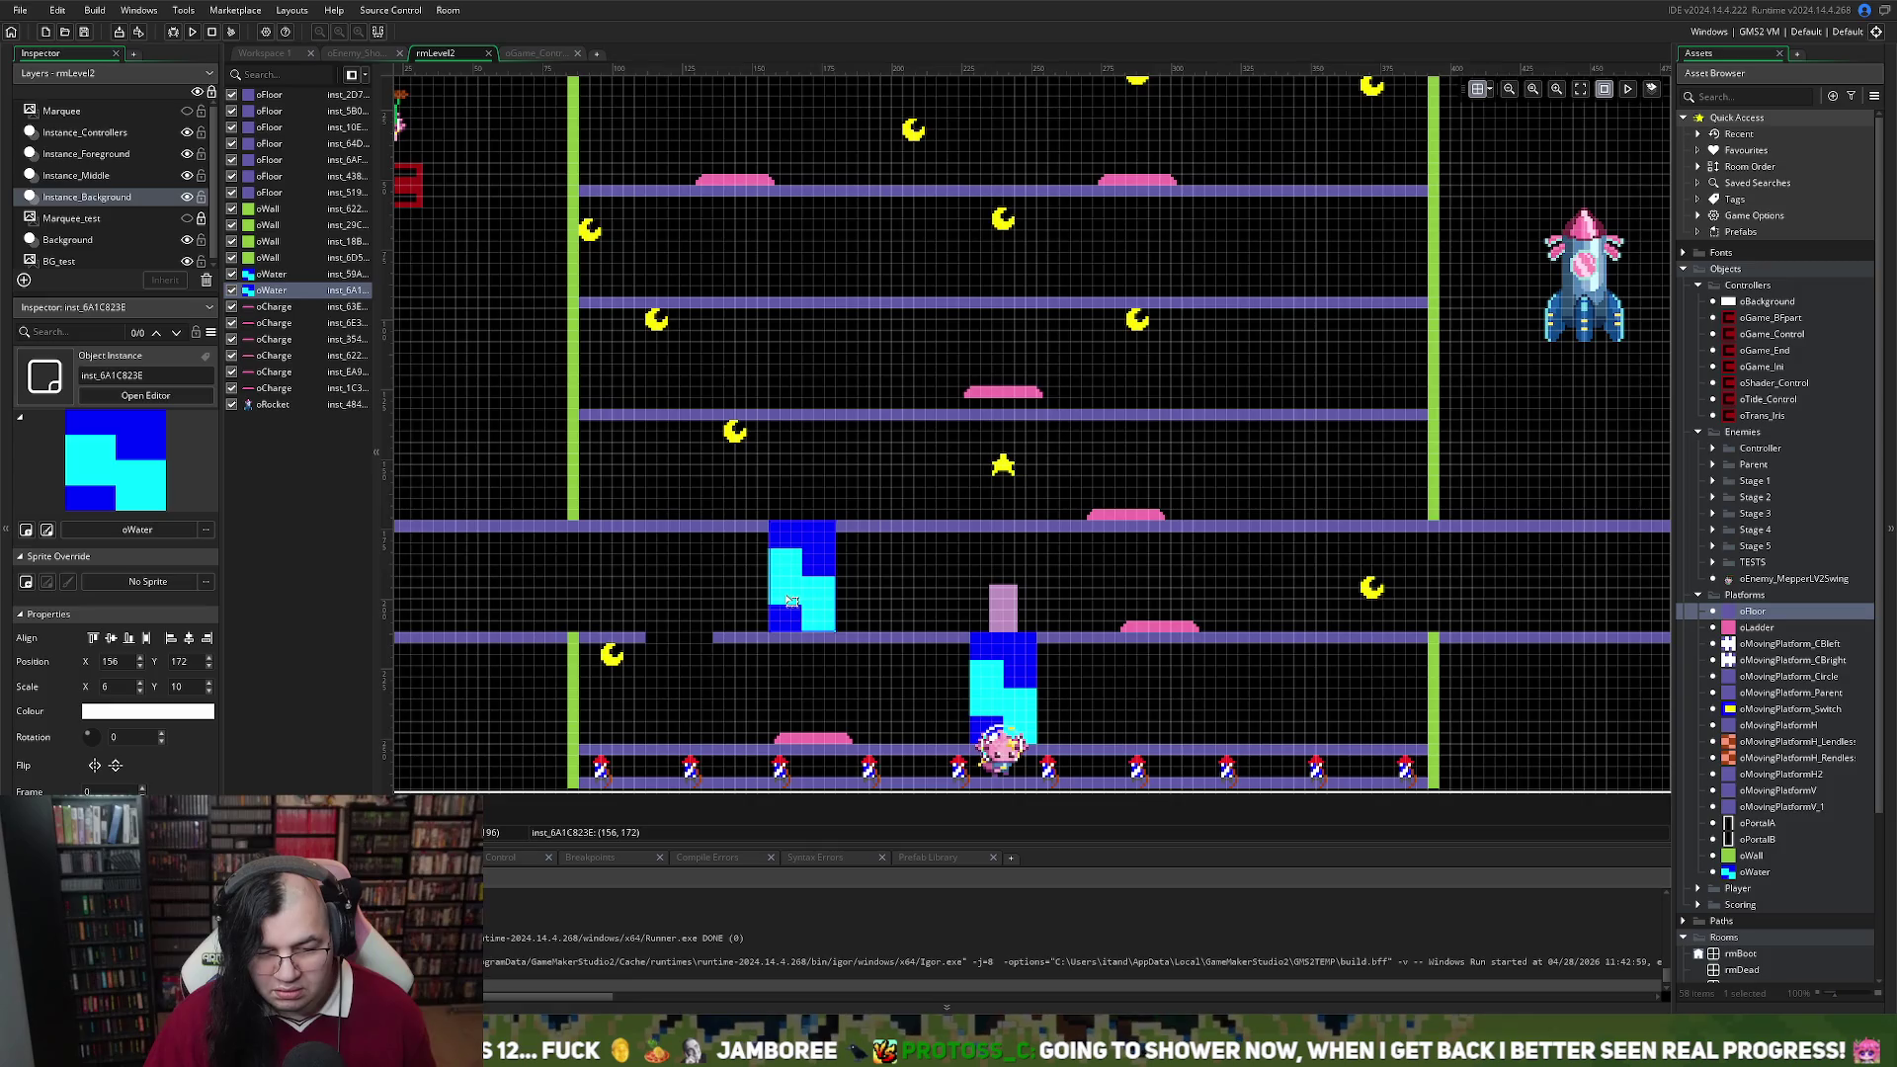
pyautogui.moveTo(791, 601); pyautogui.dragTo(802, 602)
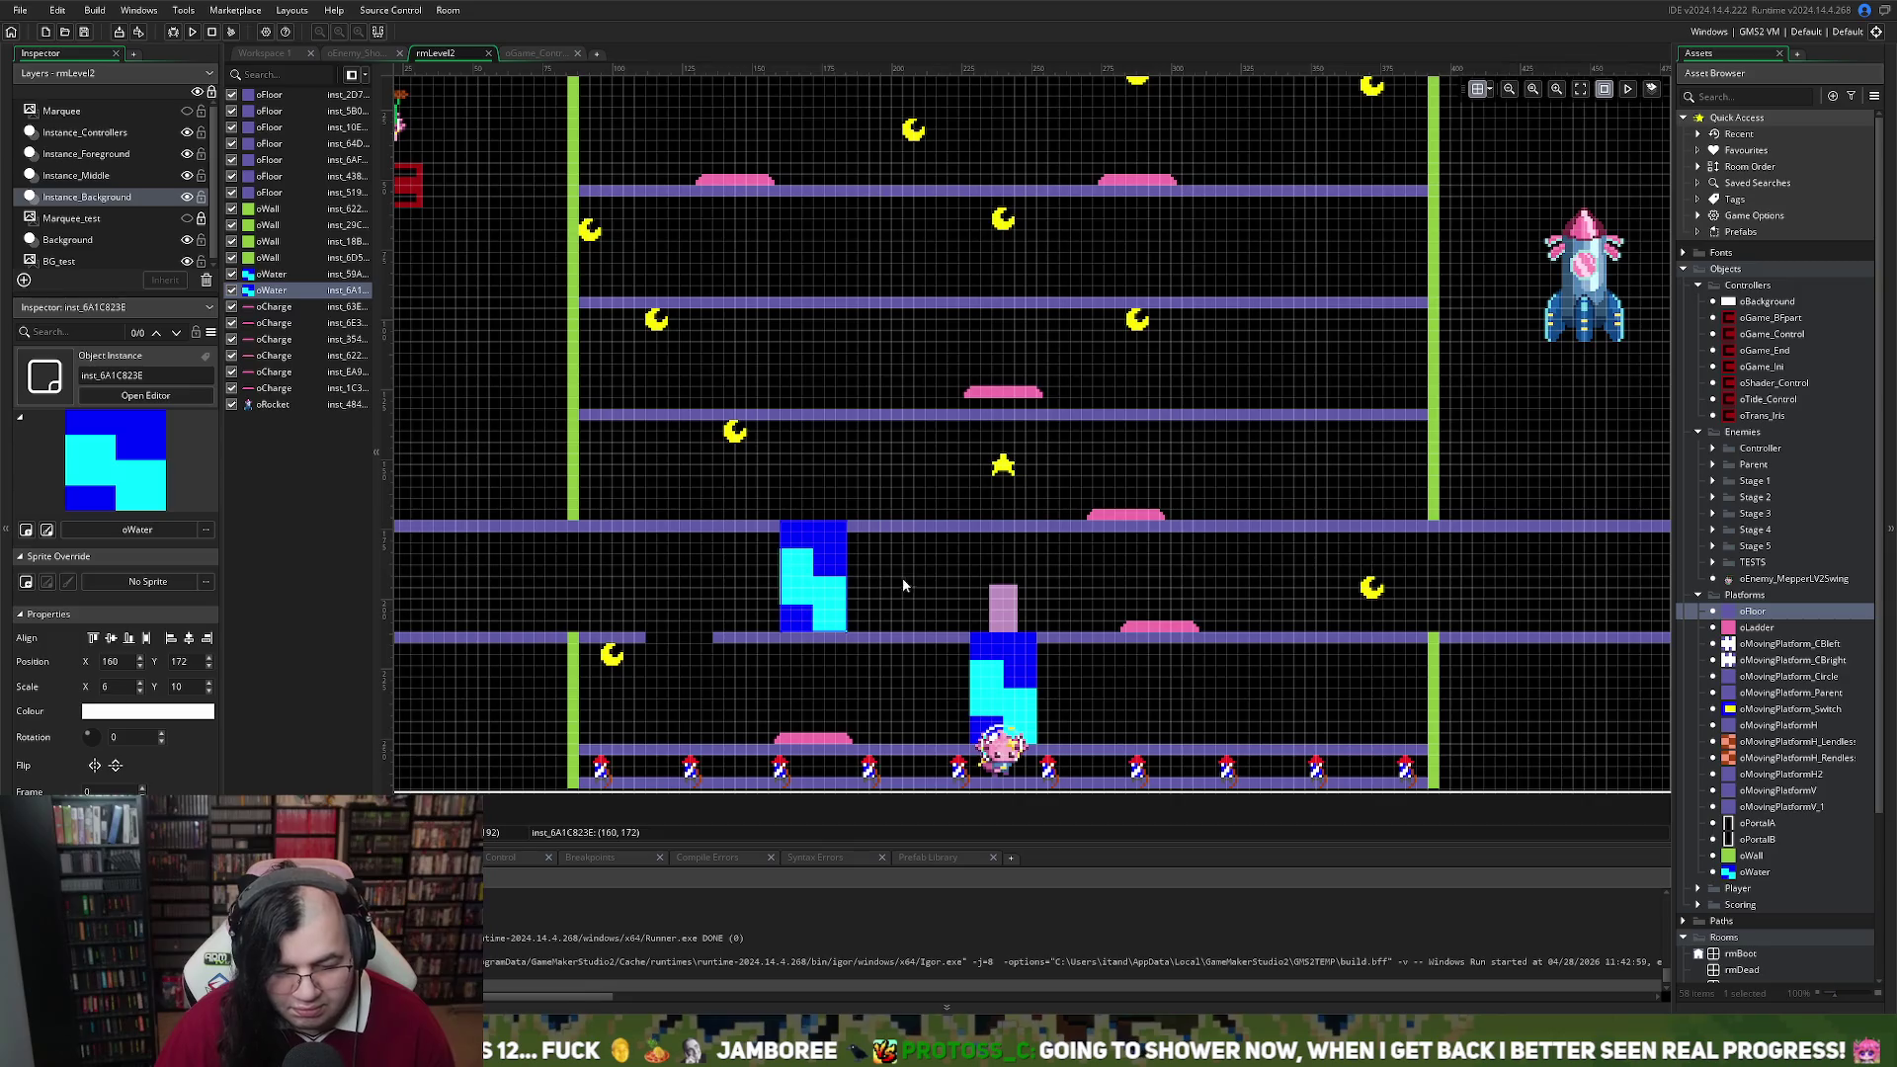
pyautogui.moveTo(1128, 523); pyautogui.dragTo(658, 526)
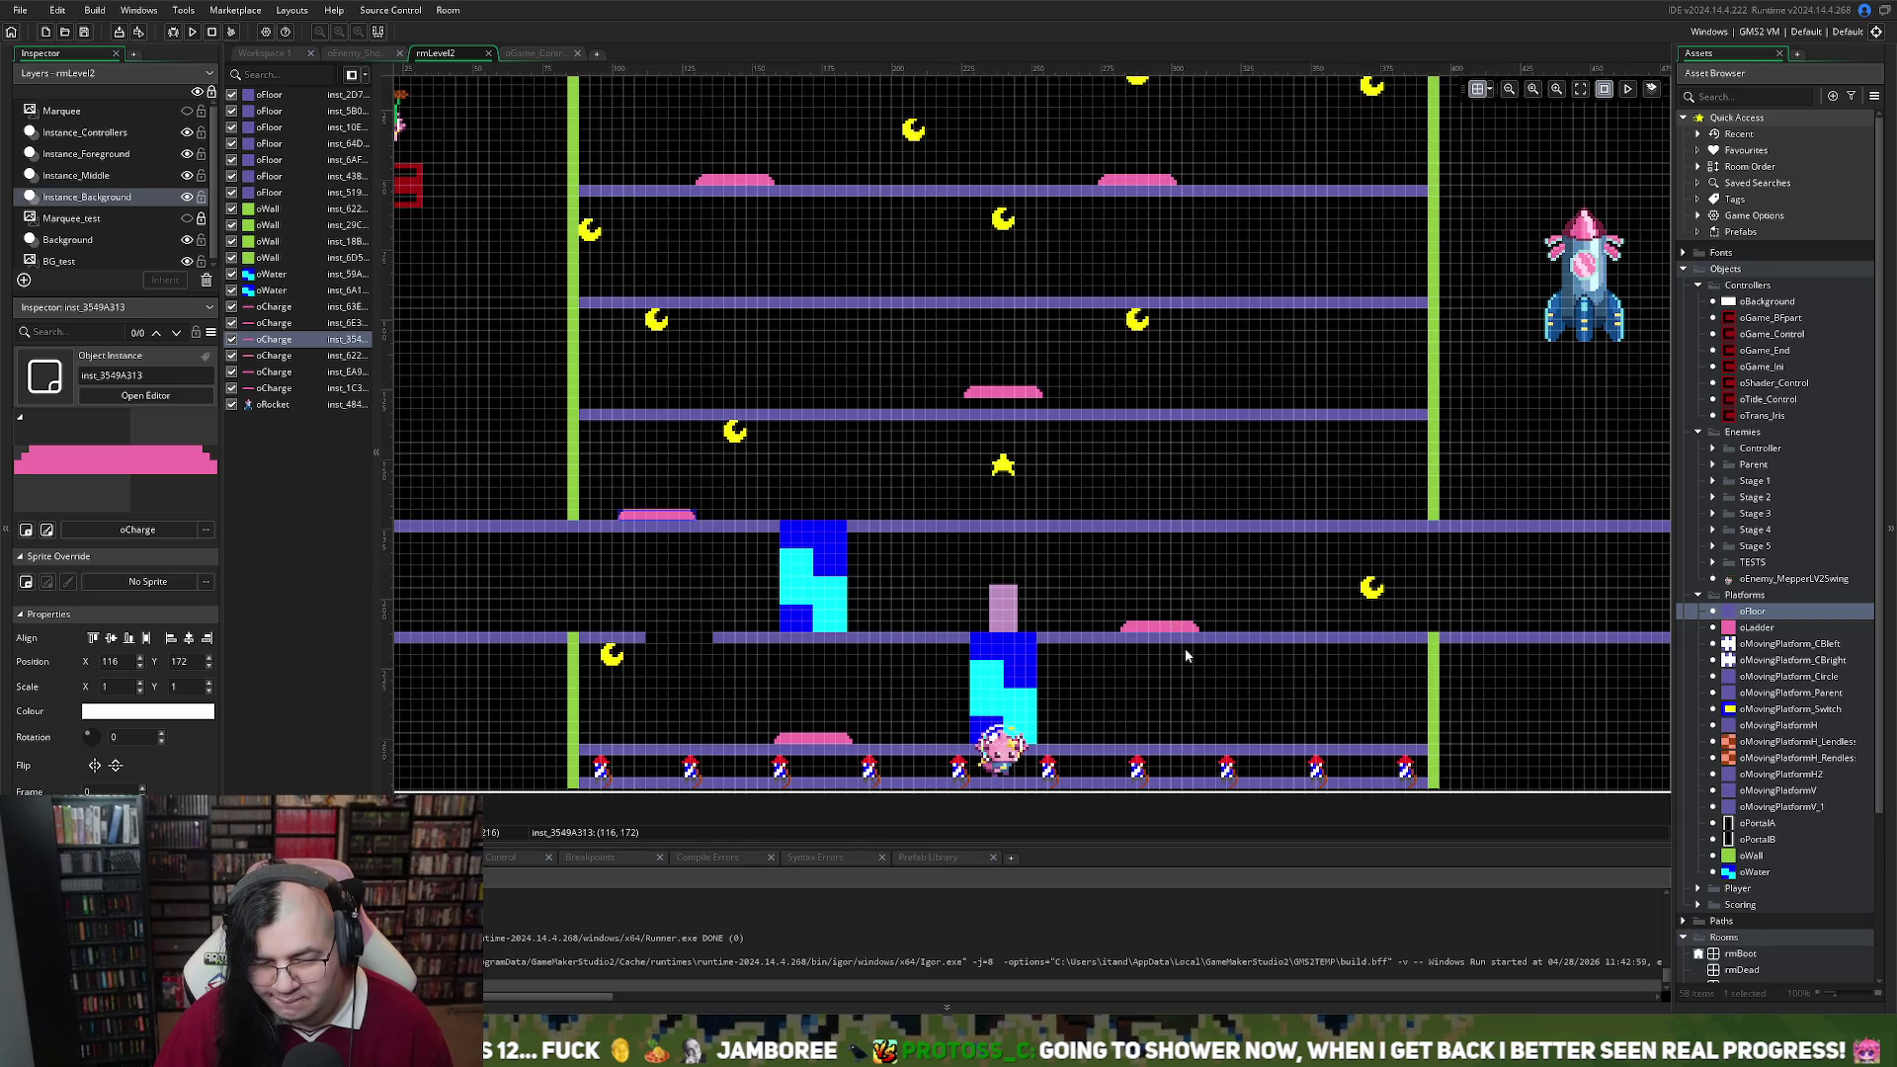
# Stretch the water column to Scale Y 20, then place the water at 160, 132 and the charge pad at 112, 172
pyautogui.click(809, 538)
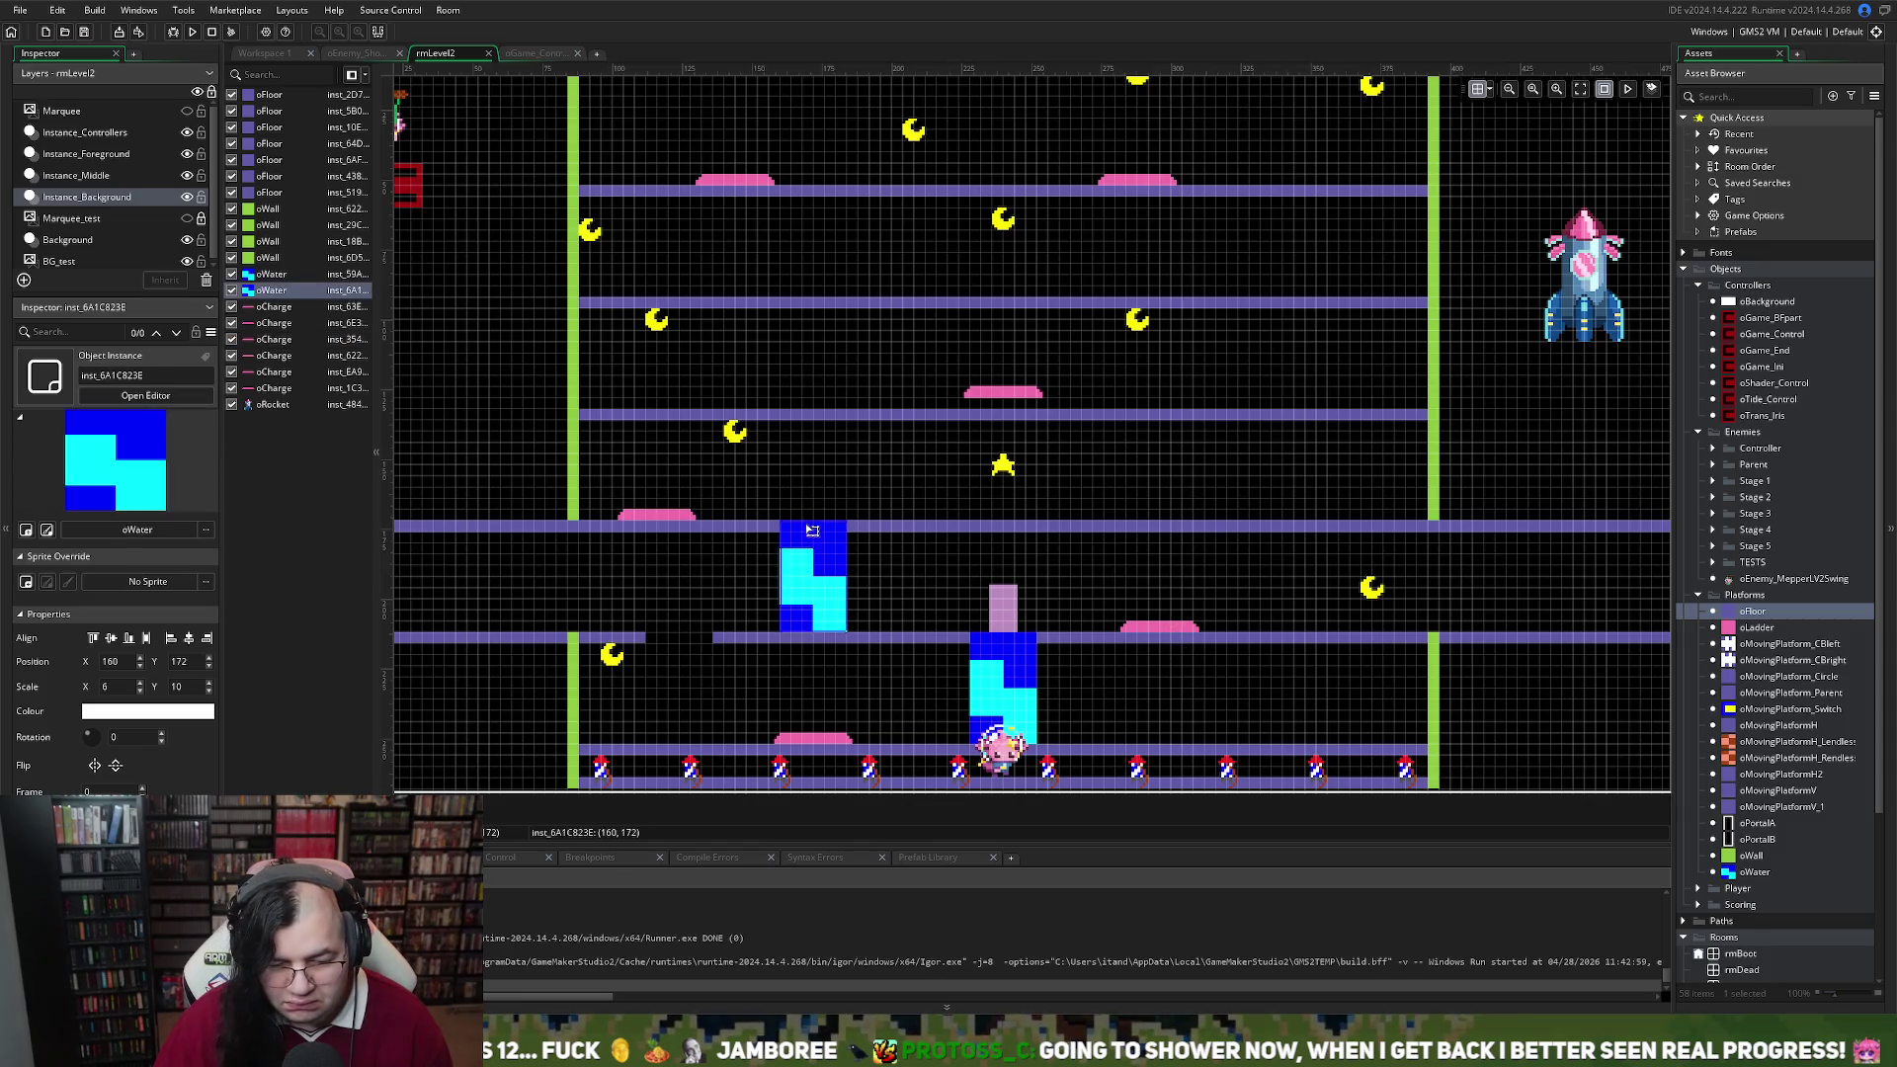
pyautogui.moveTo(806, 521); pyautogui.dragTo(803, 403)
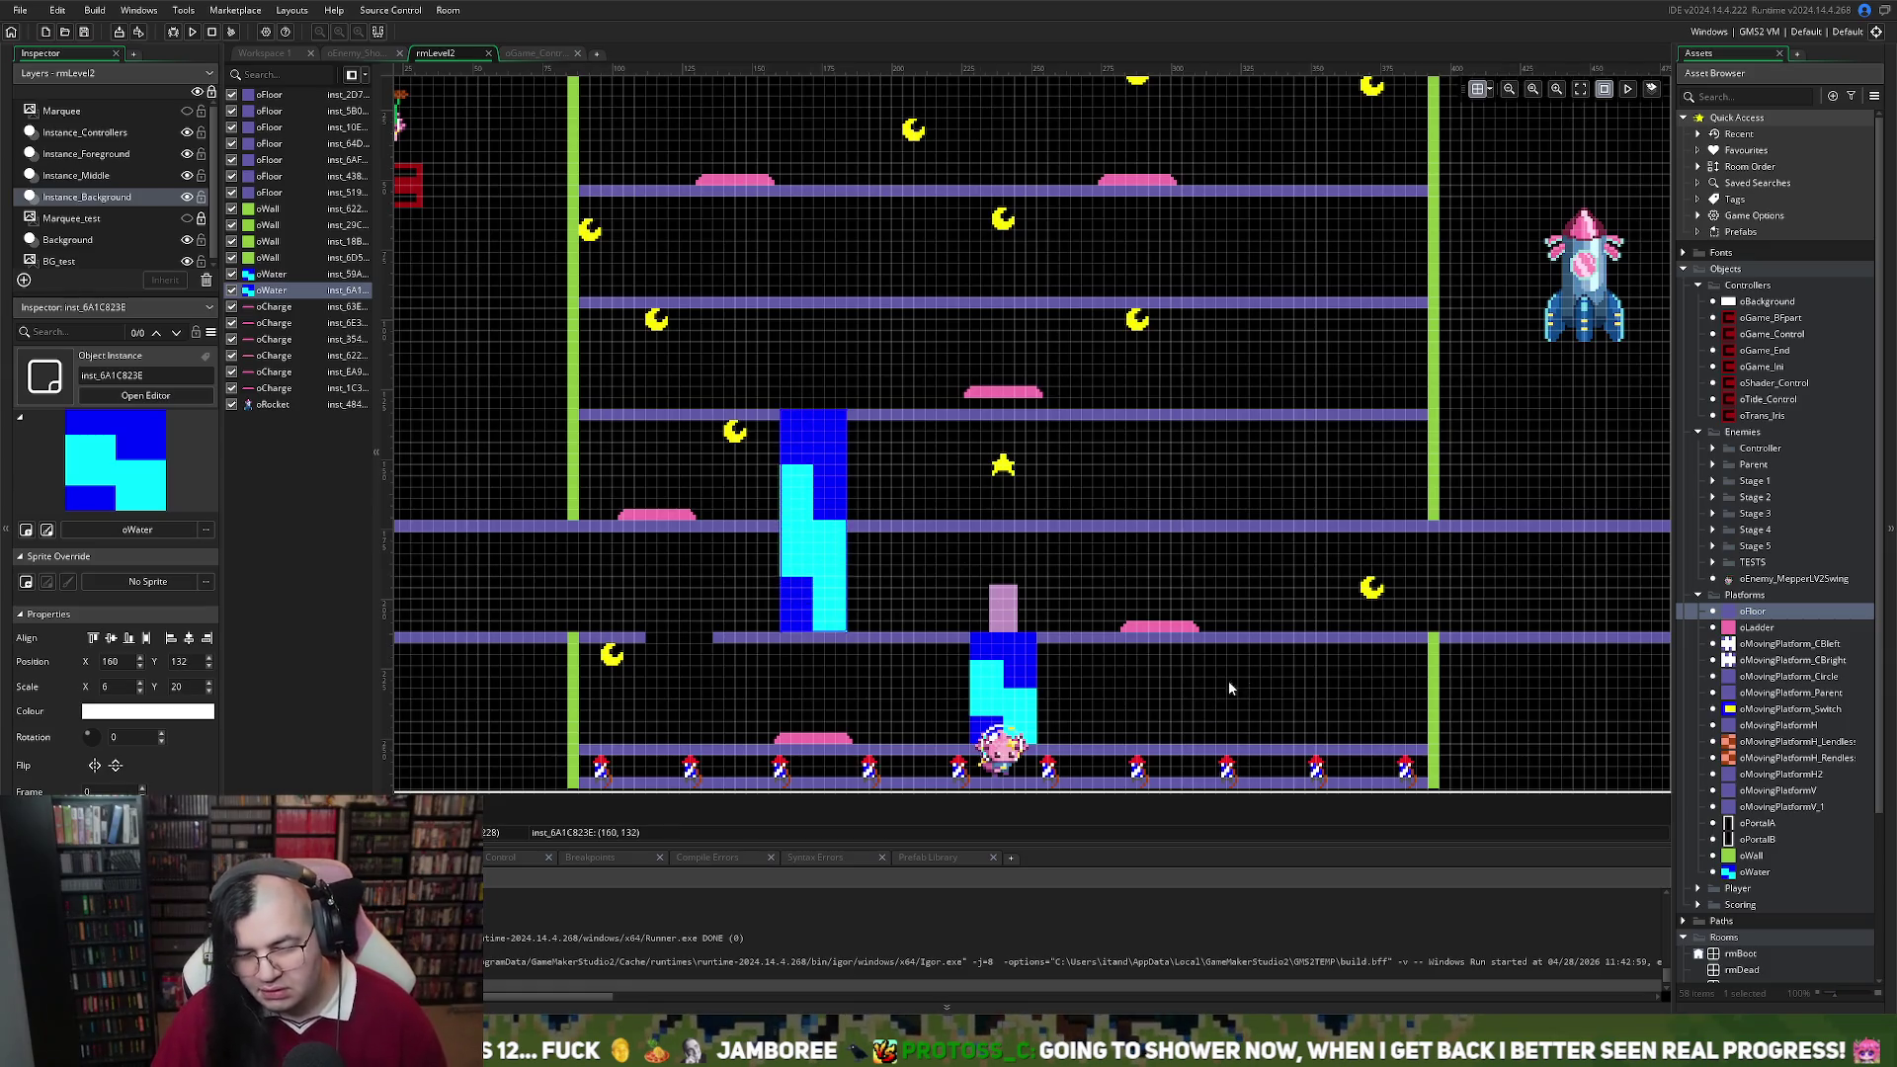
pyautogui.click(756, 528)
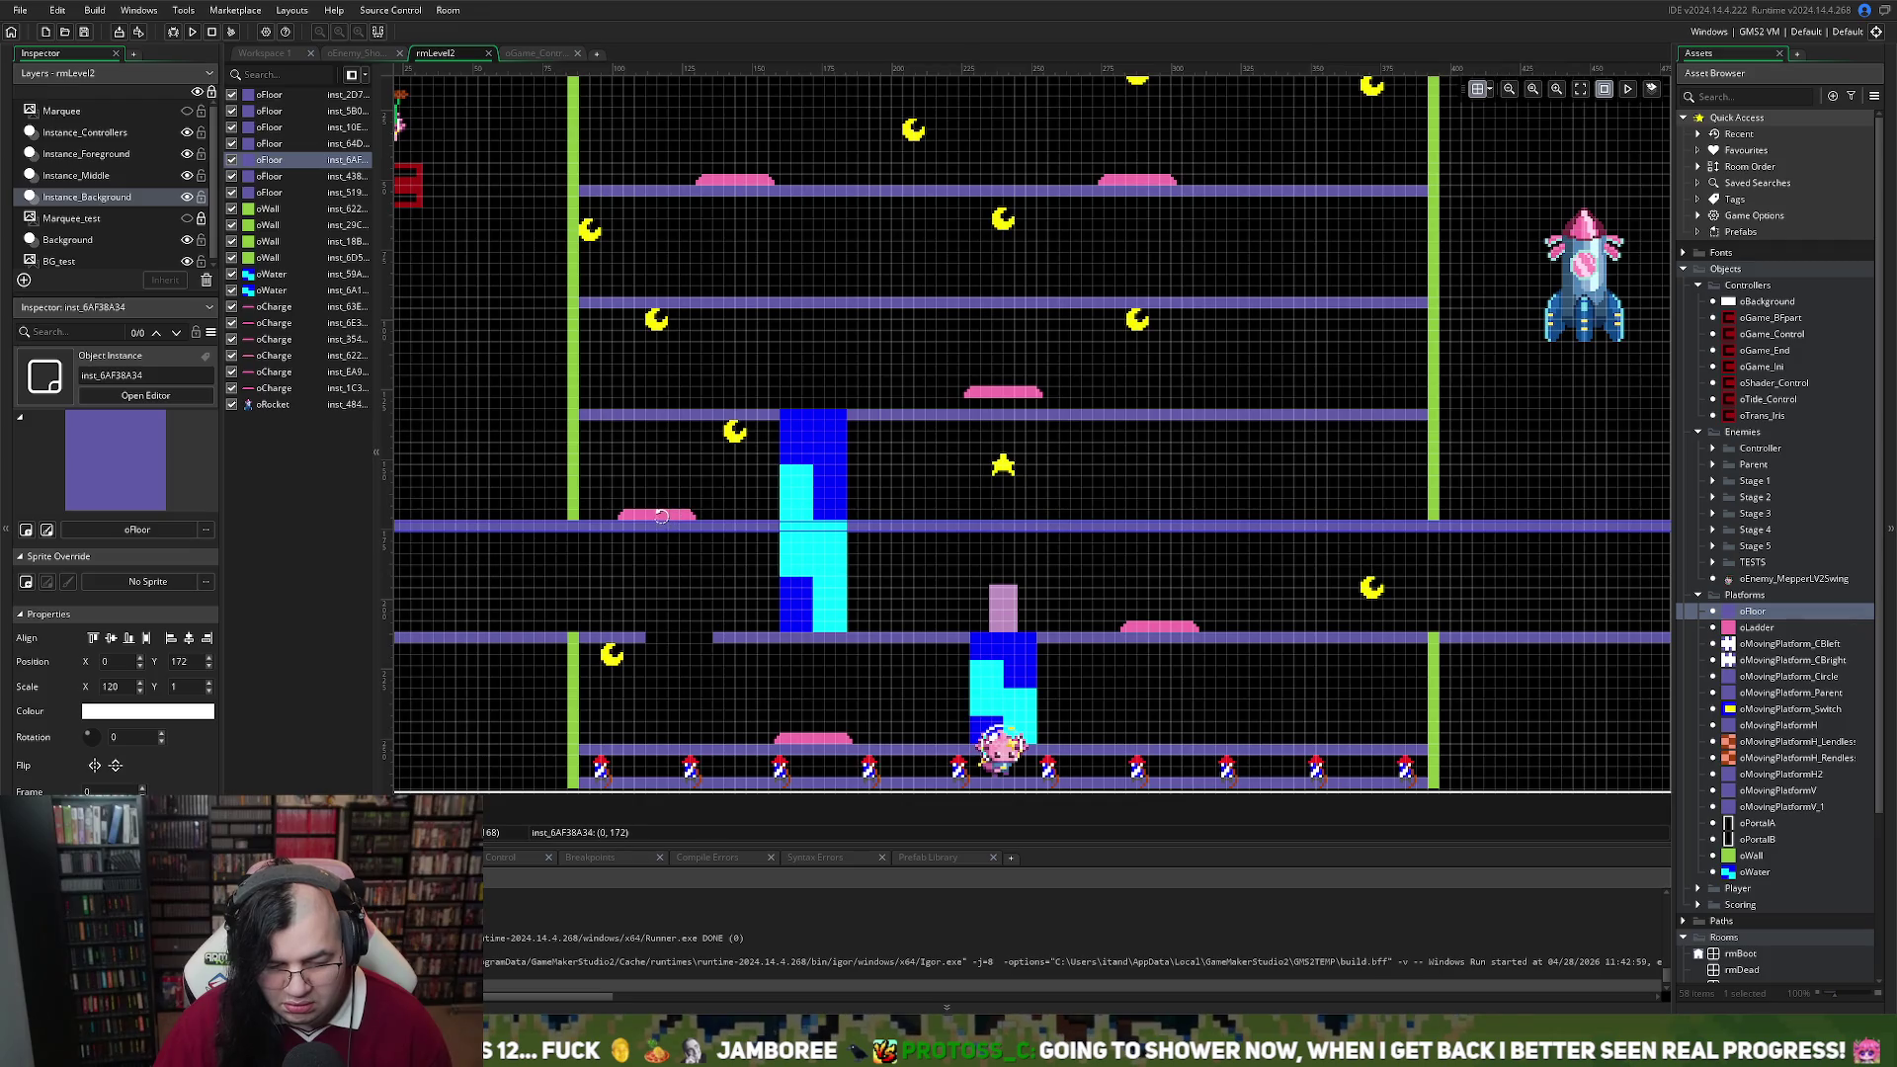
pyautogui.moveTo(657, 515); pyautogui.dragTo(850, 538)
pyautogui.moveTo(713, 521)
pyautogui.mouseDown()
pyautogui.moveTo(758, 521)
pyautogui.moveTo(671, 521)
pyautogui.mouseUp()
pyautogui.moveTo(856, 544)
pyautogui.mouseDown()
pyautogui.moveTo(796, 549)
pyautogui.moveTo(820, 551)
pyautogui.mouseUp()
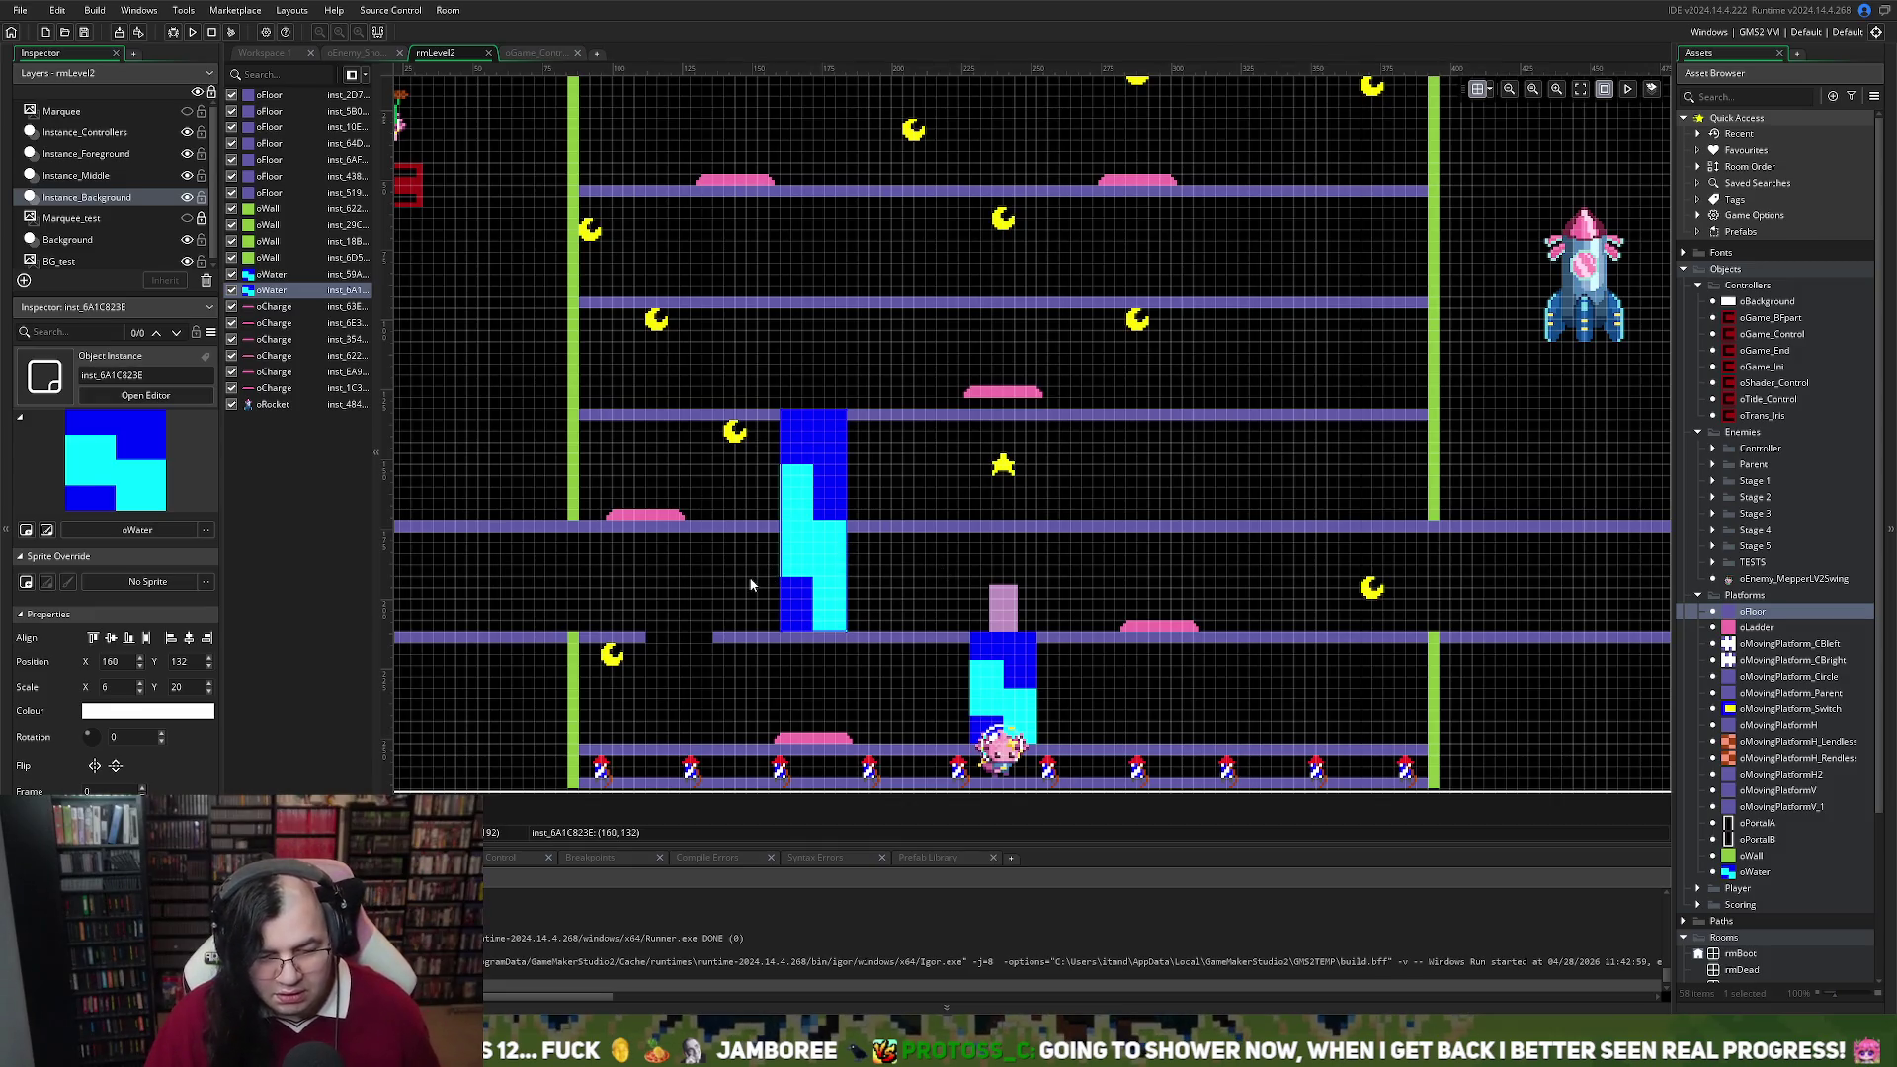
# Move a charge pad up beside the star and shorten the floor above the water column from its left end
pyautogui.scroll(3, 751, 584)
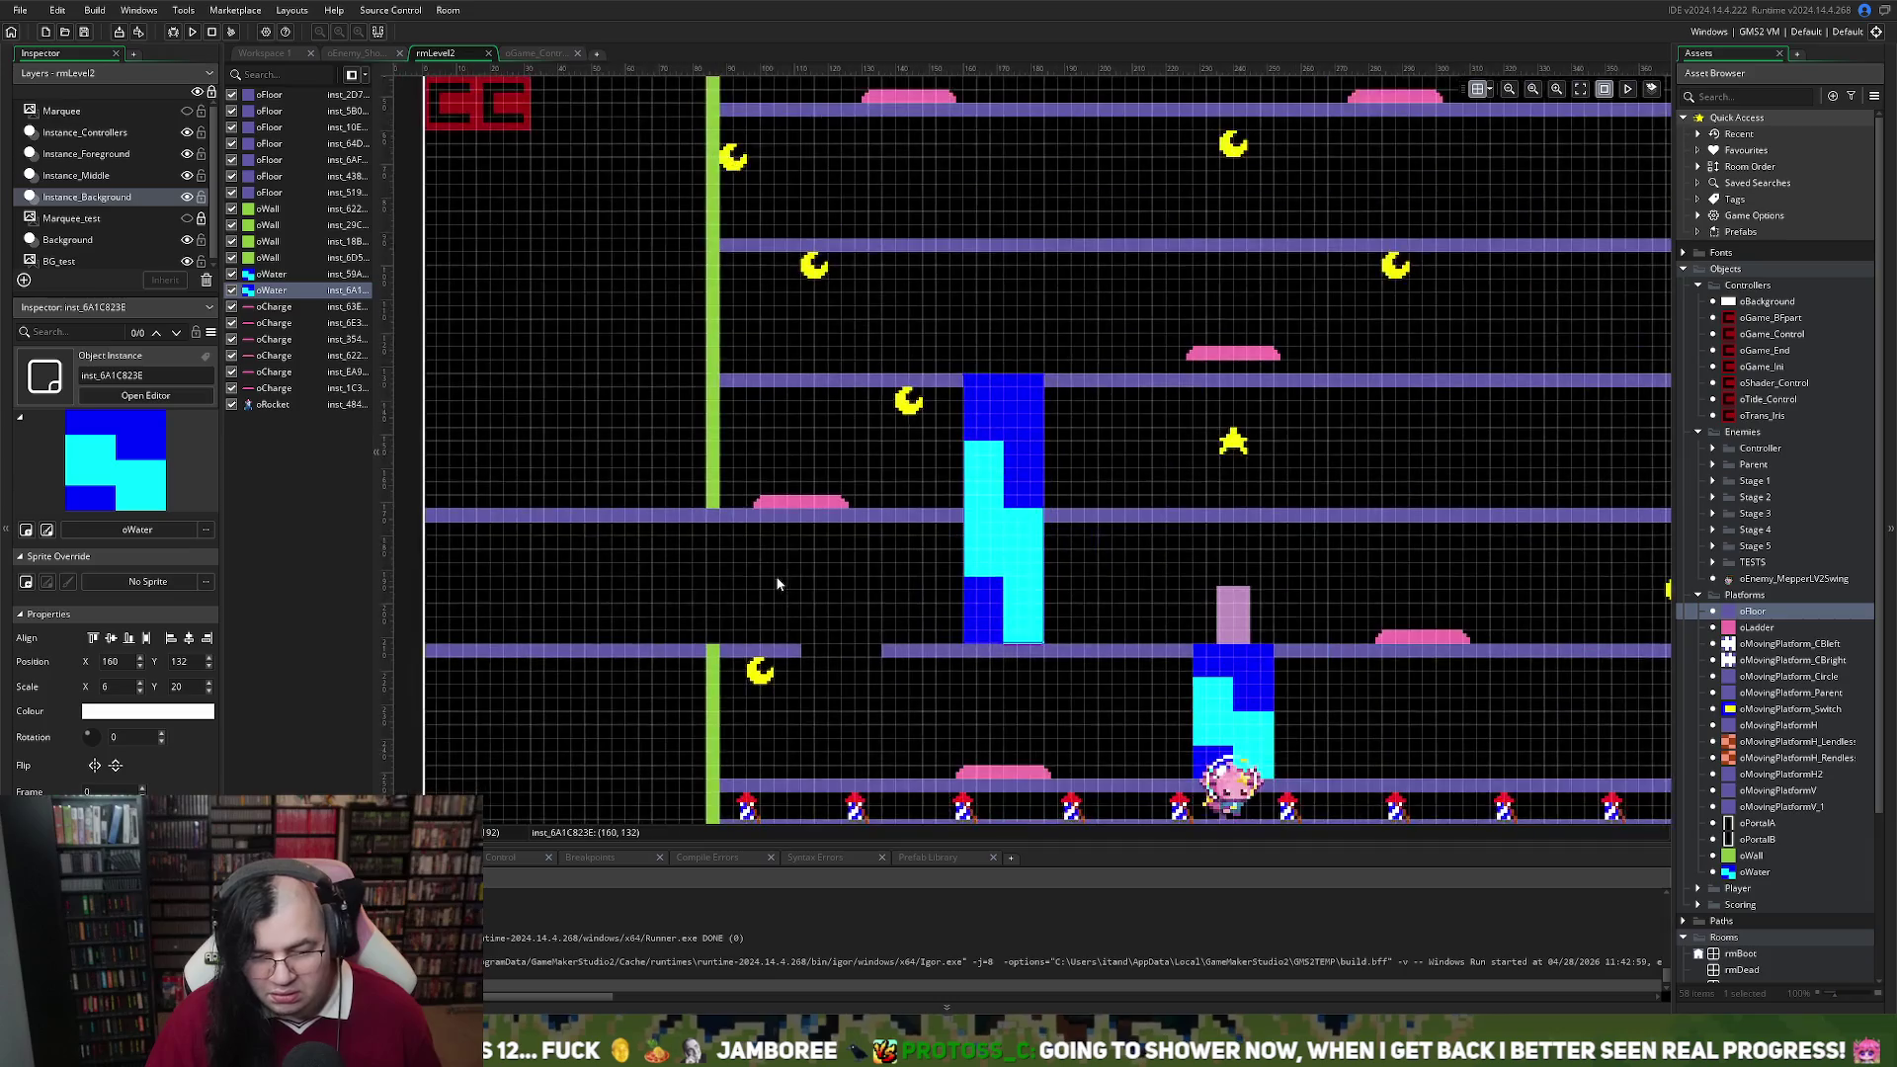
pyautogui.moveTo(814, 501); pyautogui.dragTo(1152, 444)
pyautogui.click(728, 388)
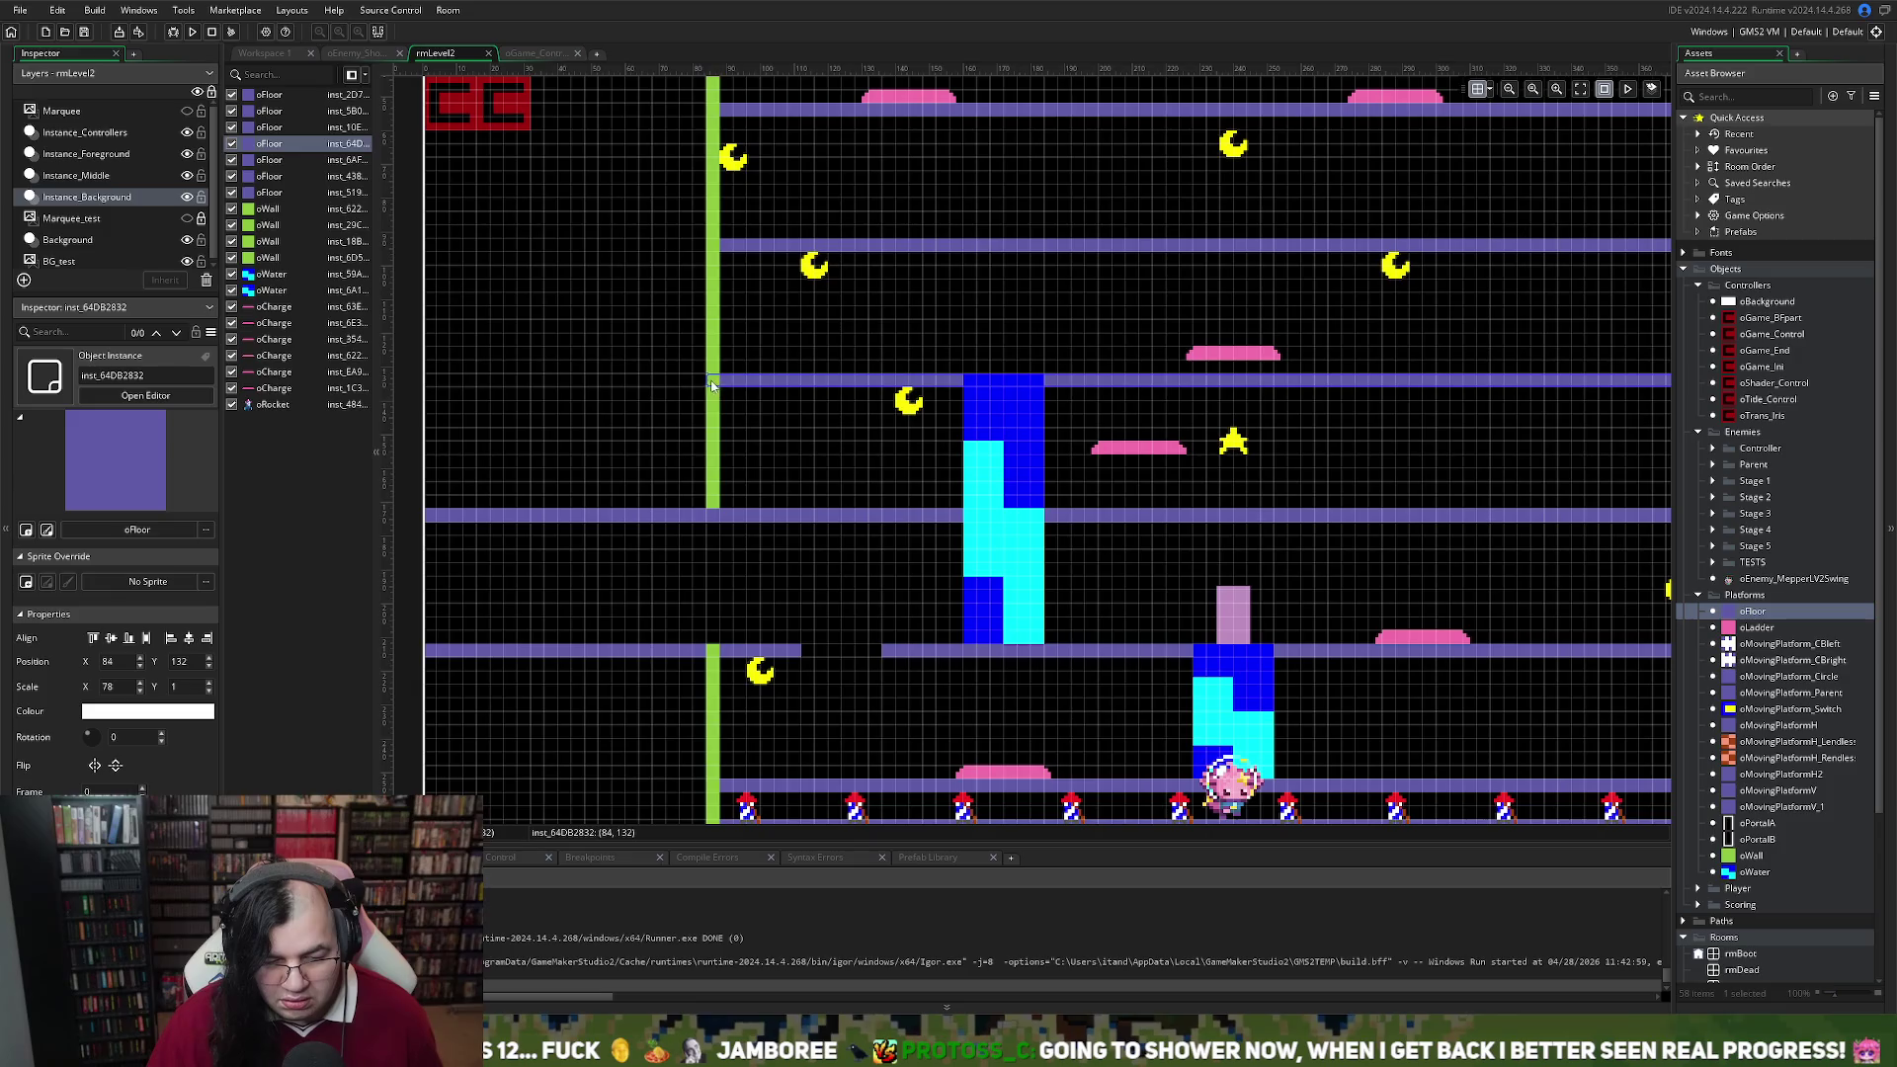
pyautogui.moveTo(715, 383); pyautogui.dragTo(922, 395)
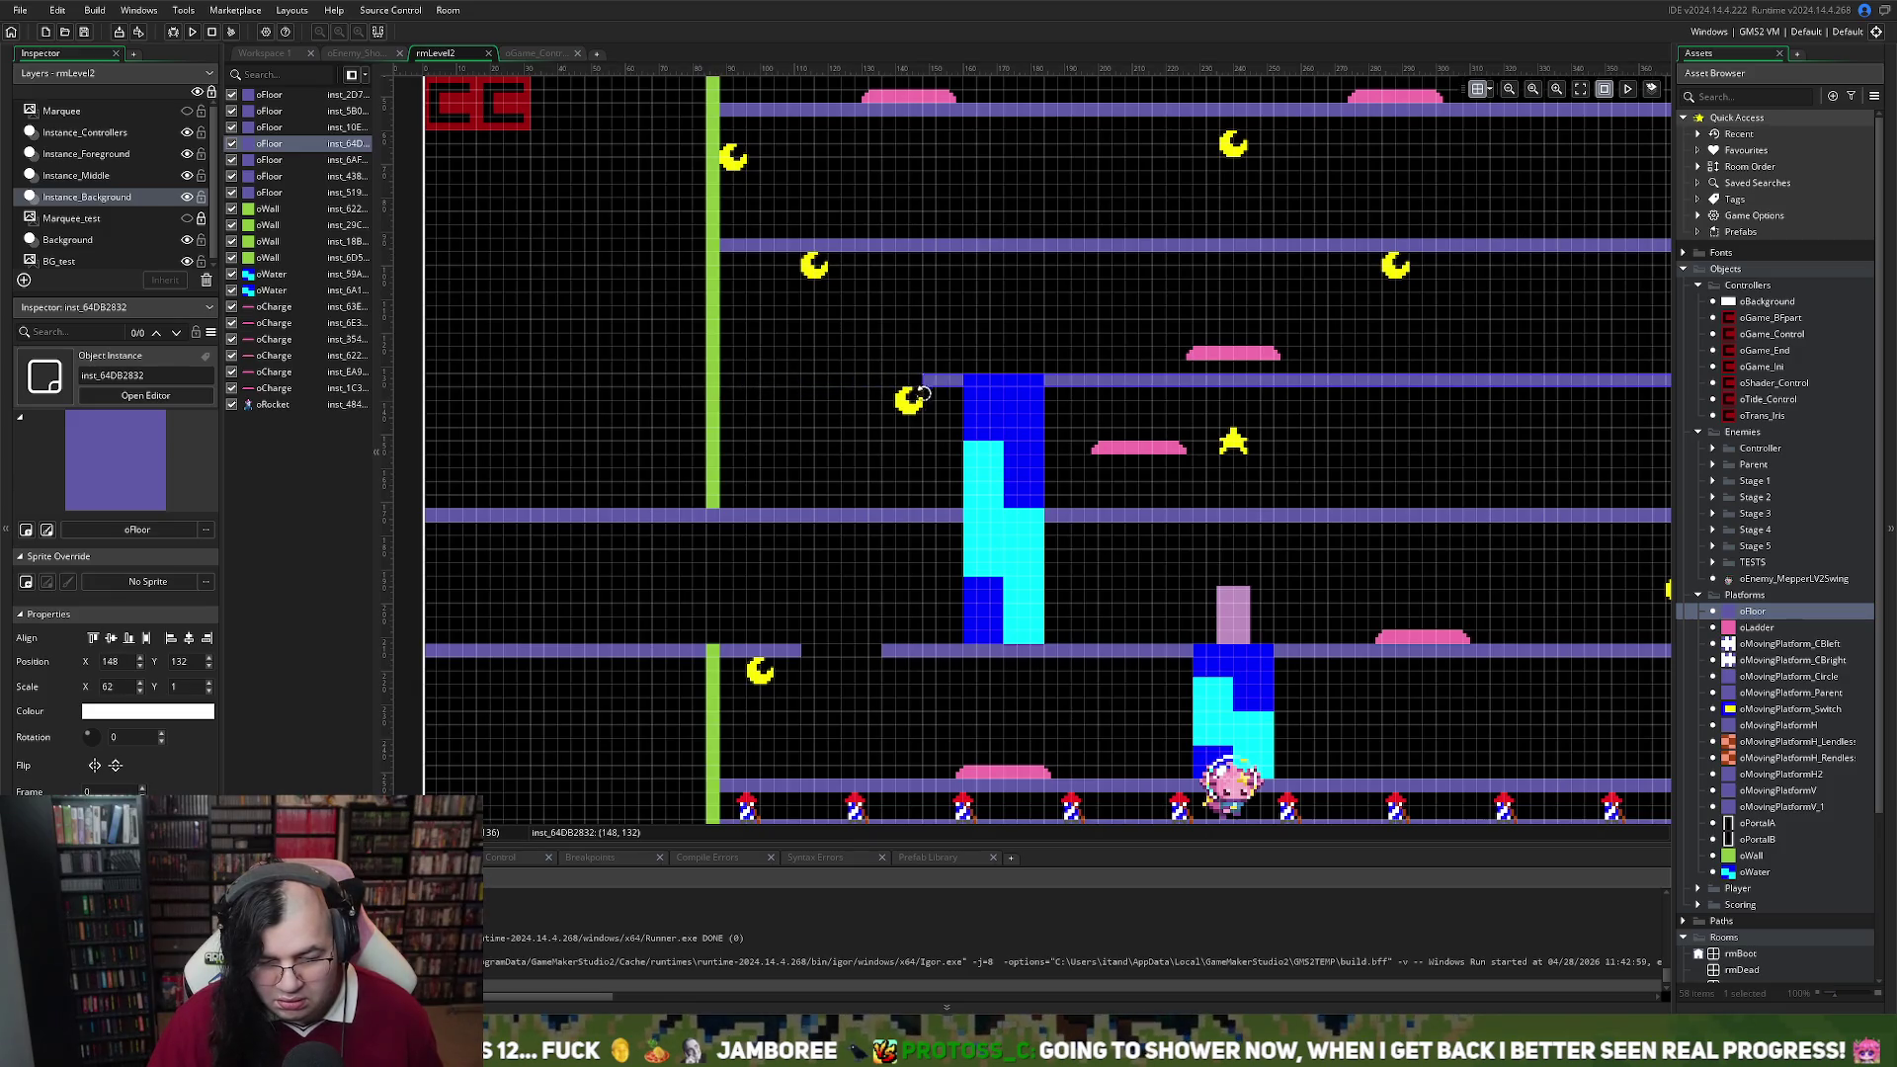
pyautogui.click(899, 419)
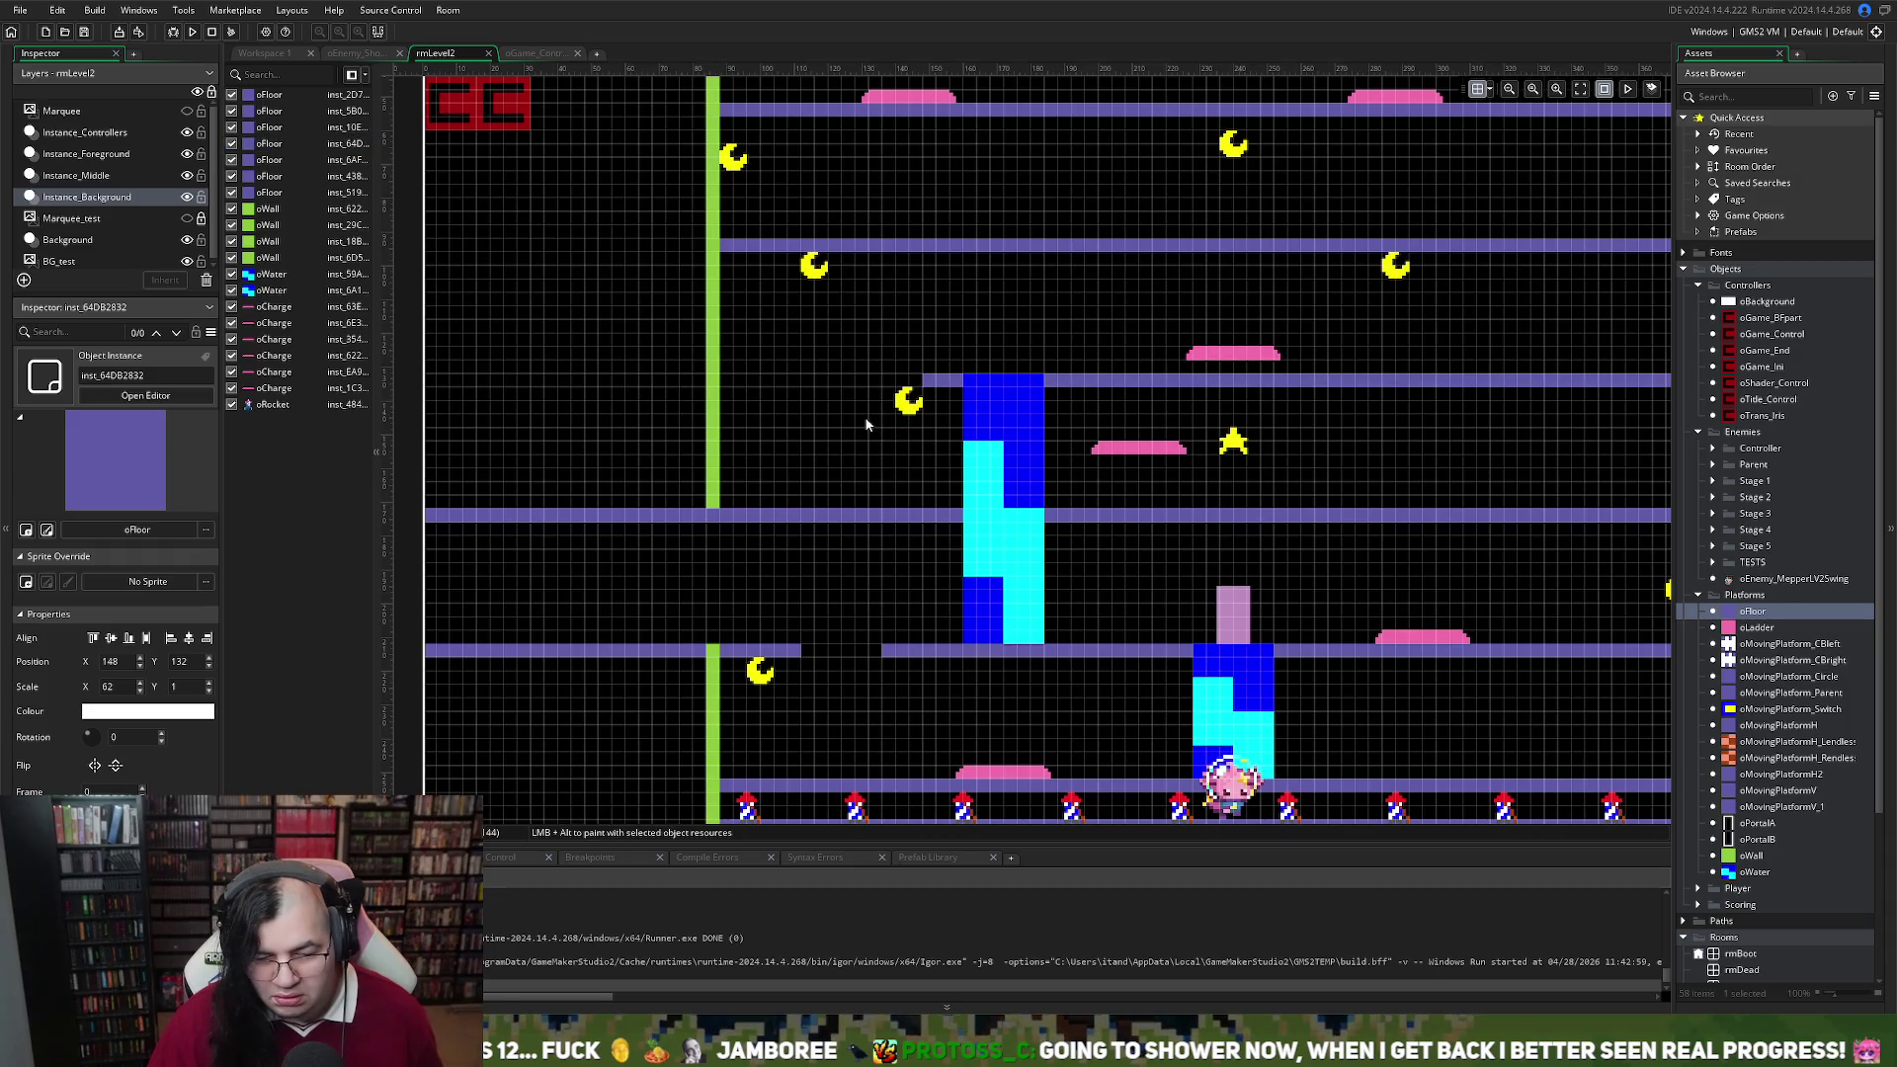
pyautogui.click(922, 382)
pyautogui.moveTo(923, 382); pyautogui.dragTo(894, 385)
# Add a short Scale X 8 oFloor piece left of the gap and move a moon beneath it to 104, 136
pyautogui.moveTo(1753, 610)
pyautogui.mouseDown()
pyautogui.moveTo(1572, 599)
pyautogui.moveTo(731, 385)
pyautogui.mouseUp()
pyautogui.click(749, 245)
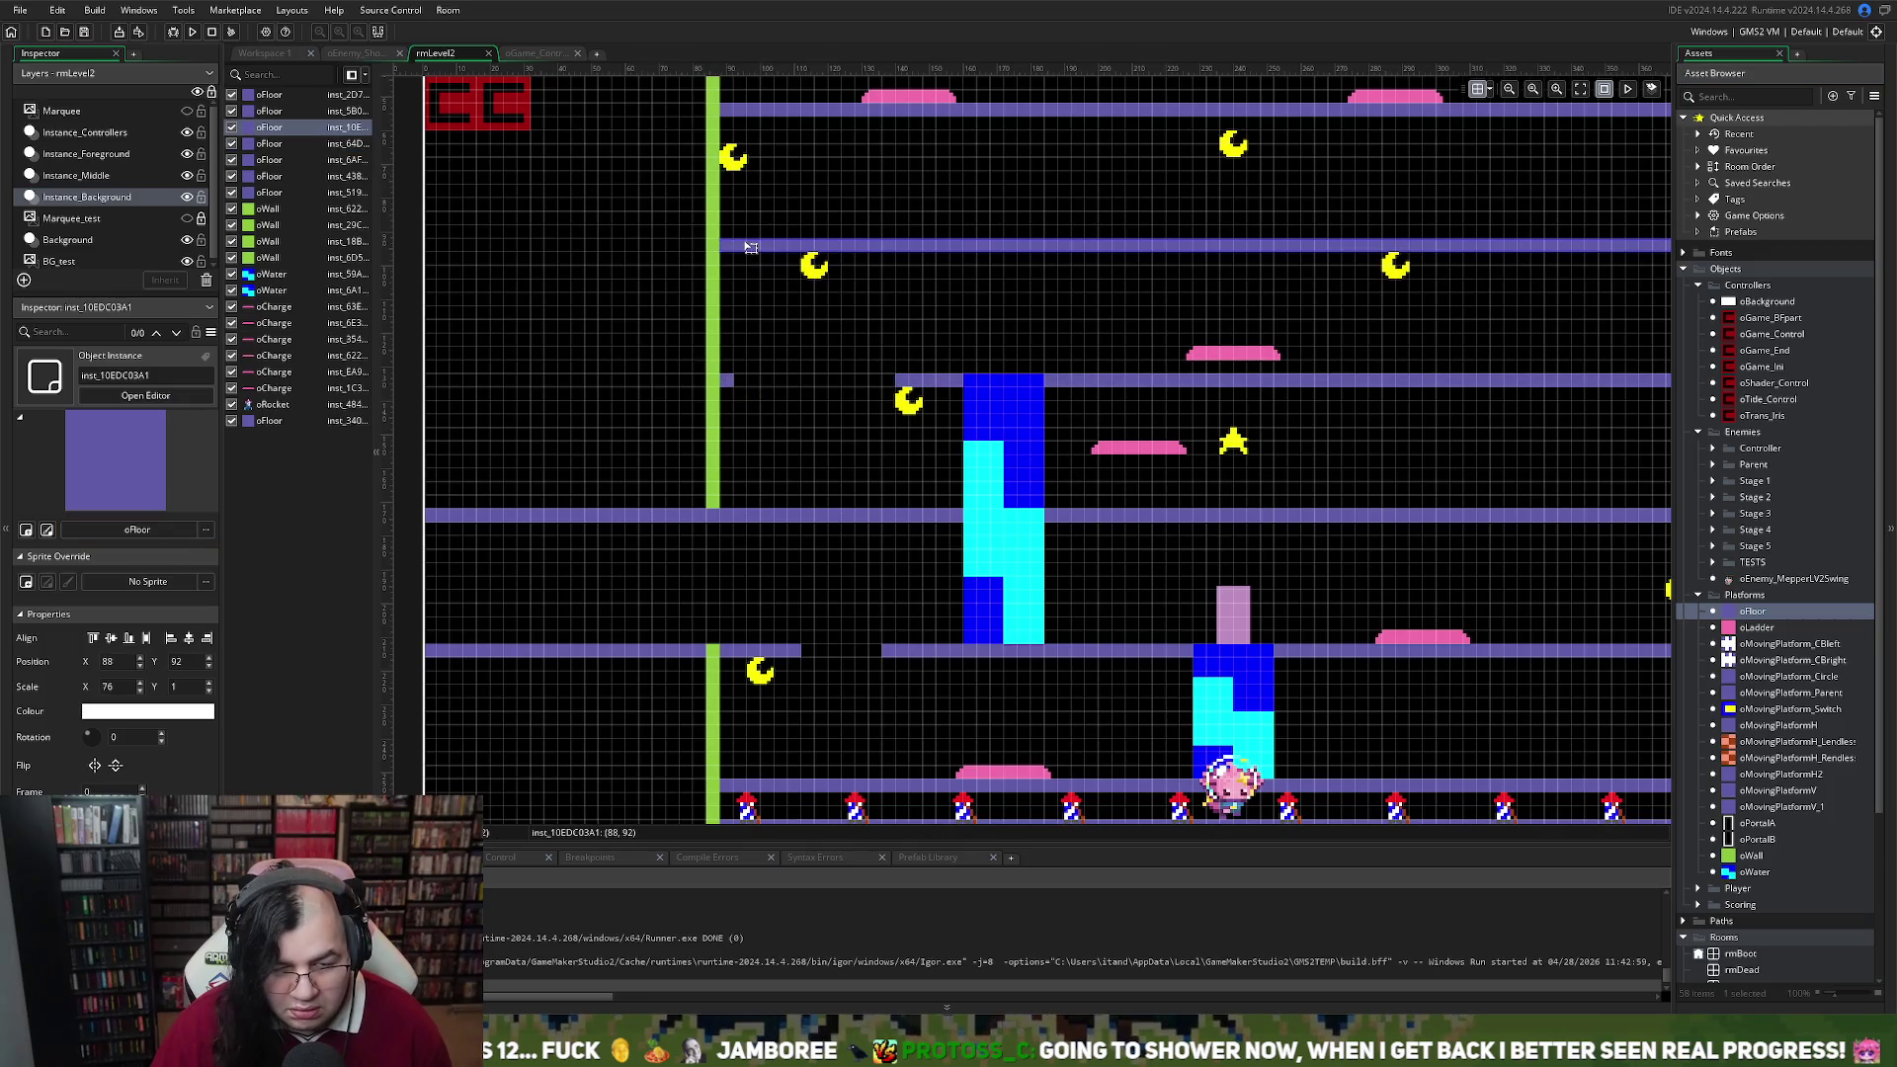
pyautogui.click(730, 383)
pyautogui.moveTo(733, 381); pyautogui.dragTo(833, 382)
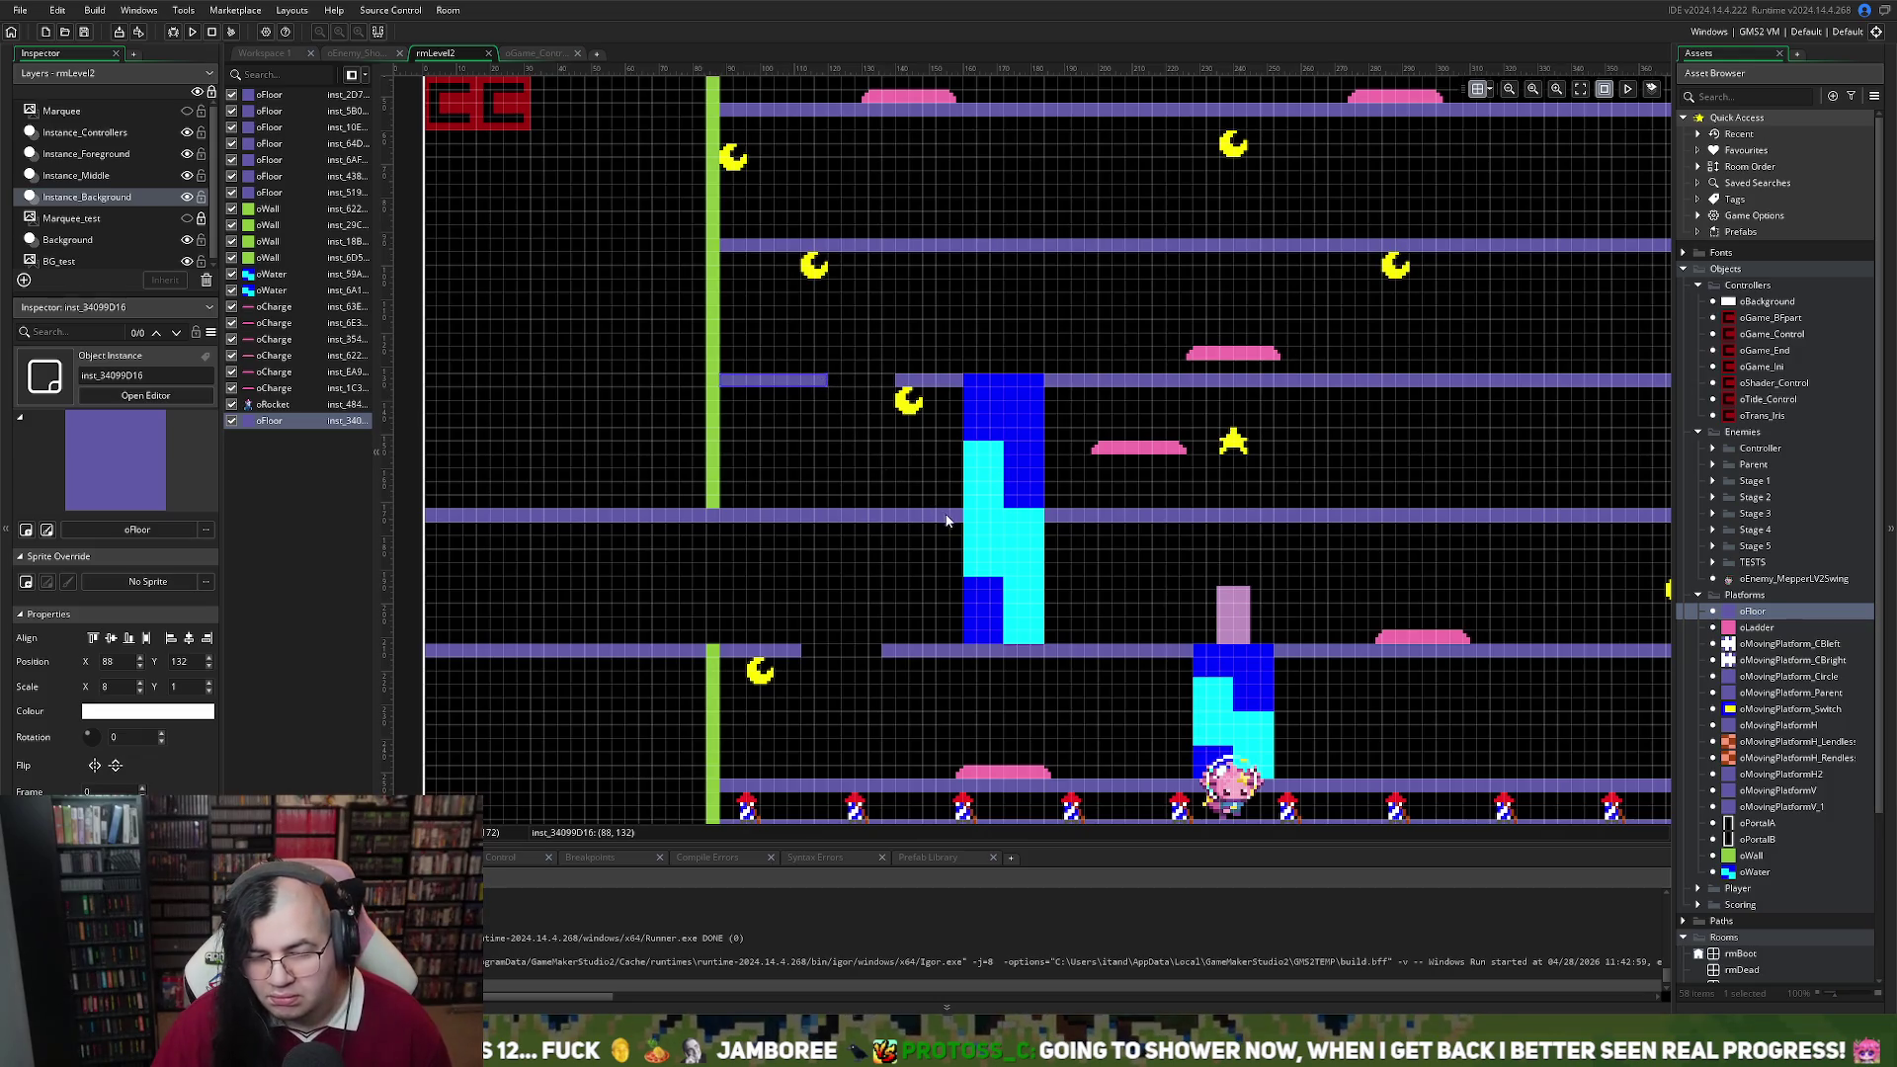
pyautogui.click(882, 414)
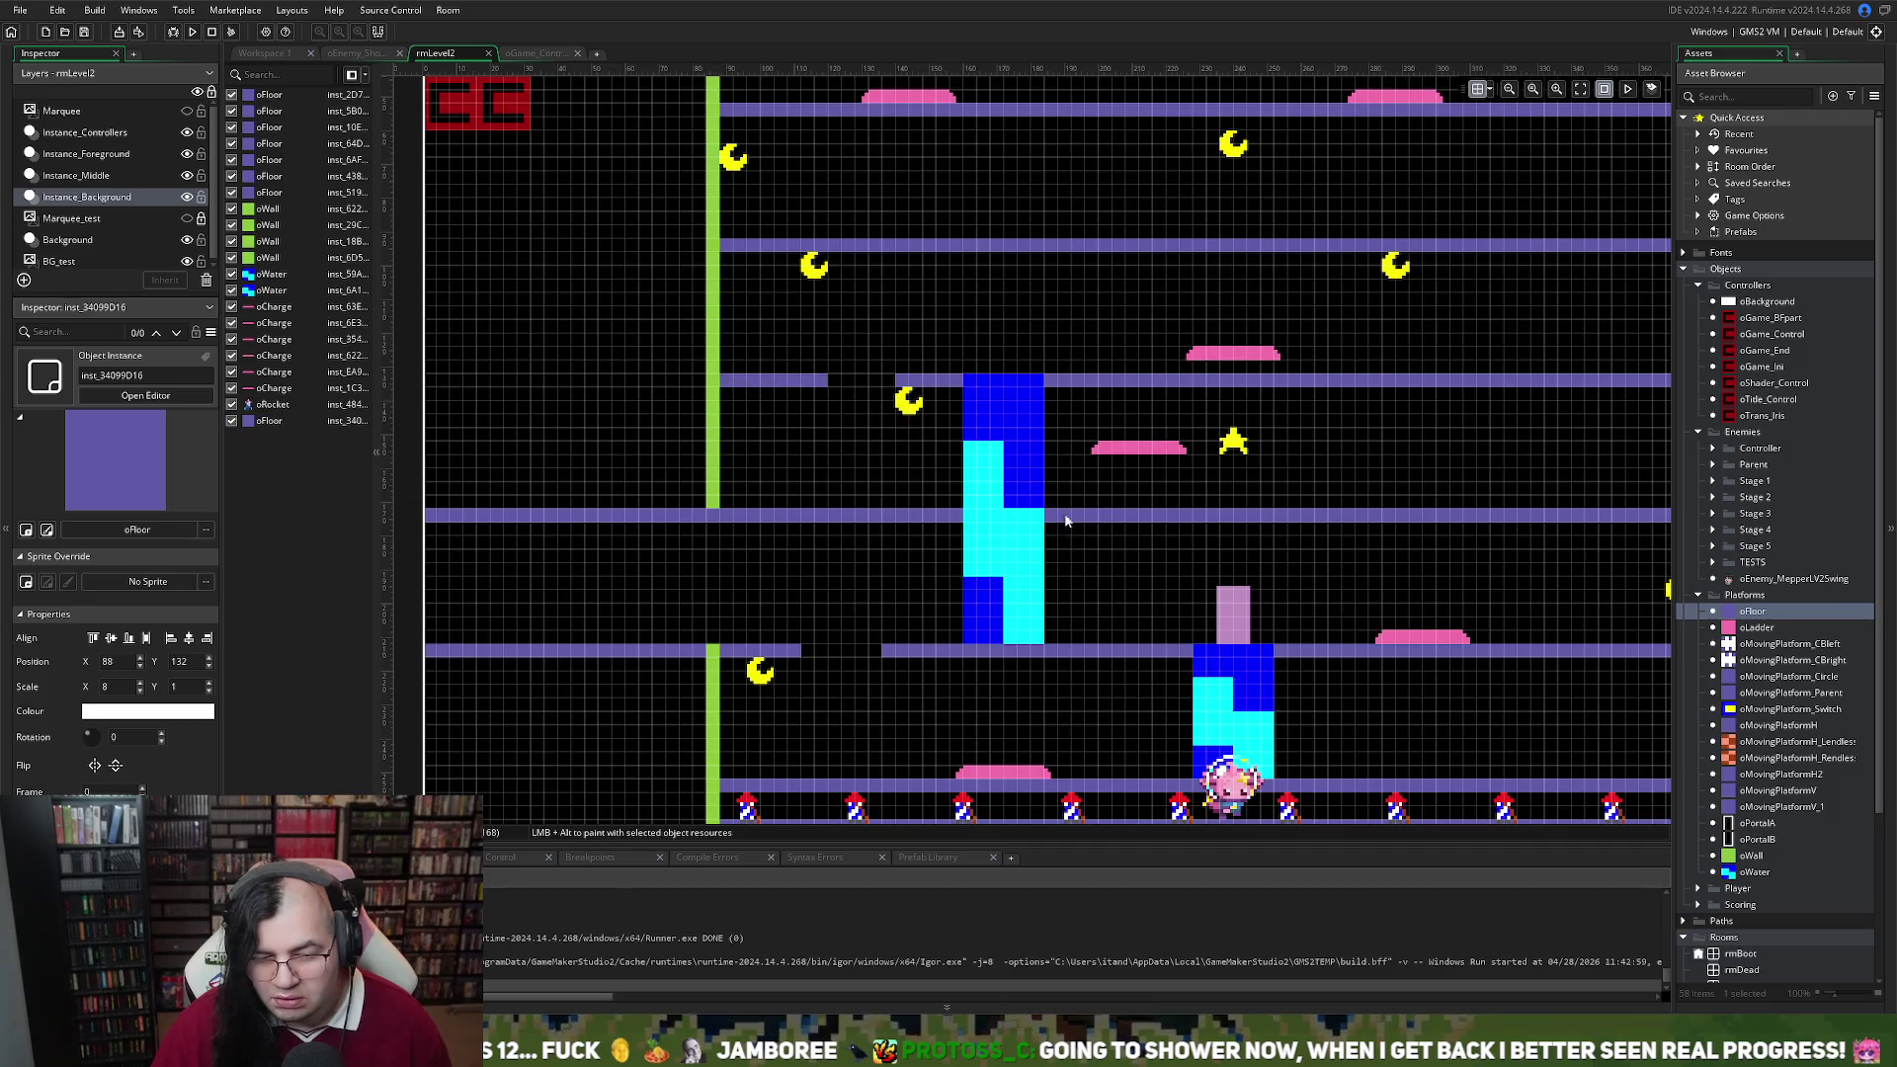
pyautogui.click(97, 179)
pyautogui.moveTo(910, 405)
pyautogui.mouseDown()
pyautogui.moveTo(747, 405)
pyautogui.moveTo(776, 407)
pyautogui.mouseUp()
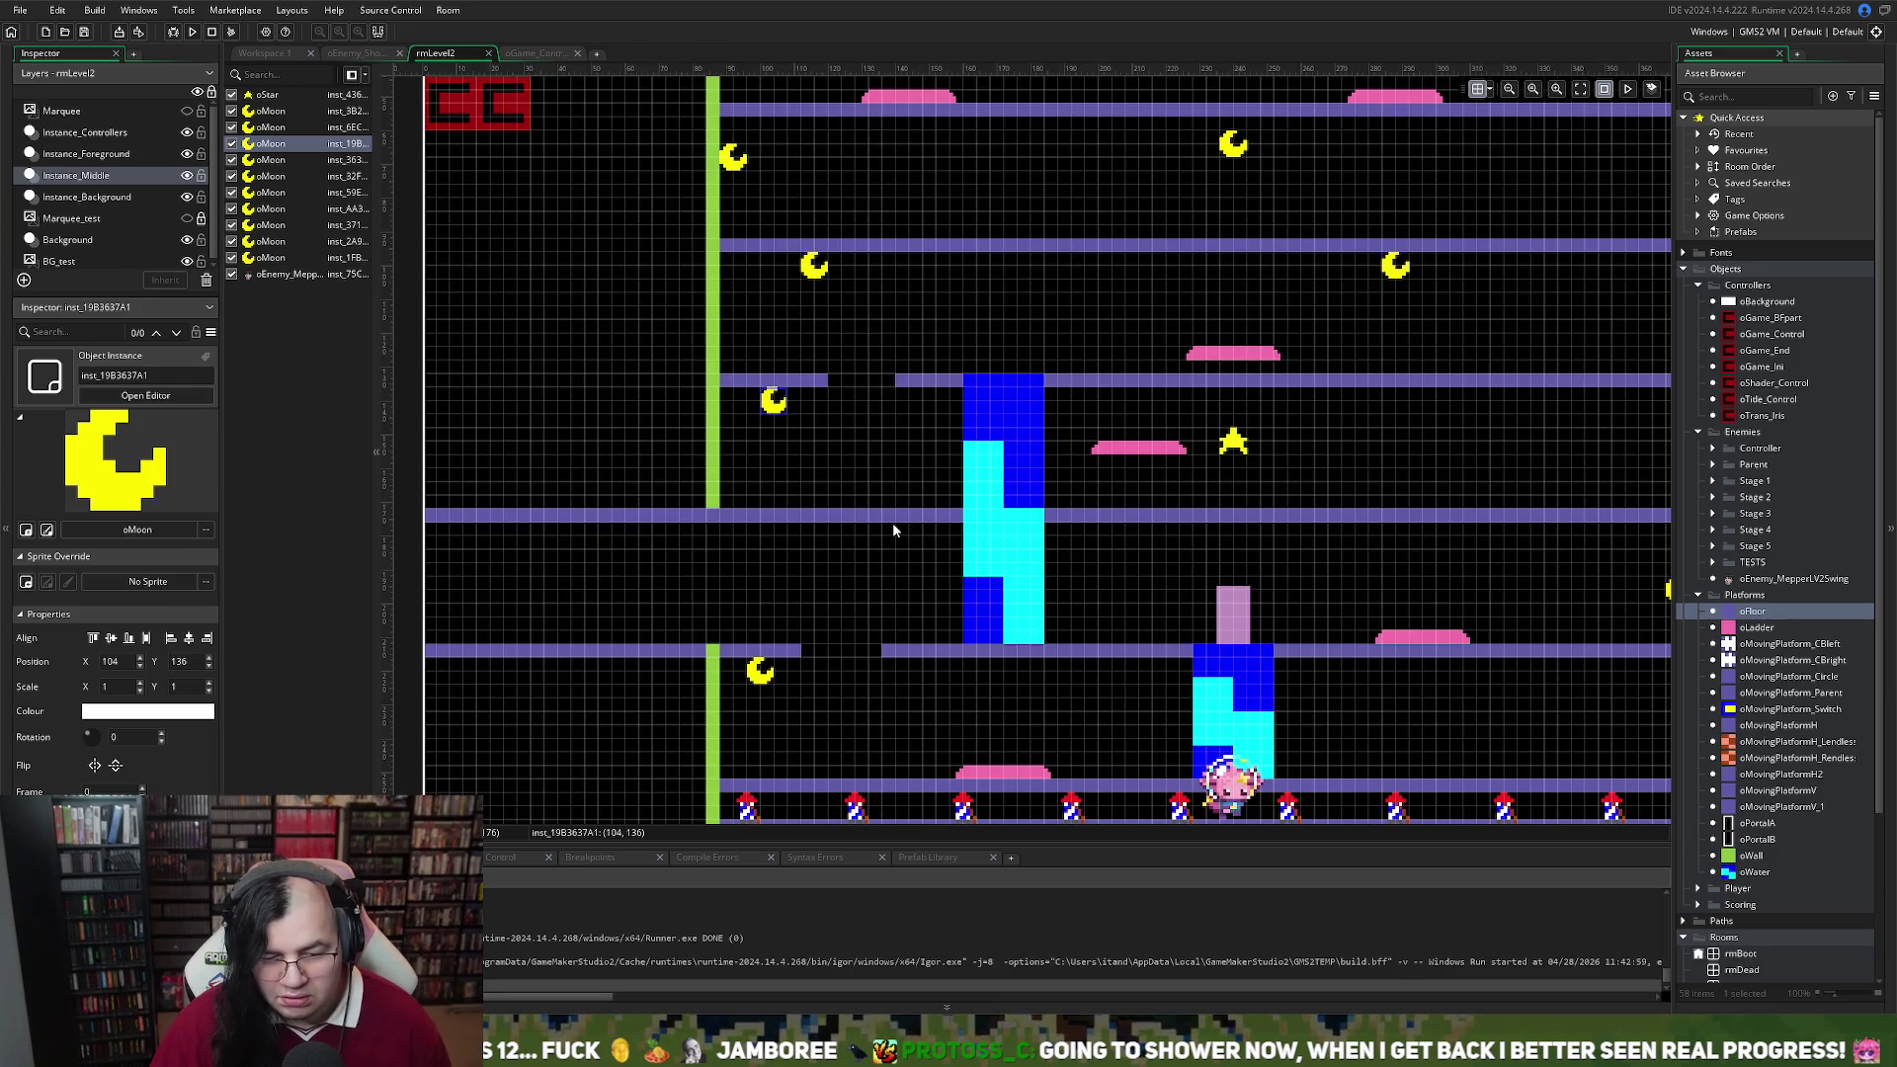
pyautogui.scroll(-2, 885, 528)
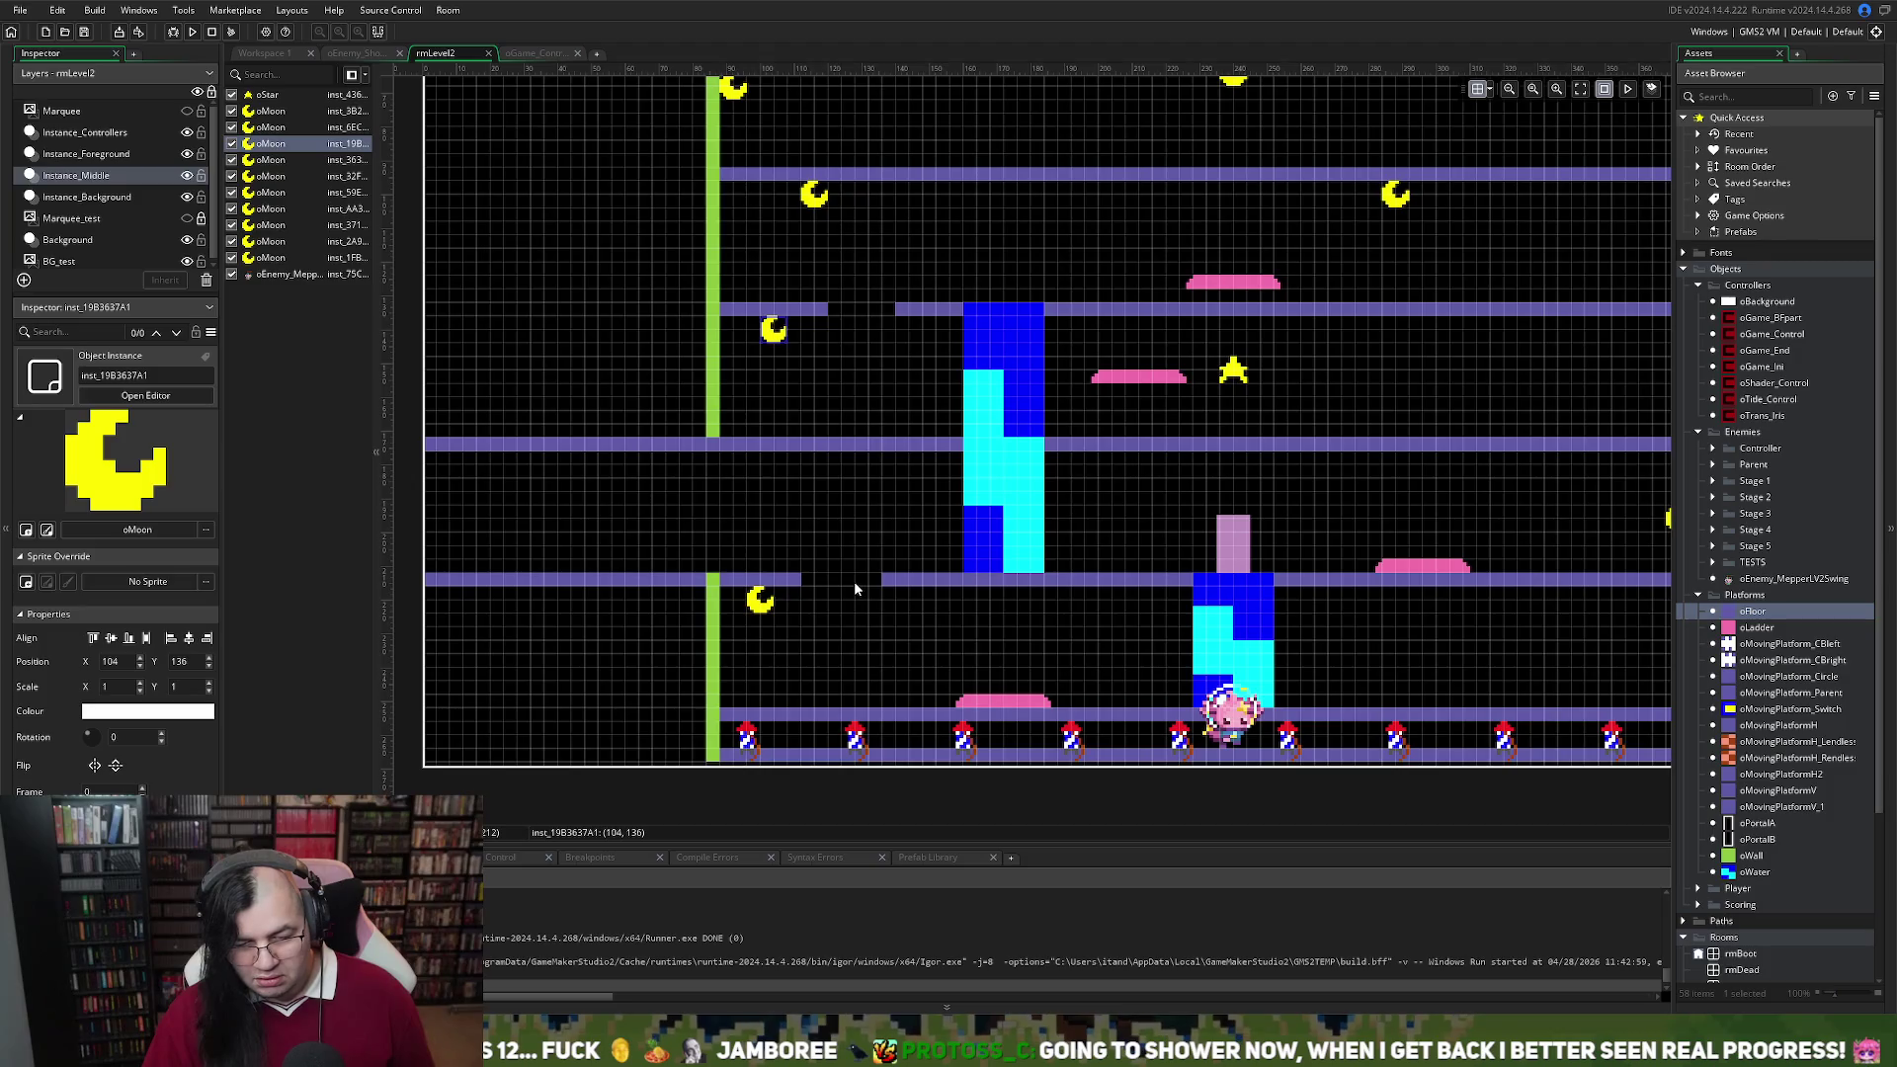
pyautogui.scroll(2, 1178, 474)
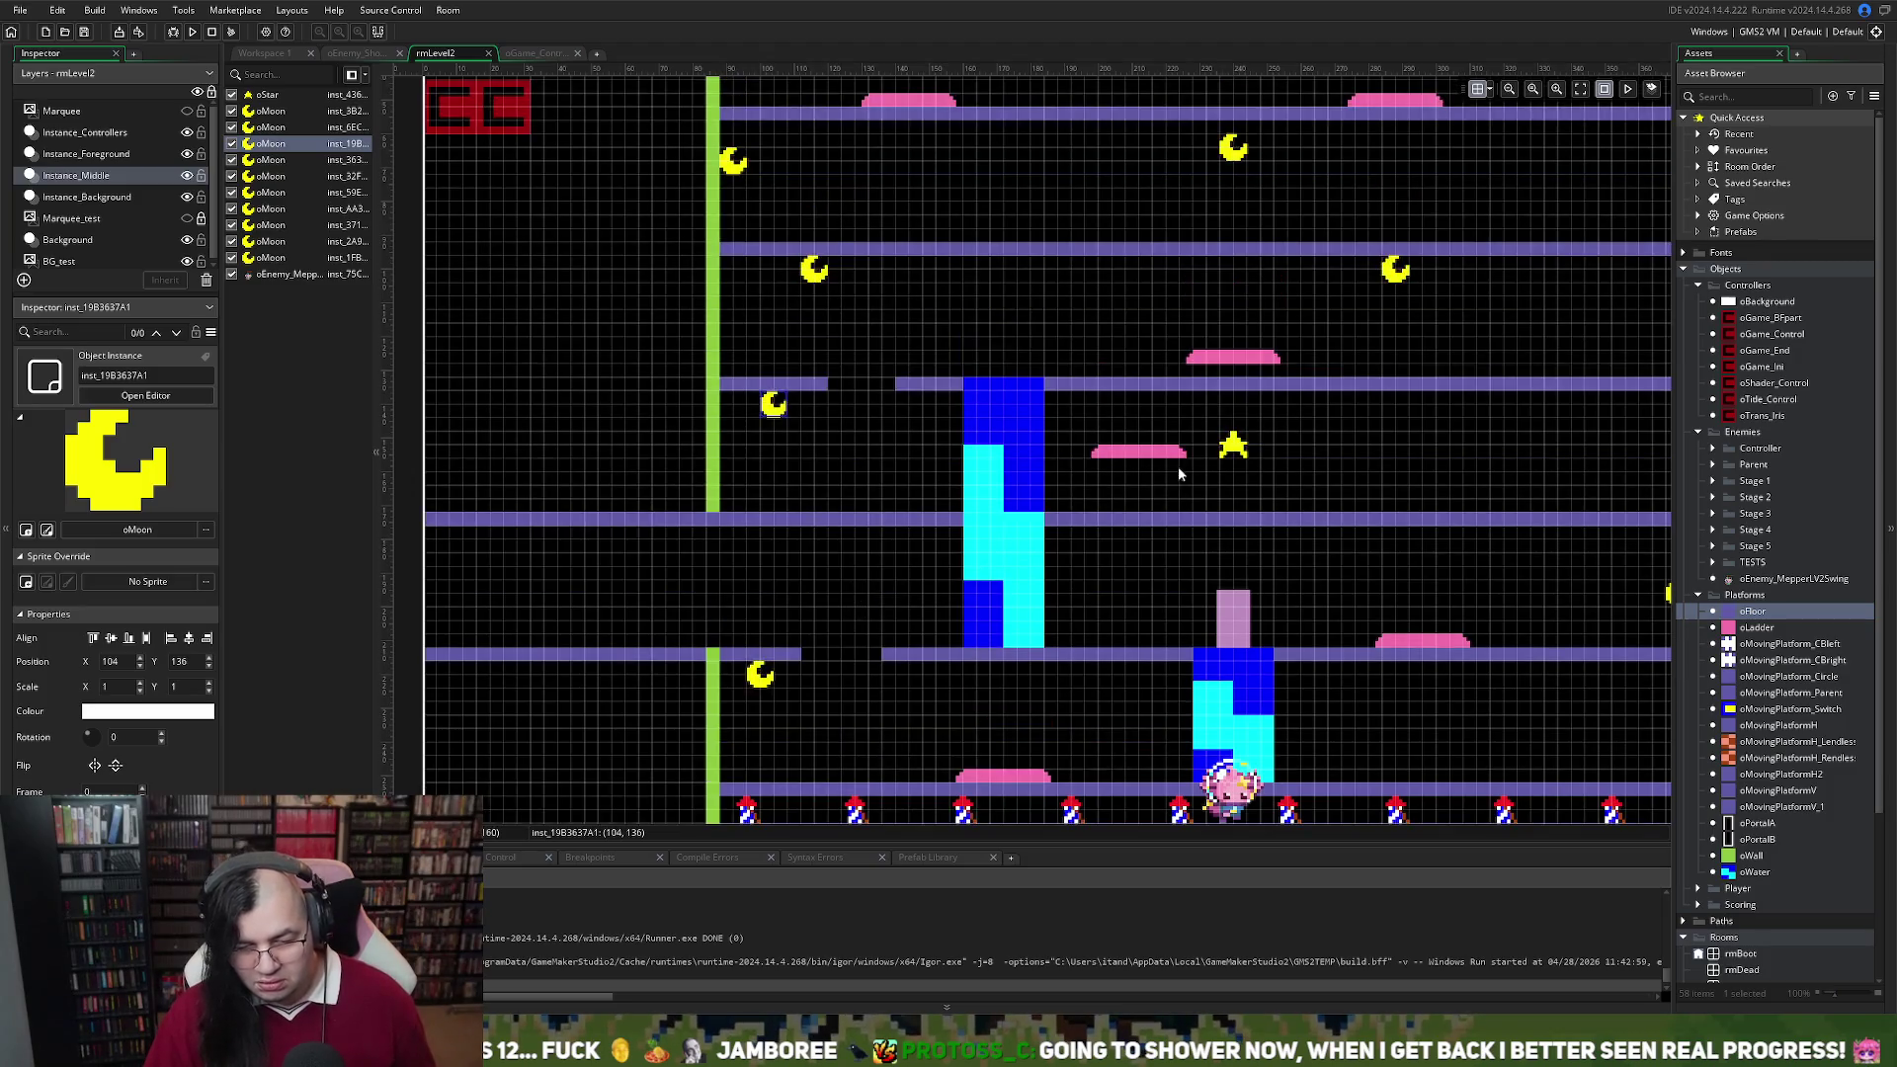
pyautogui.click(1156, 471)
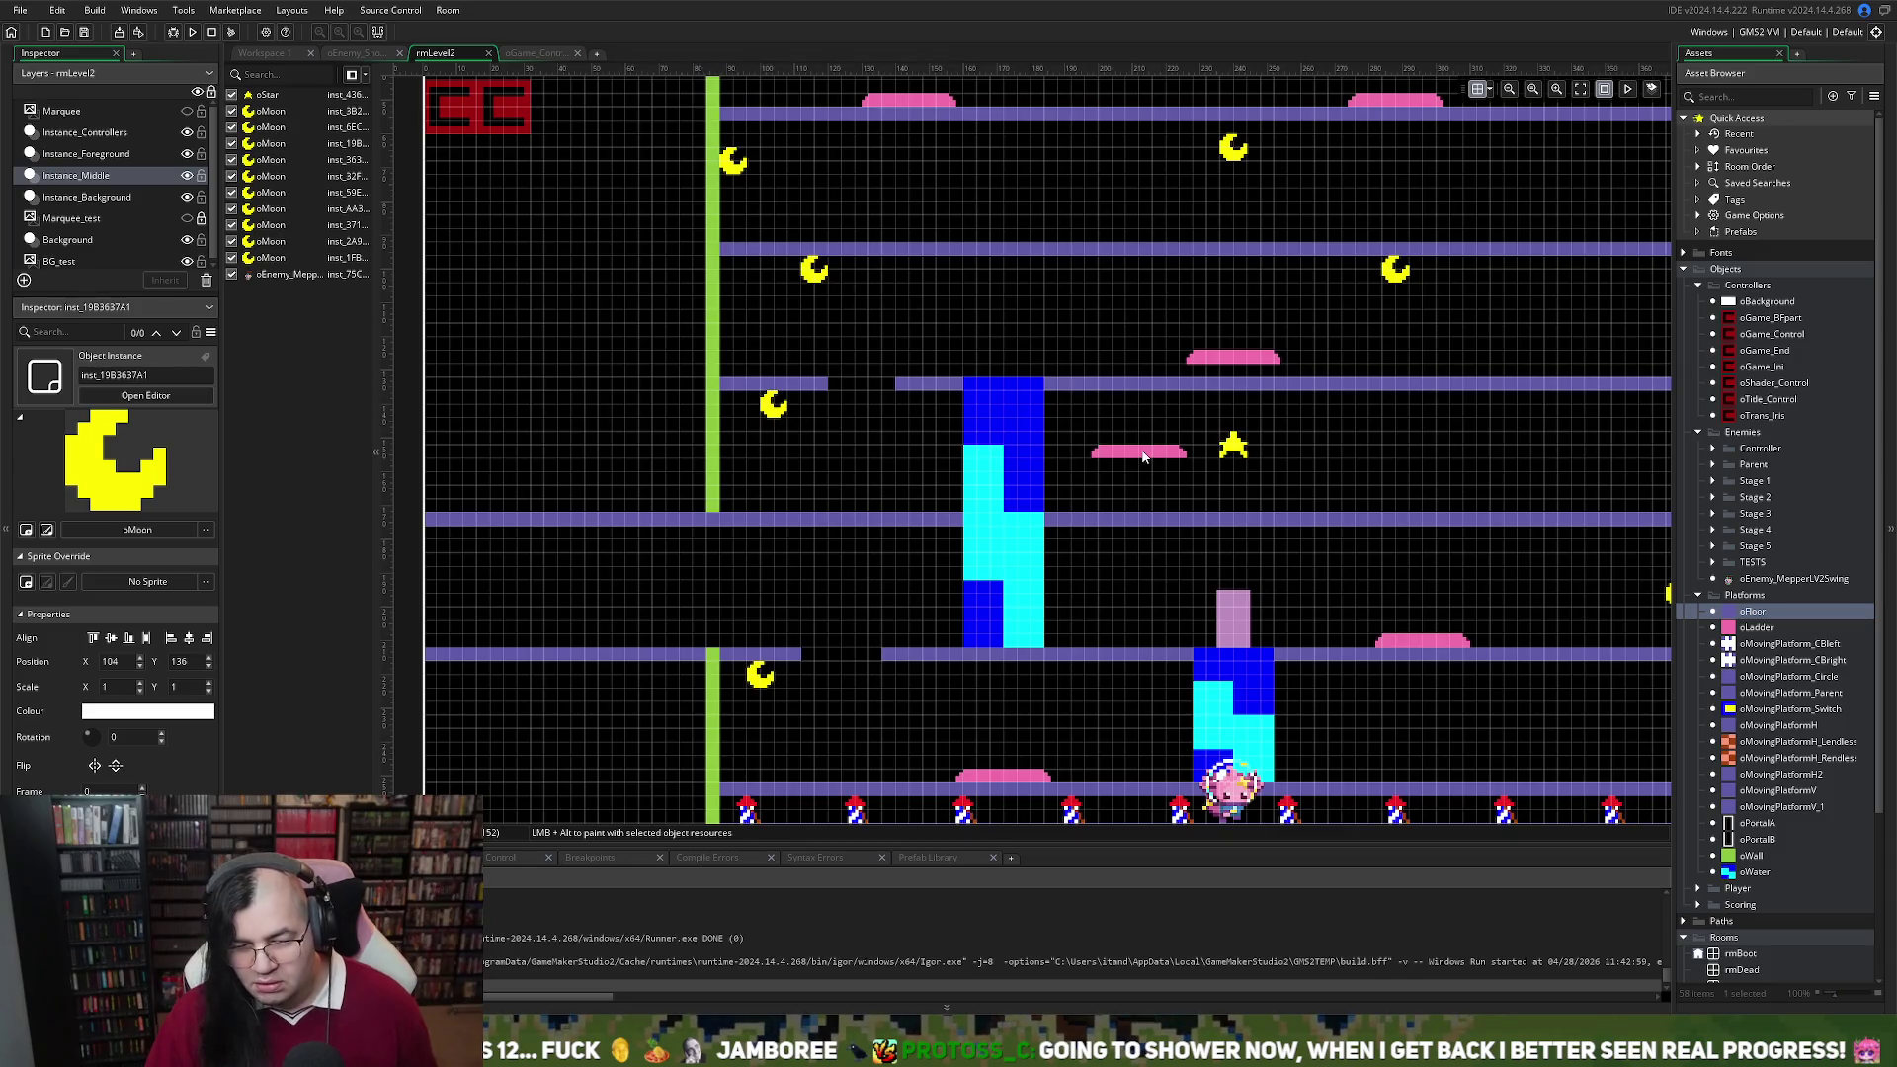
pyautogui.scroll(-4, 1140, 461)
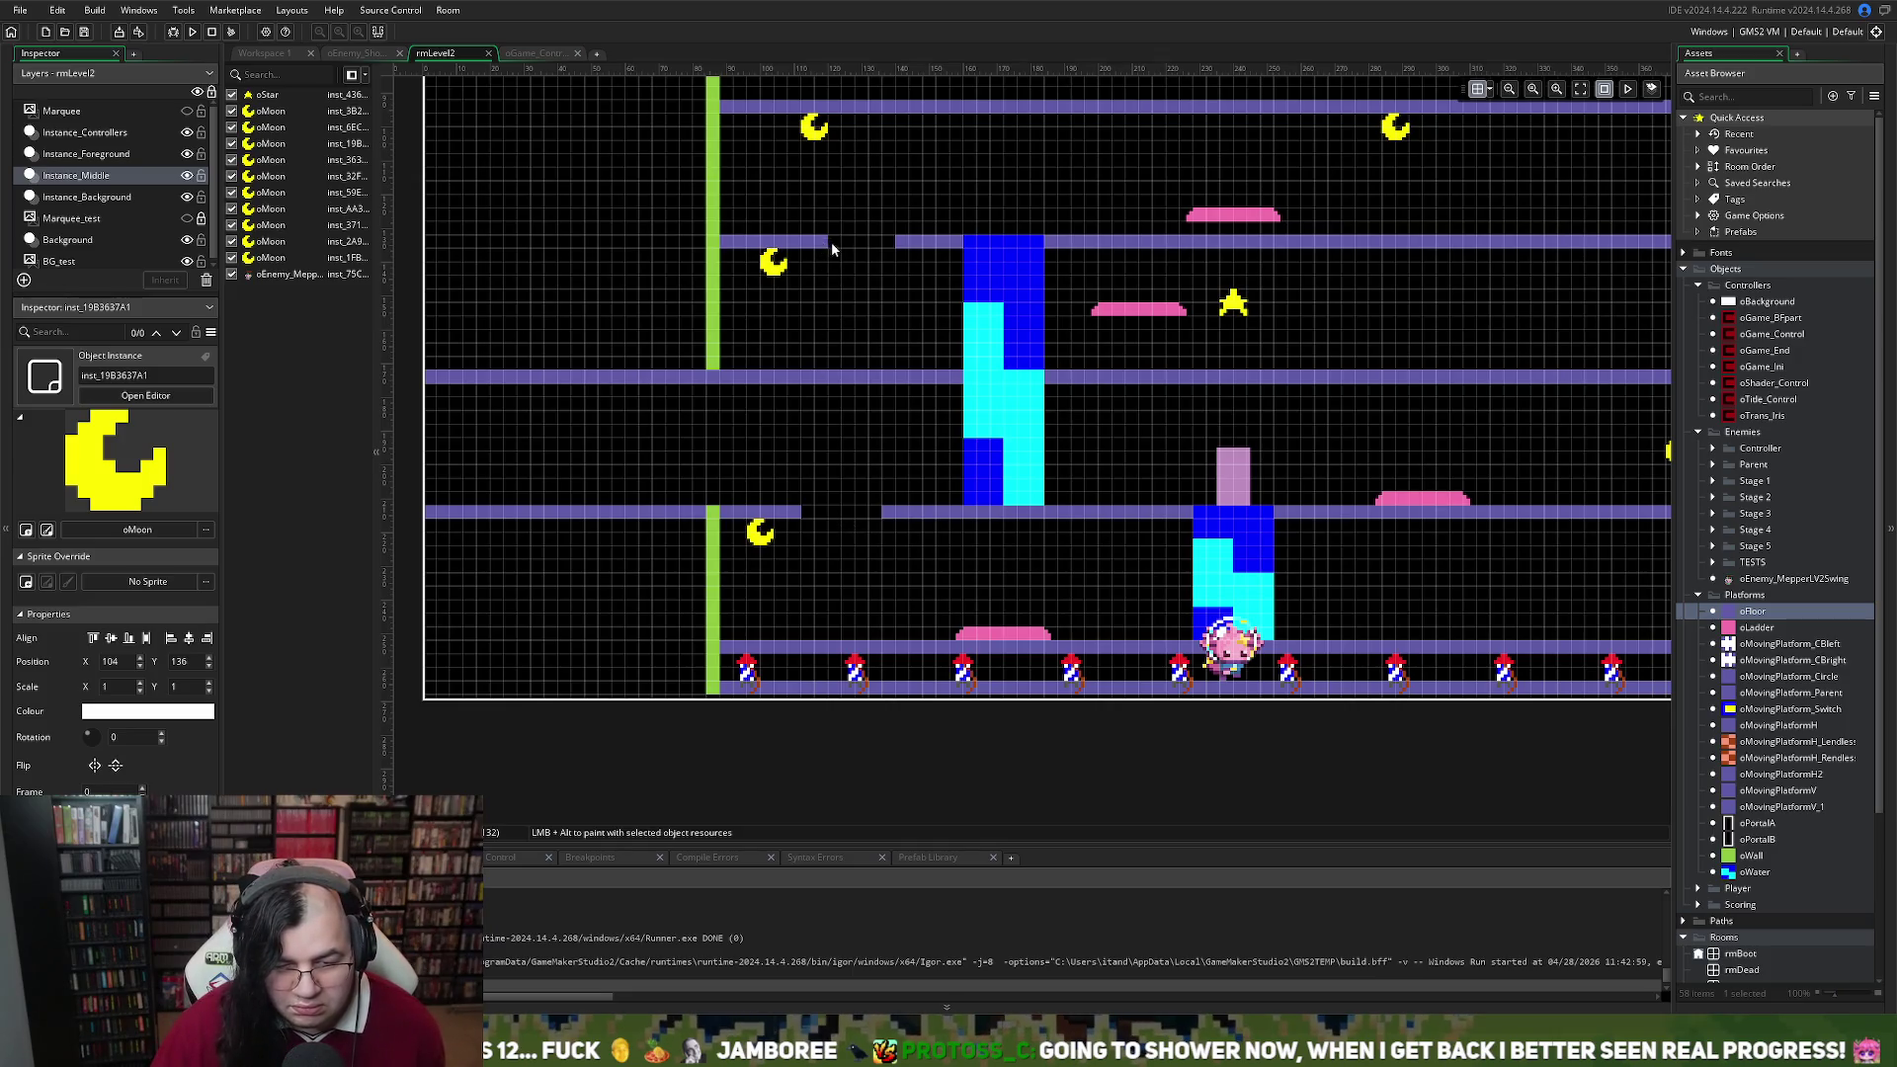
pyautogui.click(98, 196)
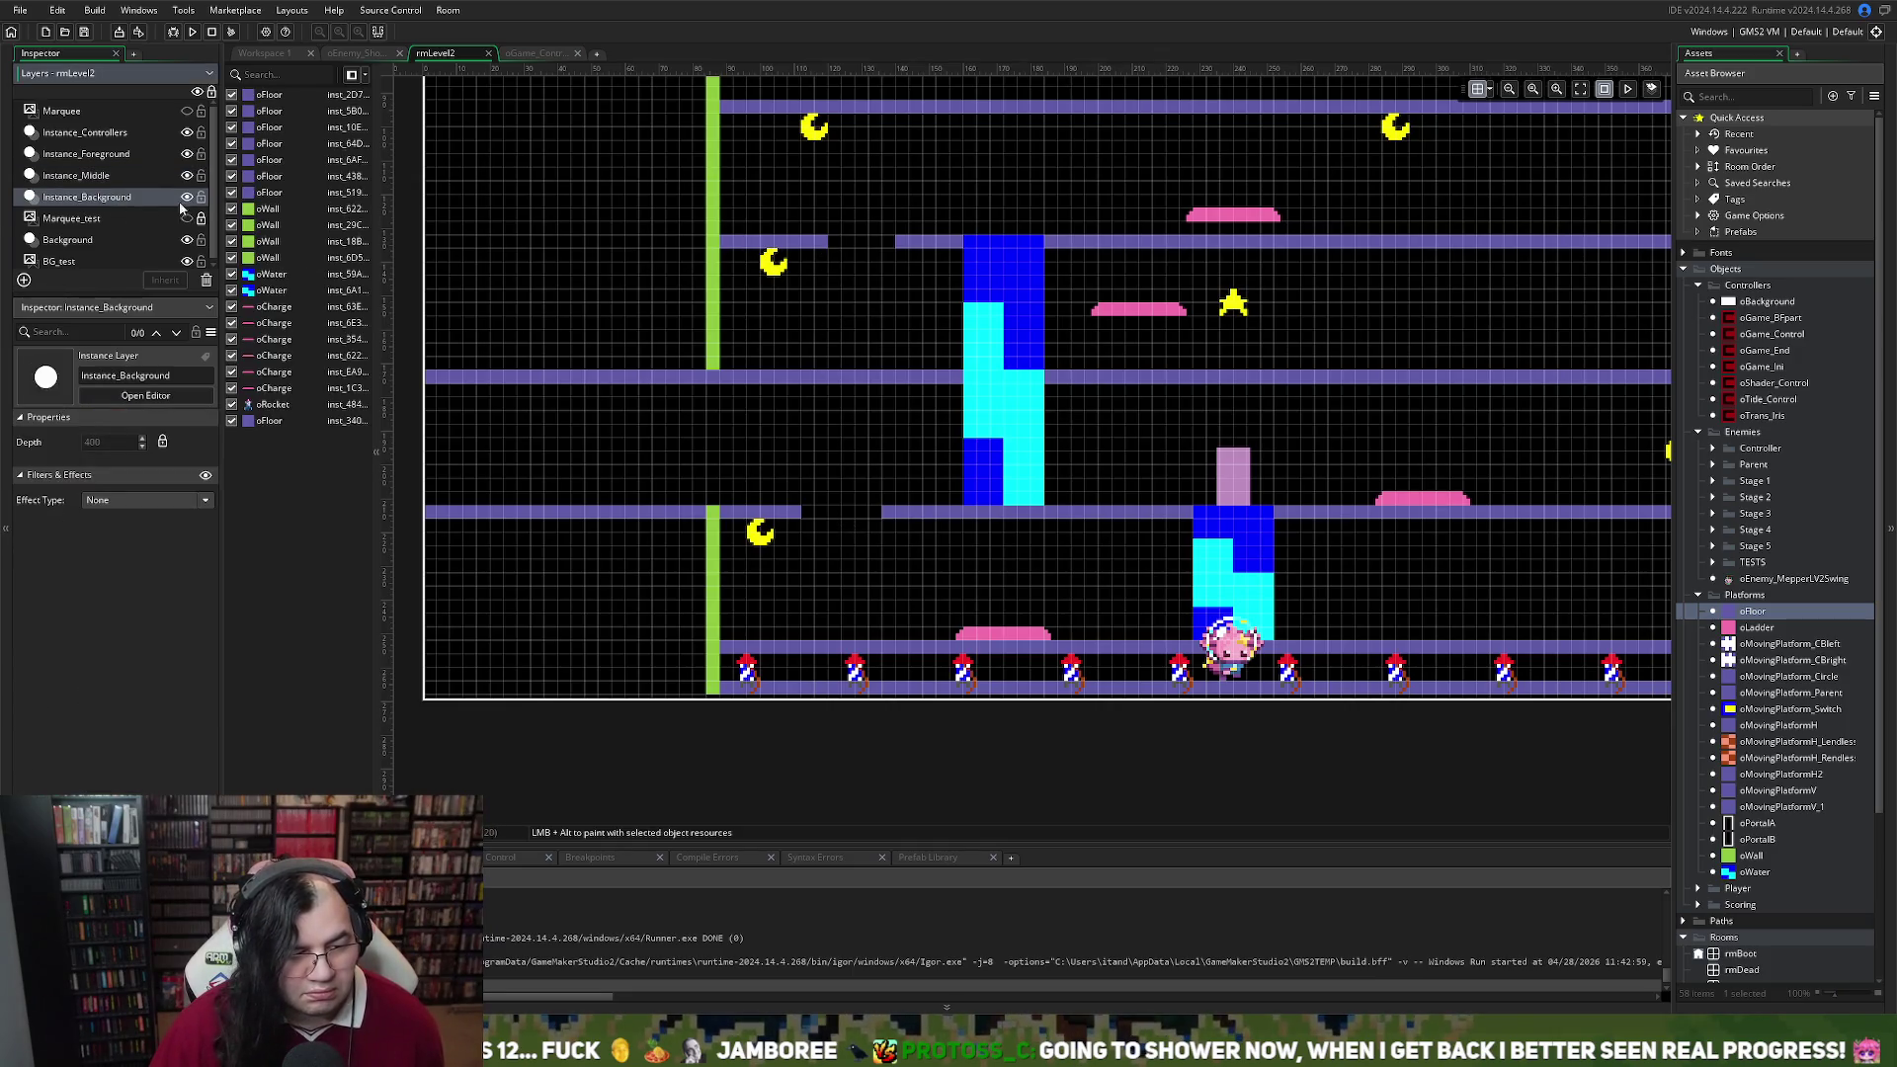
# Shorten the short upper-left floor piece from Scale X 8 to 7
pyautogui.click(826, 245)
pyautogui.moveTo(832, 251); pyautogui.dragTo(812, 245)
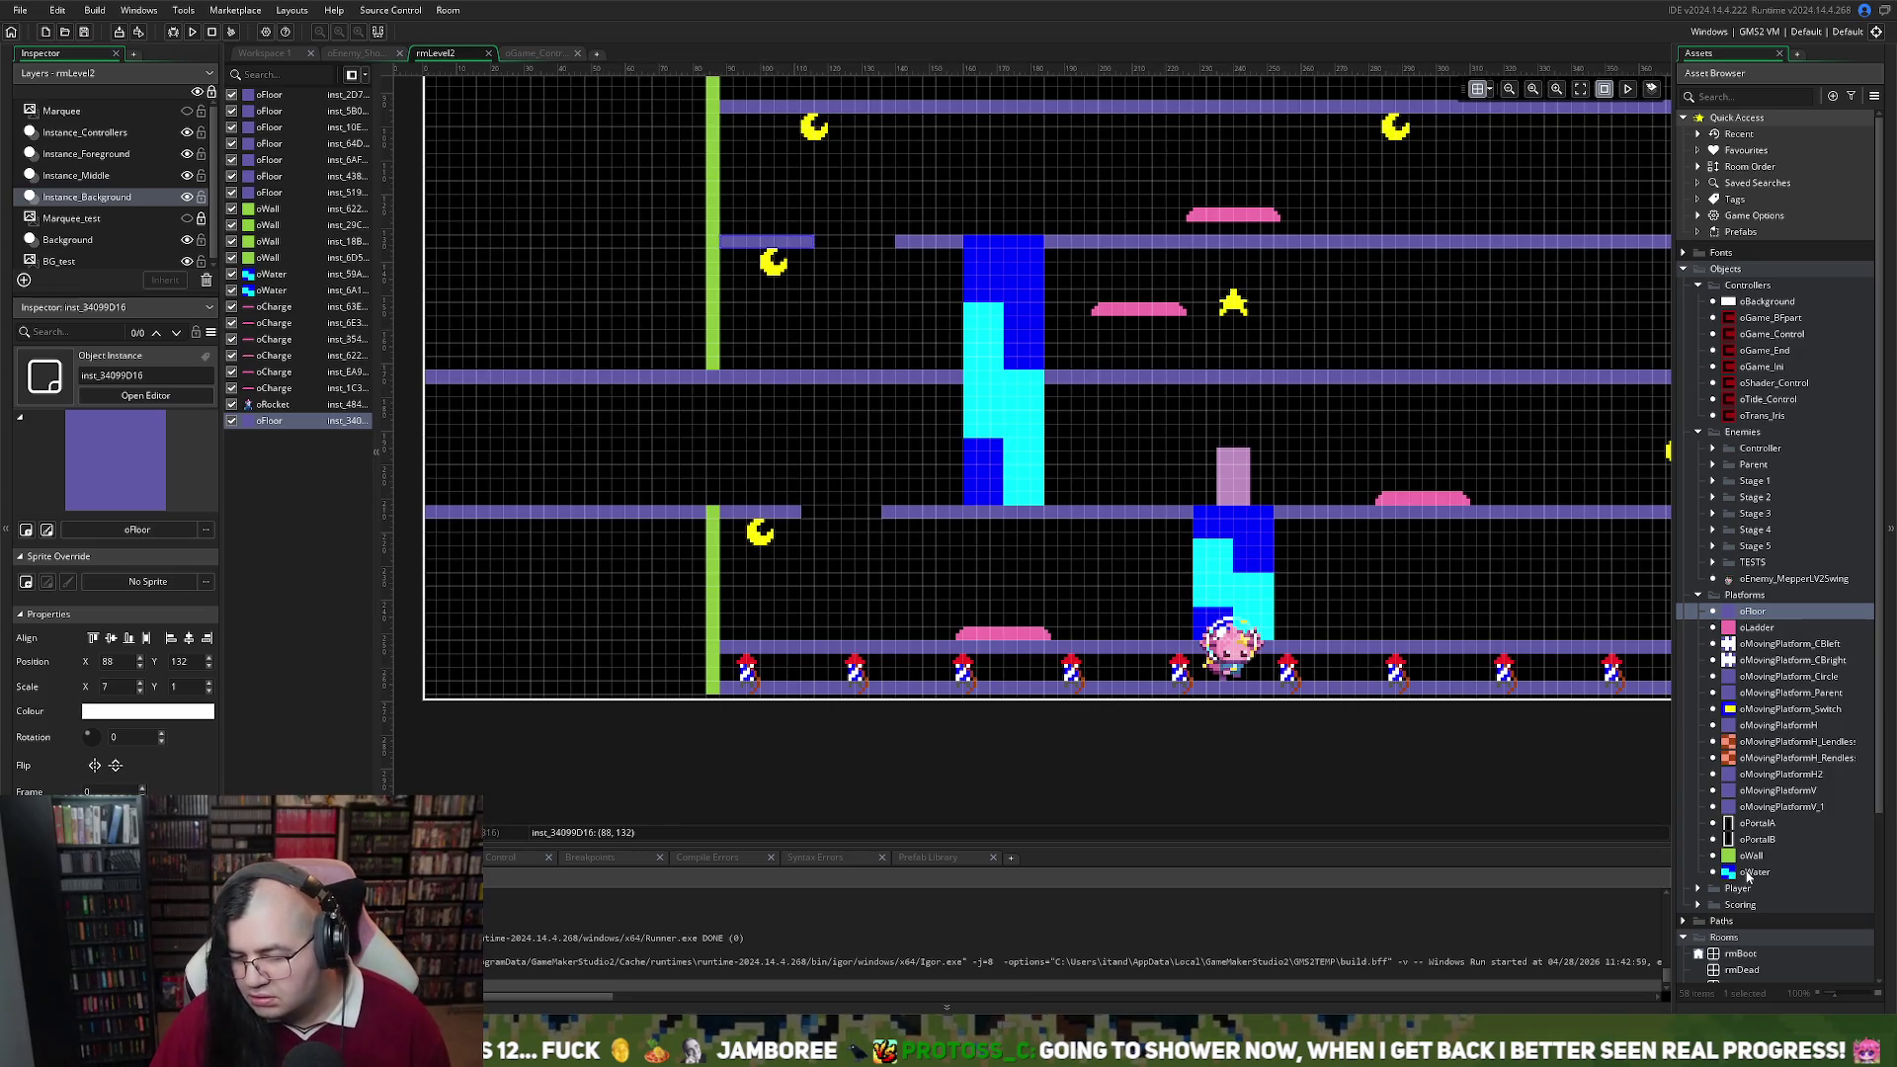
pyautogui.scroll(-4, 1726, 954)
# Open rmLevel1 for reference, glance at the oGame_Control code, then return to rmLevel2
pyautogui.doubleClick(1716, 805)
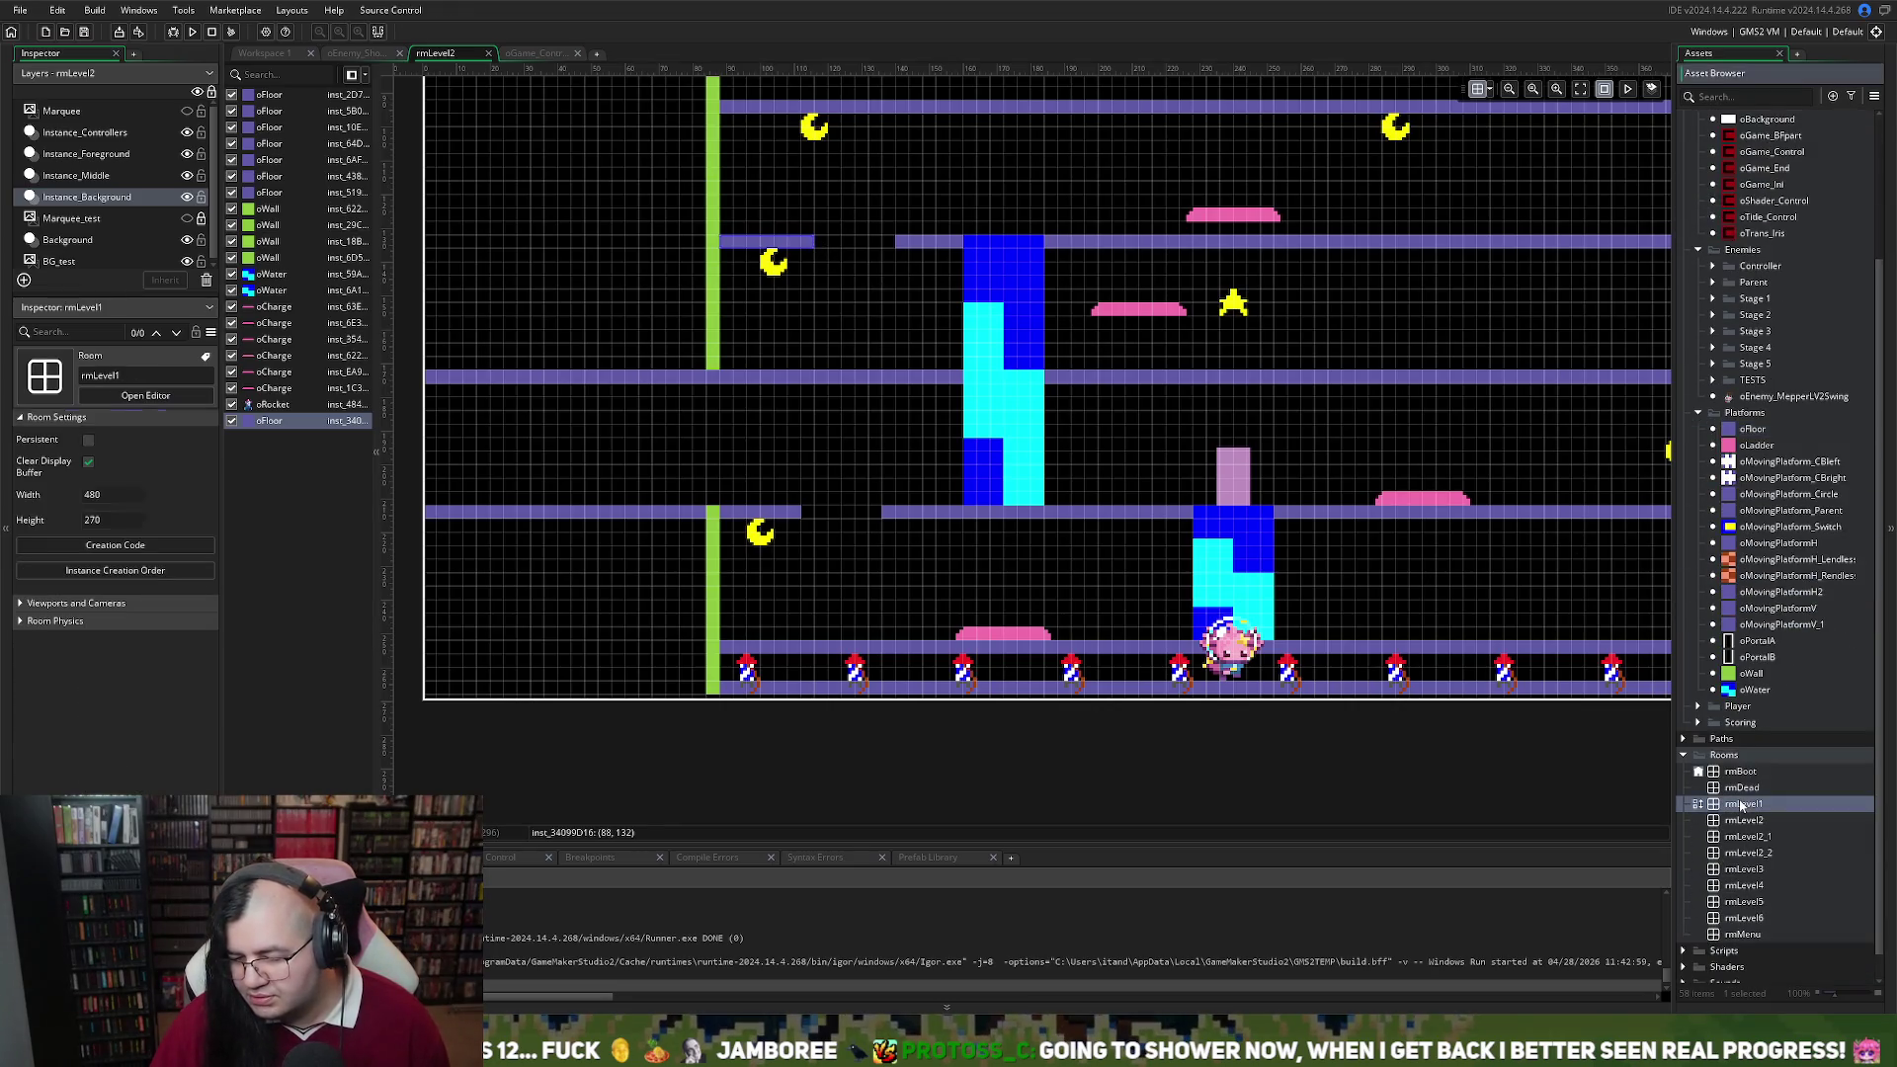
pyautogui.scroll(-2, 1146, 657)
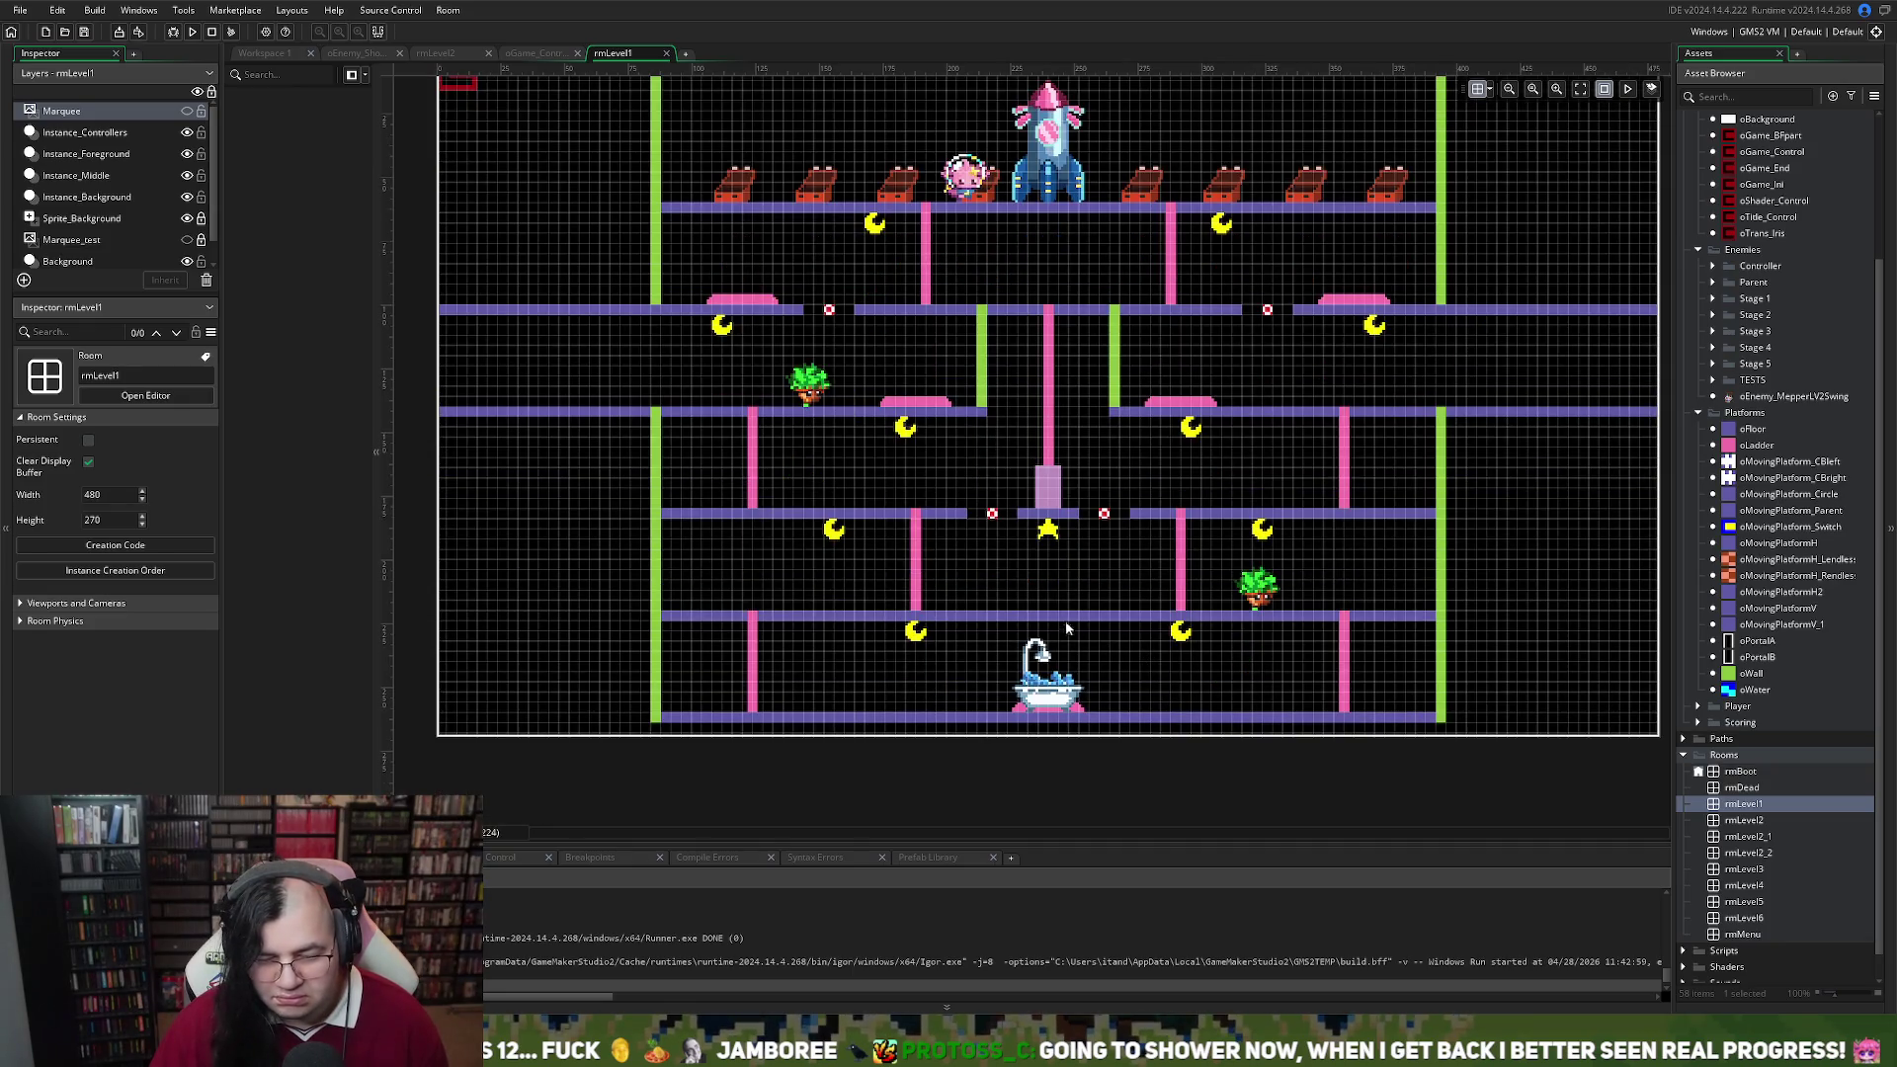
pyautogui.click(549, 50)
pyautogui.click(608, 54)
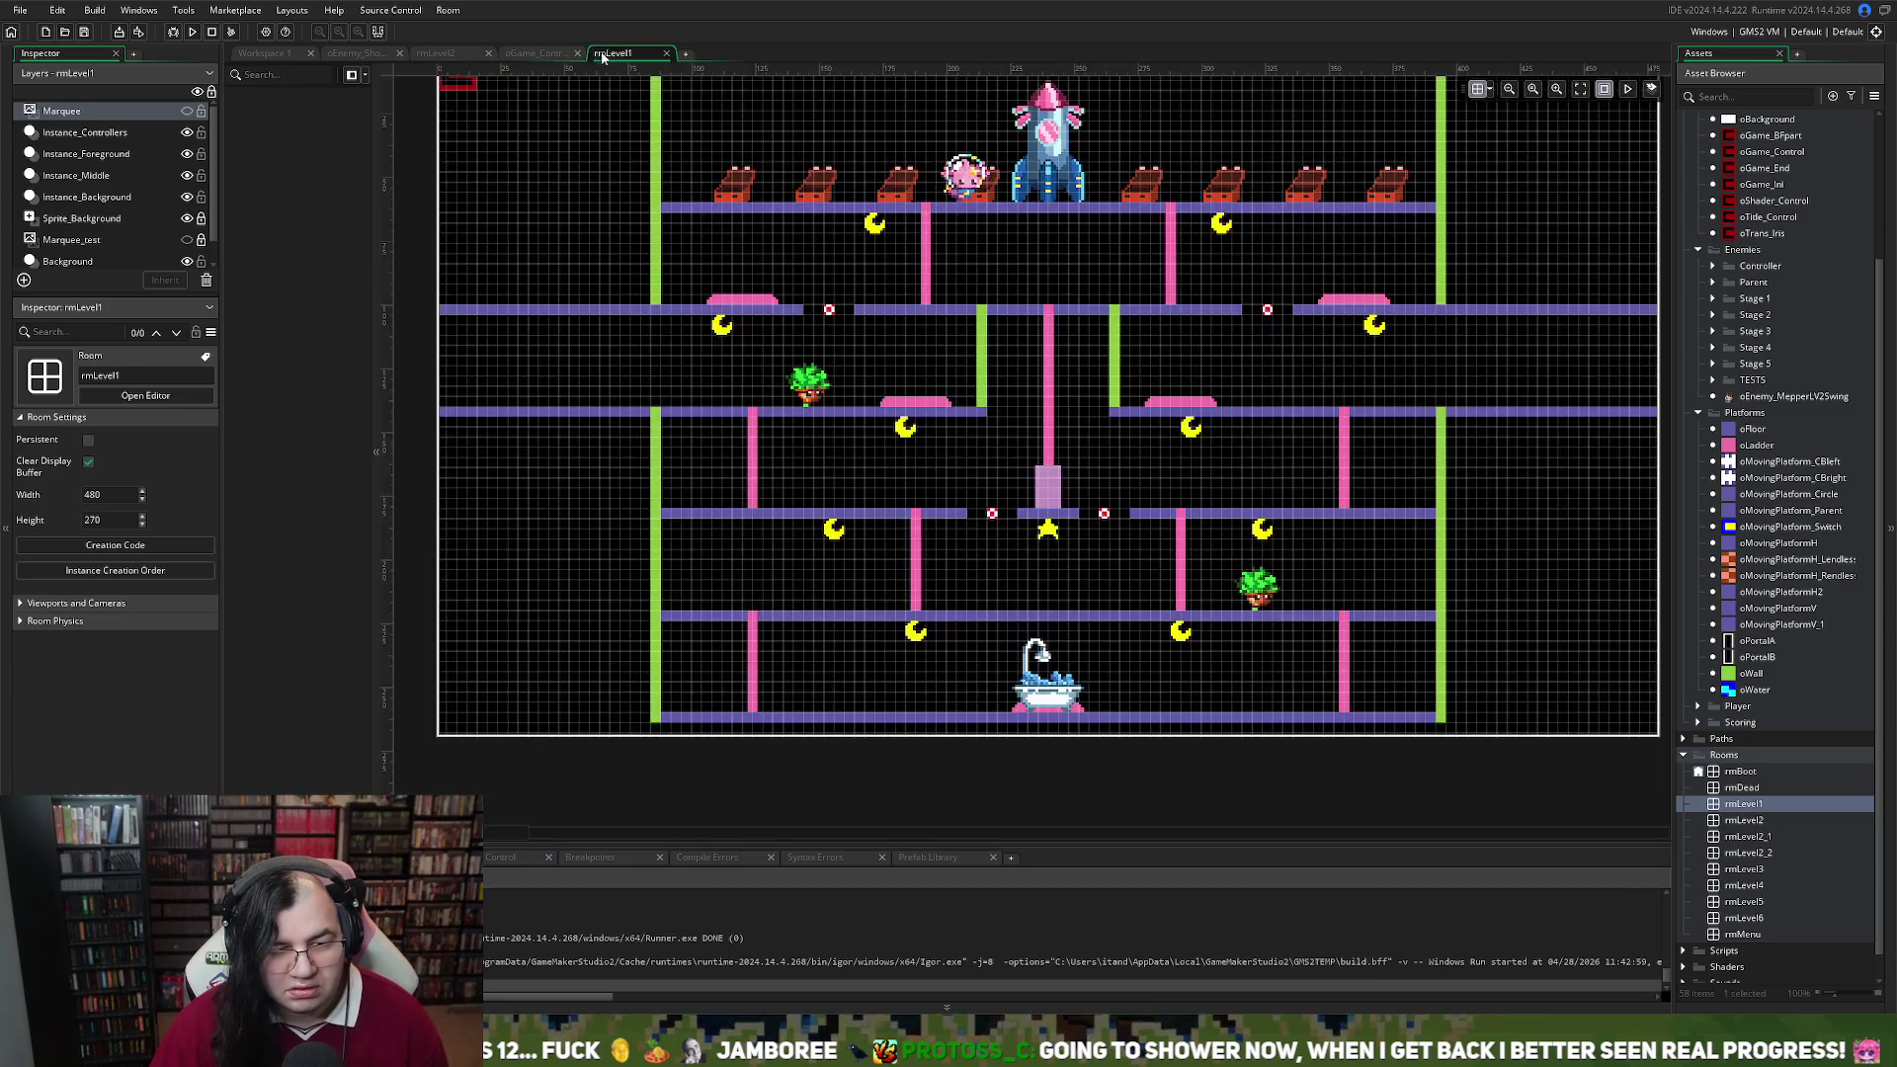
pyautogui.click(458, 55)
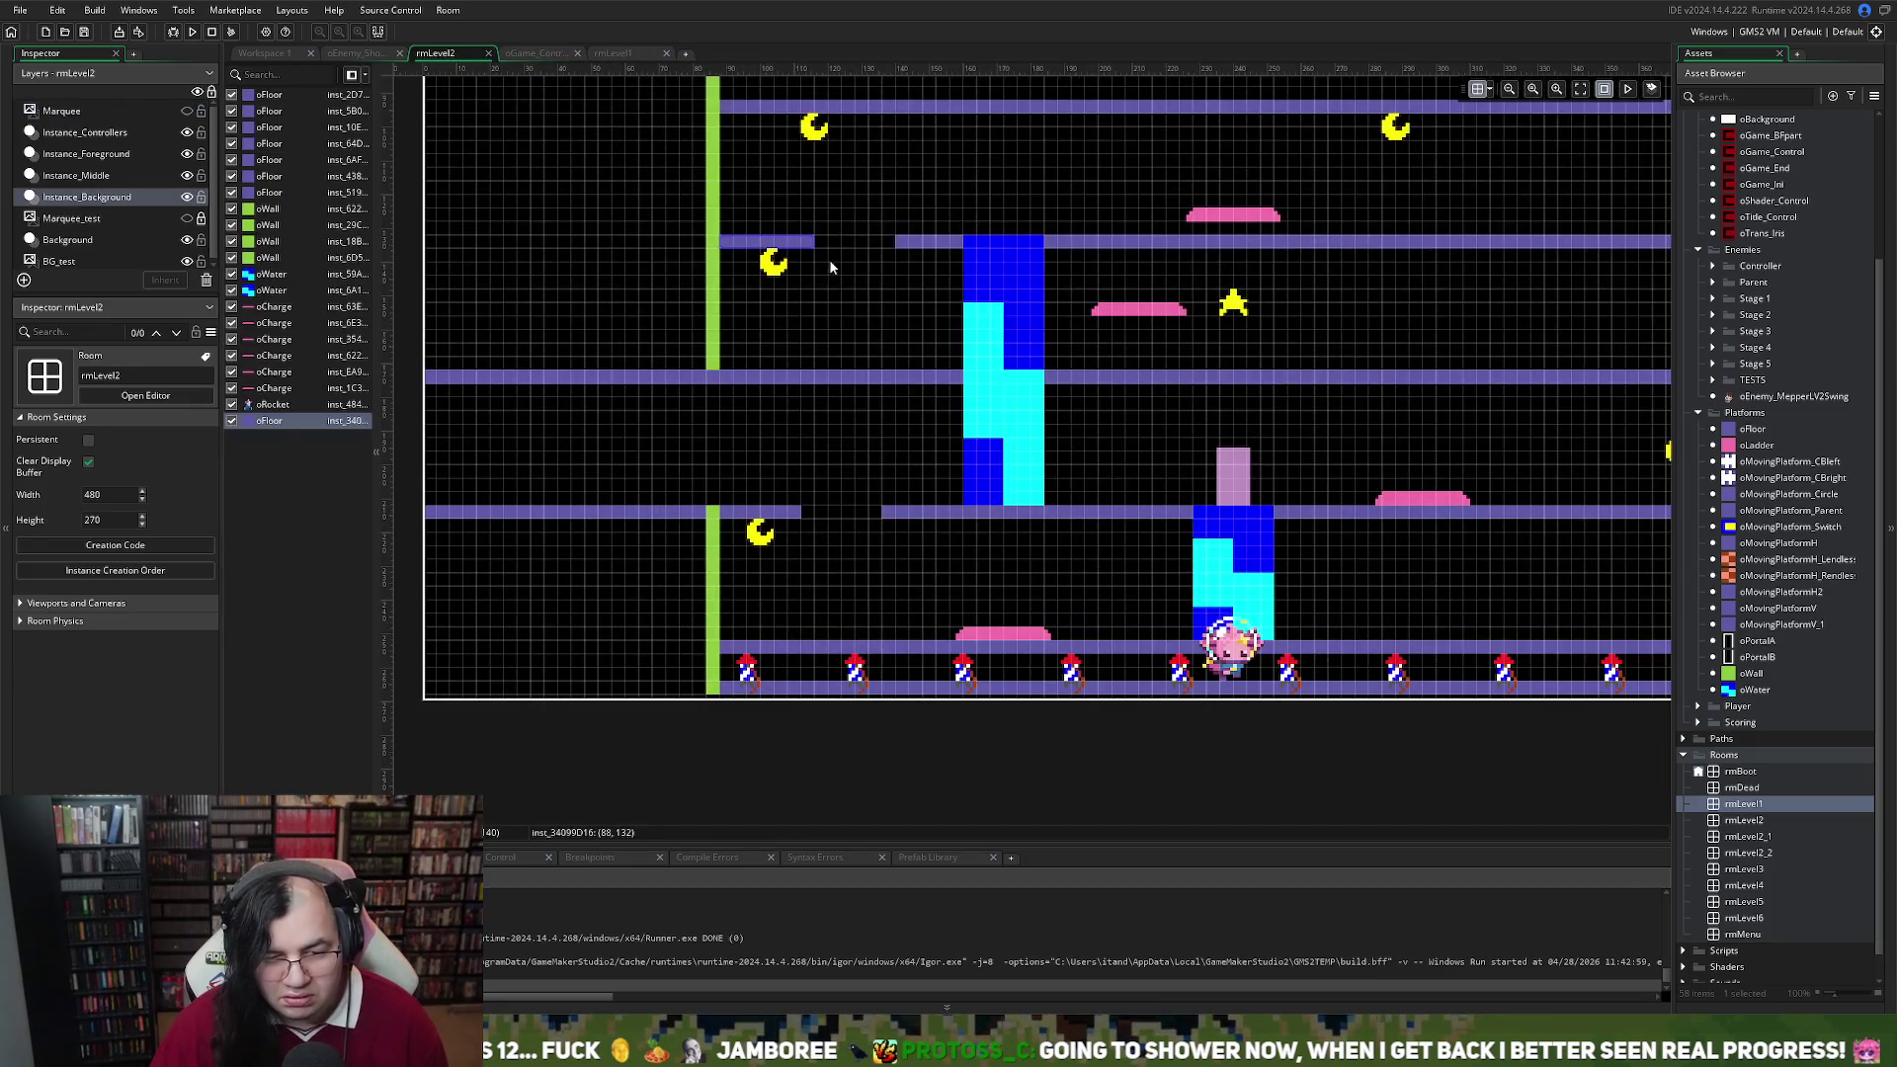
# Narrow the floor gaps: lengthen the short upper piece, extend the left floor to Scale X 30, move the right piece to X 140
pyautogui.moveTo(818, 241); pyautogui.dragTo(834, 244)
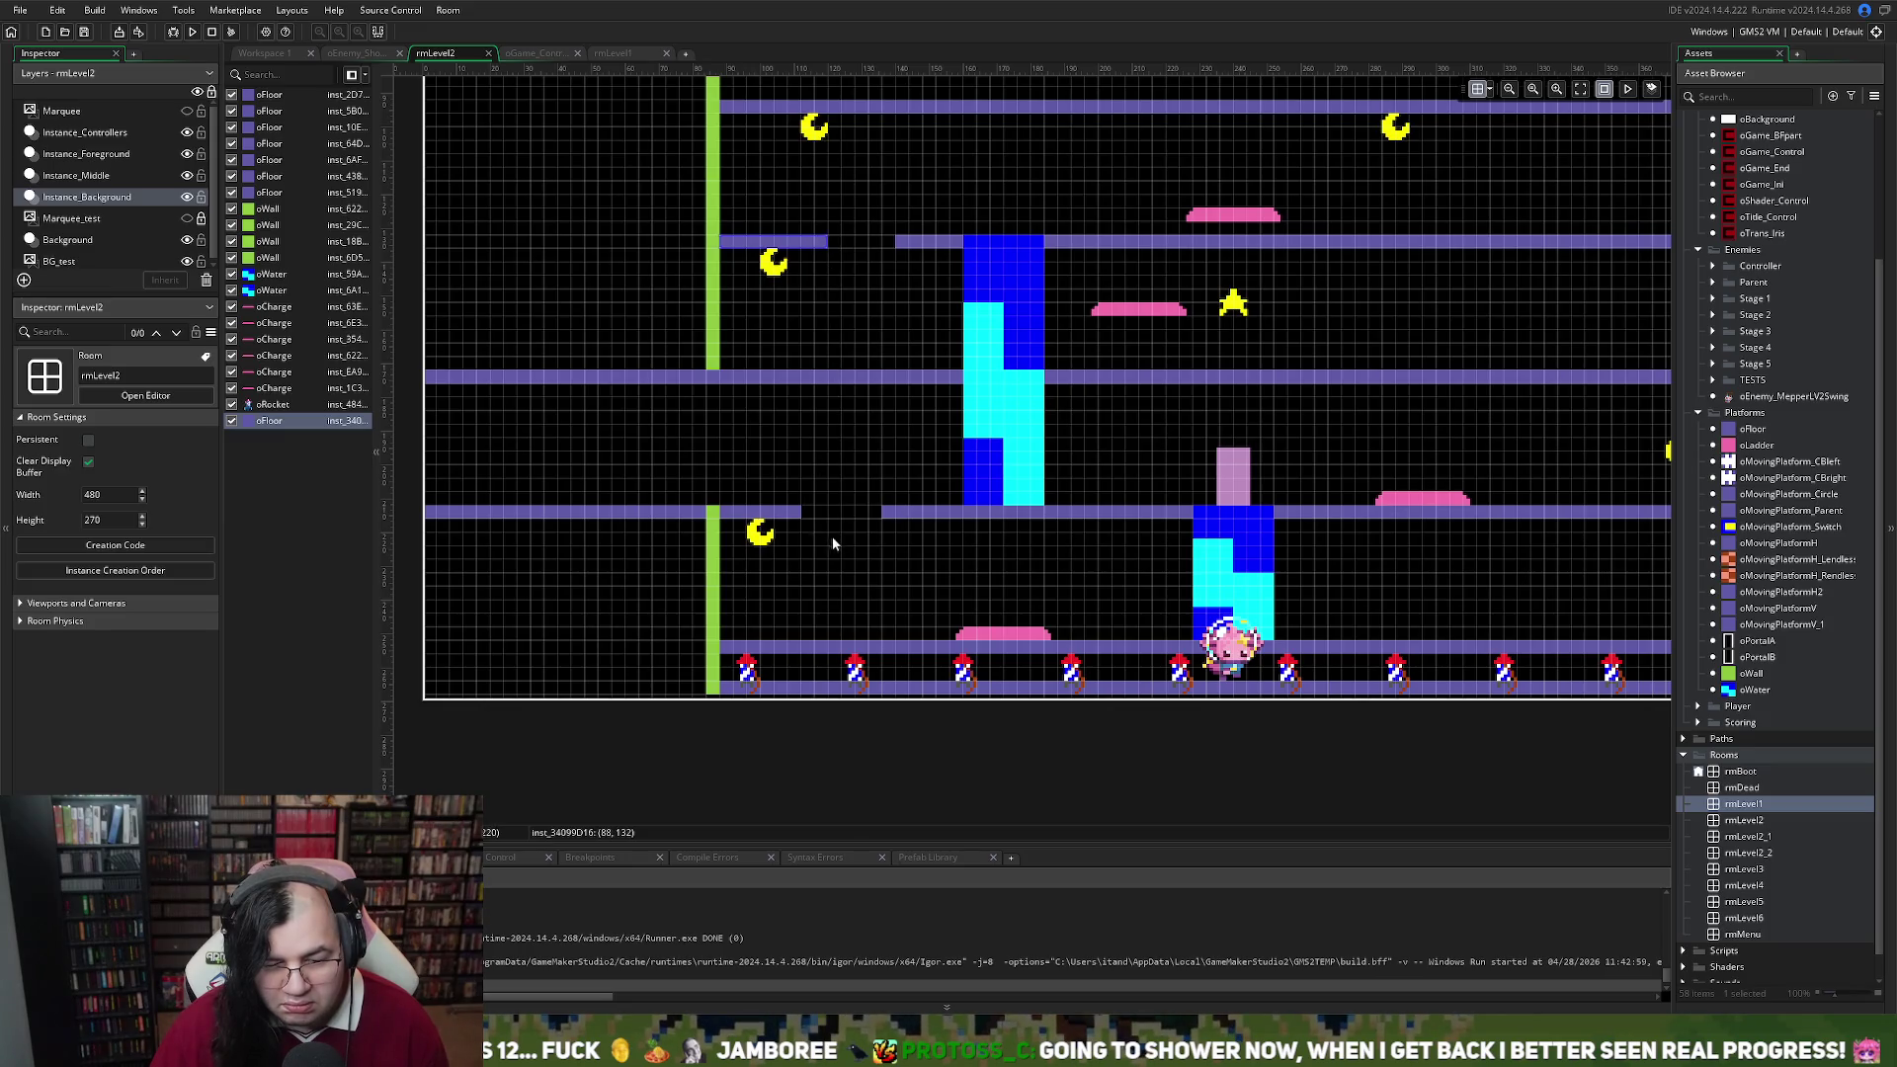
pyautogui.click(802, 516)
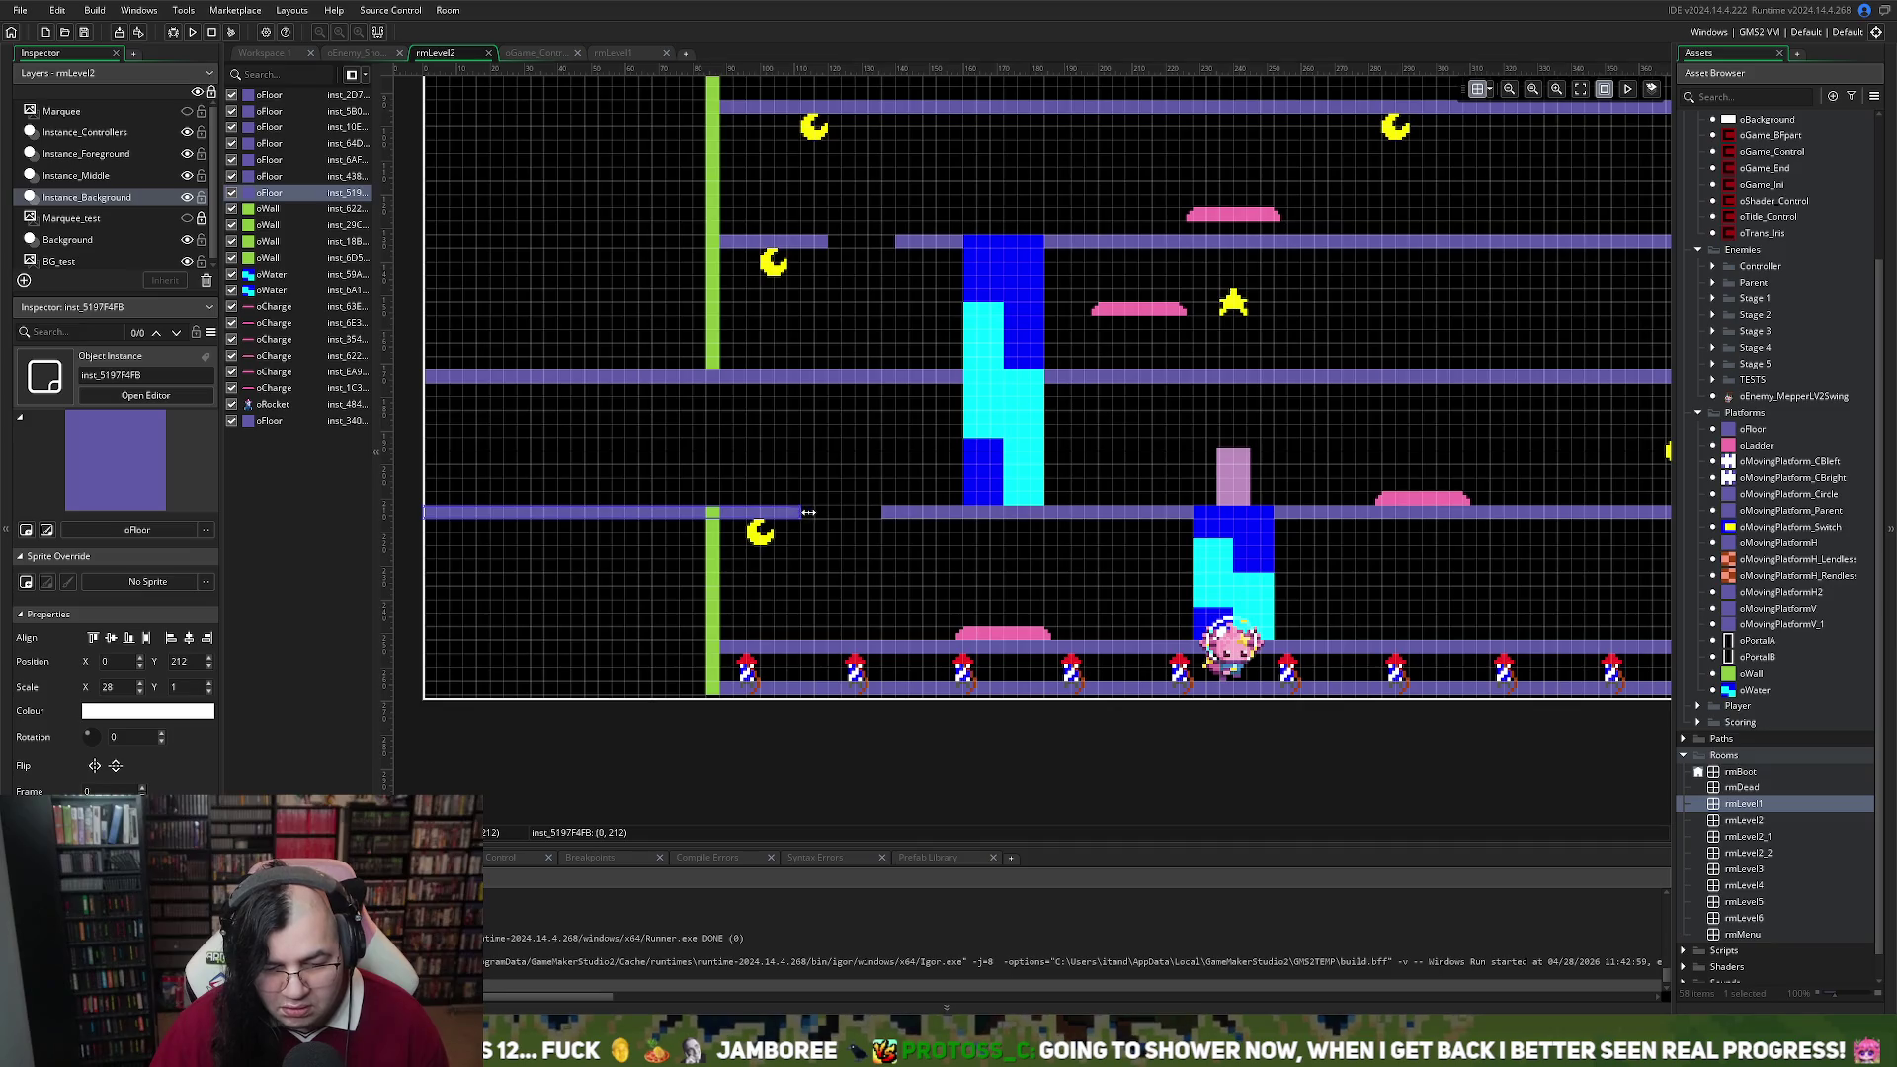
pyautogui.moveTo(808, 512); pyautogui.dragTo(820, 512)
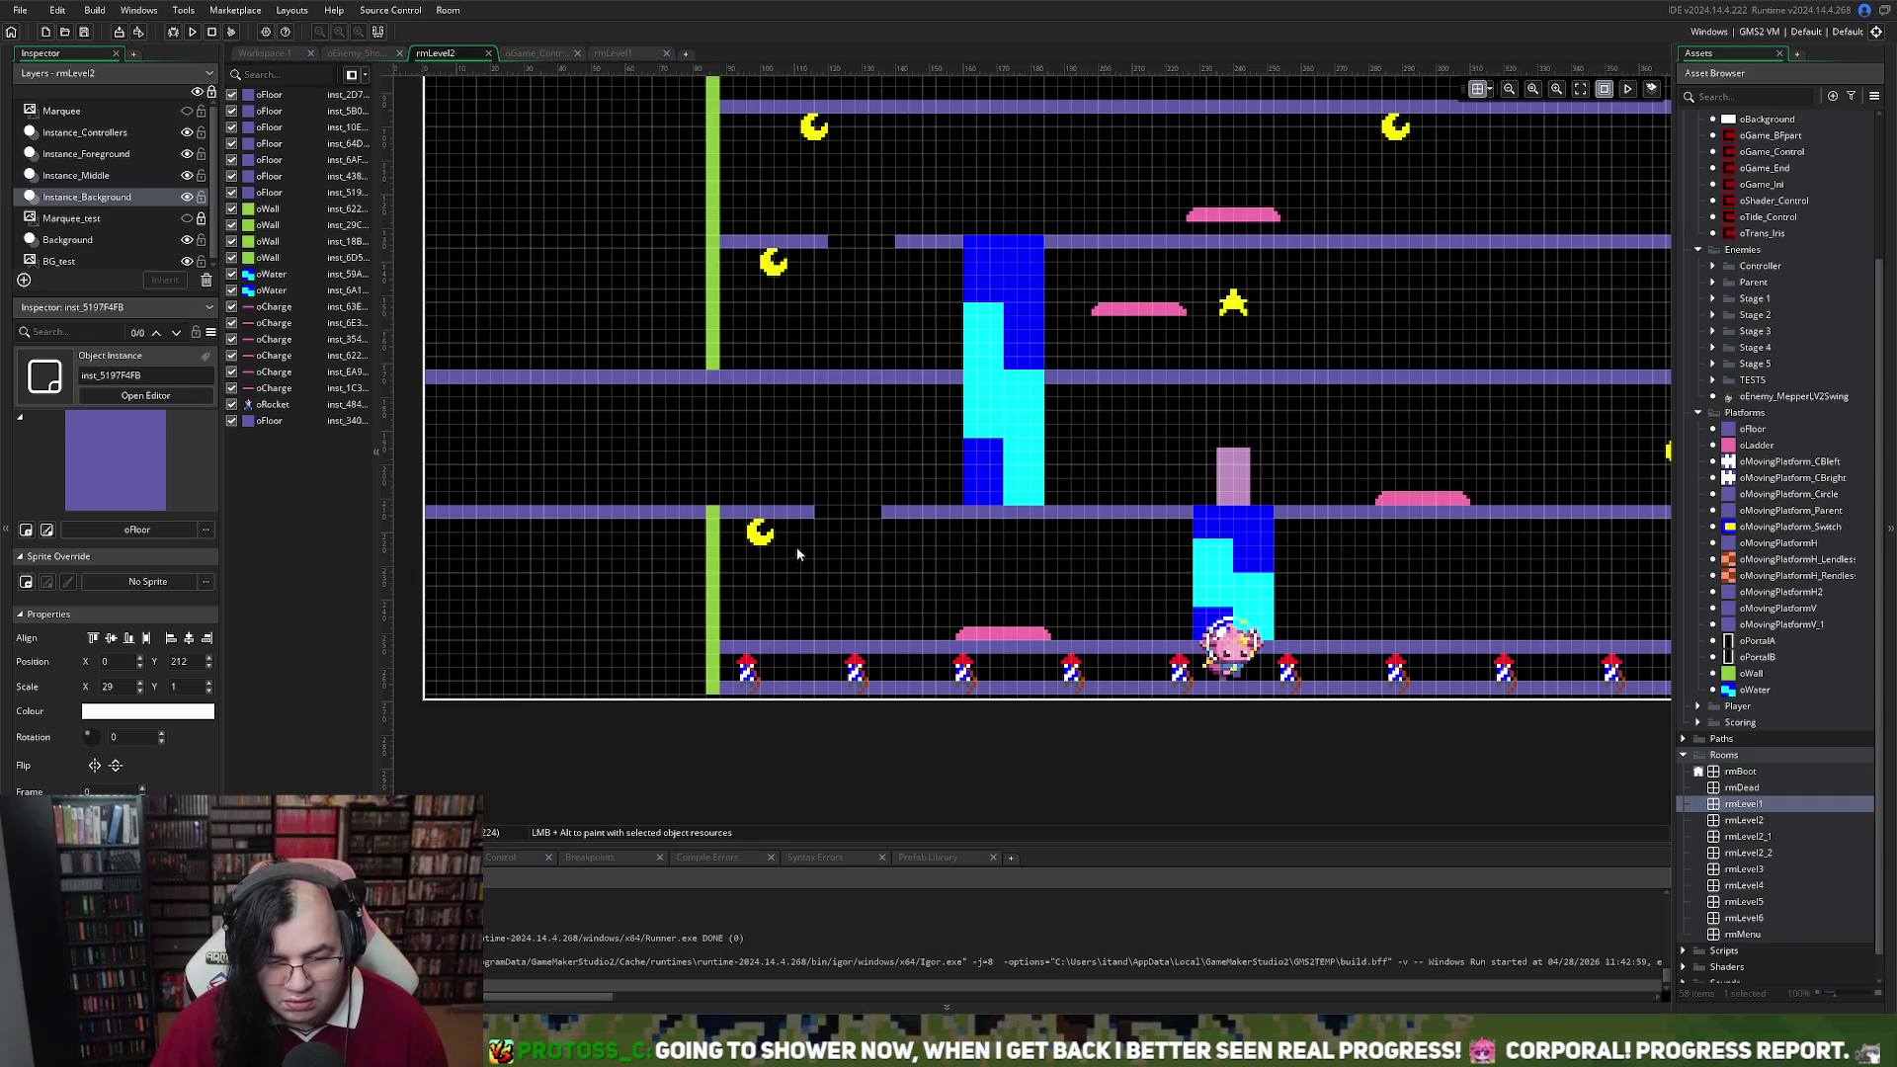
pyautogui.click(885, 511)
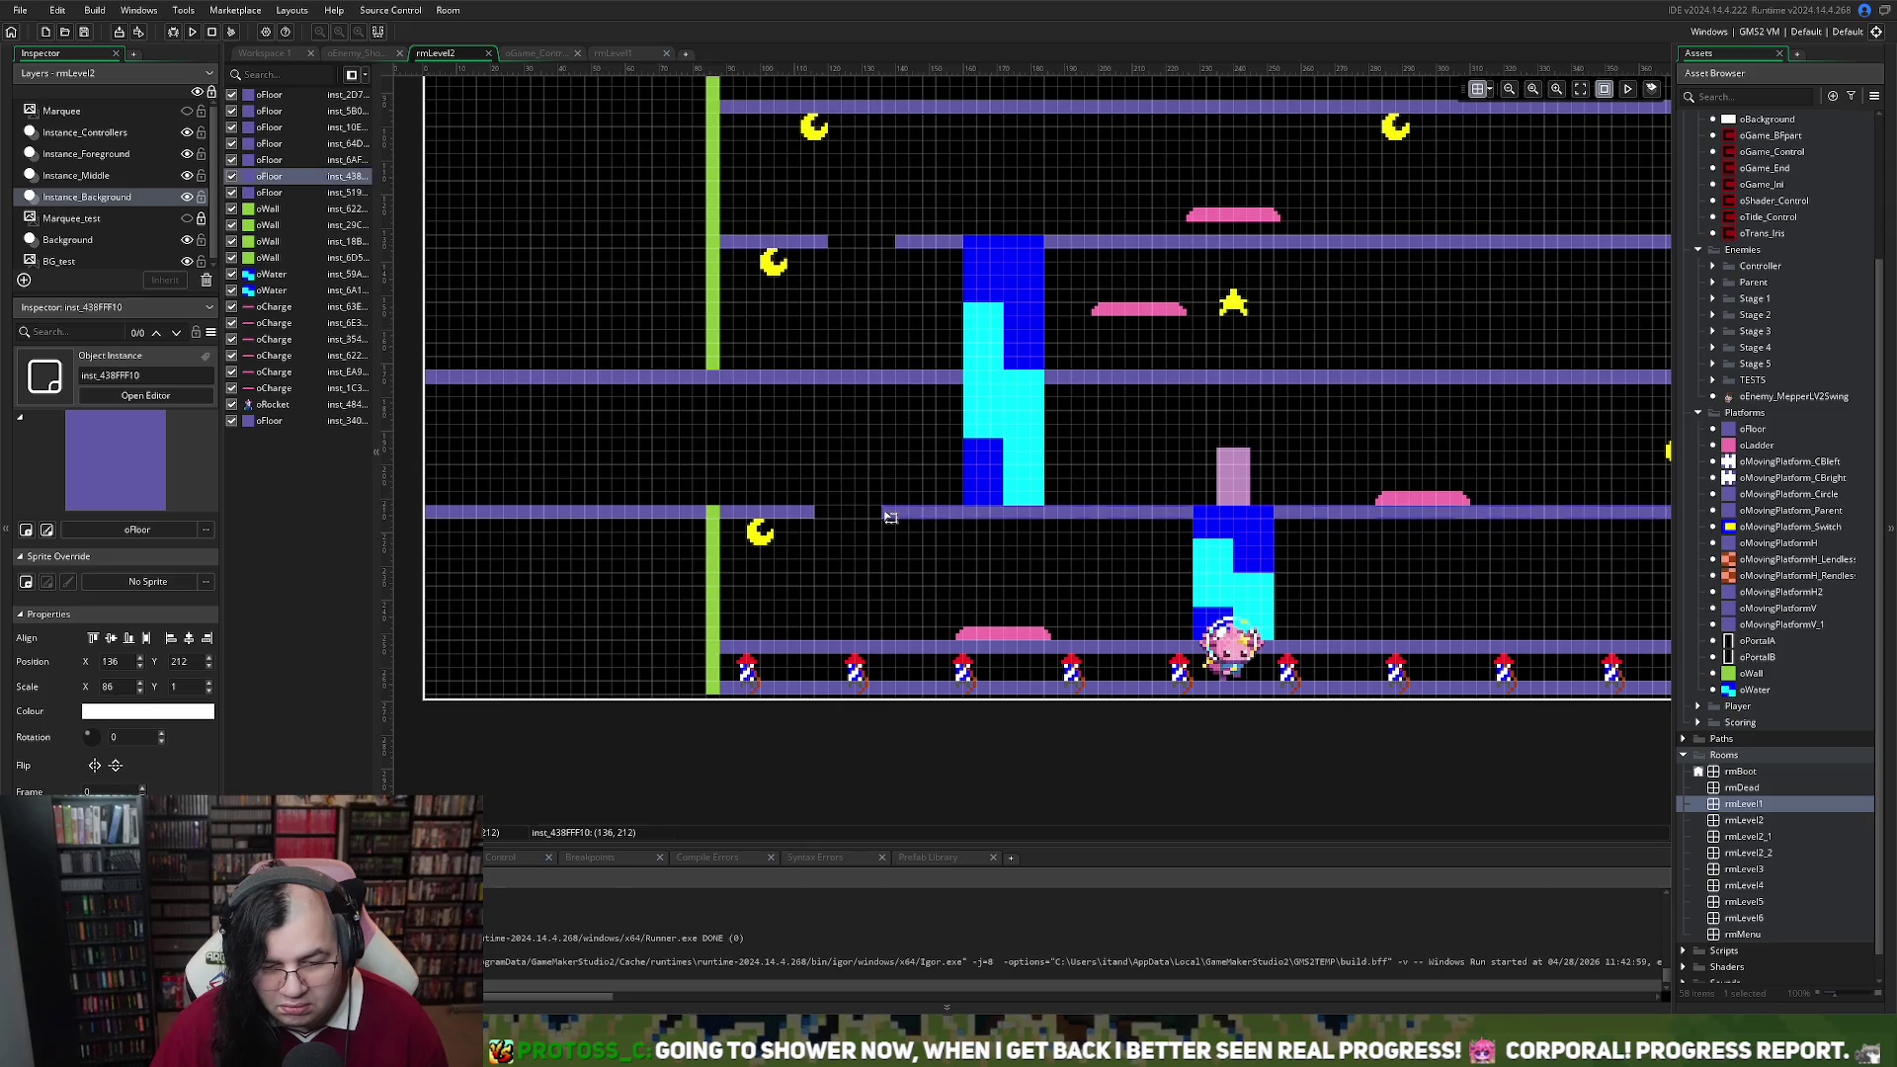
pyautogui.moveTo(893, 514); pyautogui.dragTo(898, 513)
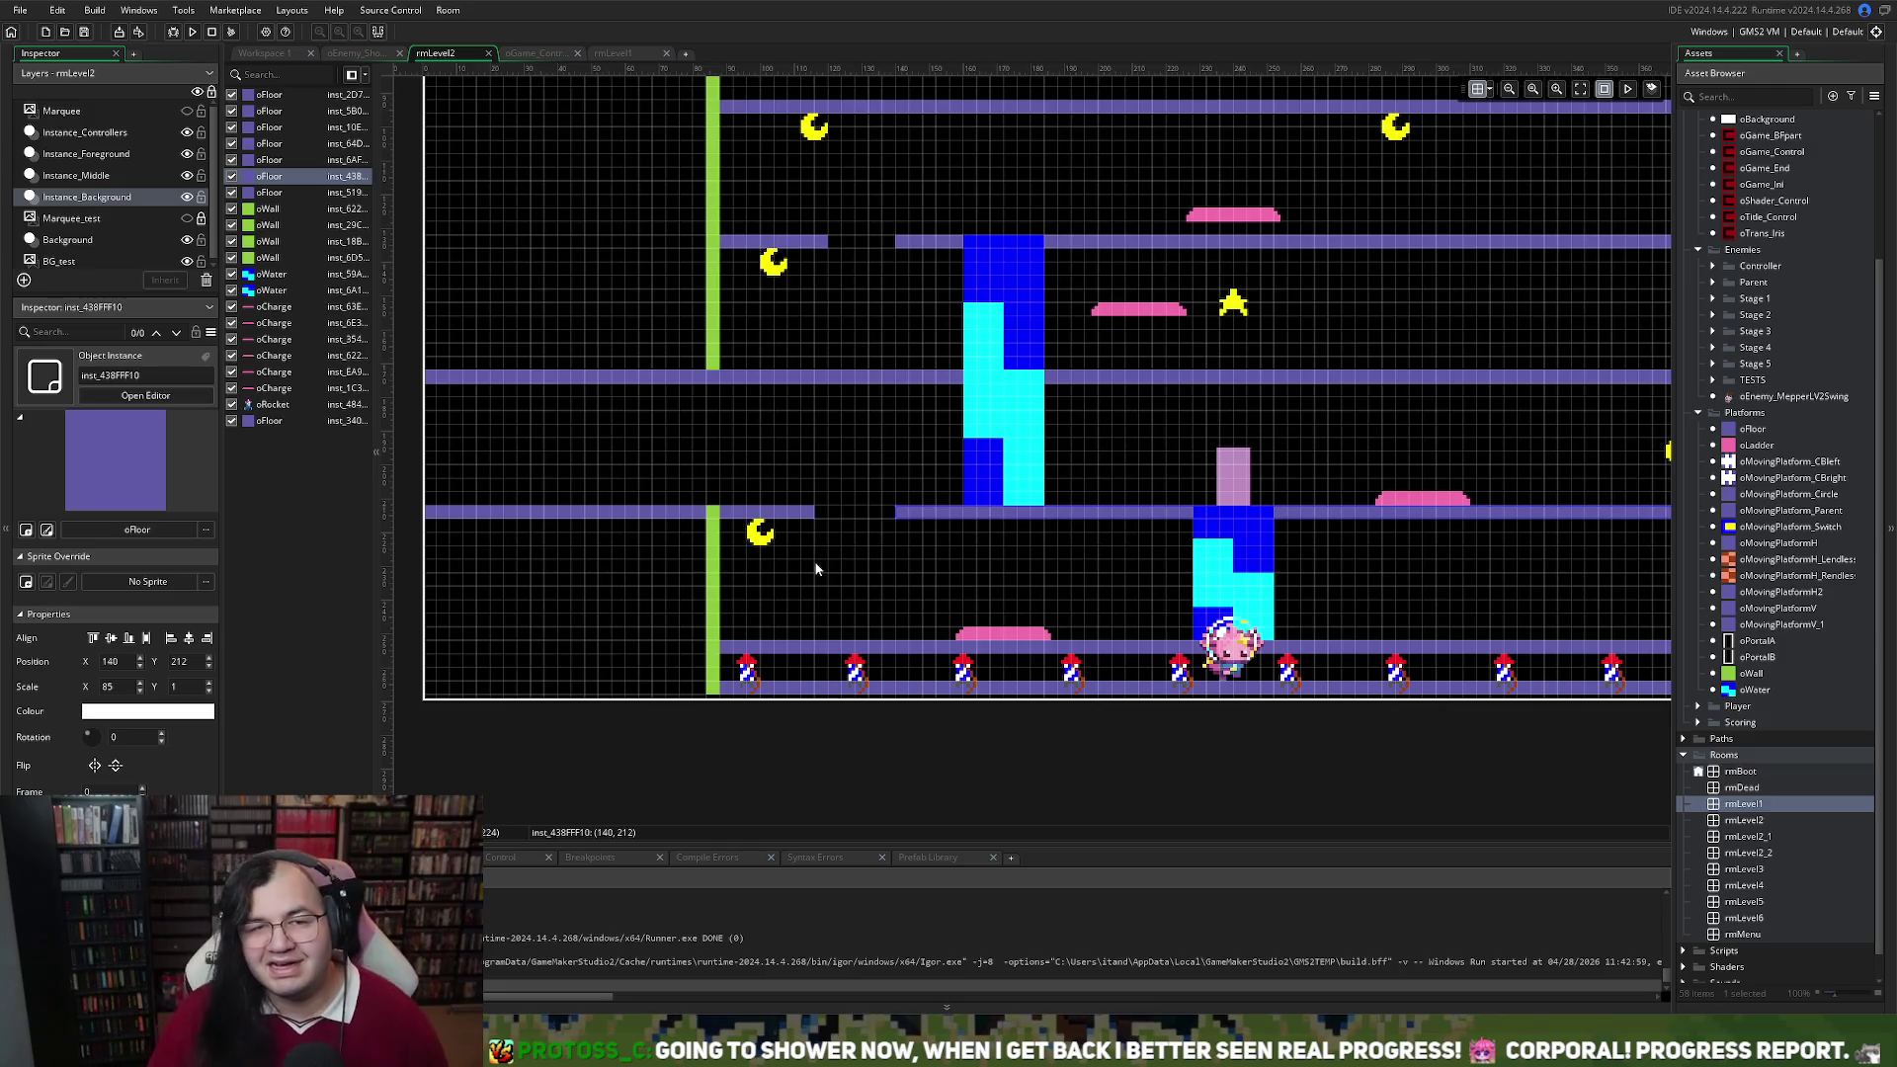
pyautogui.click(809, 514)
pyautogui.moveTo(813, 513); pyautogui.dragTo(831, 515)
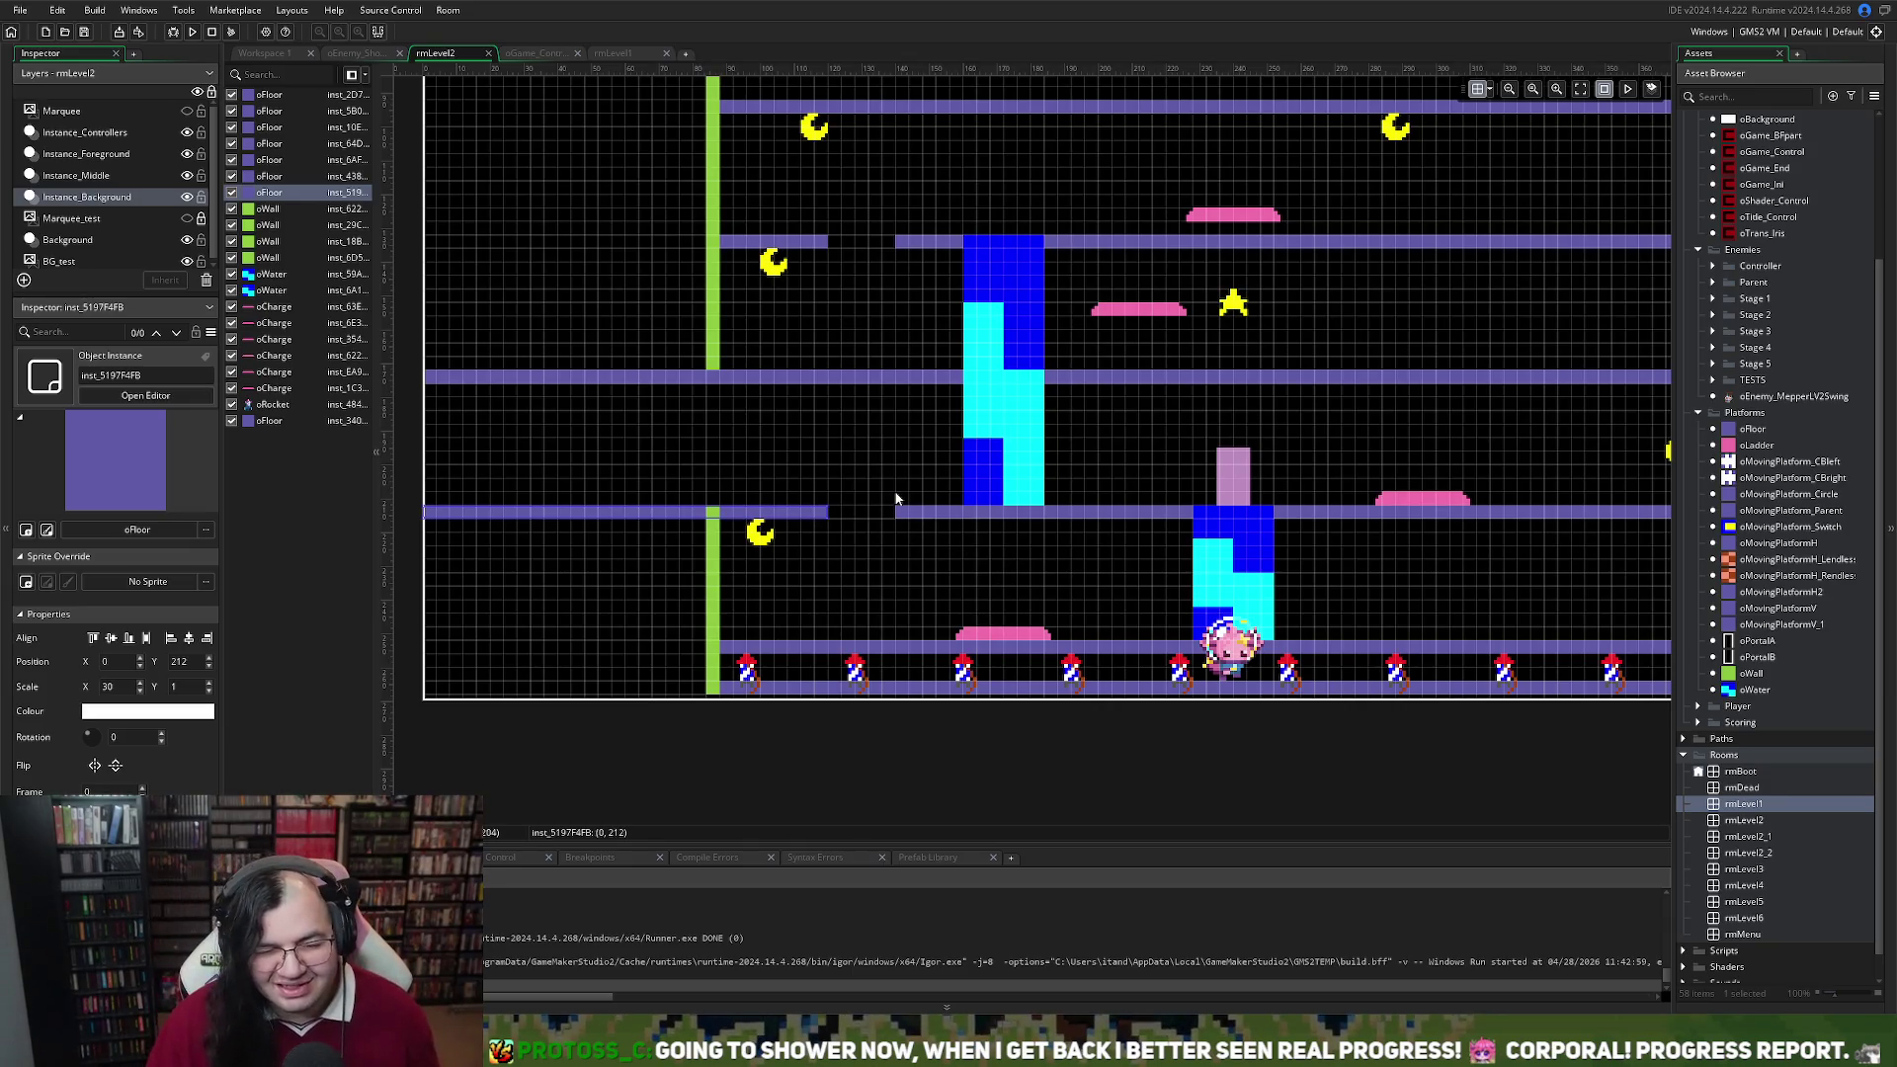
# On Instance_Middle, nudge the lower-left moon slightly to the right
pyautogui.moveTo(894, 500); pyautogui.dragTo(832, 506)
pyautogui.scroll(5, 832, 507)
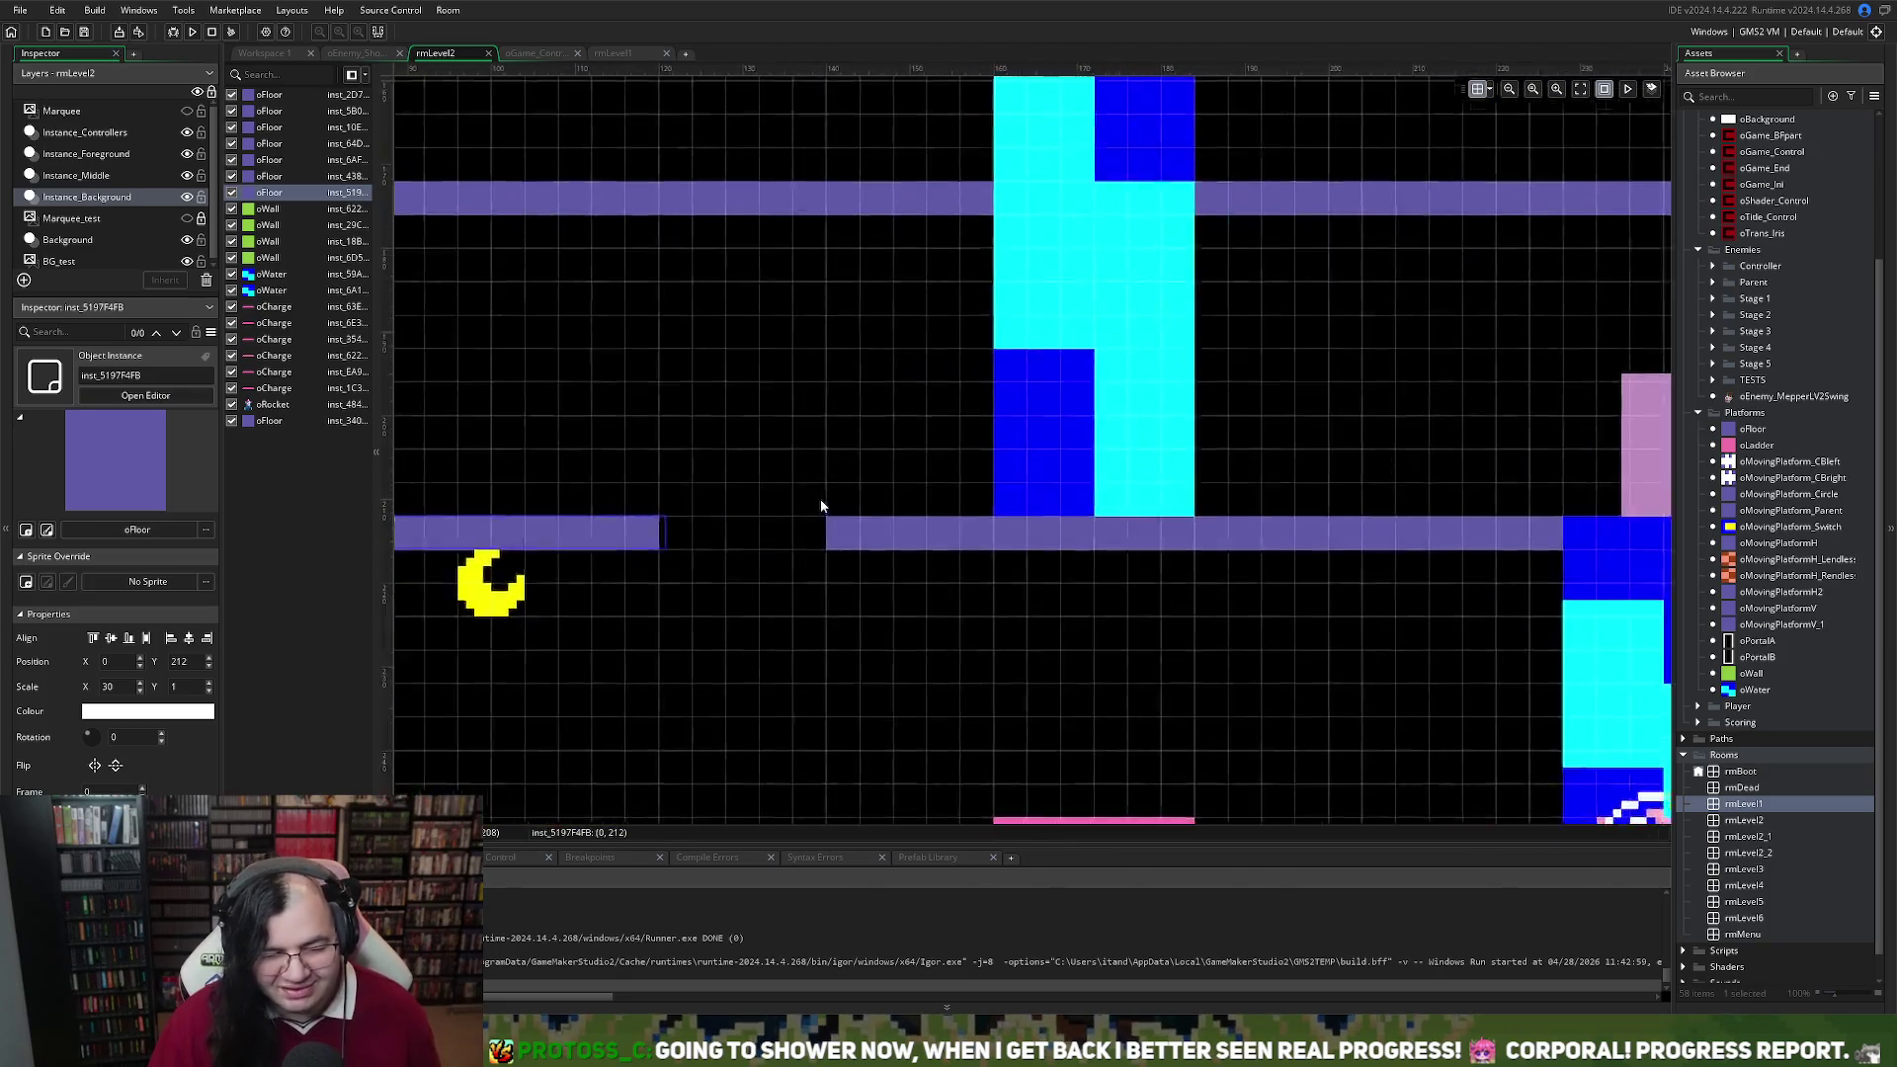
pyautogui.scroll(-1, 798, 498)
pyautogui.scroll(1, 798, 499)
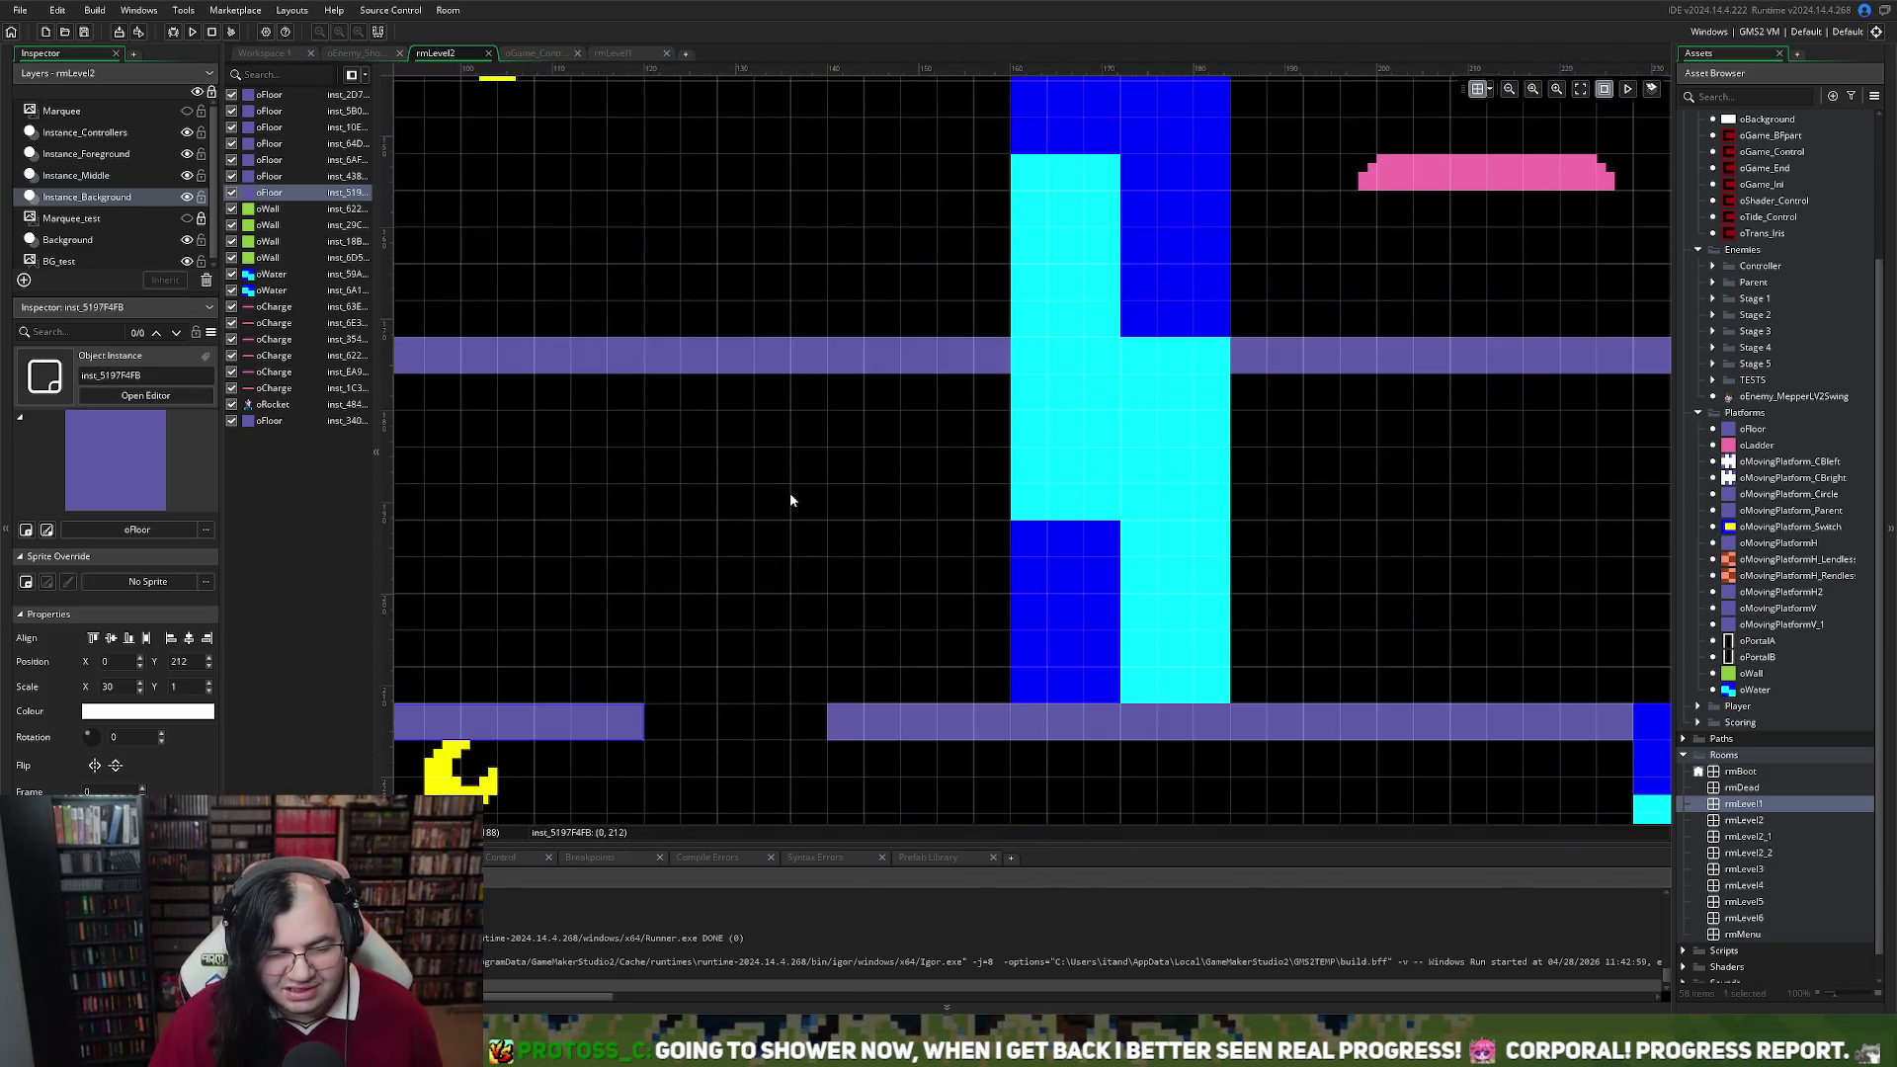
pyautogui.scroll(-2, 790, 500)
pyautogui.scroll(-2, 788, 499)
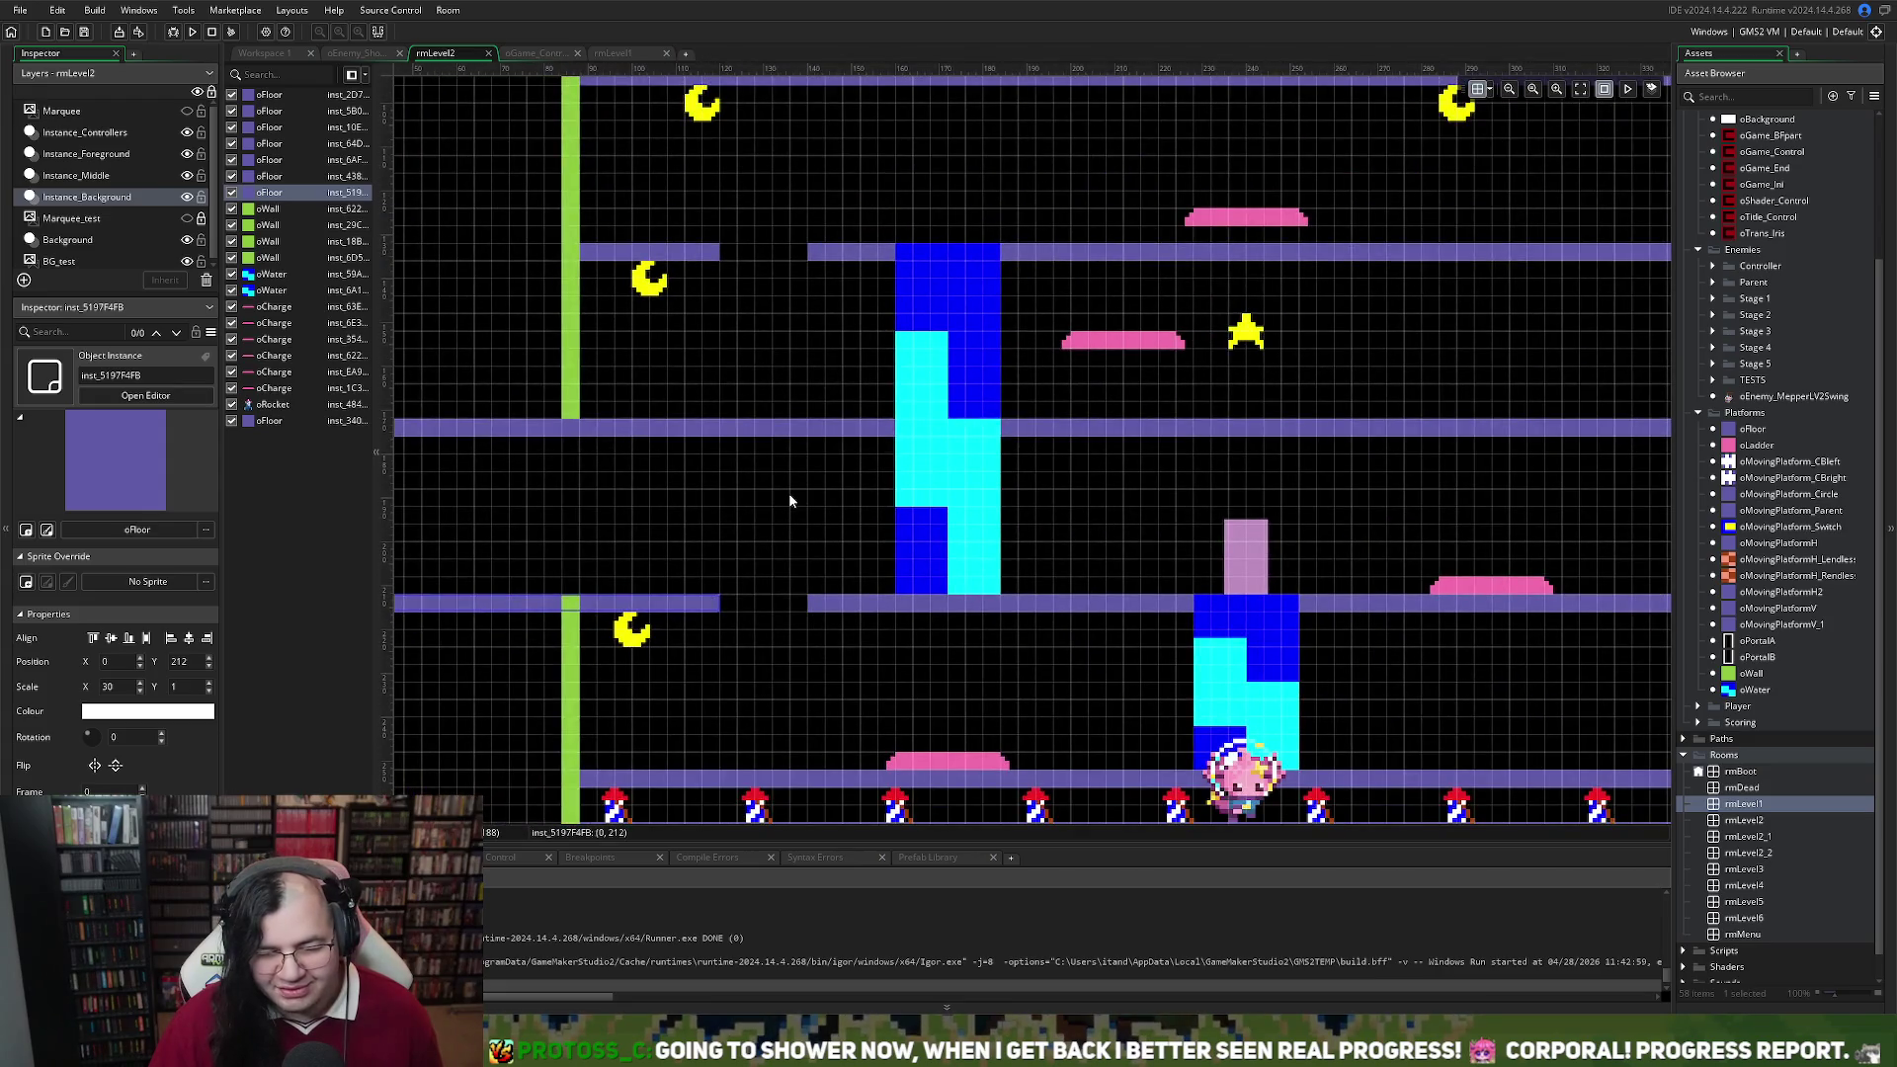
pyautogui.hscroll(1, 789, 500)
pyautogui.hscroll(1, 788, 501)
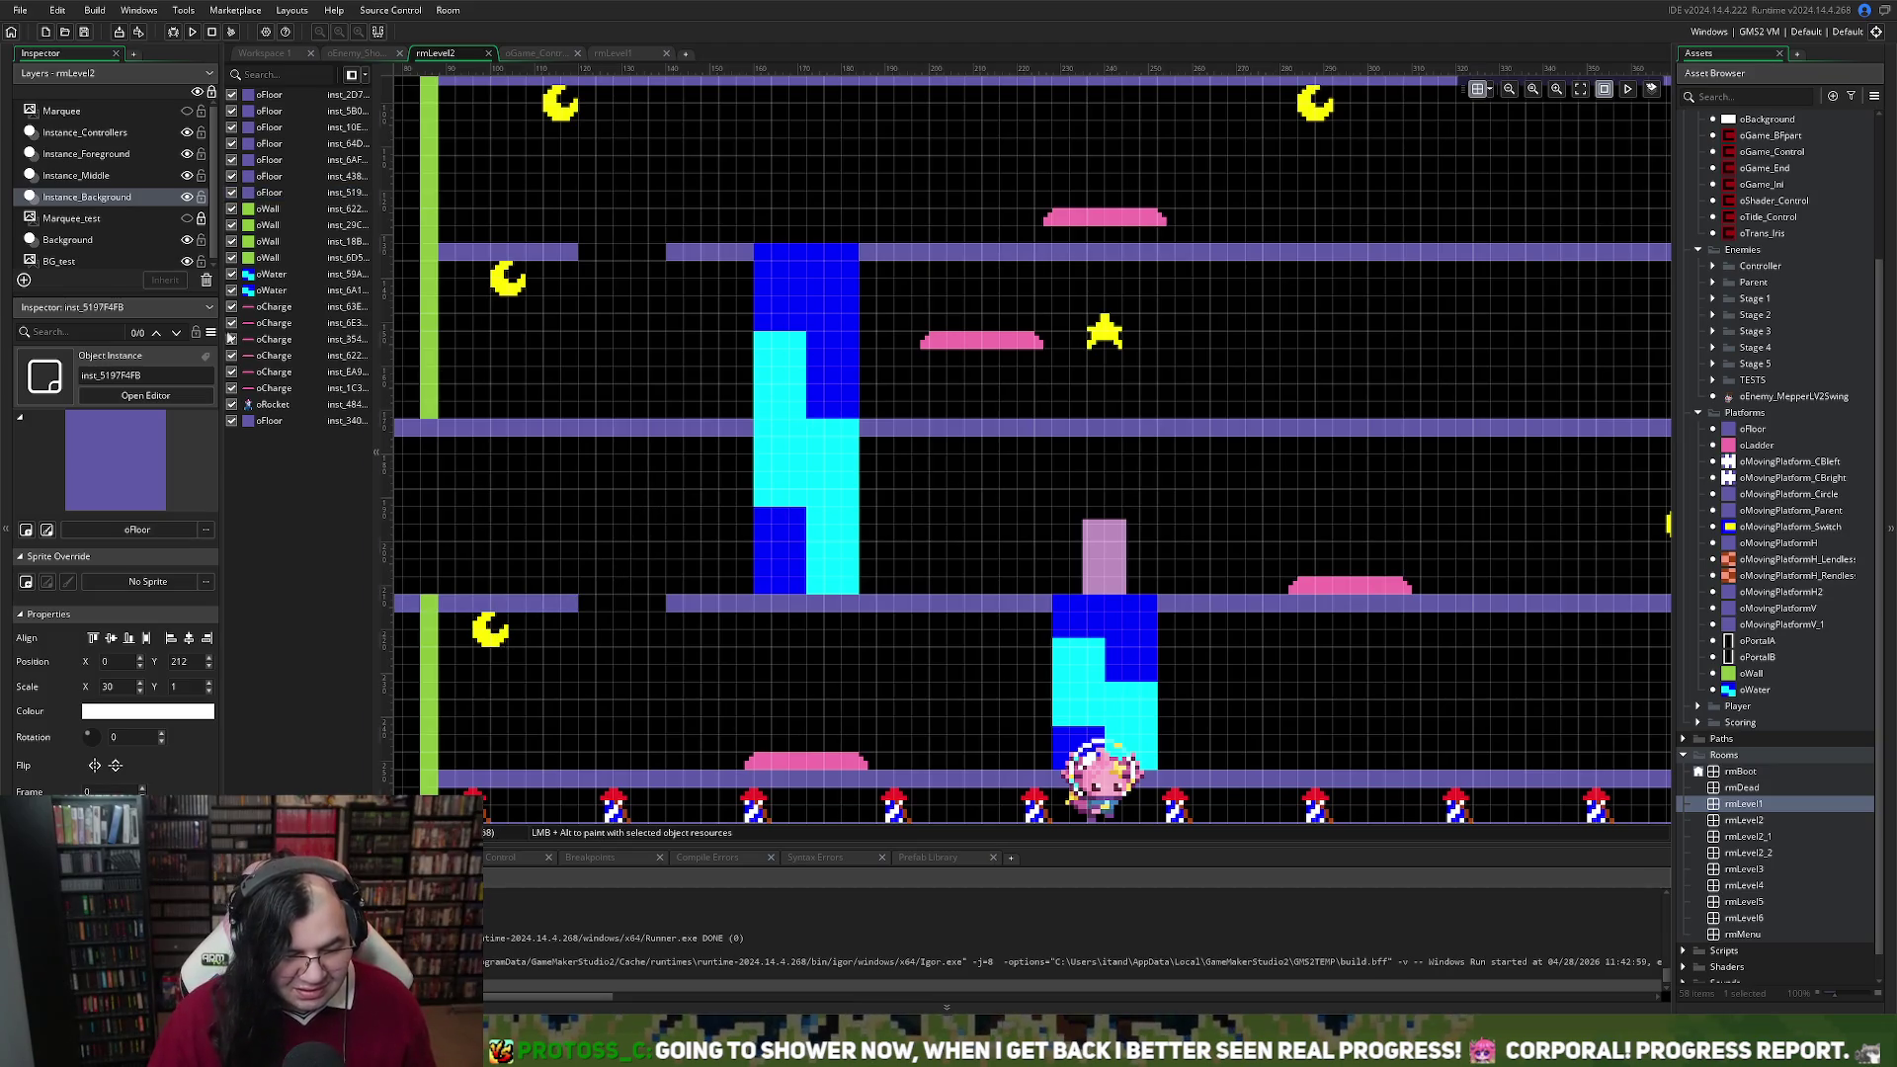
pyautogui.click(105, 183)
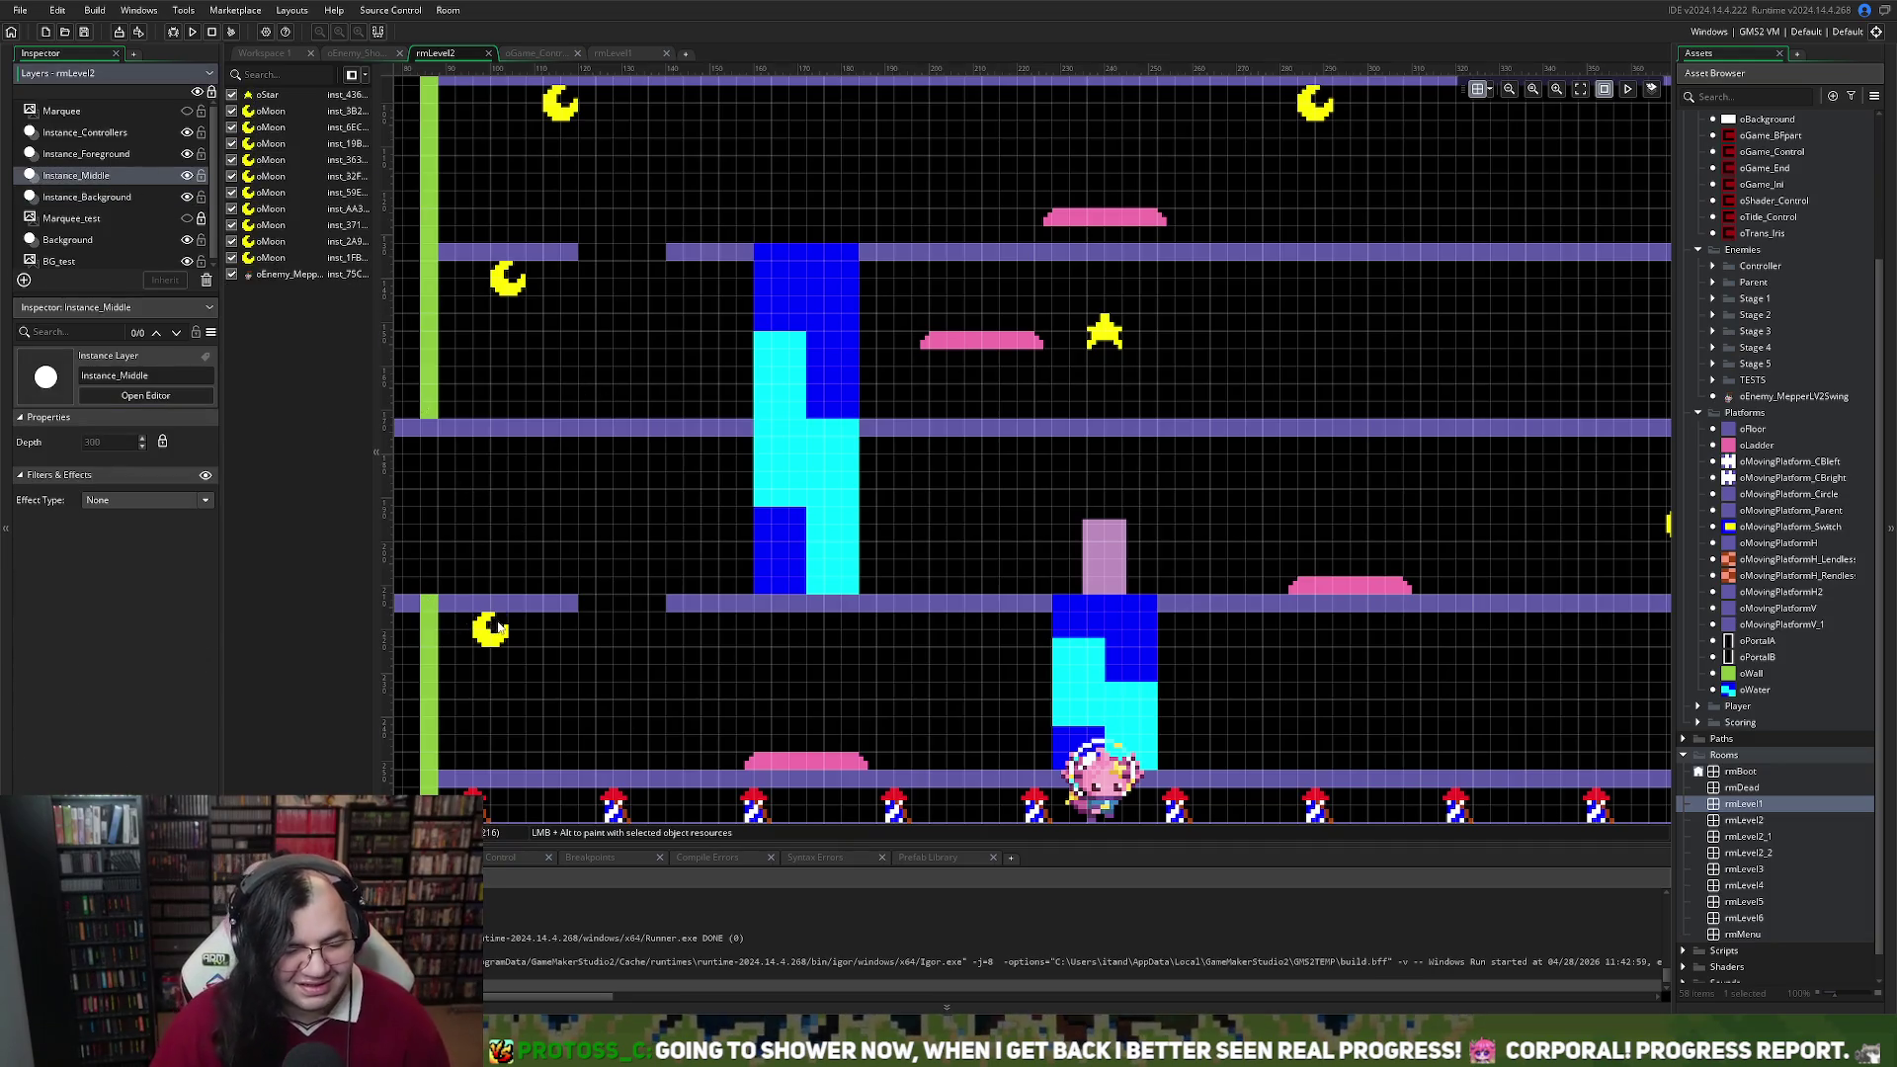
pyautogui.moveTo(498, 629); pyautogui.dragTo(518, 633)
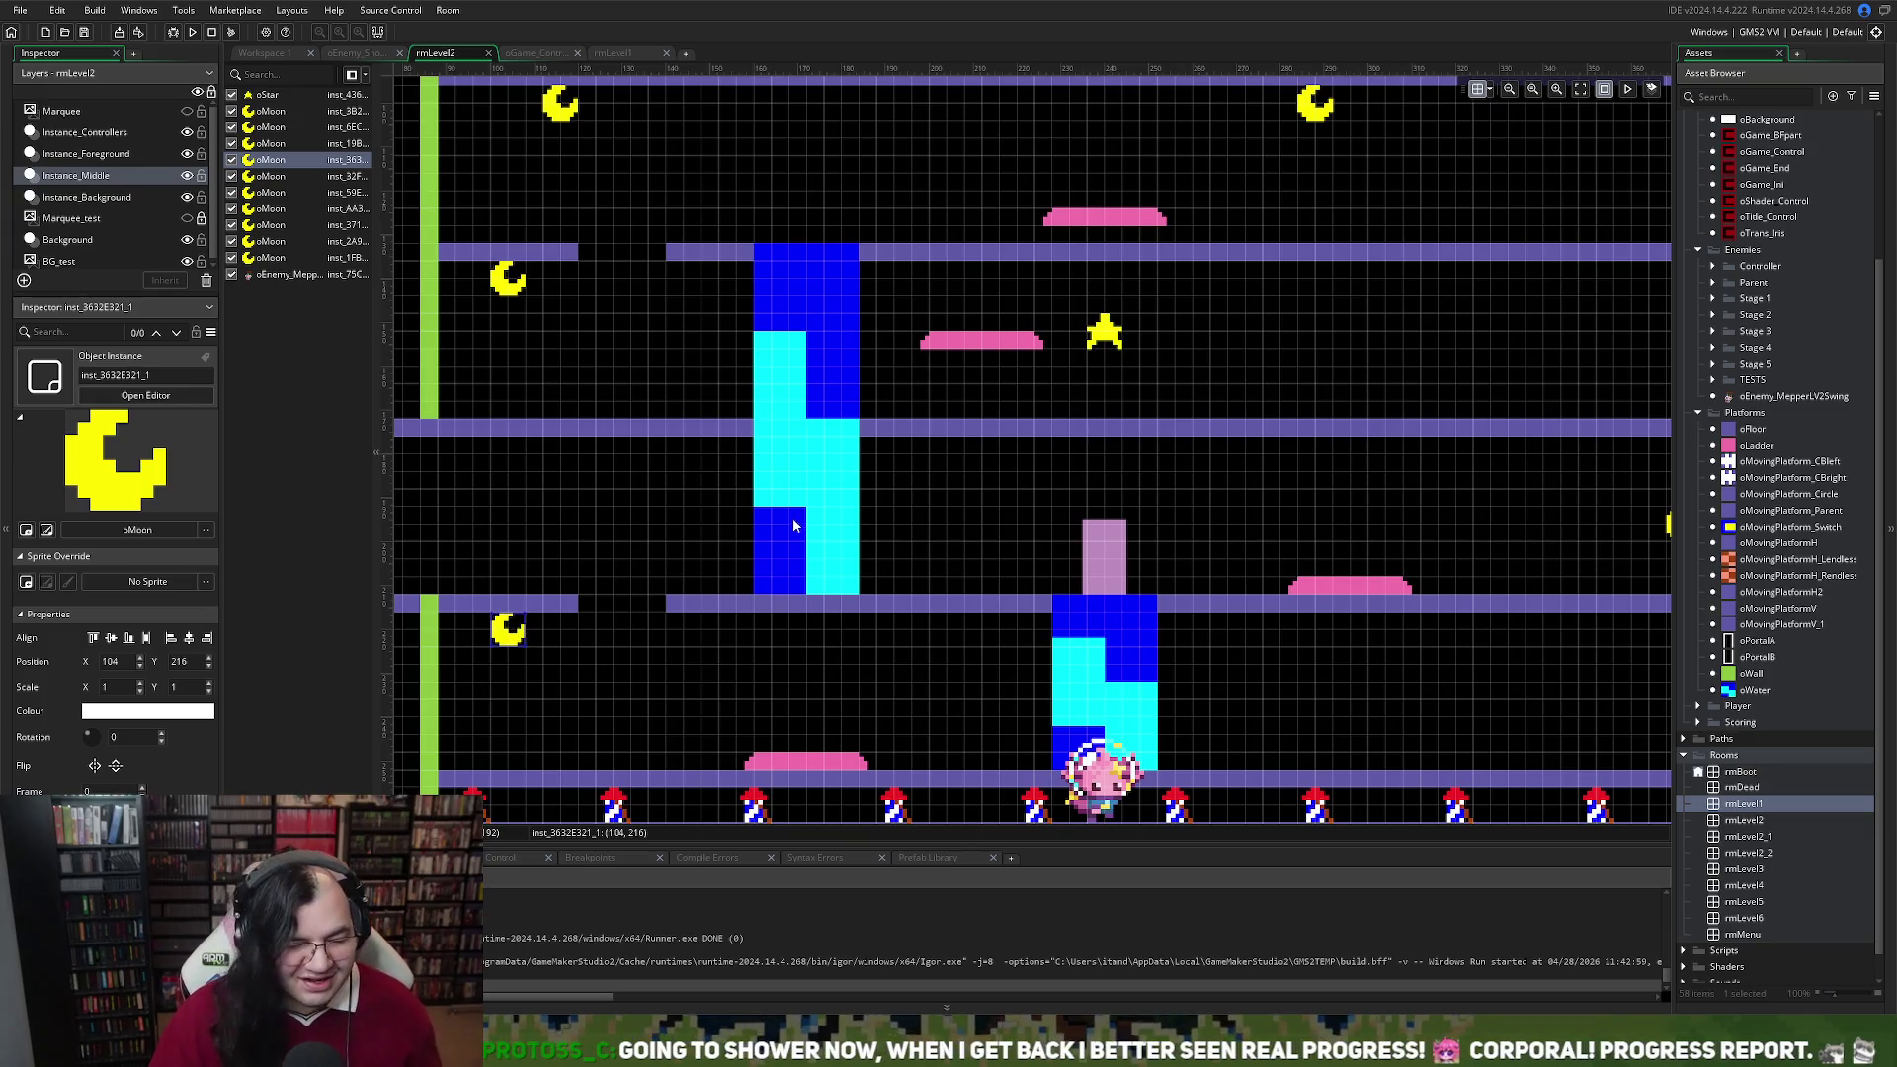
pyautogui.hscroll(2, 791, 526)
pyautogui.hscroll(7, 790, 523)
pyautogui.hscroll(-9, 780, 533)
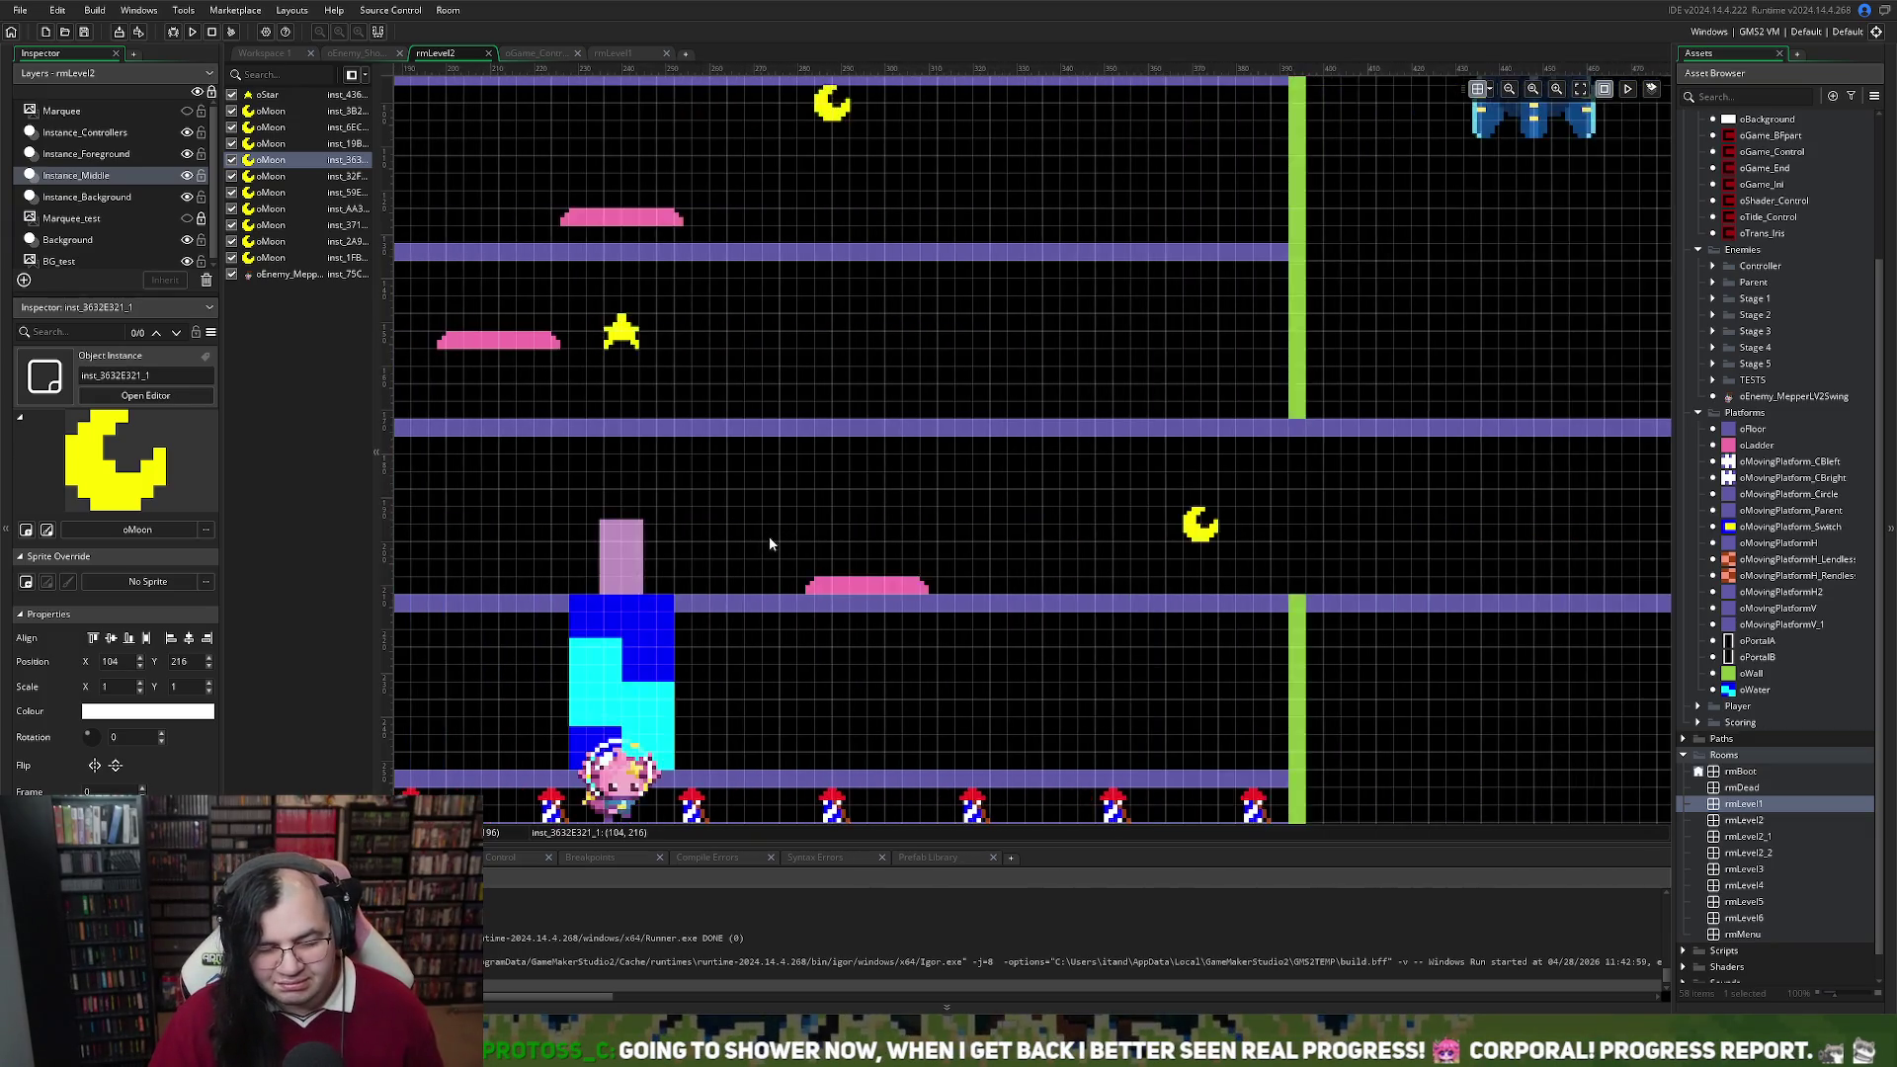
pyautogui.hscroll(-1, 774, 543)
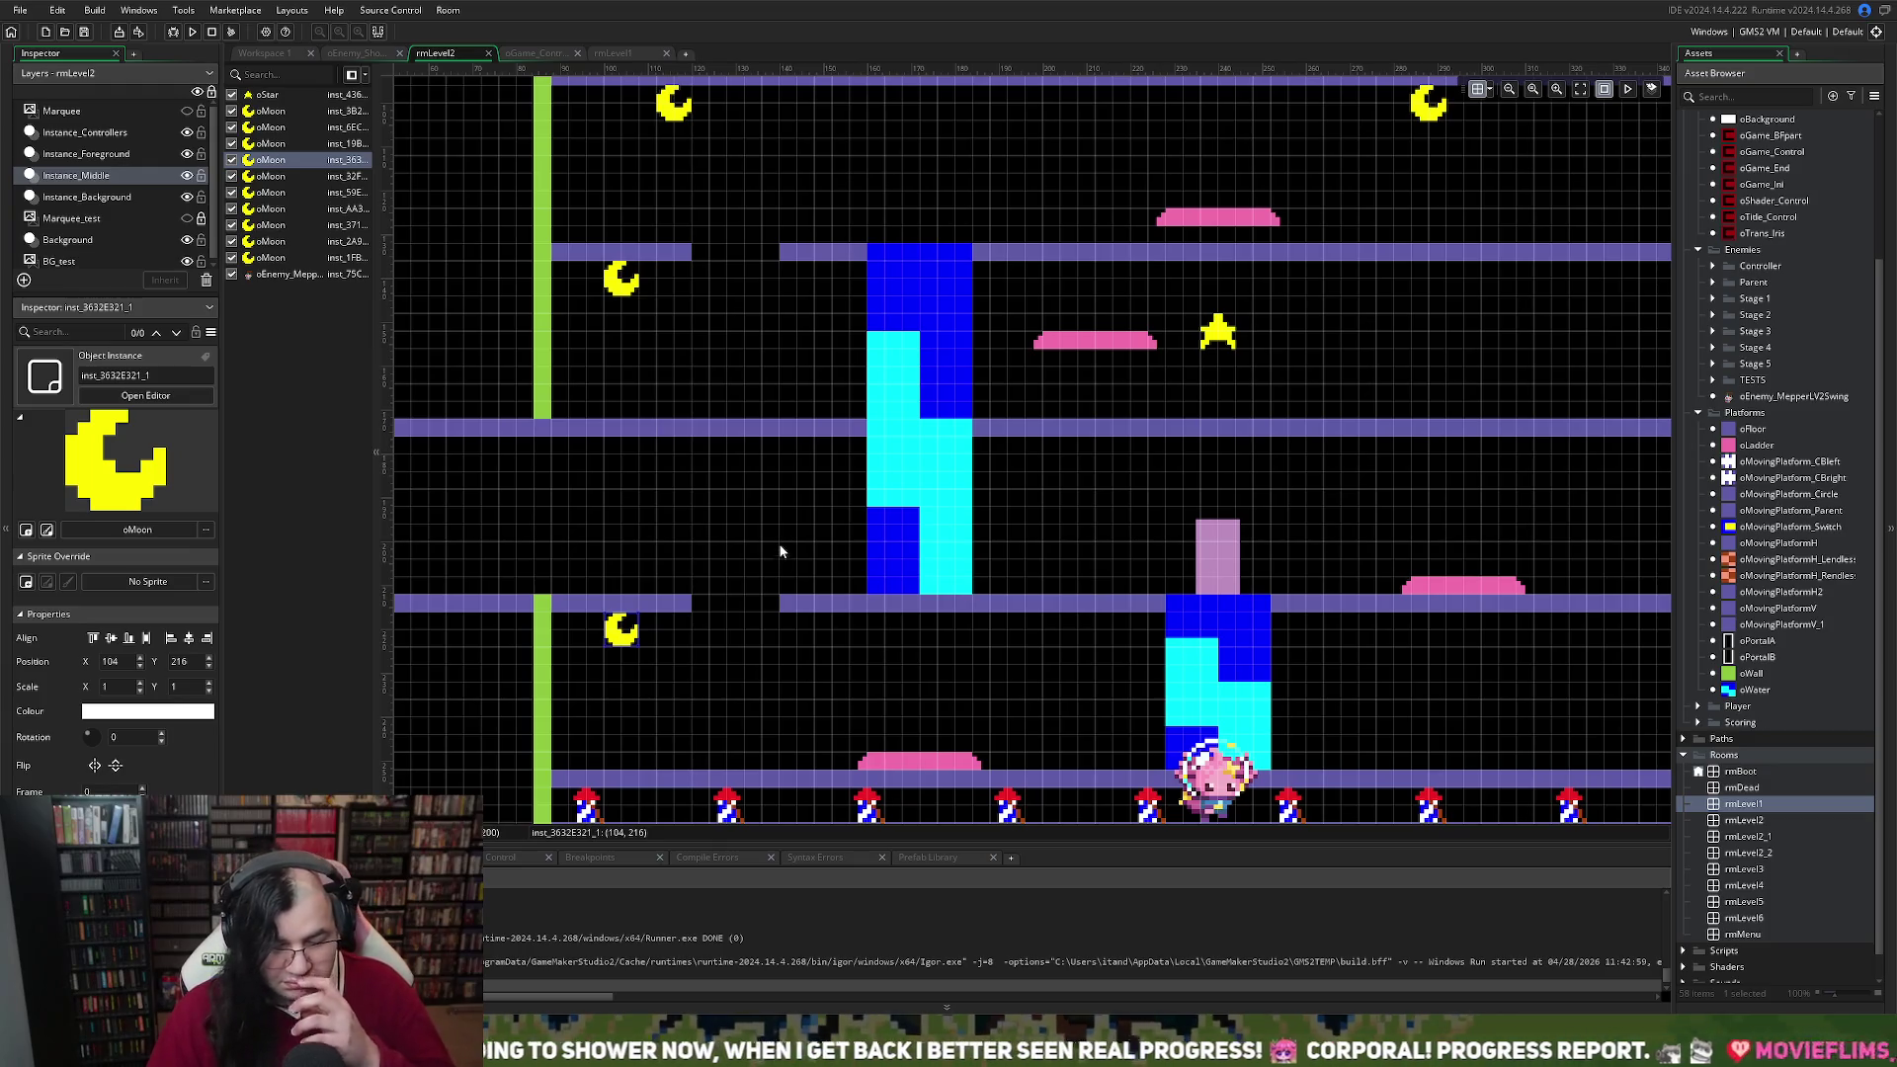
pyautogui.scroll(-1, 879, 512)
pyautogui.scroll(2, 880, 509)
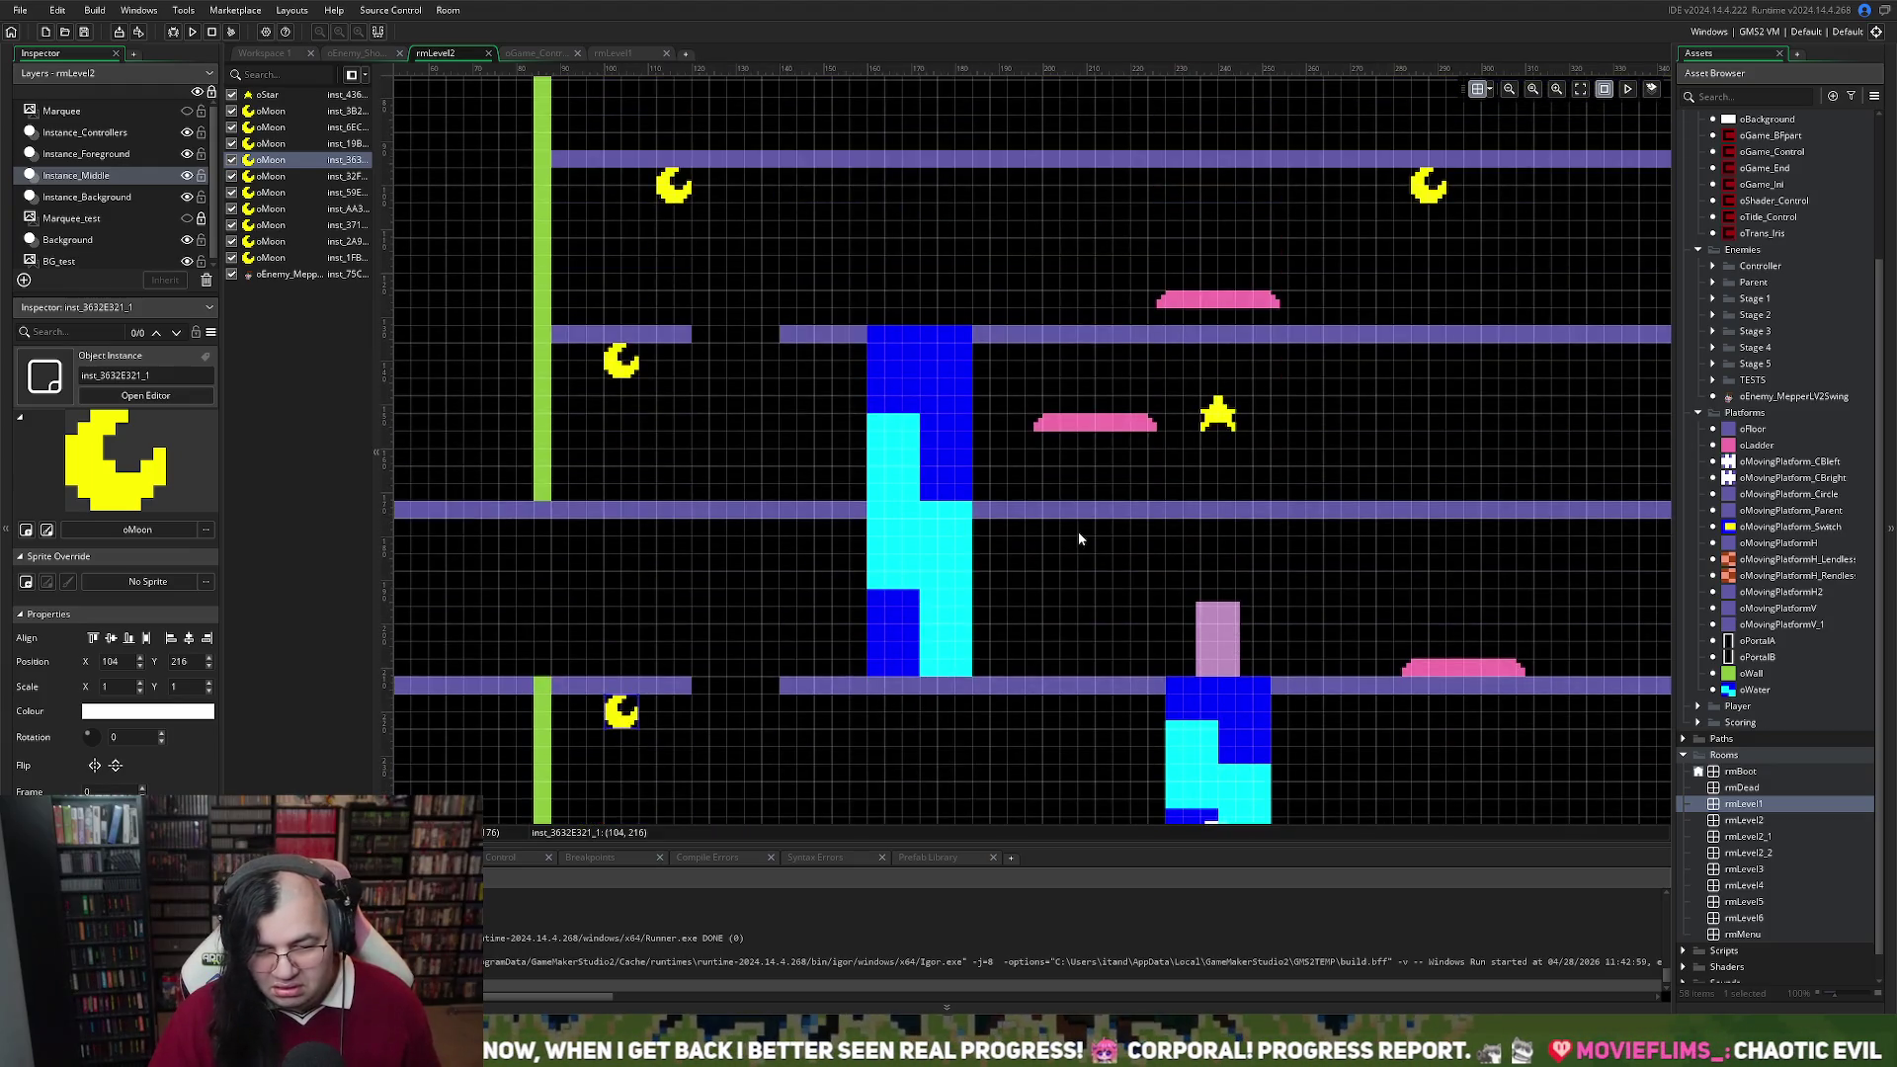
pyautogui.click(1053, 339)
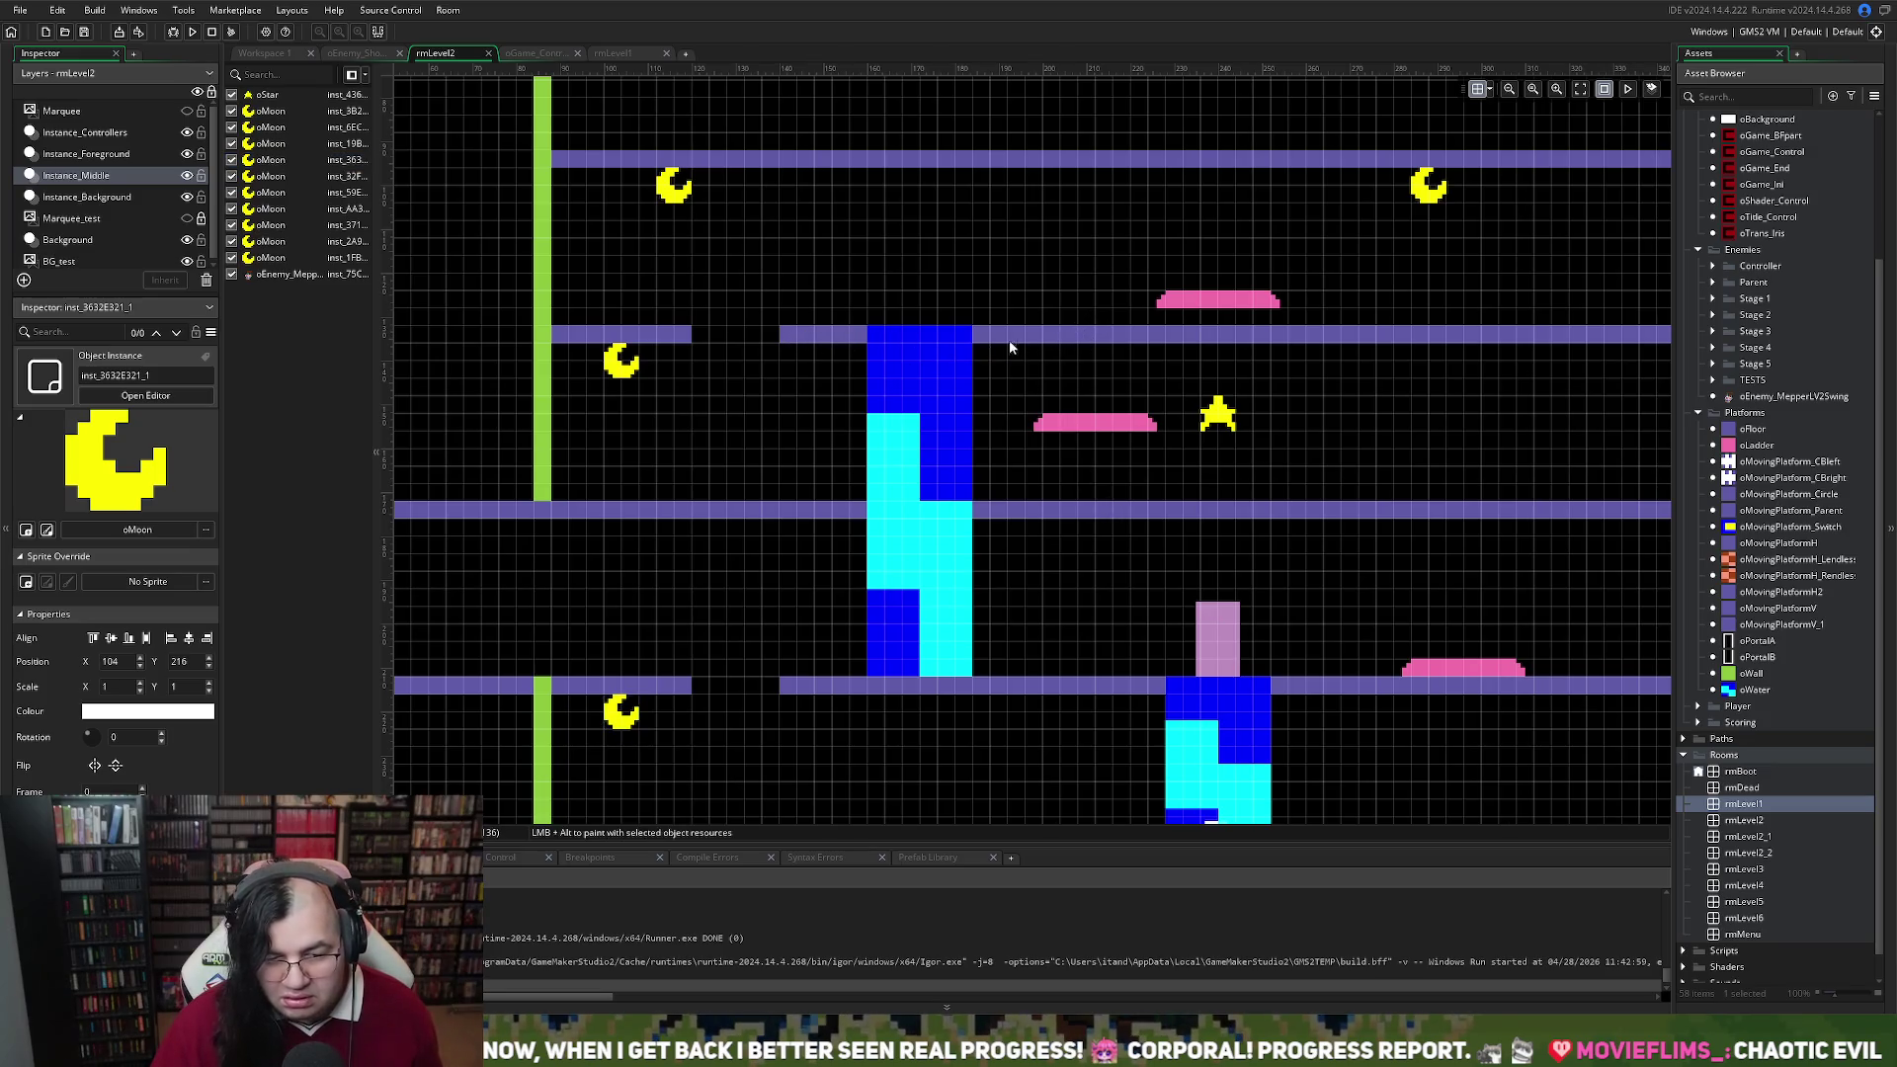
pyautogui.hscroll(3, 1037, 355)
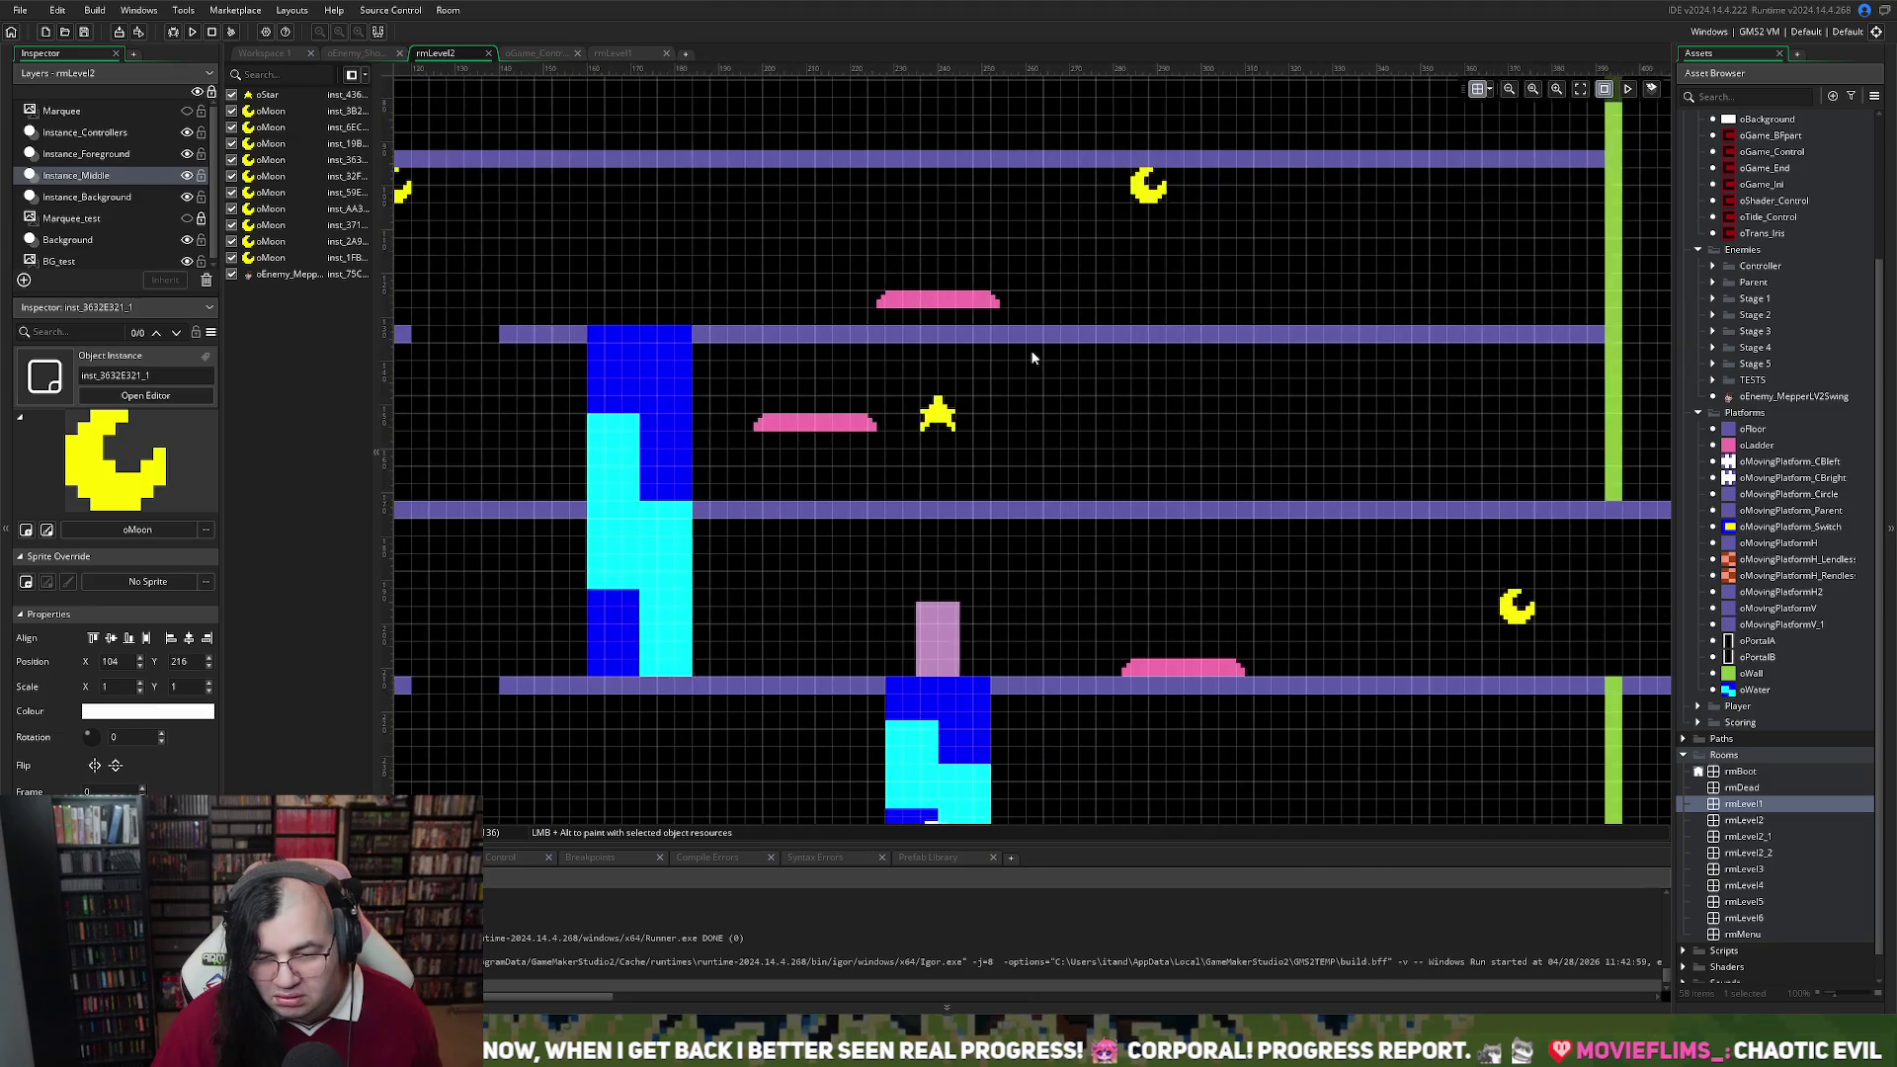
# On Instance_Background, shrink the upper floor bar right of the water from Scale X 64 to 16
pyautogui.click(75, 197)
pyautogui.click(1378, 337)
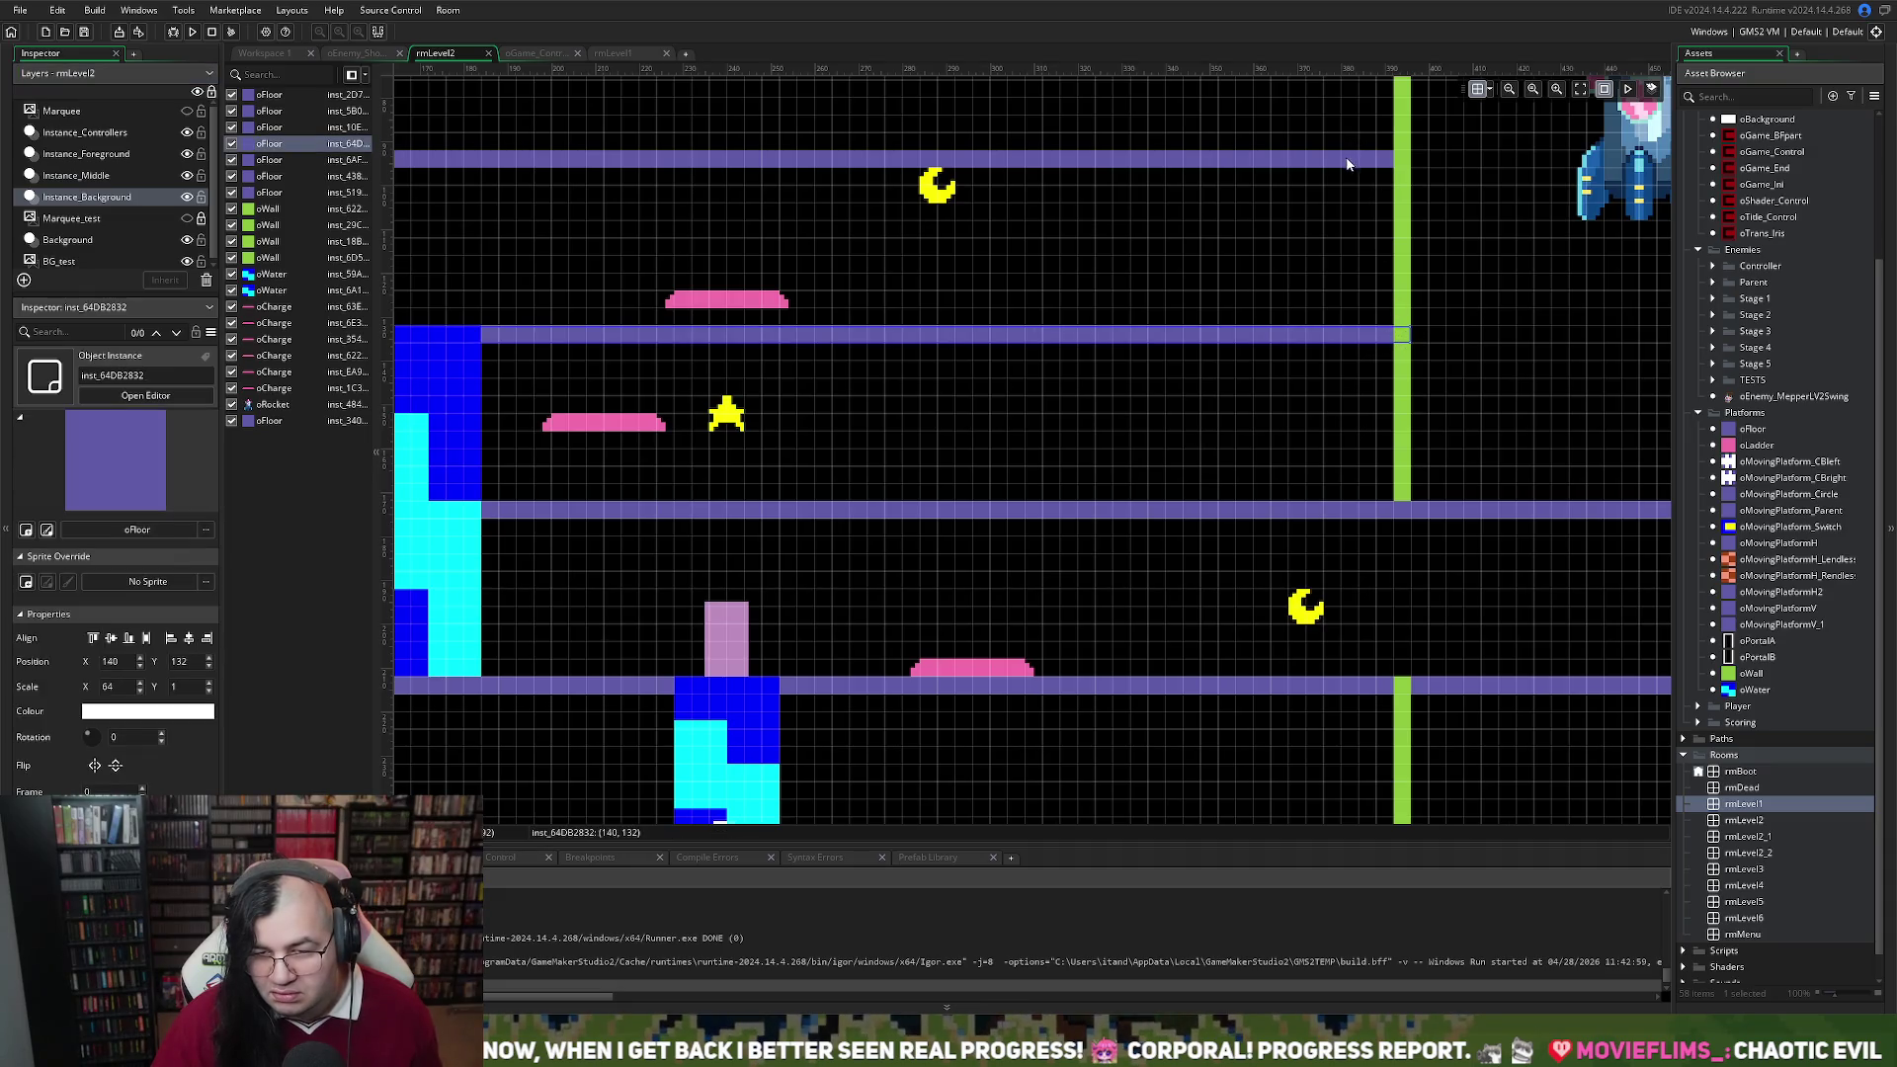
pyautogui.moveTo(1404, 340)
pyautogui.mouseDown()
pyautogui.moveTo(548, 381)
pyautogui.moveTo(621, 493)
pyautogui.mouseUp()
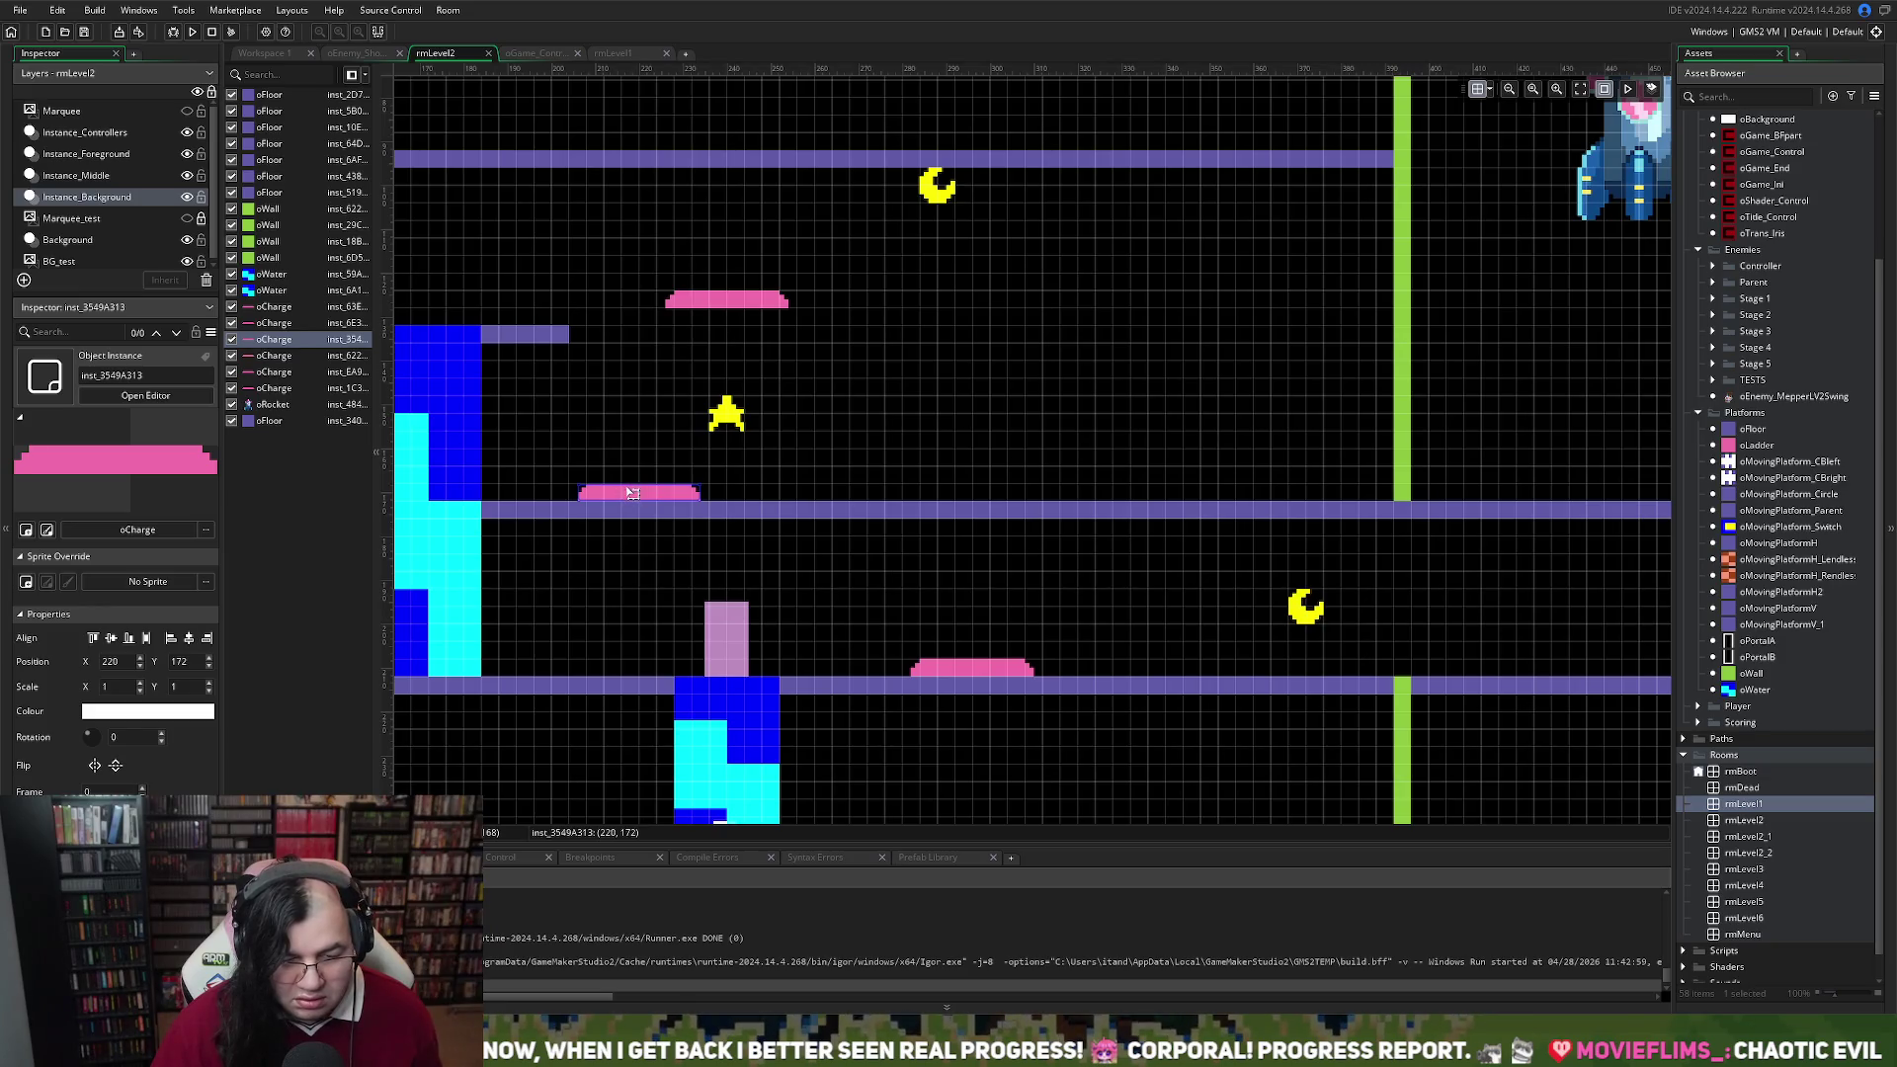
# Reposition the two pink charge pads and add a new oFloor at 224, 132 with Scale X 41
pyautogui.moveTo(632, 493); pyautogui.dragTo(604, 493)
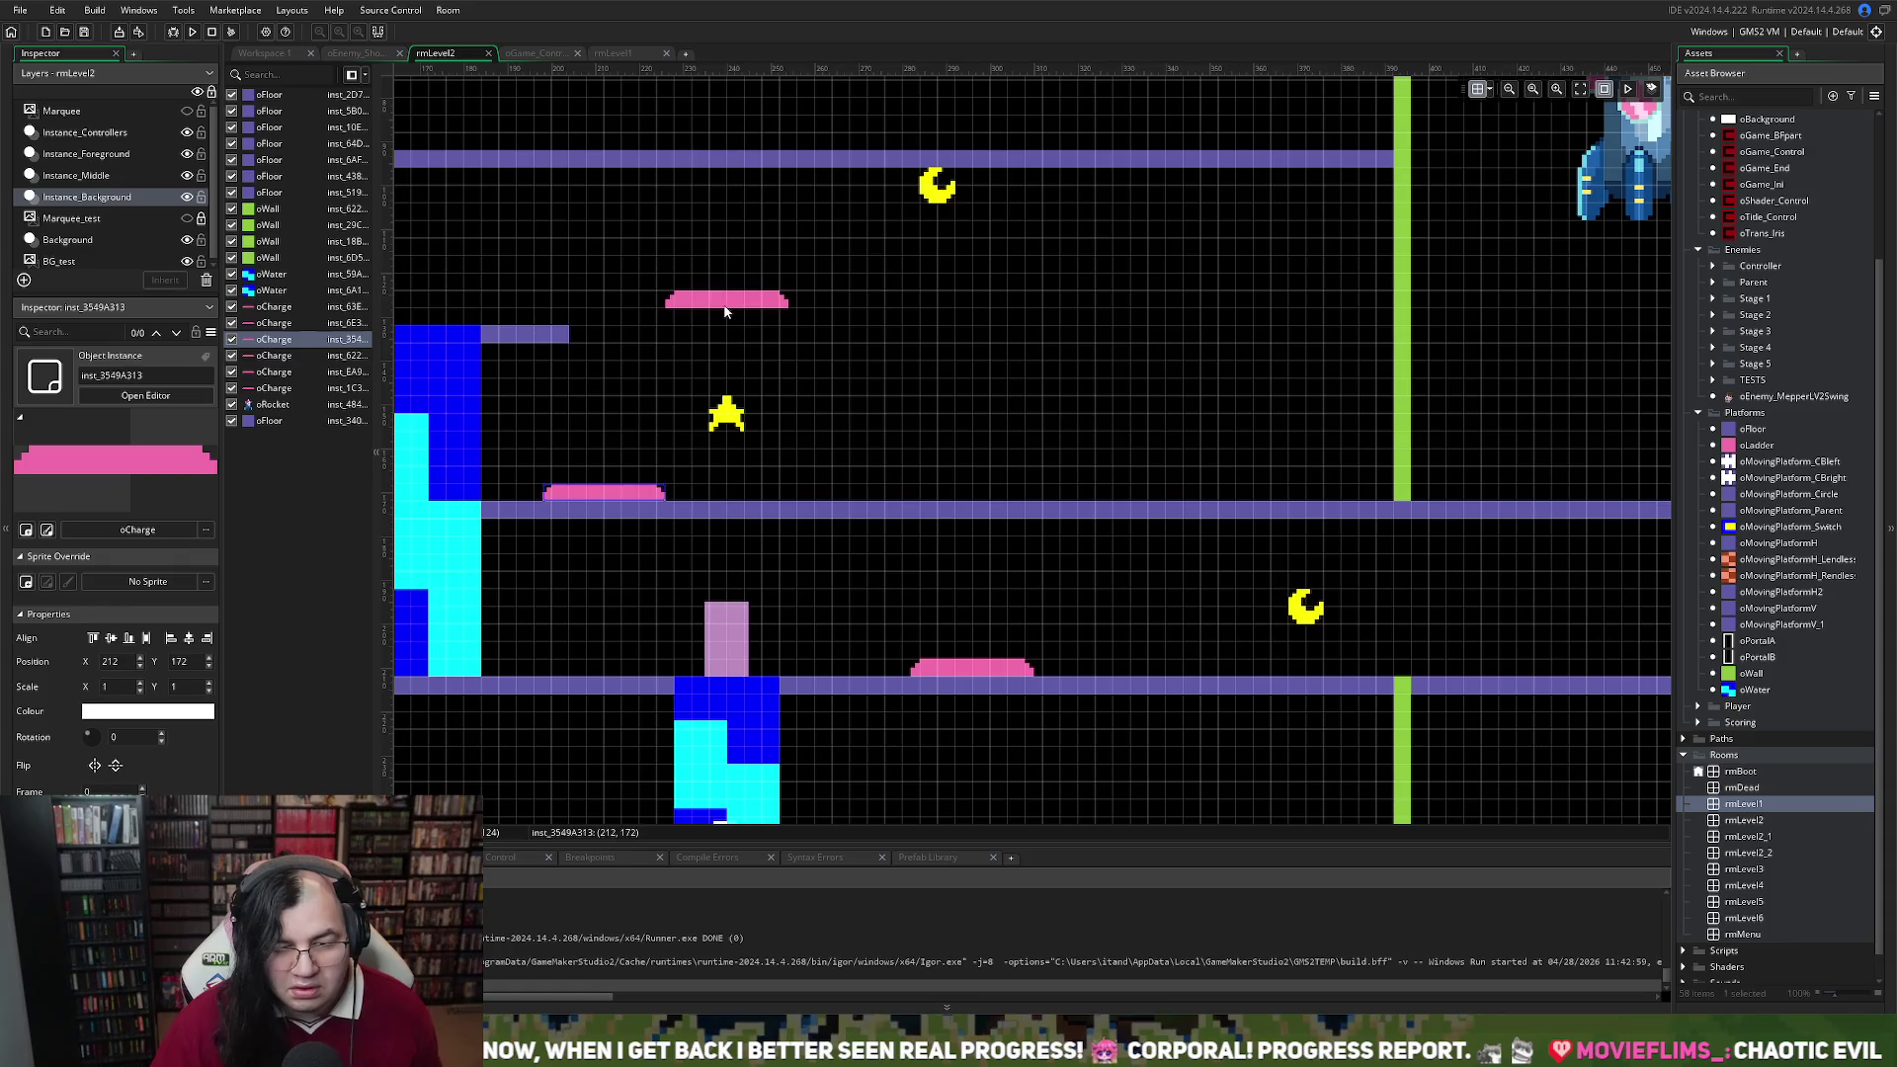
pyautogui.moveTo(731, 299); pyautogui.dragTo(696, 247)
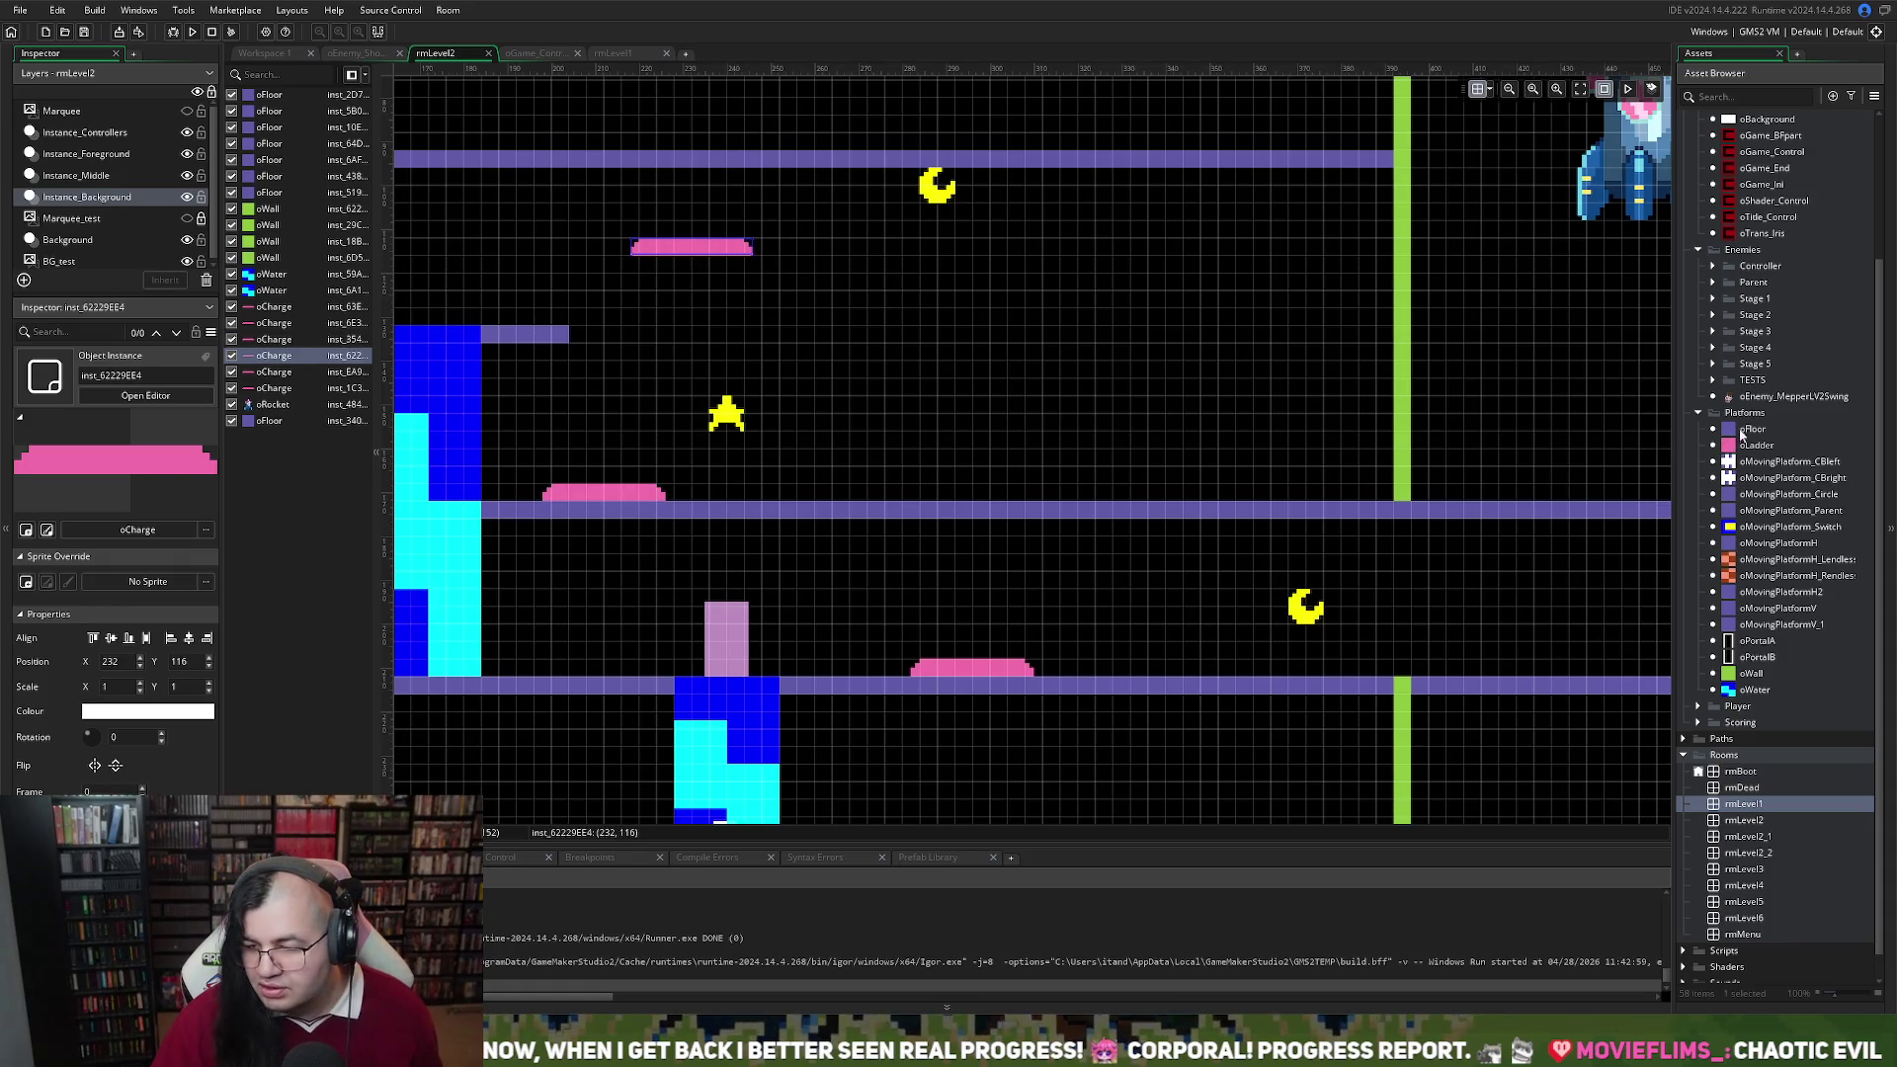
pyautogui.moveTo(1751, 431)
pyautogui.mouseDown()
pyautogui.moveTo(618, 336)
pyautogui.moveTo(1384, 338)
pyautogui.mouseUp()
# Lift the star onto the floating pink pad and add an oWall at 264, 132 with Scale Y 10
pyautogui.hscroll(-5, 1002, 383)
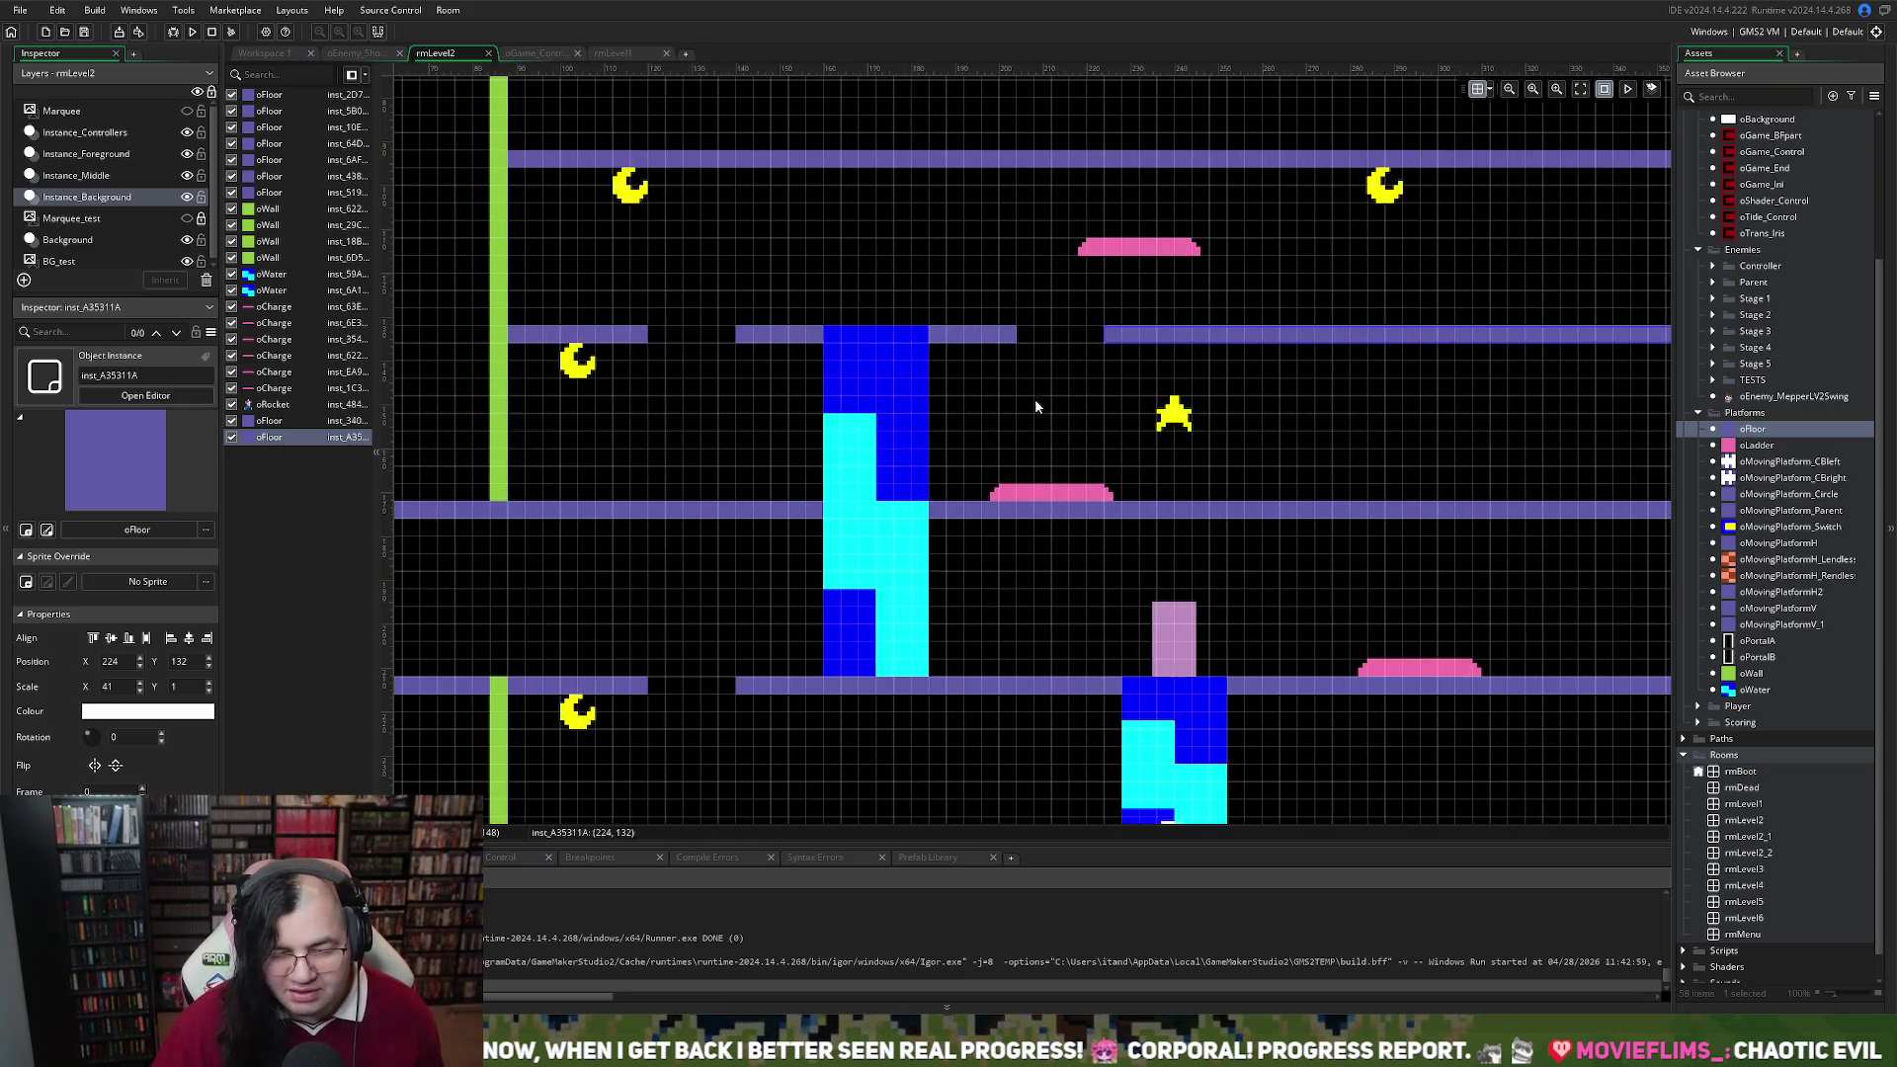
pyautogui.scroll(-3, 1029, 429)
pyautogui.scroll(-4, 1027, 428)
pyautogui.hscroll(-4, 1086, 424)
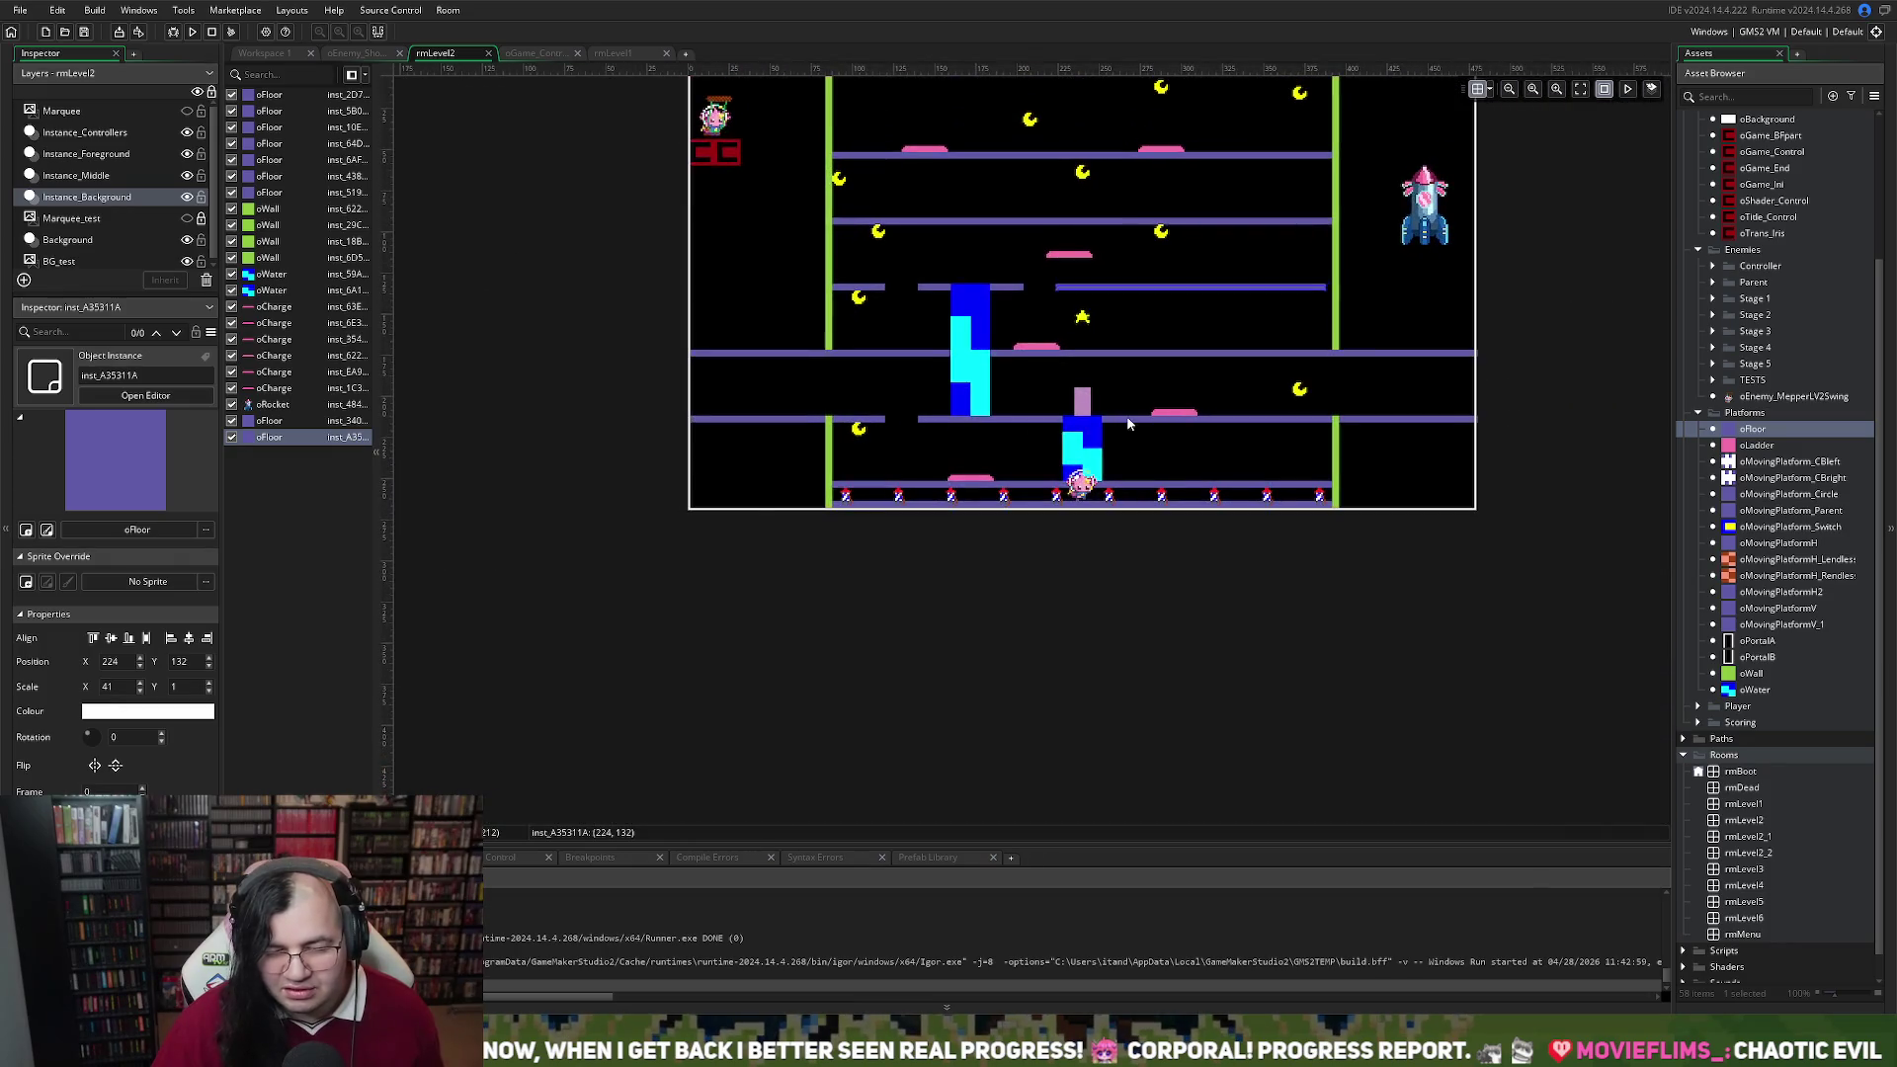
pyautogui.scroll(5, 1116, 422)
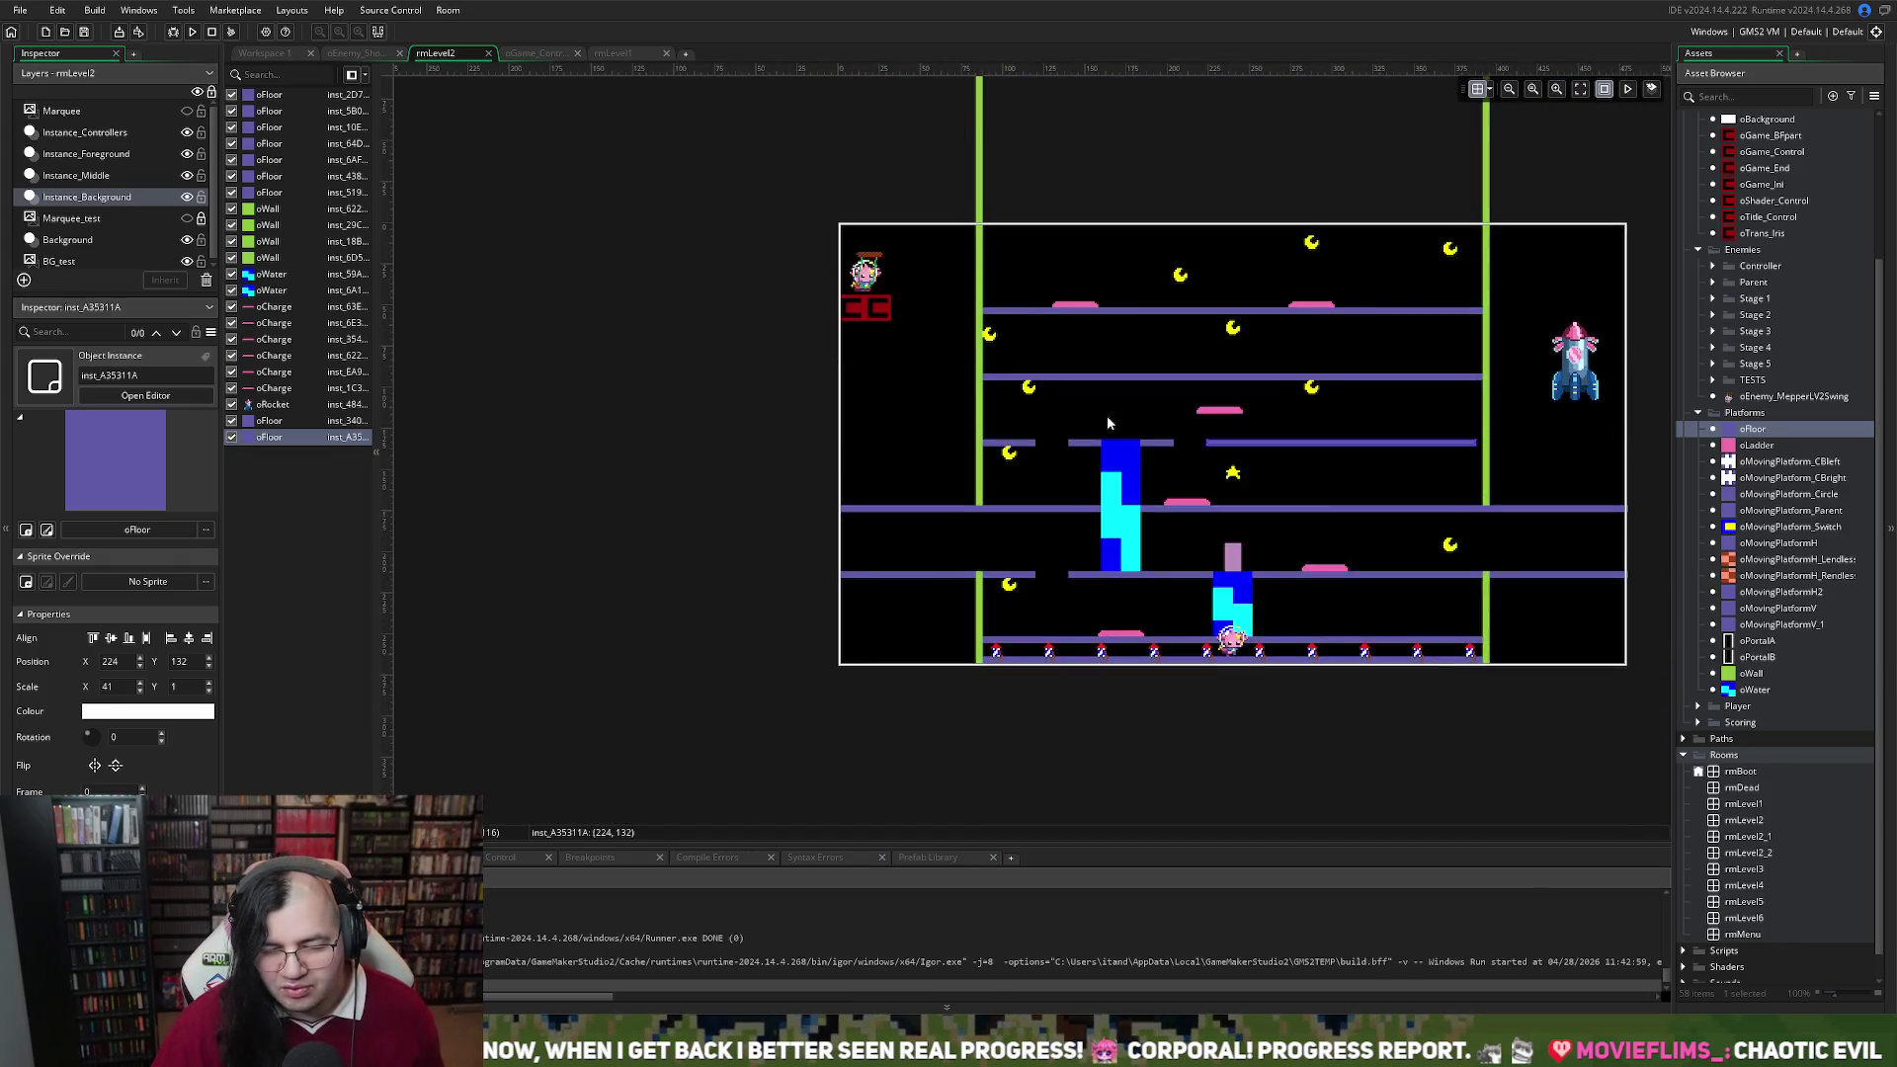
pyautogui.hscroll(5, 1070, 417)
pyautogui.scroll(3, 970, 510)
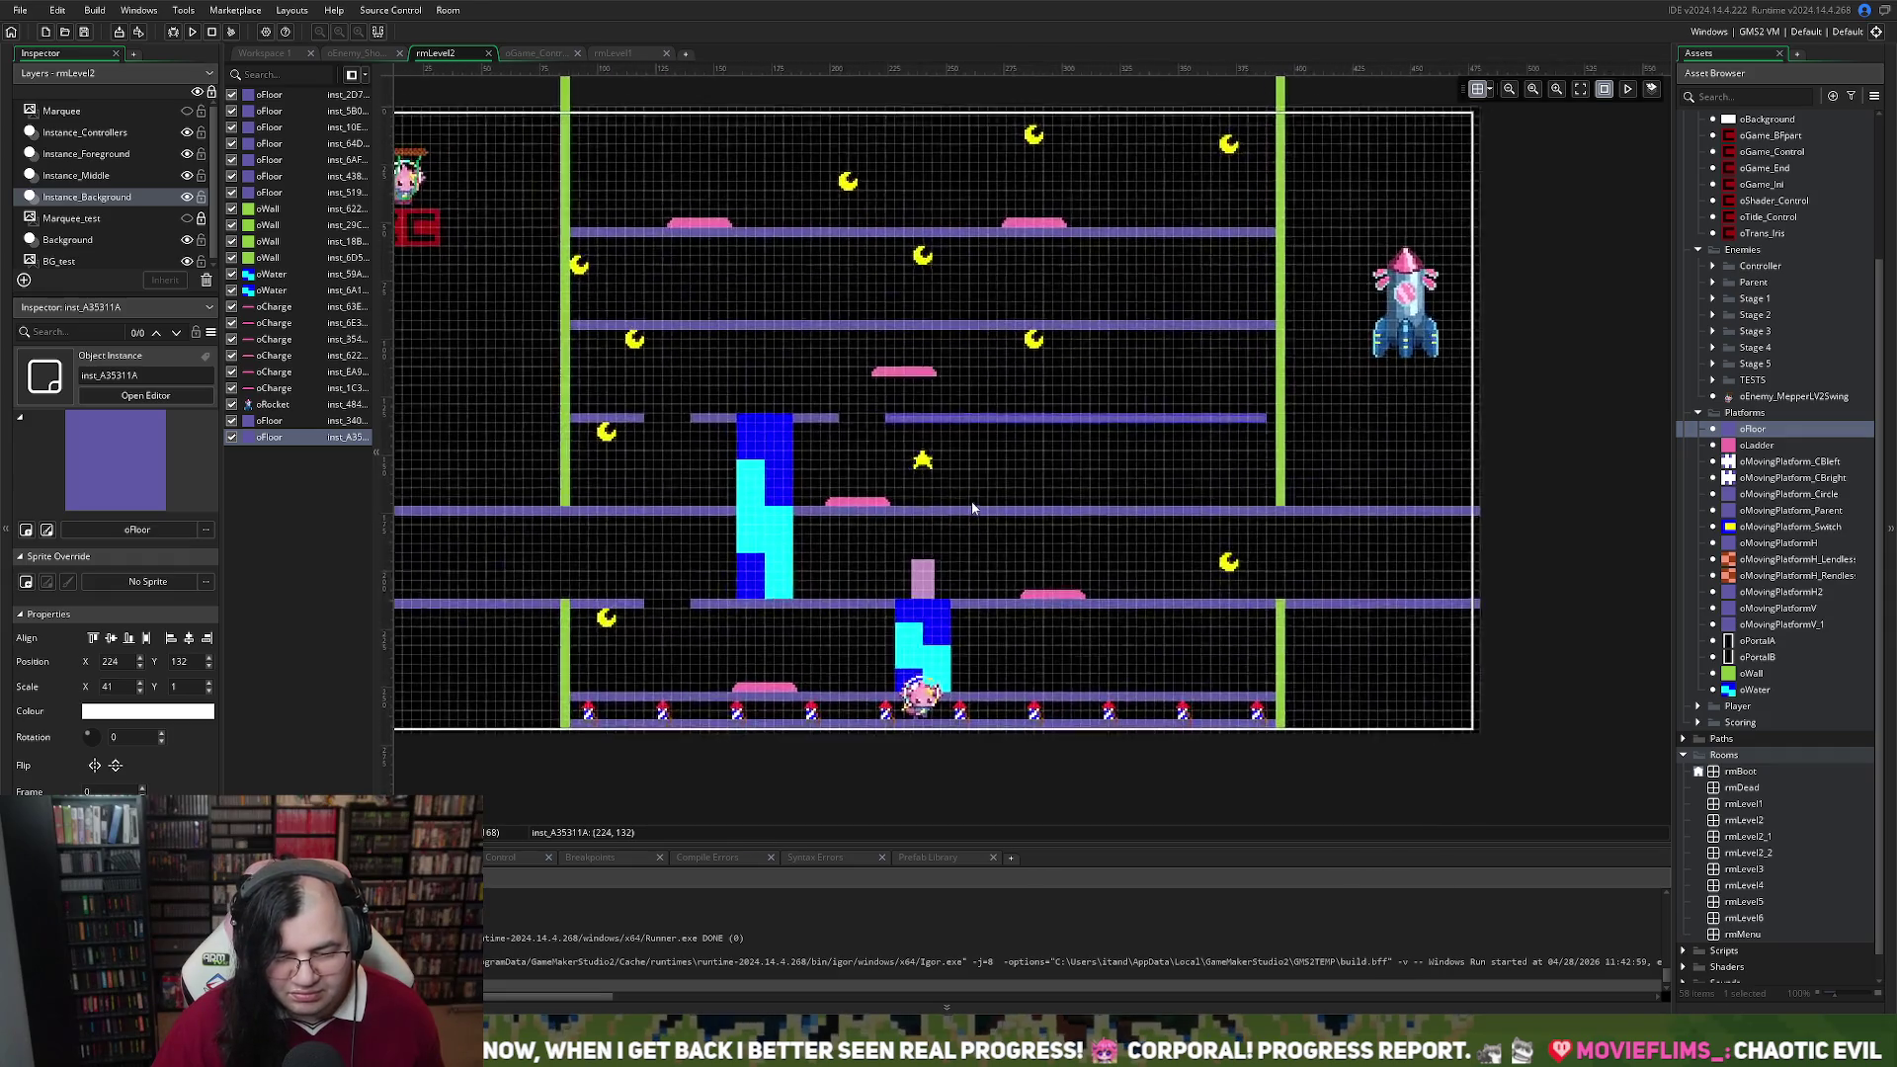
pyautogui.click(925, 459)
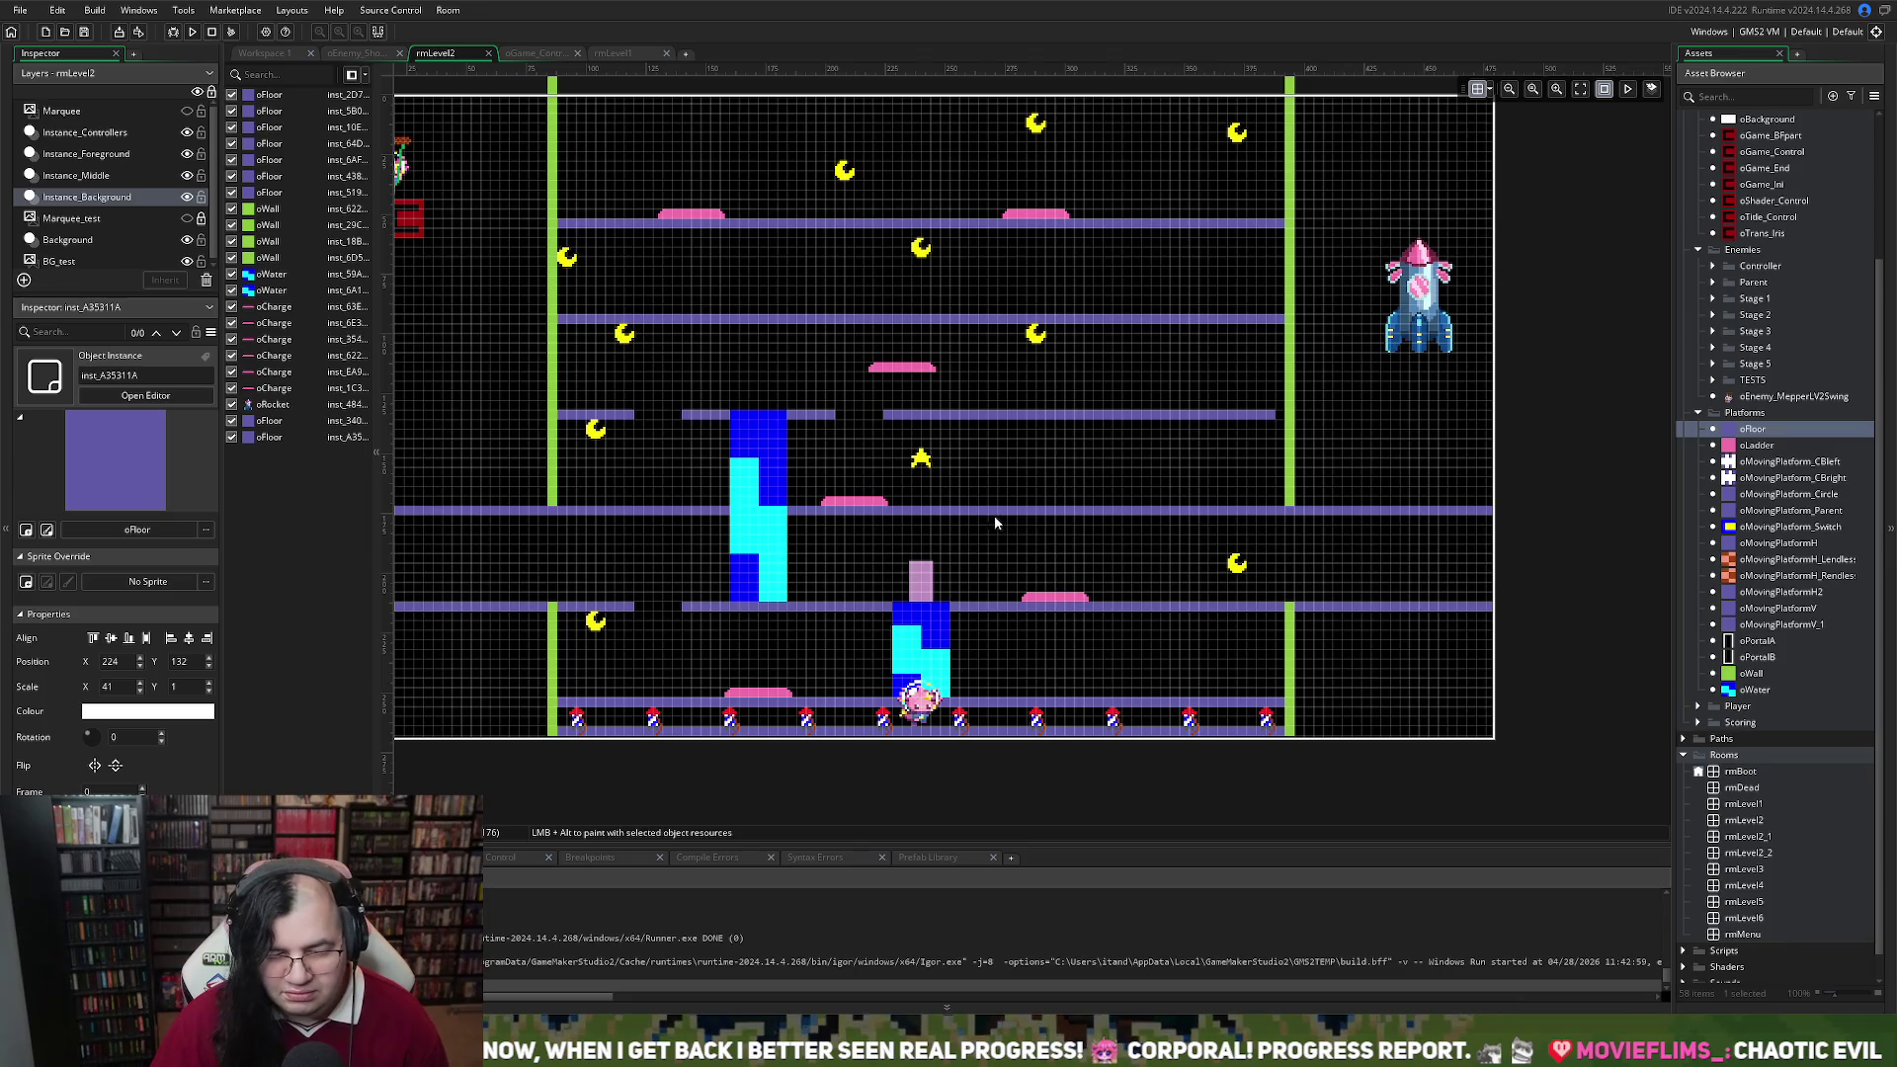
pyautogui.click(83, 181)
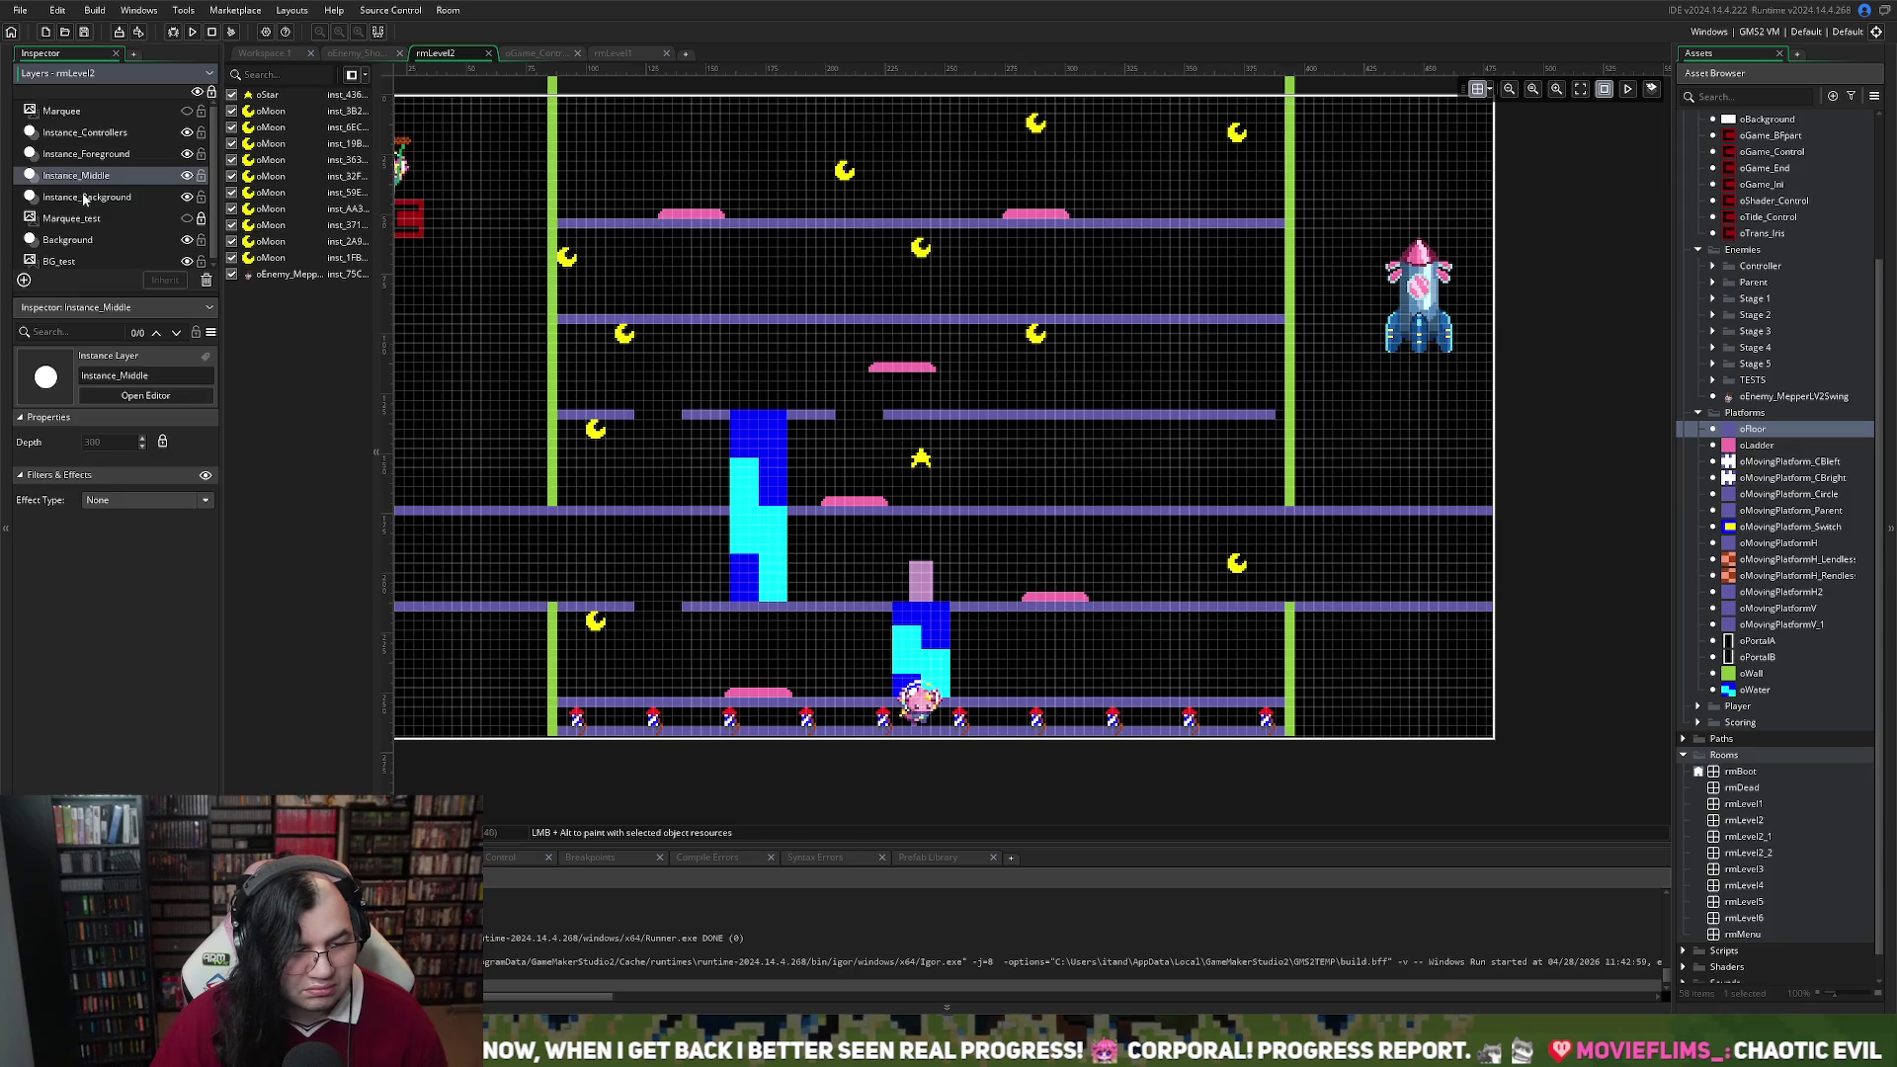
pyautogui.moveTo(929, 459)
pyautogui.mouseDown()
pyautogui.moveTo(933, 370)
pyautogui.moveTo(918, 376)
pyautogui.mouseUp()
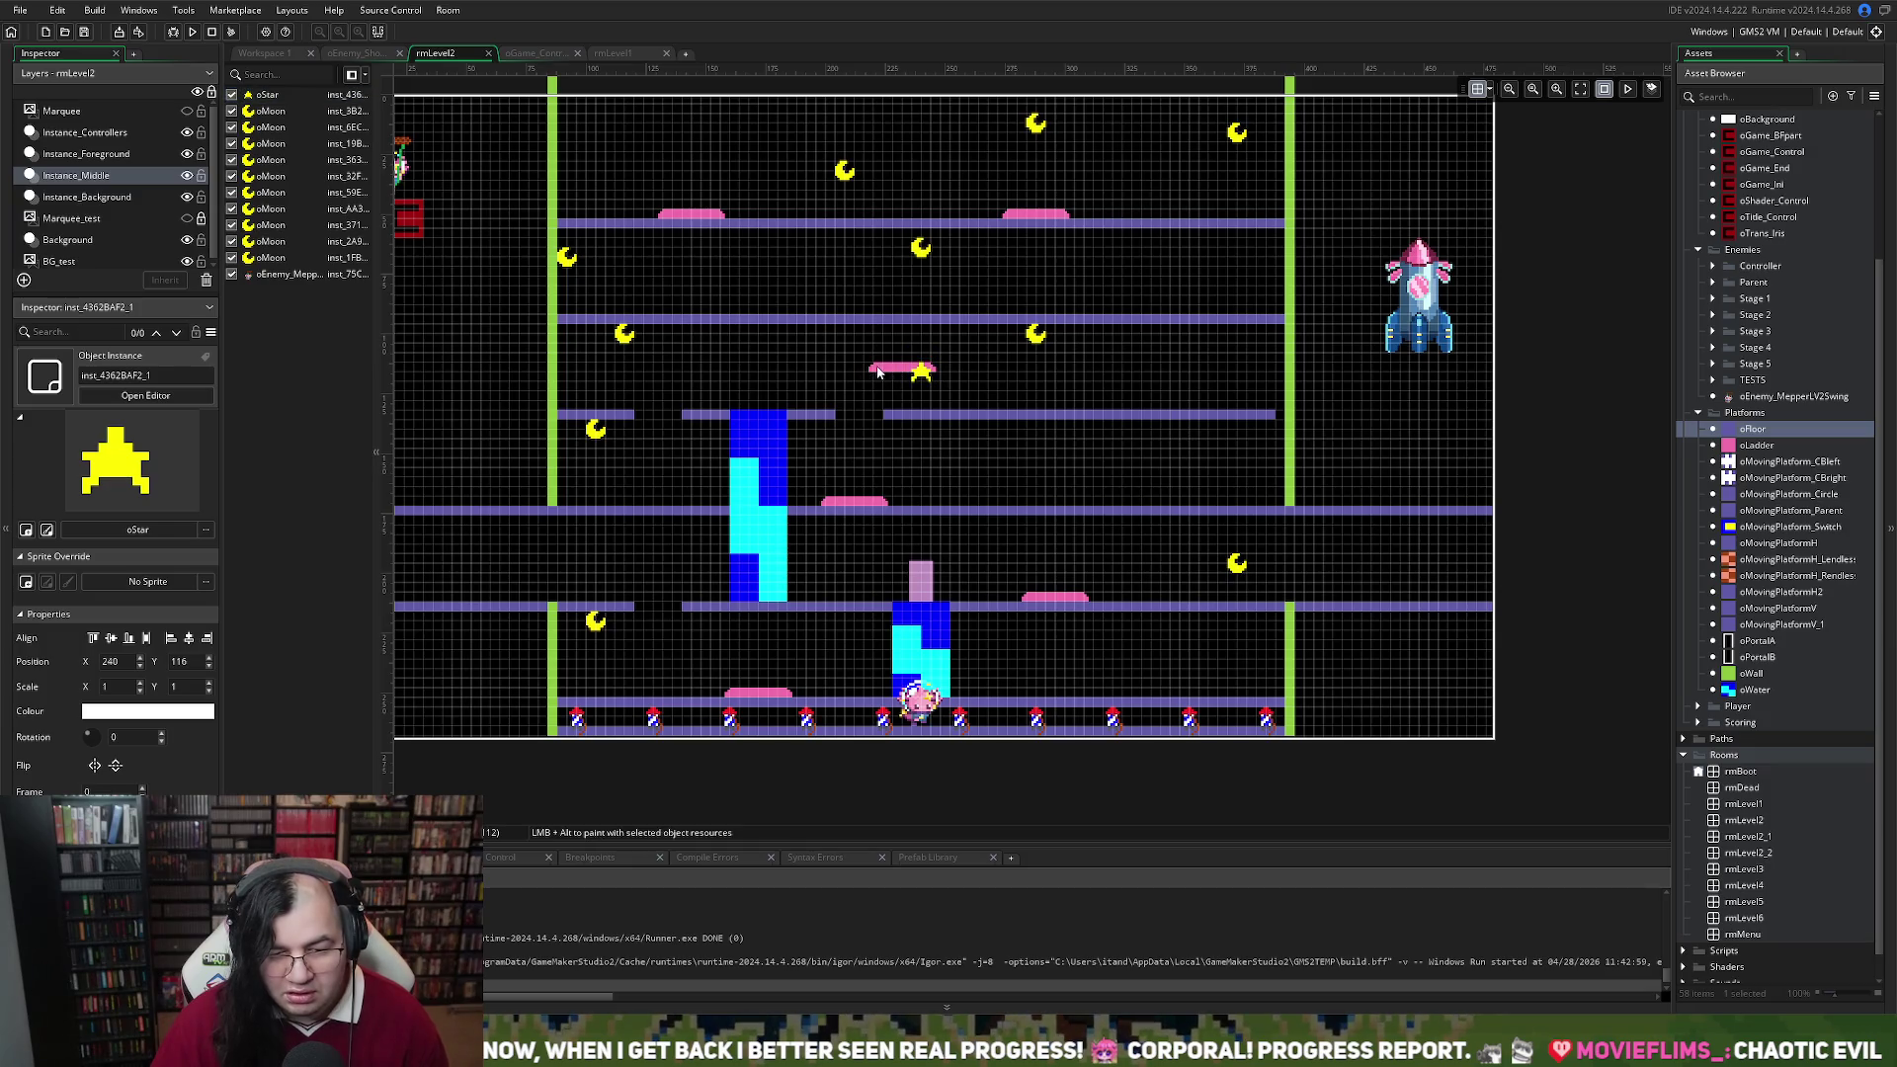
pyautogui.click(86, 196)
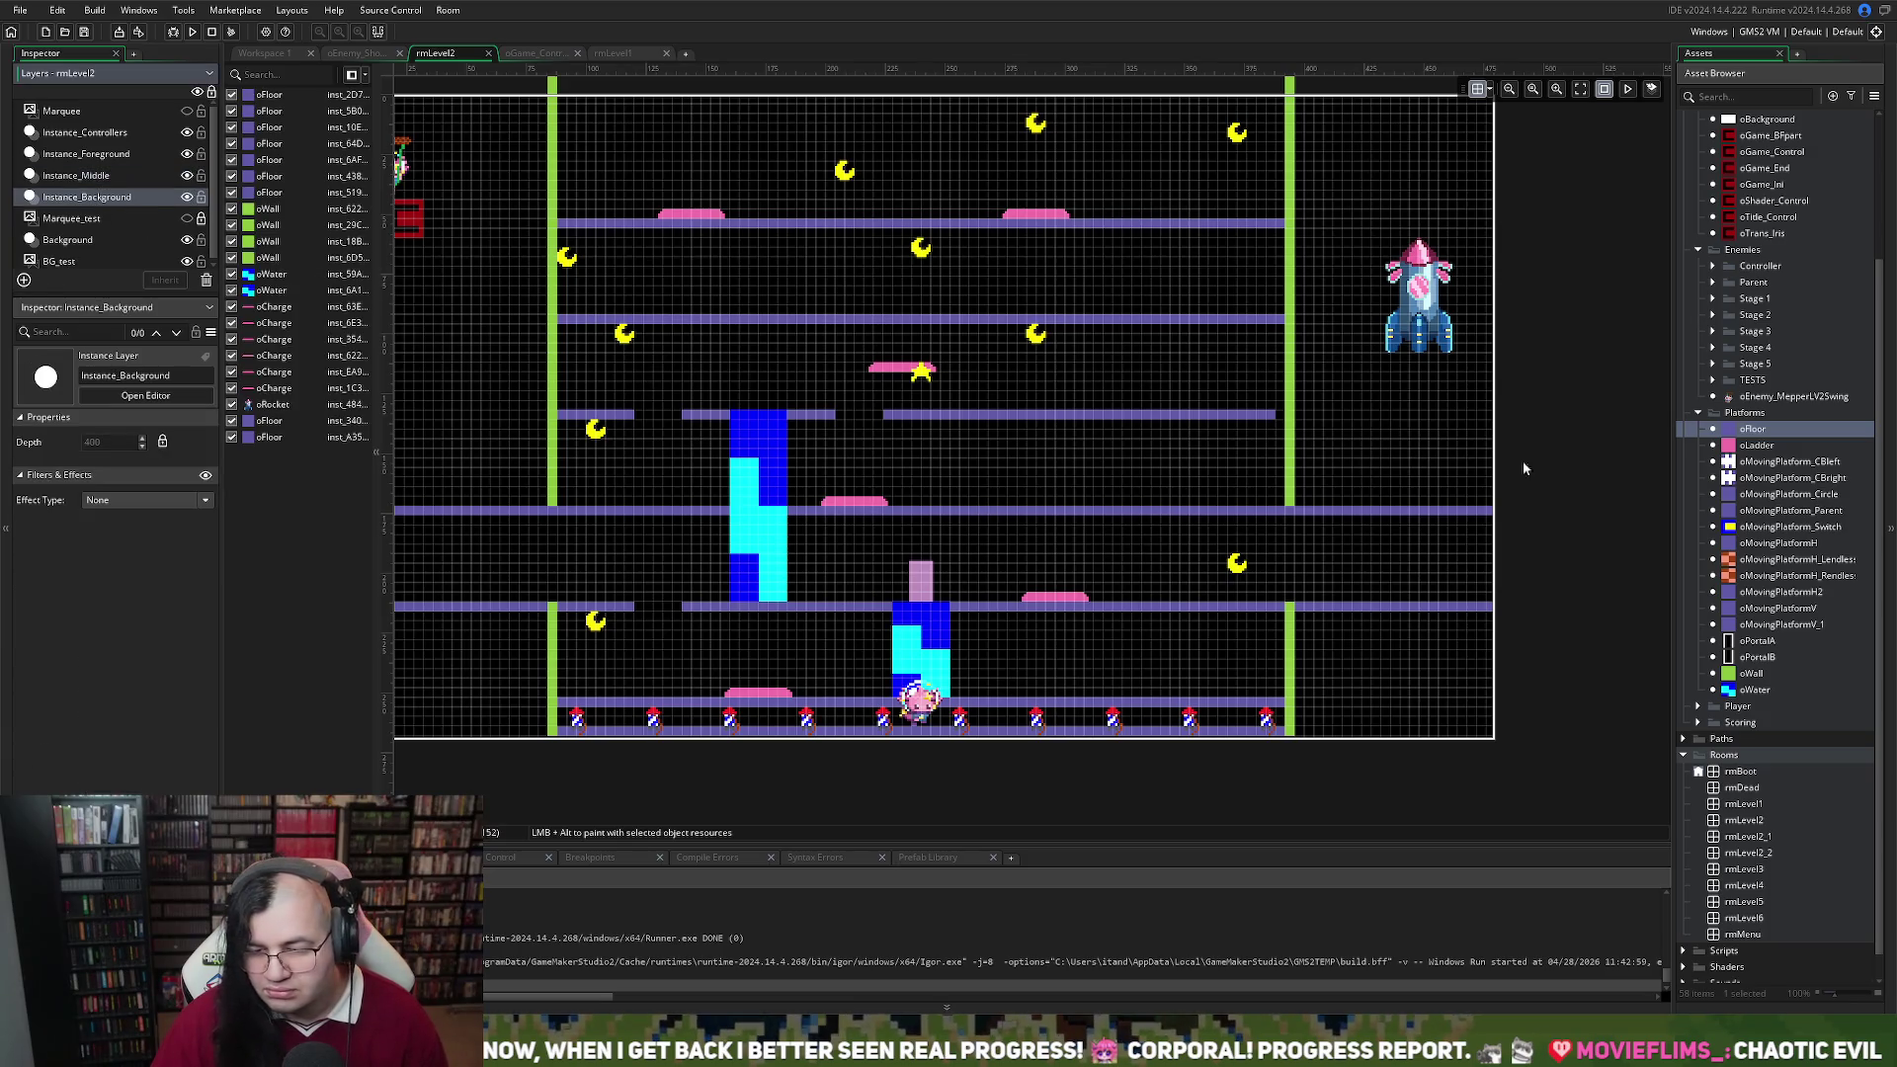
pyautogui.moveTo(1751, 674)
pyautogui.mouseDown()
pyautogui.moveTo(909, 479)
pyautogui.moveTo(924, 502)
pyautogui.moveTo(899, 436)
pyautogui.moveTo(988, 504)
pyautogui.moveTo(984, 413)
pyautogui.mouseUp()
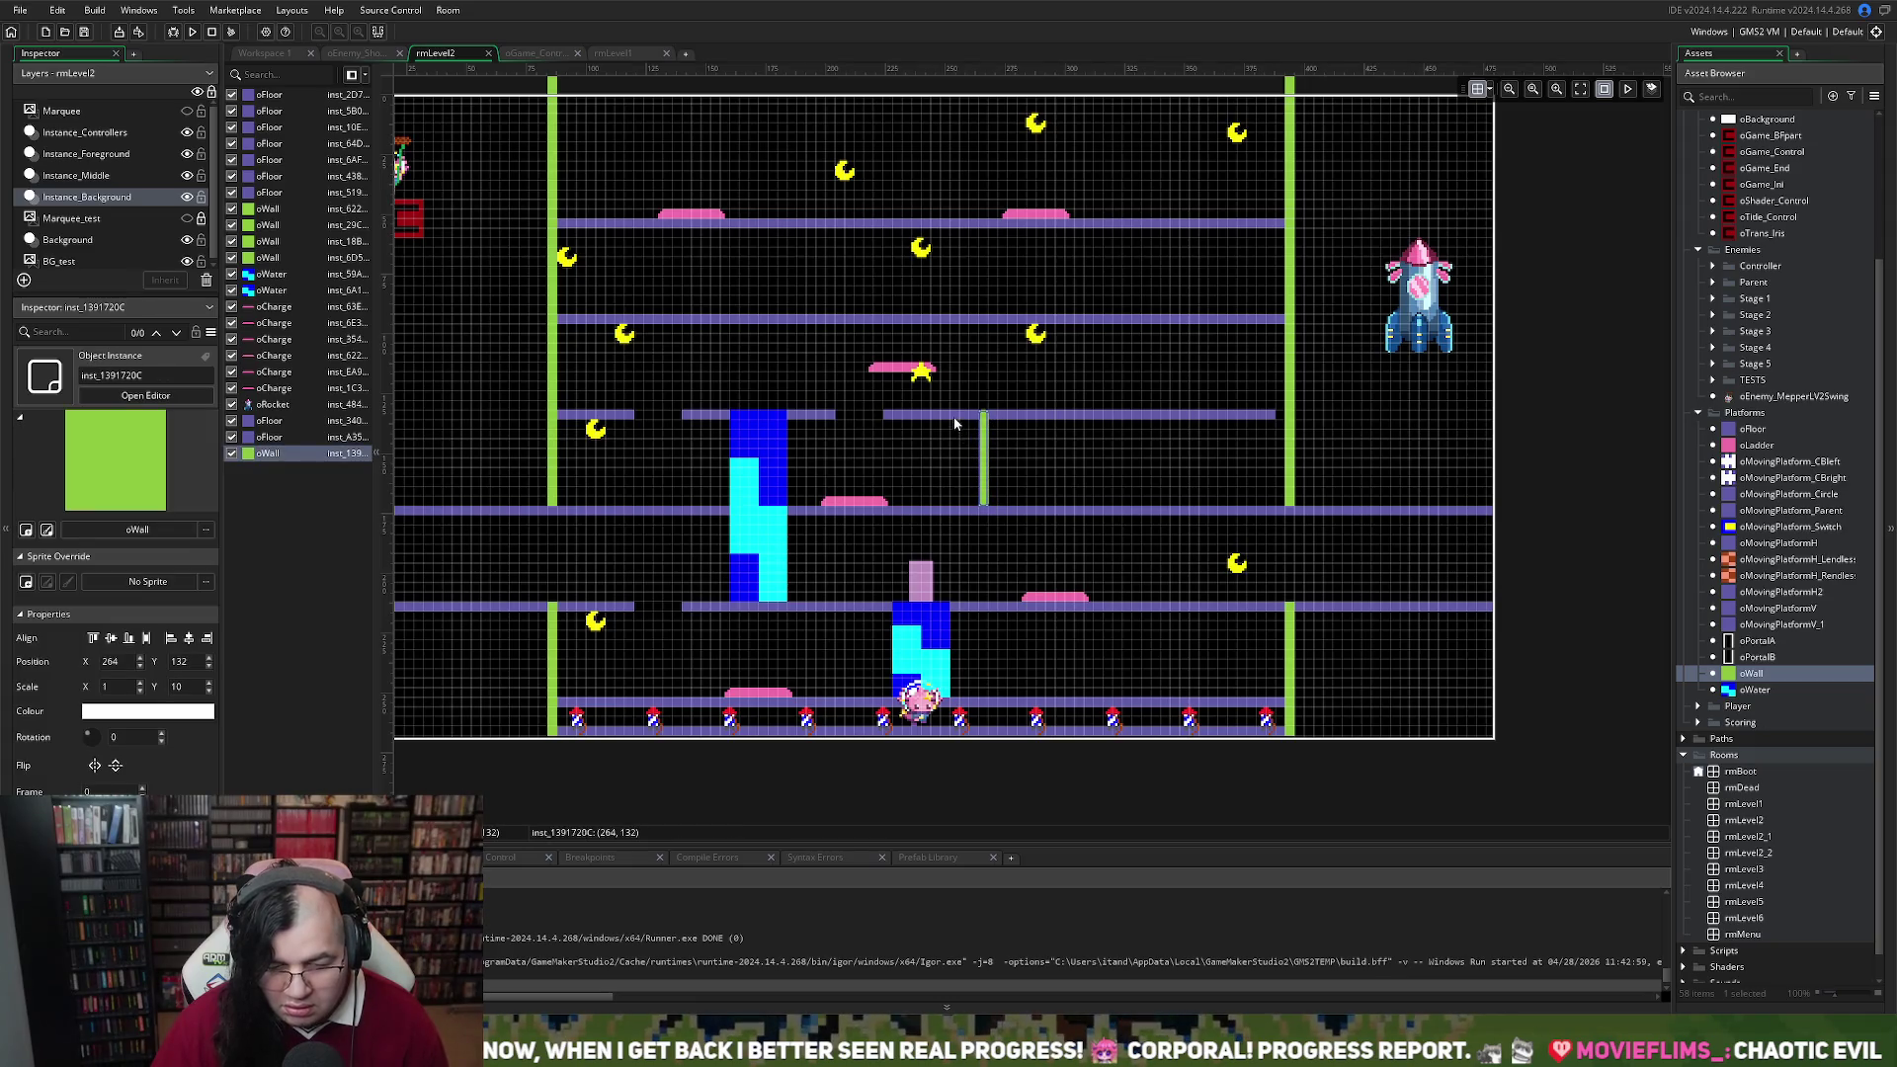
# Reorder the instance list so the oFloor entries sit together
pyautogui.click(956, 415)
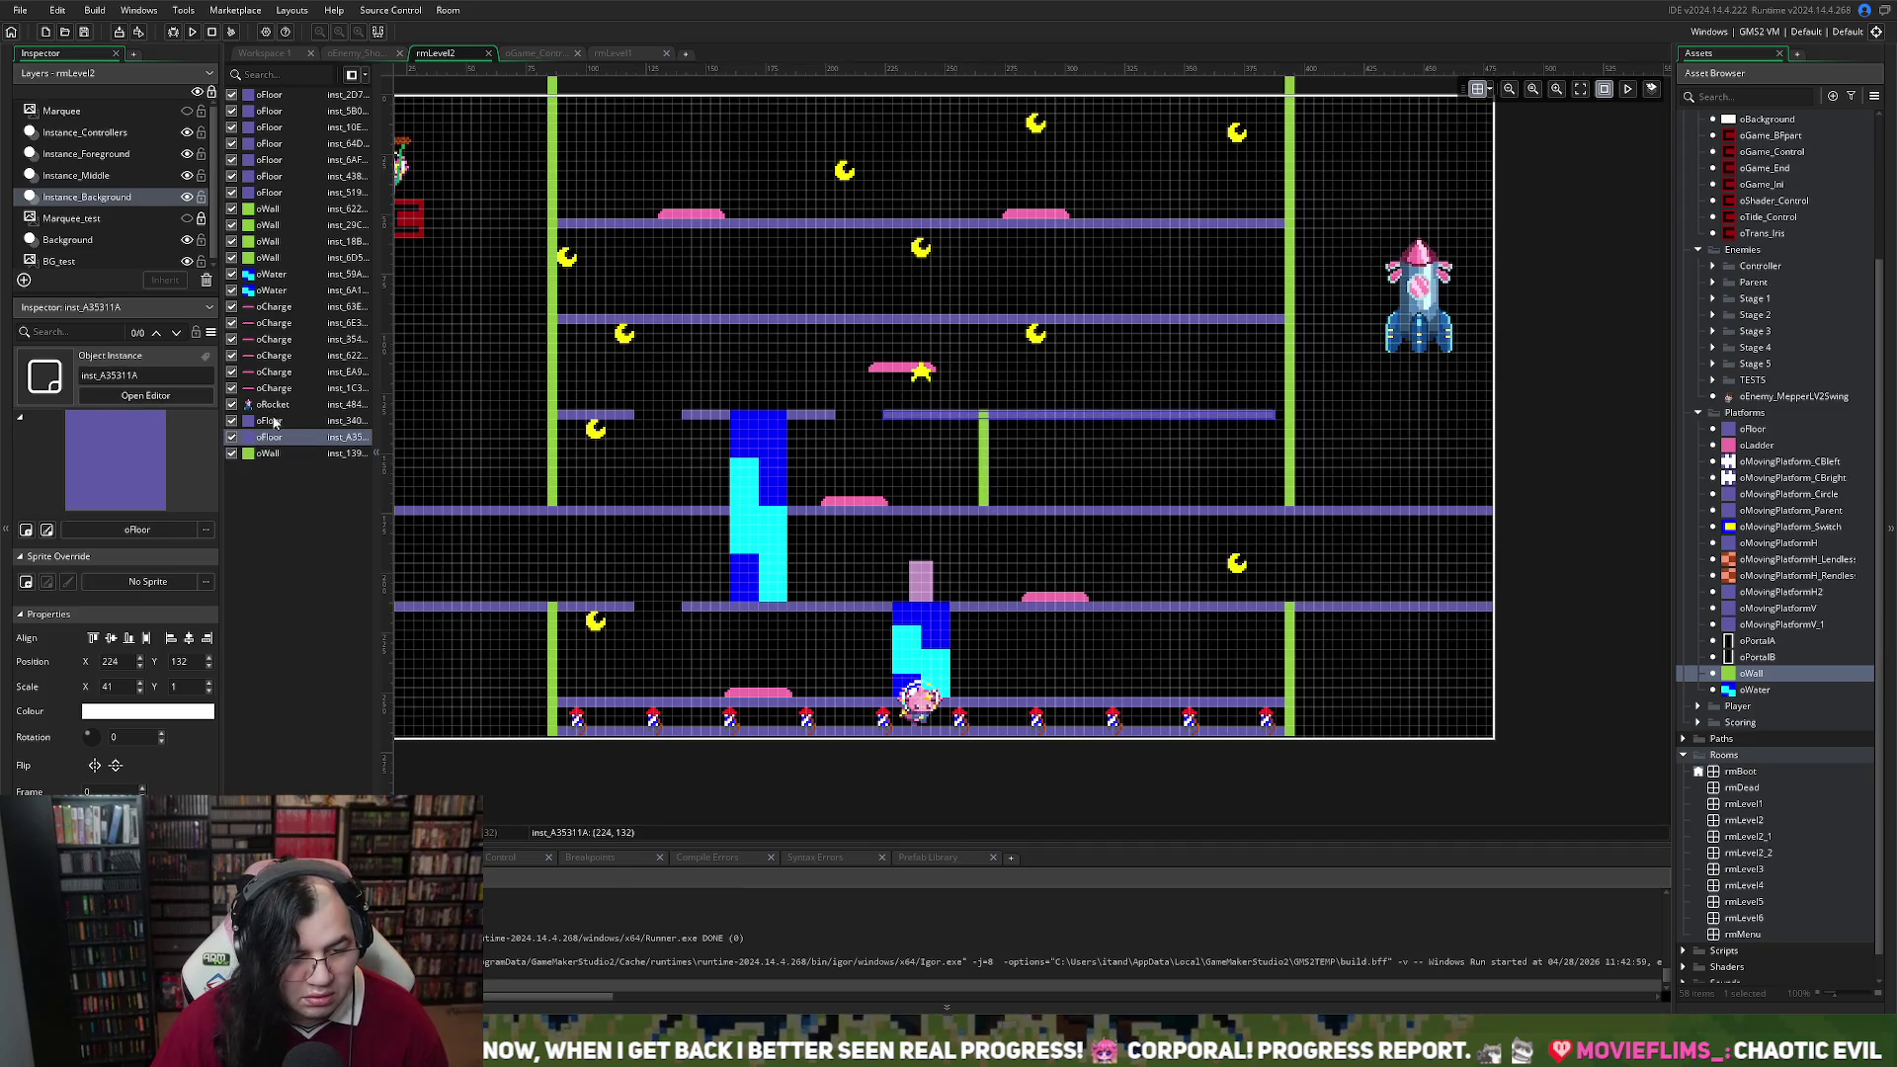
pyautogui.moveTo(265, 453); pyautogui.dragTo(275, 259)
pyautogui.moveTo(259, 443); pyautogui.dragTo(262, 209)
pyautogui.click(269, 452)
pyautogui.moveTo(268, 452); pyautogui.dragTo(268, 225)
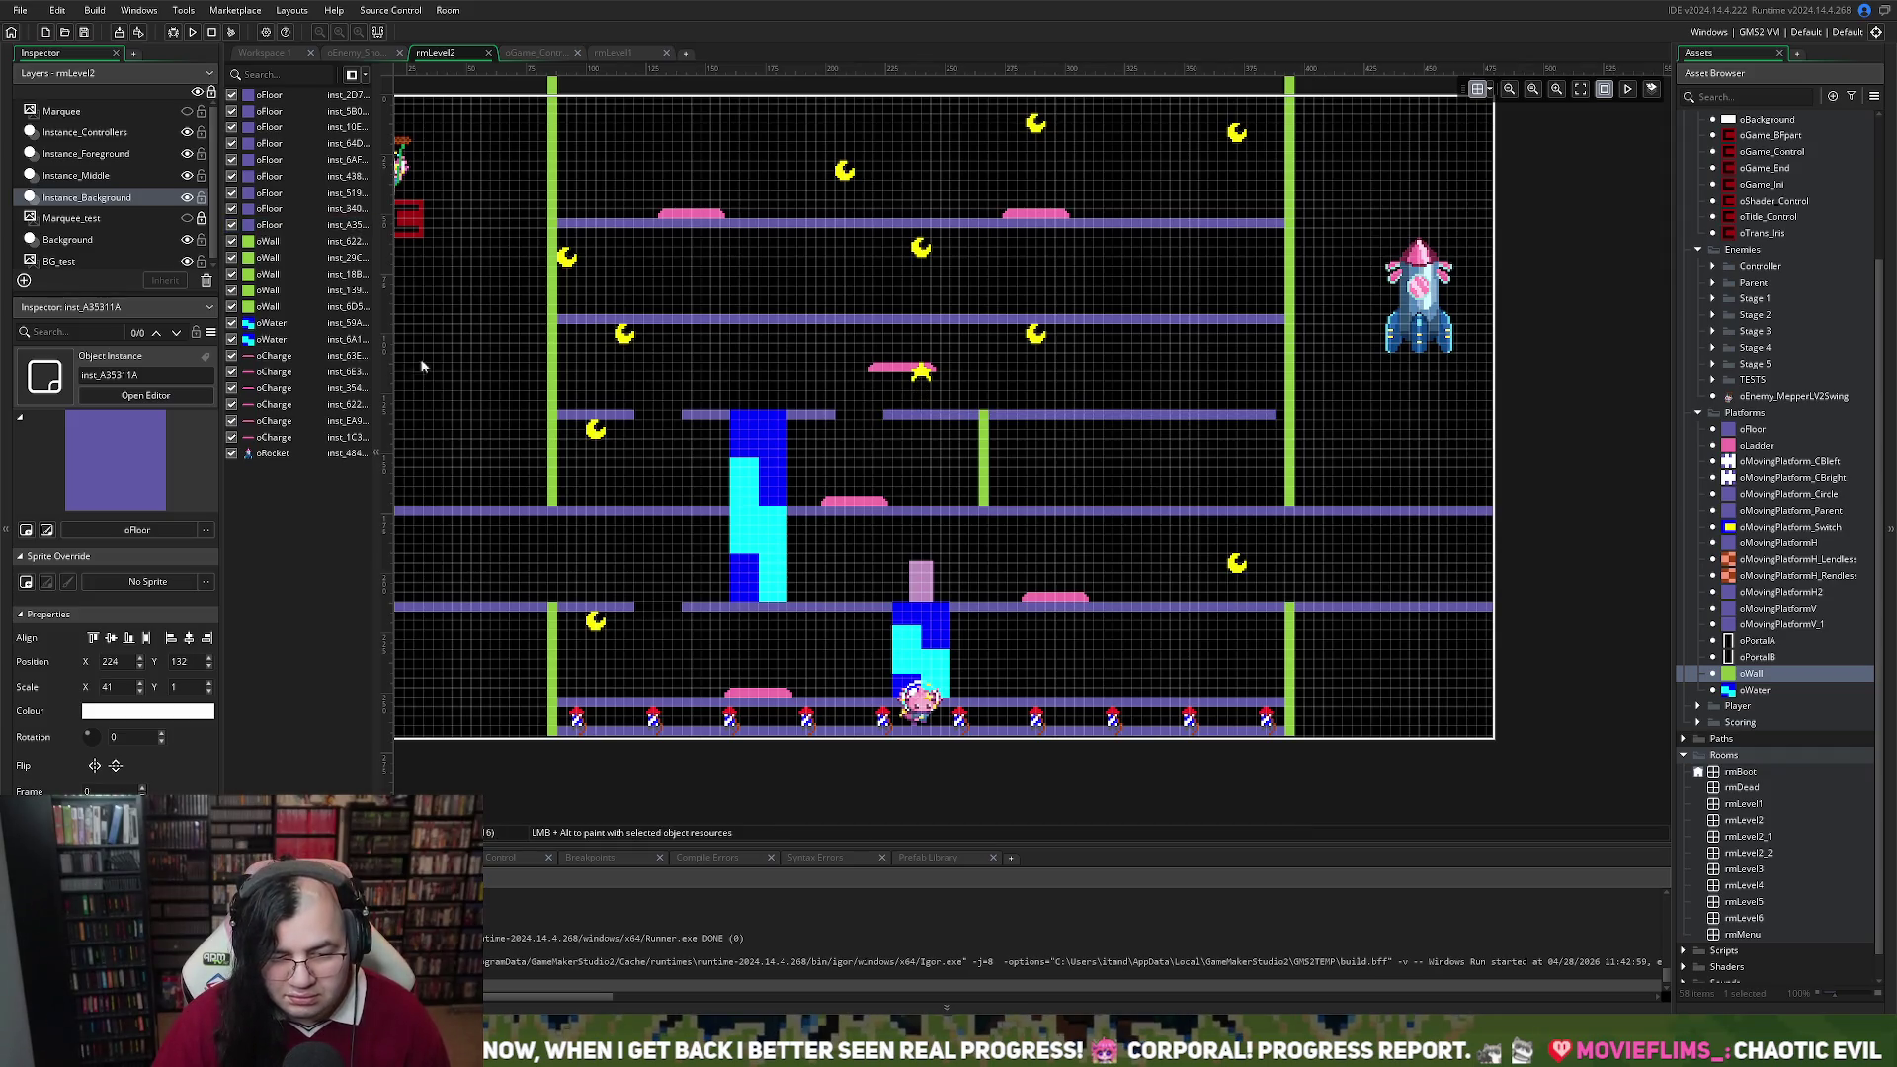
# Move the star back down below the pink pad to Y 156
pyautogui.click(921, 373)
pyautogui.moveTo(926, 390); pyautogui.dragTo(924, 461)
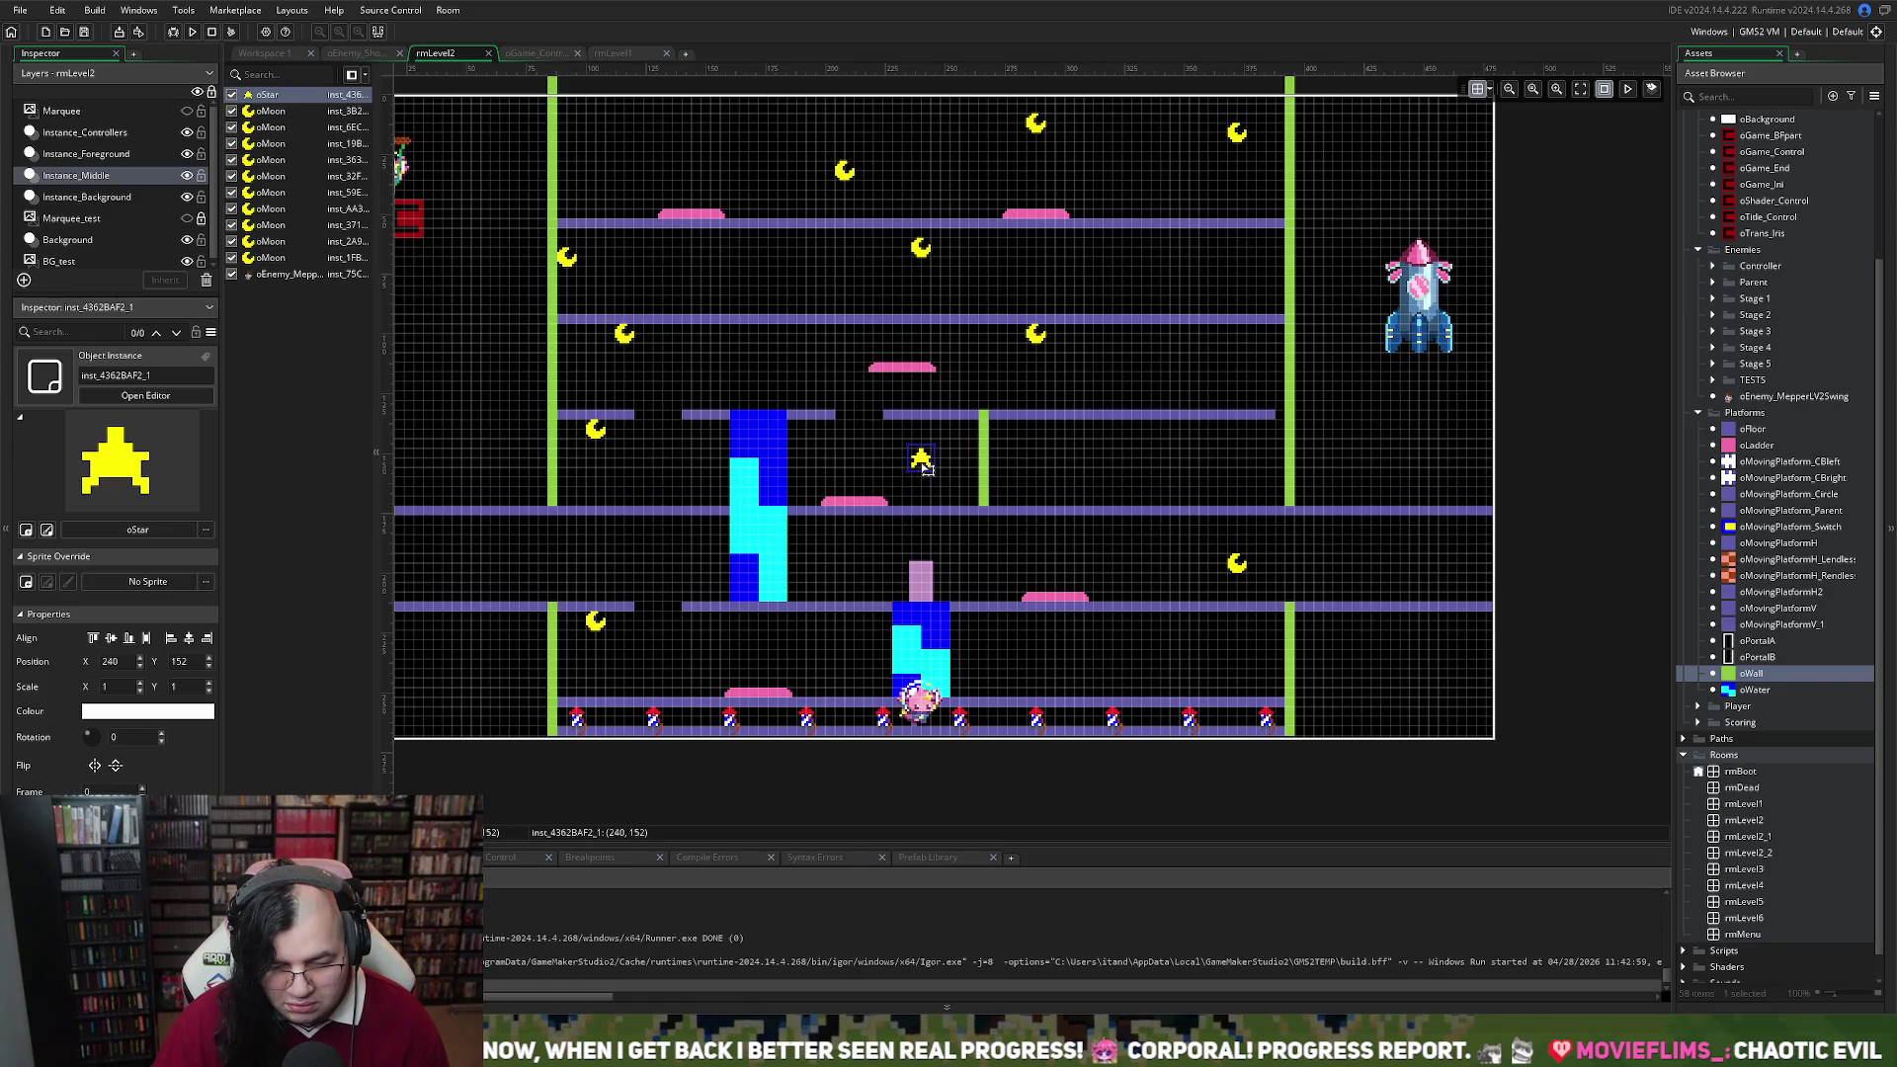
pyautogui.click(860, 504)
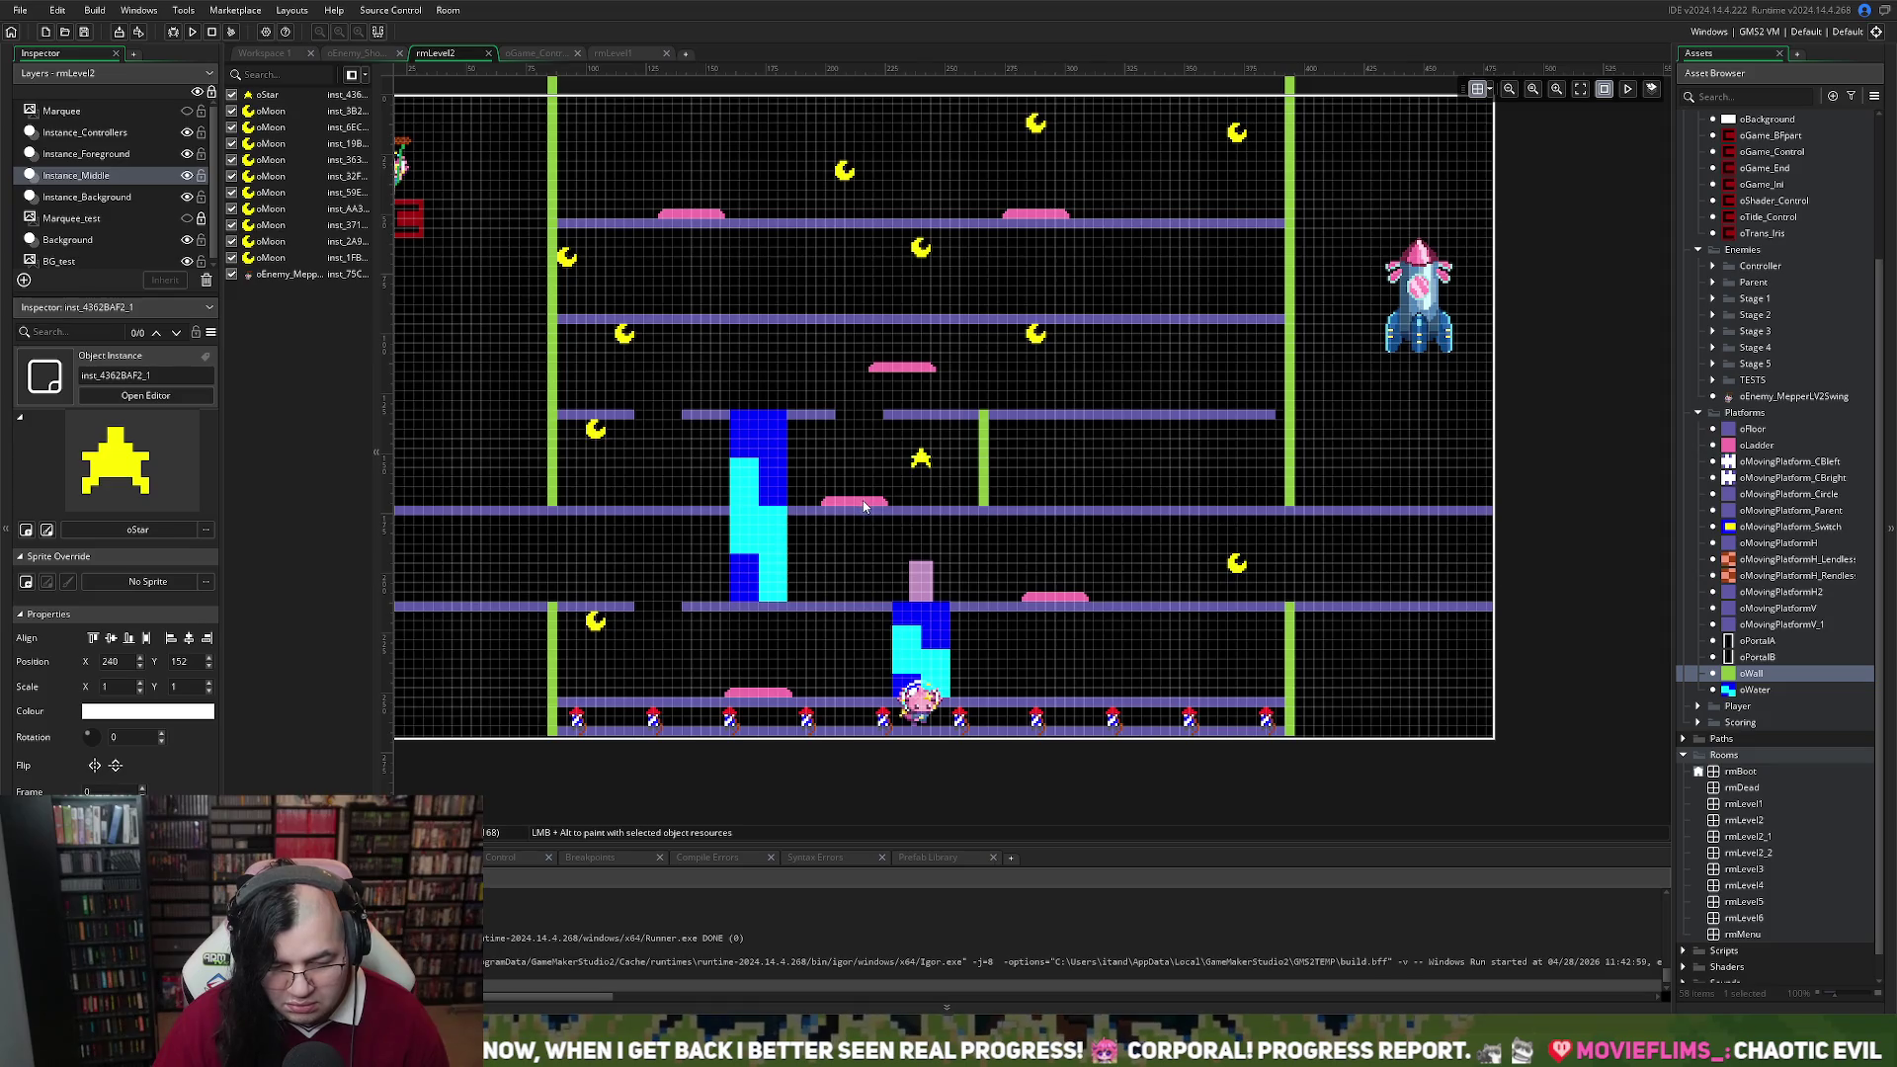
# Shift the short wall left to 256, 132 and move a charge pad down to 324, 172
pyautogui.click(87, 196)
pyautogui.click(983, 454)
pyautogui.moveTo(983, 455); pyautogui.dragTo(966, 455)
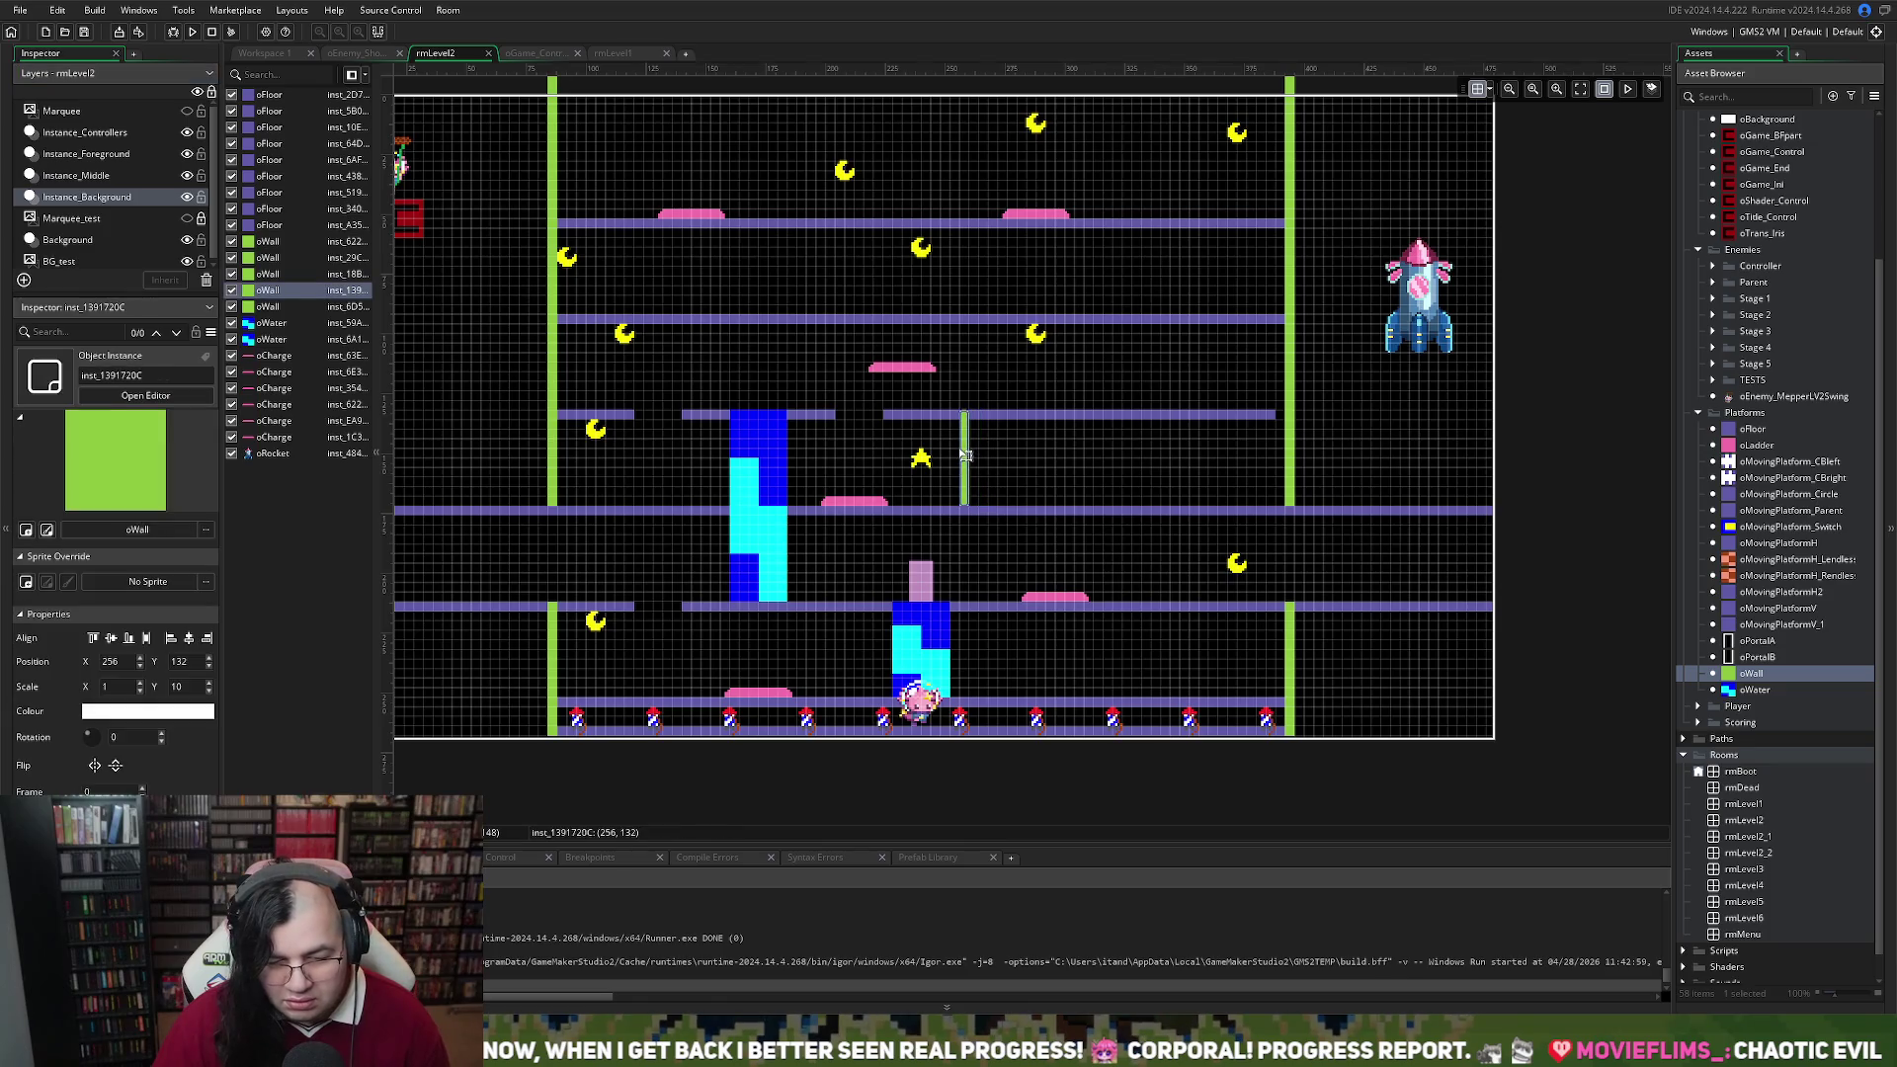
pyautogui.click(1005, 474)
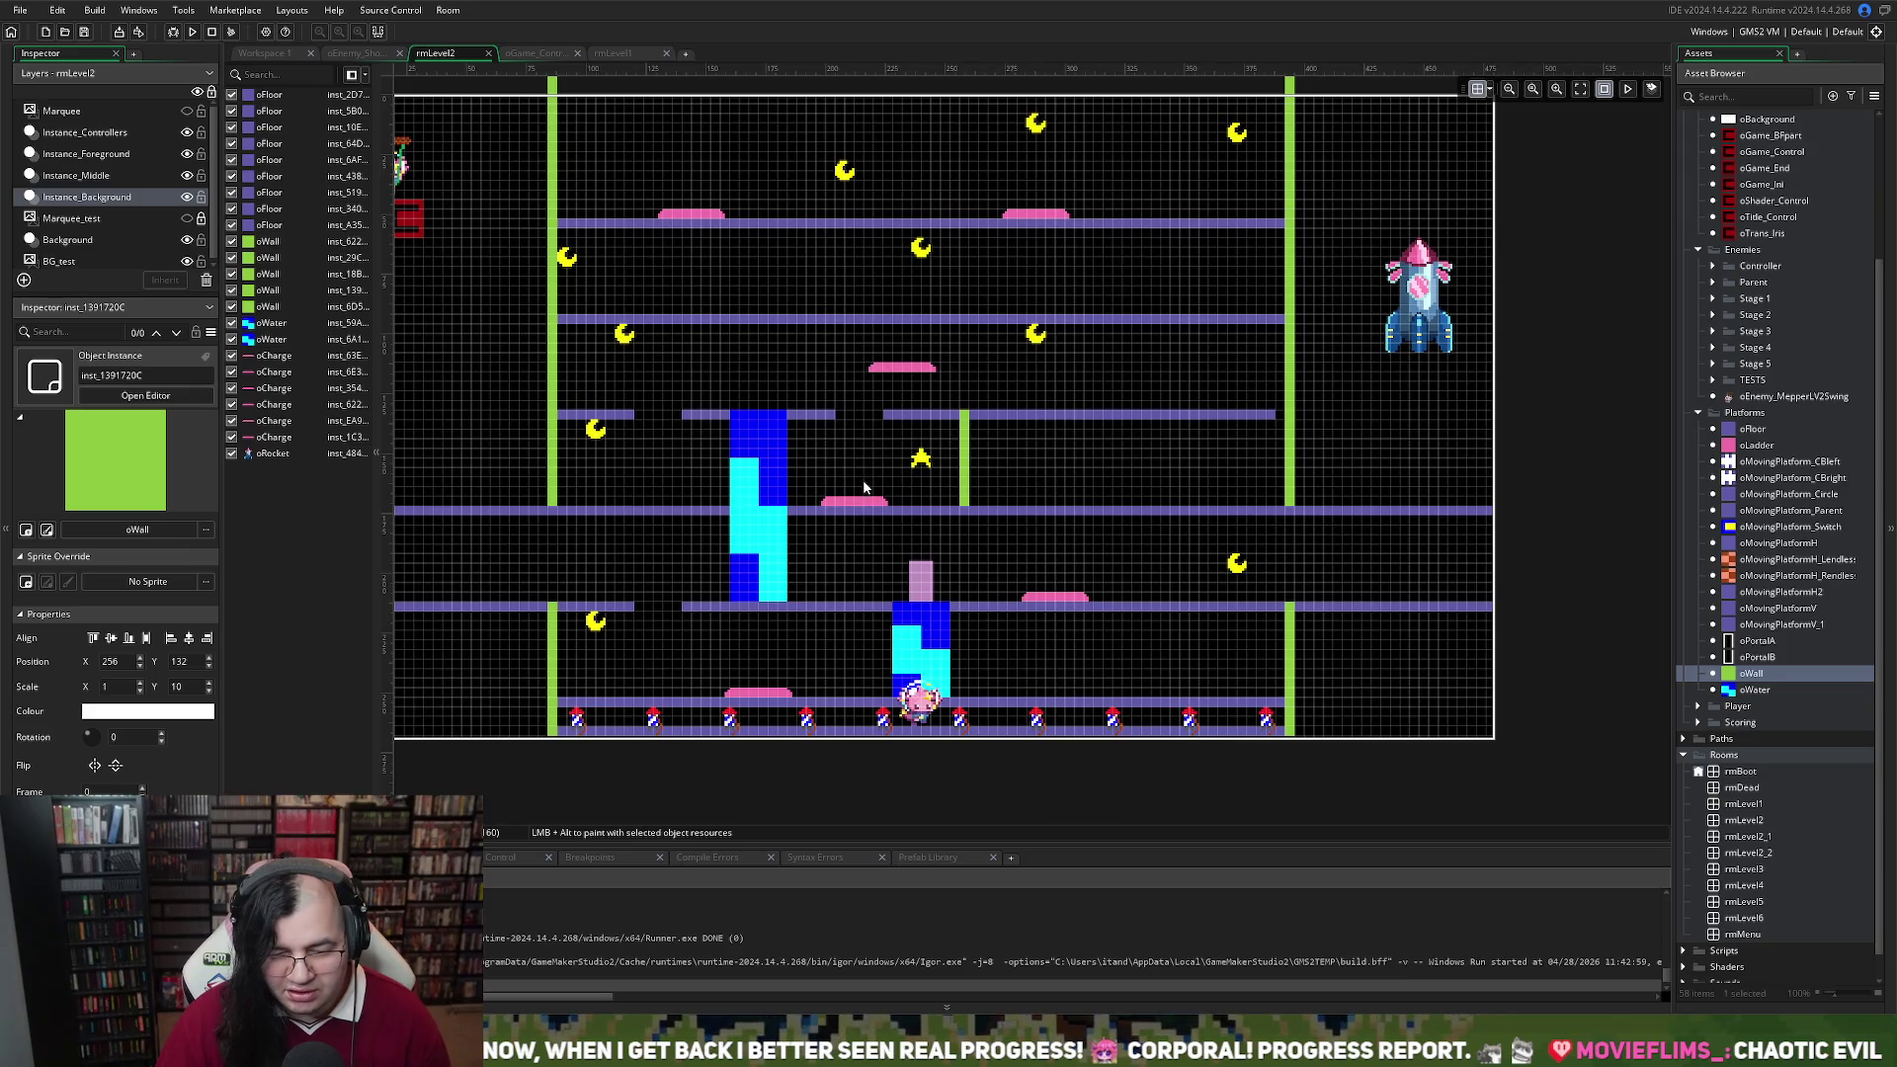
pyautogui.moveTo(934, 368)
pyautogui.mouseDown()
pyautogui.moveTo(1141, 395)
pyautogui.moveTo(1153, 502)
pyautogui.moveTo(1201, 480)
pyautogui.moveTo(1225, 505)
pyautogui.moveTo(1278, 505)
pyautogui.moveTo(1148, 505)
pyautogui.mouseUp()
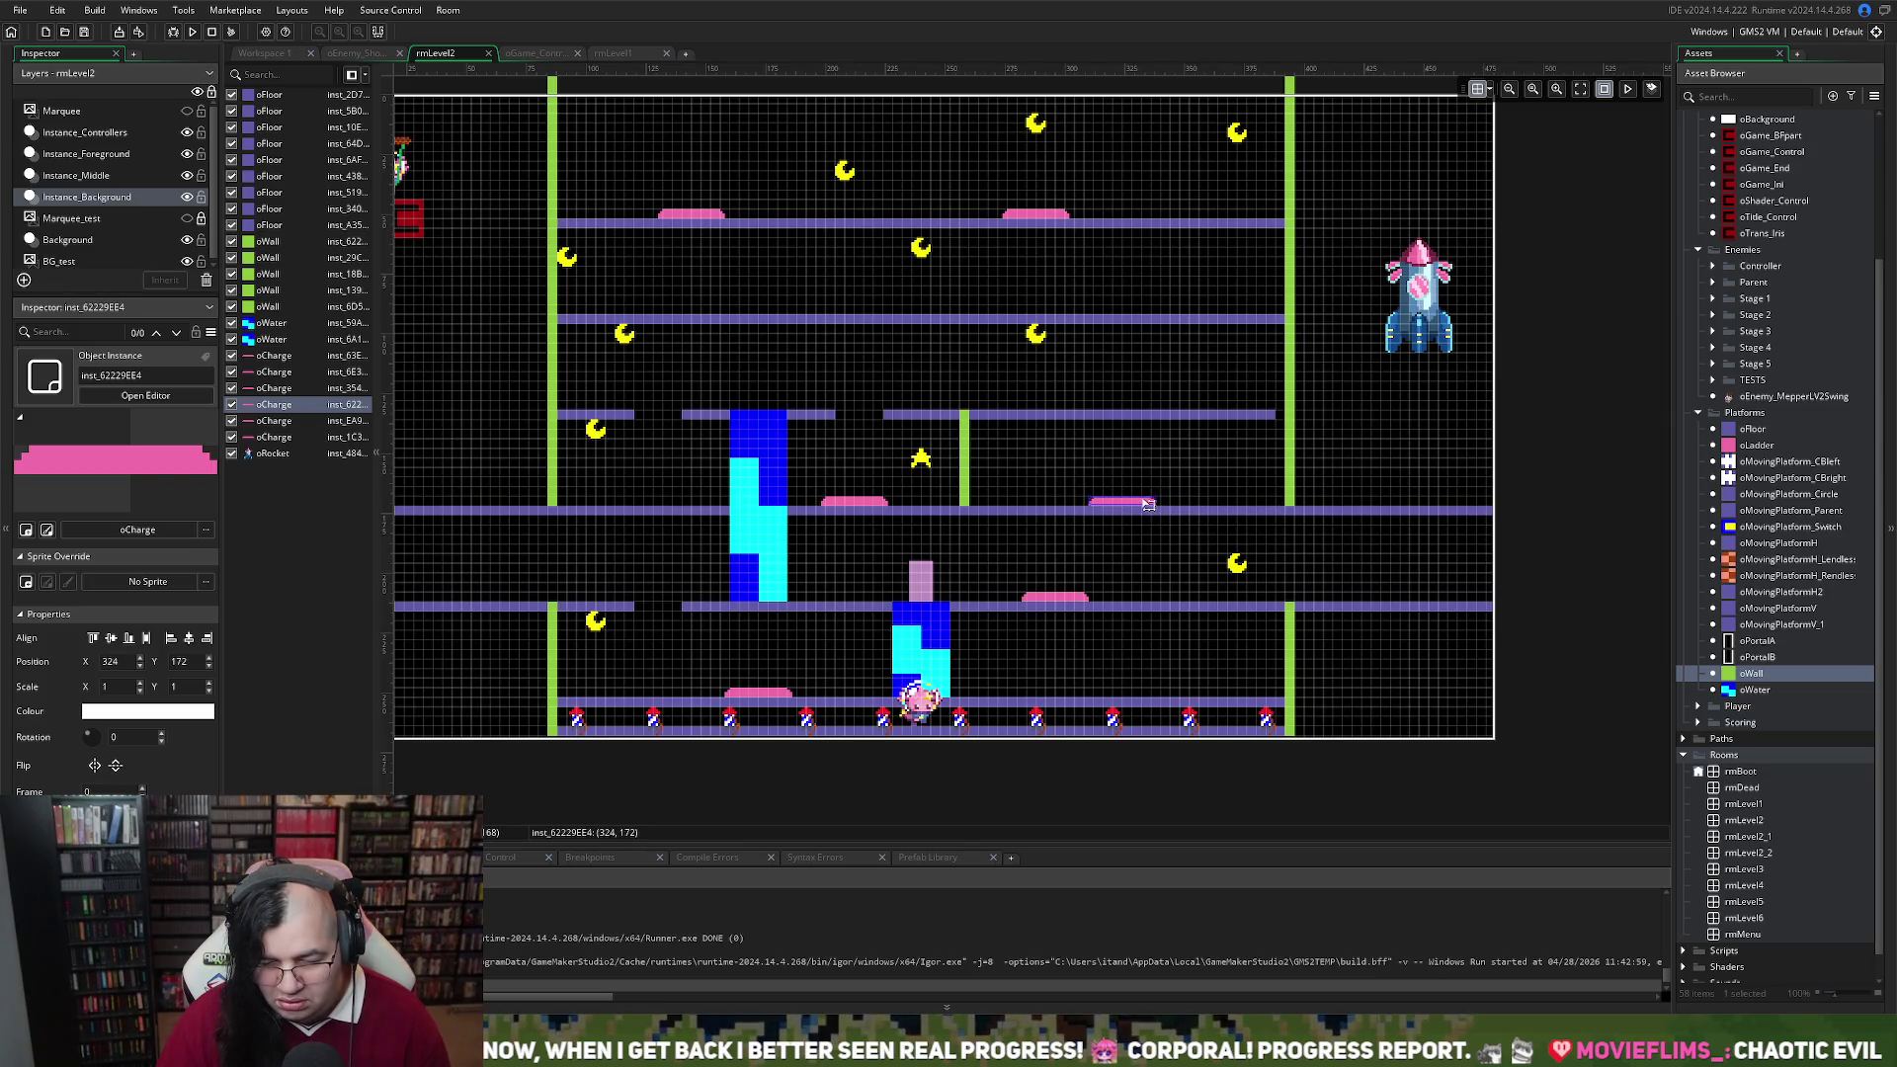
# Shorten the upper middle floor's right end and shift the pink charge pad further right
pyautogui.click(1275, 419)
pyautogui.moveTo(1276, 419)
pyautogui.mouseDown()
pyautogui.moveTo(1204, 422)
pyautogui.moveTo(1239, 427)
pyautogui.mouseUp()
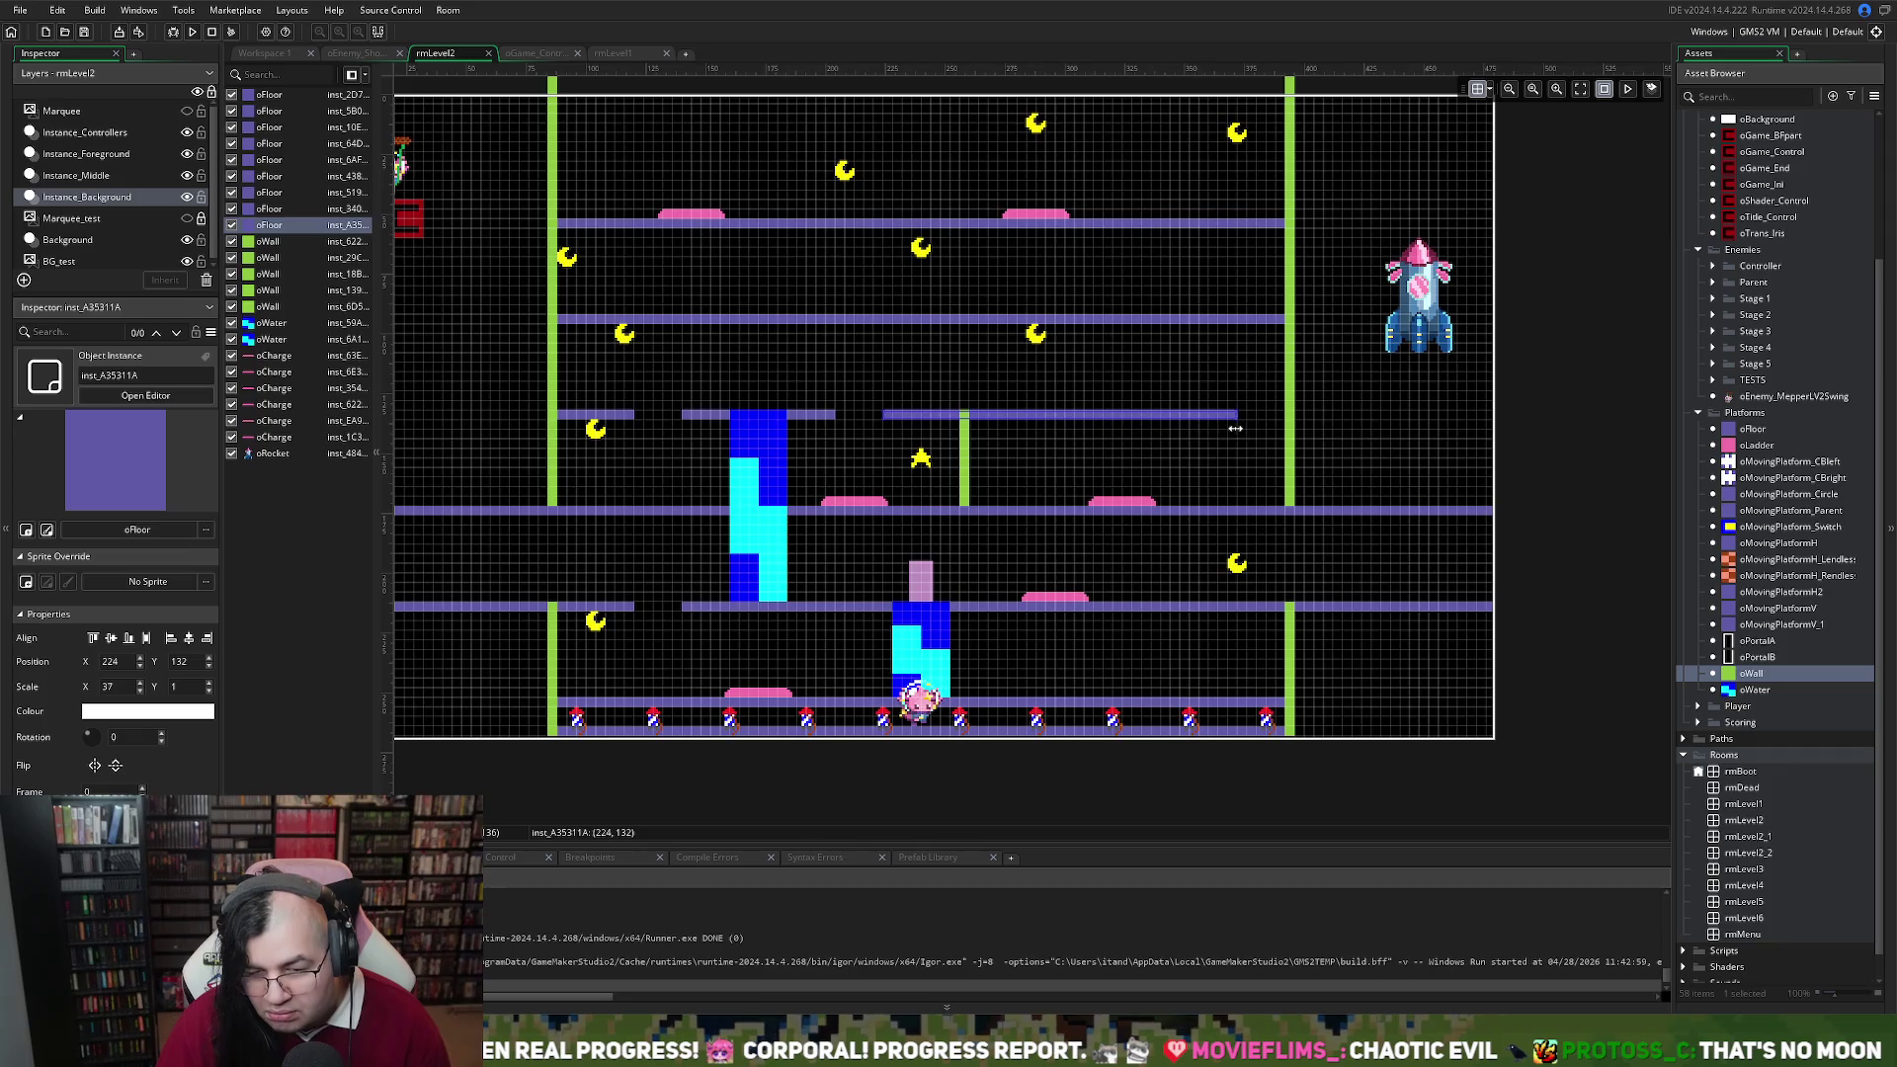
pyautogui.click(1105, 502)
pyautogui.moveTo(1105, 502)
pyautogui.mouseDown()
pyautogui.moveTo(1199, 507)
pyautogui.moveTo(1146, 491)
pyautogui.mouseUp()
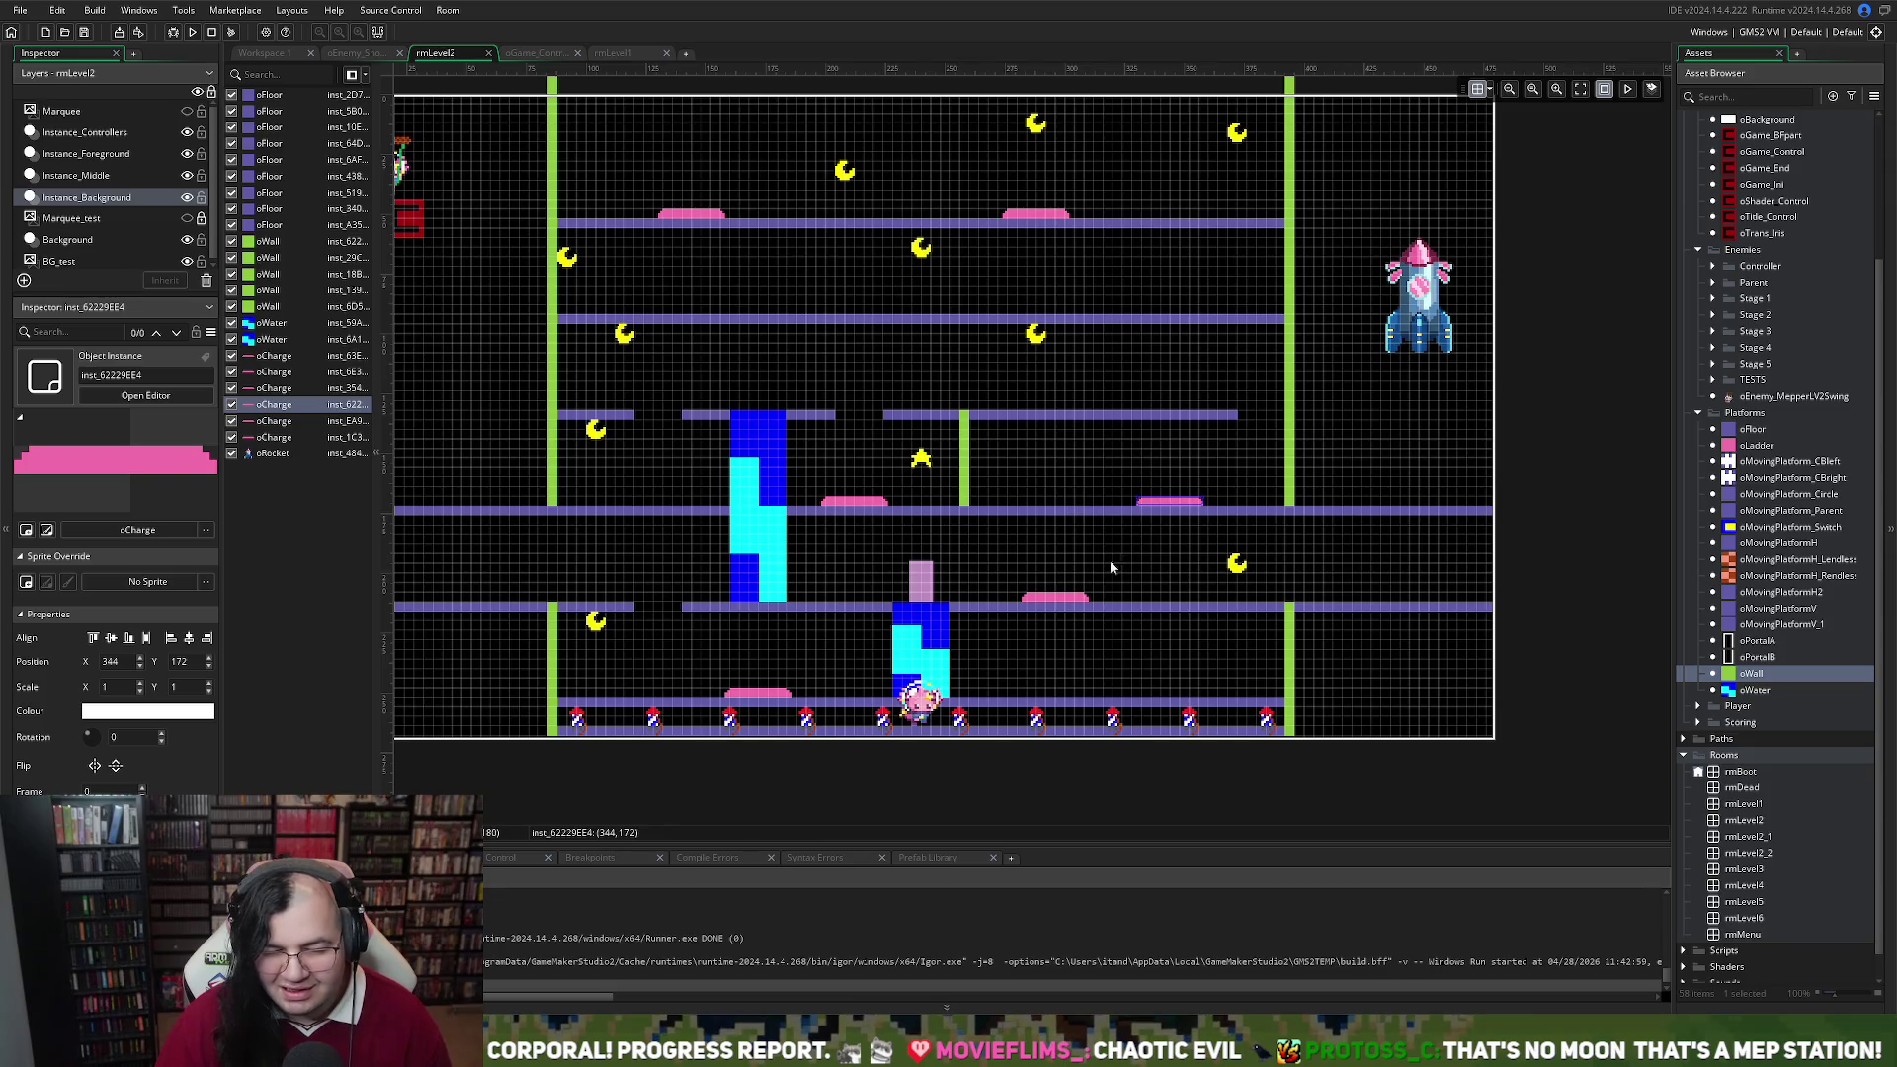
# Add a new oWater block at 268, 132 scaled to 6 by 10, and slide the charge pad back left
pyautogui.moveTo(1744, 690)
pyautogui.mouseDown()
pyautogui.moveTo(1000, 526)
pyautogui.moveTo(1024, 490)
pyautogui.mouseUp()
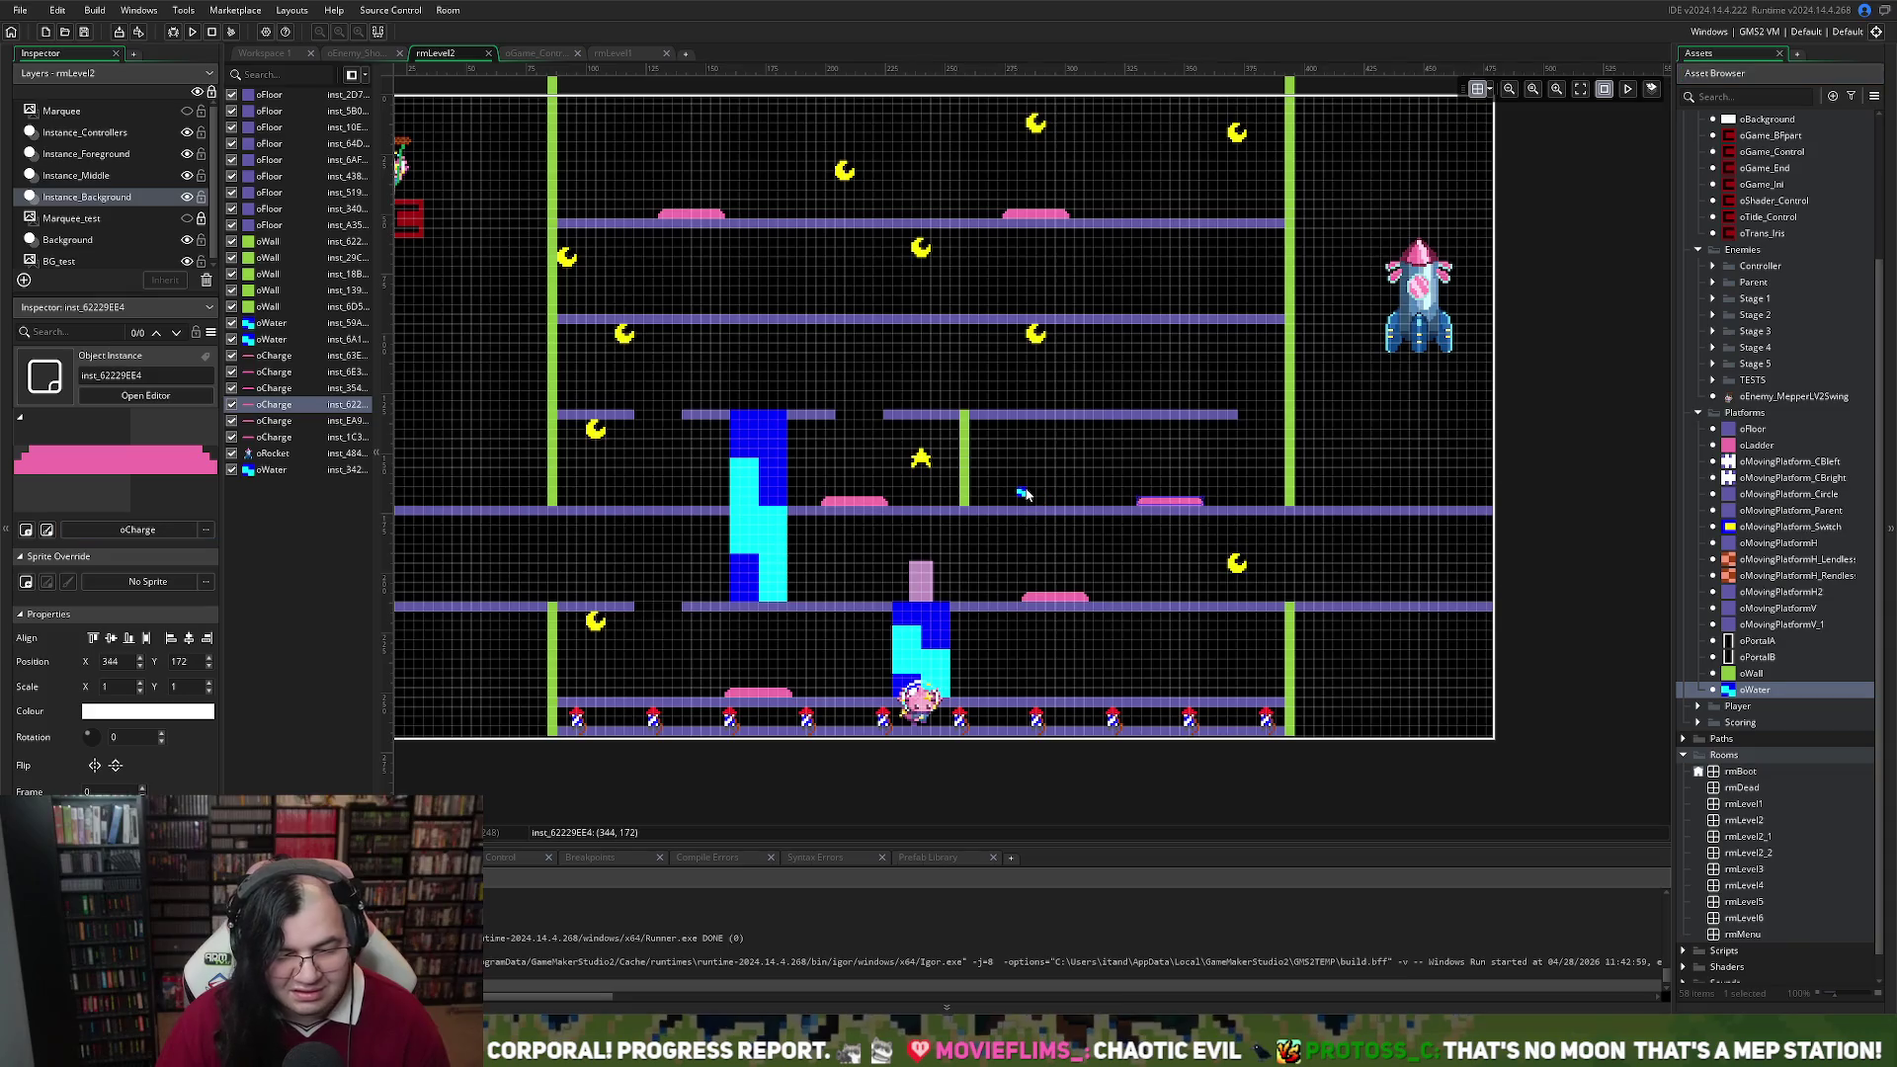
pyautogui.click(936, 632)
pyautogui.moveTo(950, 631)
pyautogui.mouseDown()
pyautogui.moveTo(1084, 453)
pyautogui.moveTo(1084, 424)
pyautogui.moveTo(1018, 451)
pyautogui.moveTo(1065, 474)
pyautogui.moveTo(1003, 472)
pyautogui.mouseUp()
pyautogui.moveTo(1168, 506)
pyautogui.mouseDown()
pyautogui.moveTo(1093, 505)
pyautogui.moveTo(1199, 508)
pyautogui.mouseUp()
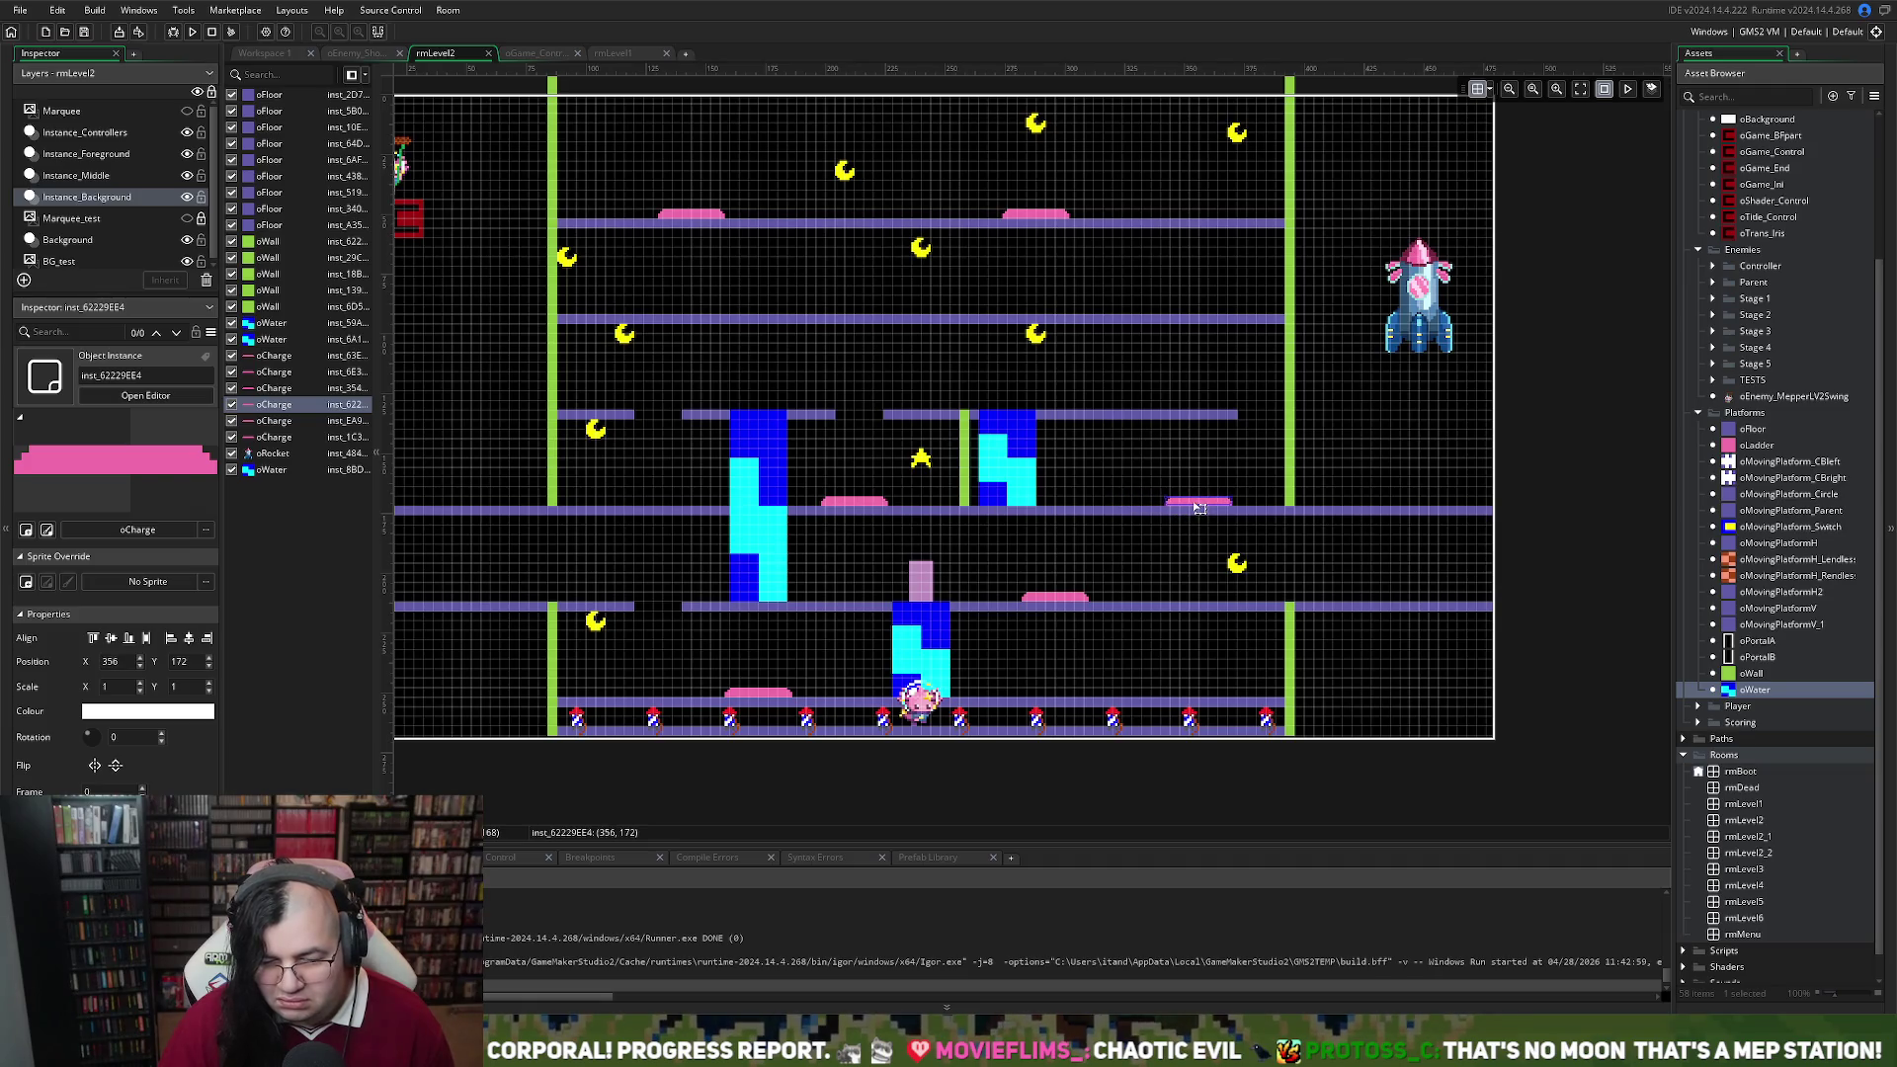
# Move the new water block right toward the outer wall and lift the floating pink pad onto the top floor
pyautogui.moveTo(1032, 494); pyautogui.dragTo(1142, 495)
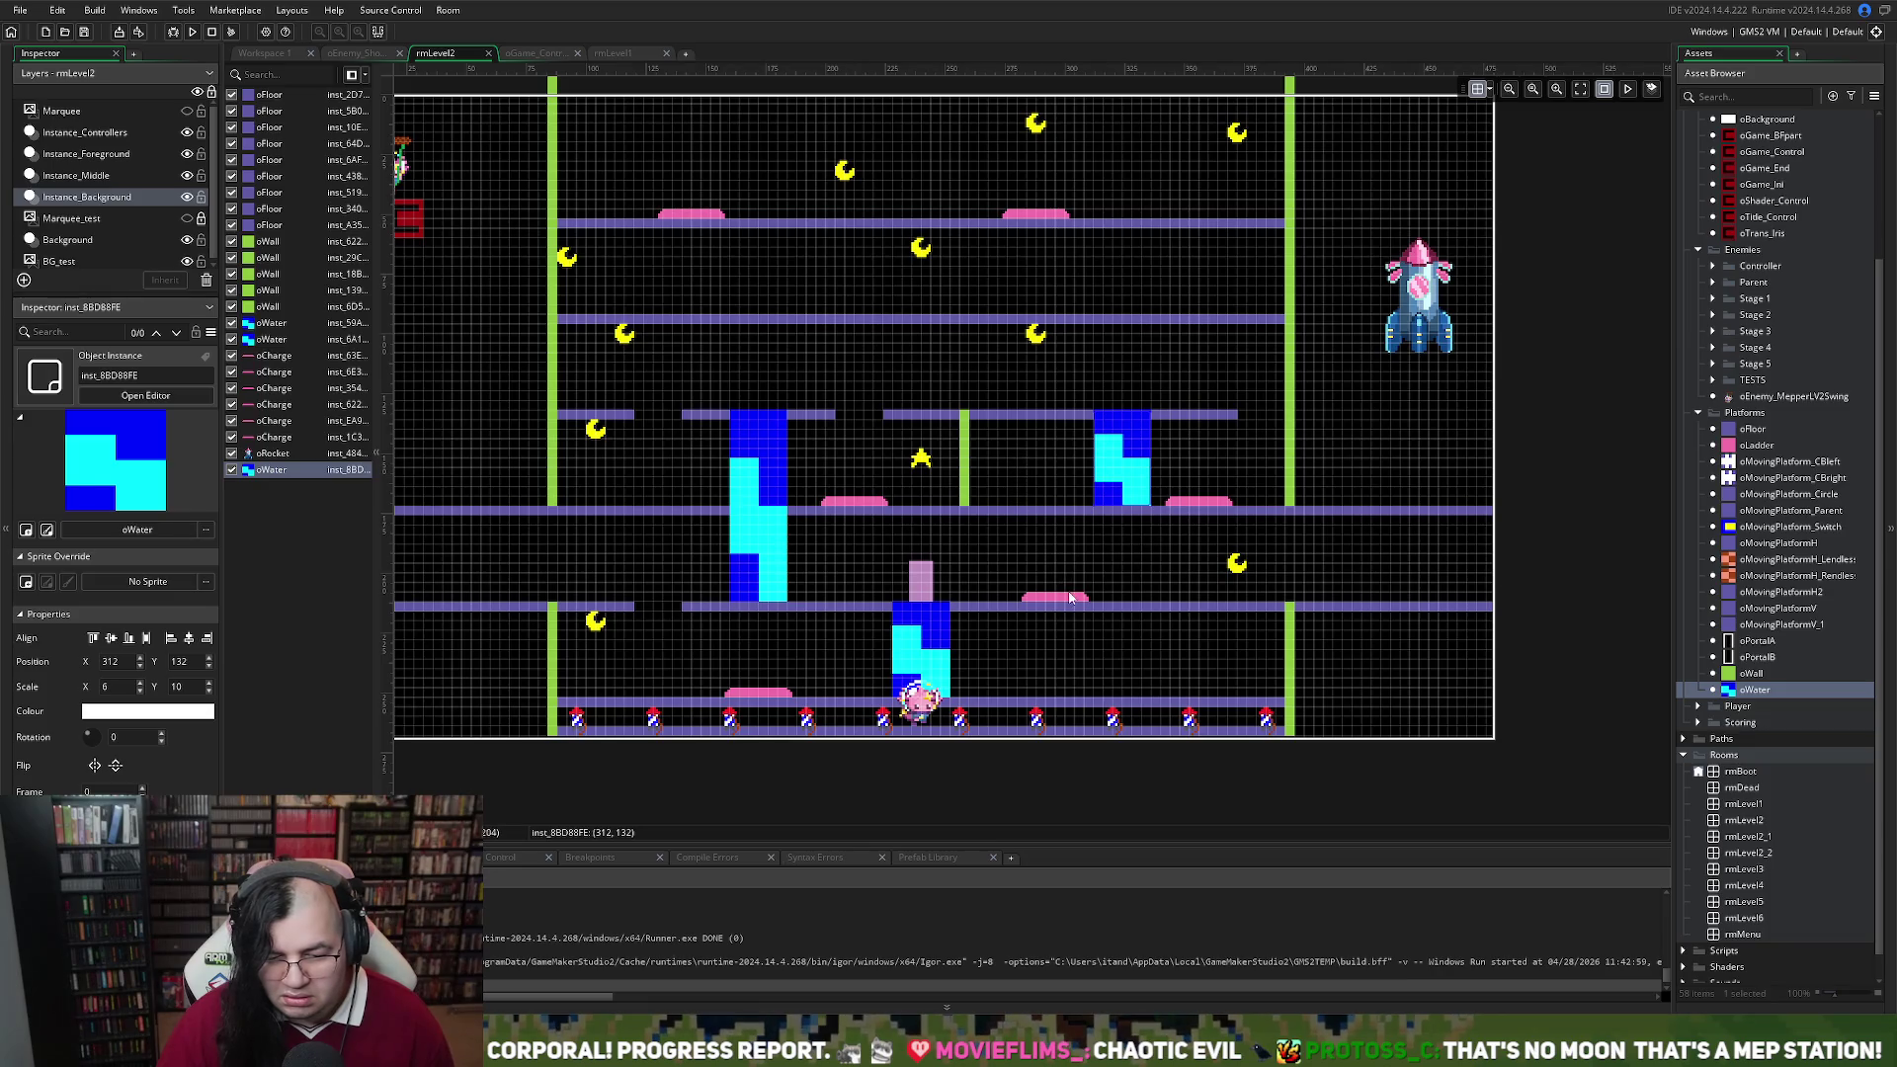
pyautogui.moveTo(1070, 603)
pyautogui.mouseDown()
pyautogui.moveTo(1144, 603)
pyautogui.moveTo(904, 242)
pyautogui.moveTo(915, 221)
pyautogui.mouseUp()
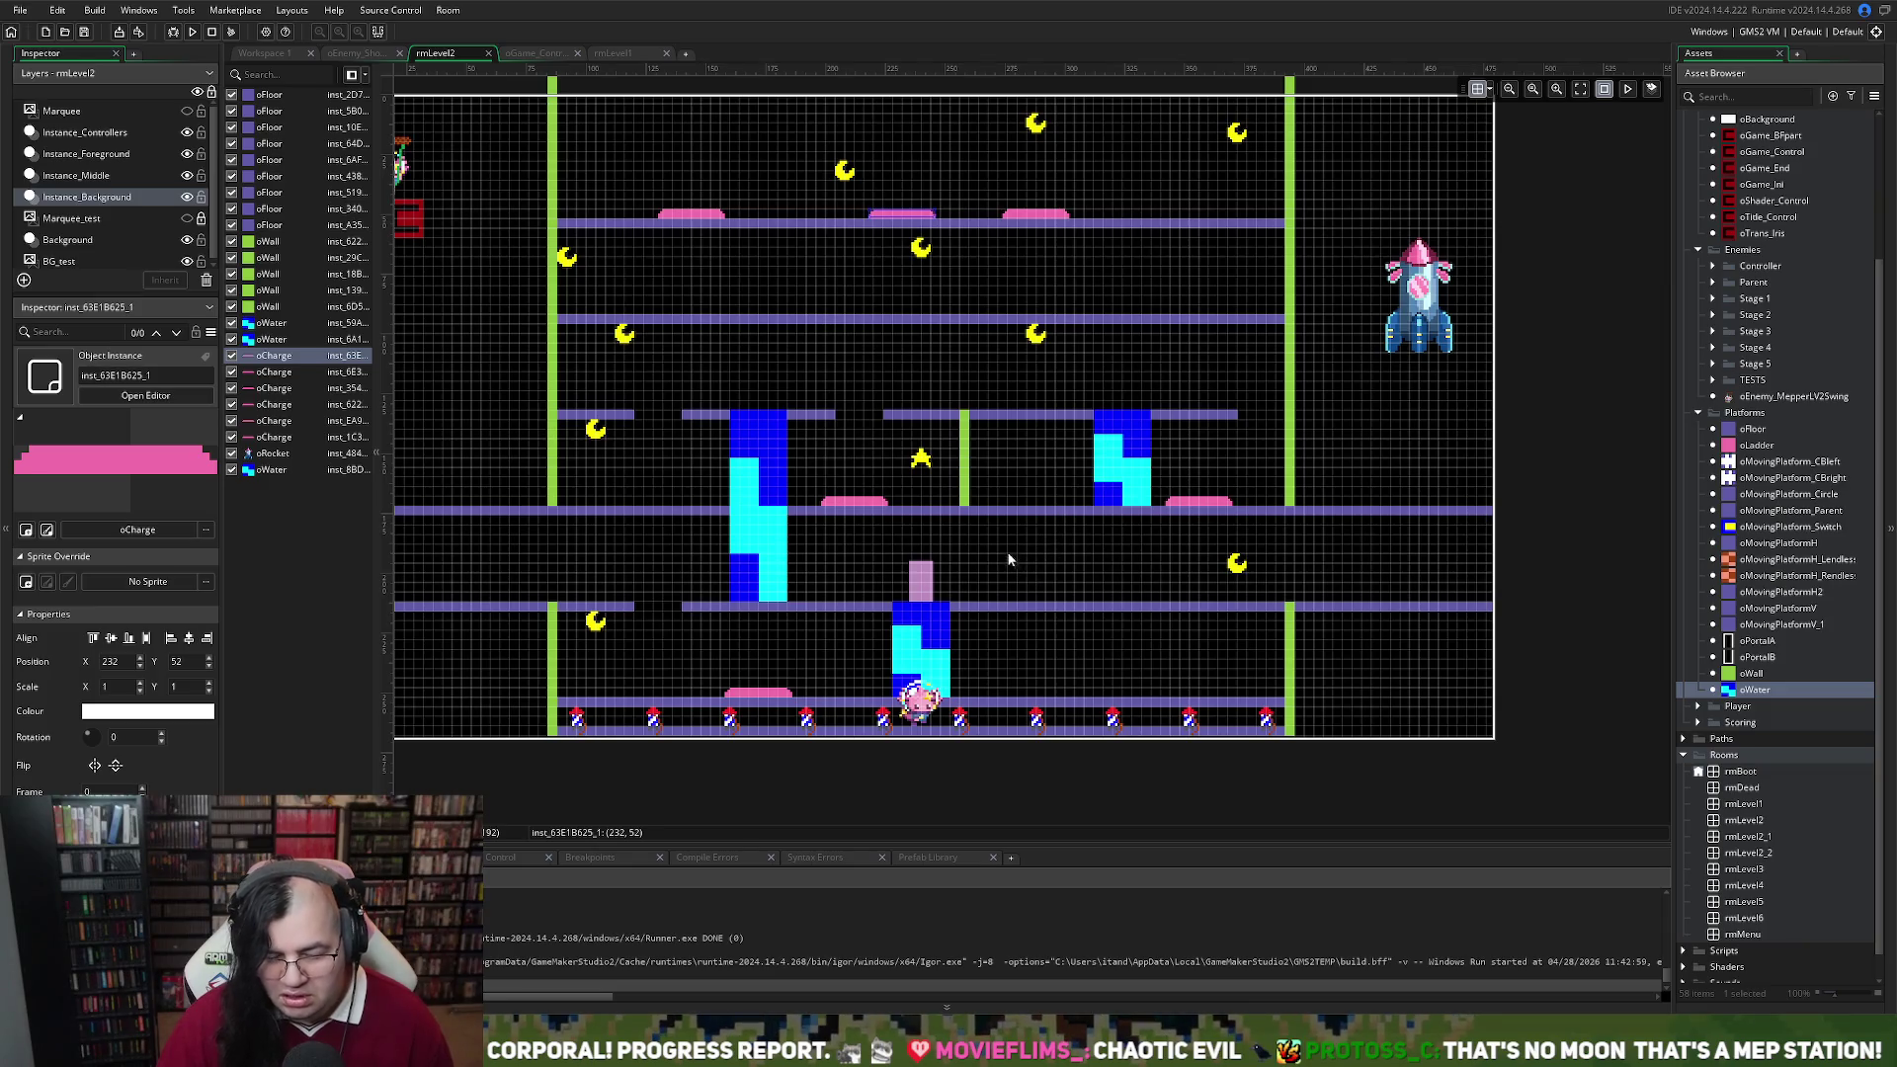
pyautogui.click(776, 526)
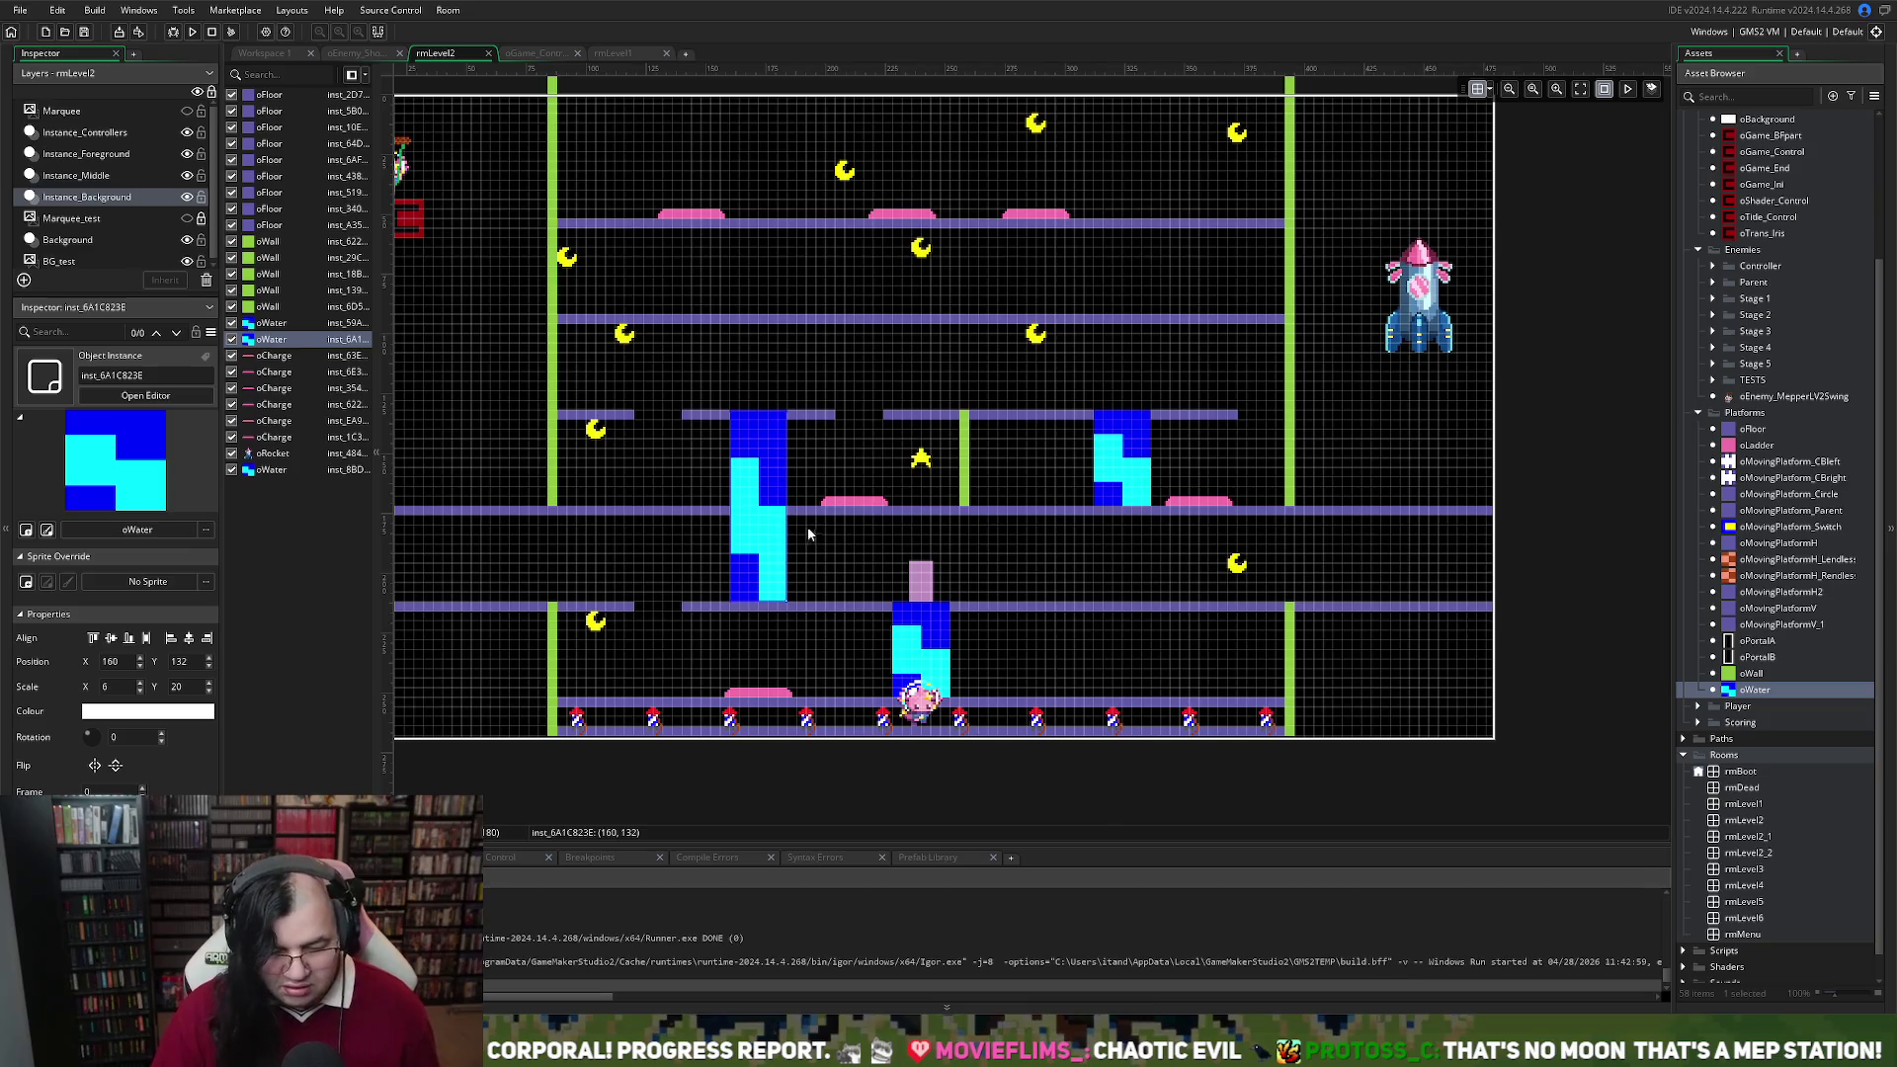
# Duplicate the tall left water column beside the short wall, delete the smaller block, and undo a stray floor move
pyautogui.moveTo(785, 527)
pyautogui.mouseDown()
pyautogui.moveTo(969, 526)
pyautogui.moveTo(1046, 497)
pyautogui.moveTo(1032, 525)
pyautogui.mouseUp()
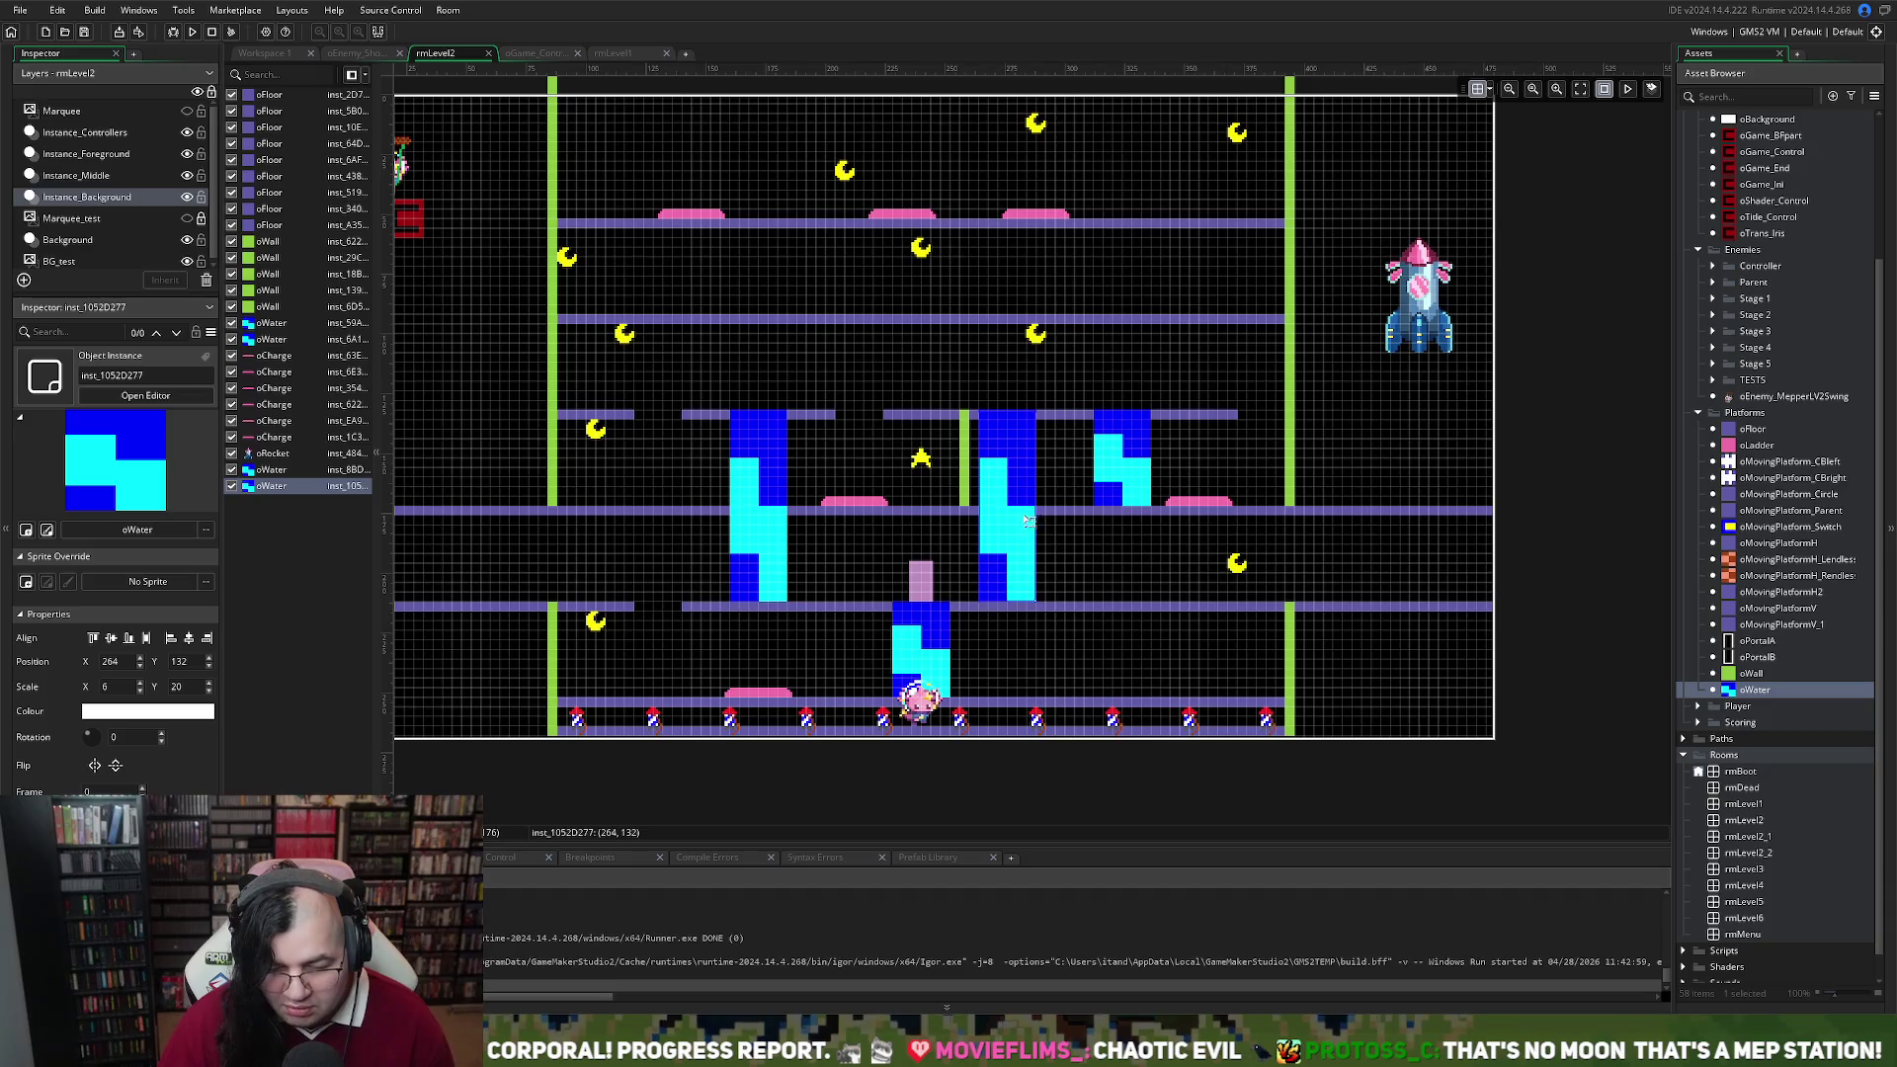
pyautogui.click(1136, 444)
pyautogui.press('Delete')
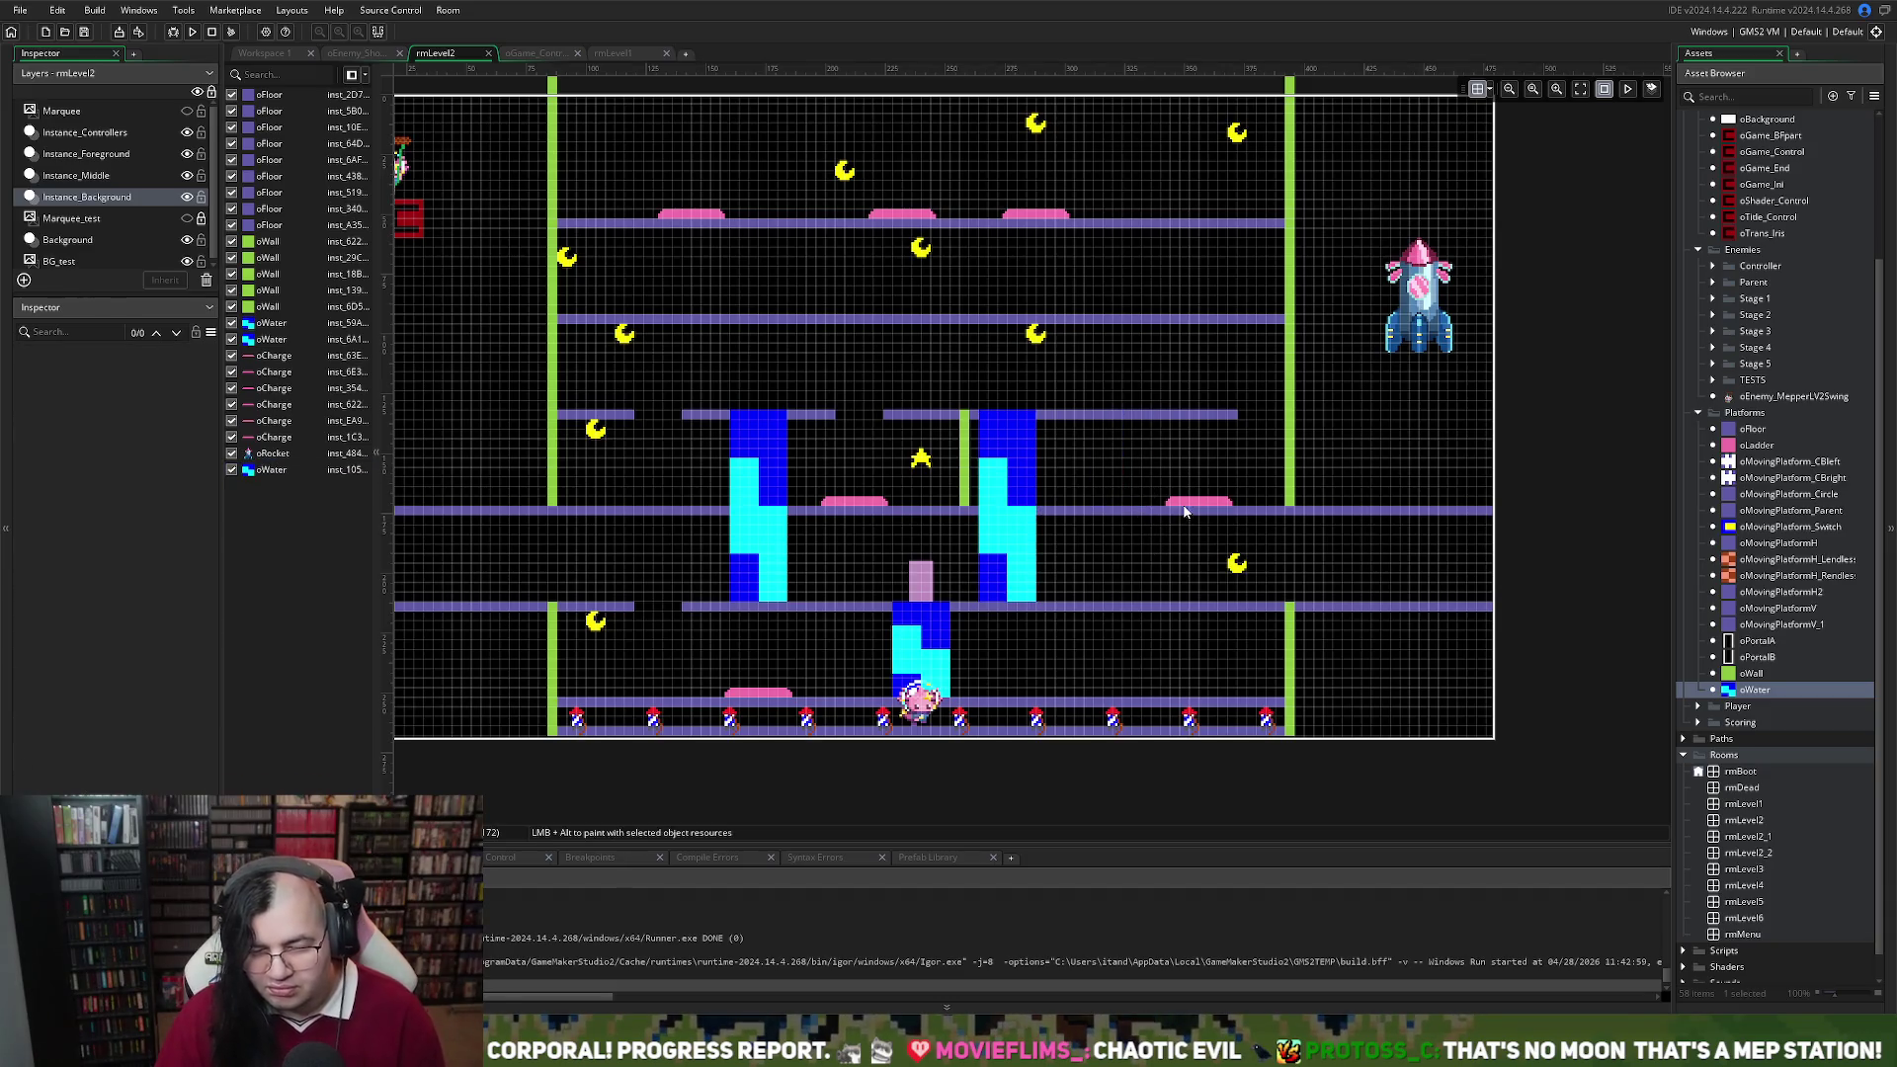
pyautogui.moveTo(1189, 505)
pyautogui.mouseDown()
pyautogui.moveTo(1119, 504)
pyautogui.moveTo(1136, 507)
pyautogui.mouseUp()
pyautogui.hotkey('ctrl', 'z')
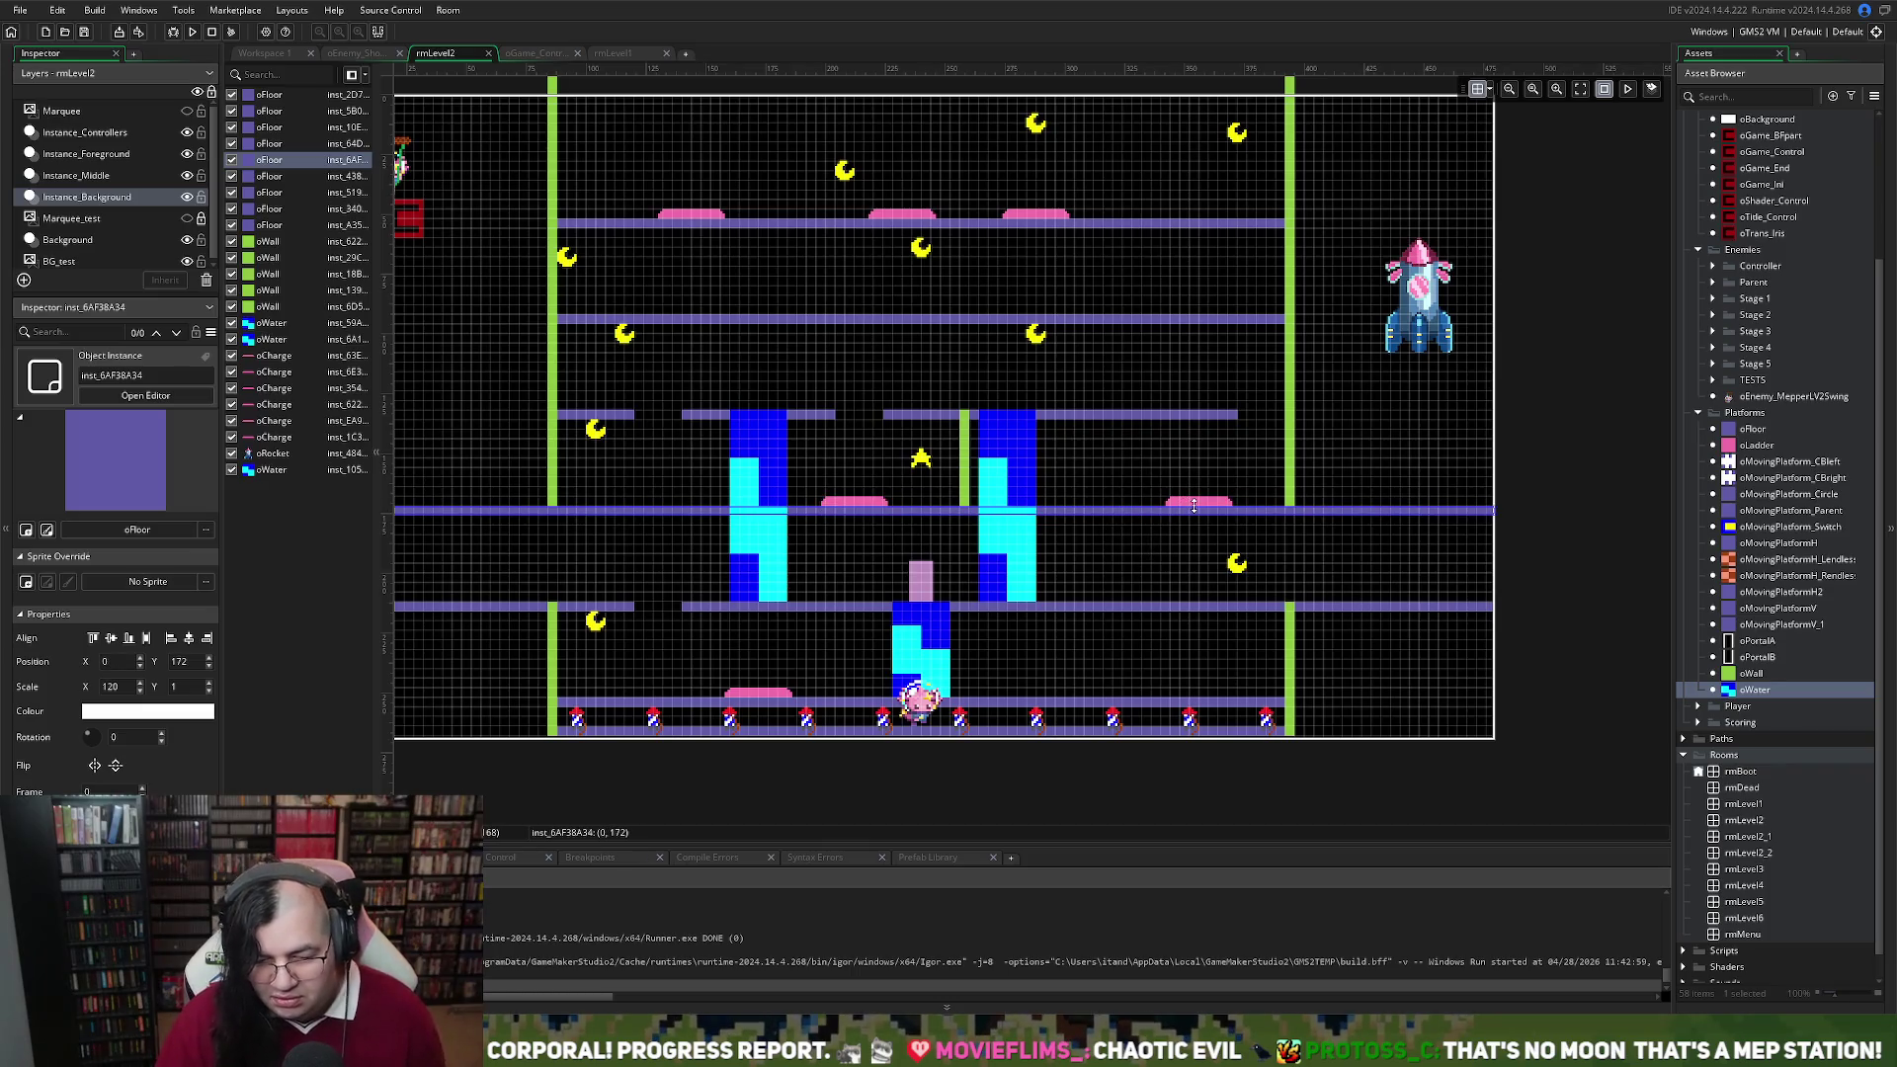
# Slide the right charge pad left to 308, 172
pyautogui.moveTo(1191, 499); pyautogui.dragTo(1085, 508)
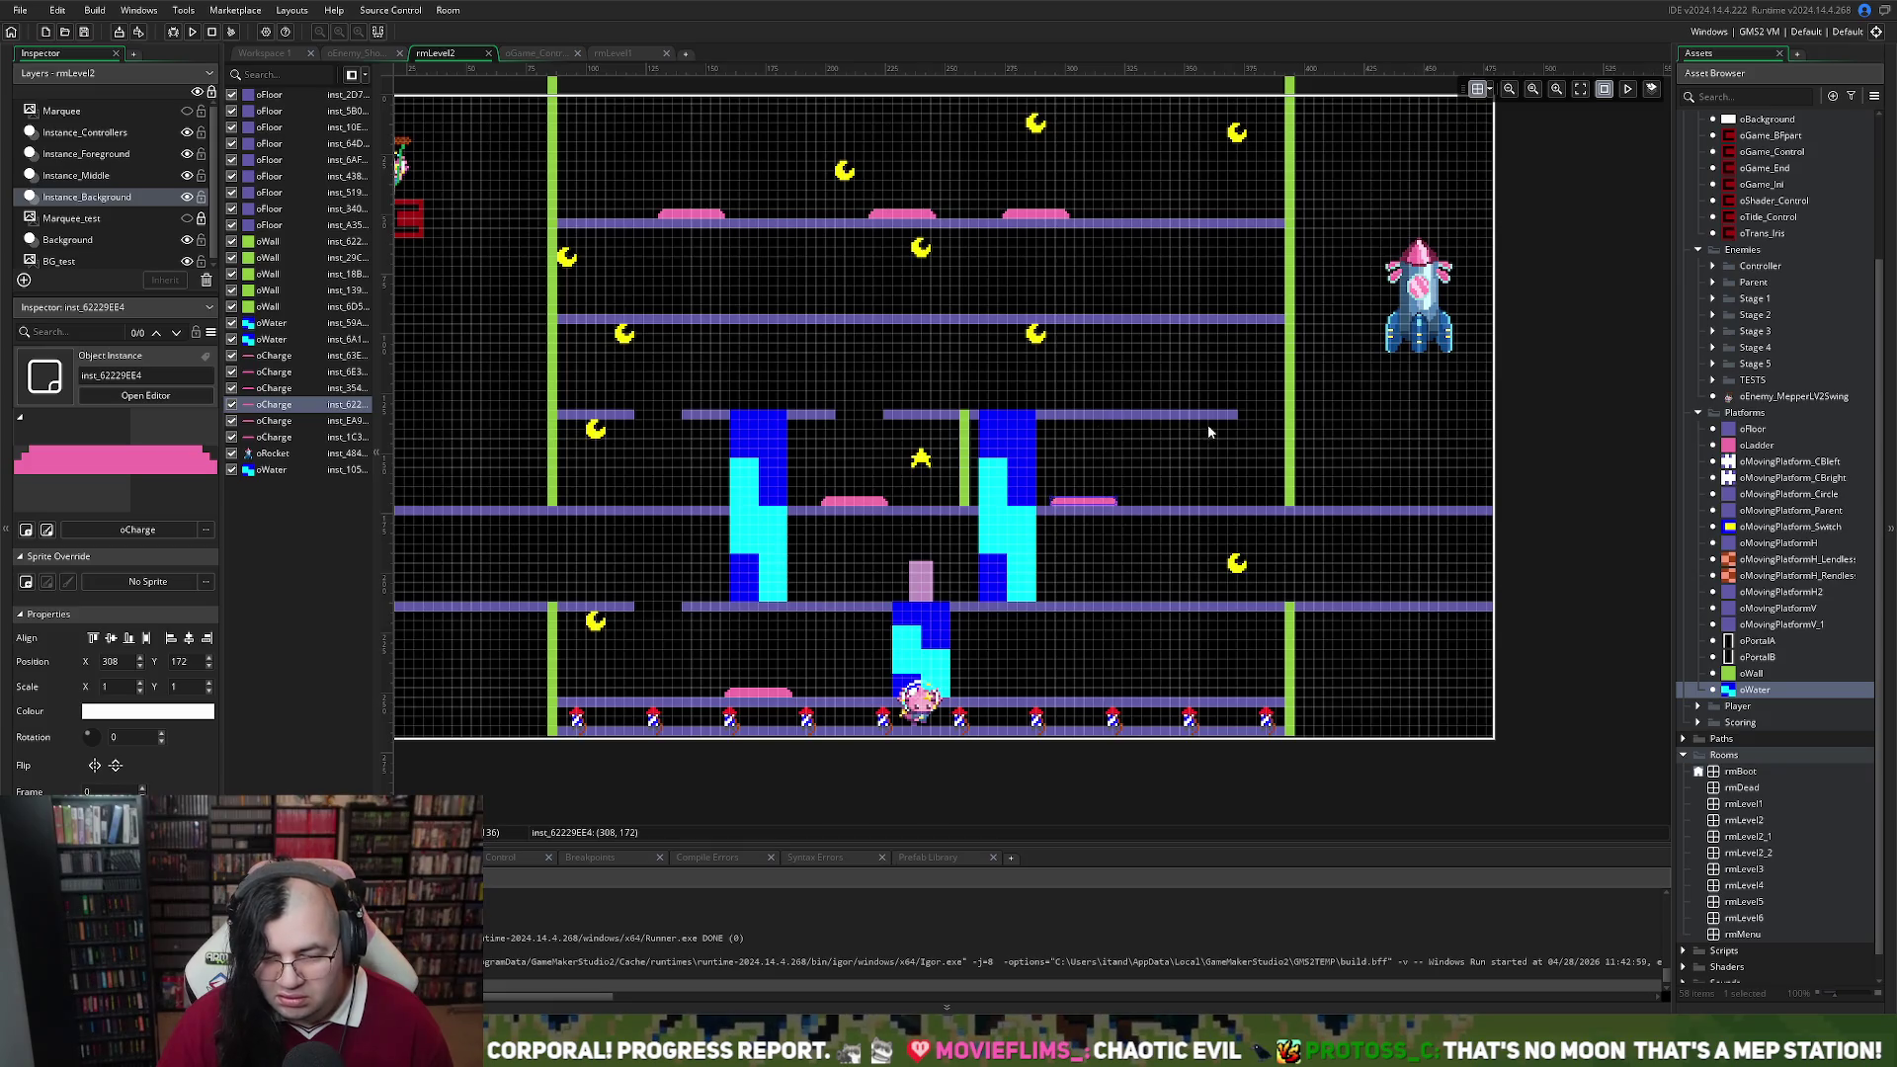
pyautogui.click(1258, 511)
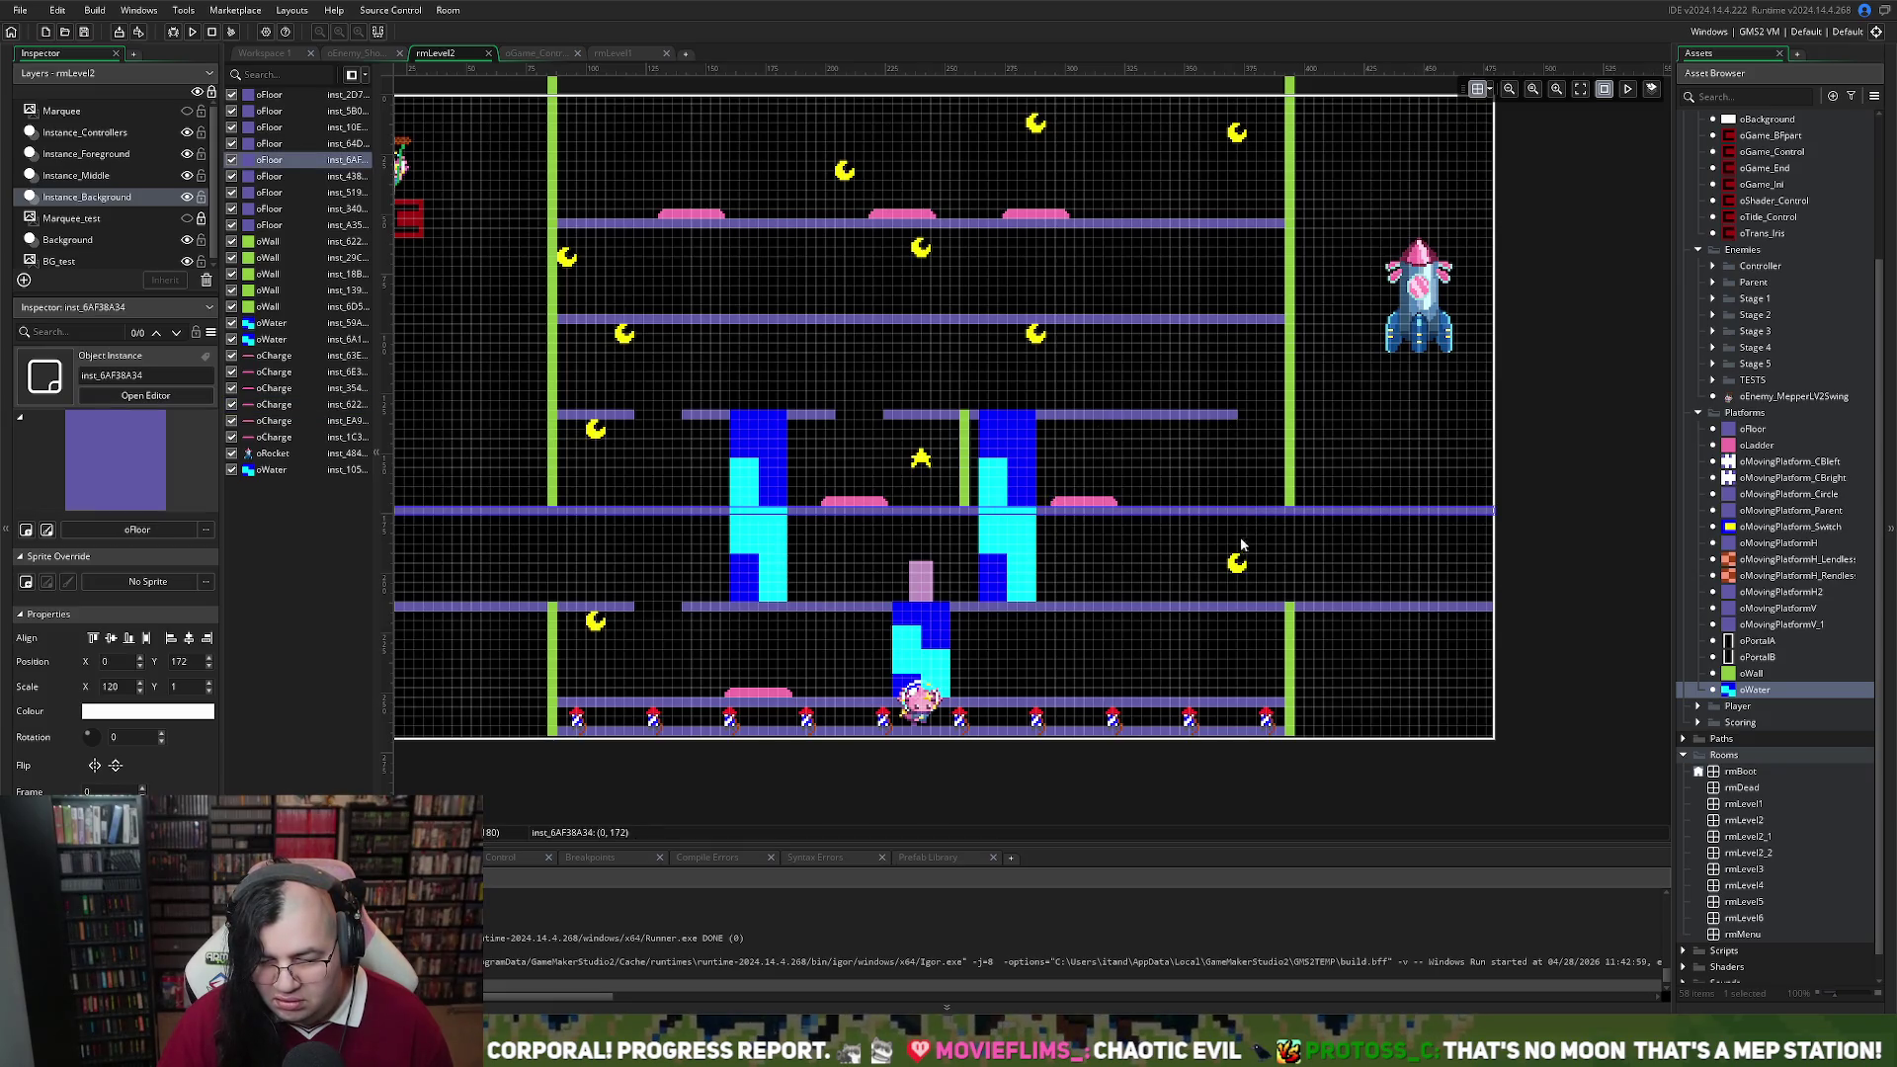
pyautogui.hscroll(2, 1201, 529)
# Trim the long middle floor from the right and place a short oWall at 368, 132 with Scale Y 10
pyautogui.hscroll(3, 1203, 531)
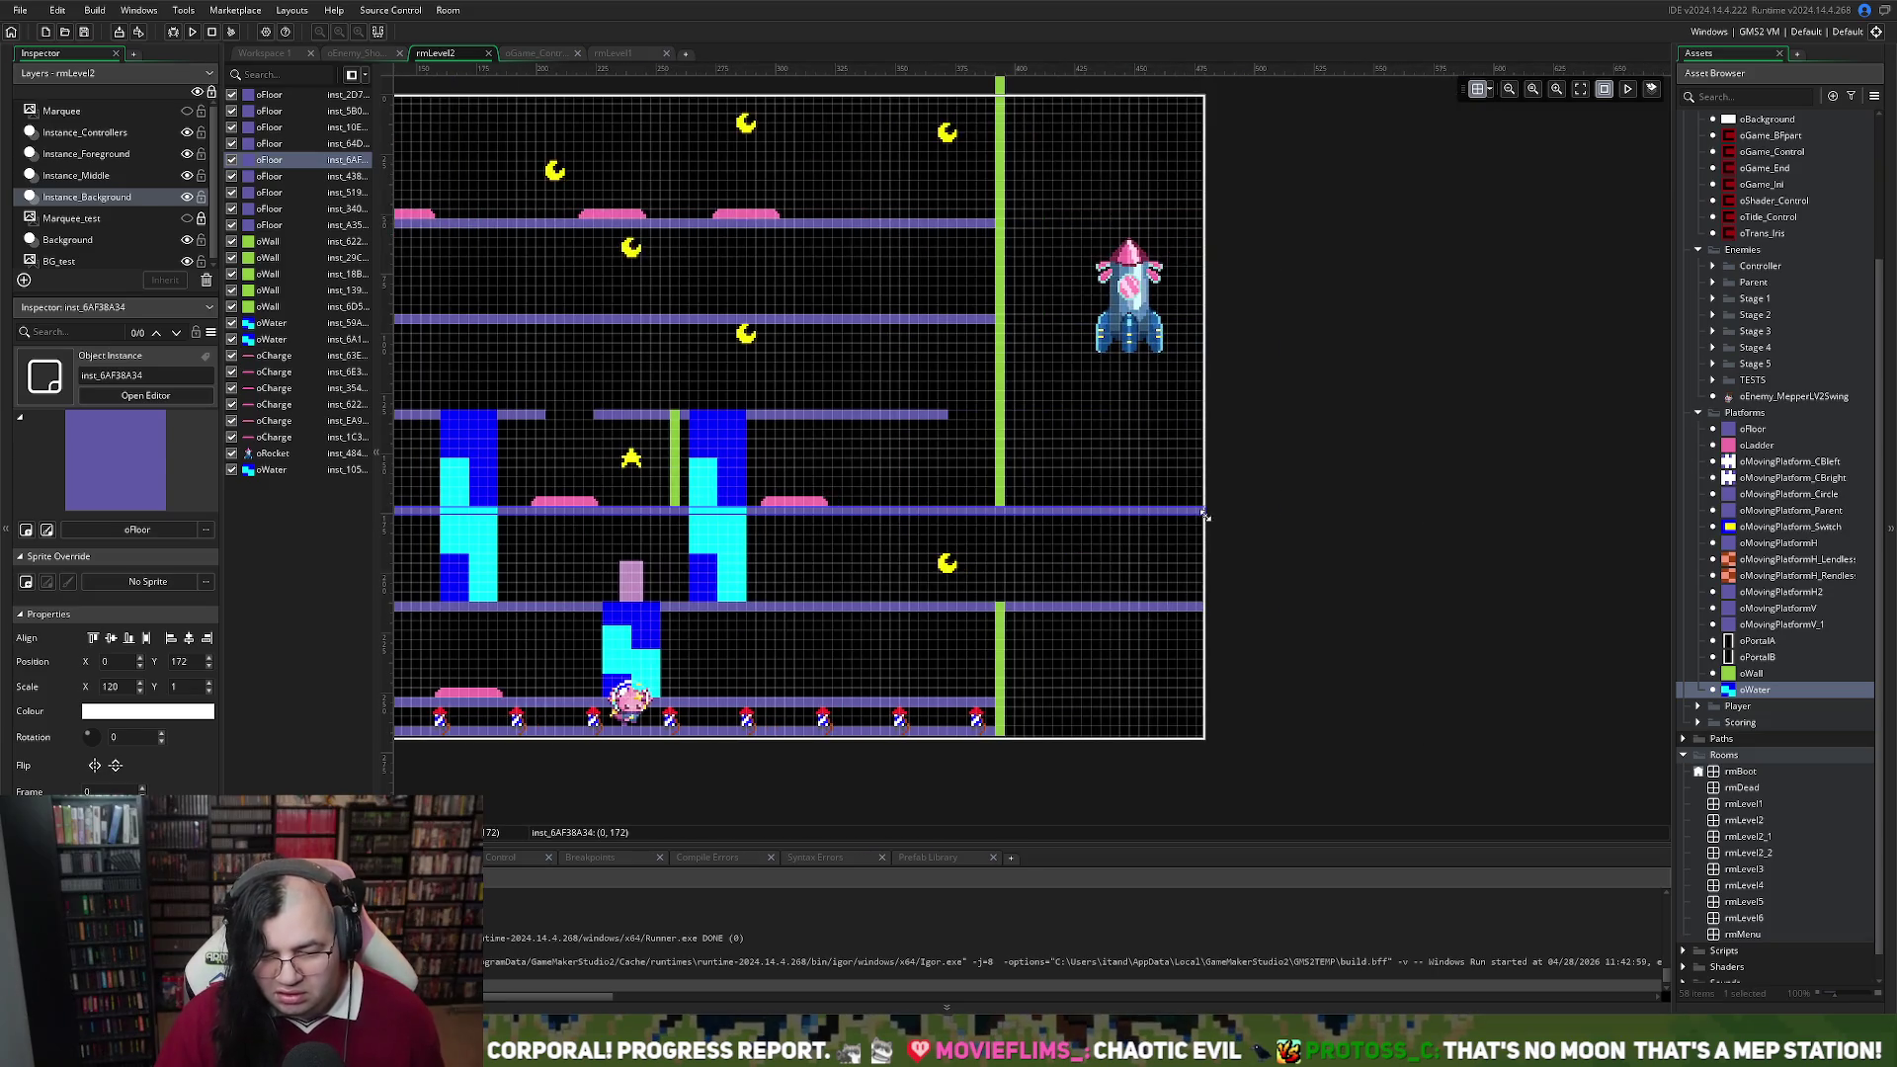
pyautogui.moveTo(1207, 514); pyautogui.dragTo(945, 510)
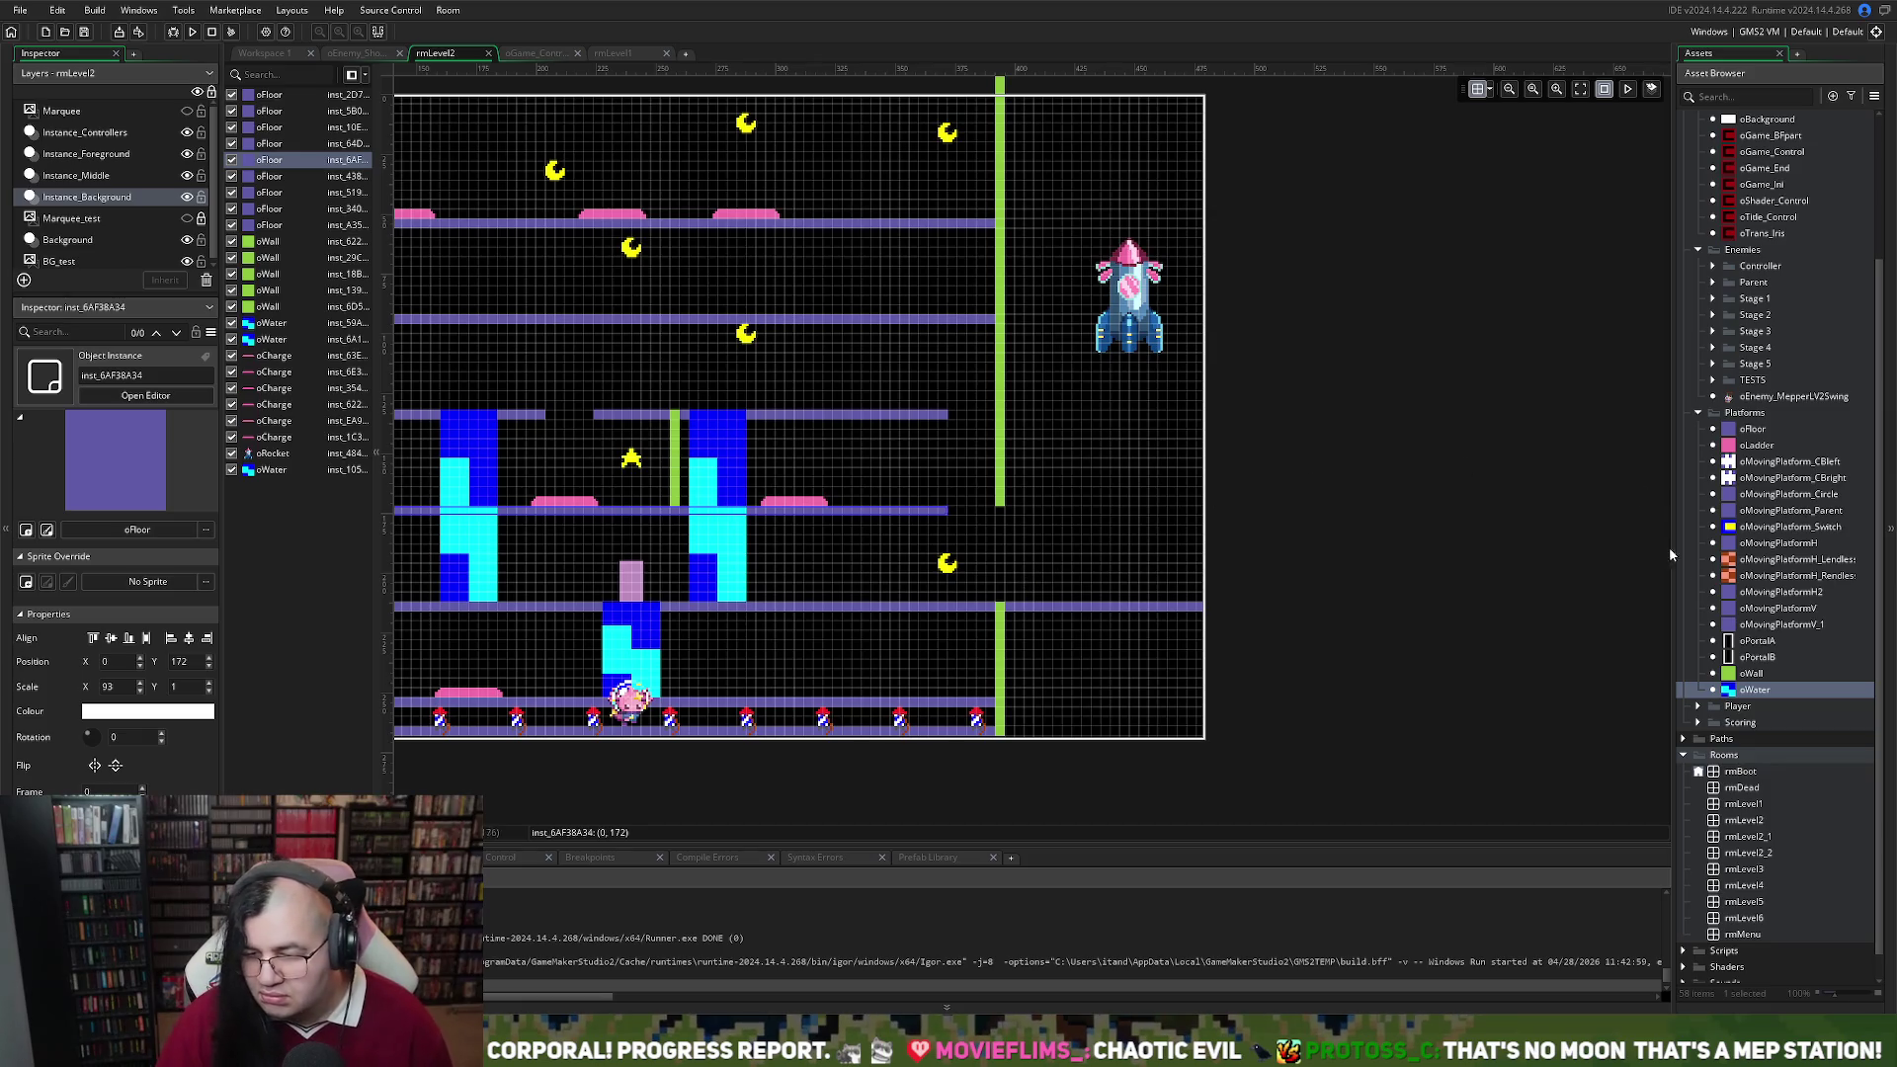
pyautogui.moveTo(1748, 676)
pyautogui.mouseDown()
pyautogui.moveTo(944, 415)
pyautogui.moveTo(947, 510)
pyautogui.mouseUp()
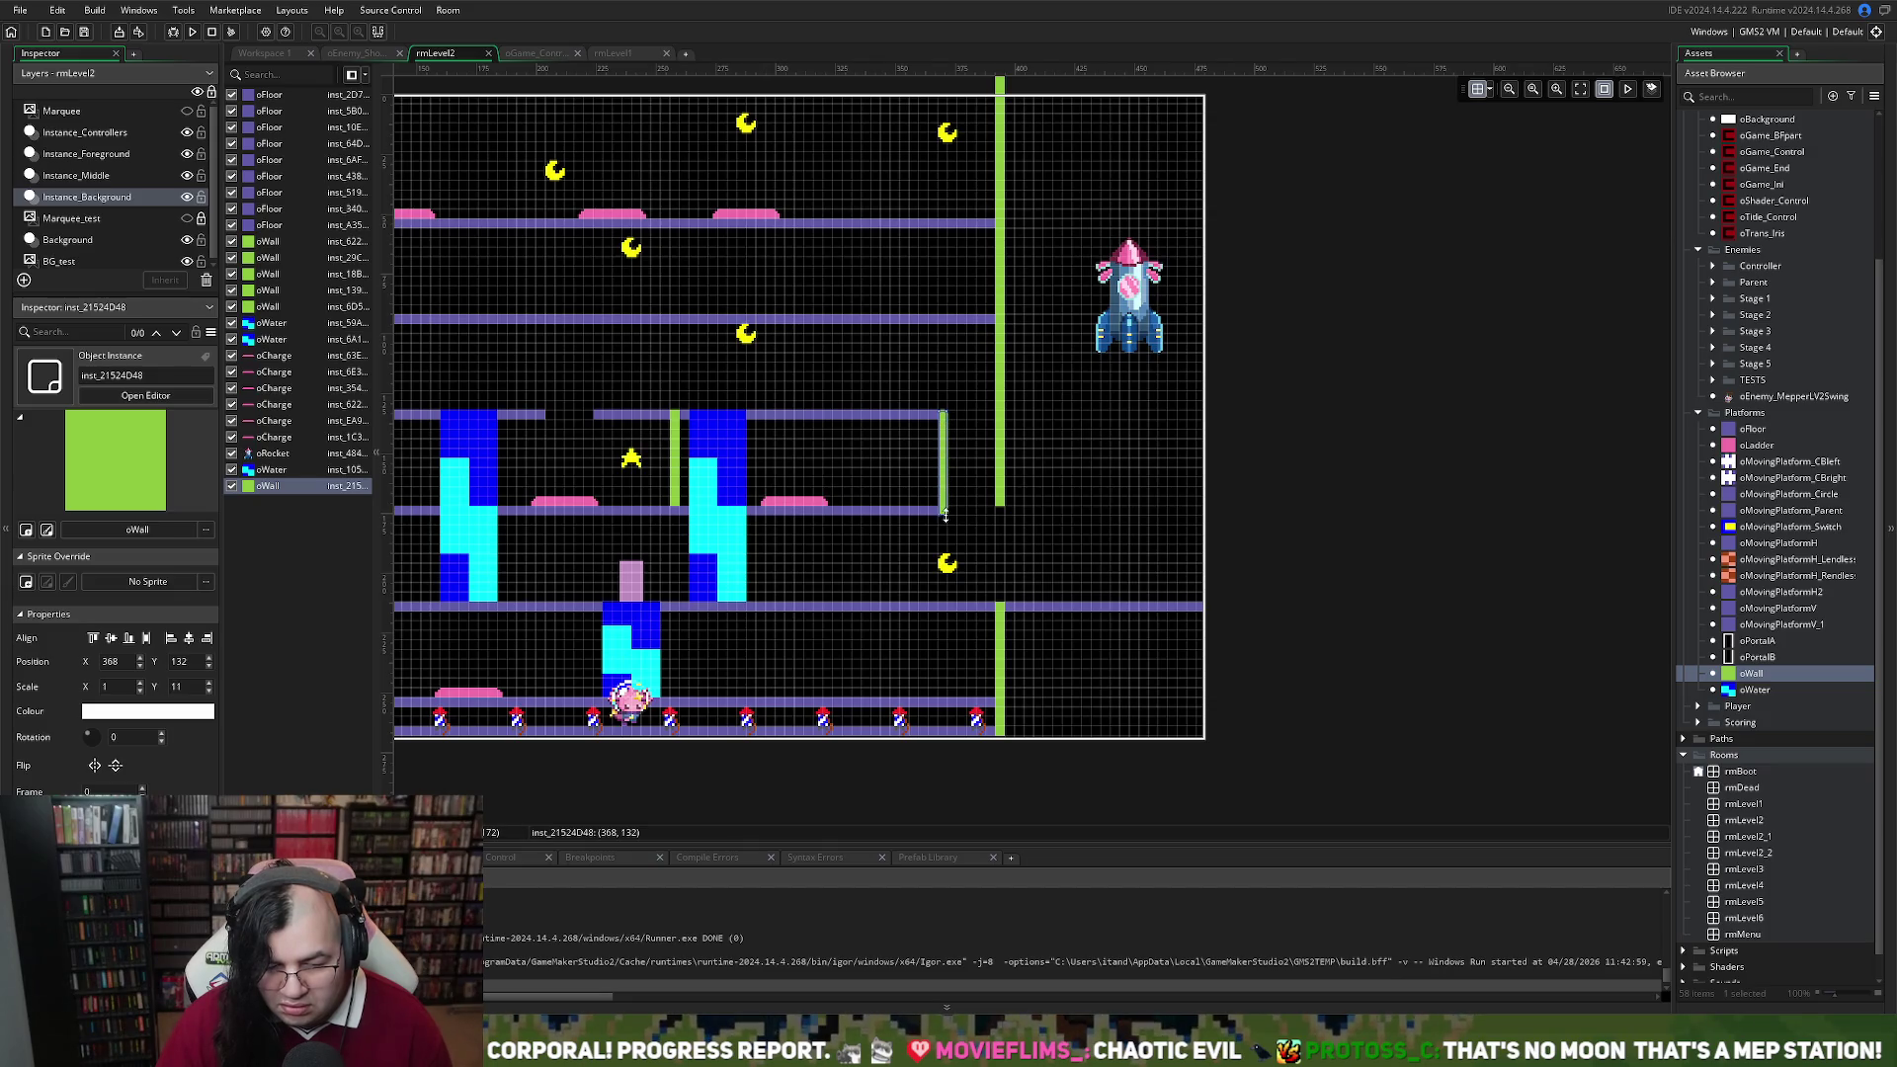
pyautogui.click(903, 526)
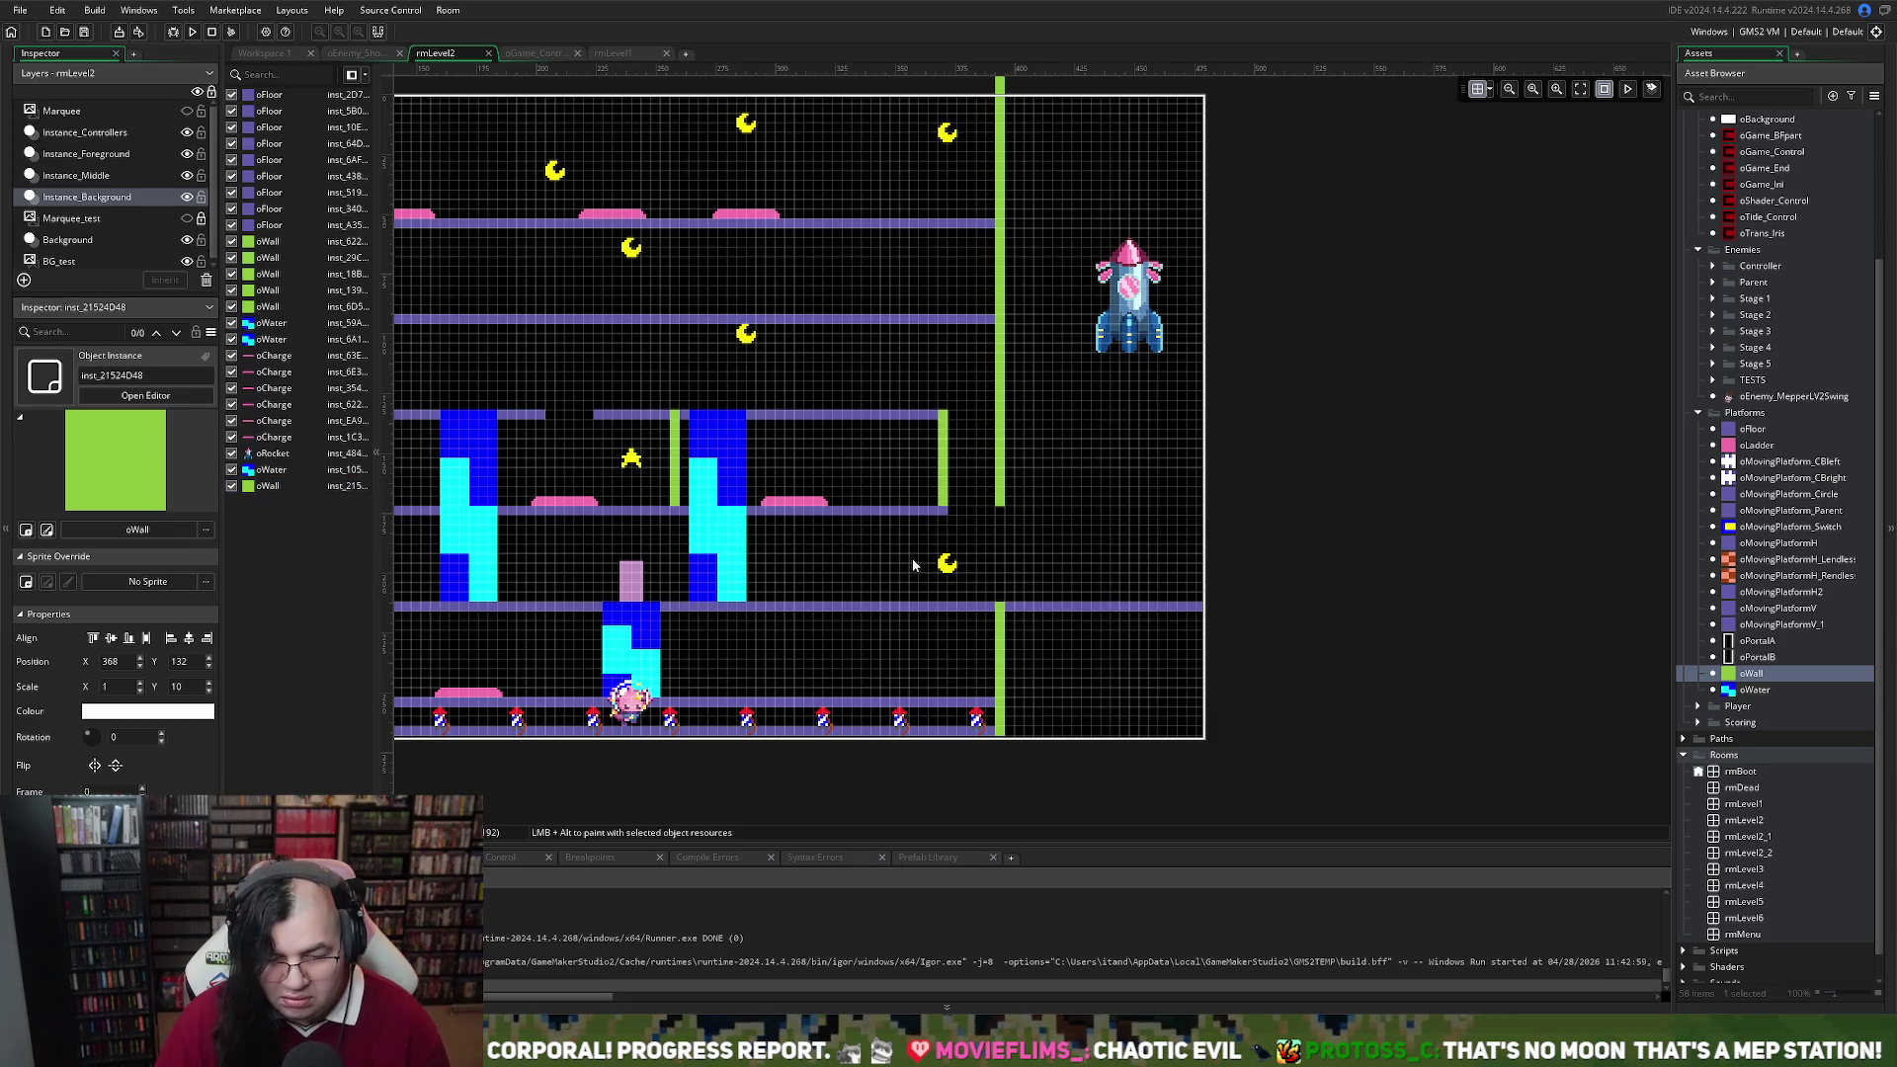
pyautogui.hscroll(-3, 944, 549)
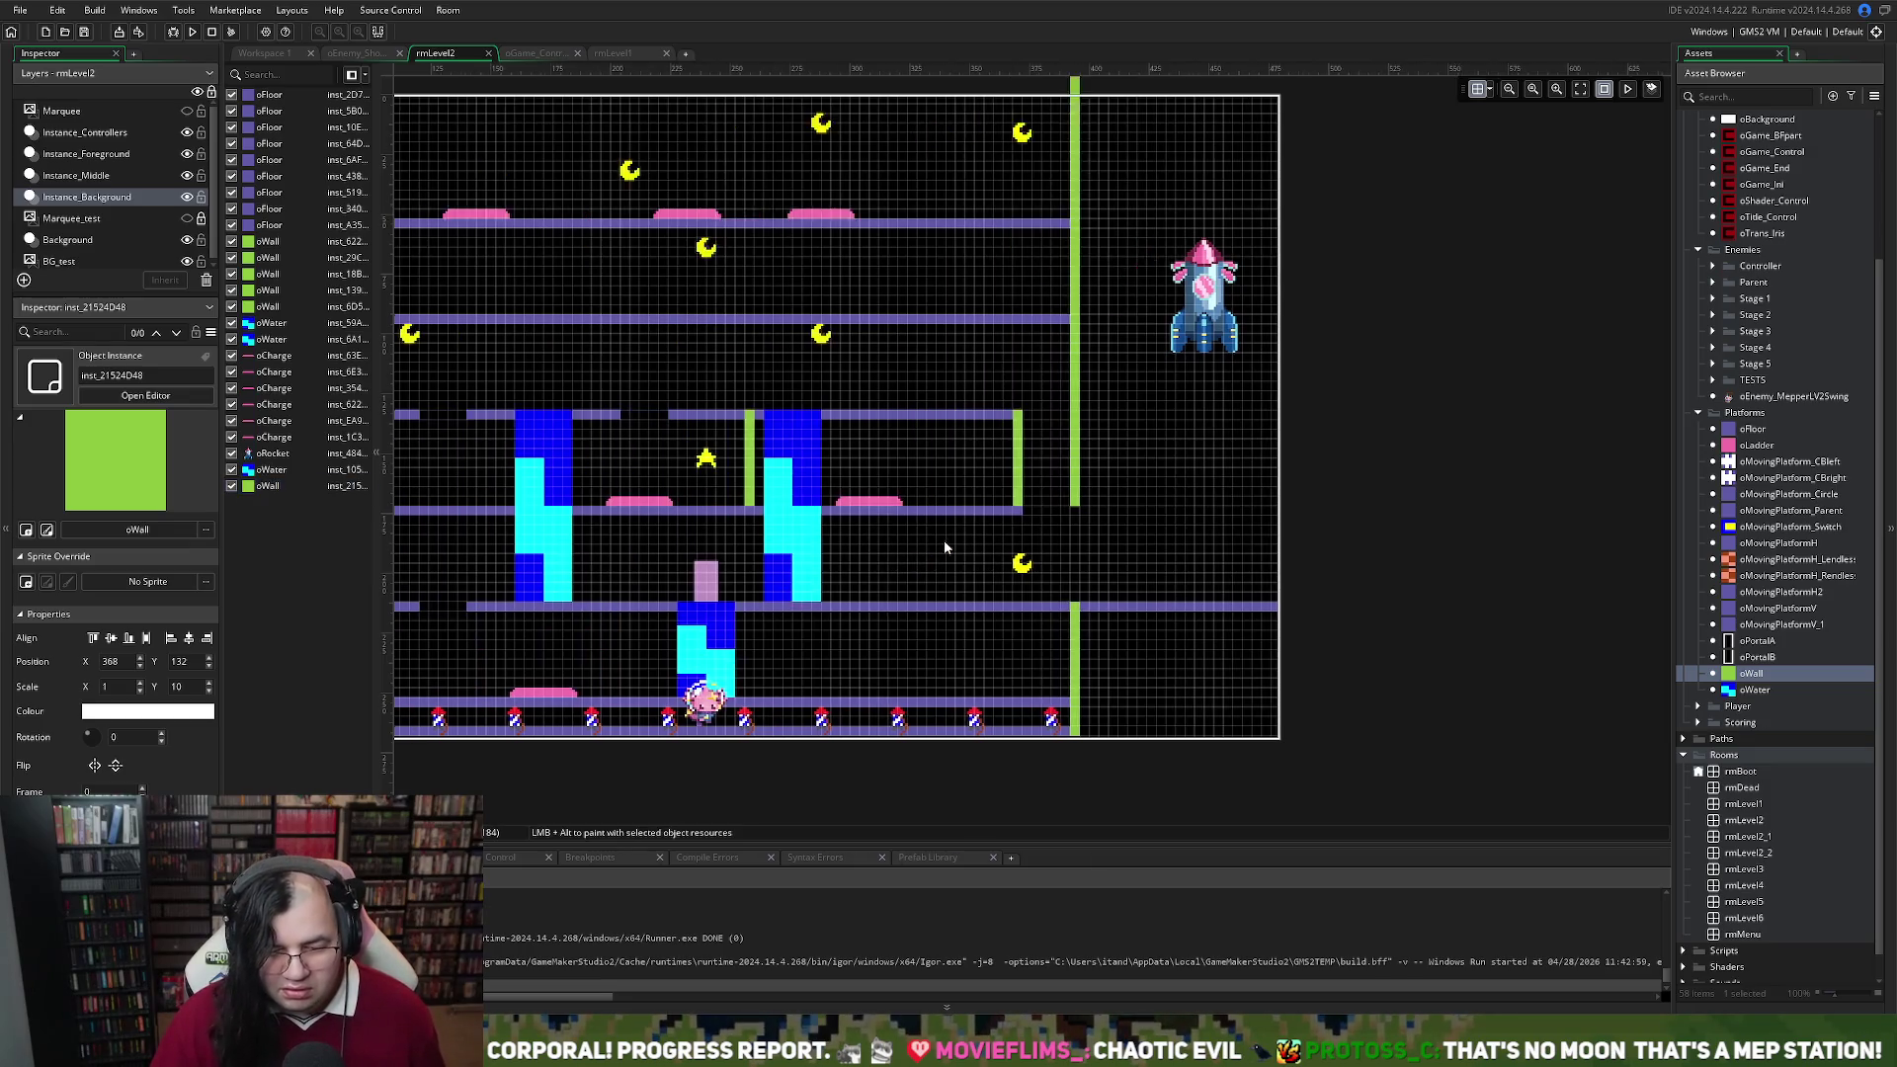
pyautogui.hscroll(-2, 944, 547)
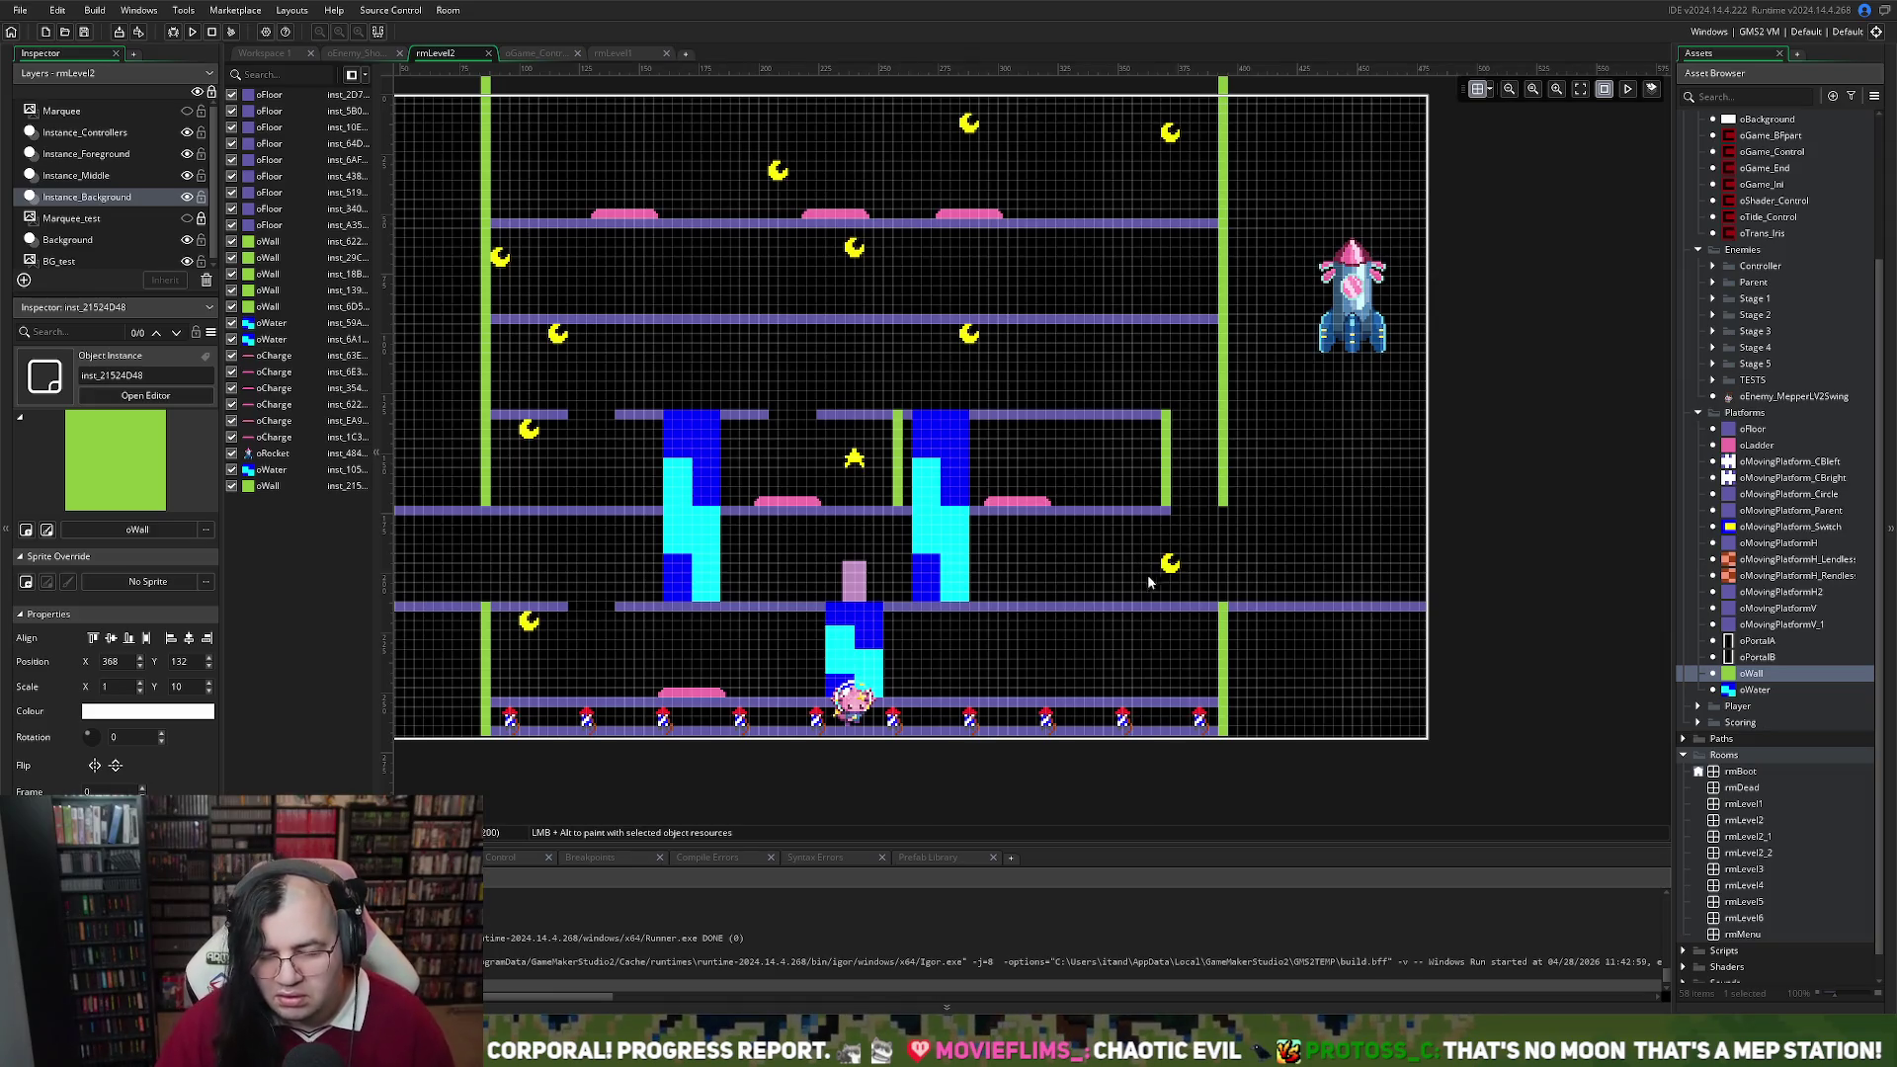
pyautogui.click(83, 178)
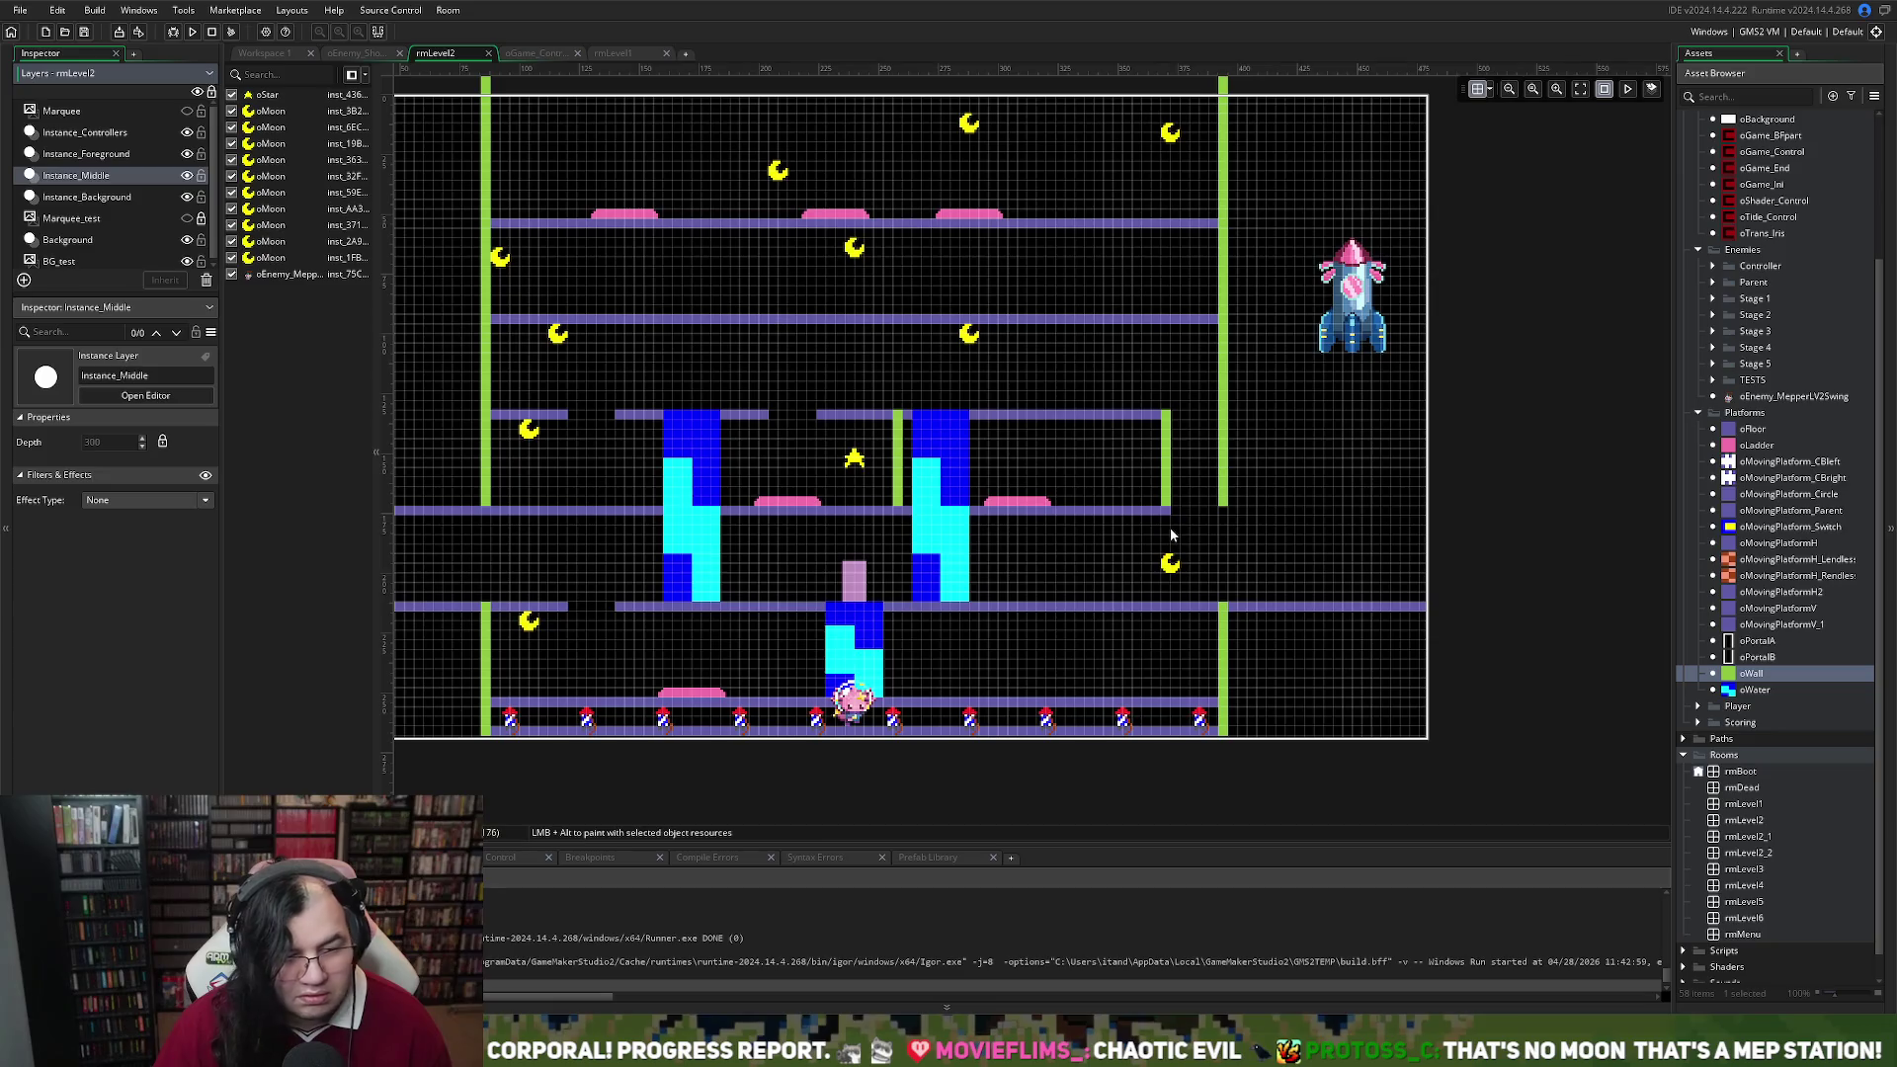
# Move the right-side moon slightly up and to the left
pyautogui.moveTo(1169, 564); pyautogui.dragTo(1131, 530)
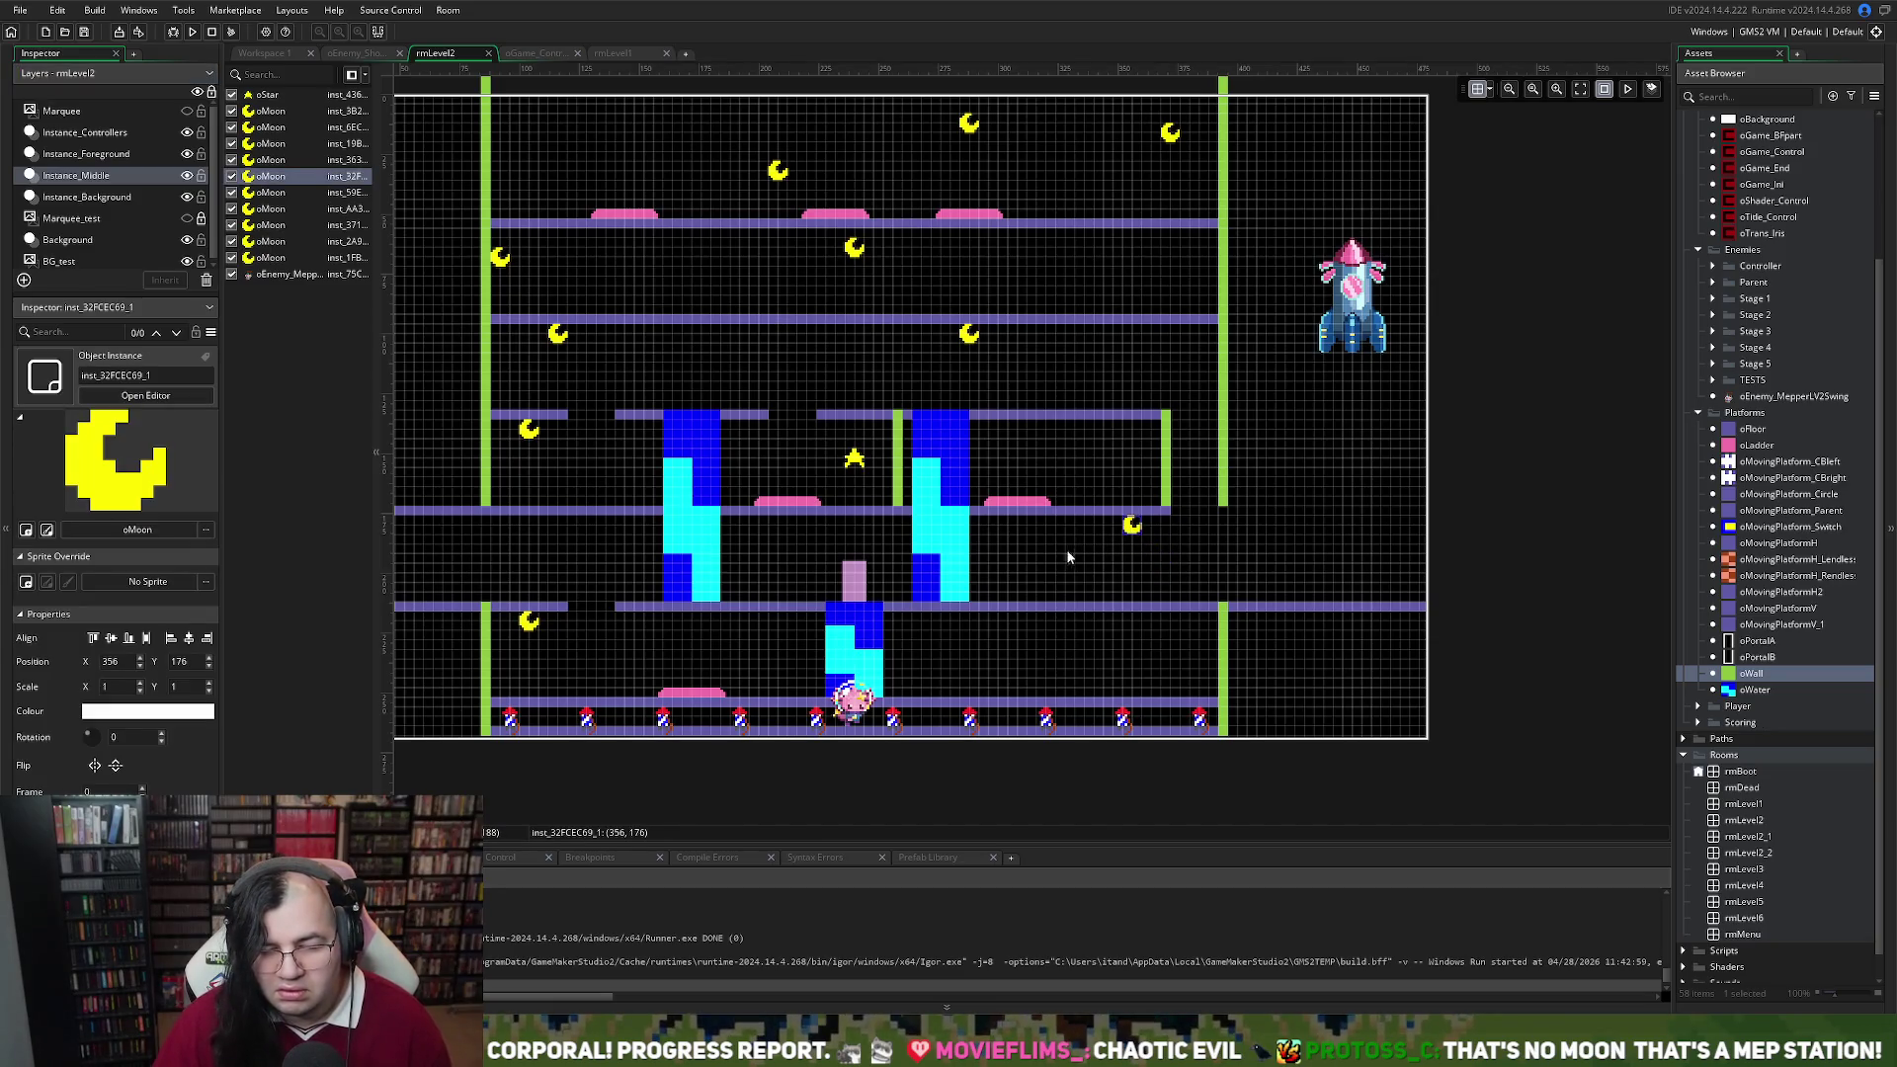
pyautogui.click(1131, 411)
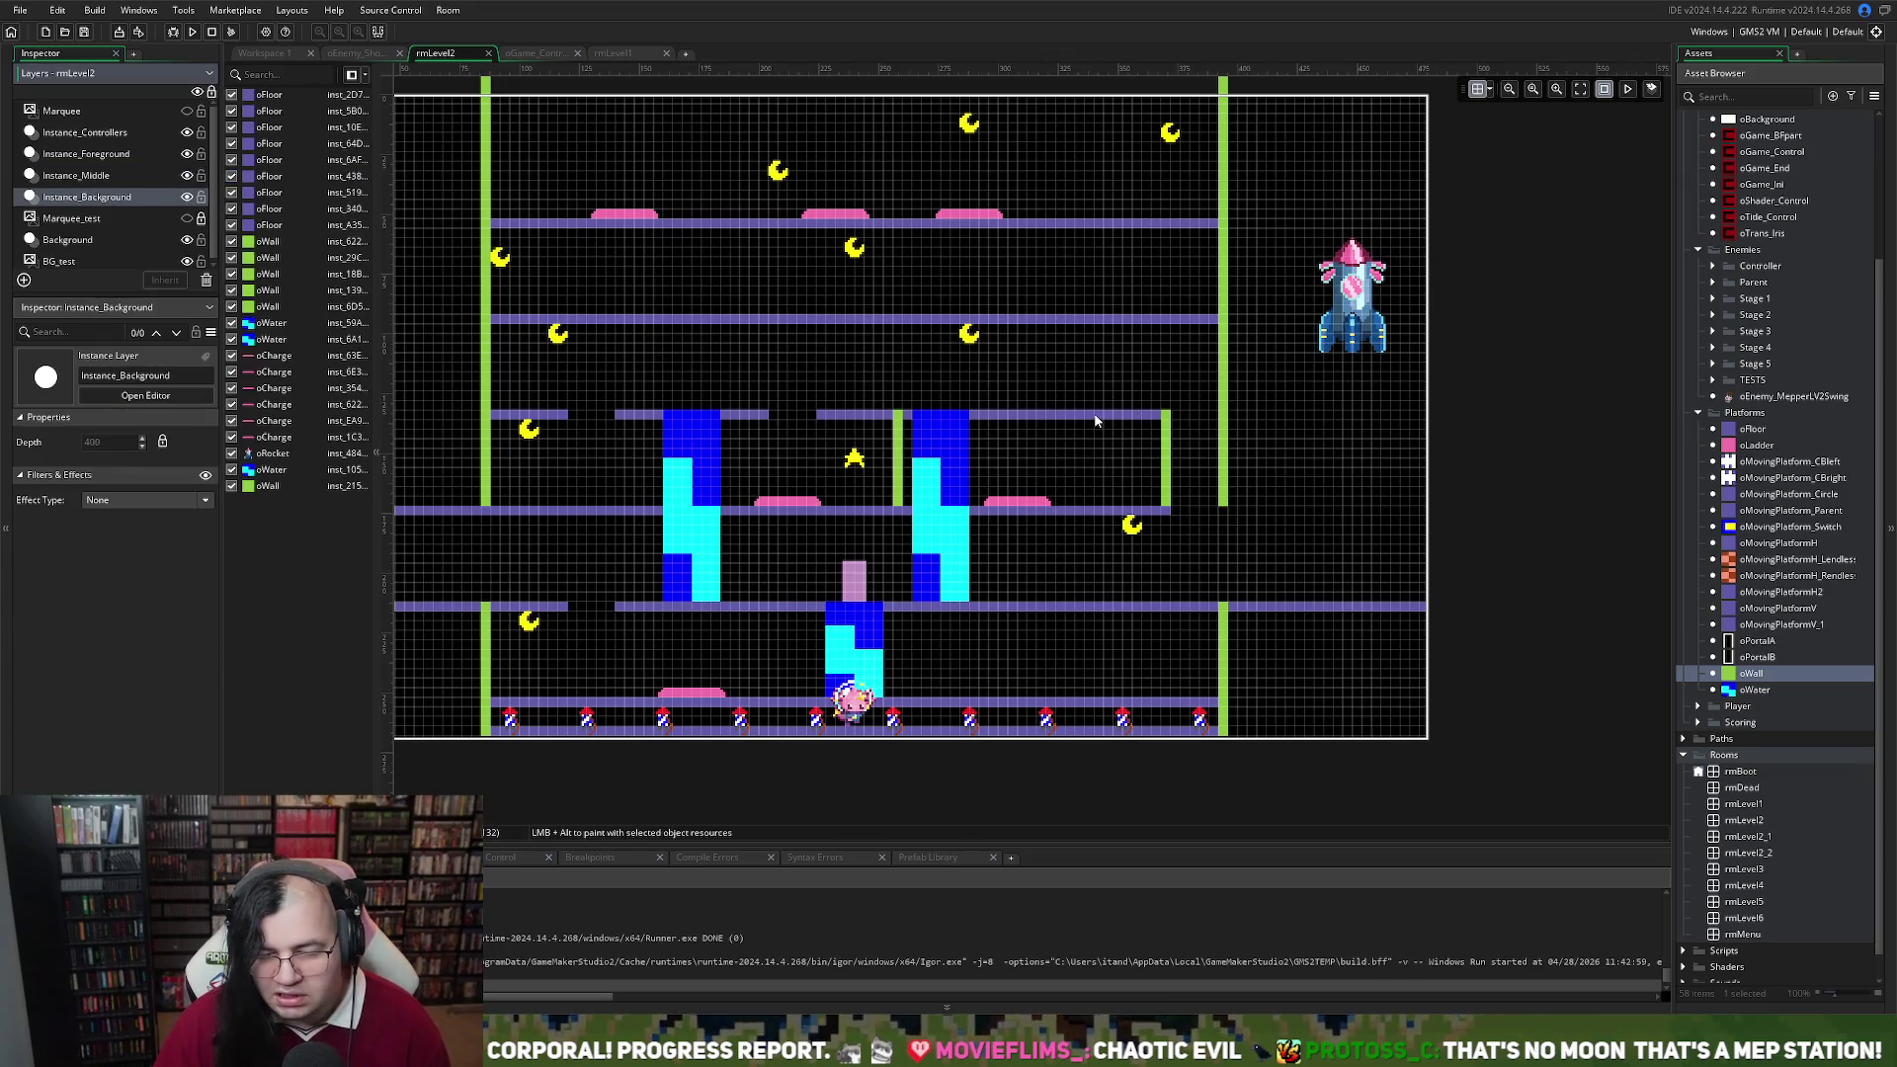
pyautogui.click(1158, 422)
pyautogui.click(1166, 423)
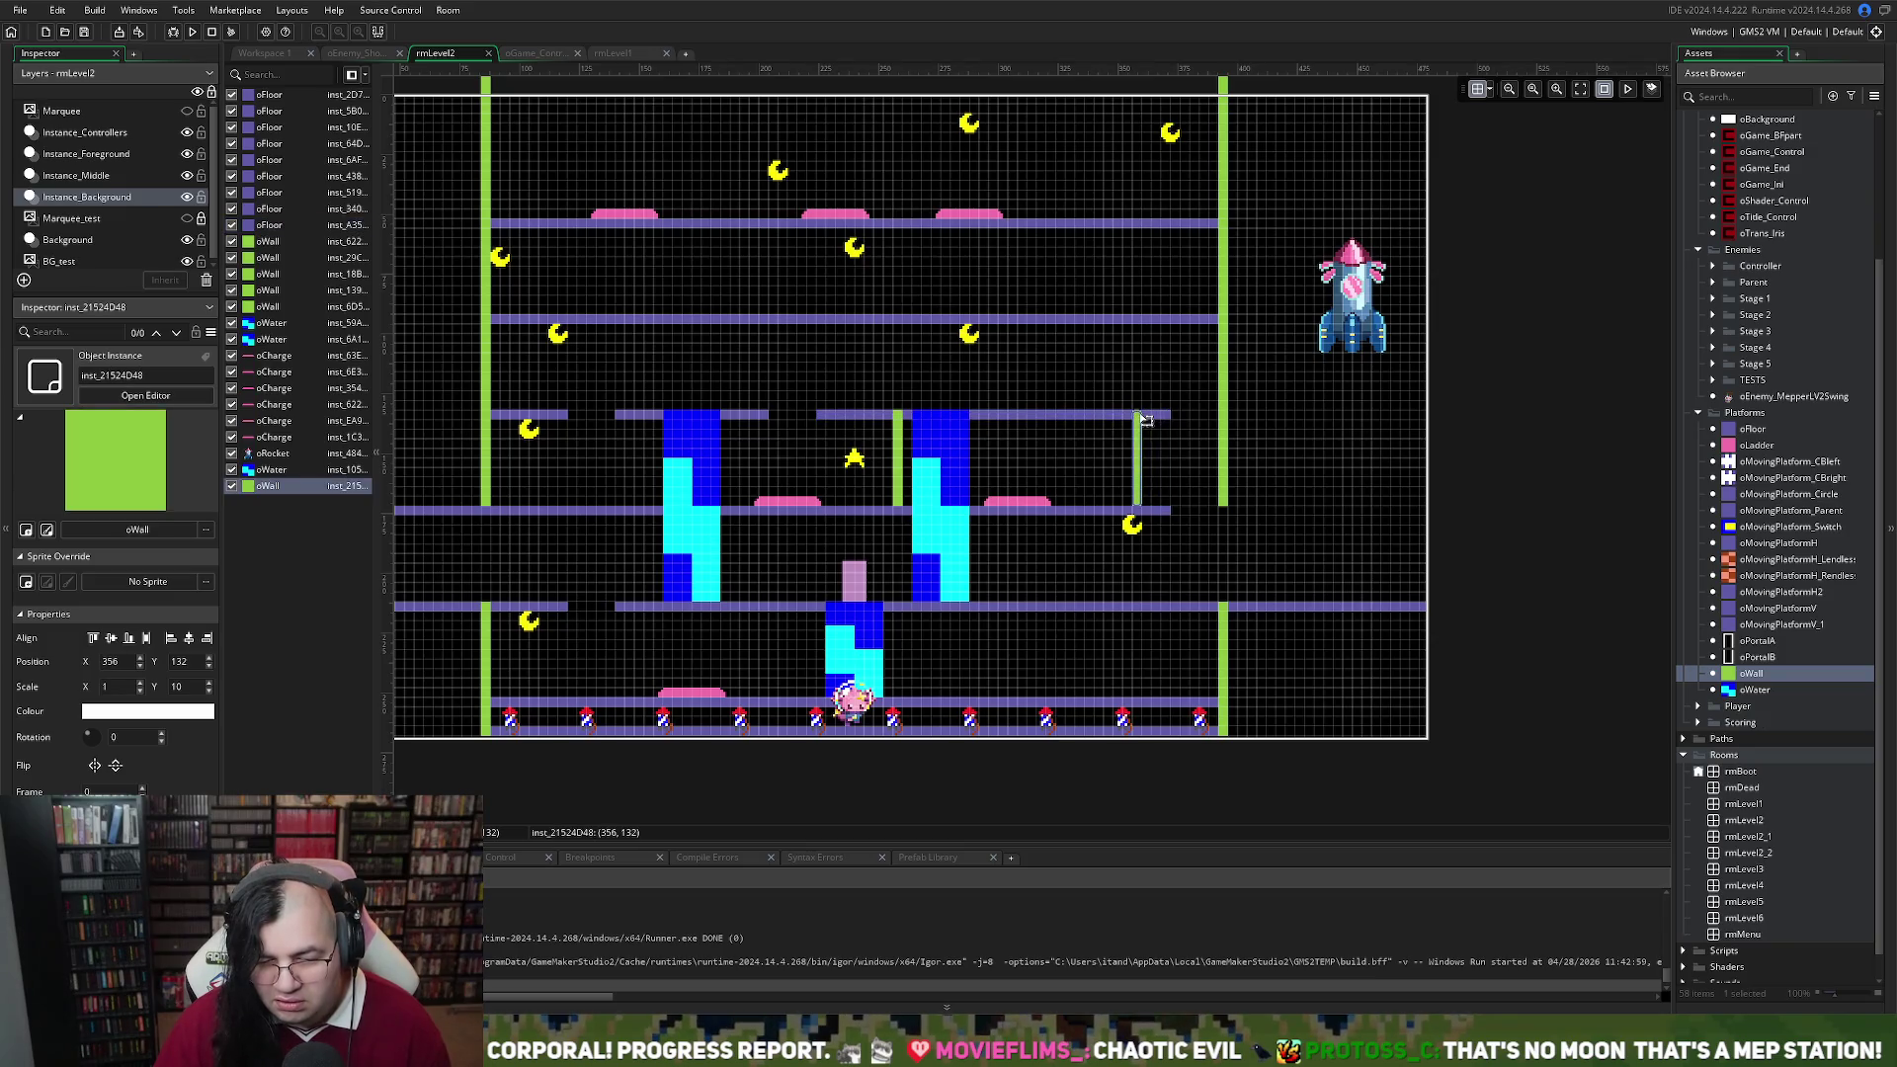
# Shorten the upper middle floor to Scale X 31 and shift its charge pad right to 320, 172
pyautogui.click(1141, 414)
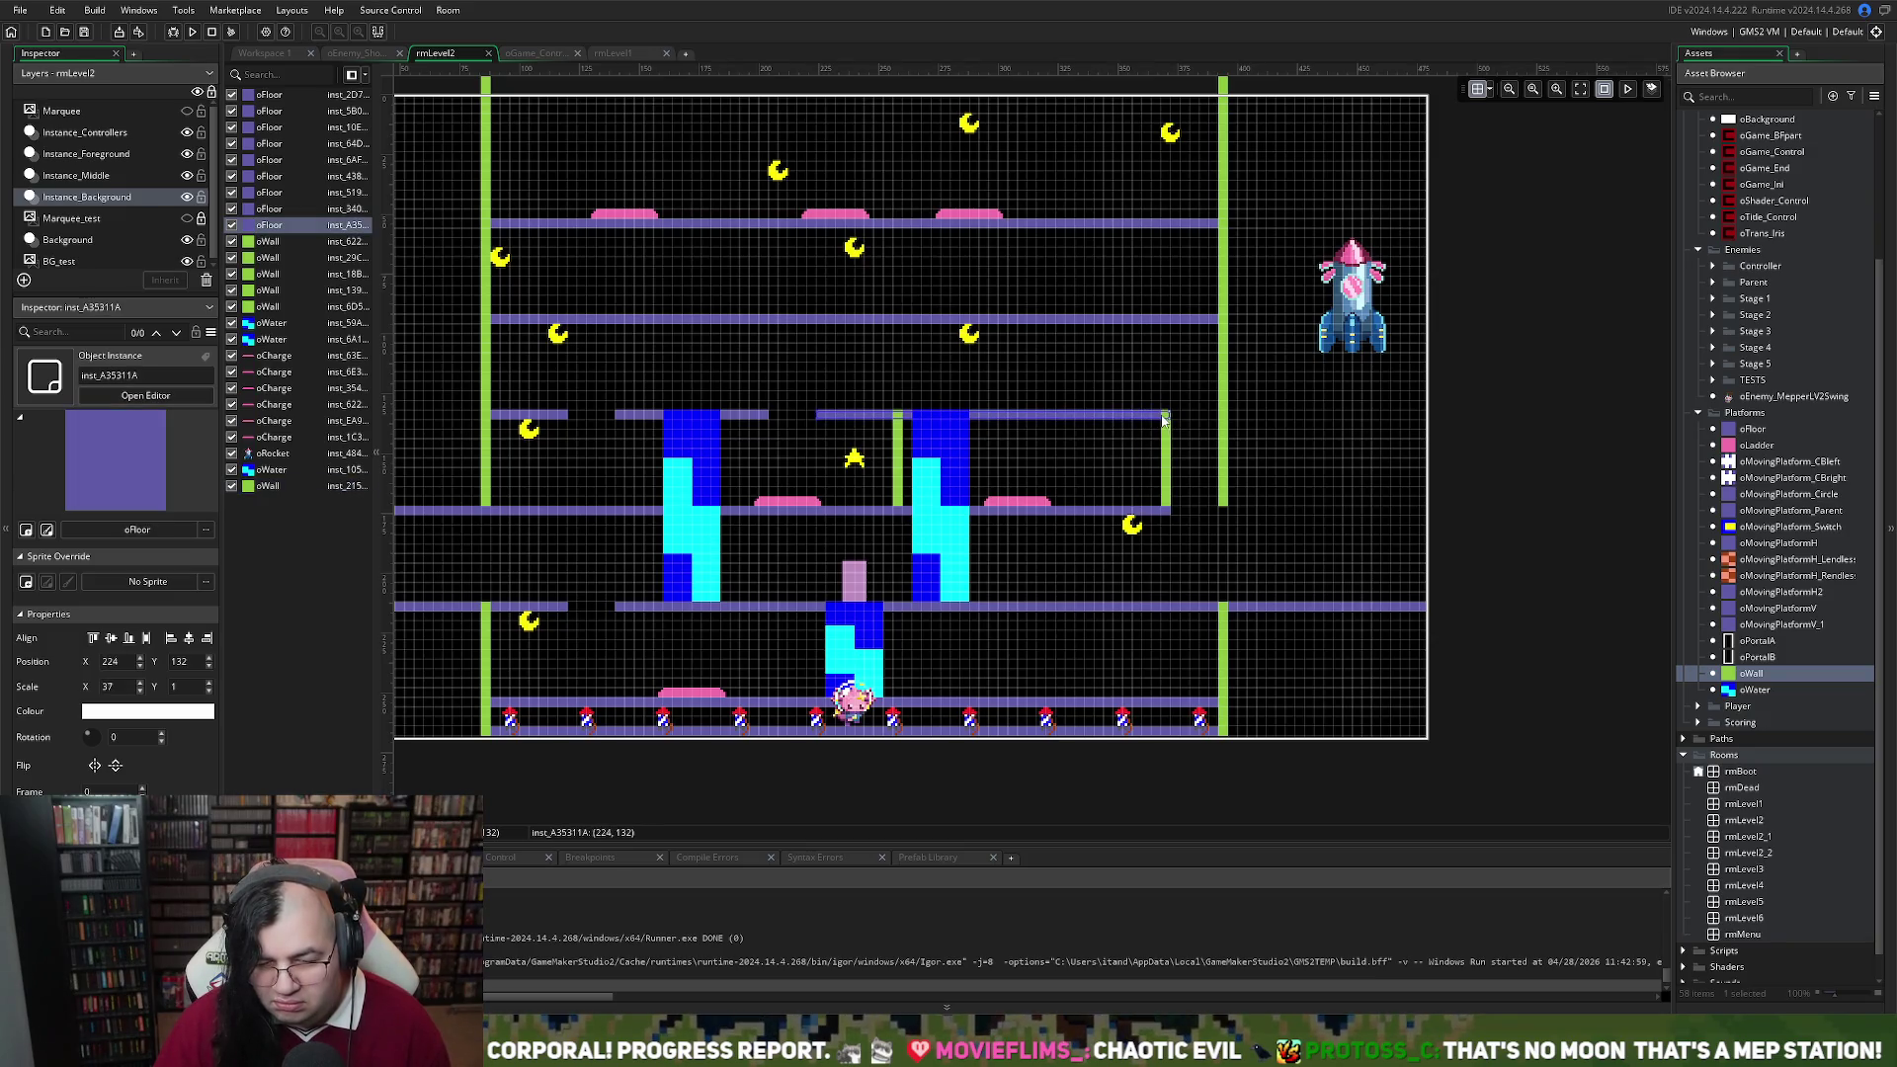
pyautogui.moveTo(1169, 422); pyautogui.dragTo(1114, 418)
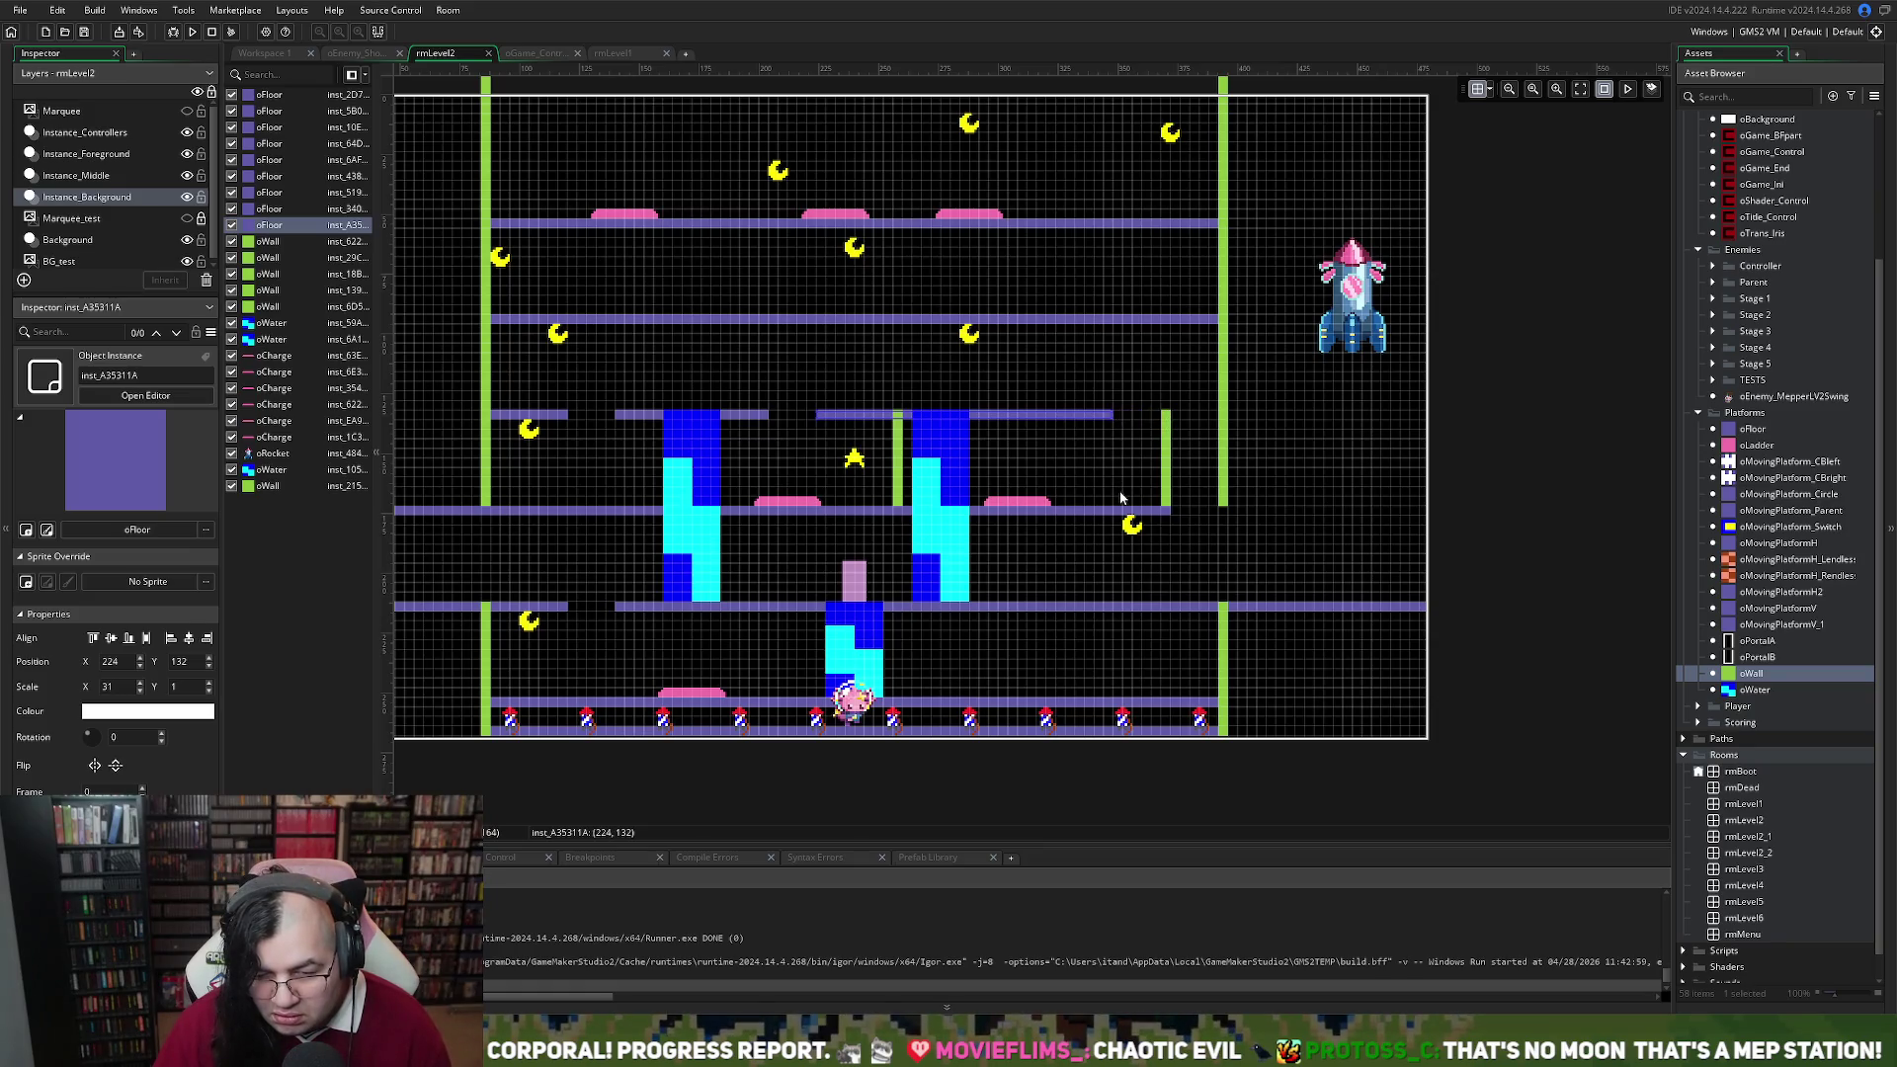
pyautogui.moveTo(1025, 502); pyautogui.dragTo(1057, 505)
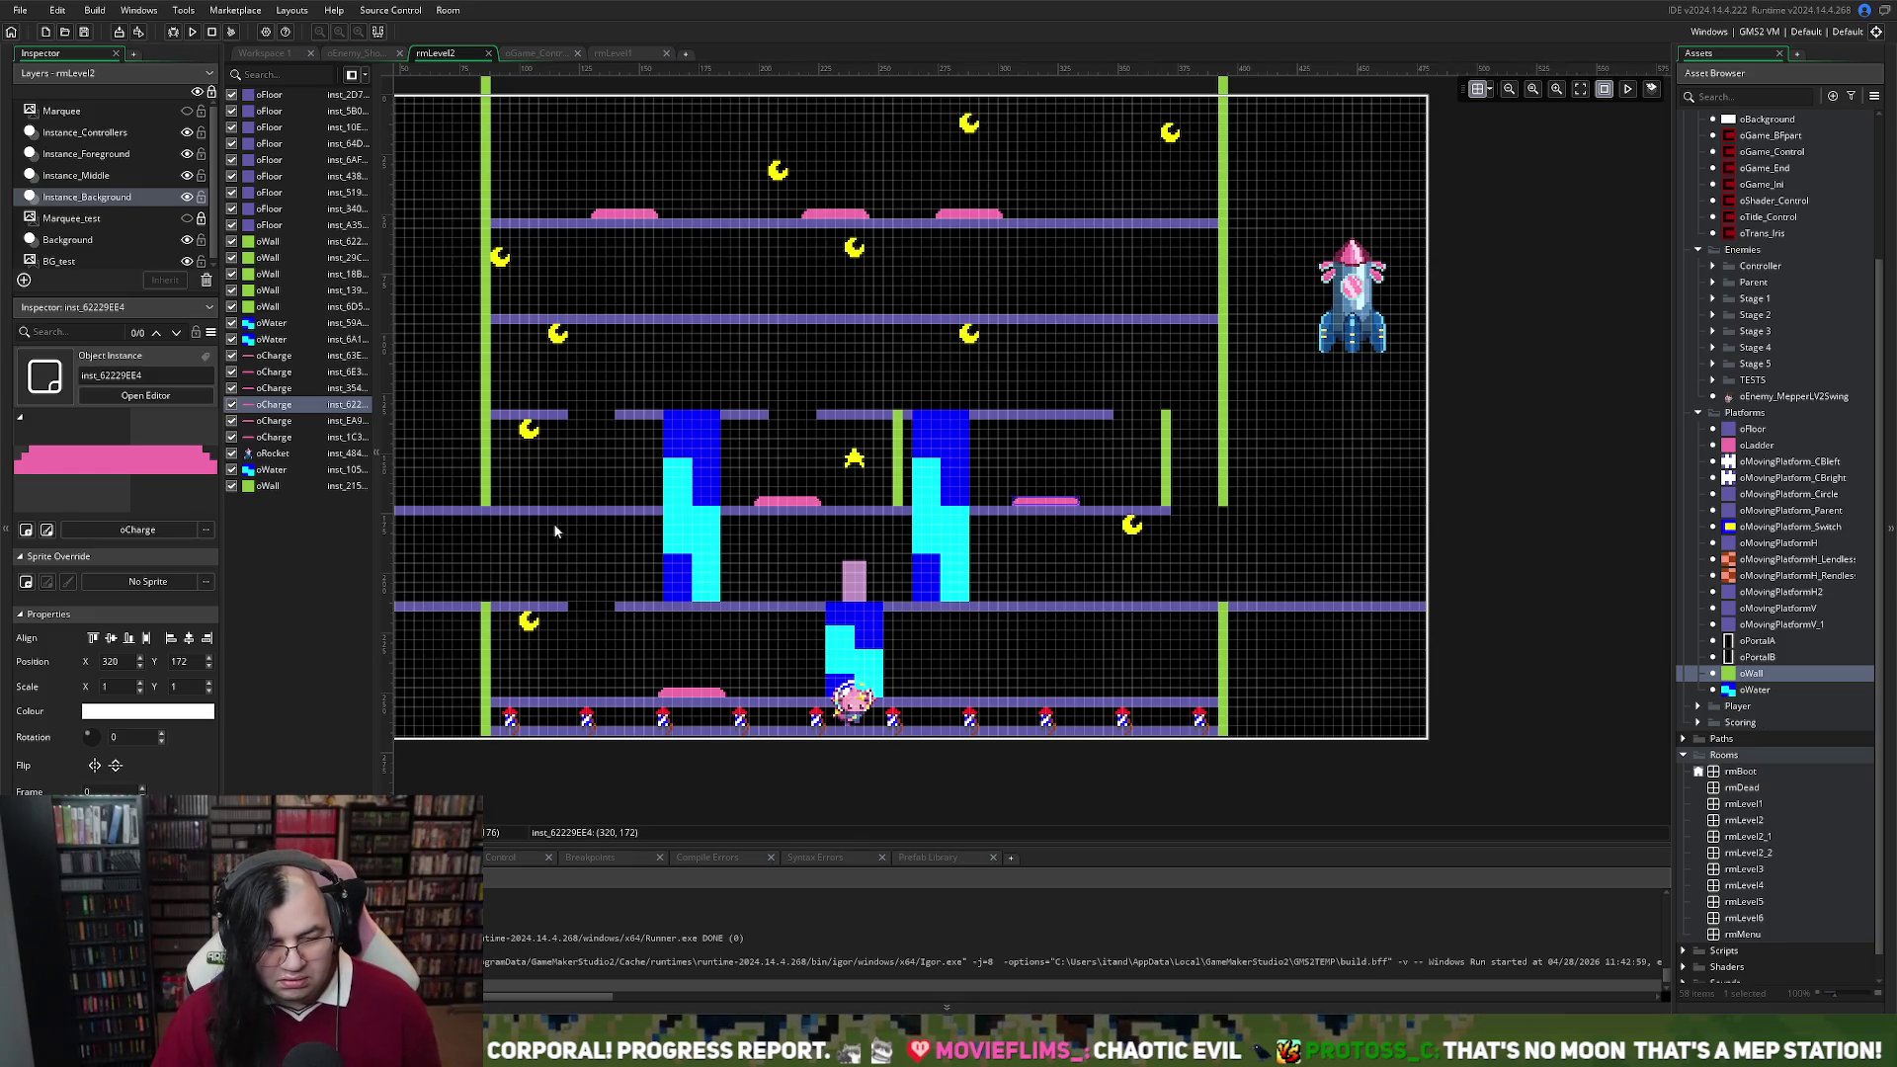
# Trim the middle floor's left end to X 112 and add a short floor piece at the far left
pyautogui.hscroll(-5, 550, 519)
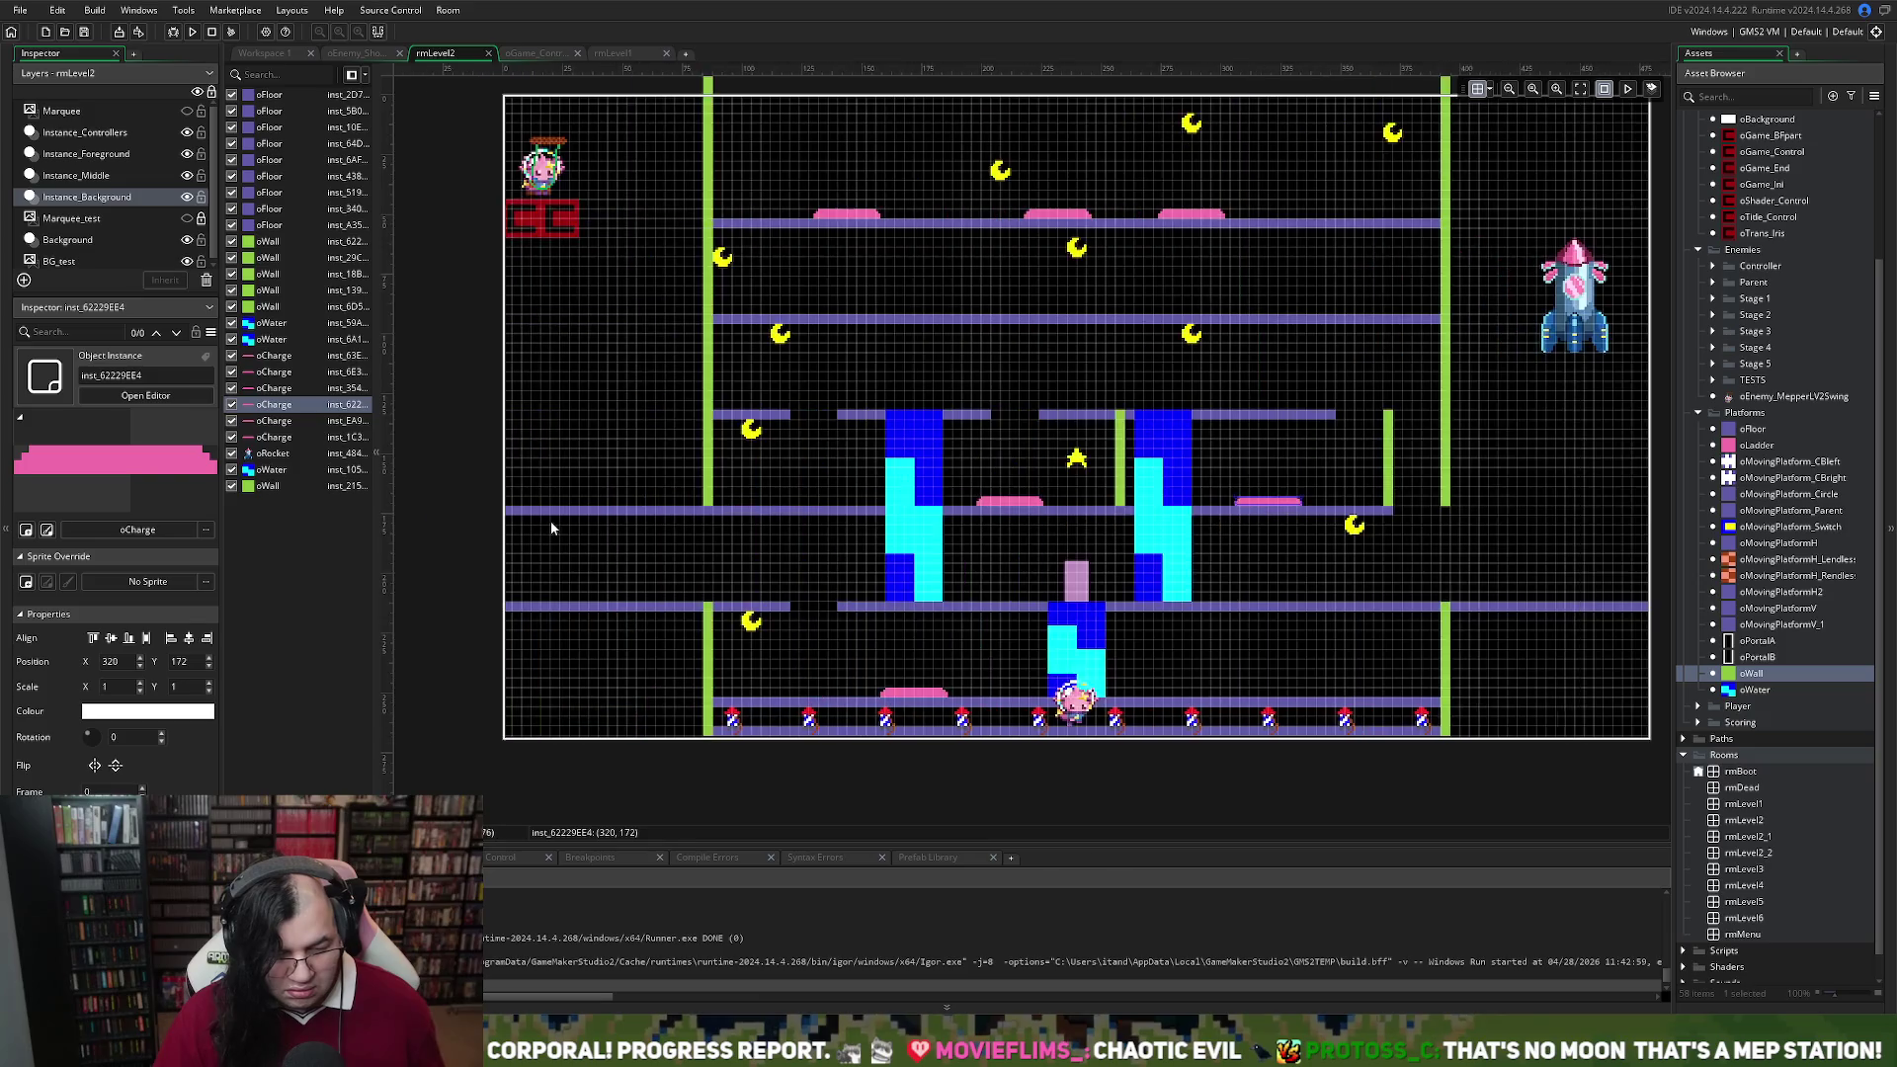
pyautogui.click(667, 518)
pyautogui.moveTo(667, 517); pyautogui.dragTo(914, 528)
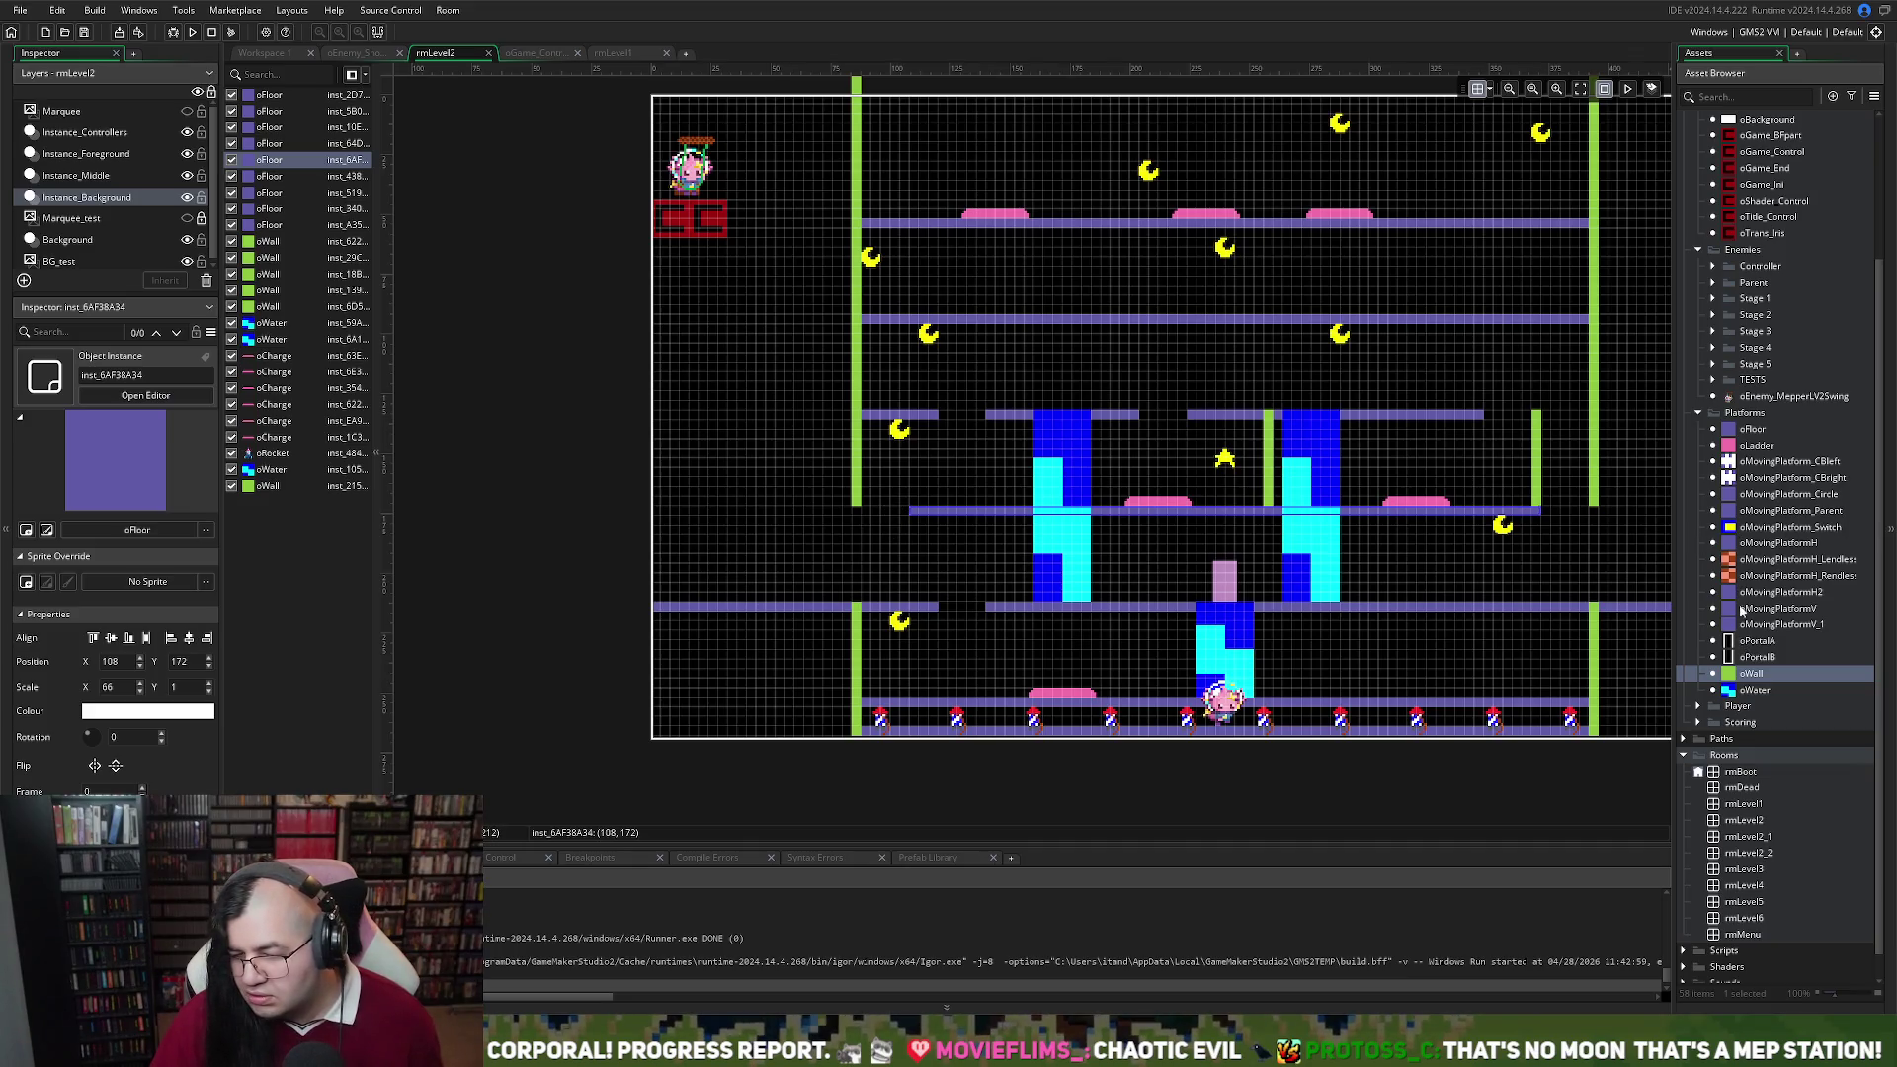
pyautogui.moveTo(1745, 431)
pyautogui.mouseDown()
pyautogui.moveTo(1003, 518)
pyautogui.moveTo(652, 512)
pyautogui.mouseUp()
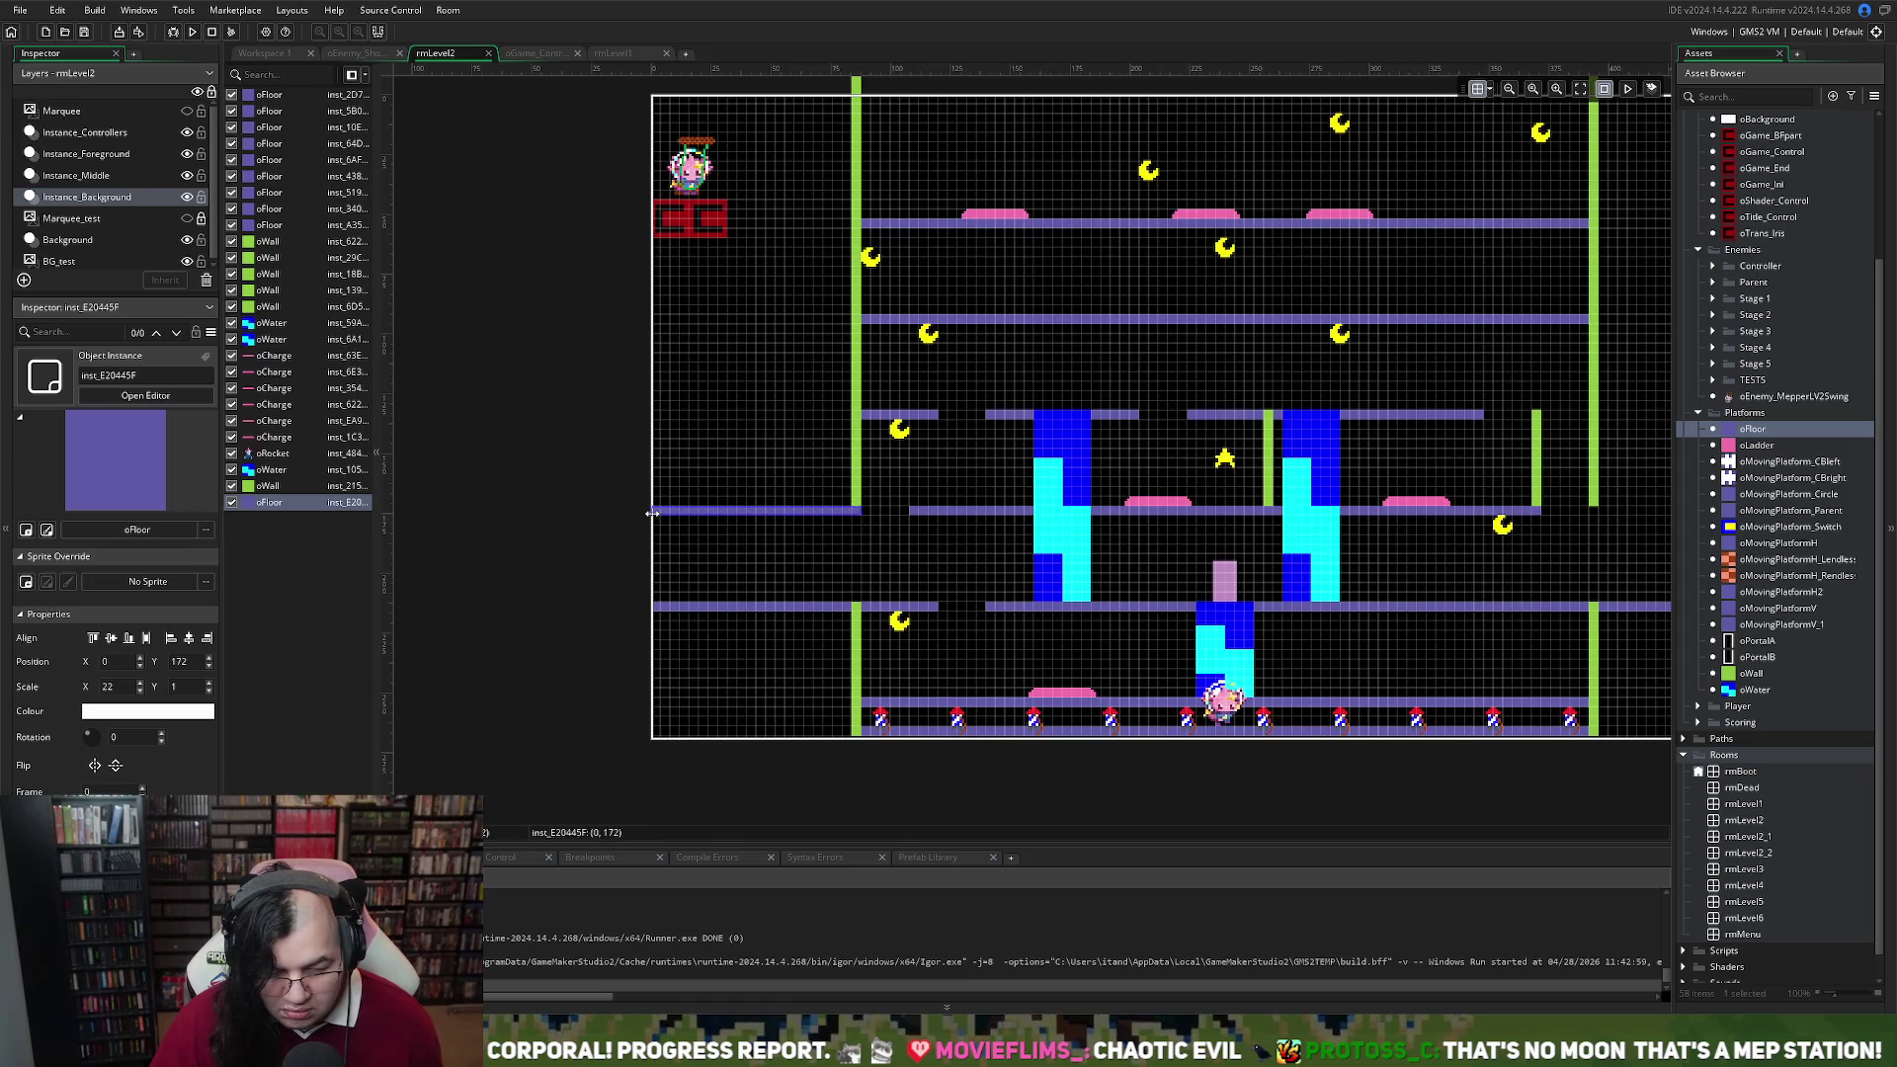
pyautogui.hscroll(2, 919, 576)
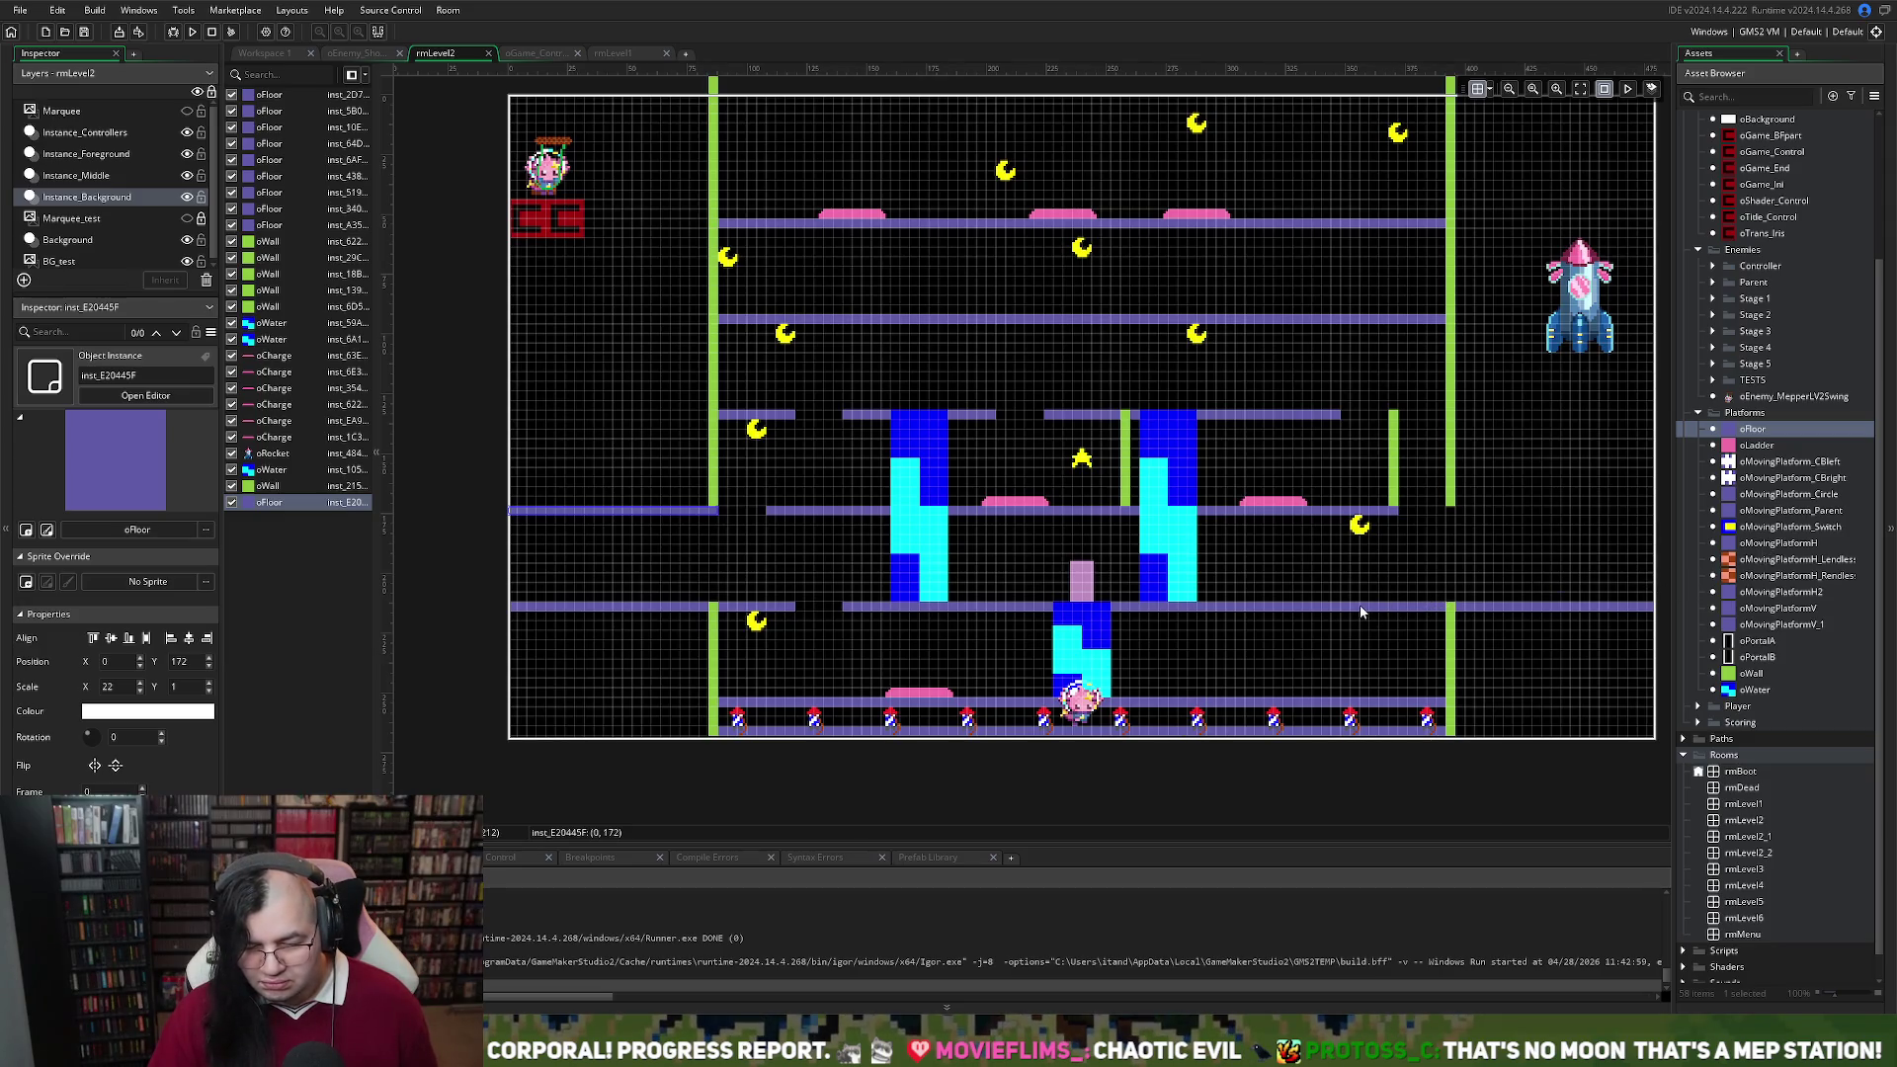
# Shorten the lower floor from the right and add floor strips past the right wall at y 212 and 172
pyautogui.click(1411, 610)
pyautogui.hscroll(-3, 1411, 610)
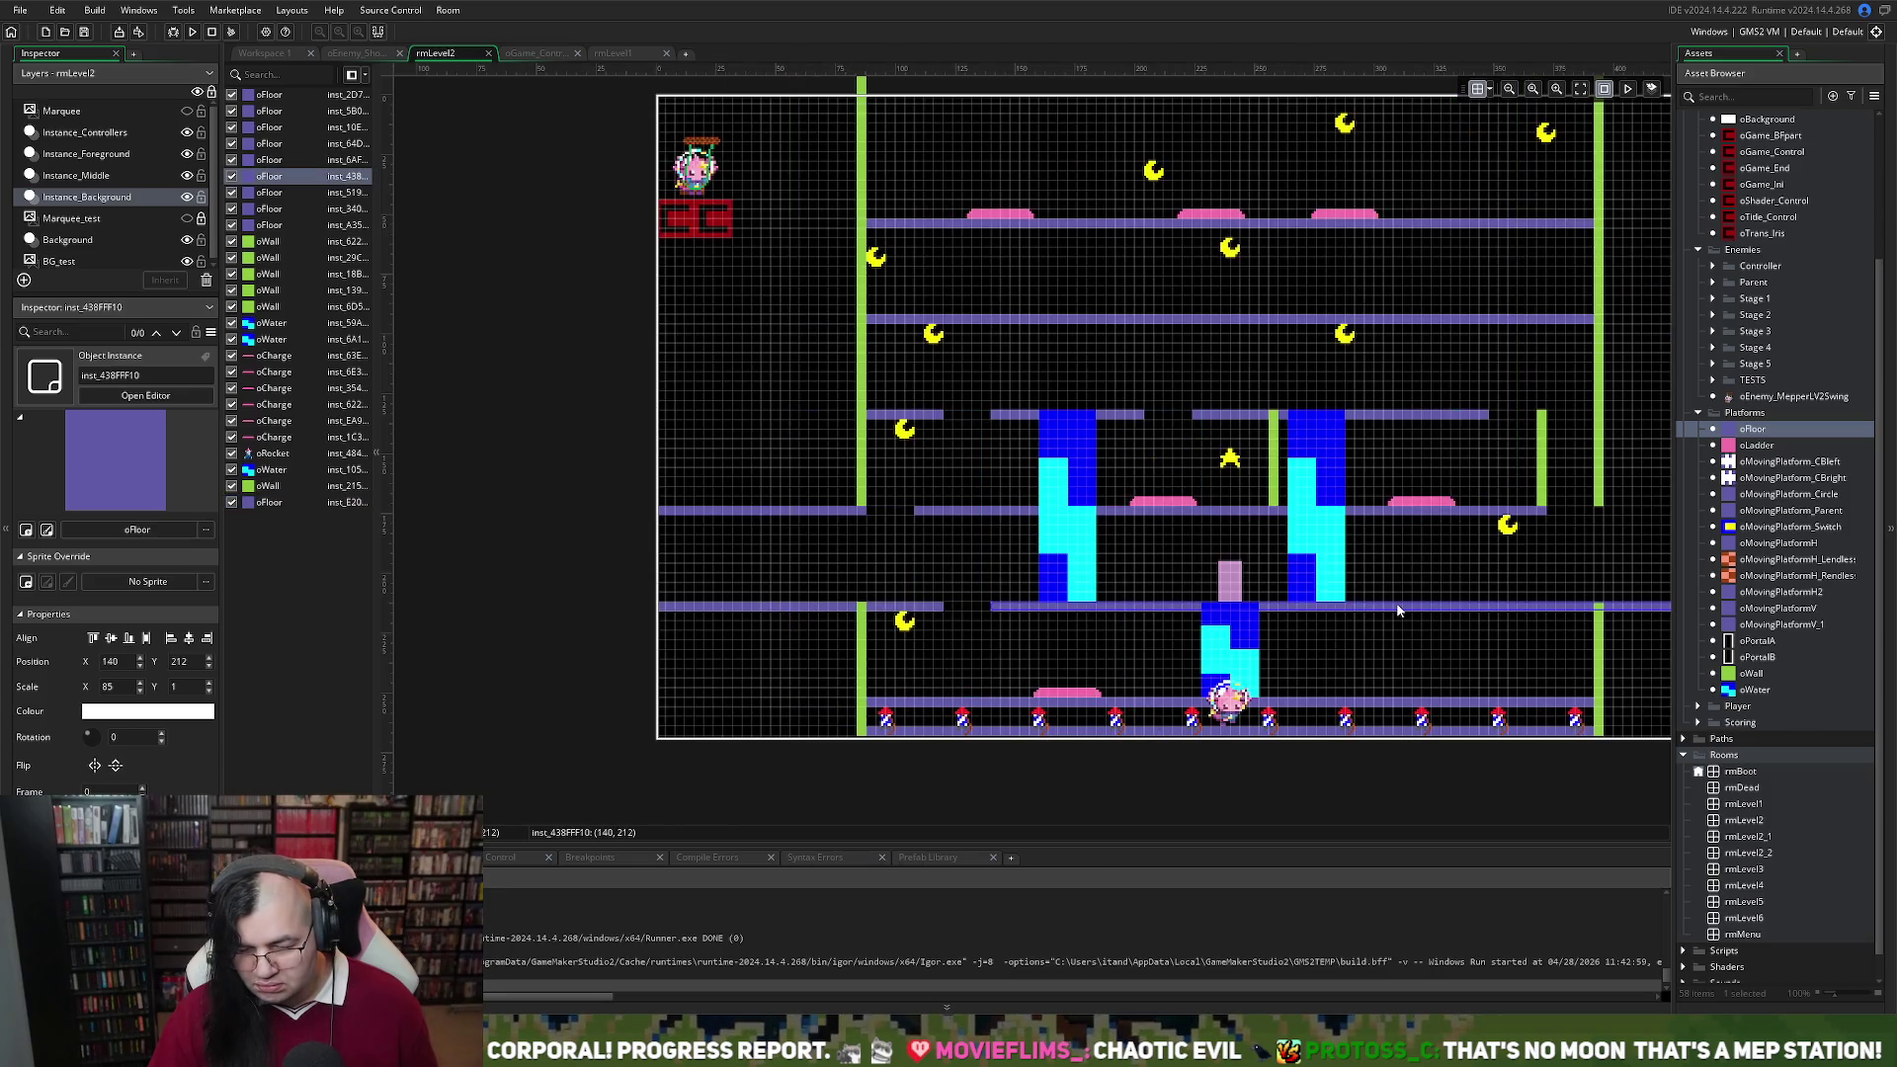
pyautogui.hscroll(3, 1401, 610)
pyautogui.hscroll(6, 1398, 611)
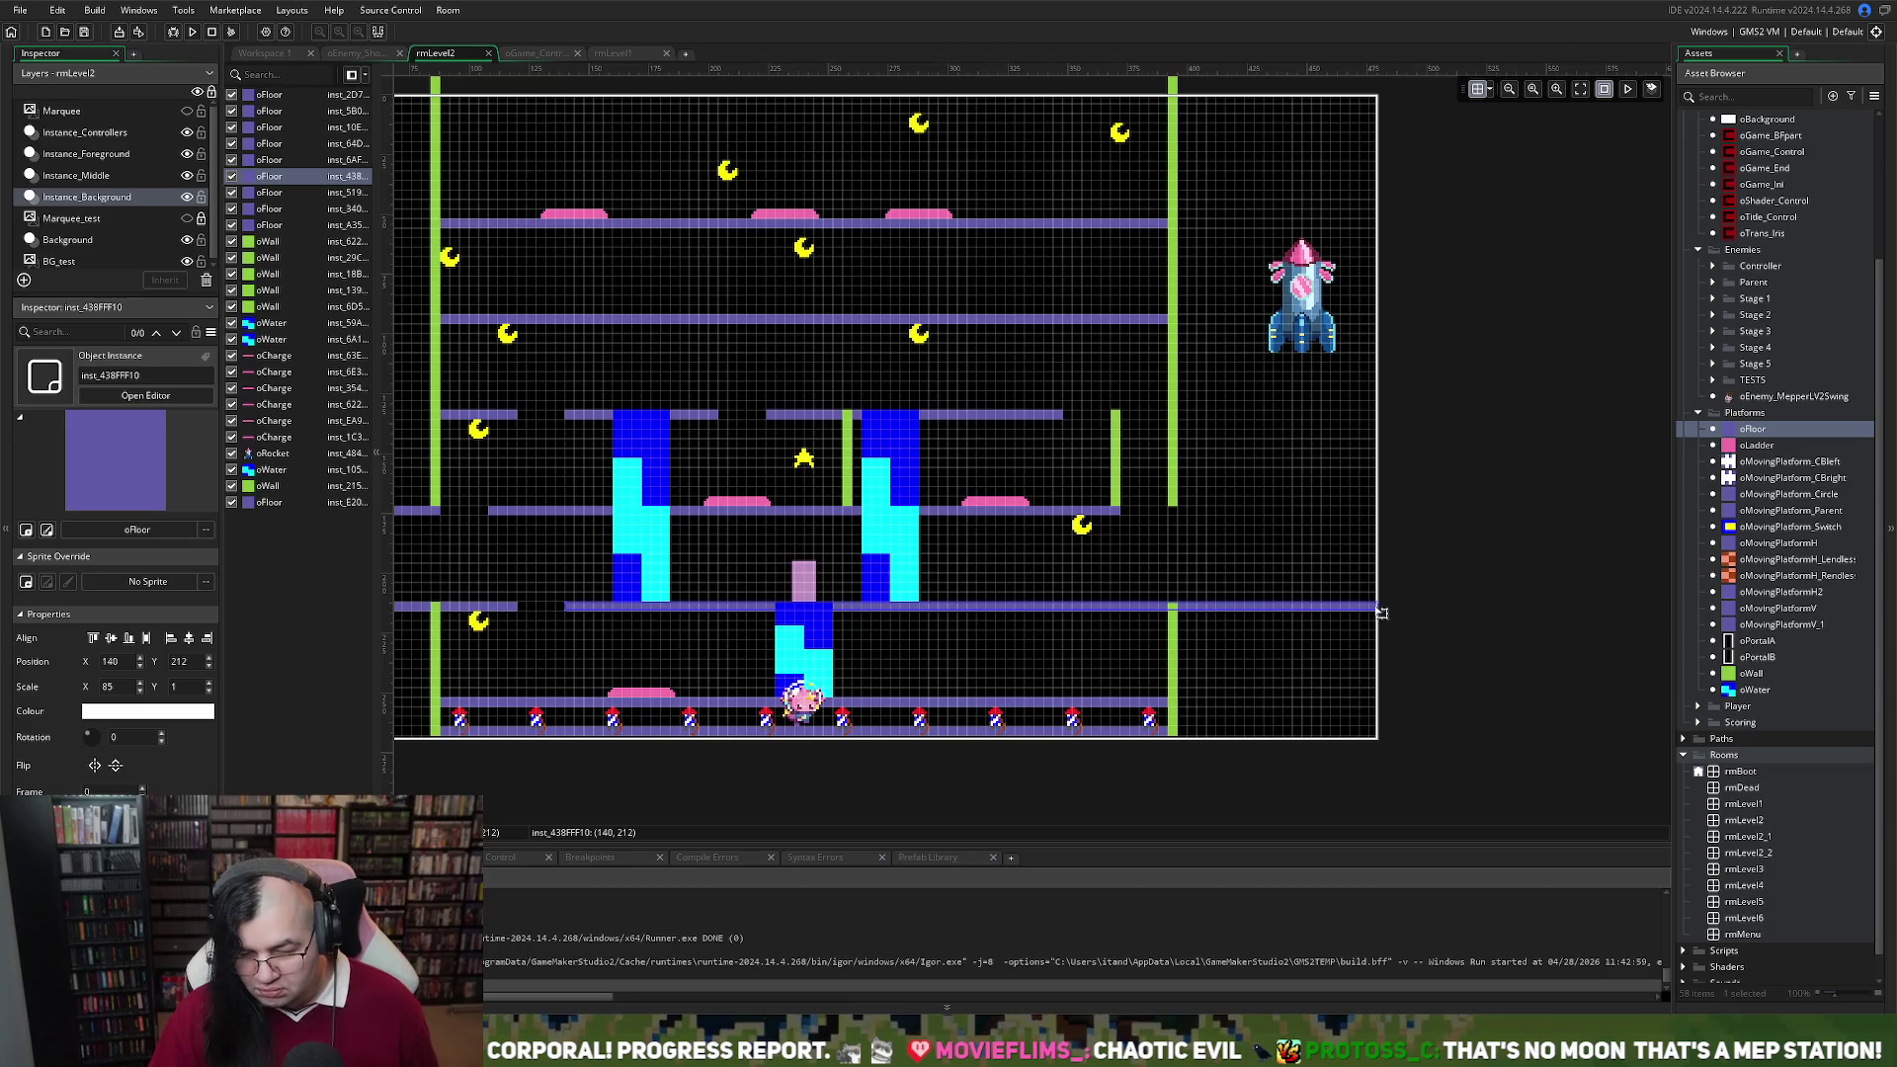
pyautogui.moveTo(1383, 614); pyautogui.dragTo(1120, 610)
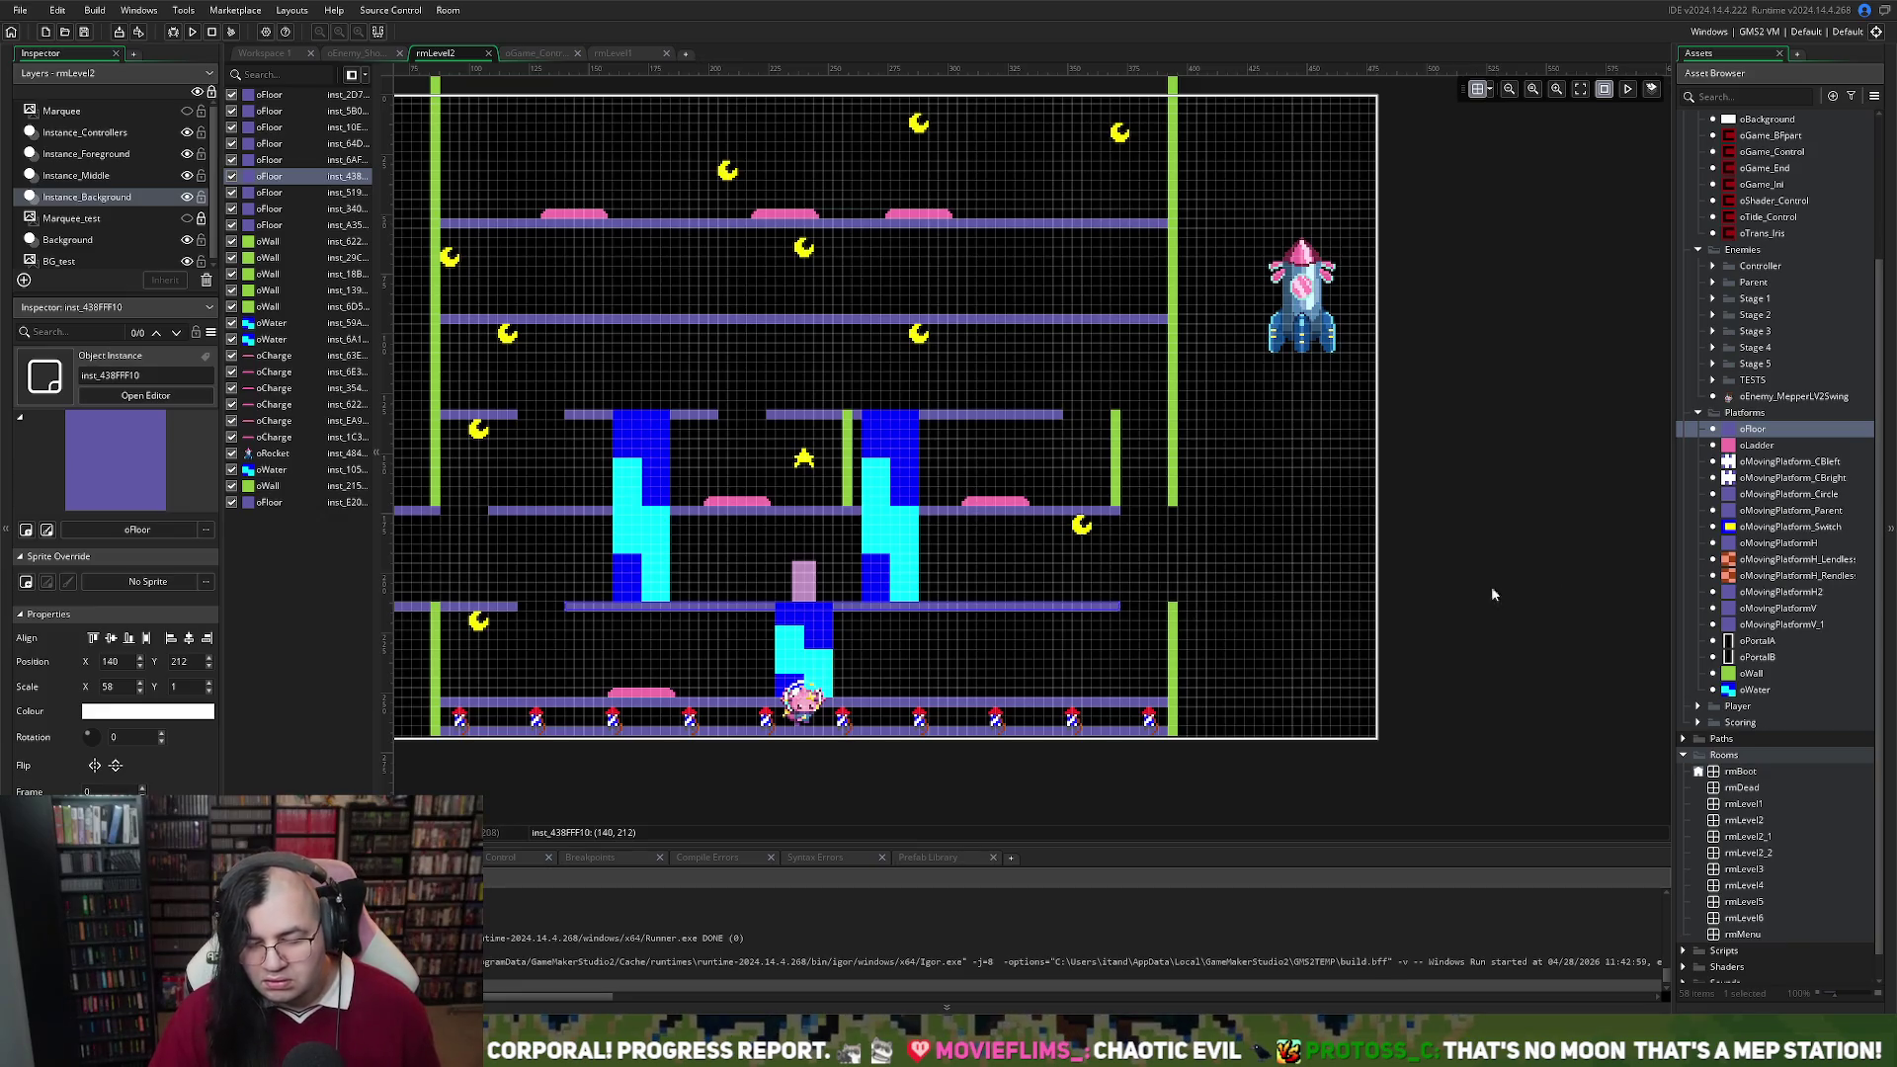
pyautogui.moveTo(1754, 431)
pyautogui.mouseDown()
pyautogui.moveTo(1265, 600)
pyautogui.moveTo(1176, 608)
pyautogui.moveTo(1381, 608)
pyautogui.mouseUp()
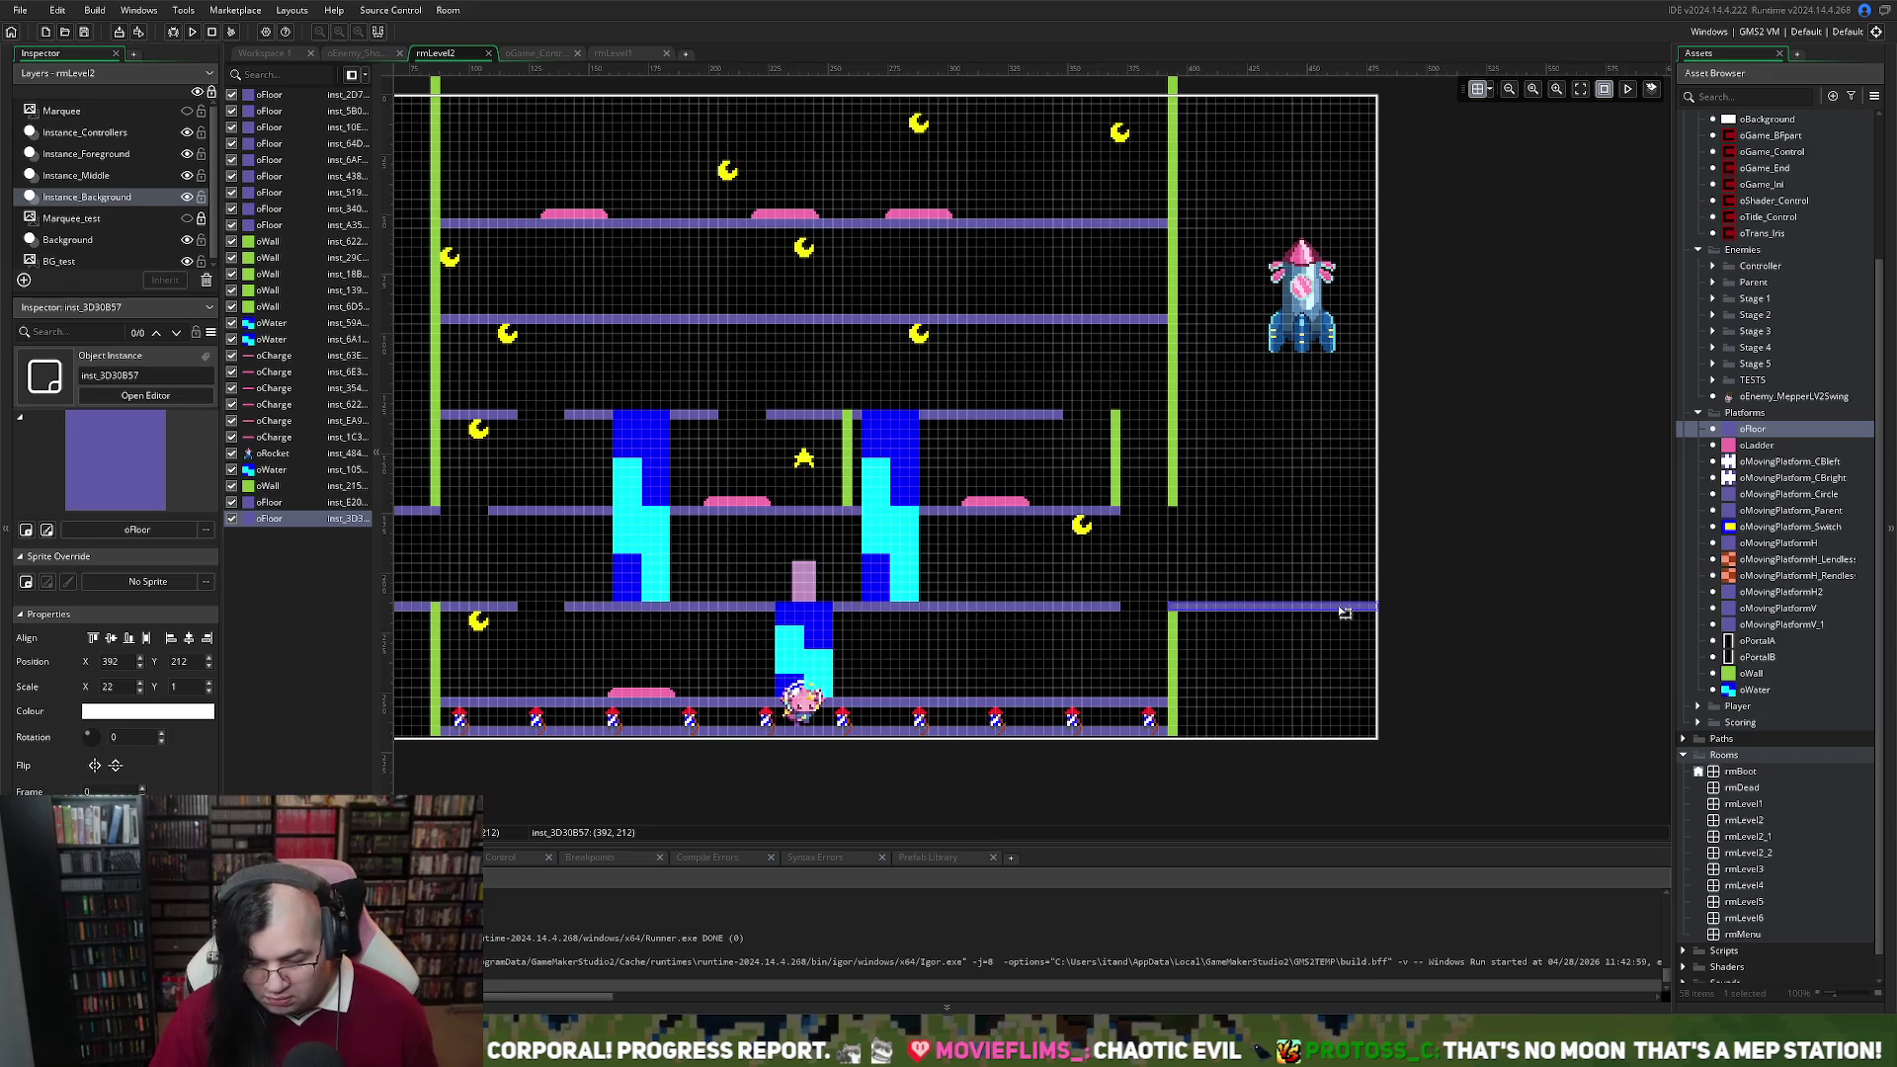
pyautogui.hotkey('ctrl', 'v')
pyautogui.moveTo(1225, 611); pyautogui.dragTo(1213, 517)
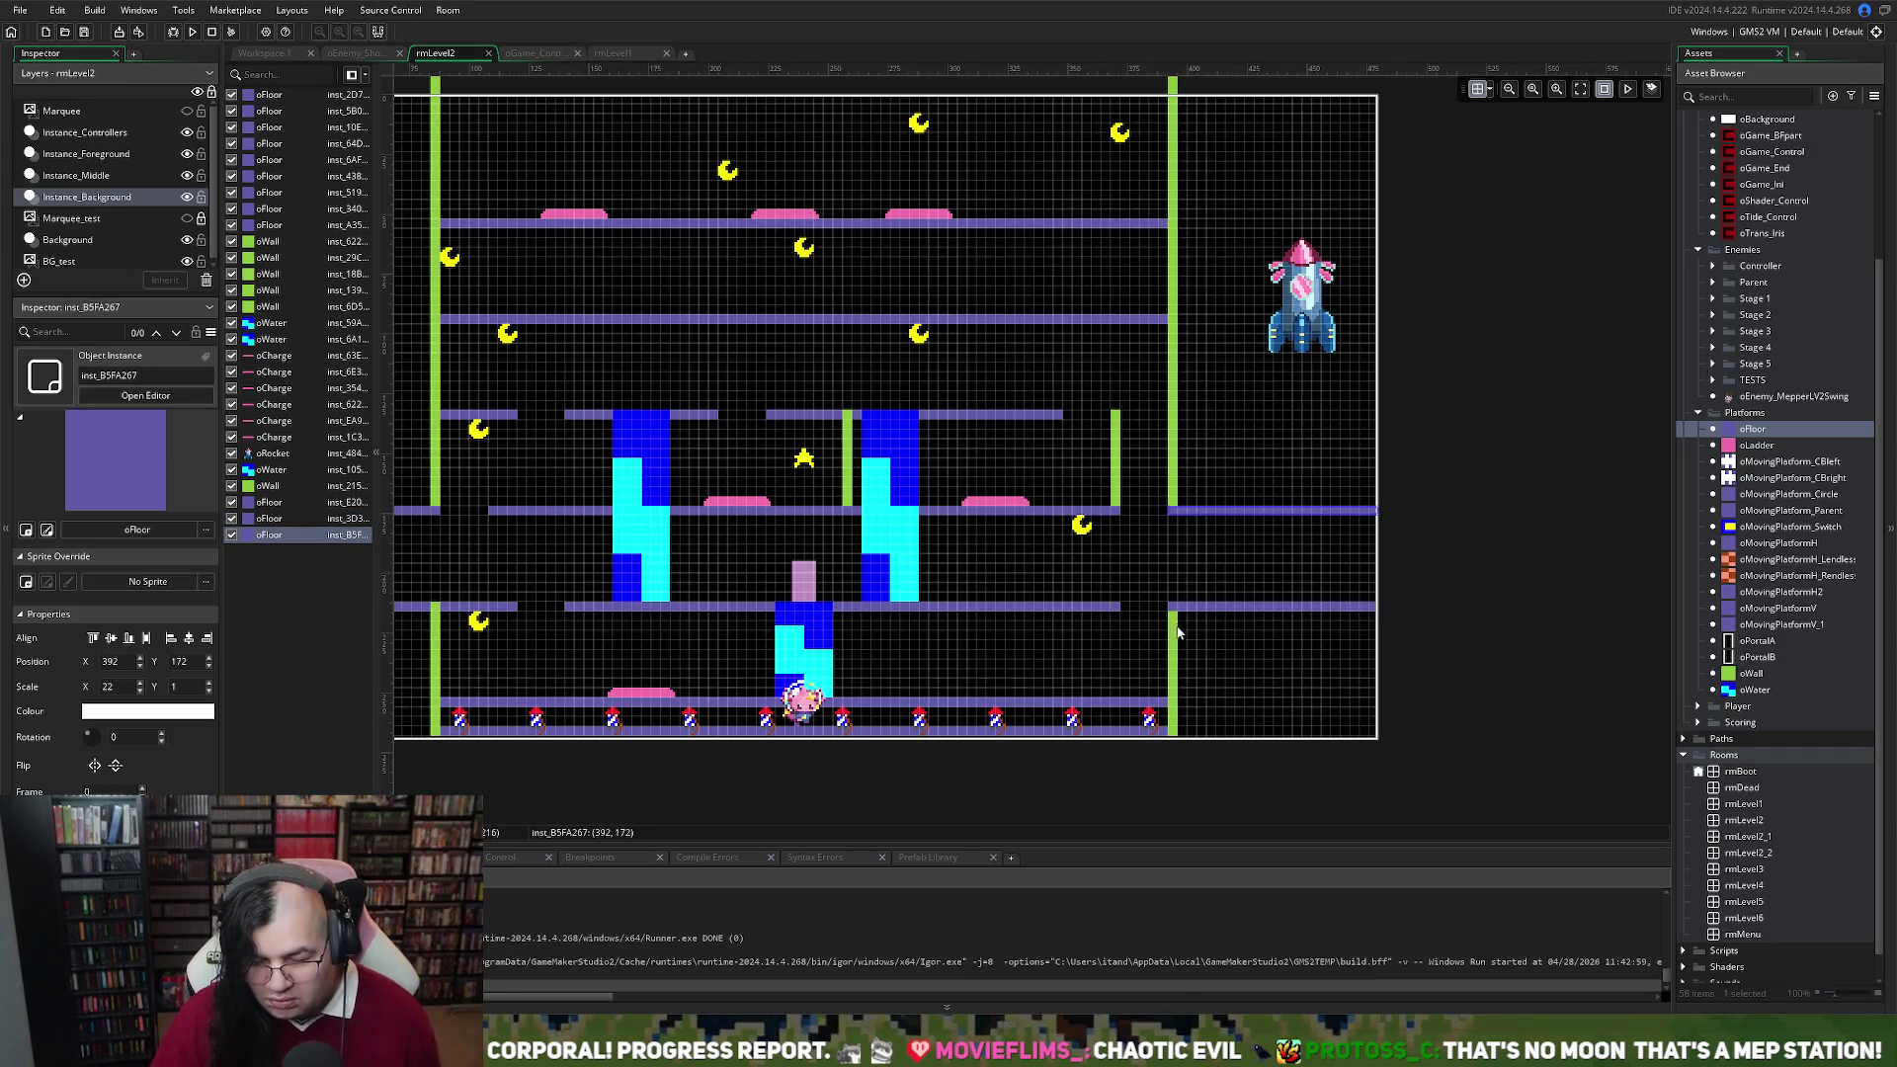
pyautogui.hscroll(-3, 1185, 630)
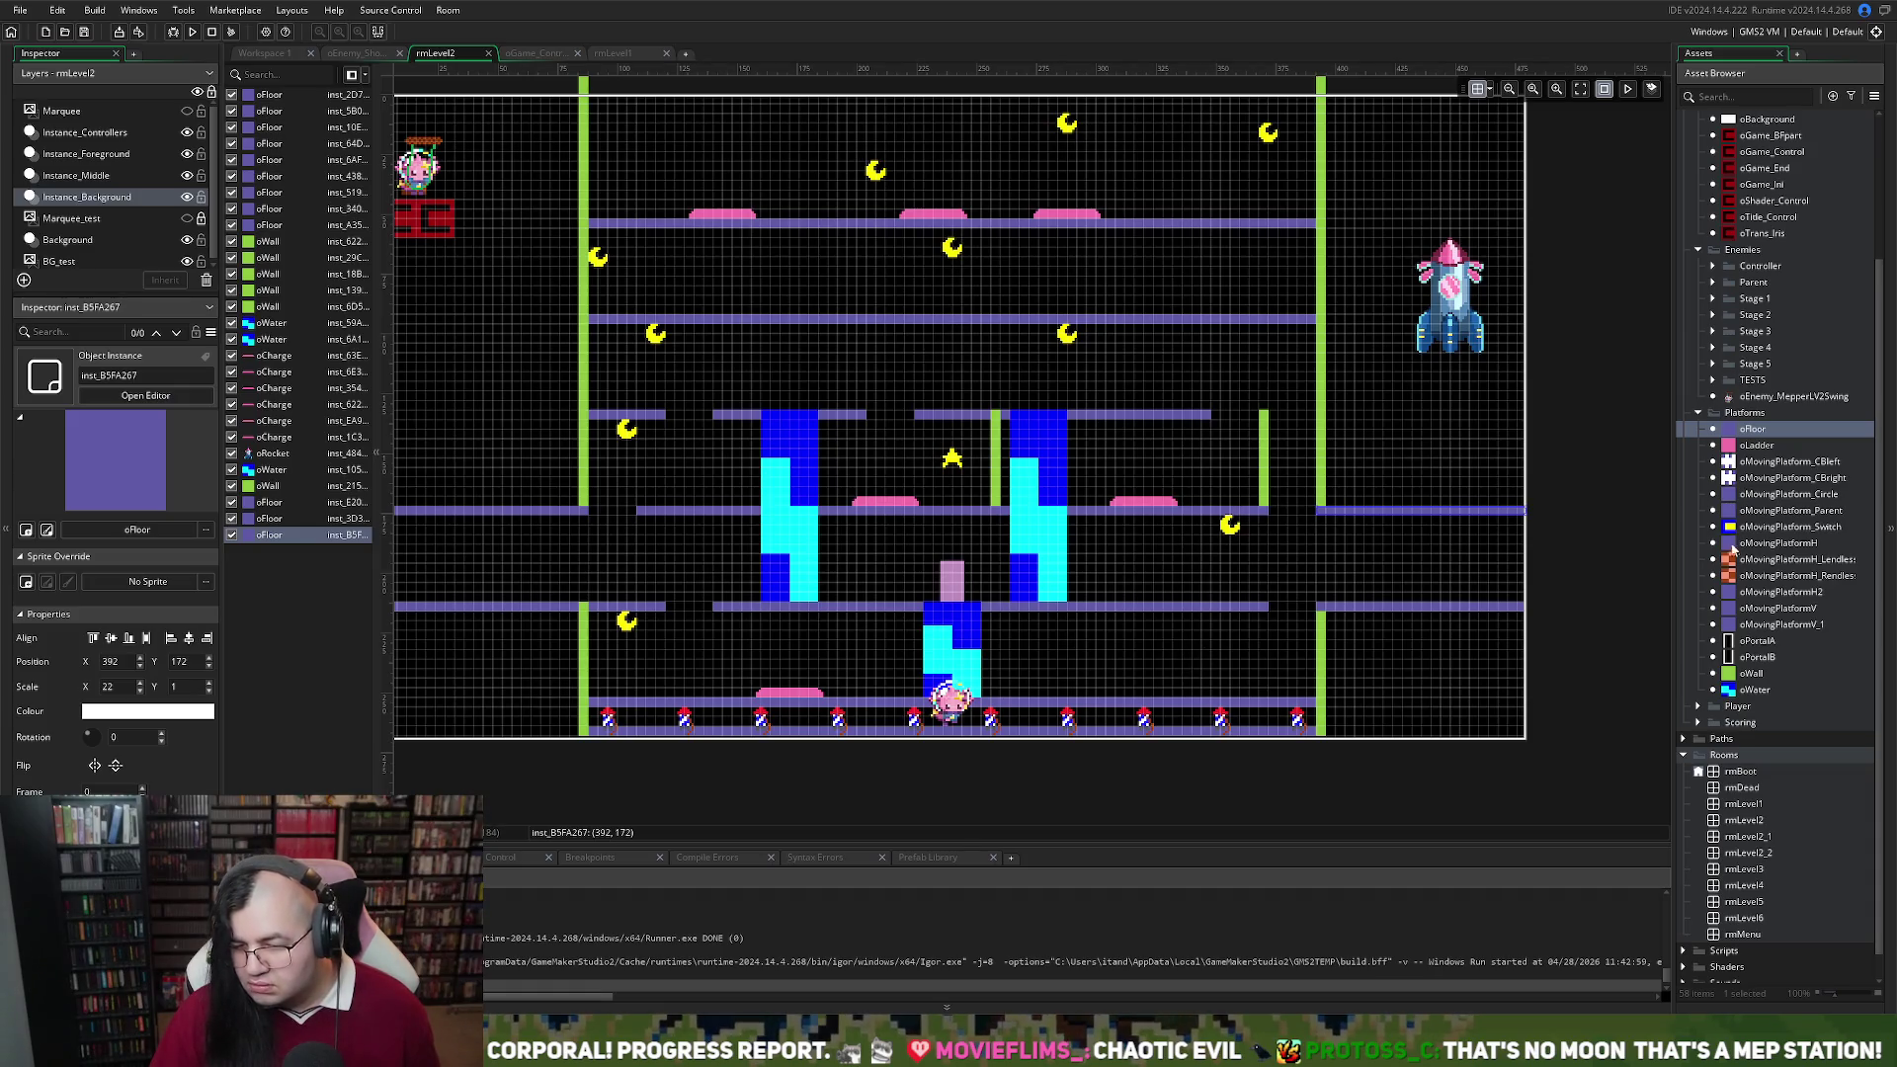
# Put a moon beside the lower water column and move the bottom charge pad right to 320, 252
pyautogui.click(89, 175)
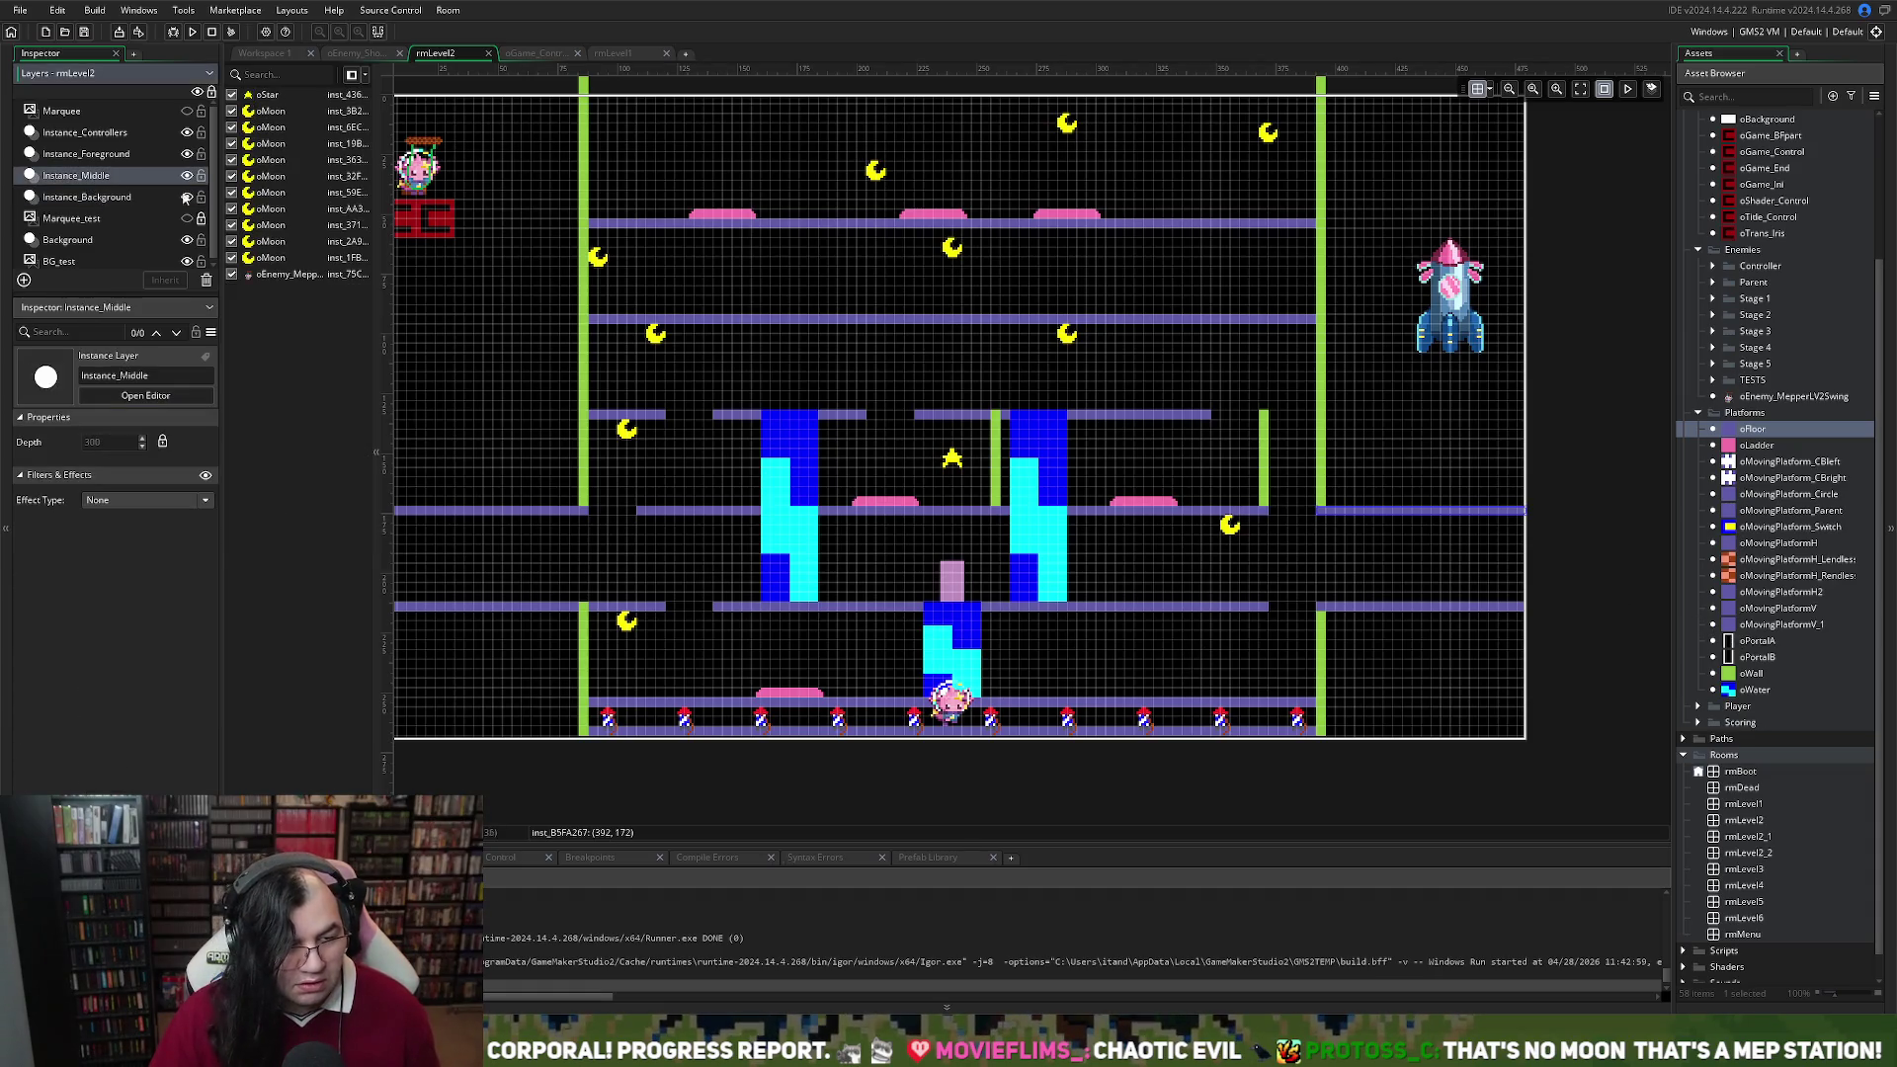
pyautogui.moveTo(623, 261)
pyautogui.mouseDown()
pyautogui.moveTo(1198, 562)
pyautogui.moveTo(1270, 620)
pyautogui.moveTo(1043, 628)
pyautogui.mouseUp()
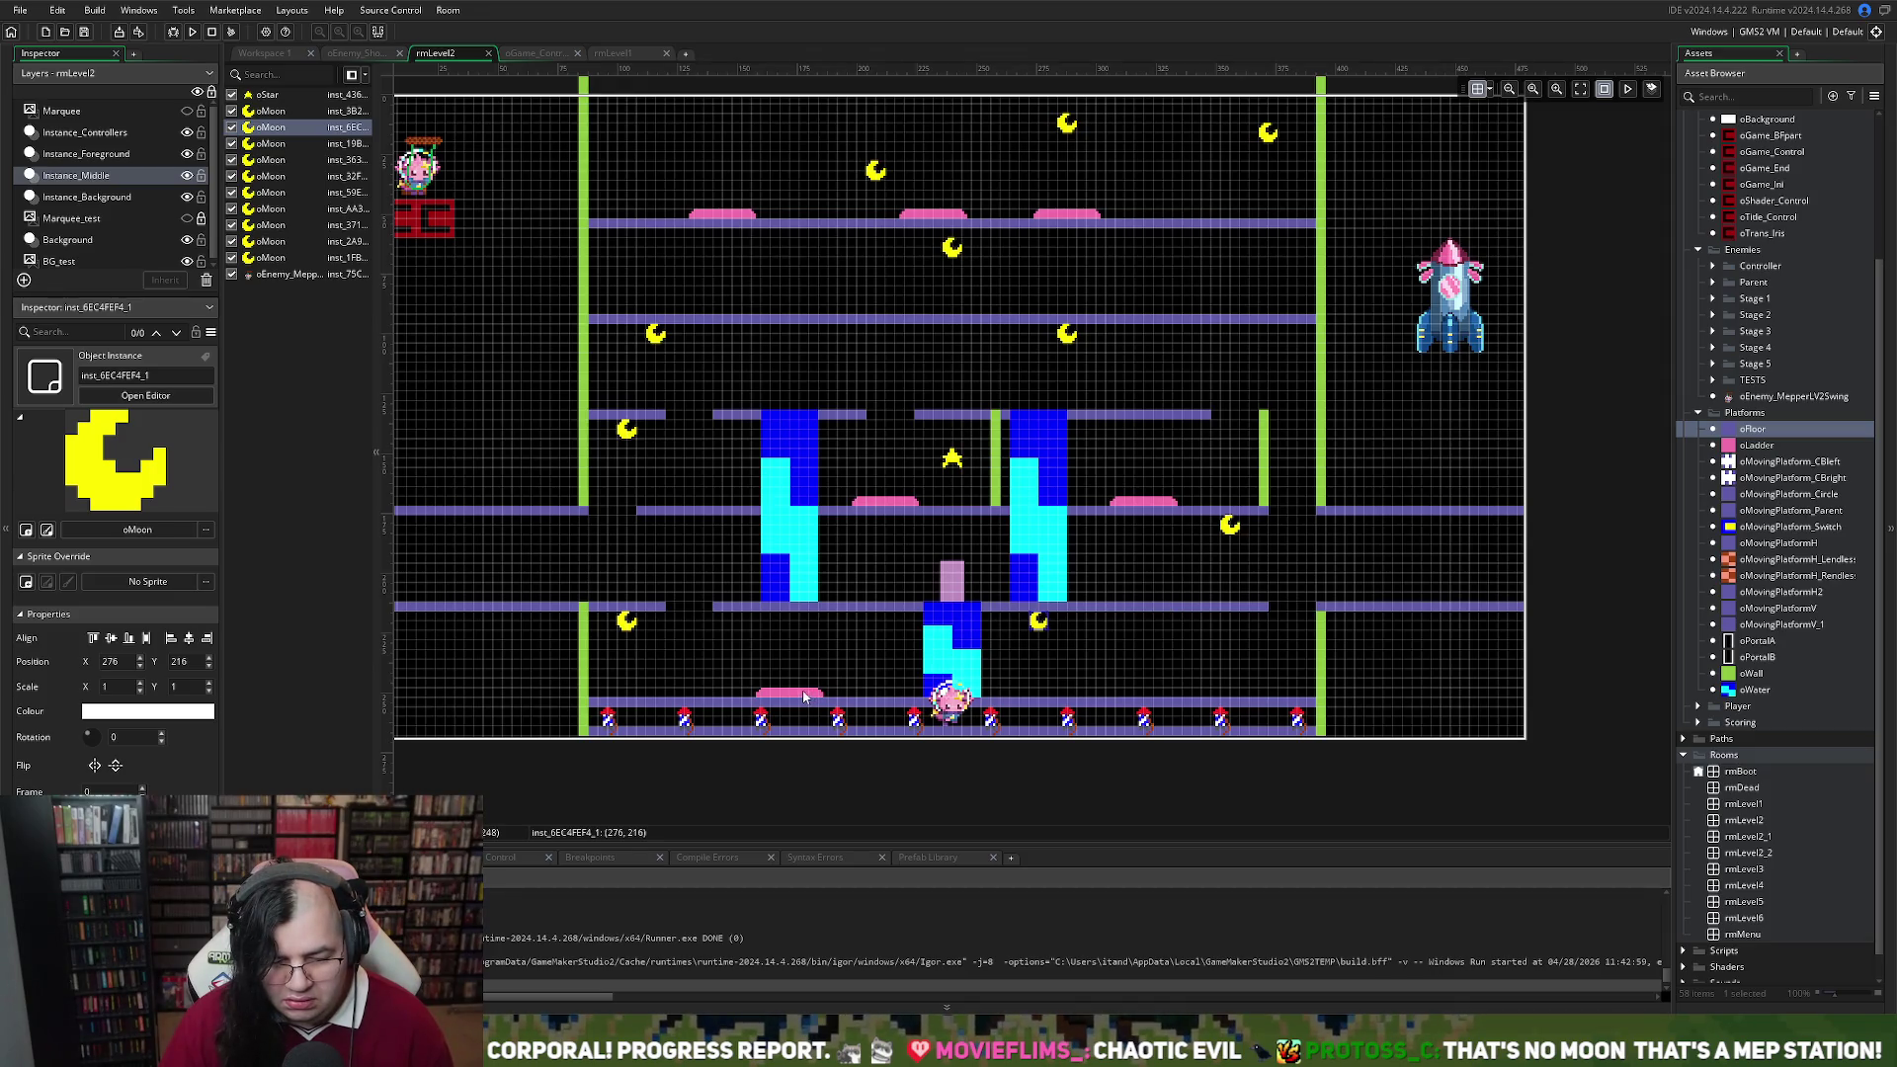
pyautogui.click(803, 694)
pyautogui.click(64, 197)
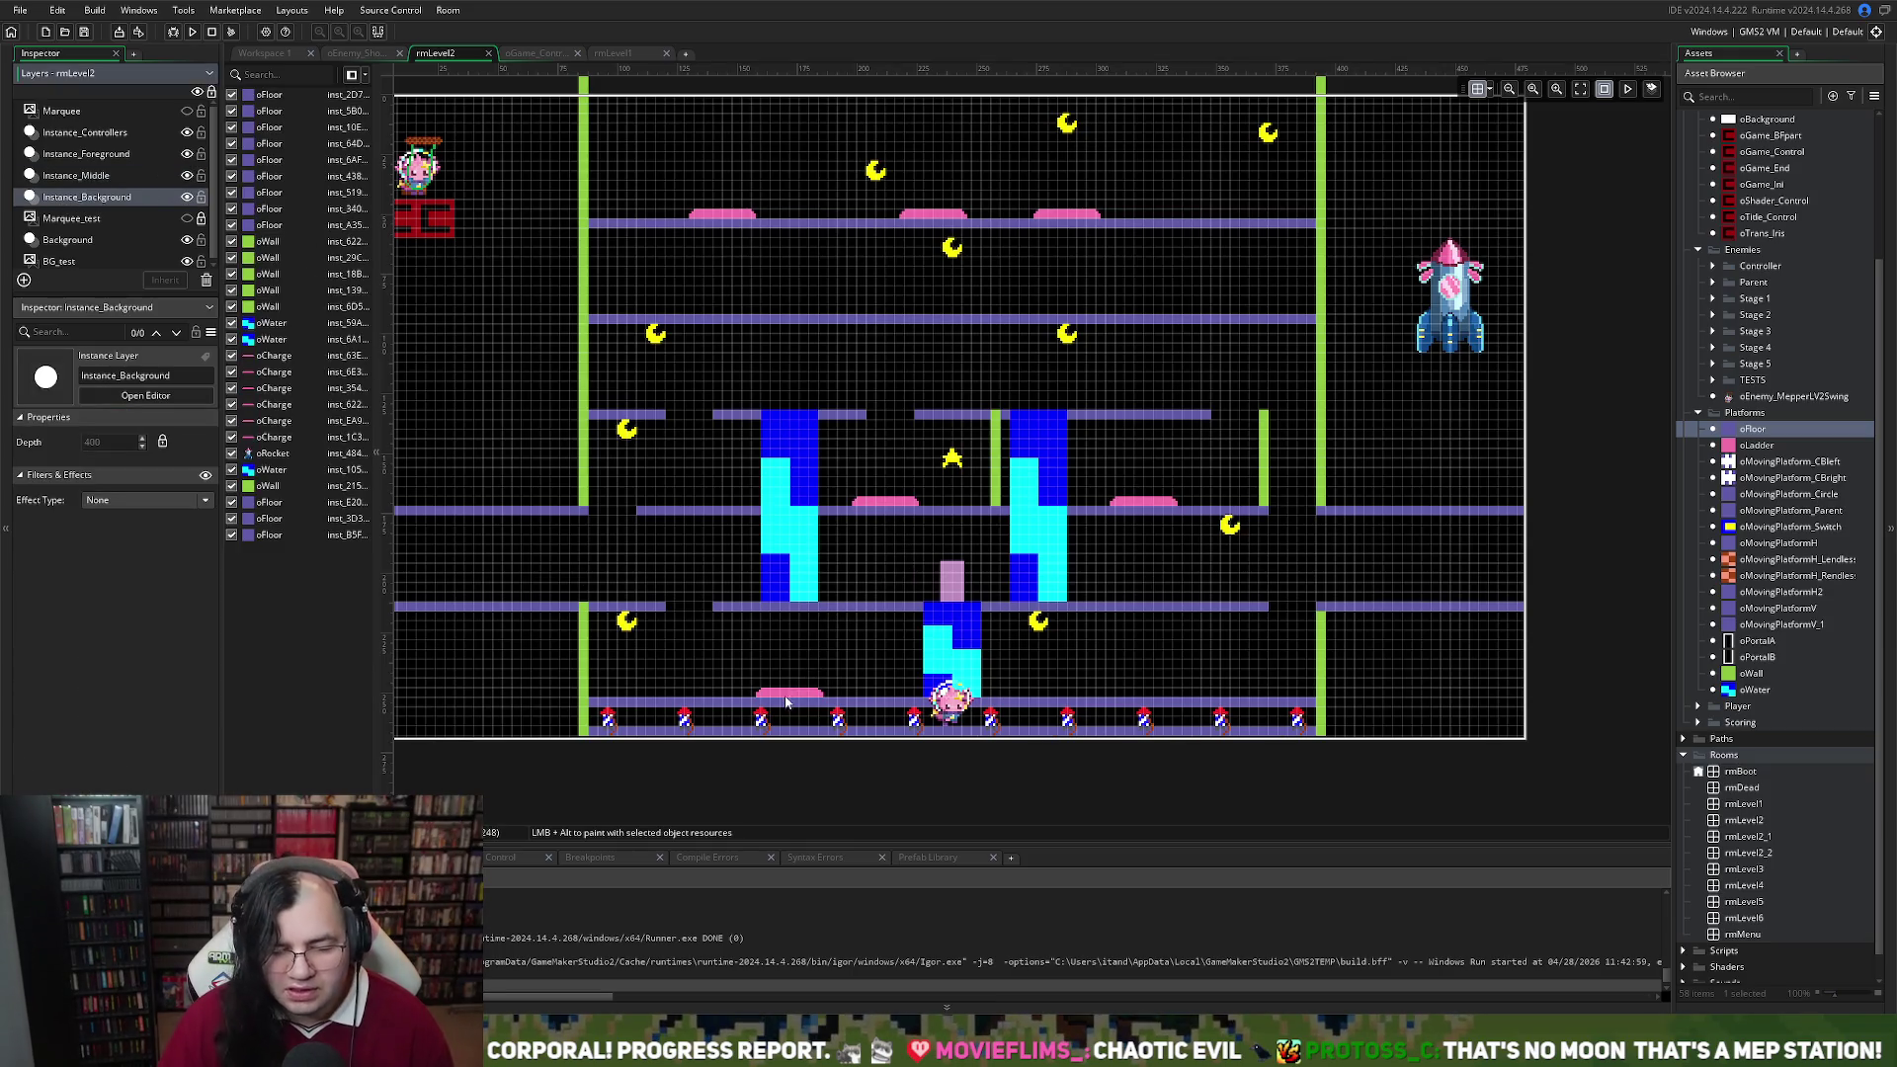
pyautogui.moveTo(786, 698)
pyautogui.mouseDown()
pyautogui.moveTo(1200, 692)
pyautogui.moveTo(1145, 695)
pyautogui.mouseUp()
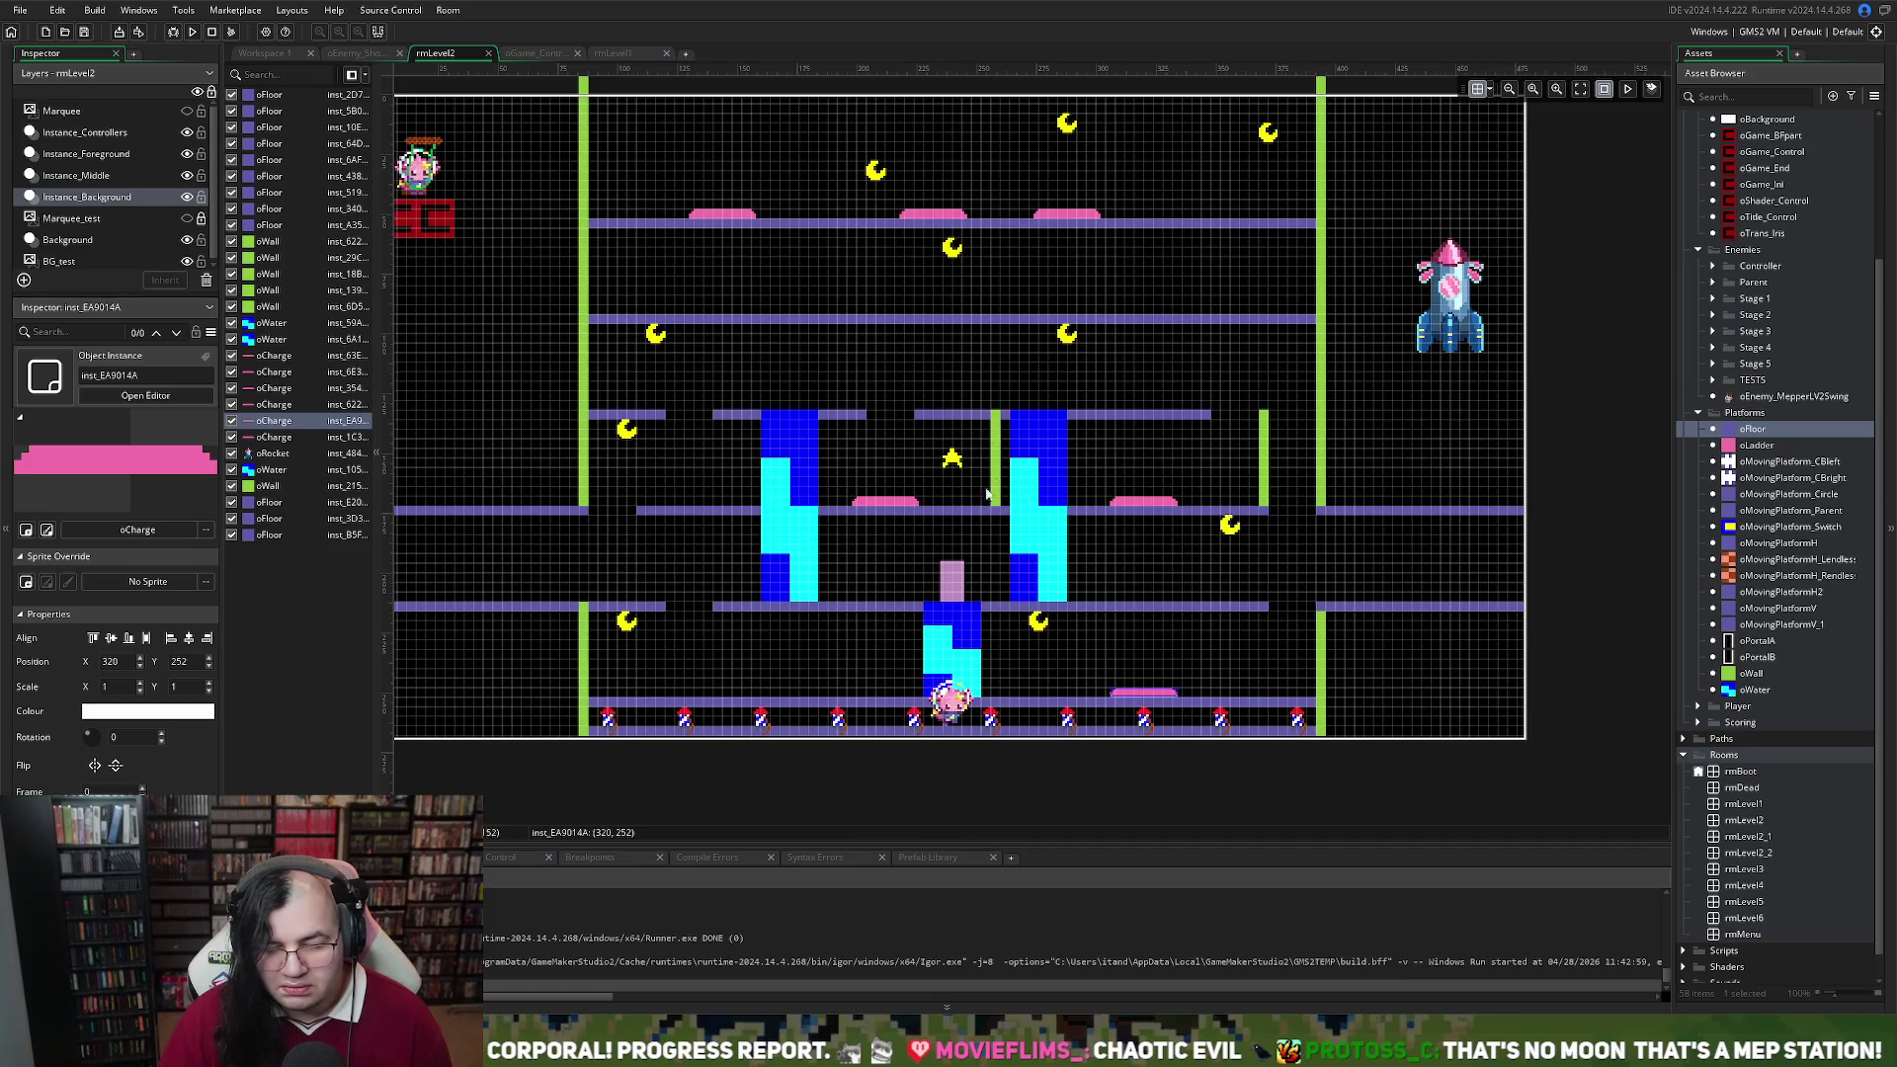
# Copy the right water column up among the upper floors and nudge it slightly left
pyautogui.click(957, 657)
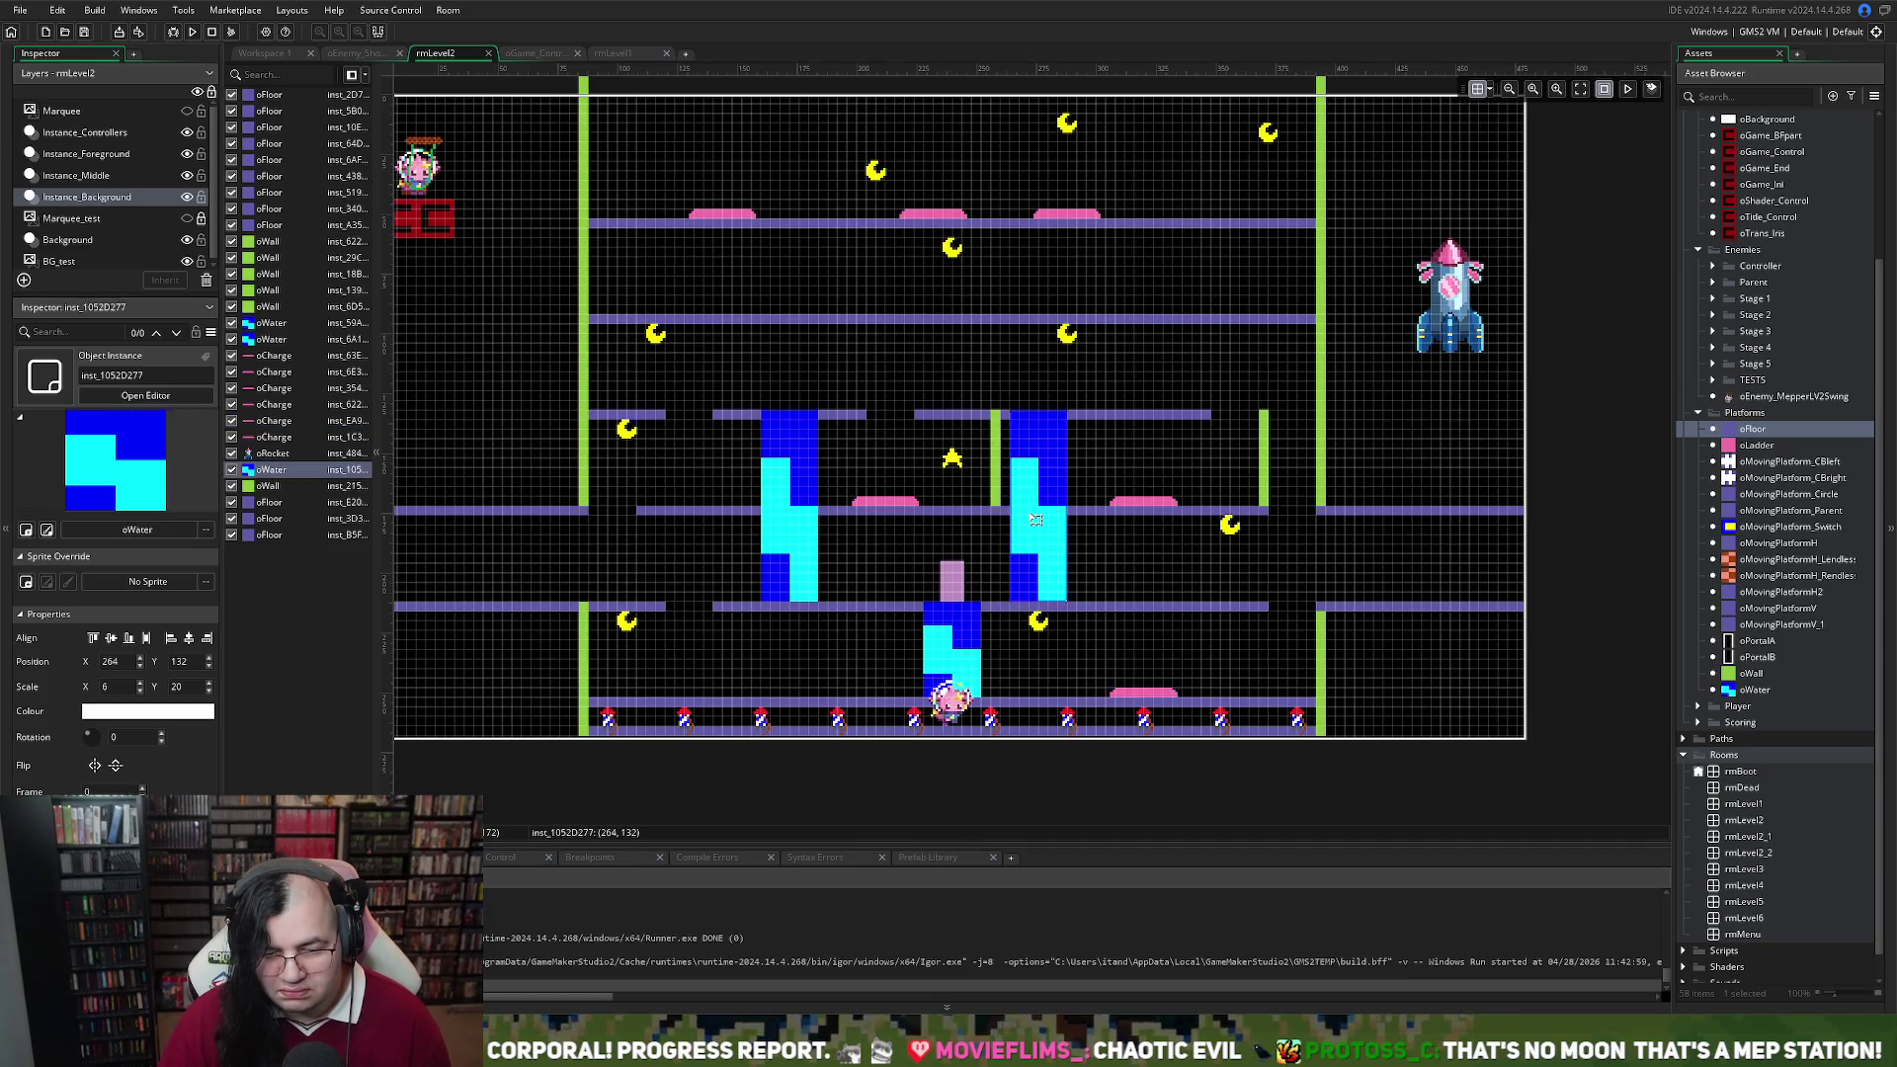
pyautogui.click(1036, 505)
pyautogui.moveTo(1036, 505)
pyautogui.mouseDown()
pyautogui.moveTo(963, 238)
pyautogui.moveTo(966, 292)
pyautogui.mouseUp()
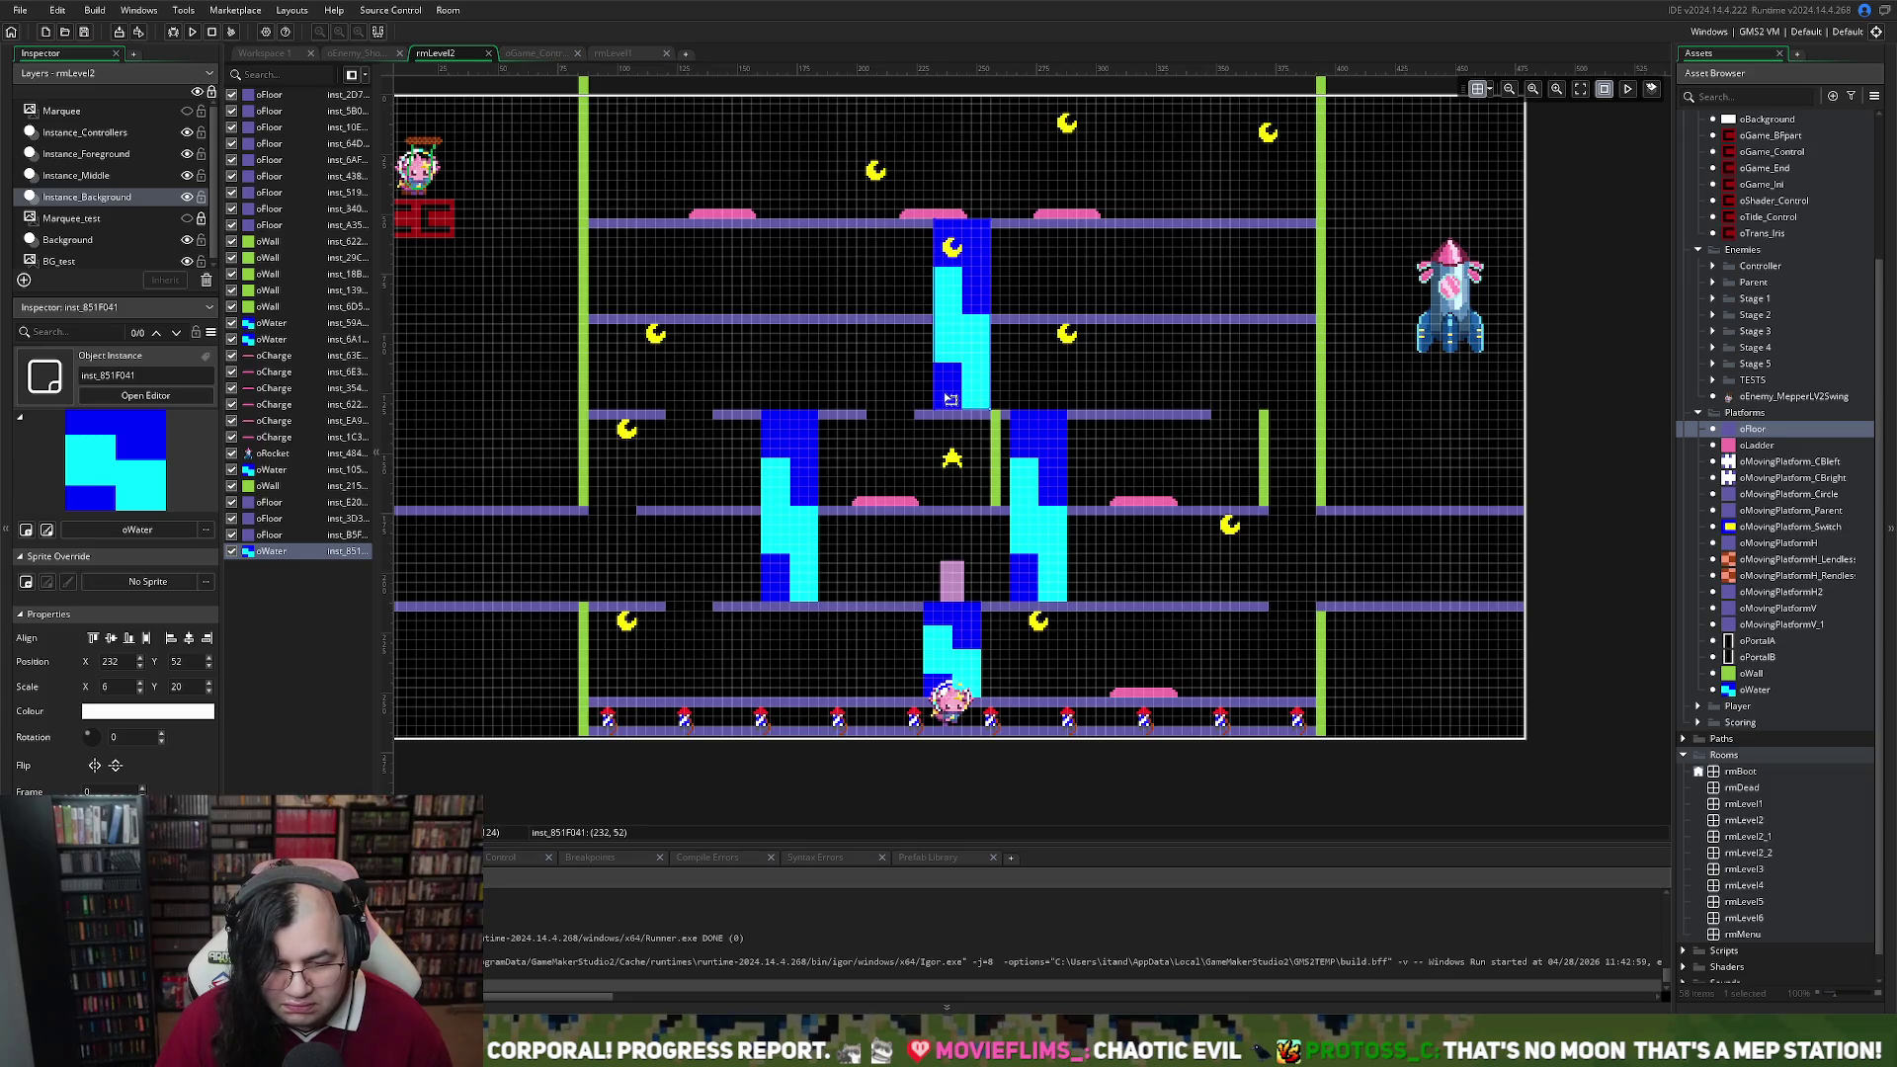
pyautogui.moveTo(949, 399); pyautogui.dragTo(940, 398)
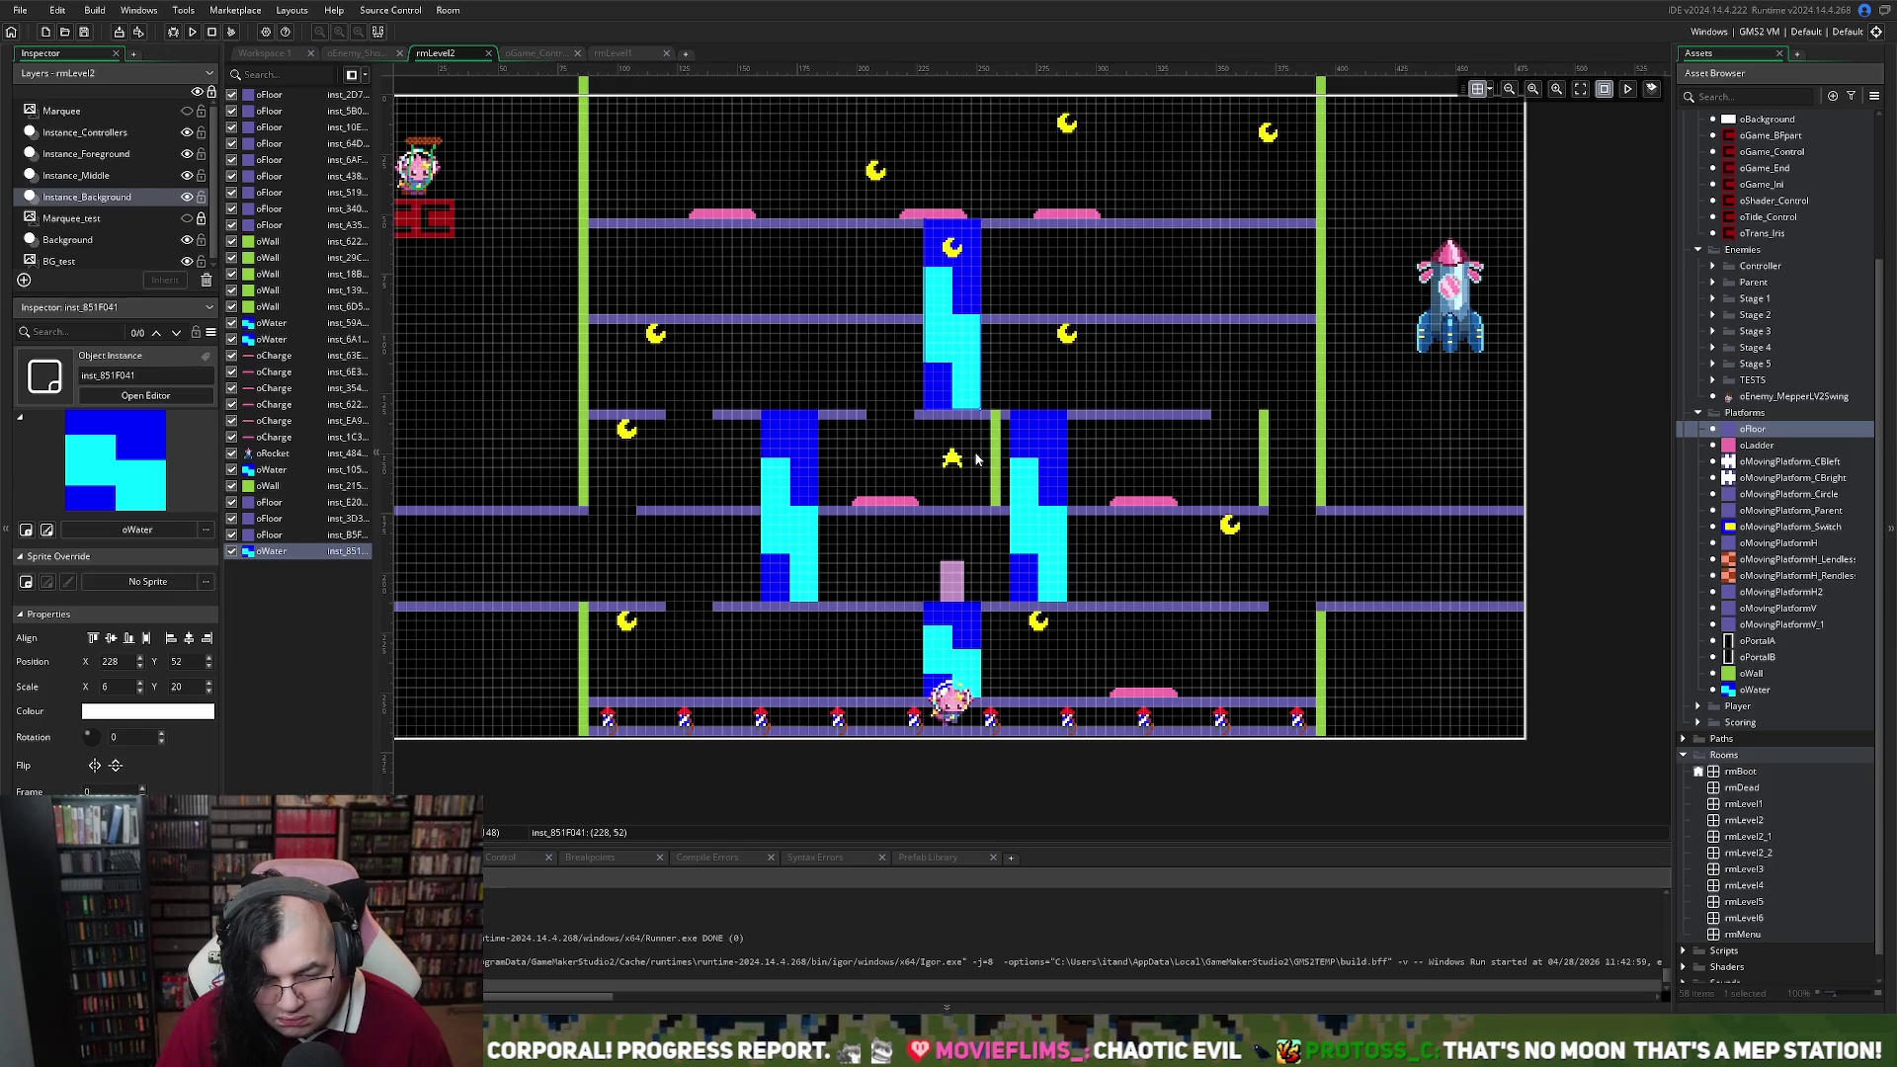
pyautogui.click(874, 281)
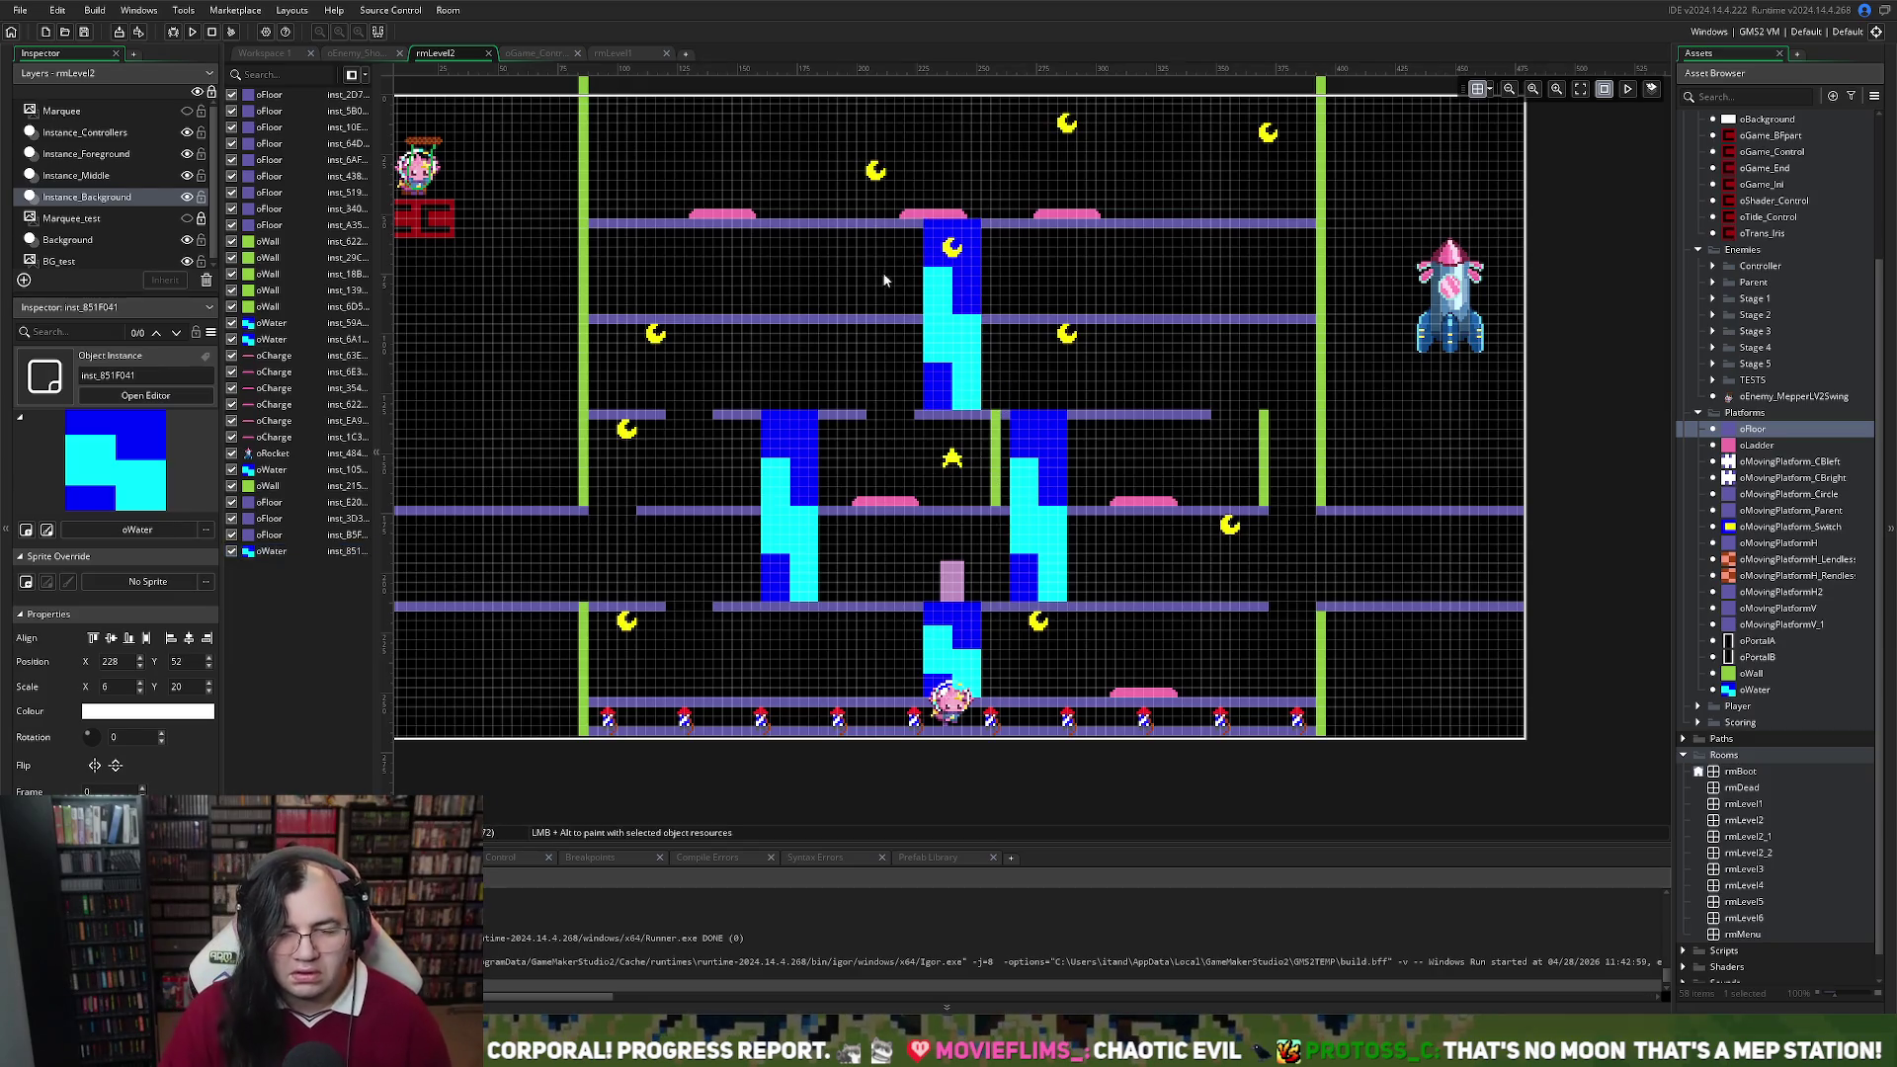
# Move a moon down inside the upper water column to 240, 96
pyautogui.click(954, 259)
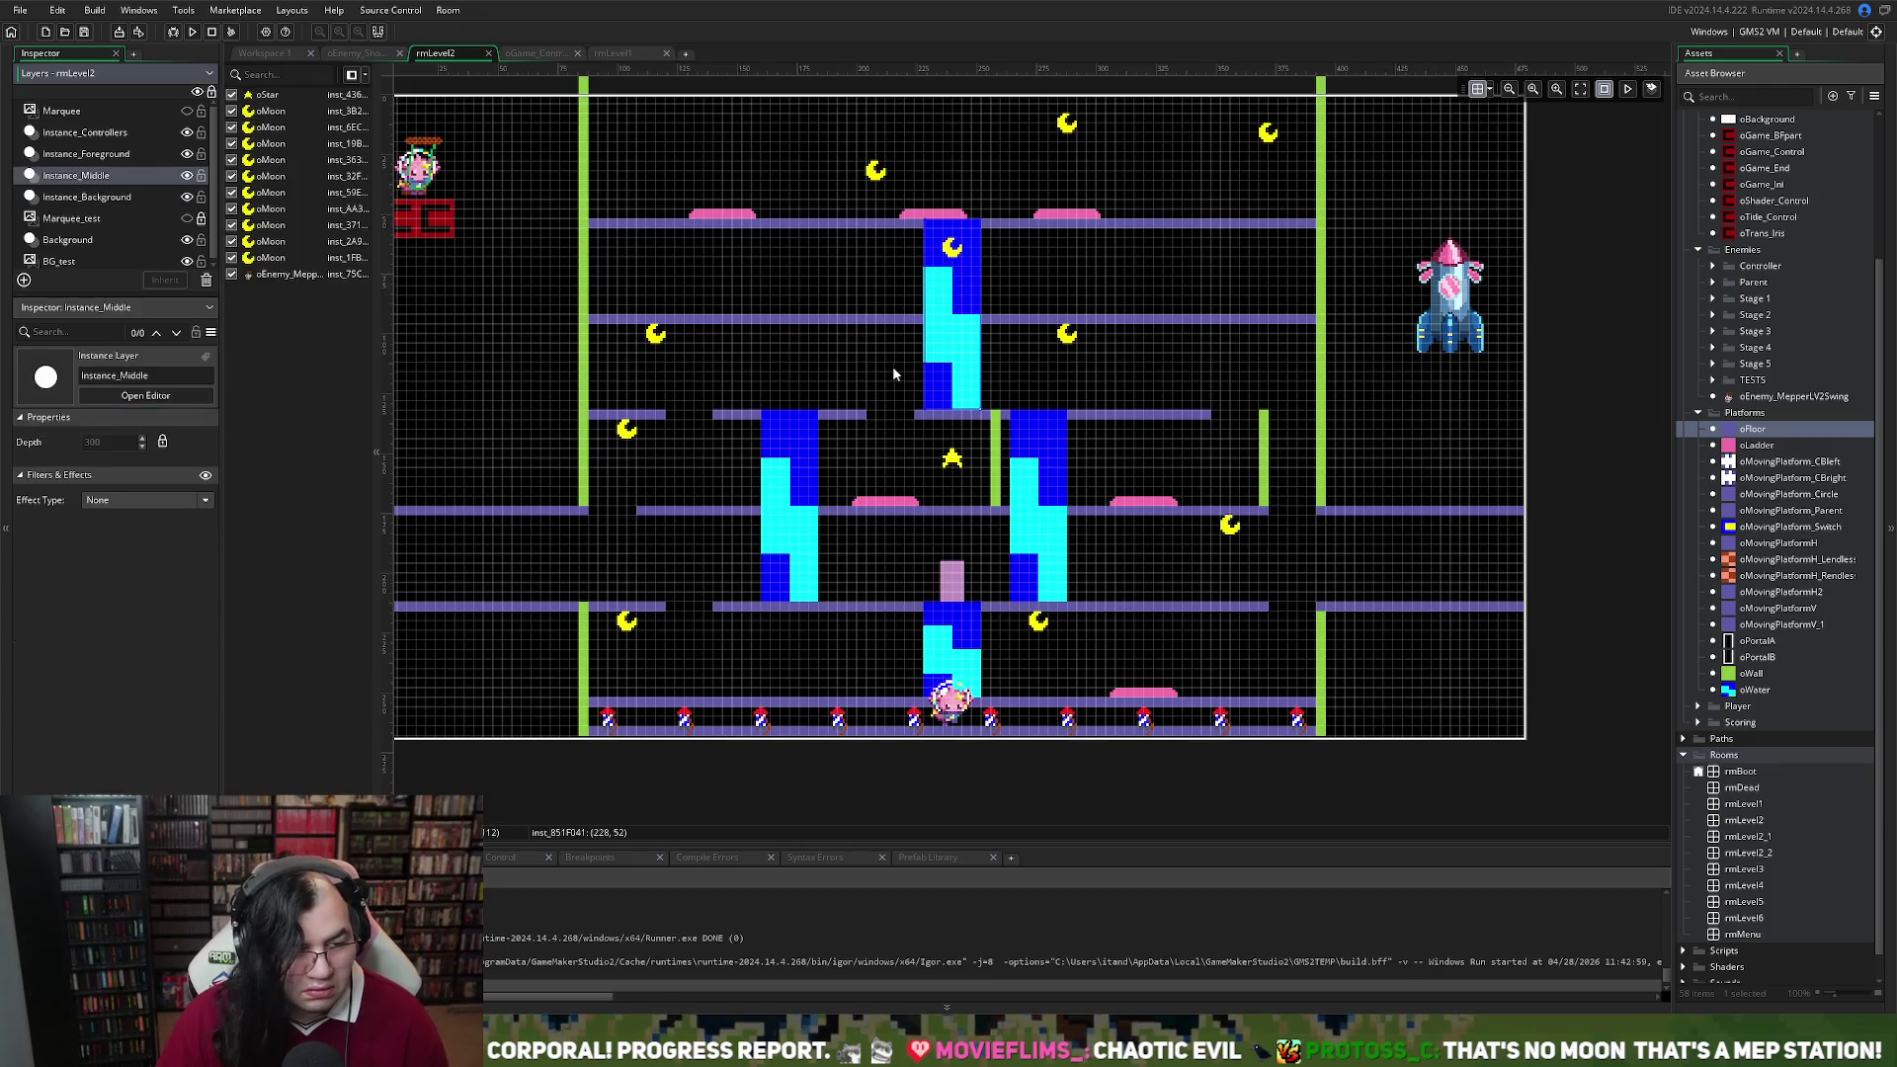
pyautogui.moveTo(956, 267)
pyautogui.mouseDown()
pyautogui.moveTo(956, 375)
pyautogui.moveTo(956, 341)
pyautogui.mouseUp()
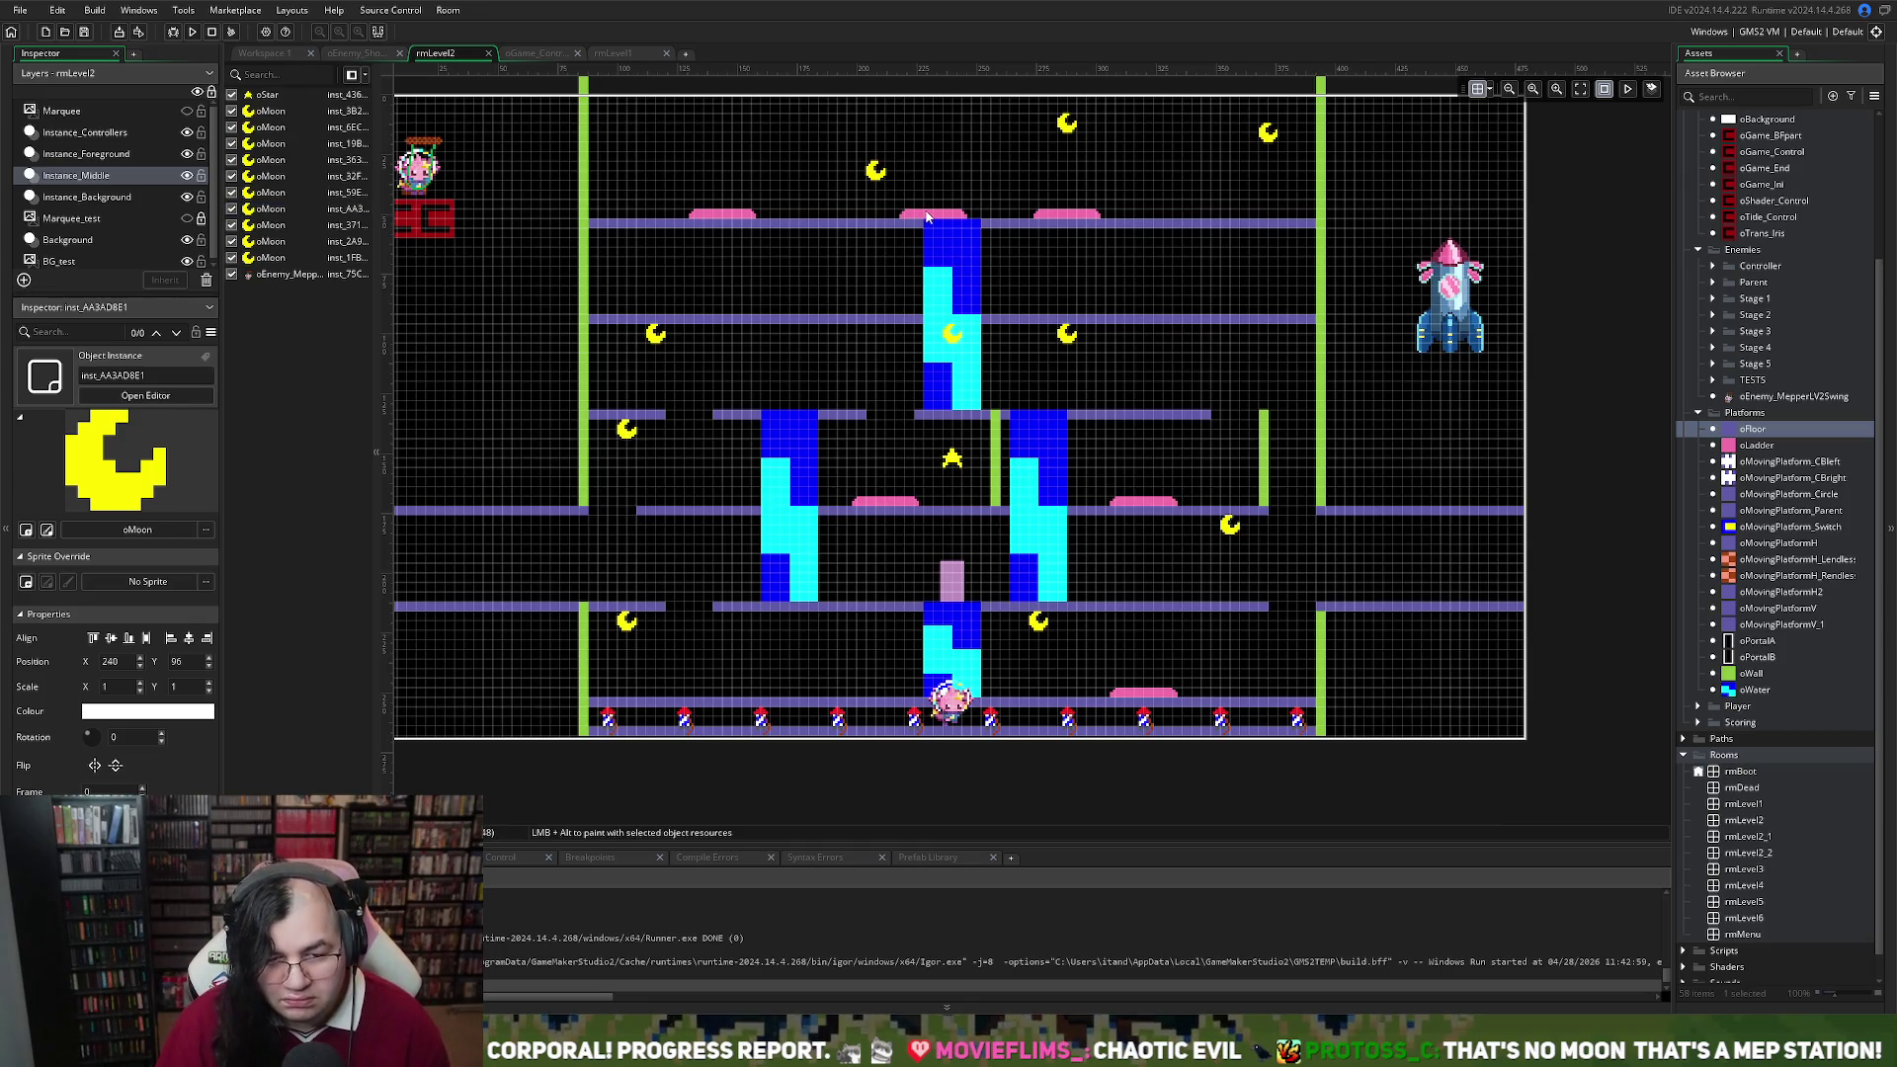
pyautogui.click(89, 197)
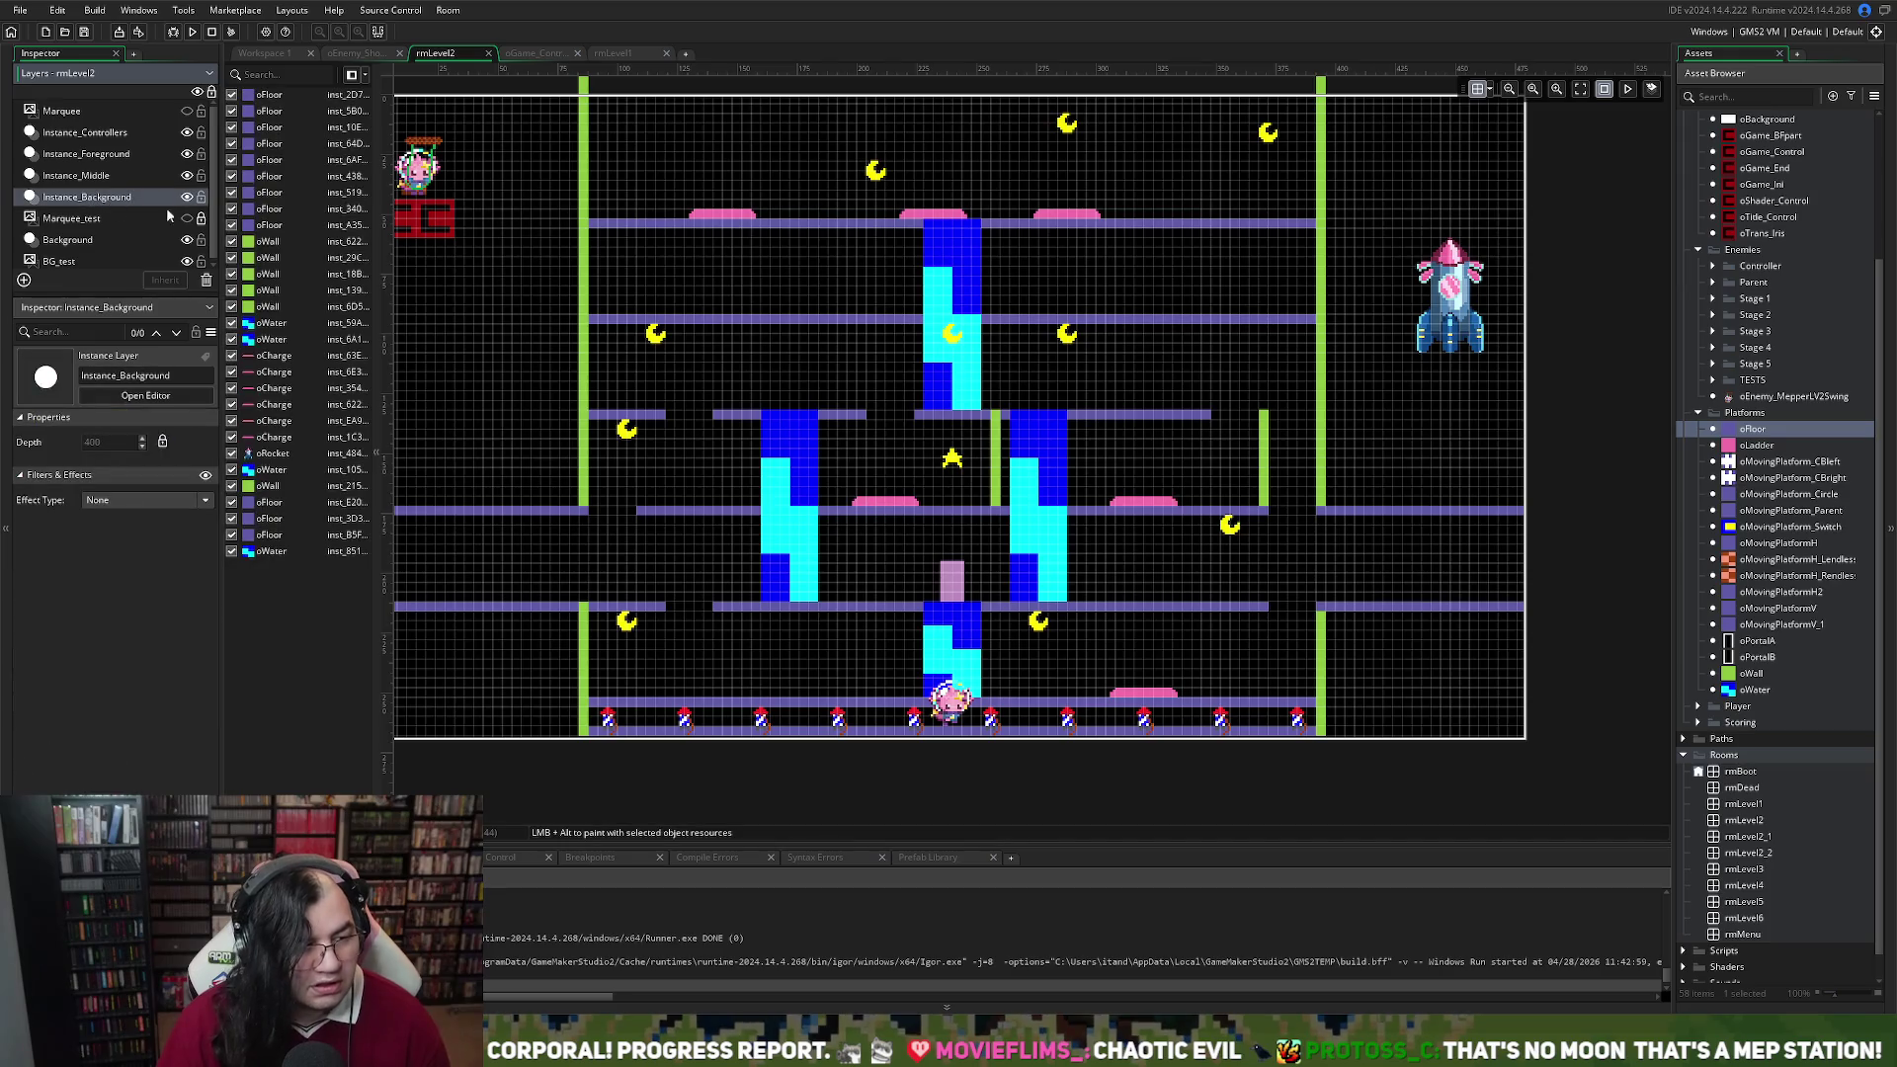
# Nudge the top charge pad one grid cell right to centre it over the upper water column
pyautogui.click(931, 219)
pyautogui.moveTo(931, 219); pyautogui.dragTo(950, 226)
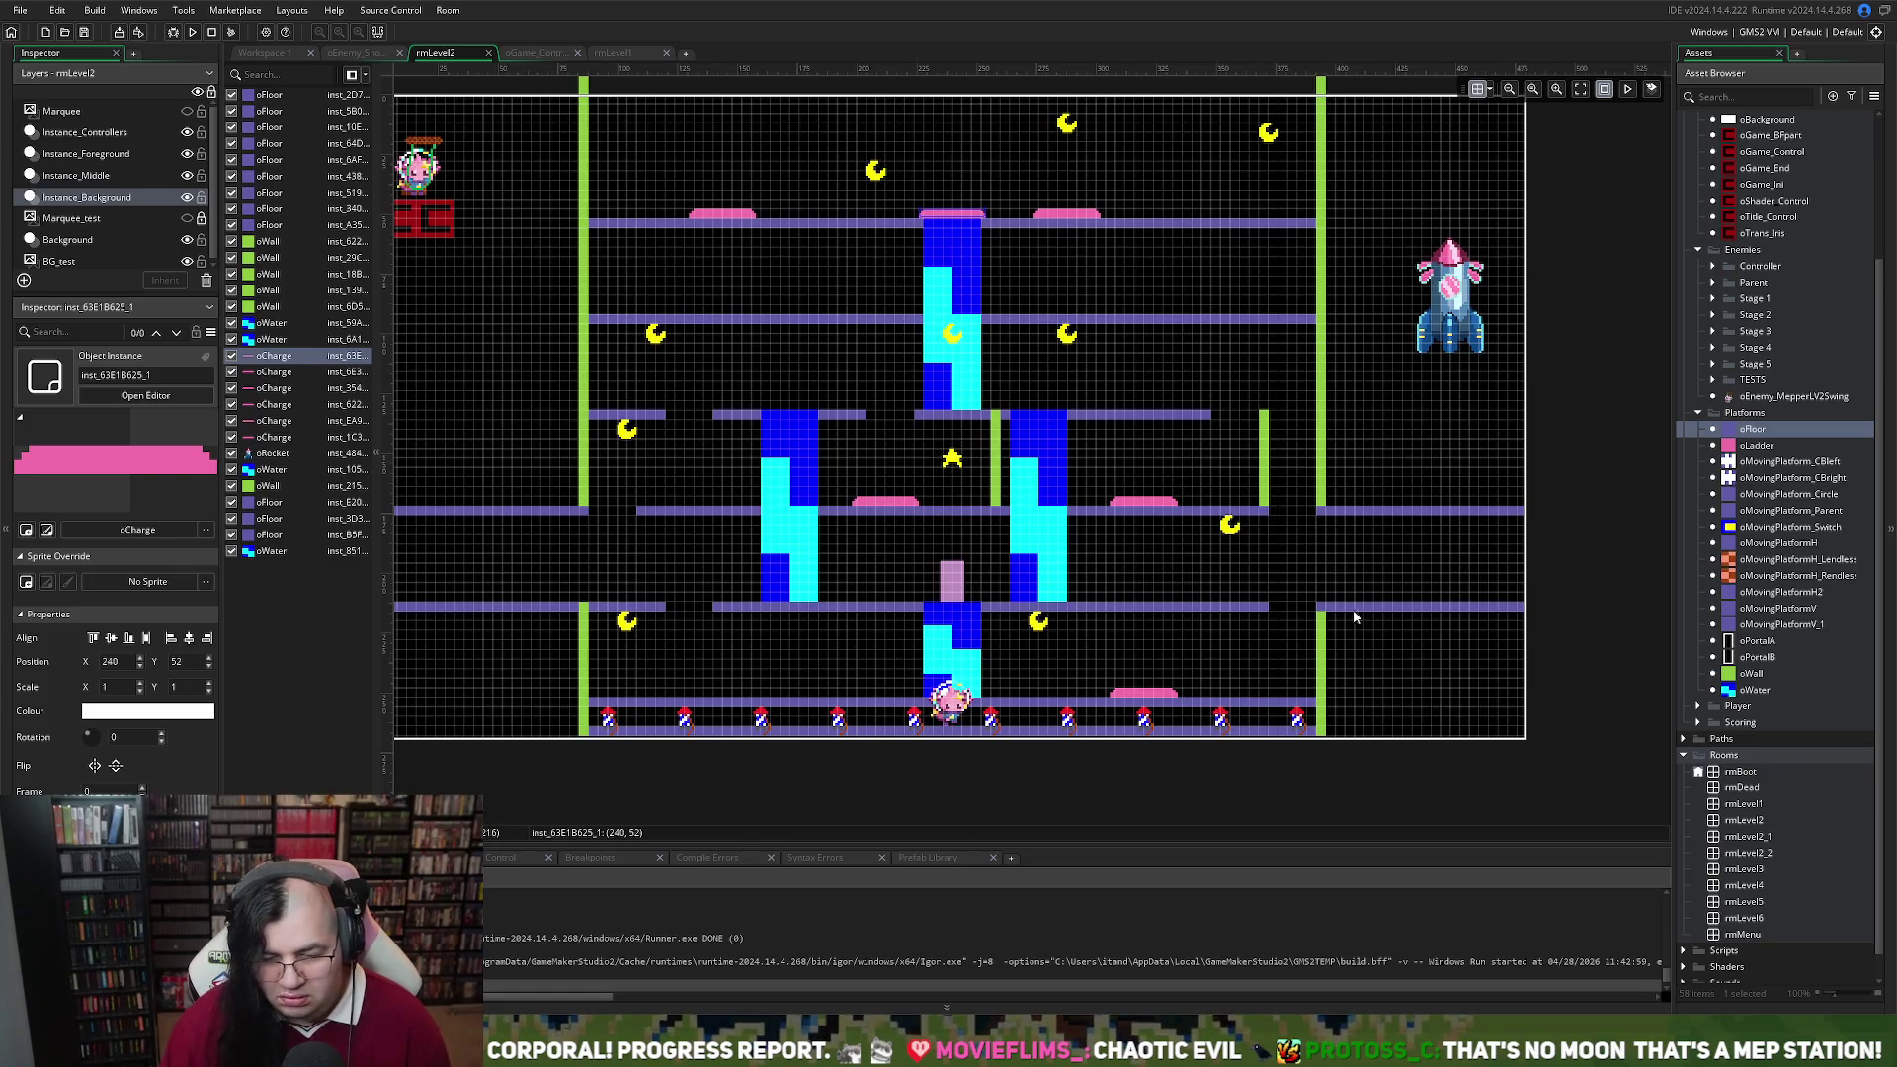
pyautogui.click(1322, 624)
pyautogui.click(591, 640)
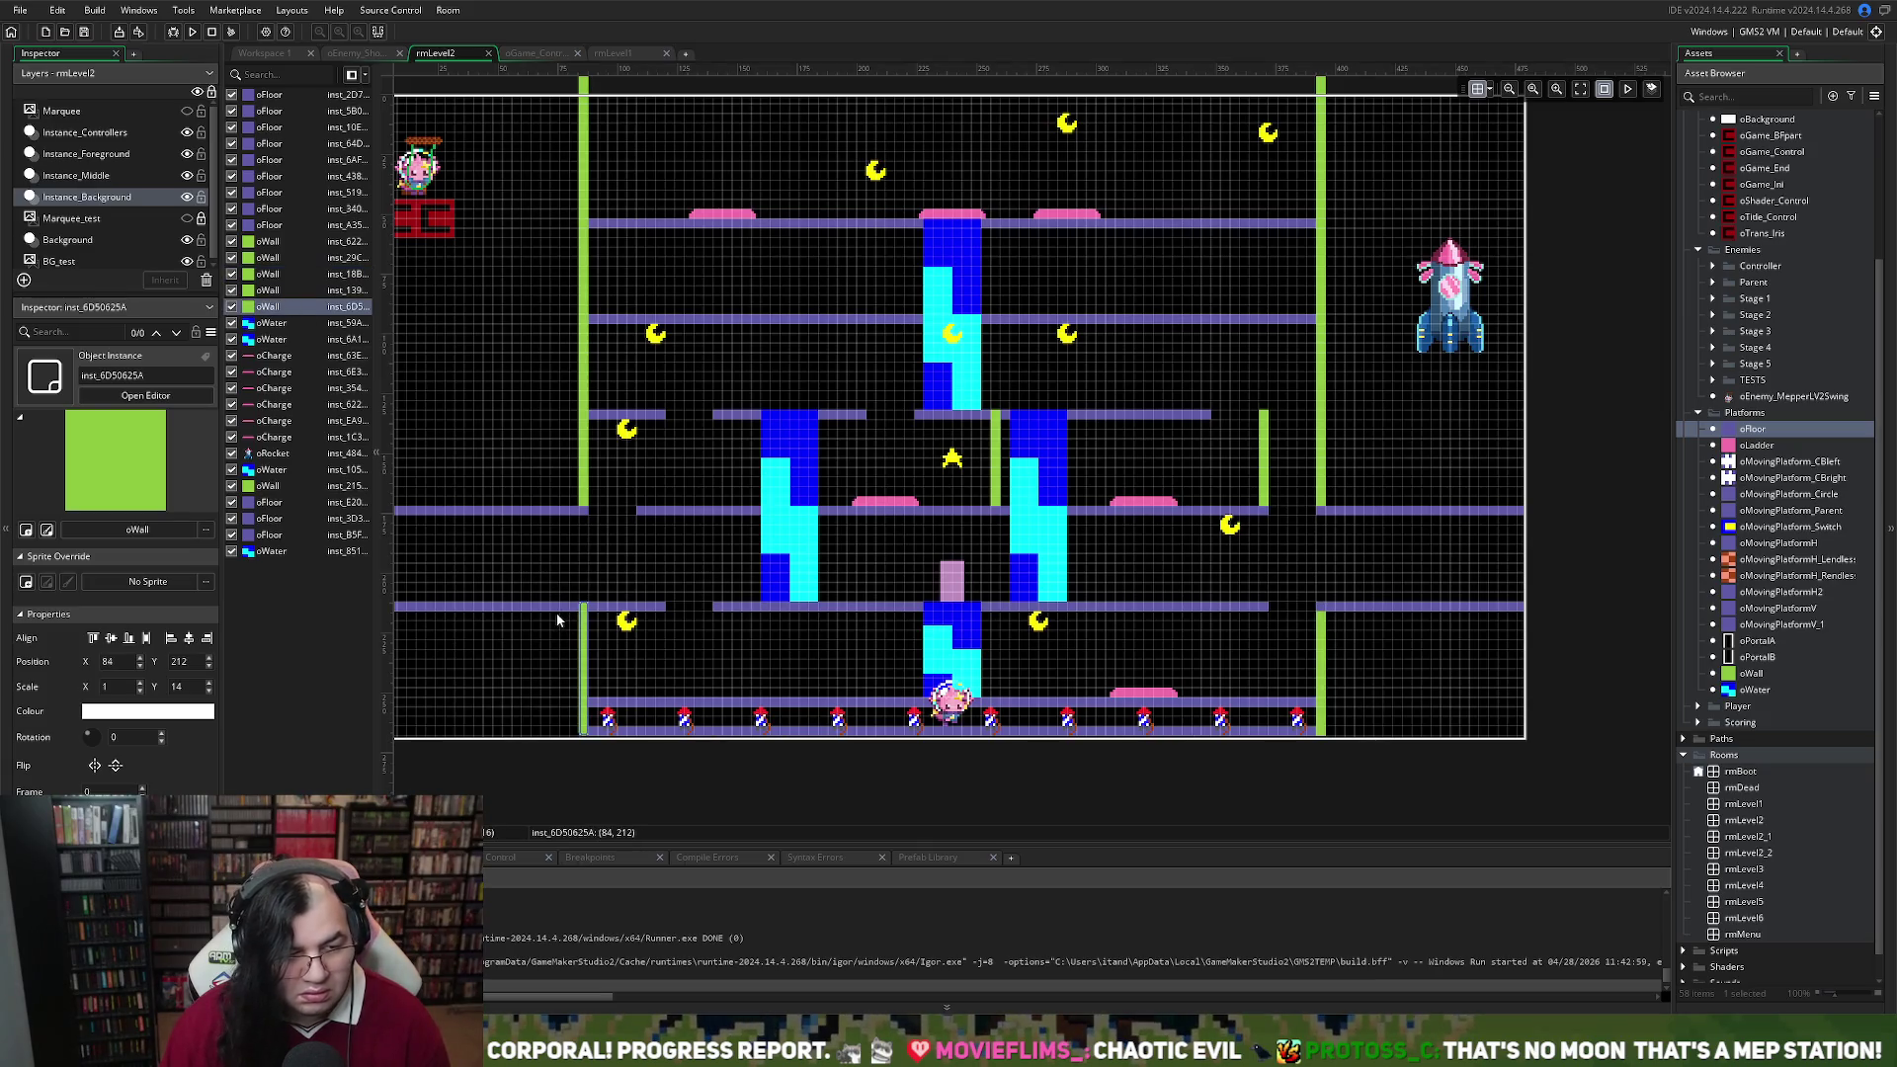
# Reorder the background instance list so floor, wall and water entries are grouped together
pyautogui.click(253, 504)
pyautogui.moveTo(264, 231); pyautogui.dragTo(263, 235)
pyautogui.moveTo(267, 502); pyautogui.dragTo(274, 245)
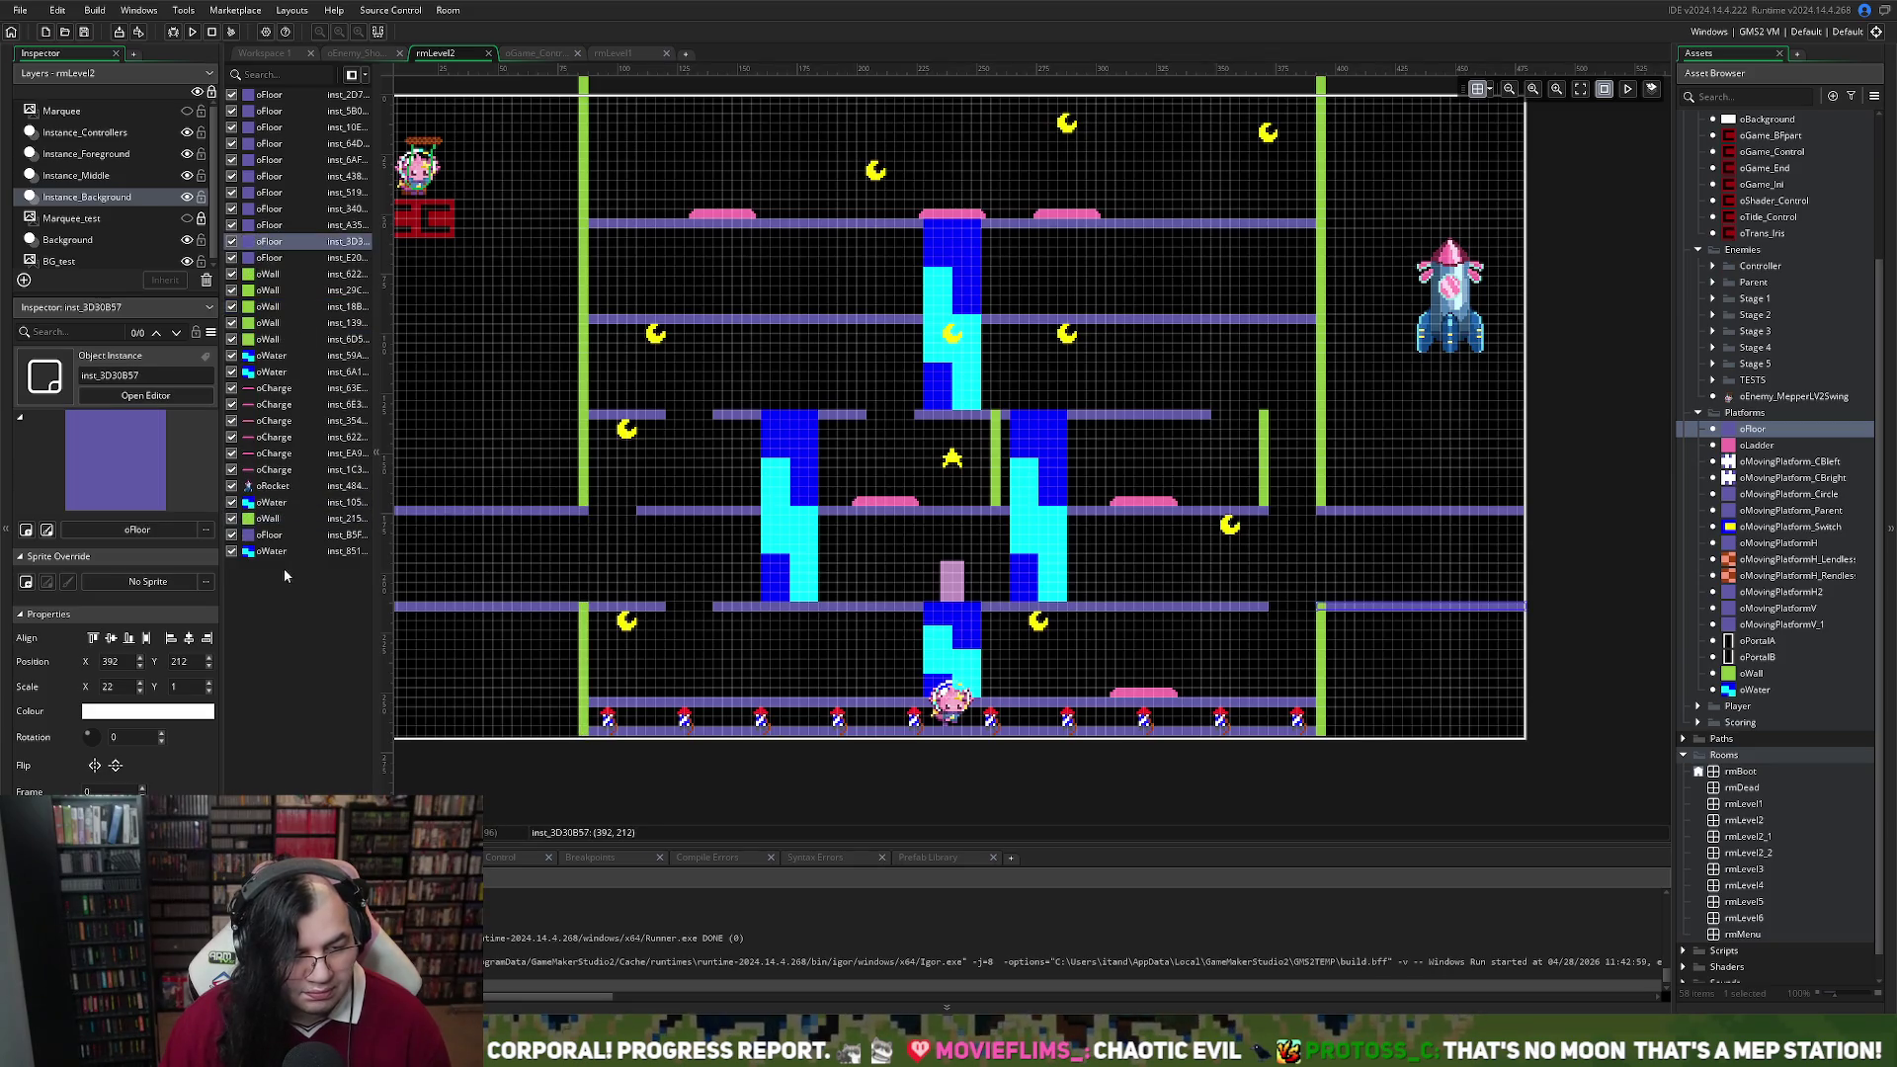
pyautogui.moveTo(275, 534)
pyautogui.mouseDown()
pyautogui.moveTo(285, 227)
pyautogui.moveTo(296, 345)
pyautogui.moveTo(293, 291)
pyautogui.mouseUp()
pyautogui.moveTo(269, 542); pyautogui.dragTo(258, 419)
pyautogui.moveTo(267, 554); pyautogui.dragTo(267, 430)
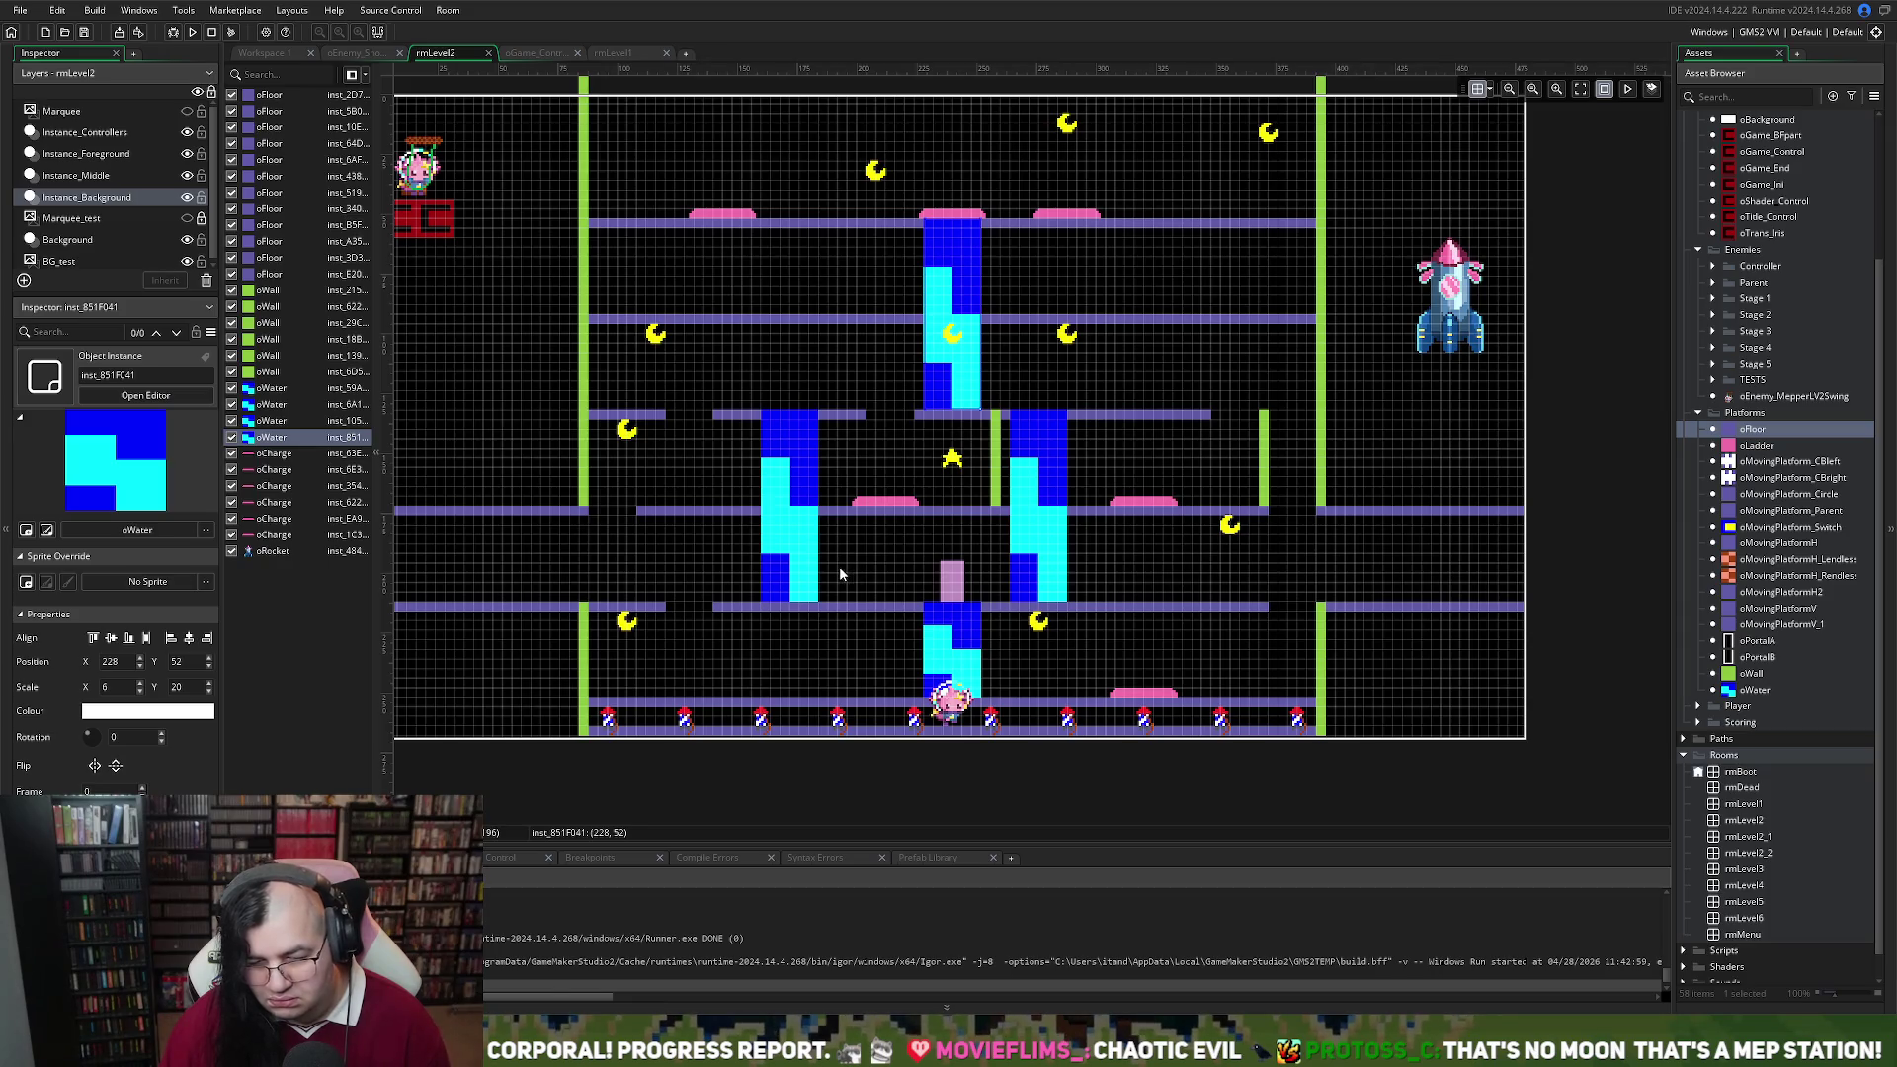
# Delete the thin right oWall and place an oFloor piece at 368, 132 with Scale X 6
pyautogui.click(1266, 475)
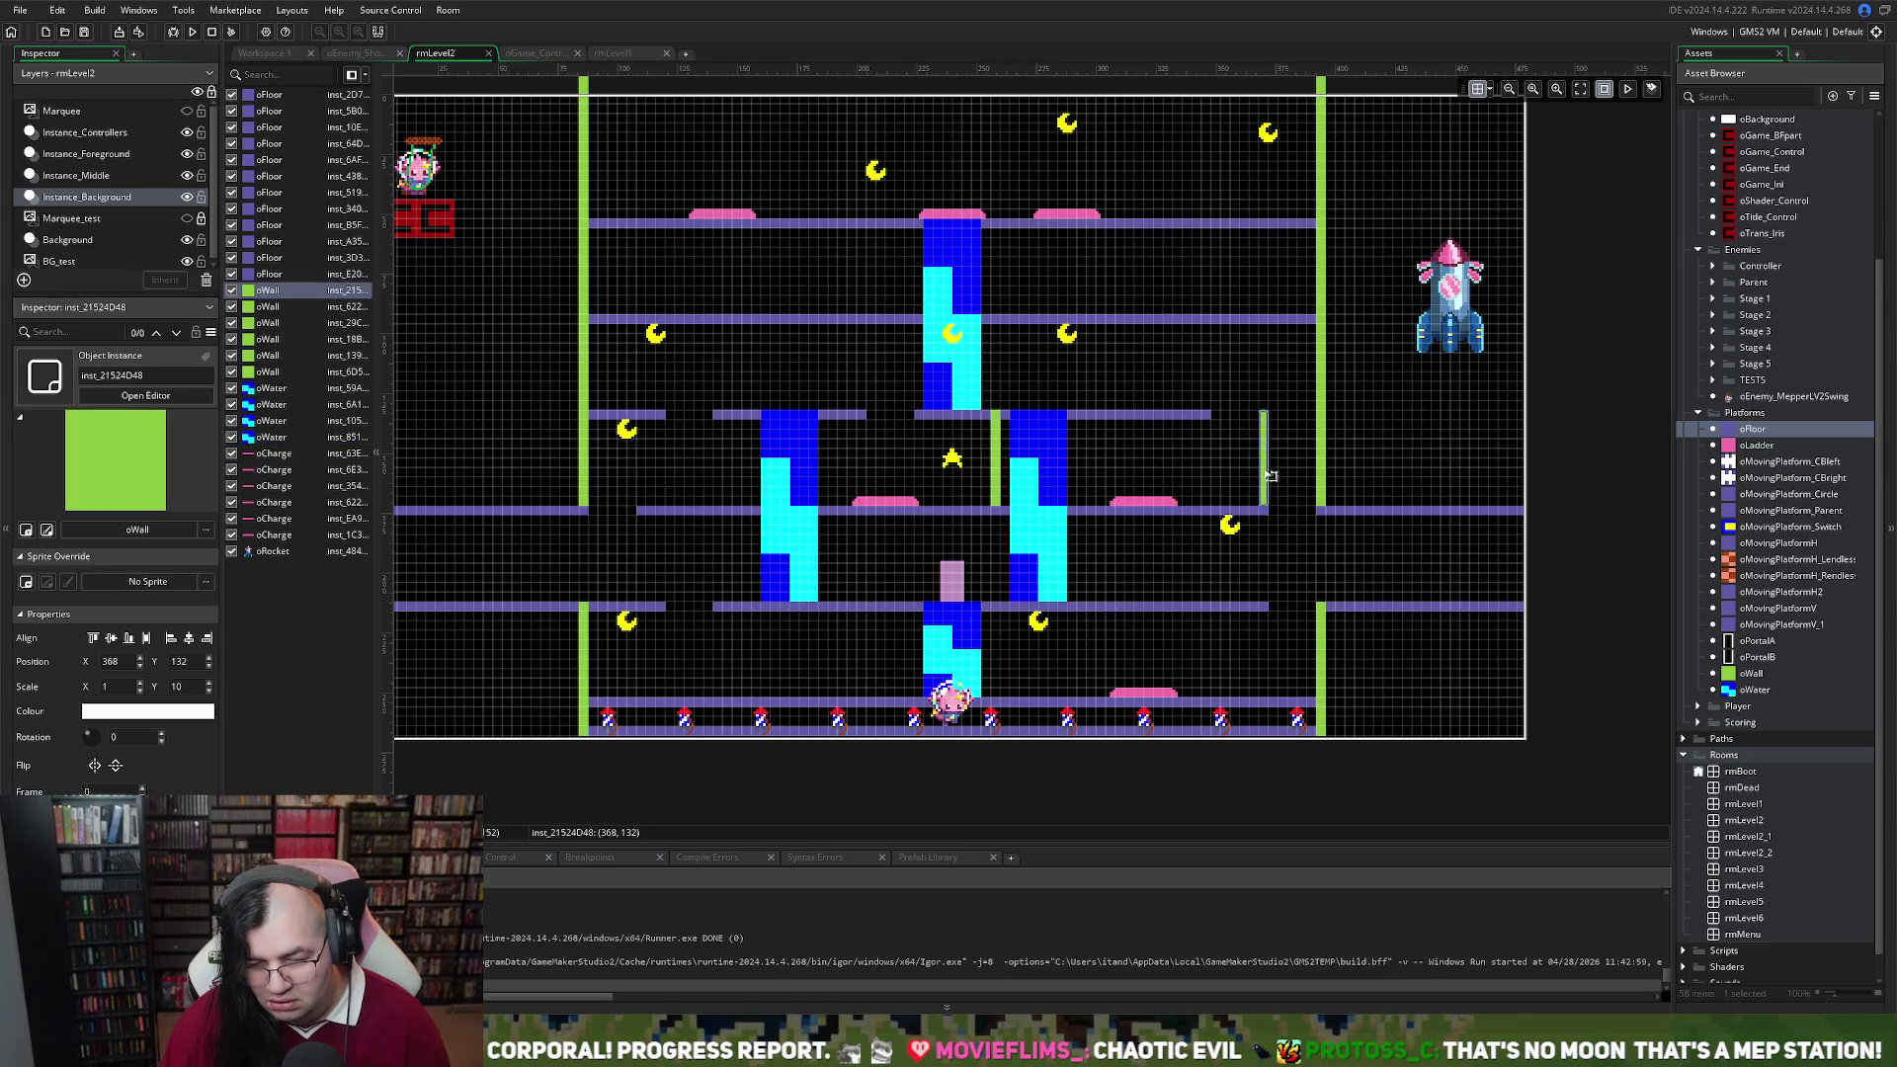
pyautogui.click(1235, 515)
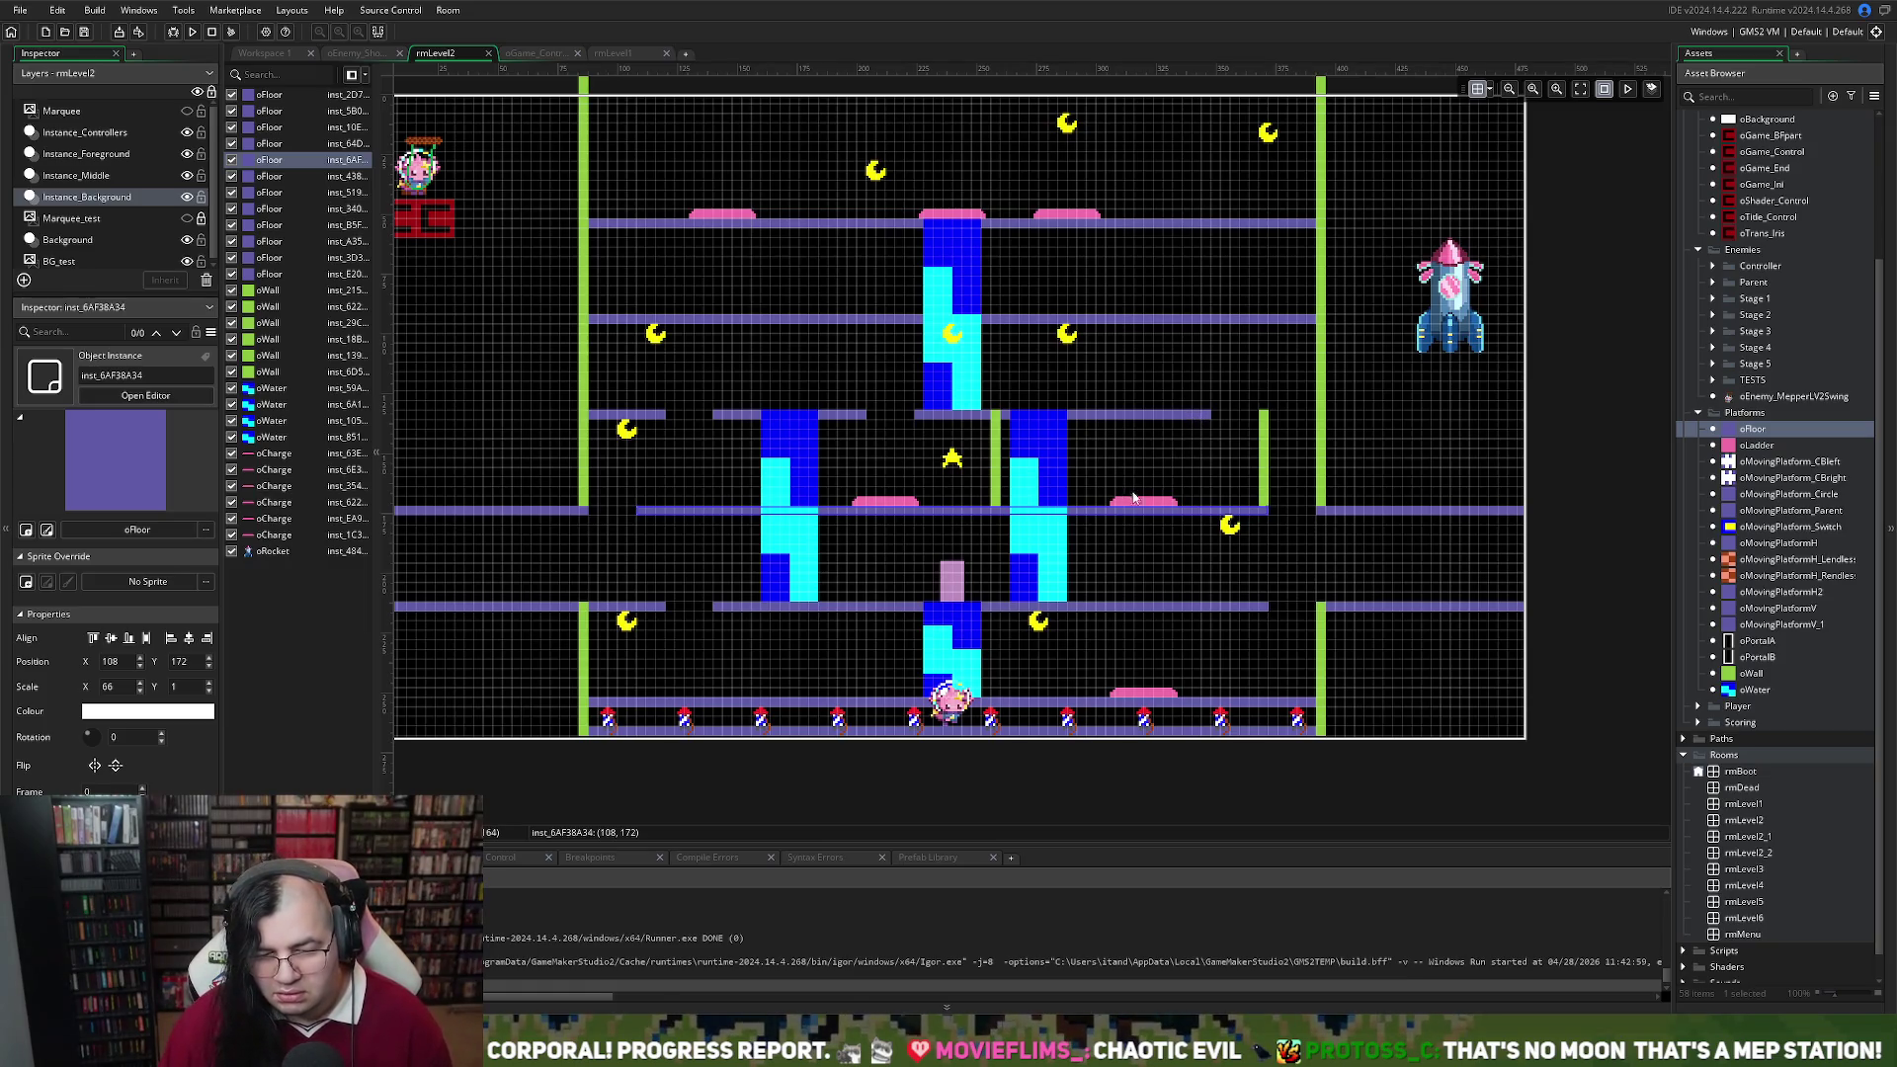
pyautogui.click(1267, 458)
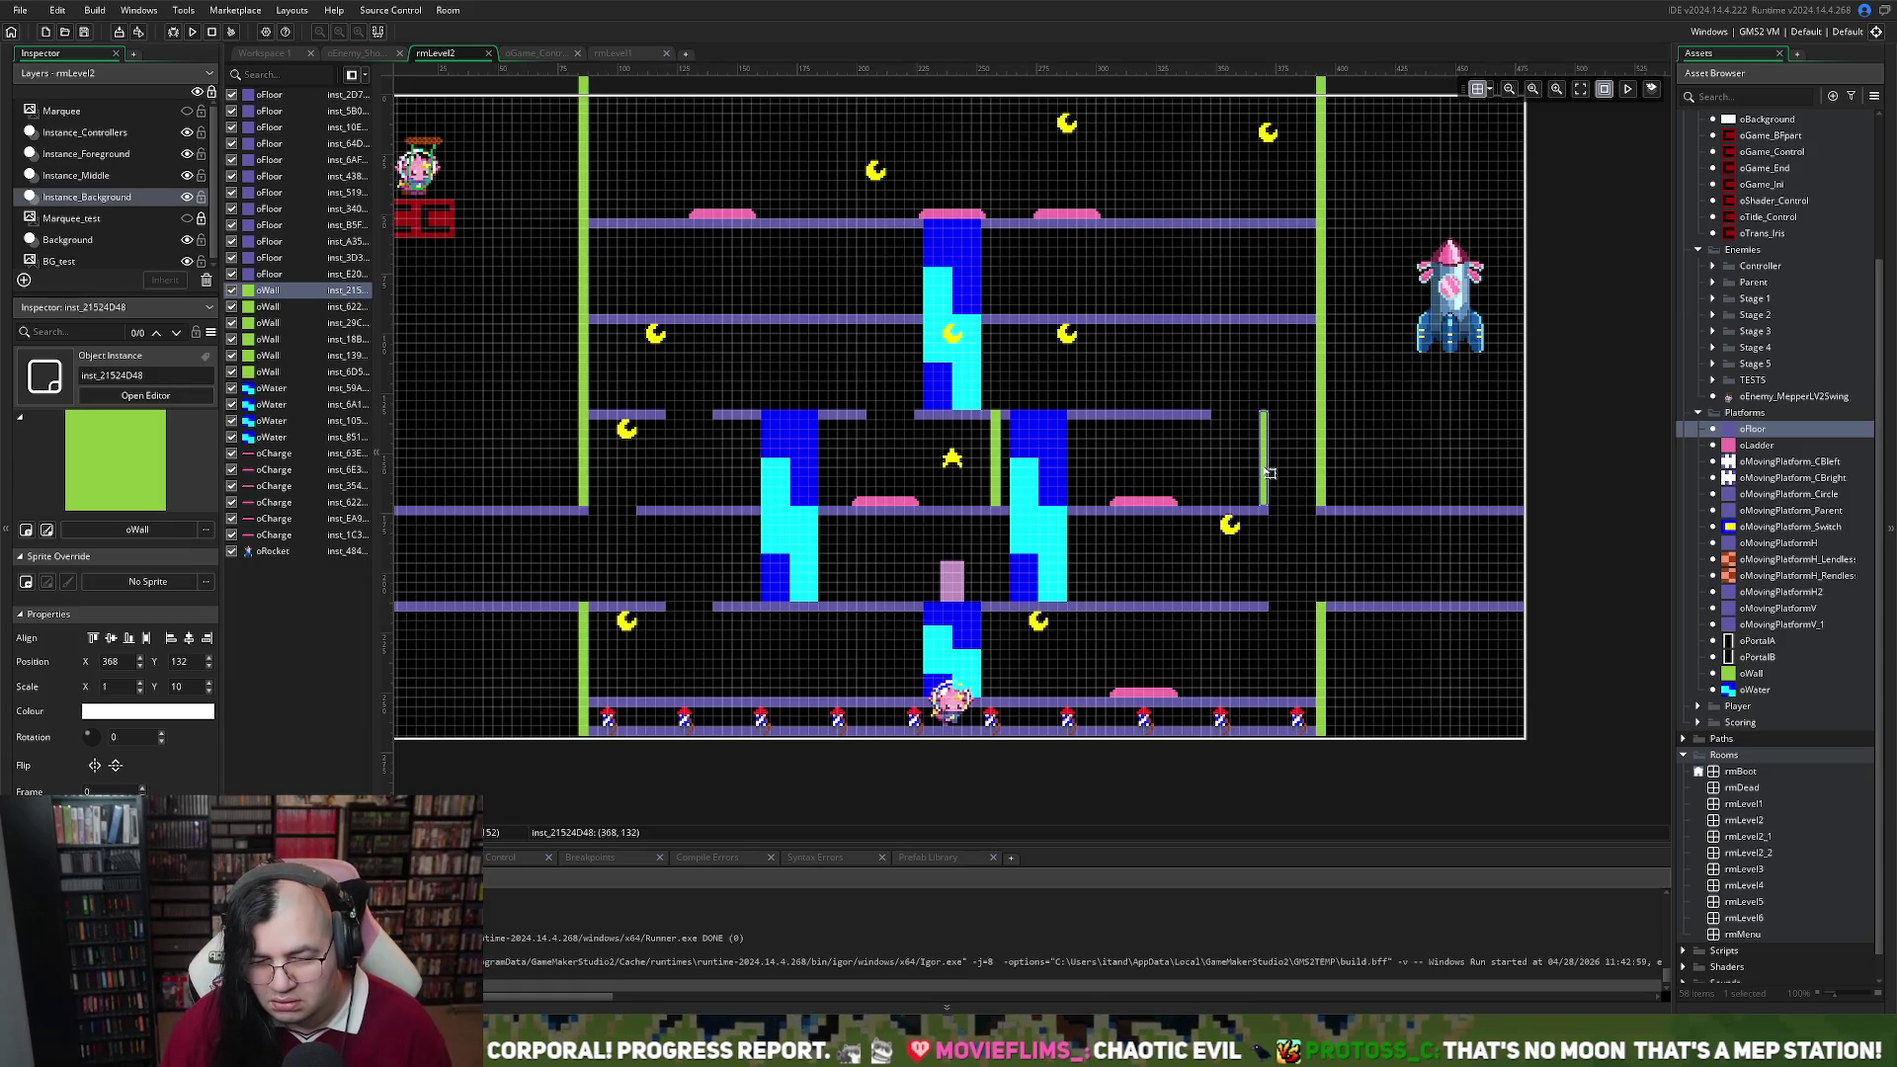
pyautogui.press('Delete')
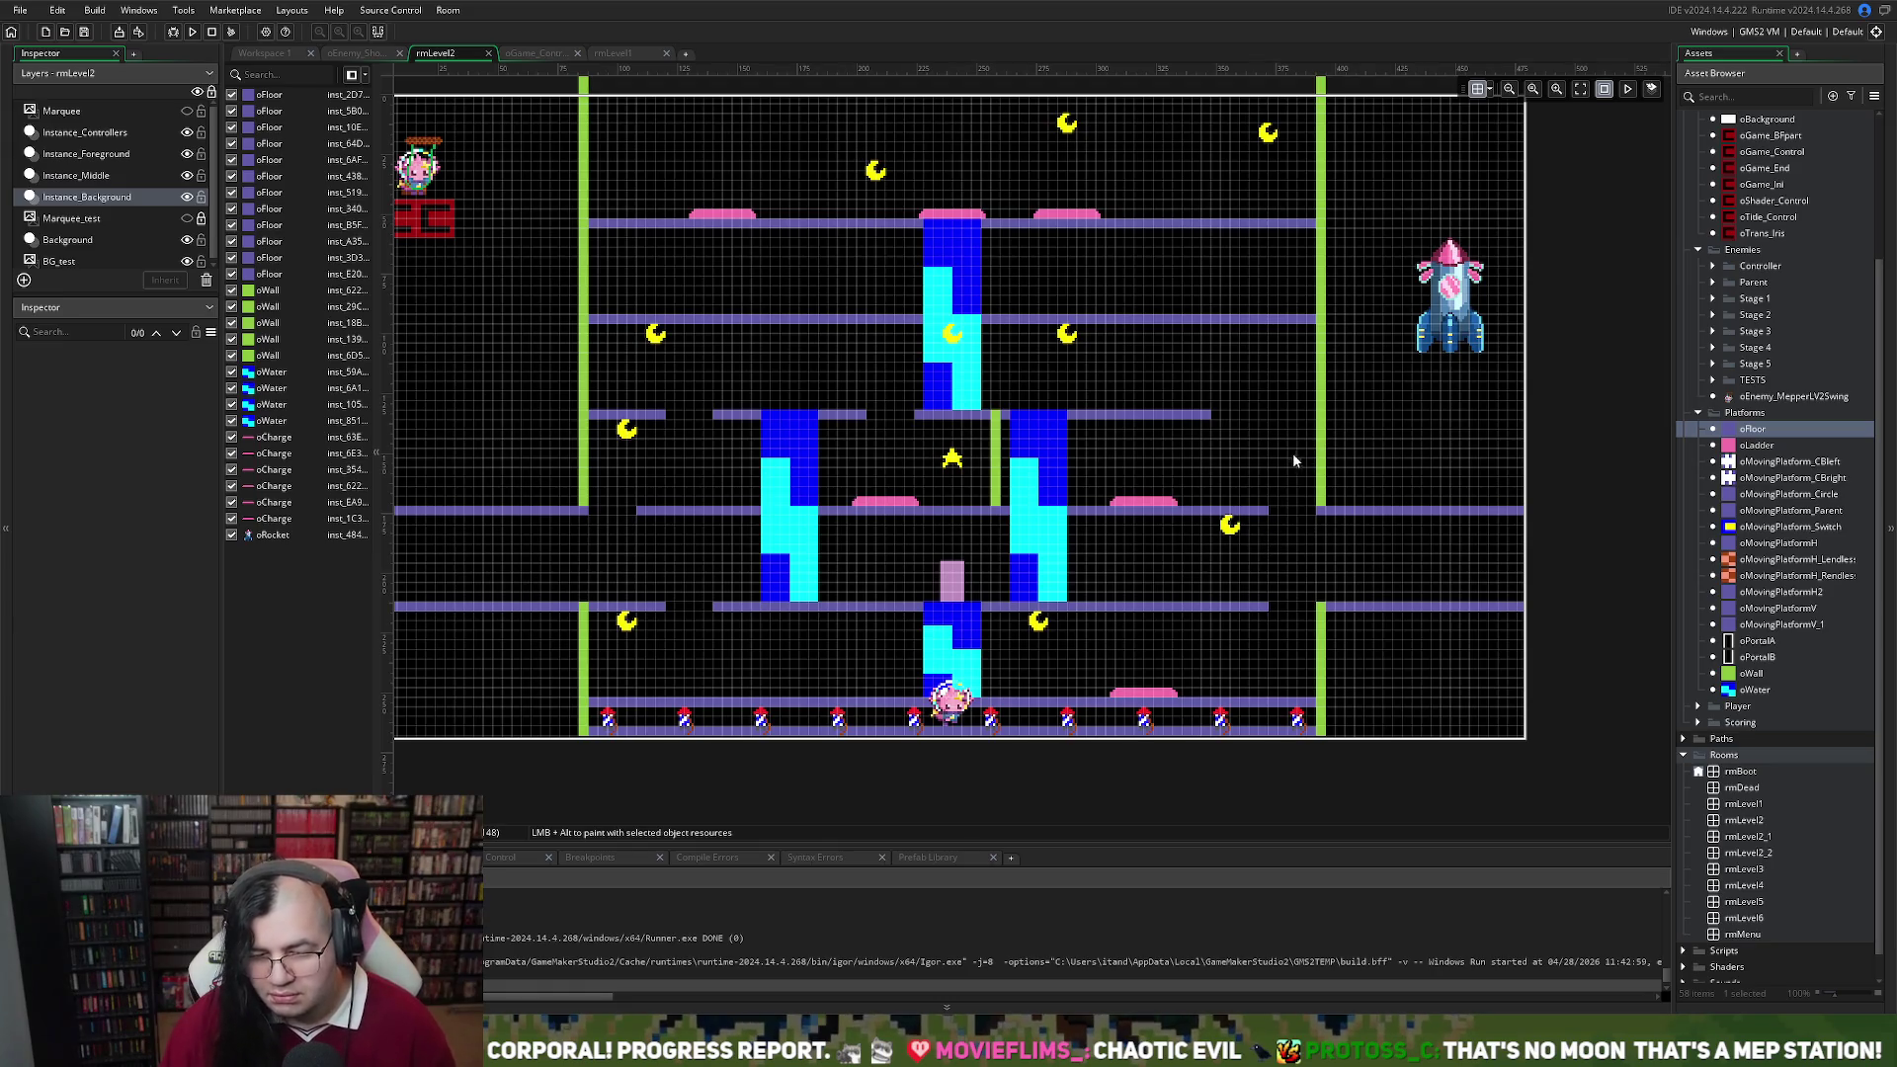
pyautogui.moveTo(1731, 431); pyautogui.dragTo(1262, 419)
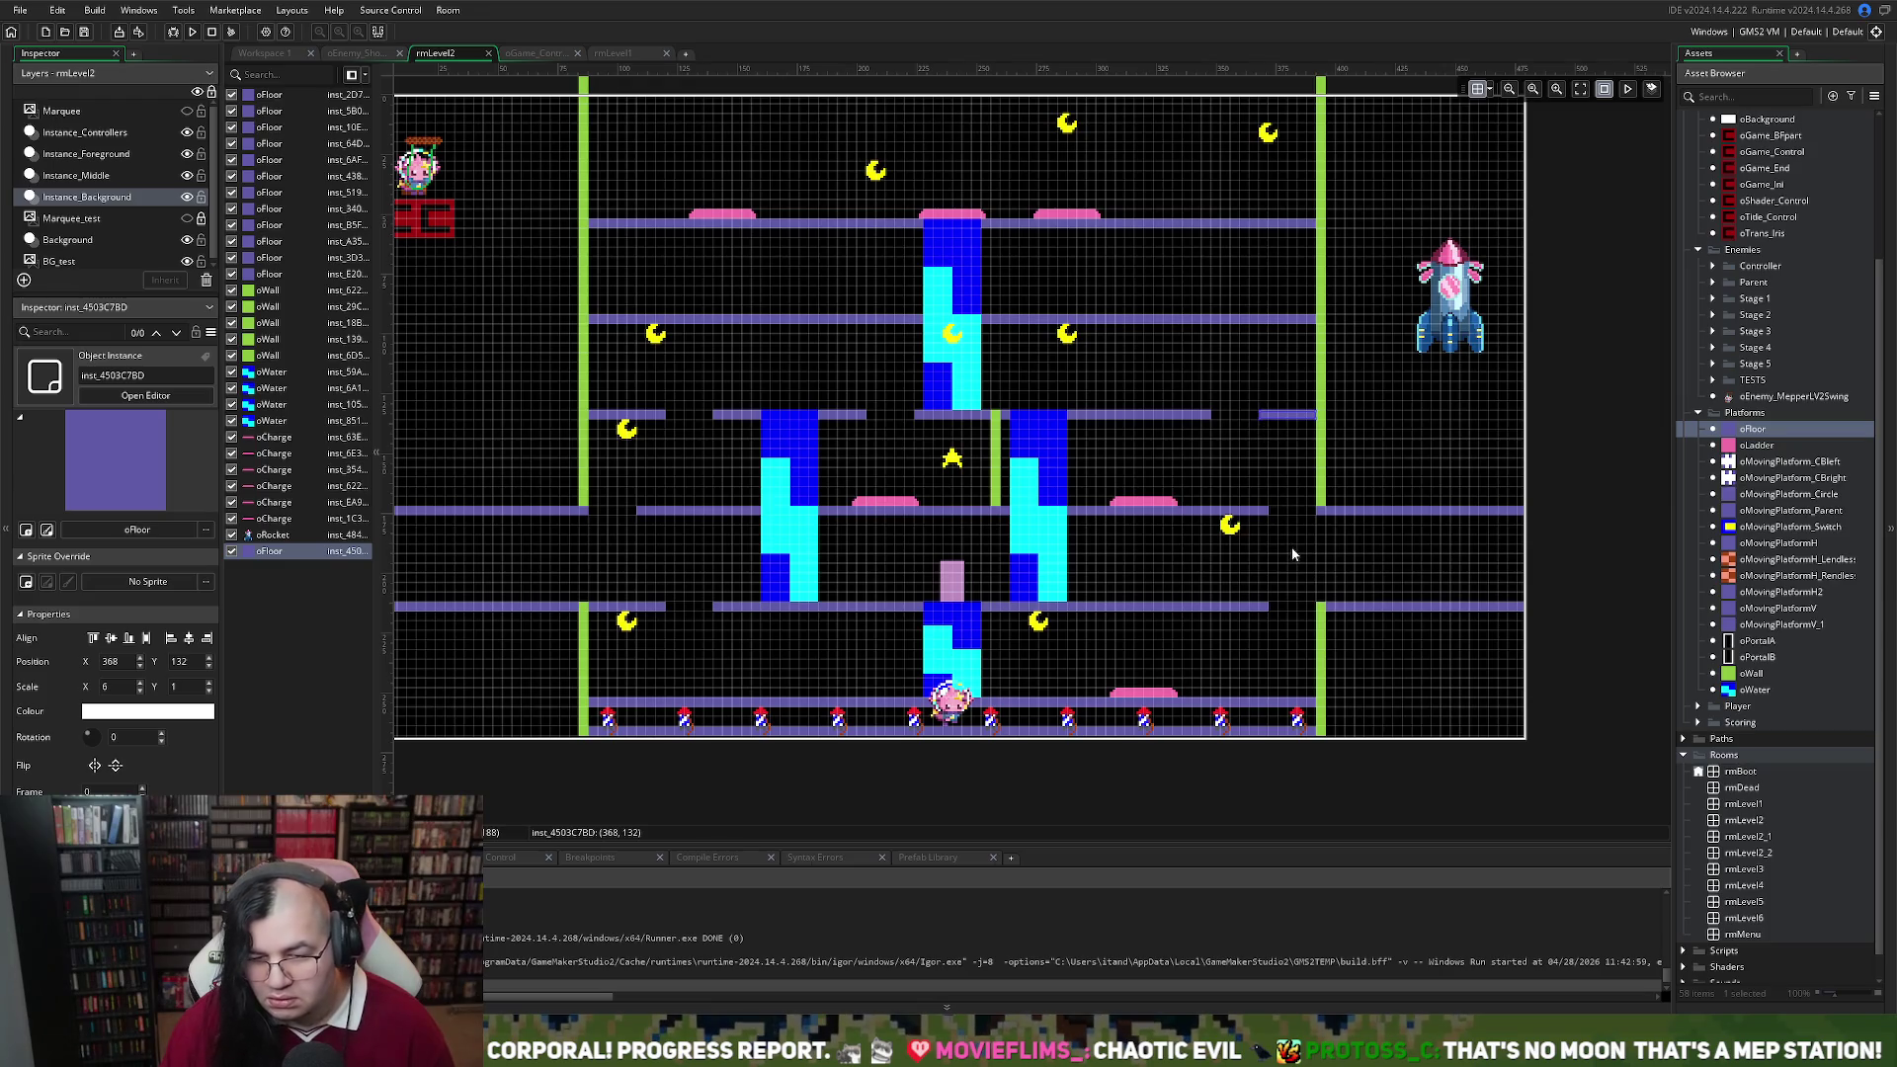
pyautogui.click(1067, 375)
pyautogui.click(953, 334)
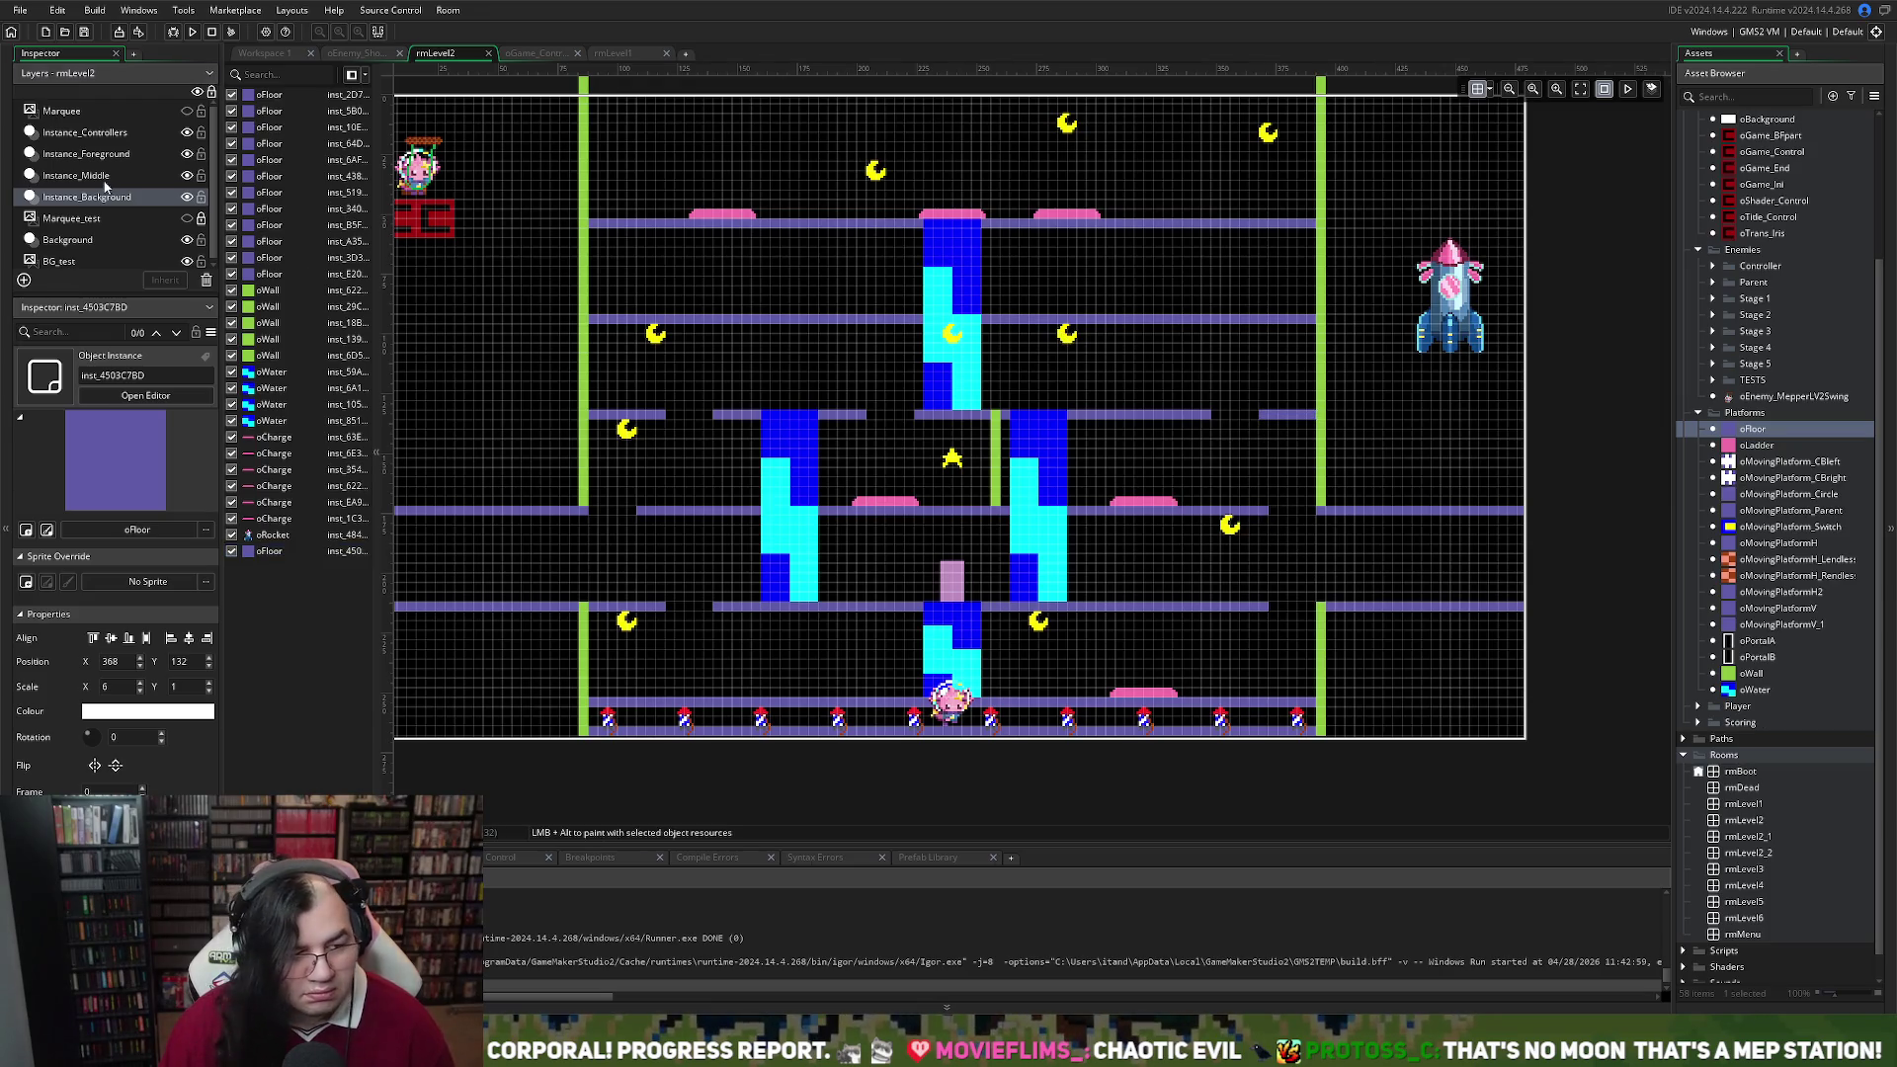
# Move an oMoon right to the second floor's right end
pyautogui.moveTo(1071, 335); pyautogui.dragTo(1290, 336)
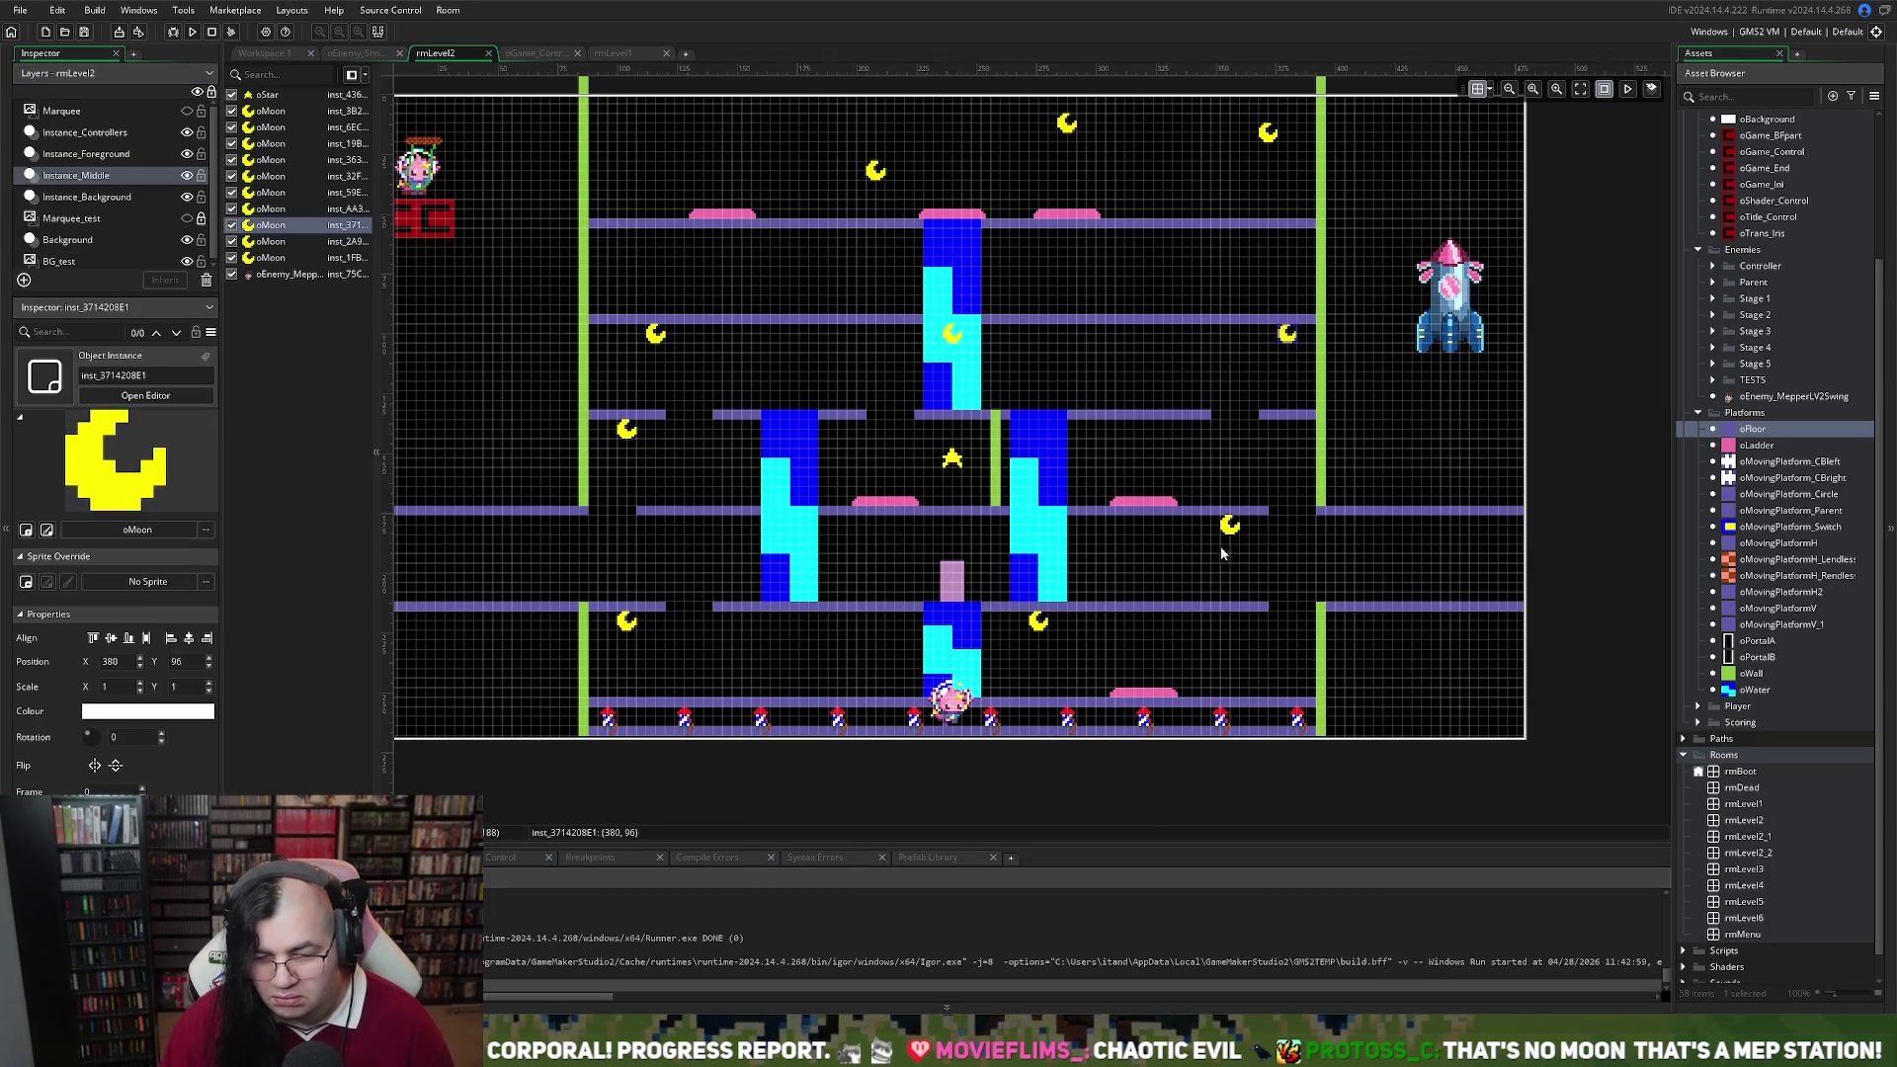
pyautogui.click(1294, 555)
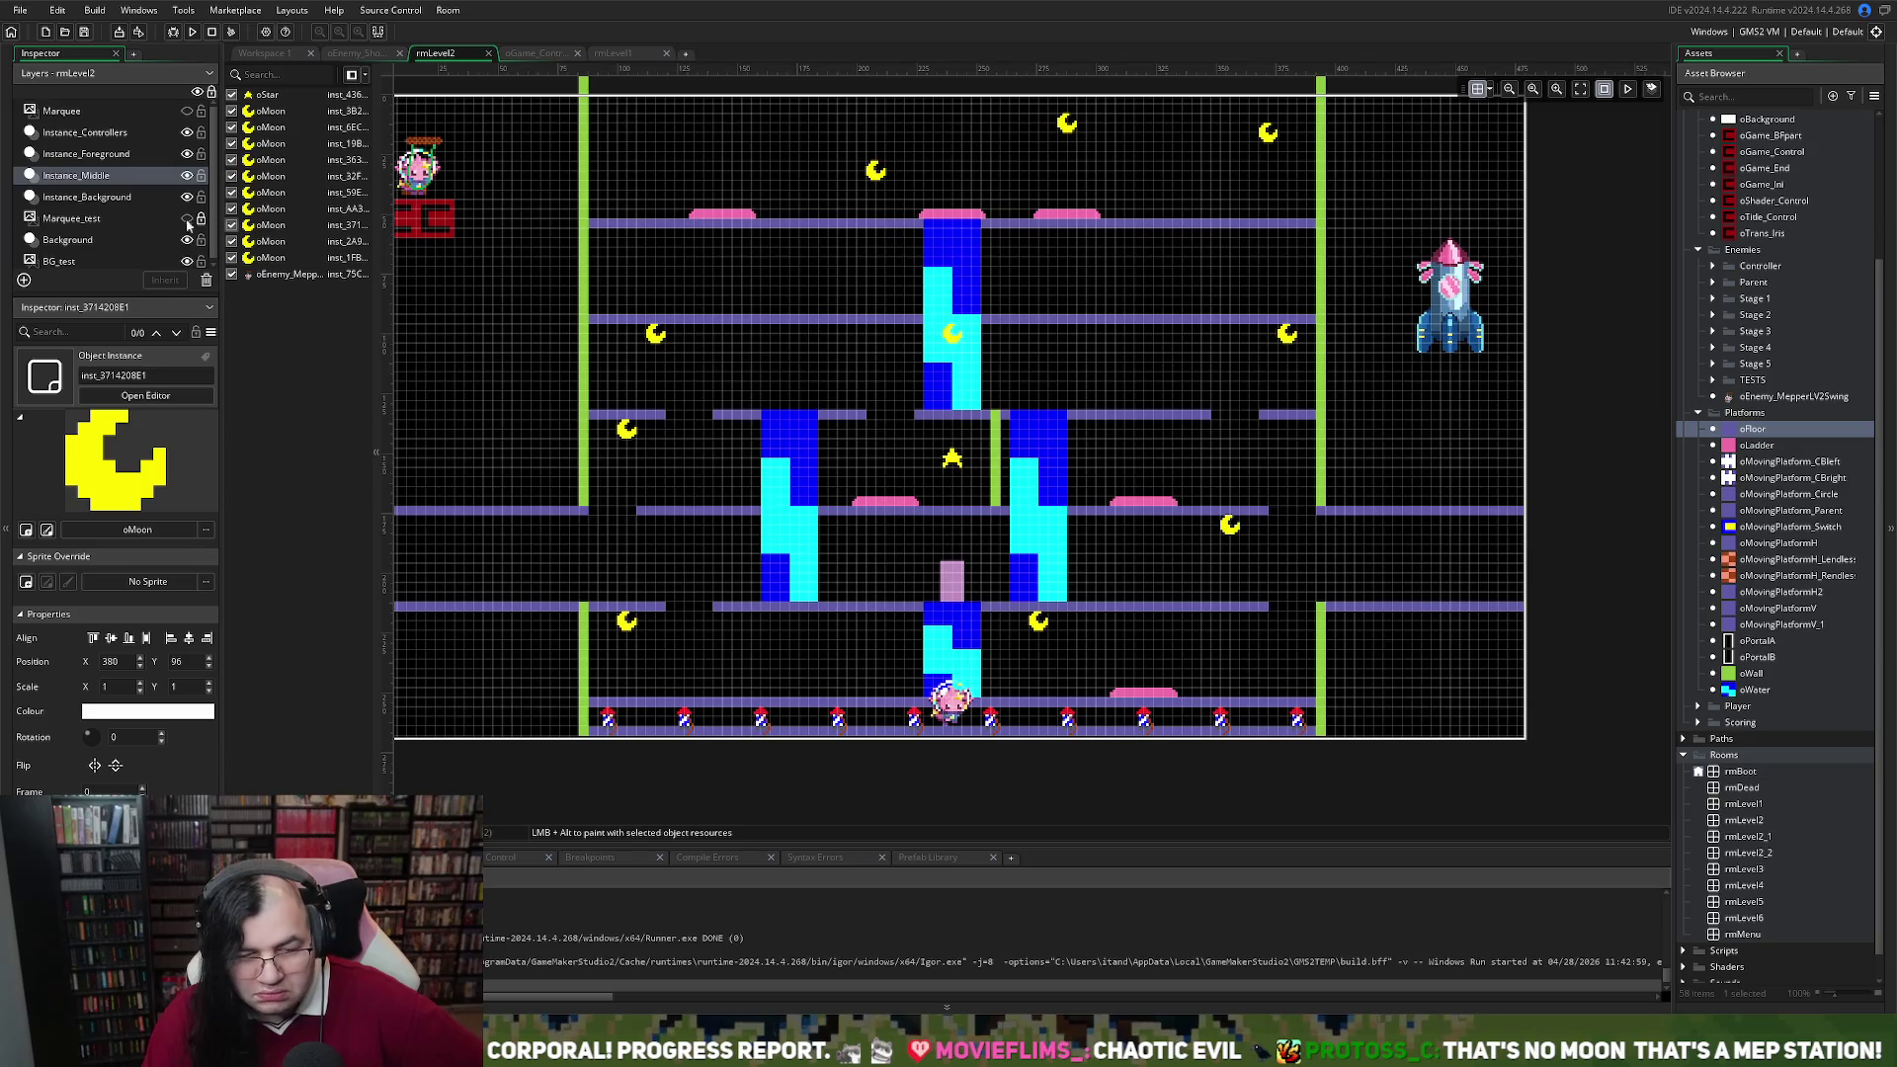
pyautogui.click(87, 197)
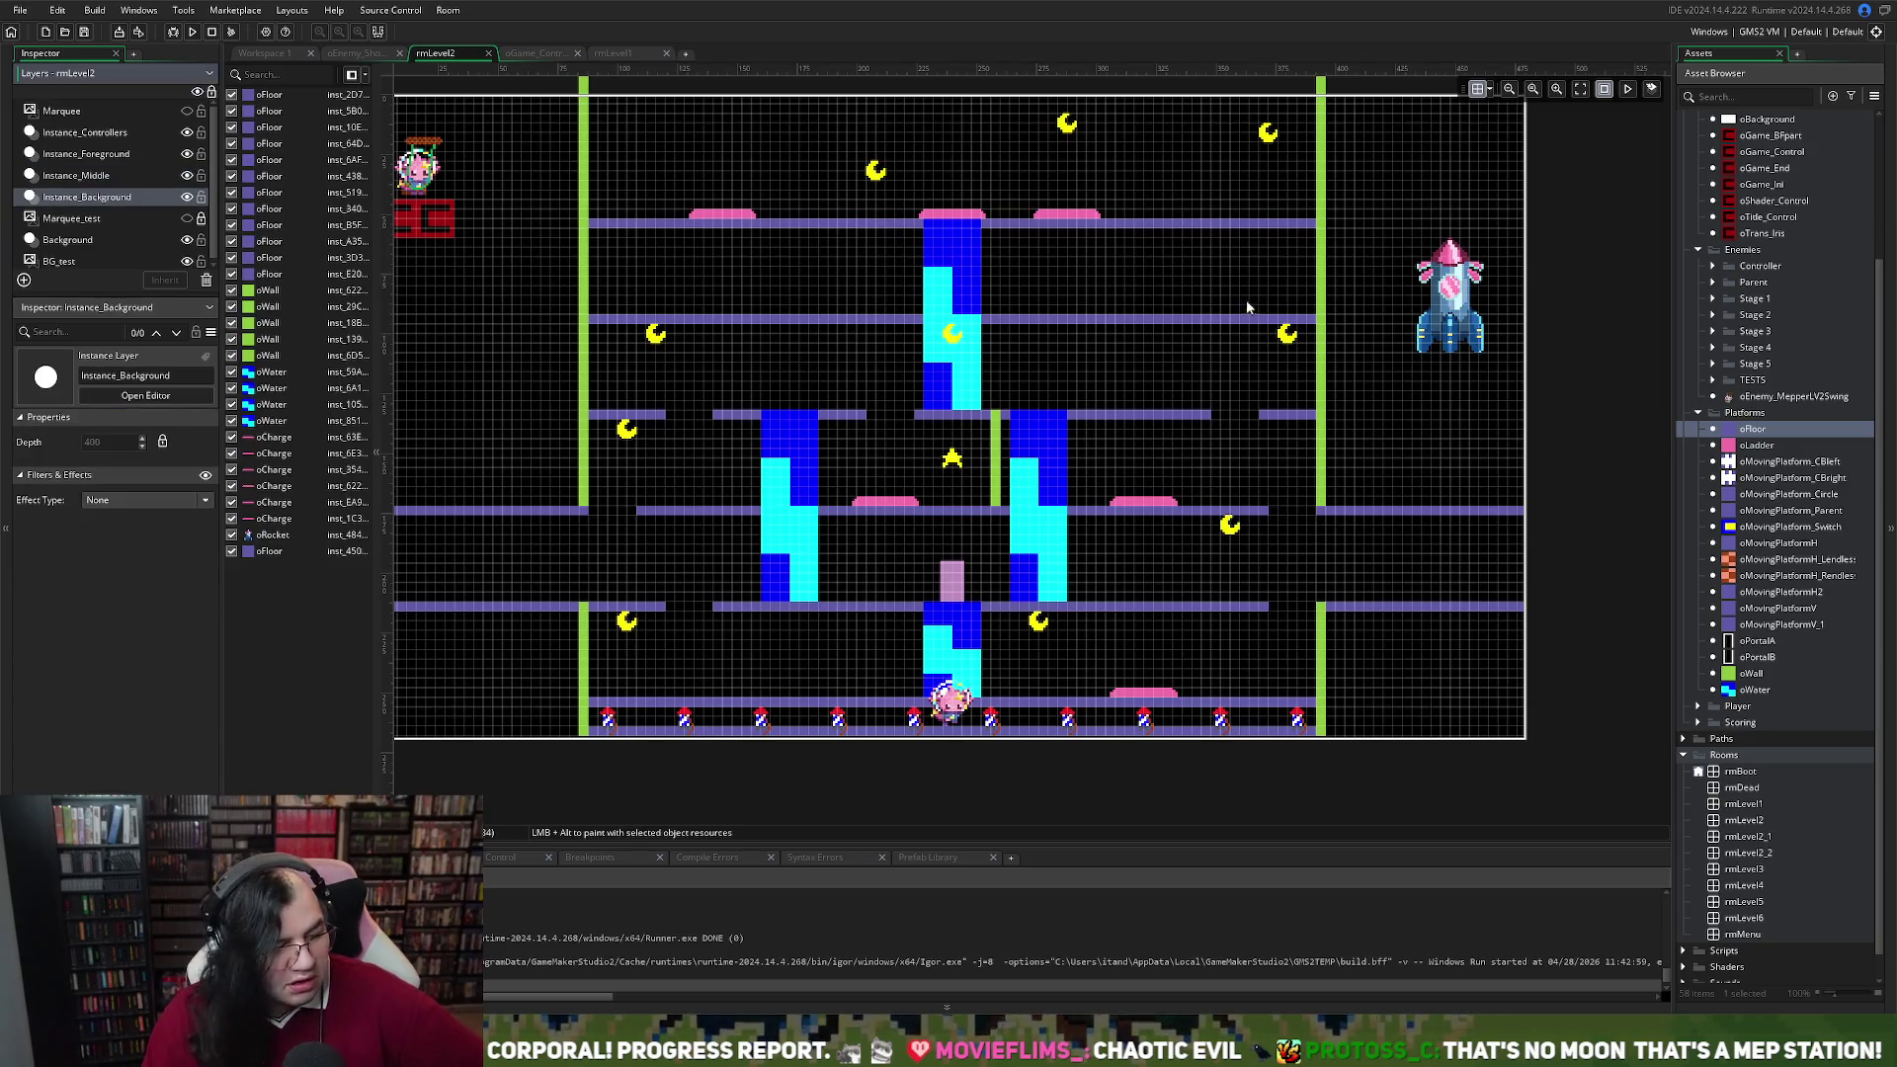
# Shorten the second floor from its right end and add an oFloor piece past the new gap
pyautogui.click(1272, 320)
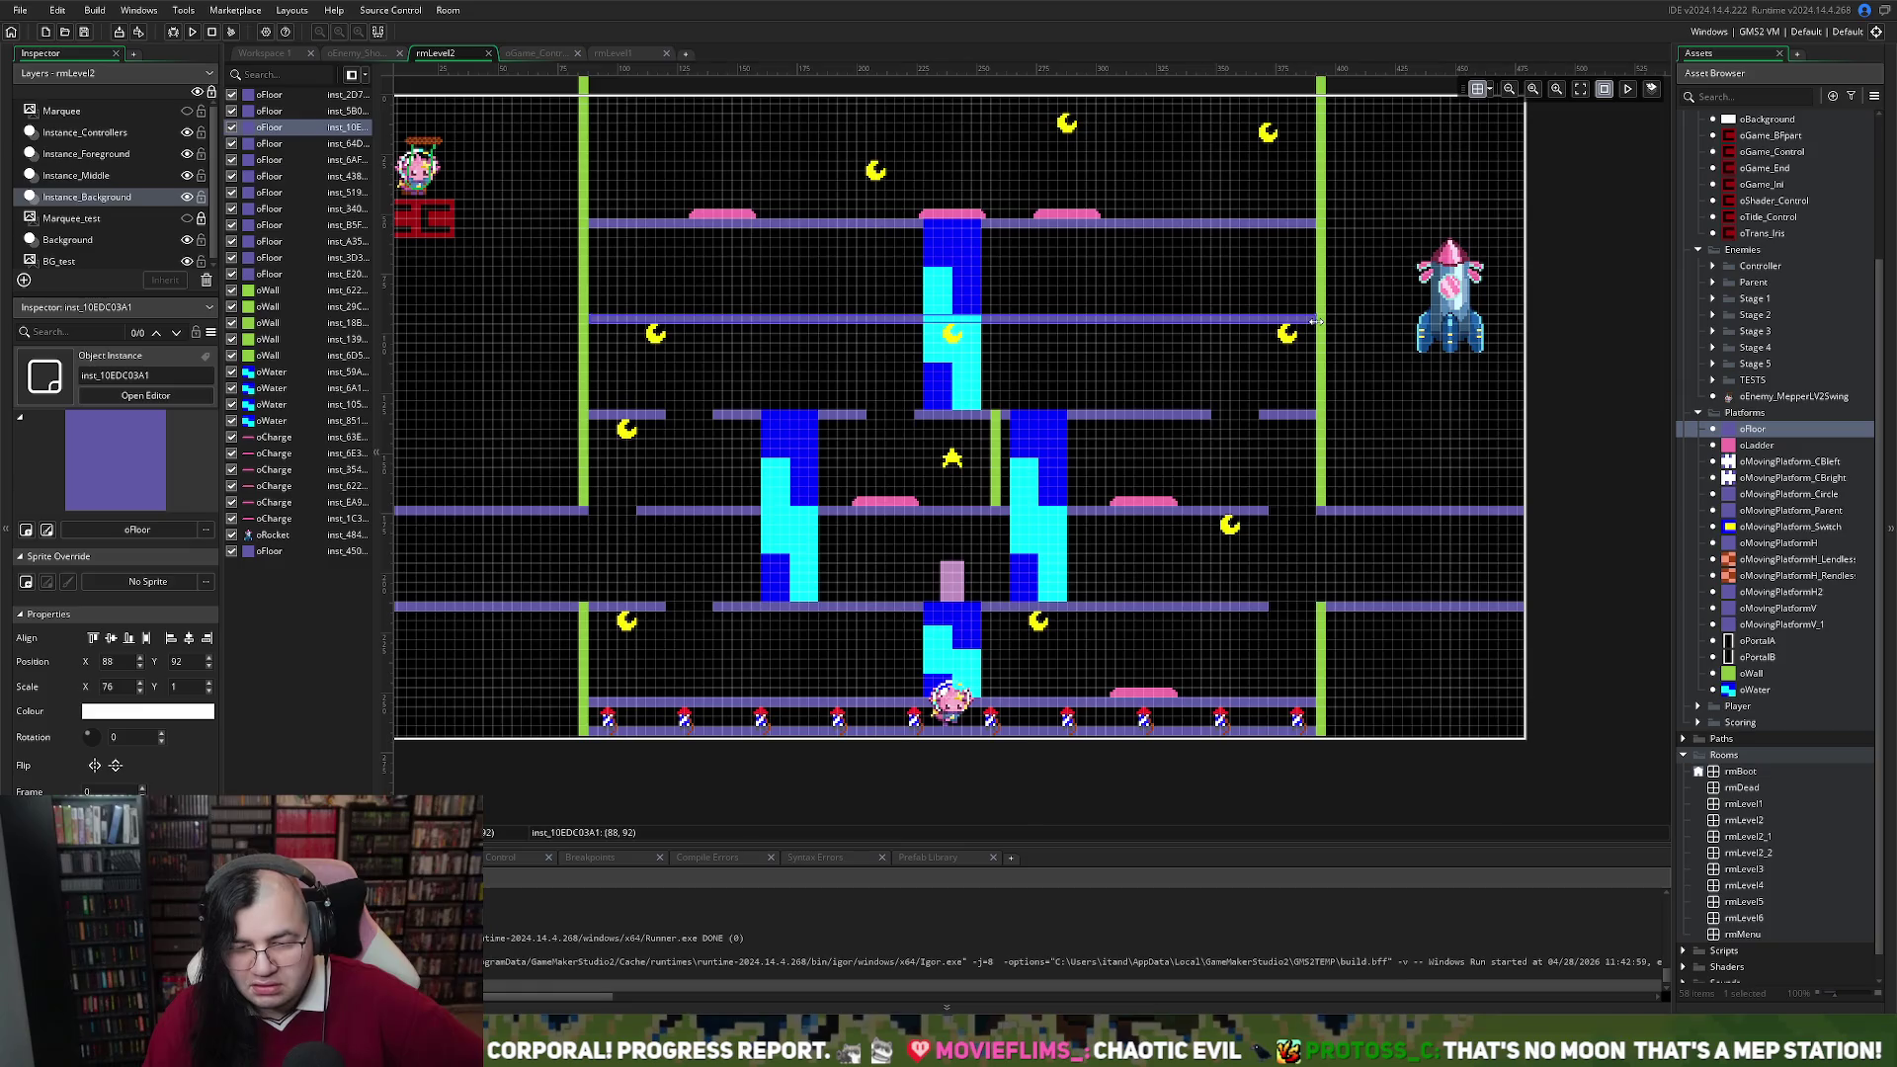
pyautogui.moveTo(1316, 320)
pyautogui.mouseDown()
pyautogui.moveTo(1047, 318)
pyautogui.moveTo(1080, 322)
pyautogui.mouseUp()
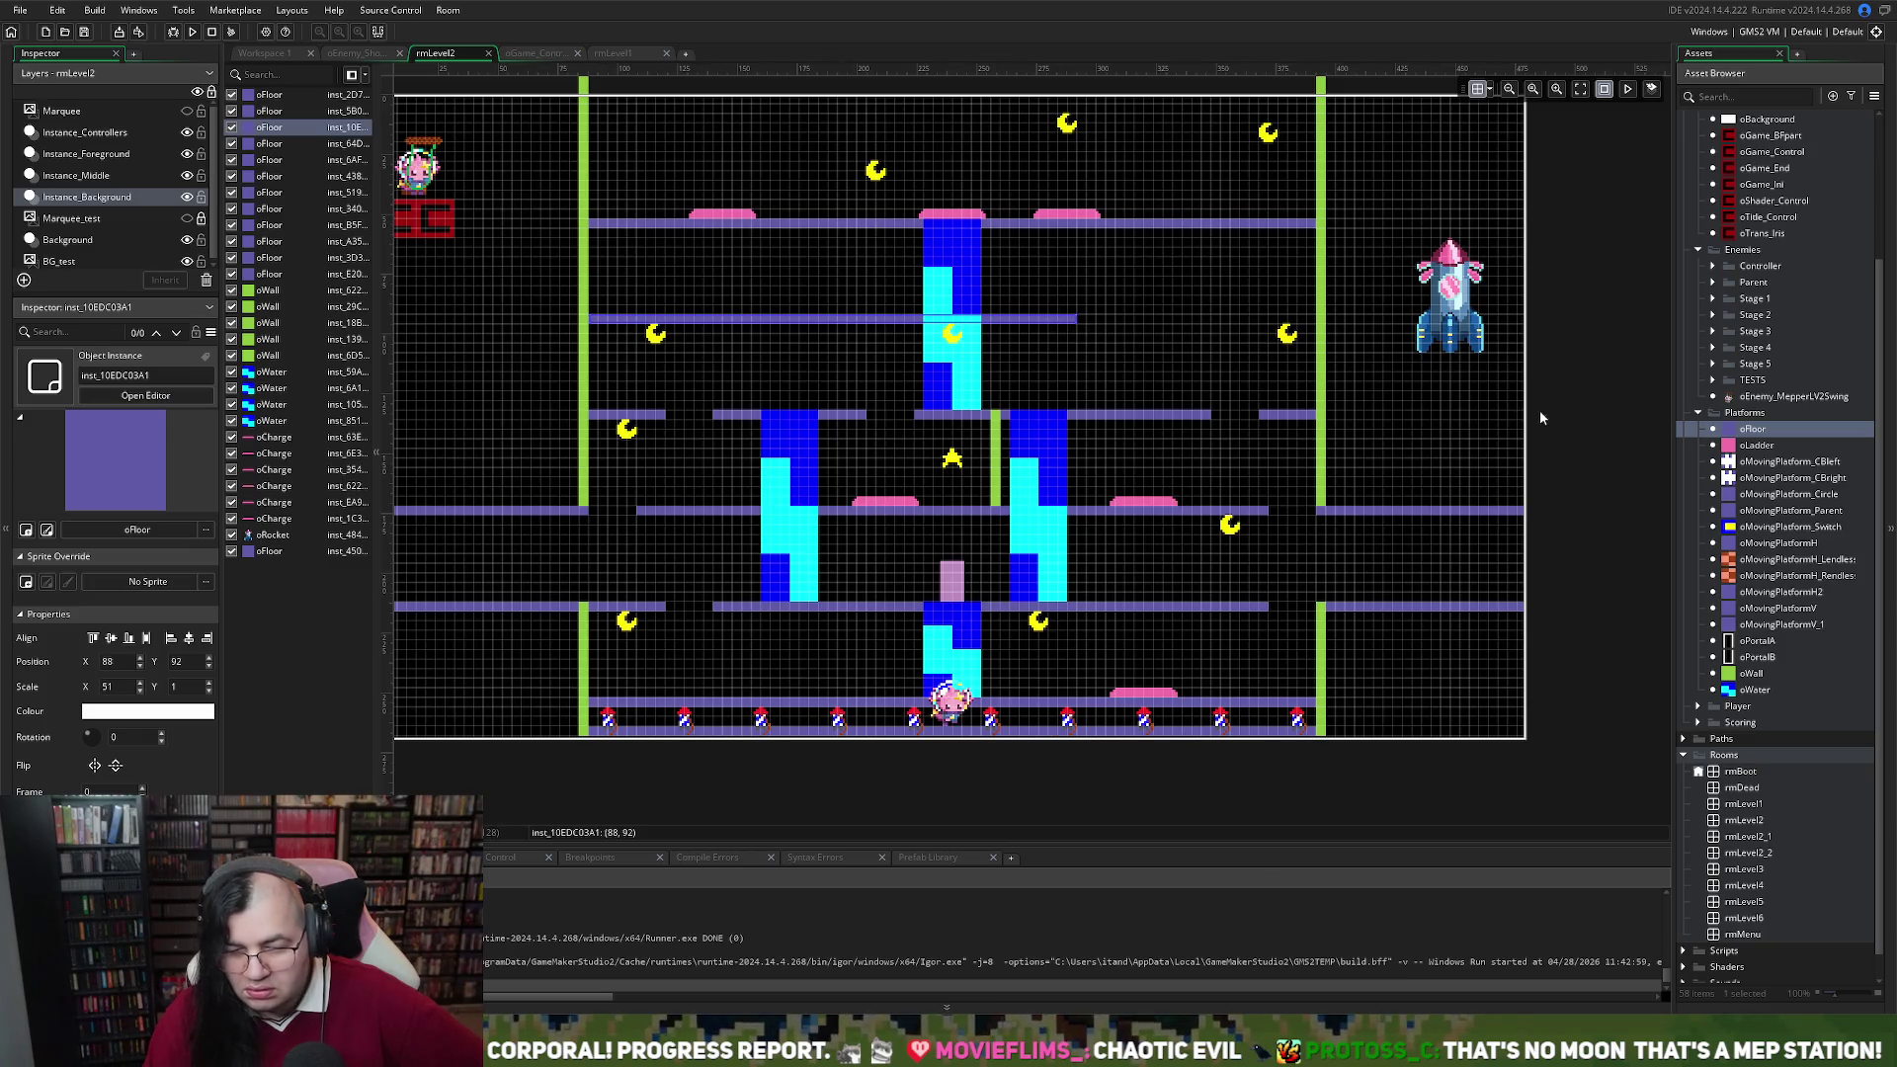
pyautogui.moveTo(1754, 431)
pyautogui.mouseDown()
pyautogui.moveTo(1125, 326)
pyautogui.moveTo(1319, 322)
pyautogui.mouseUp()
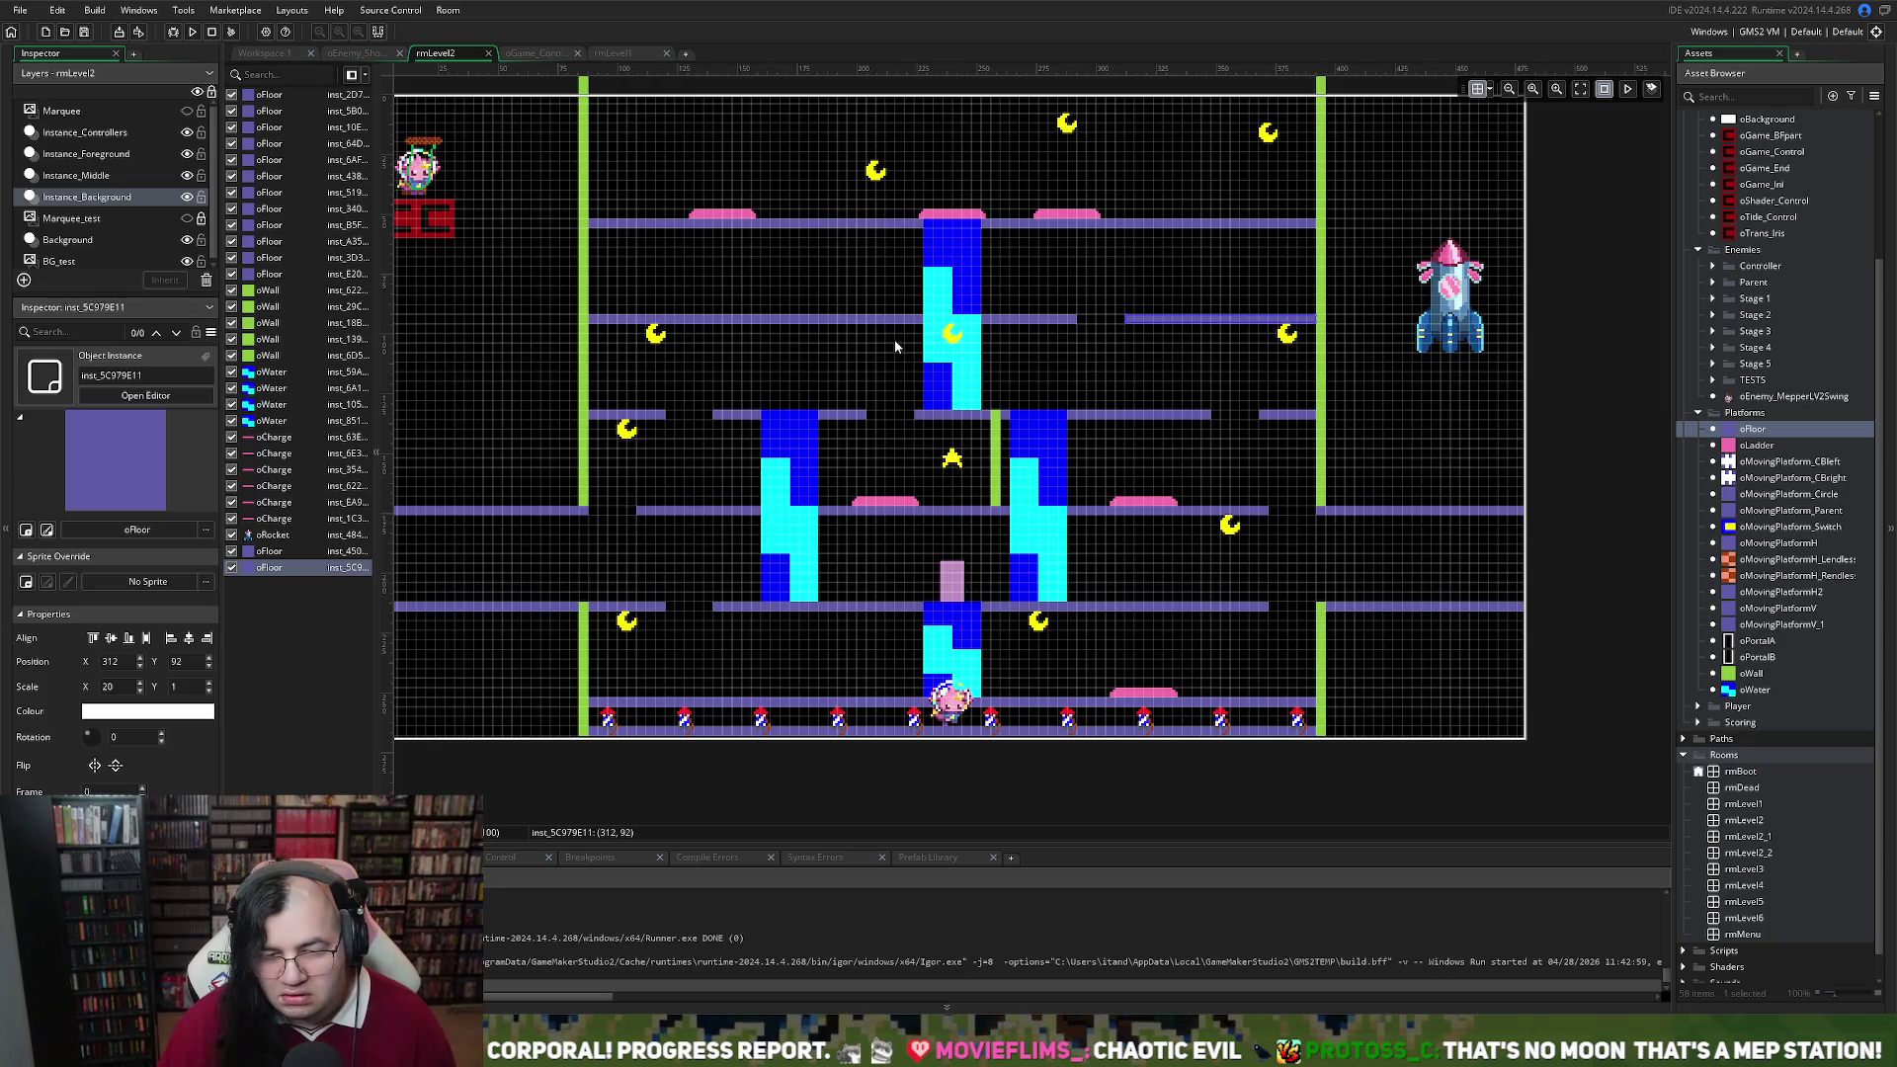
# Shorten the top floor and resize a small top-right floor block to leave a narrow gap
pyautogui.click(1279, 225)
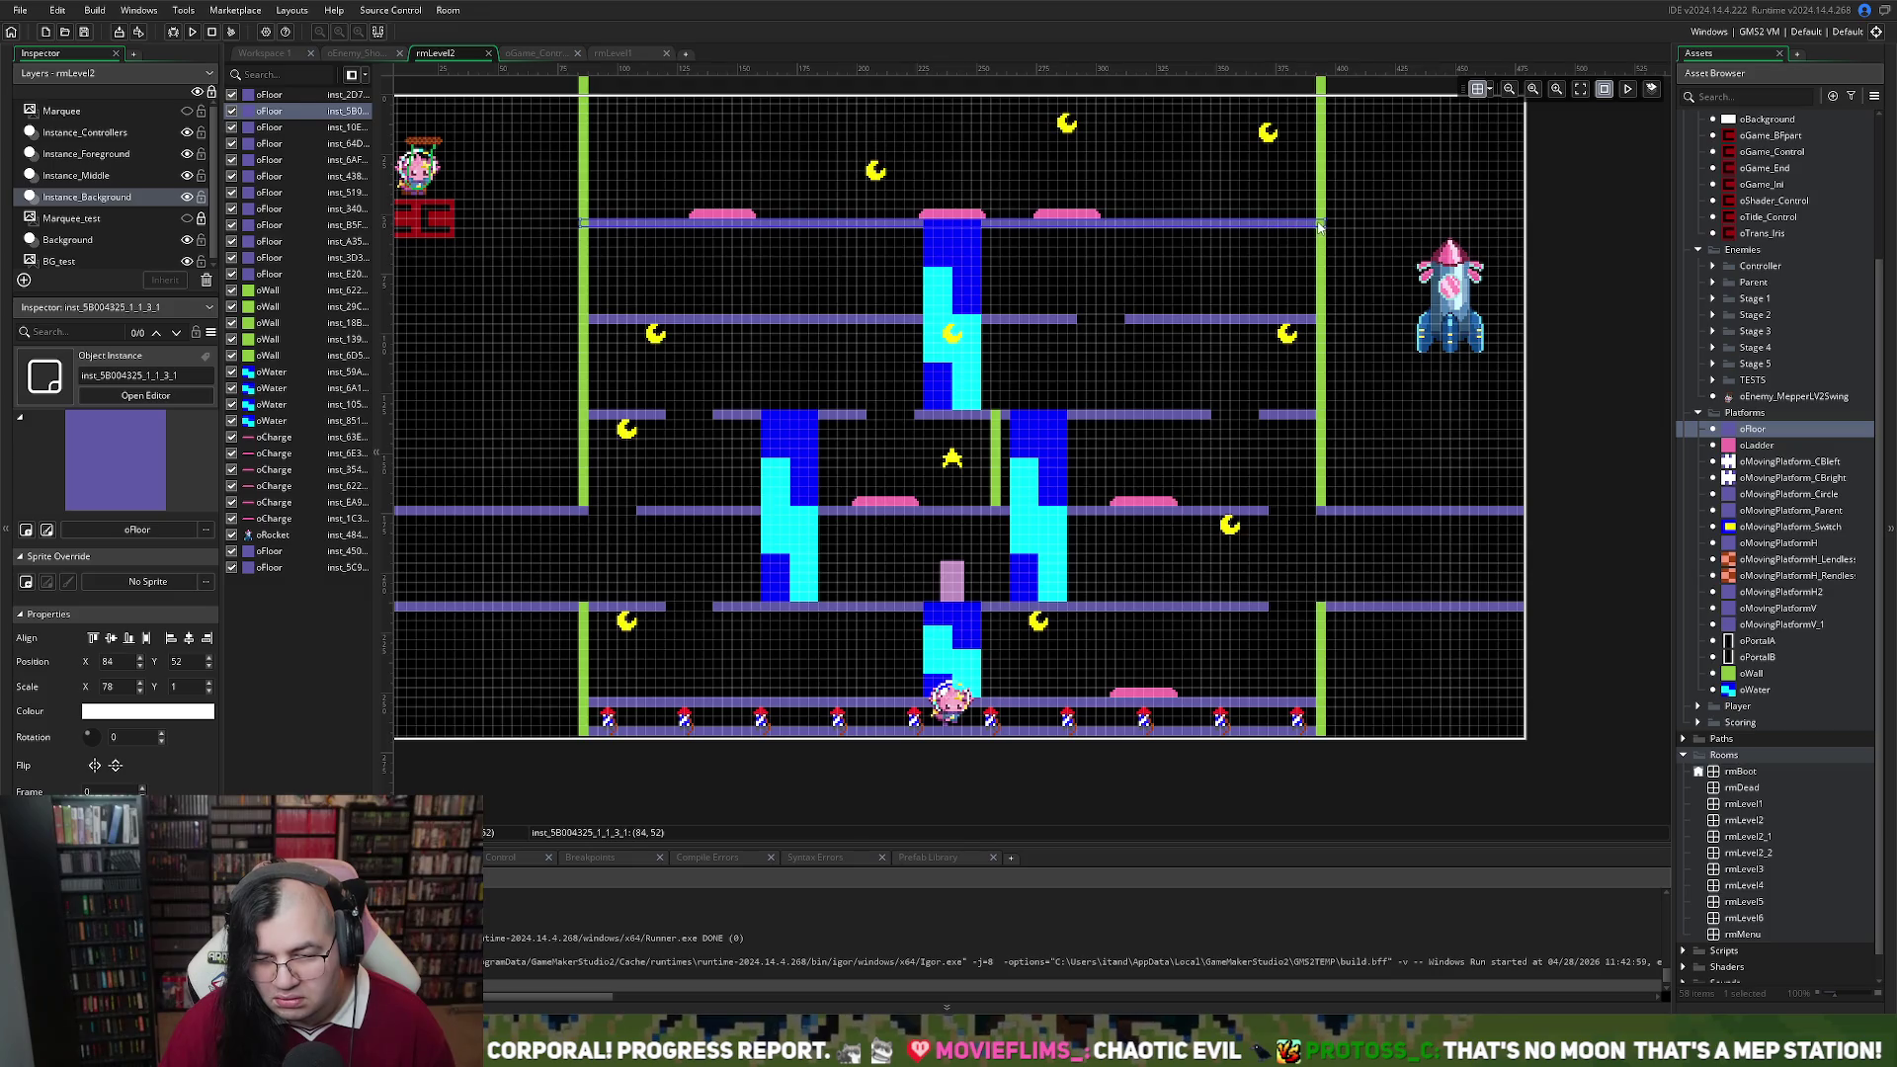
pyautogui.moveTo(1326, 223)
pyautogui.mouseDown()
pyautogui.moveTo(1179, 228)
pyautogui.moveTo(1221, 227)
pyautogui.mouseUp()
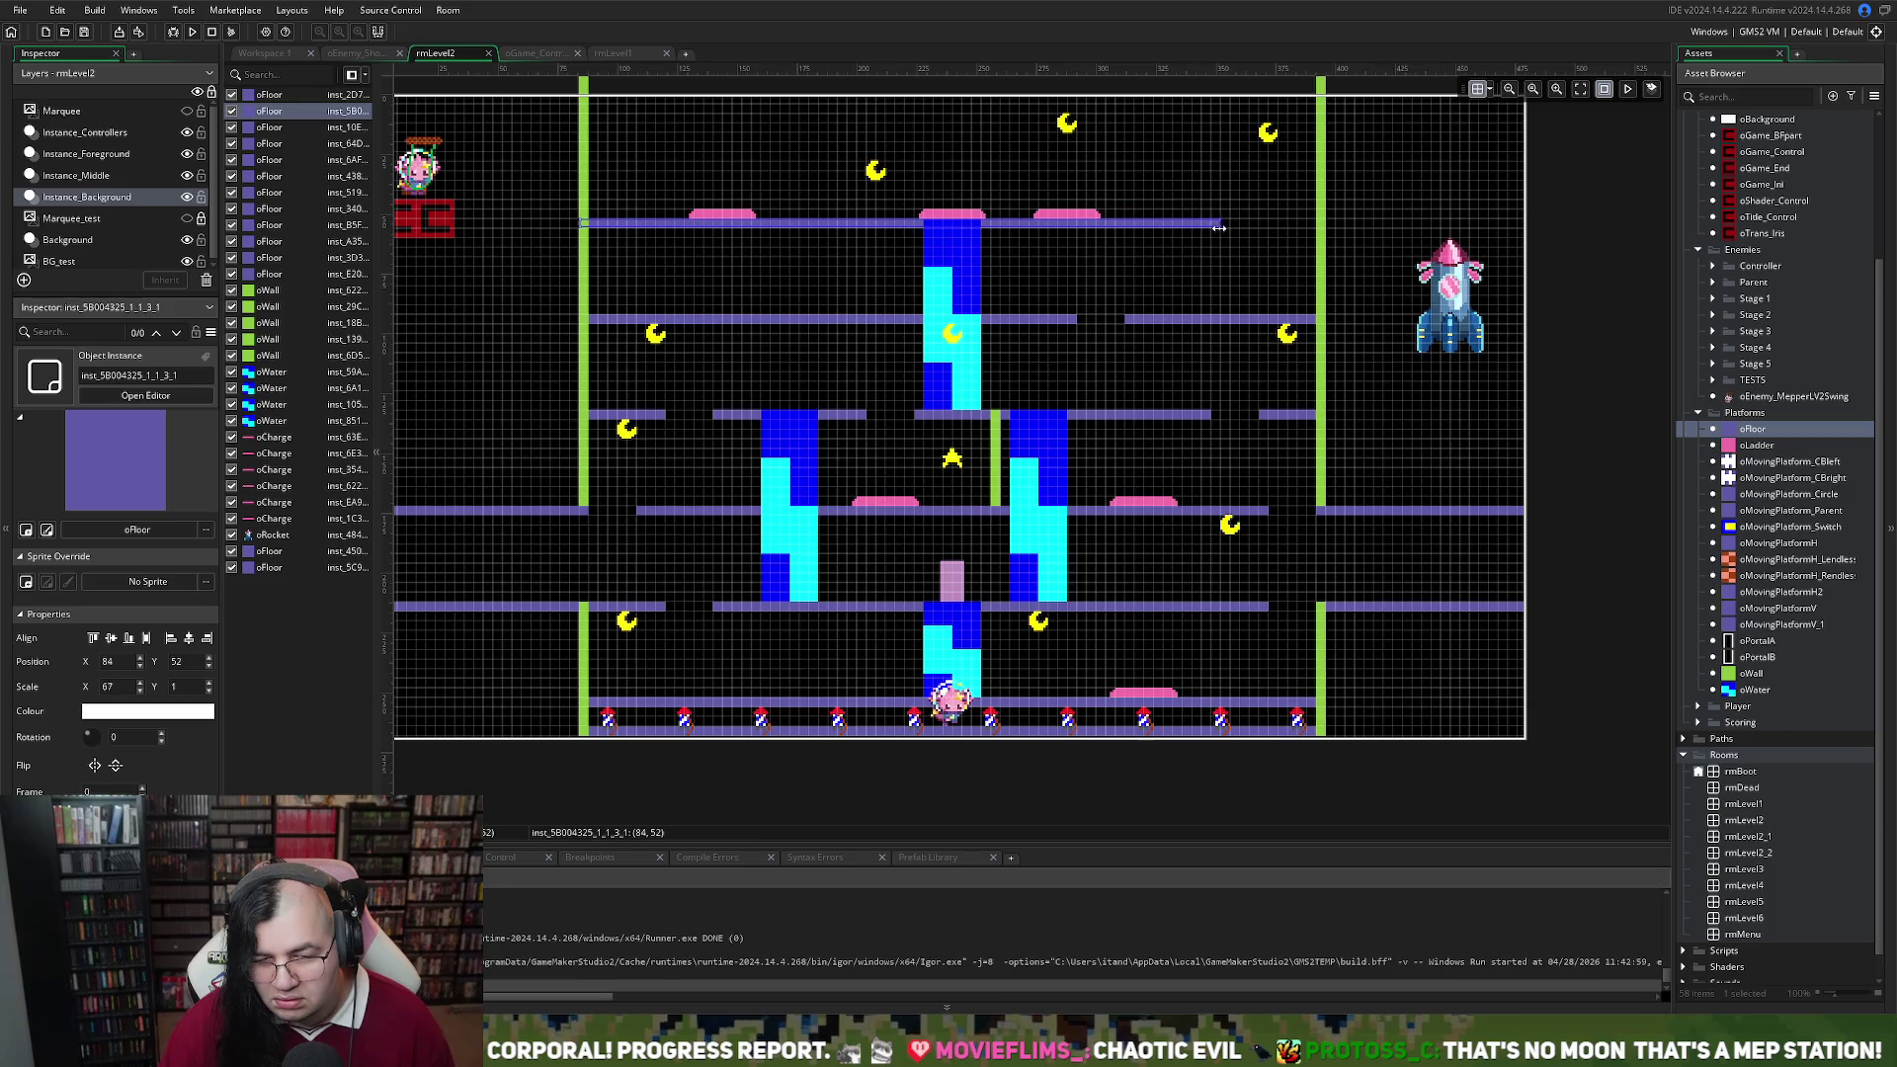
pyautogui.keyDown('alt'); pyautogui.click(1276, 225); pyautogui.keyUp('alt')
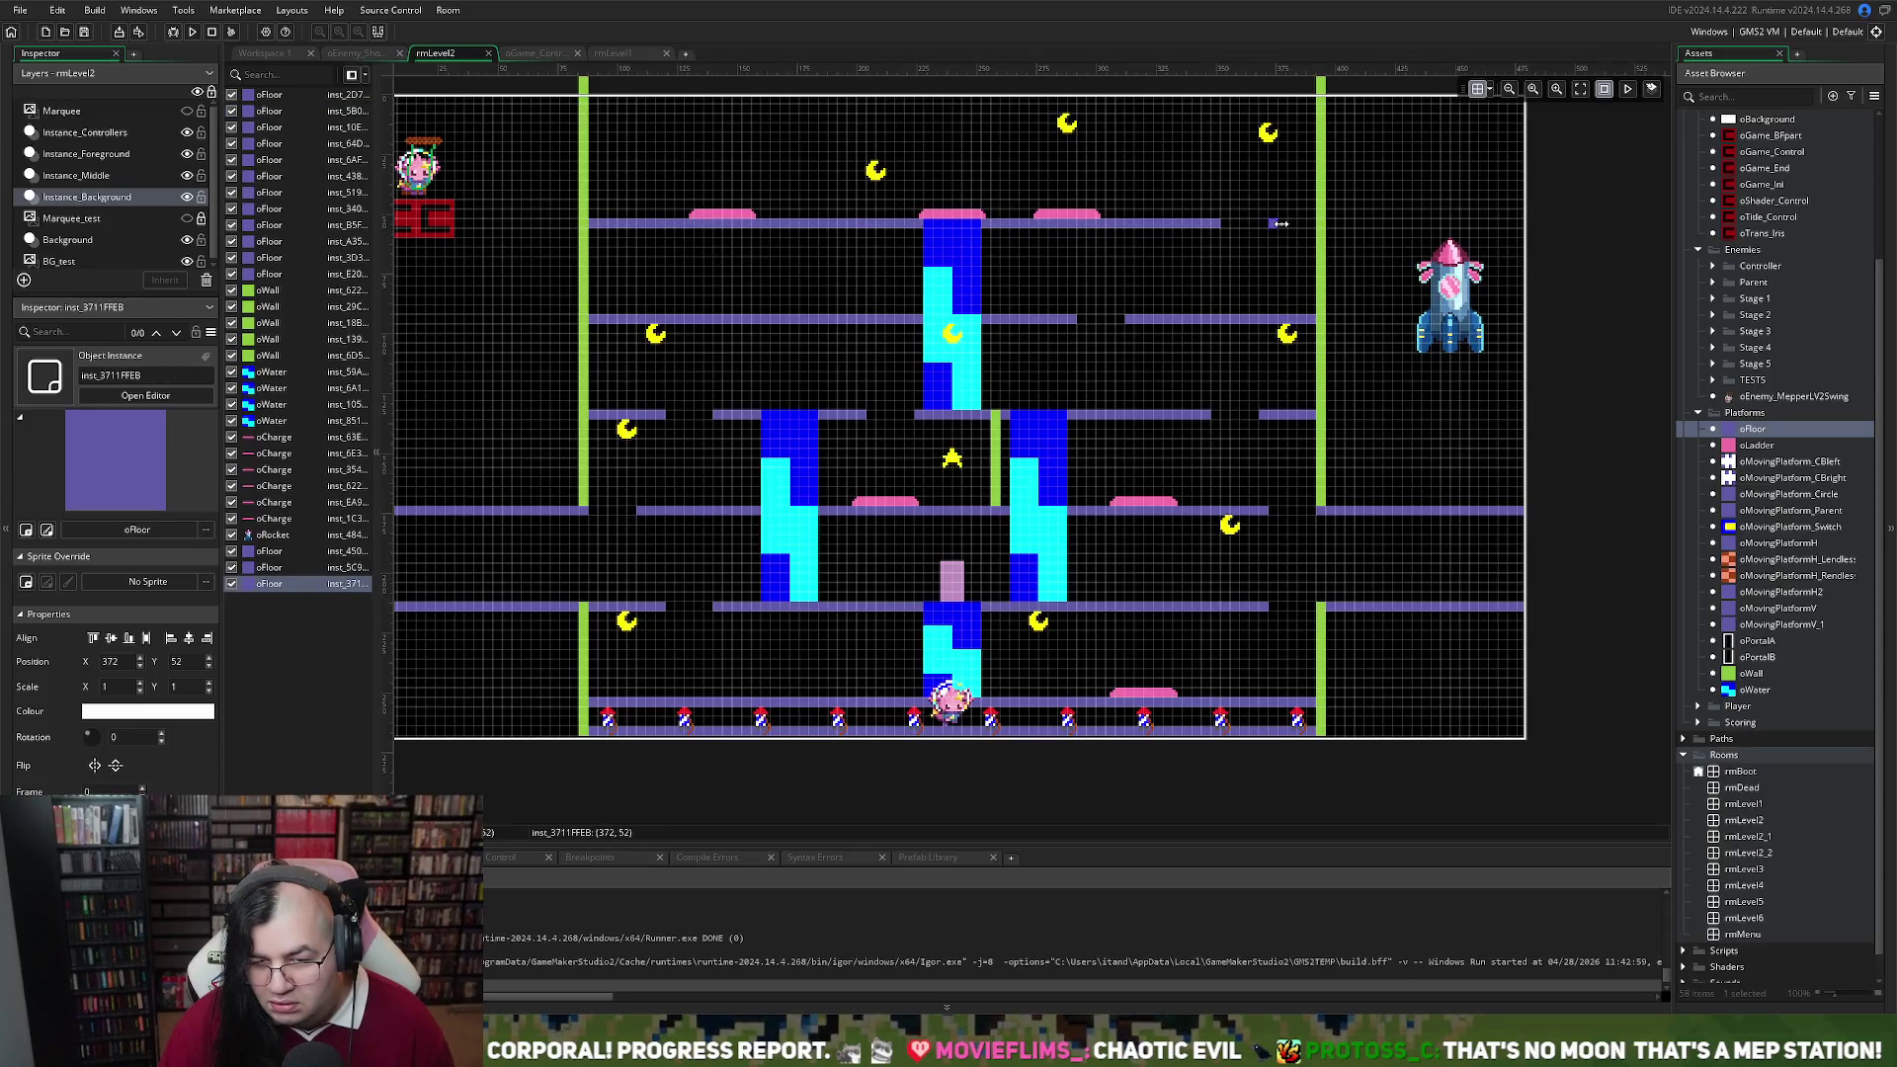
pyautogui.moveTo(1302, 227); pyautogui.dragTo(1318, 226)
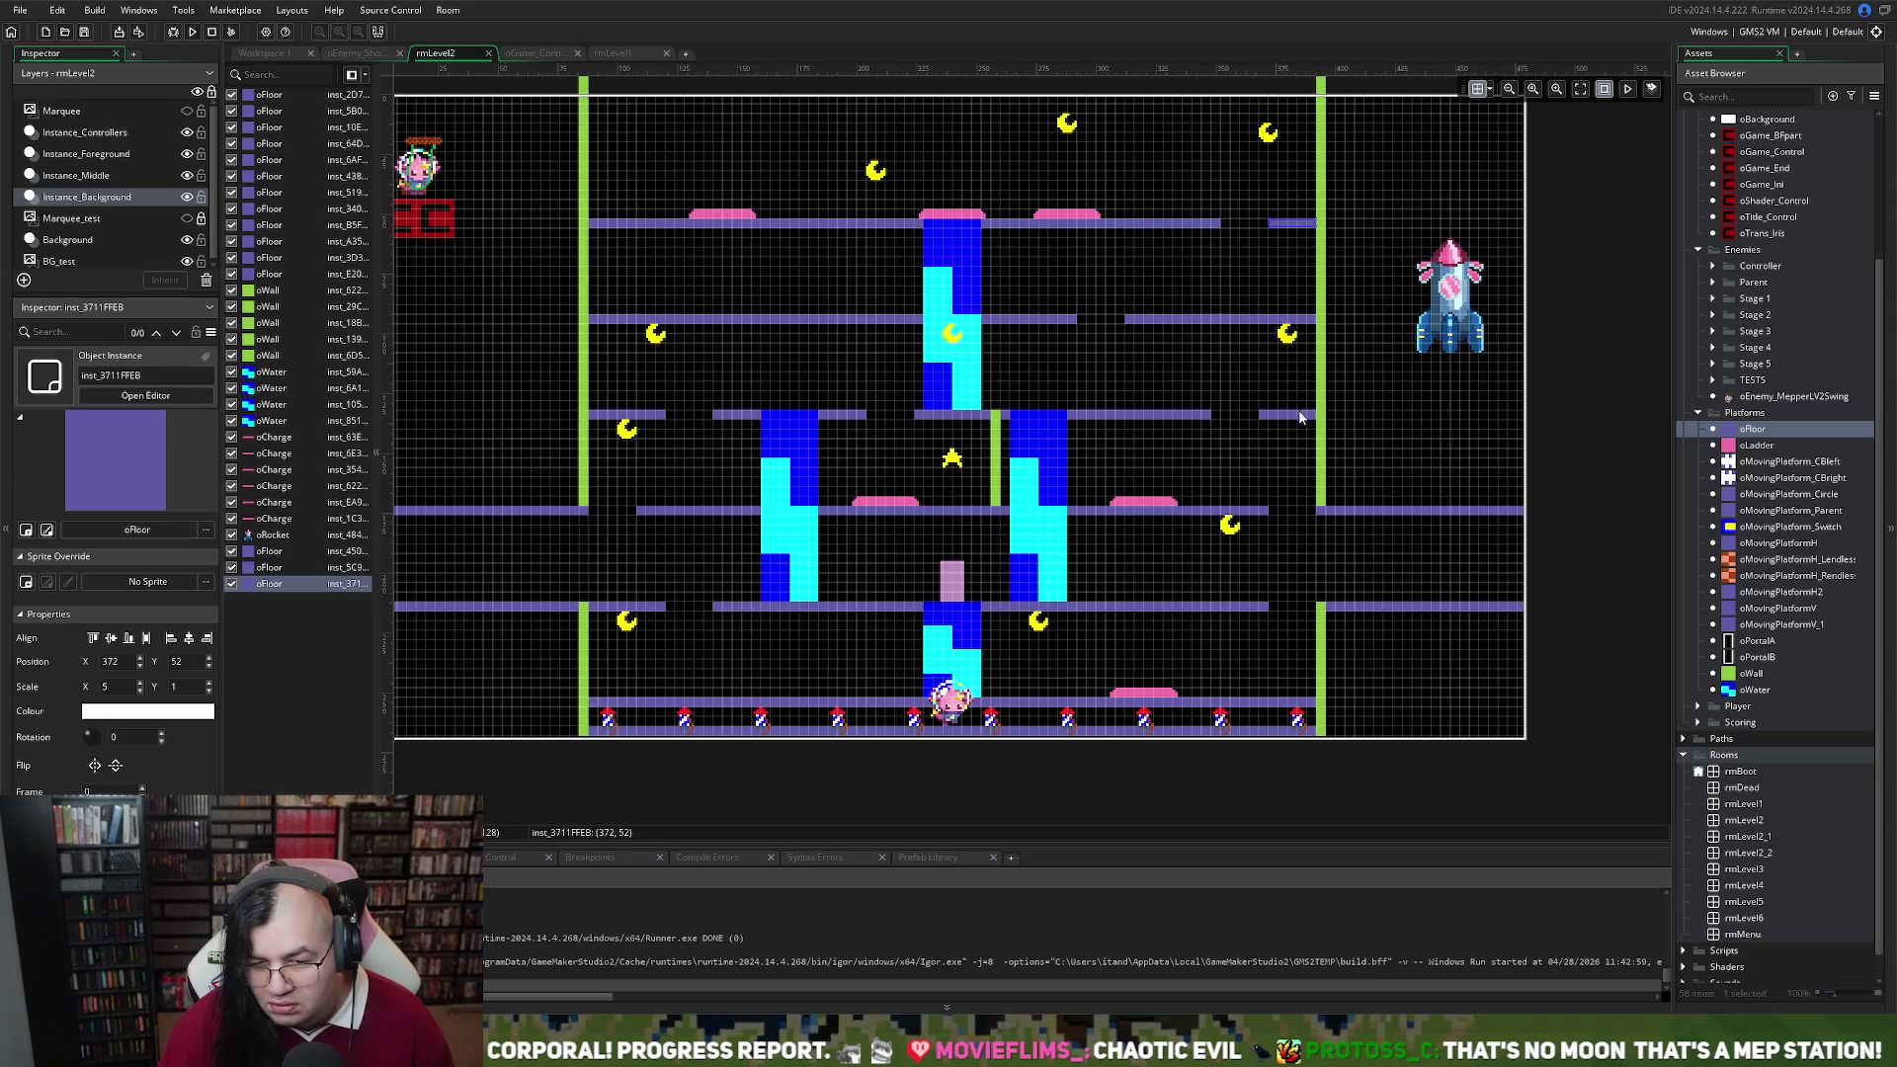
pyautogui.moveTo(1269, 223); pyautogui.dragTo(1262, 223)
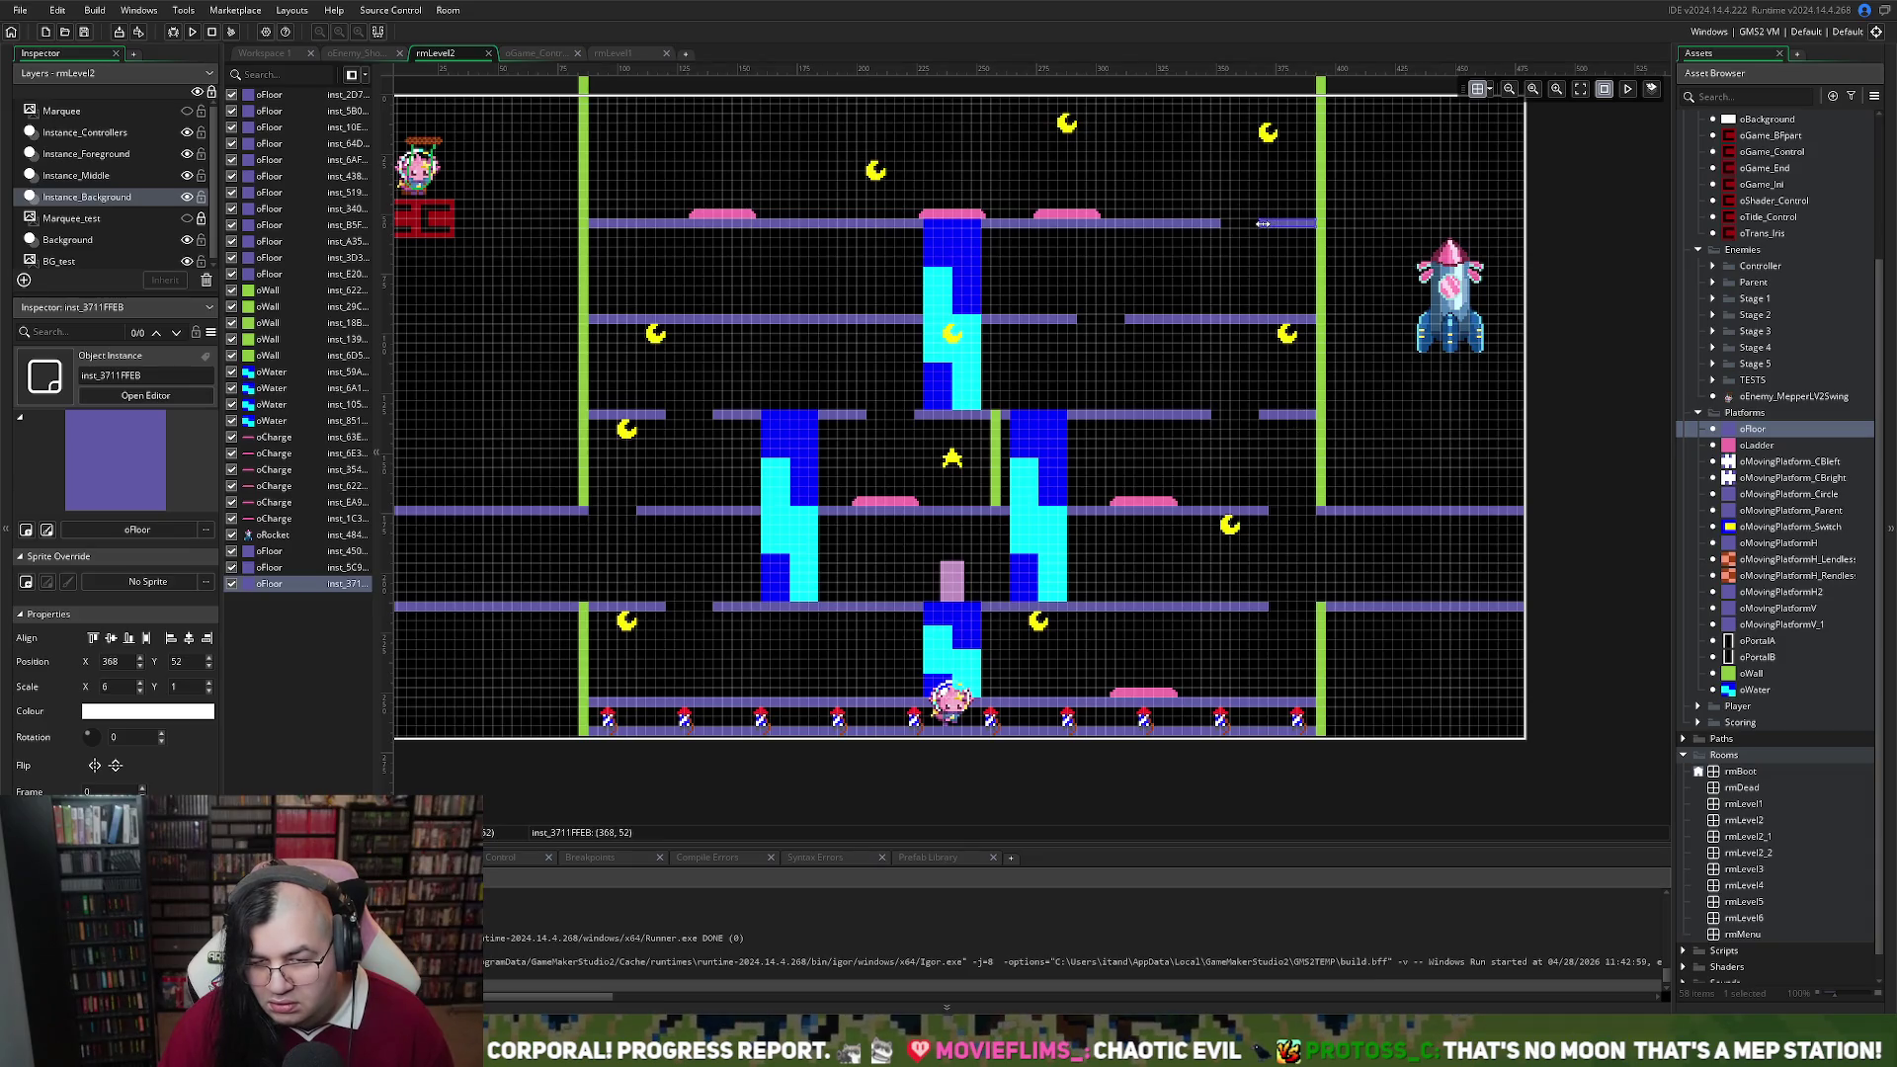
pyautogui.click(1215, 223)
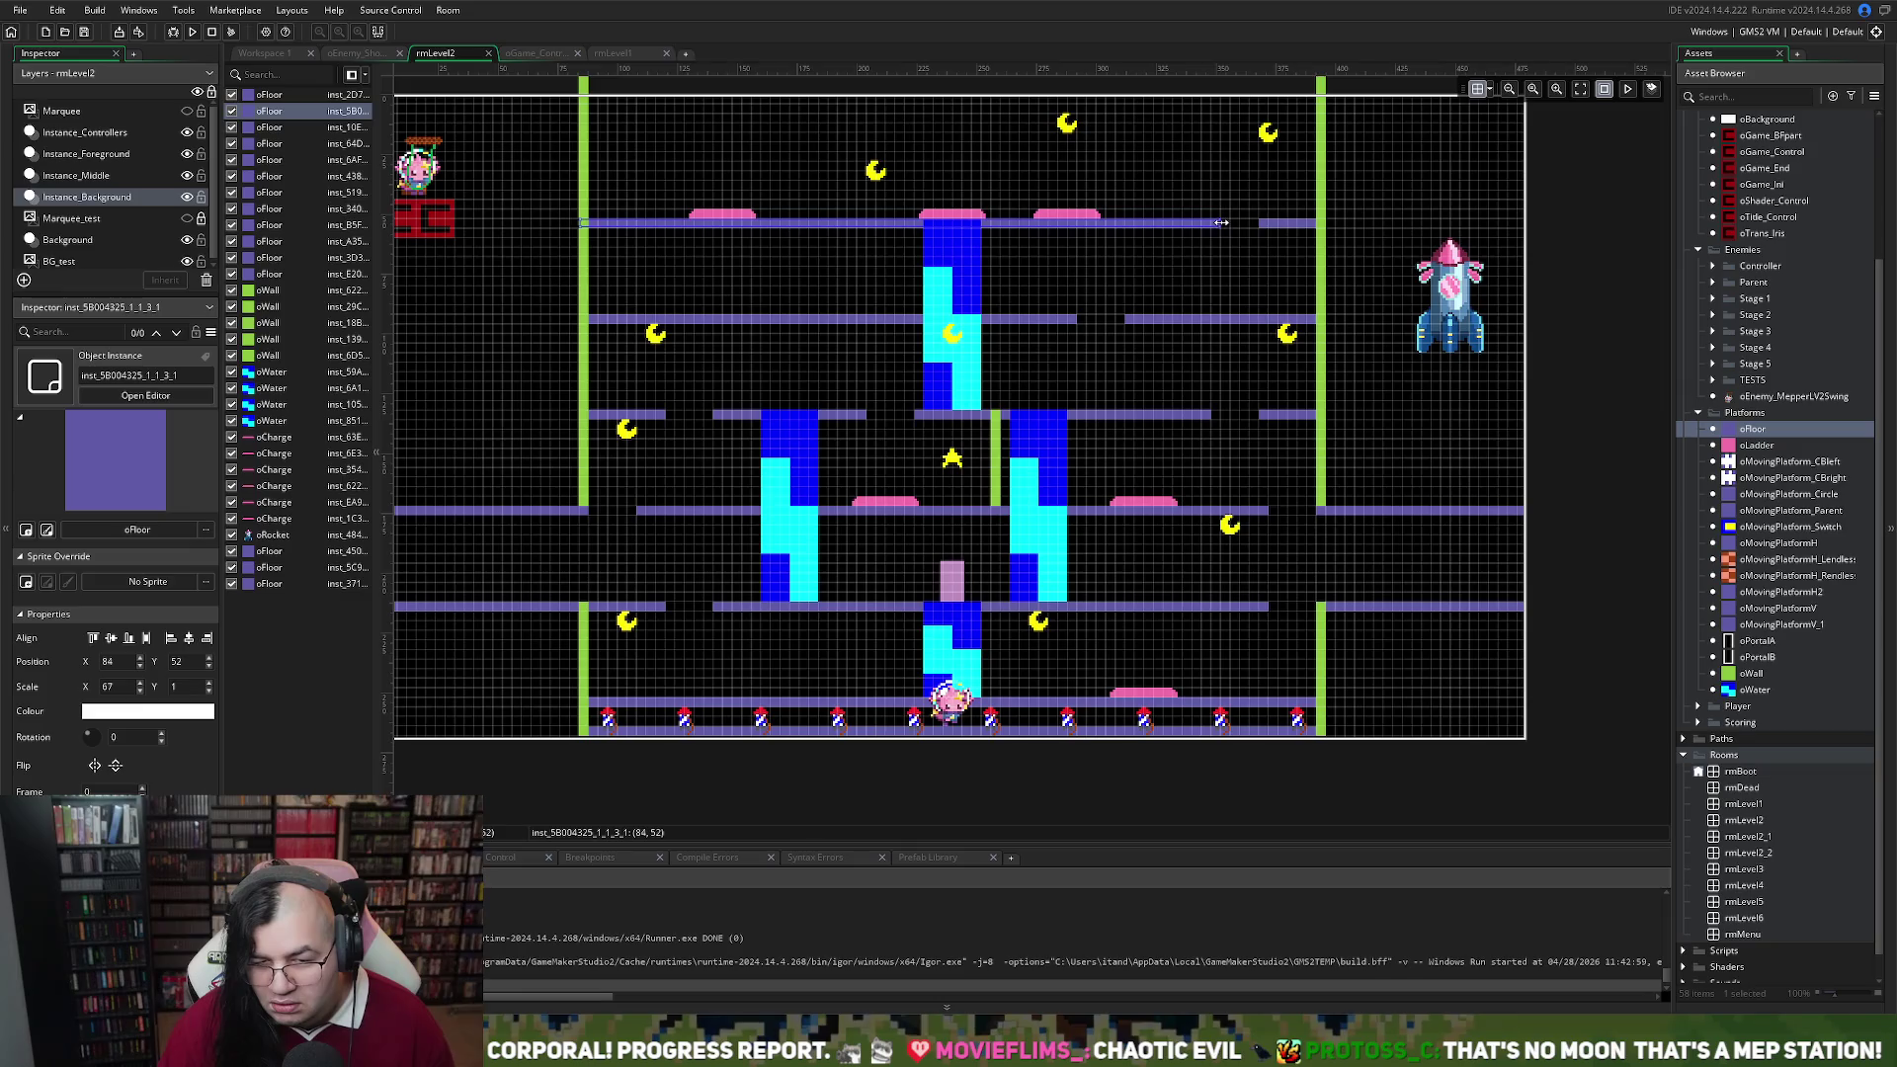
pyautogui.moveTo(1215, 223); pyautogui.dragTo(1165, 225)
pyautogui.click(1252, 226)
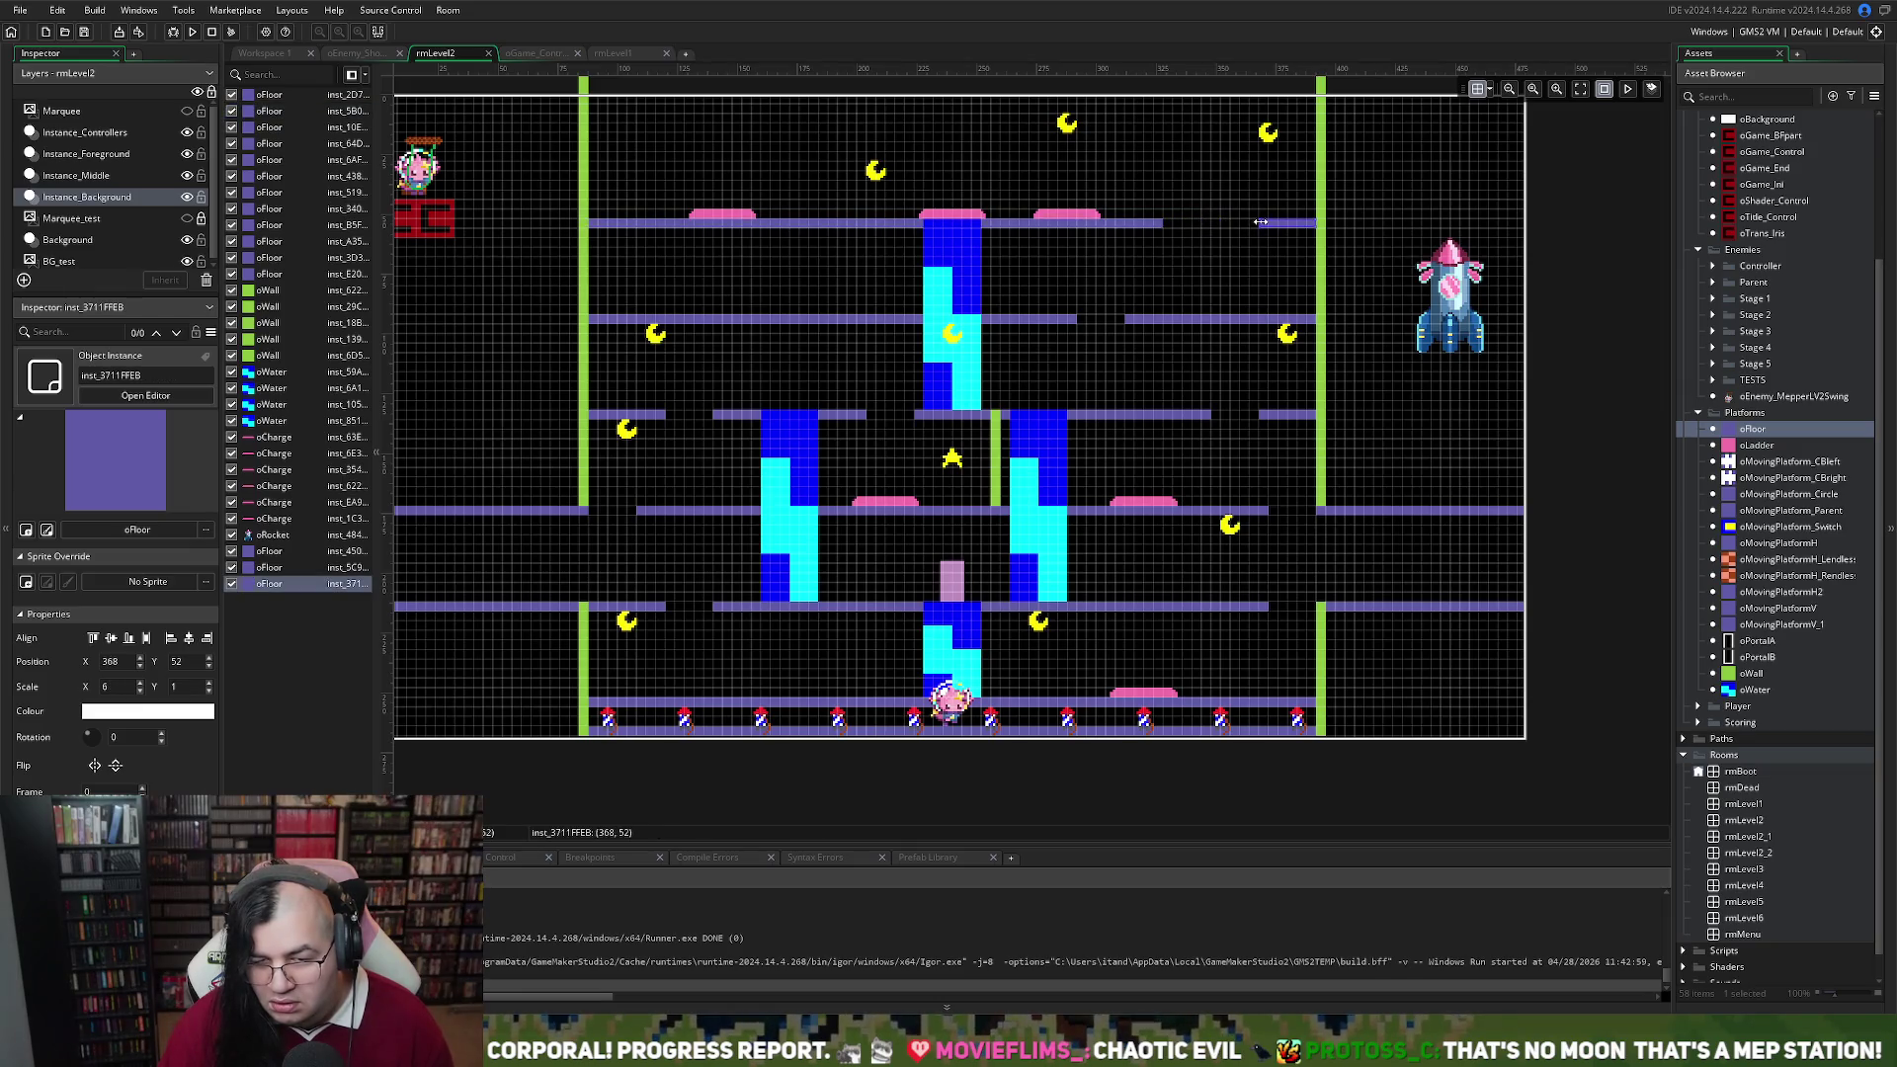
pyautogui.moveTo(1259, 224)
pyautogui.mouseDown()
pyautogui.moveTo(1193, 231)
pyautogui.moveTo(1209, 227)
pyautogui.mouseUp()
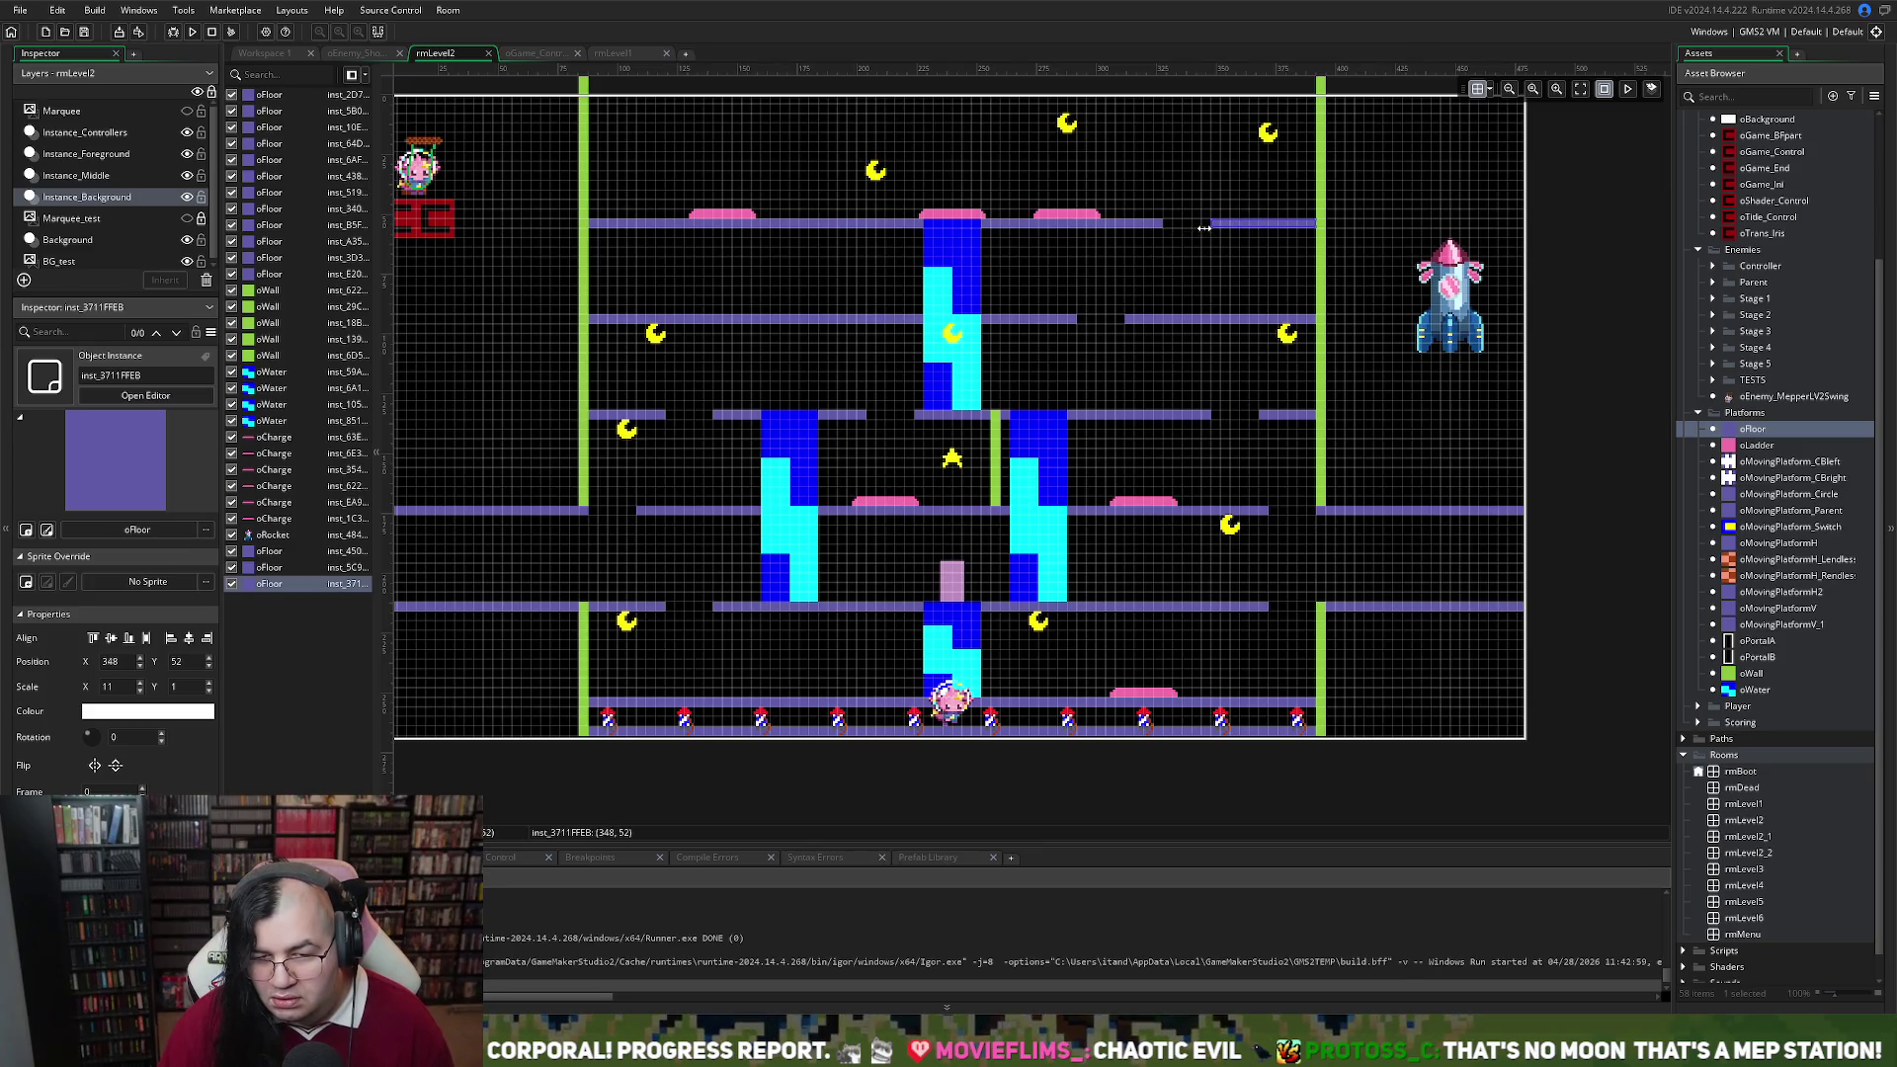
pyautogui.click(1269, 160)
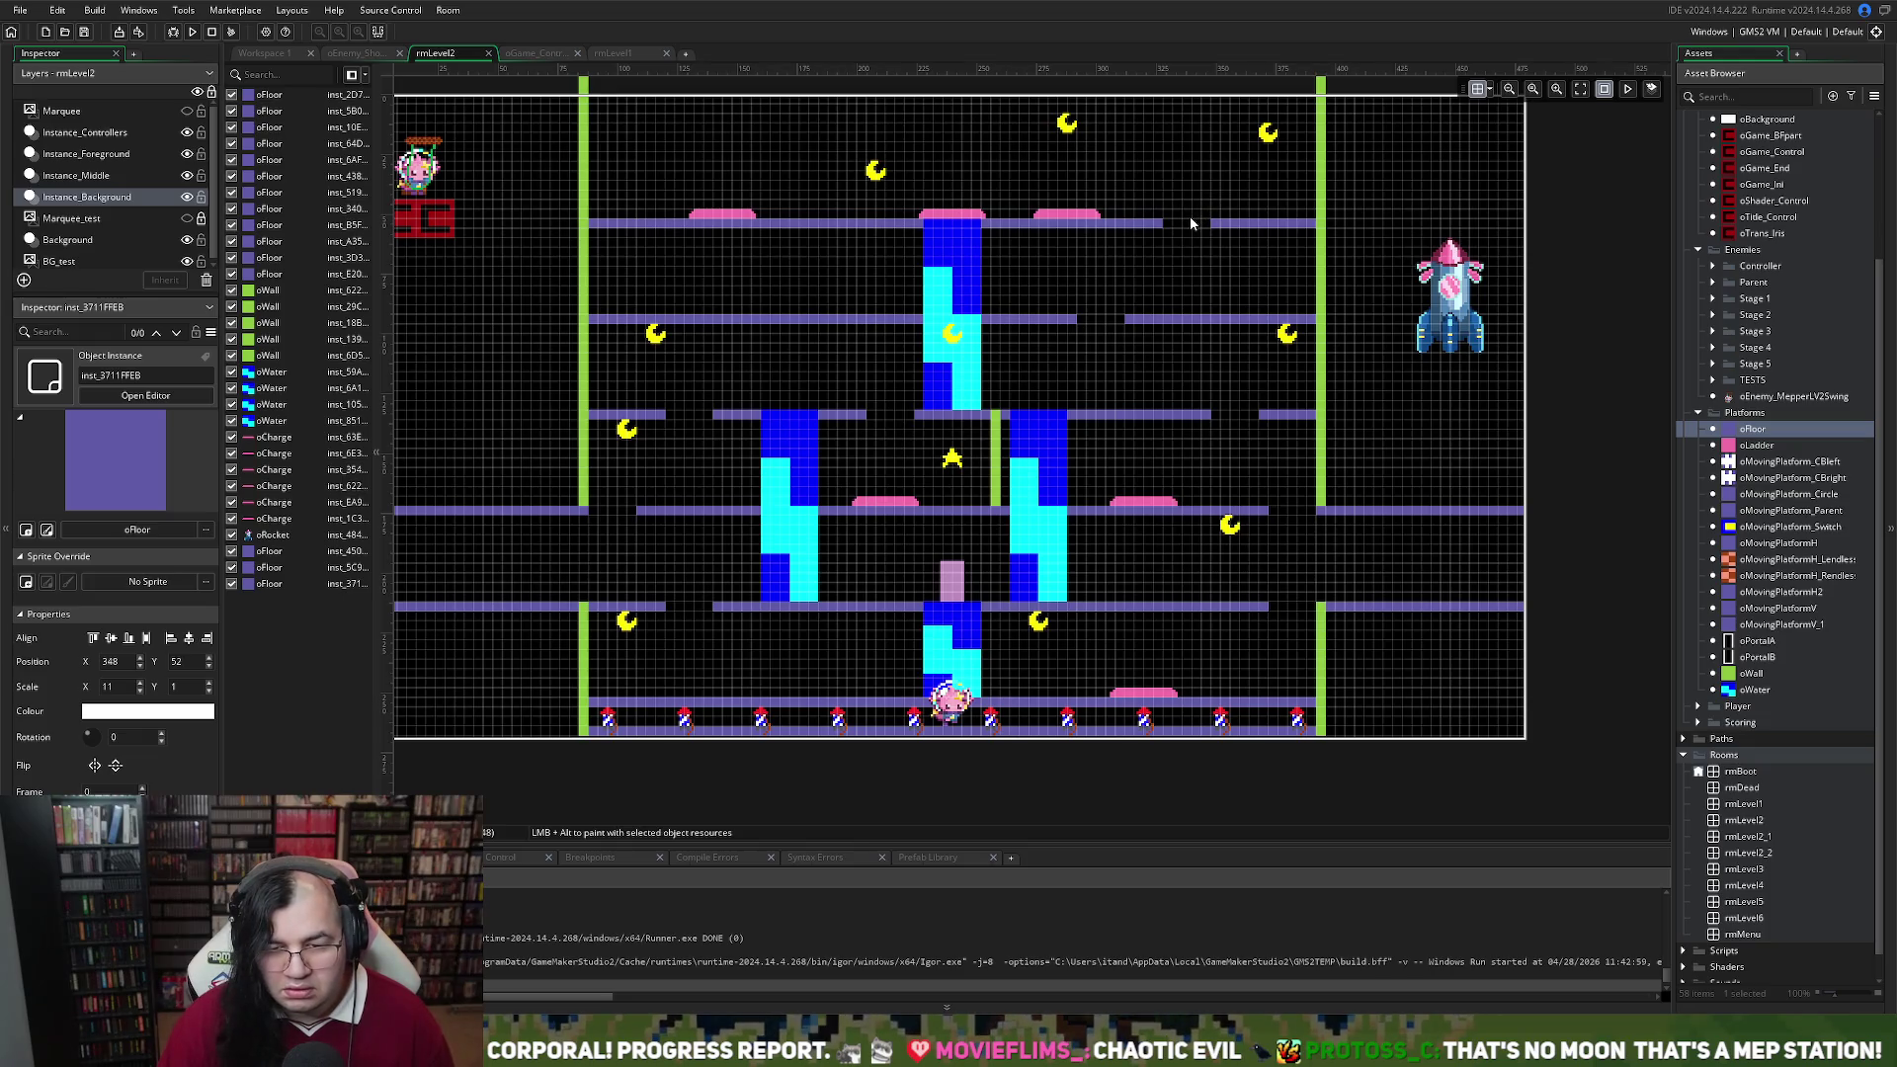
# Move the top floor's left end right so it sits at 168, 52 with Scale X 40
pyautogui.click(697, 229)
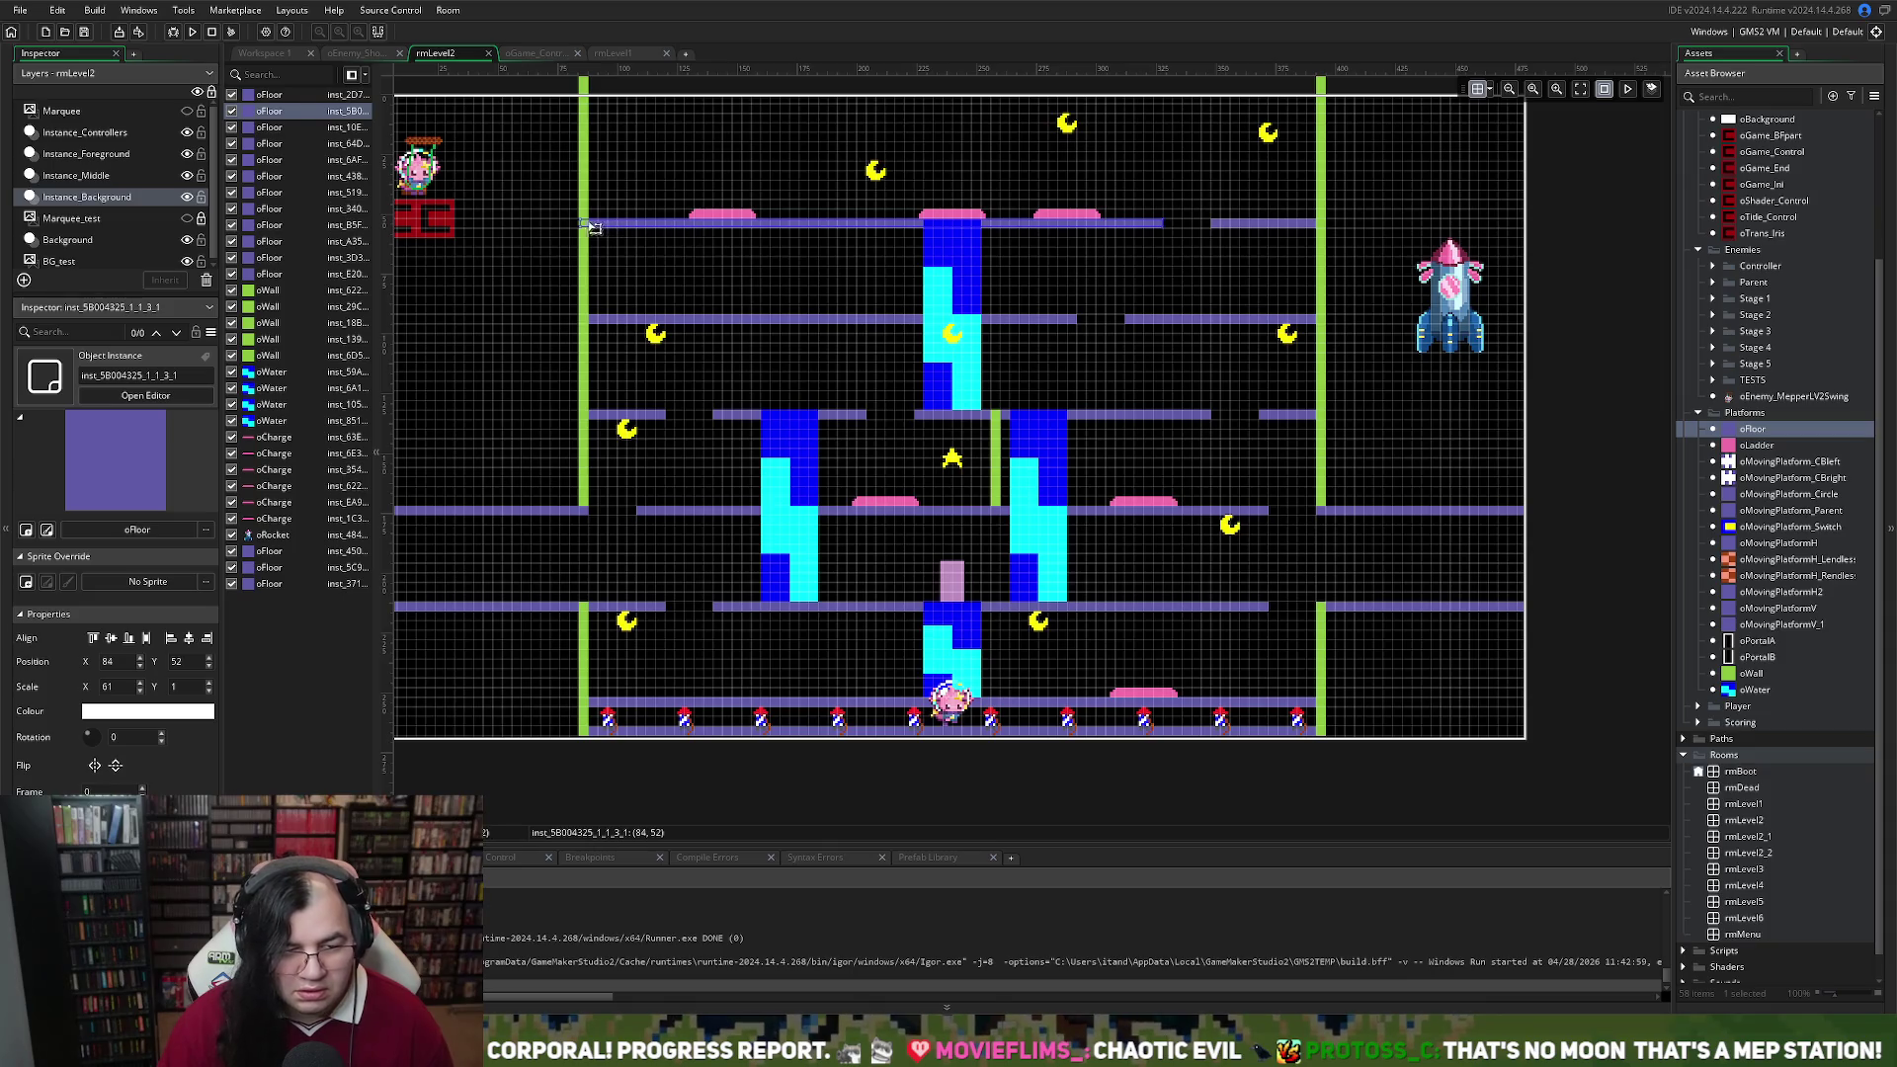
pyautogui.moveTo(593, 228)
pyautogui.mouseDown()
pyautogui.moveTo(803, 226)
pyautogui.moveTo(759, 260)
pyautogui.moveTo(842, 318)
pyautogui.moveTo(800, 318)
pyautogui.moveTo(824, 318)
pyautogui.mouseUp()
pyautogui.click(780, 223)
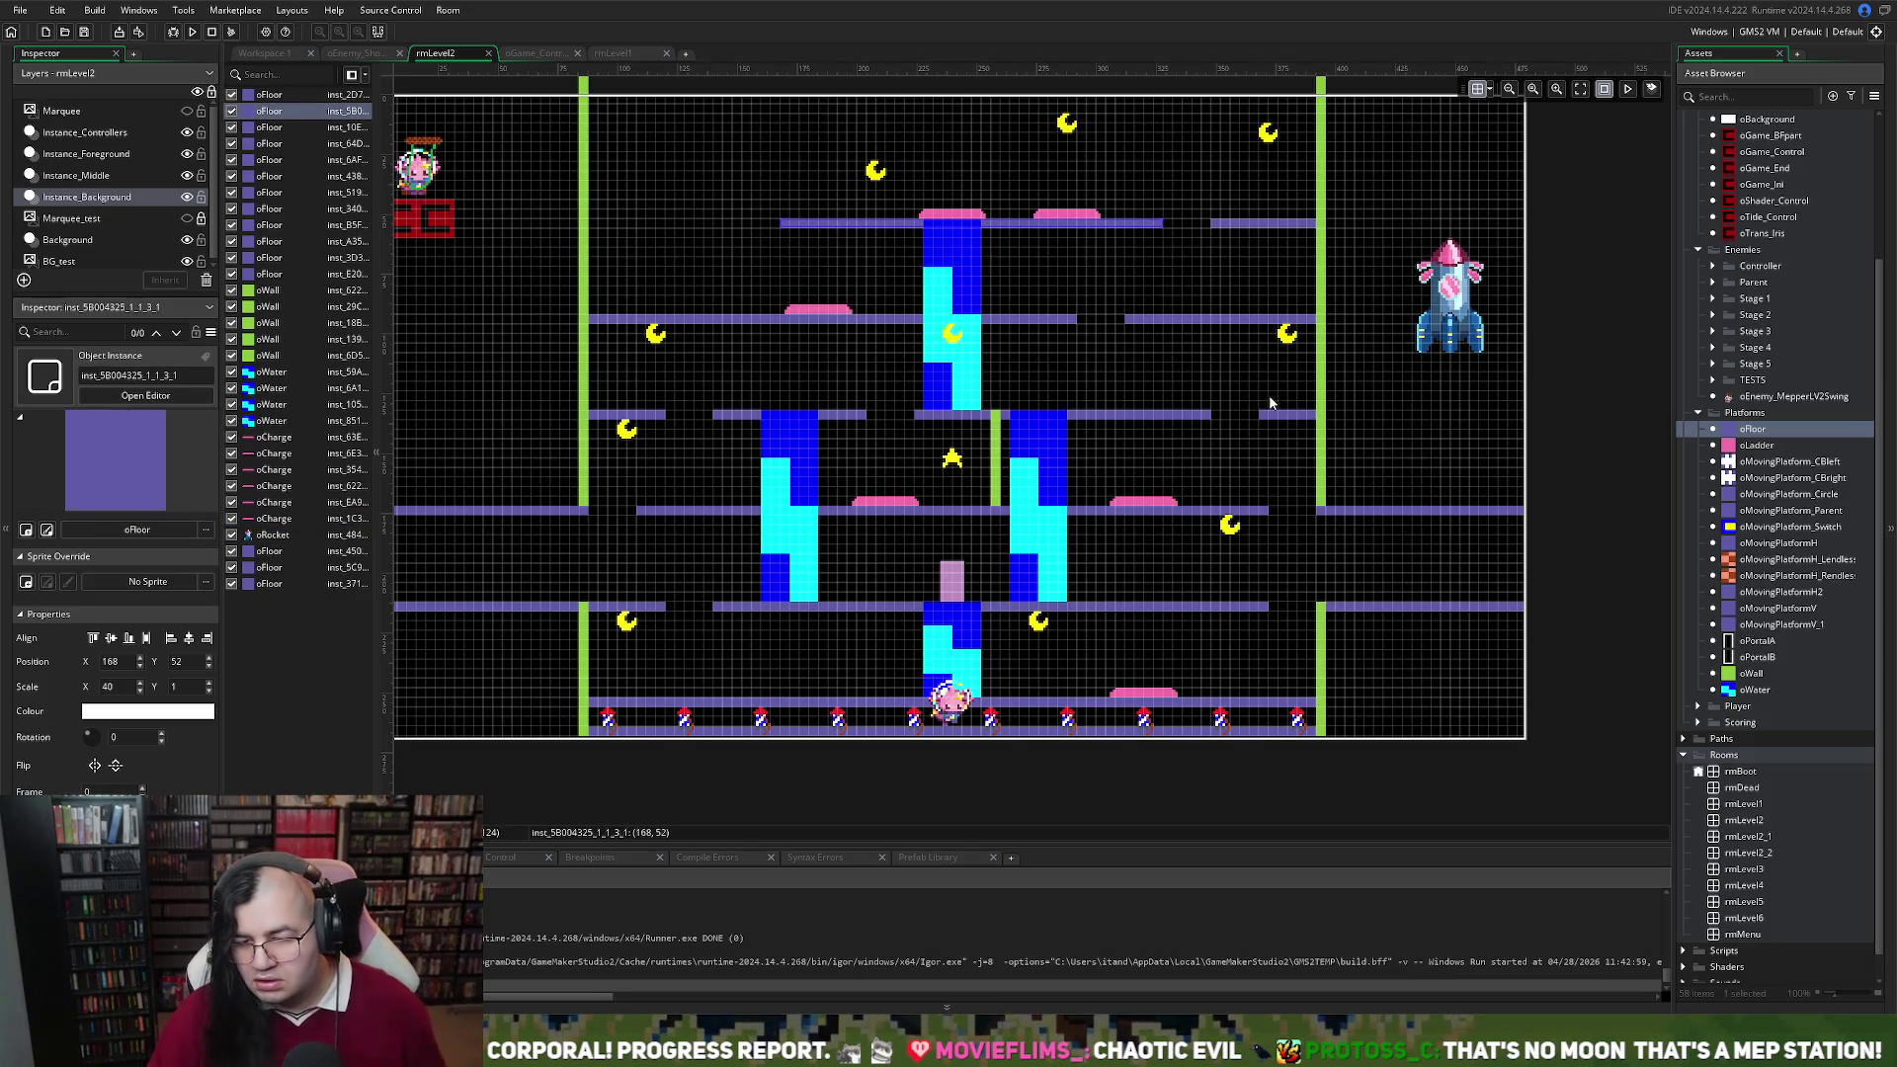
# Add another floor piece and move the top-floor oCharge pad to 372, 92 on the second floor's right end
pyautogui.moveTo(1743, 435)
pyautogui.mouseDown()
pyautogui.moveTo(955, 323)
pyautogui.moveTo(597, 222)
pyautogui.moveTo(734, 222)
pyautogui.mouseUp()
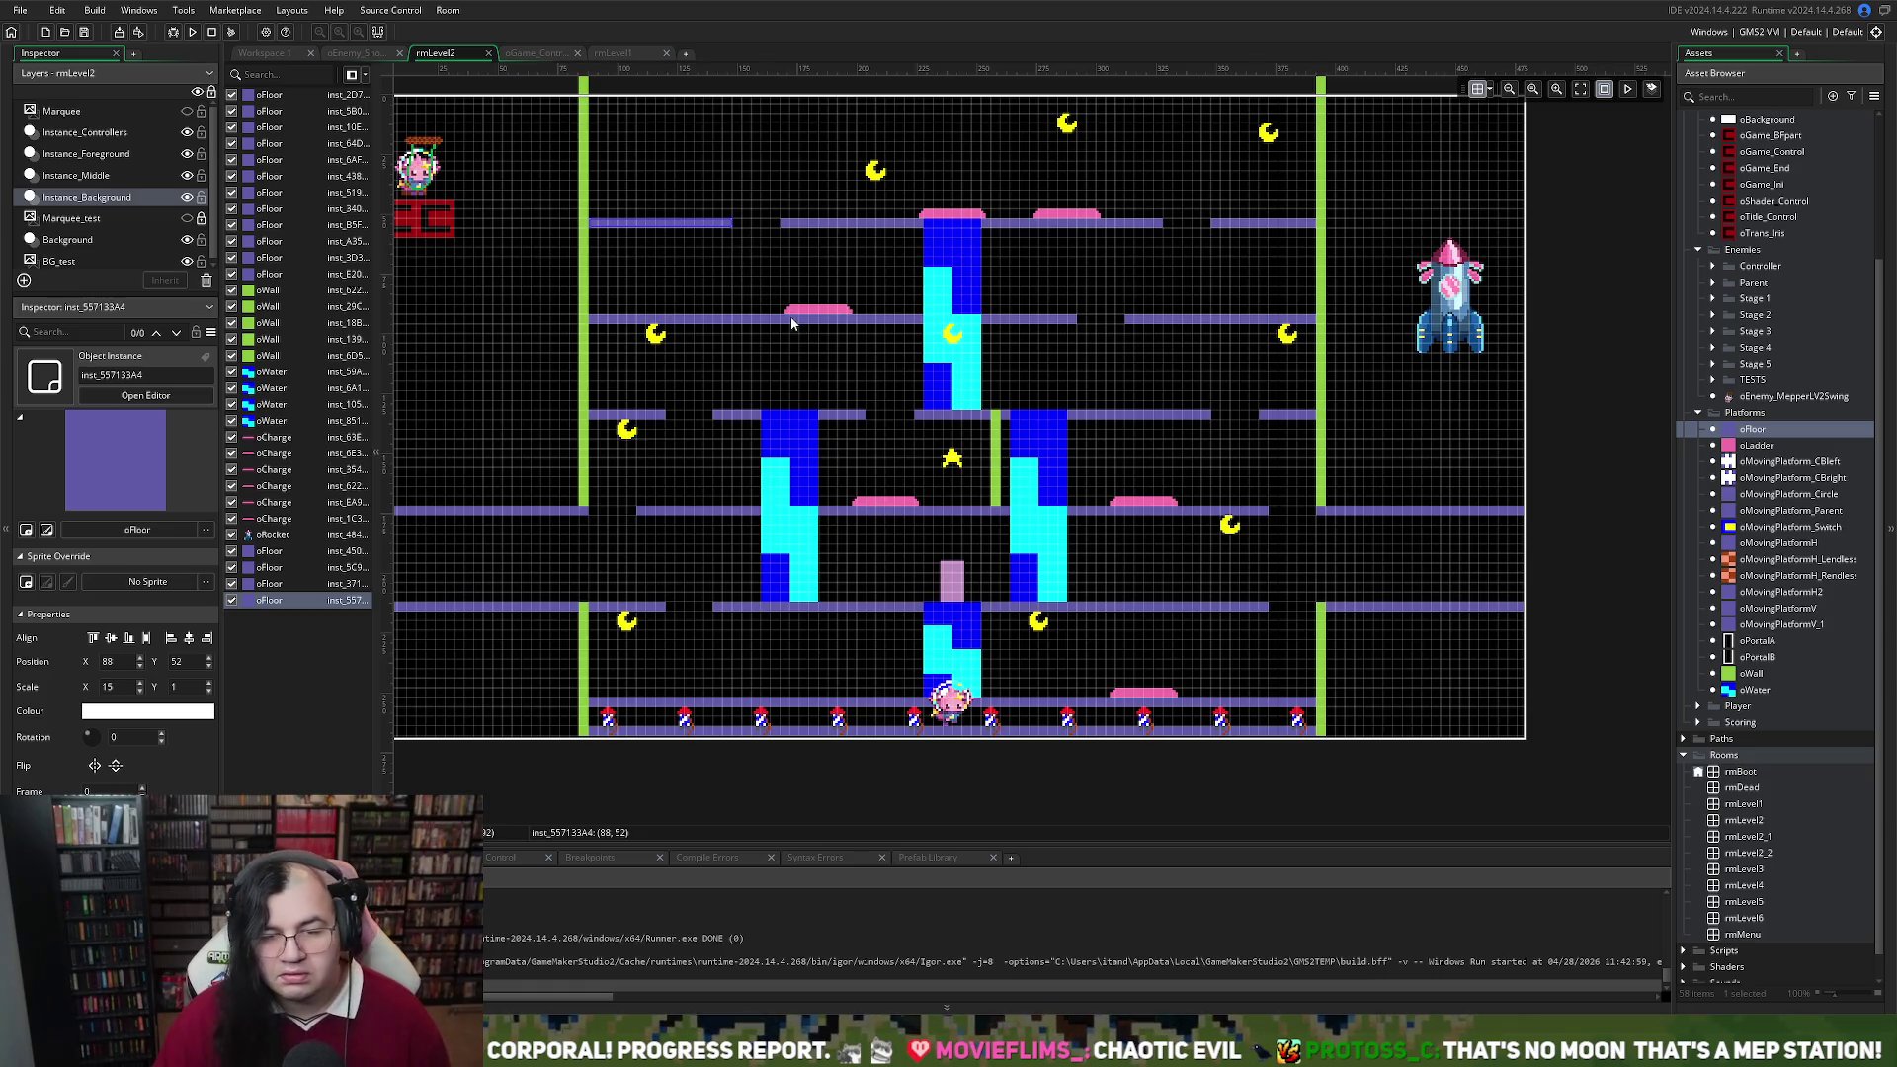
pyautogui.moveTo(1072, 218); pyautogui.dragTo(1274, 310)
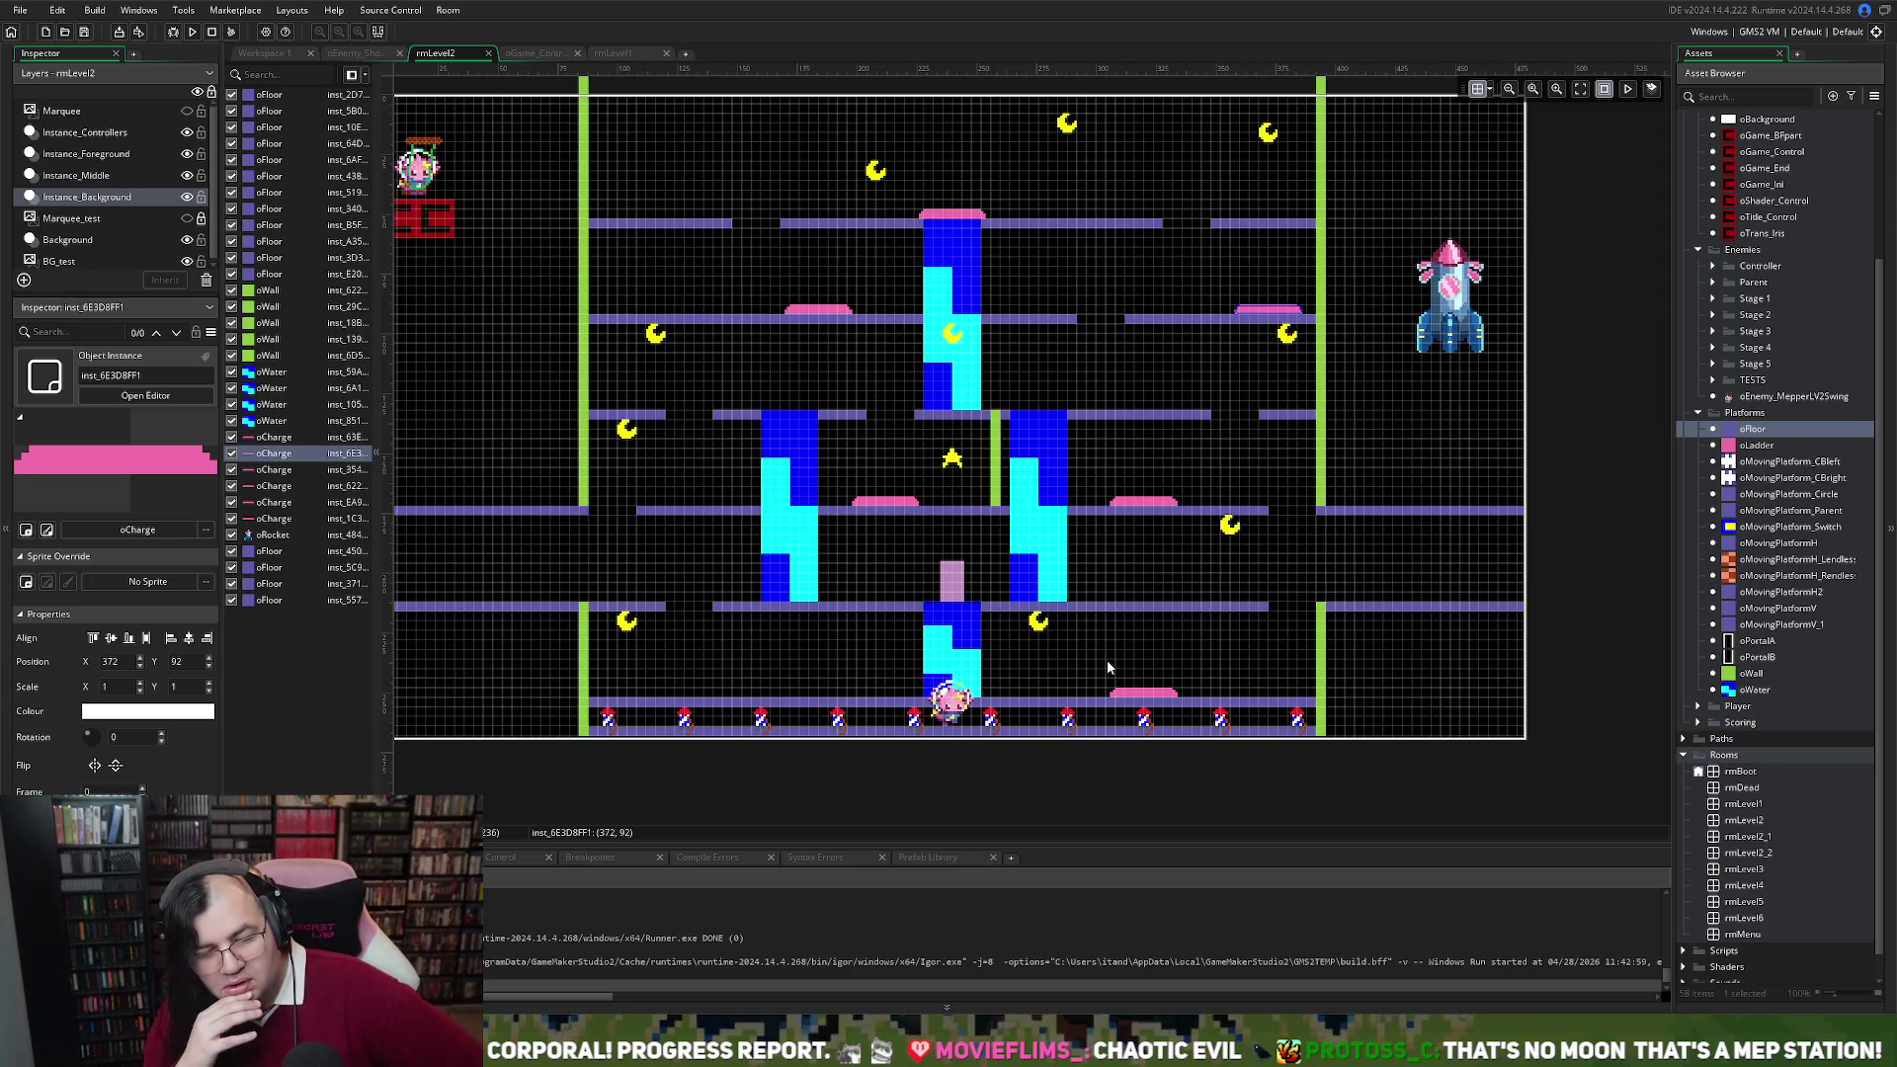
# Drop a charge pad to the bottom floor, nudge another left, and move the top-left moon to 104, 24
pyautogui.moveTo(899, 508); pyautogui.dragTo(800, 694)
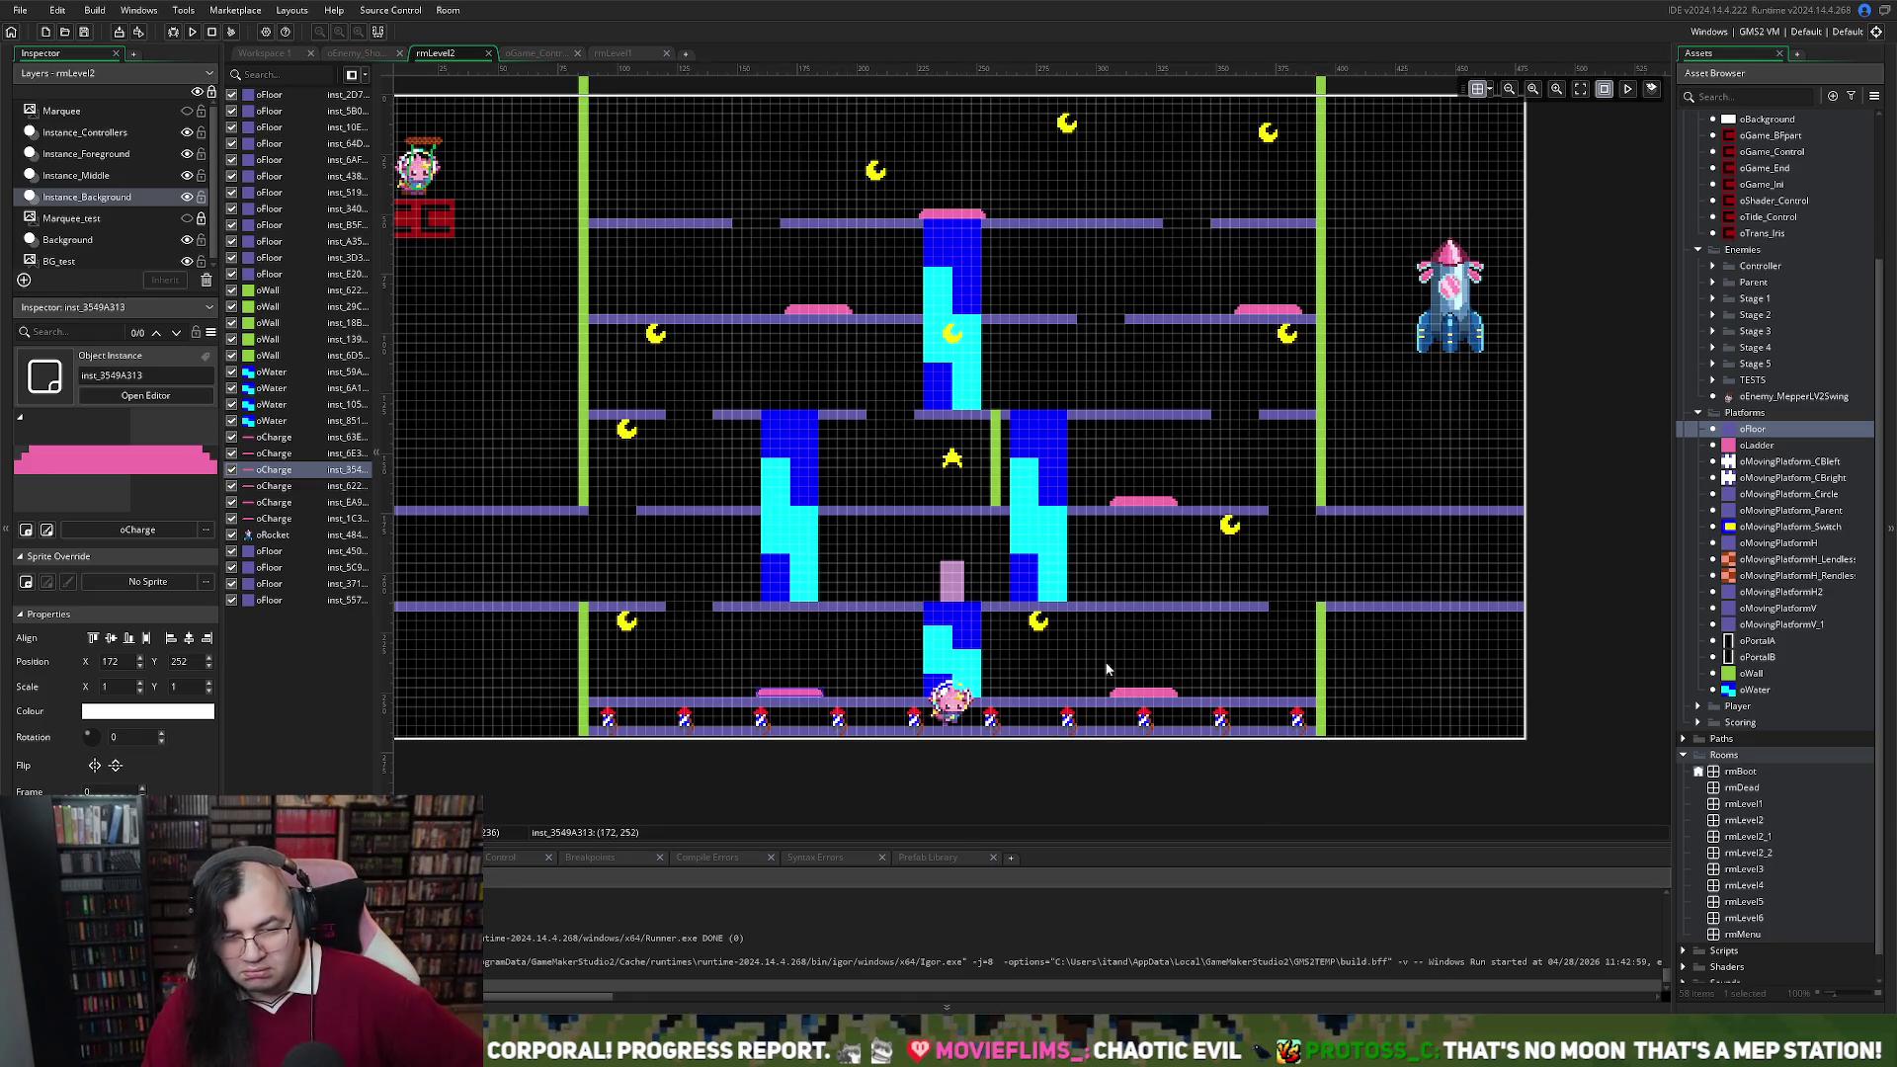
pyautogui.moveTo(806, 312); pyautogui.dragTo(790, 313)
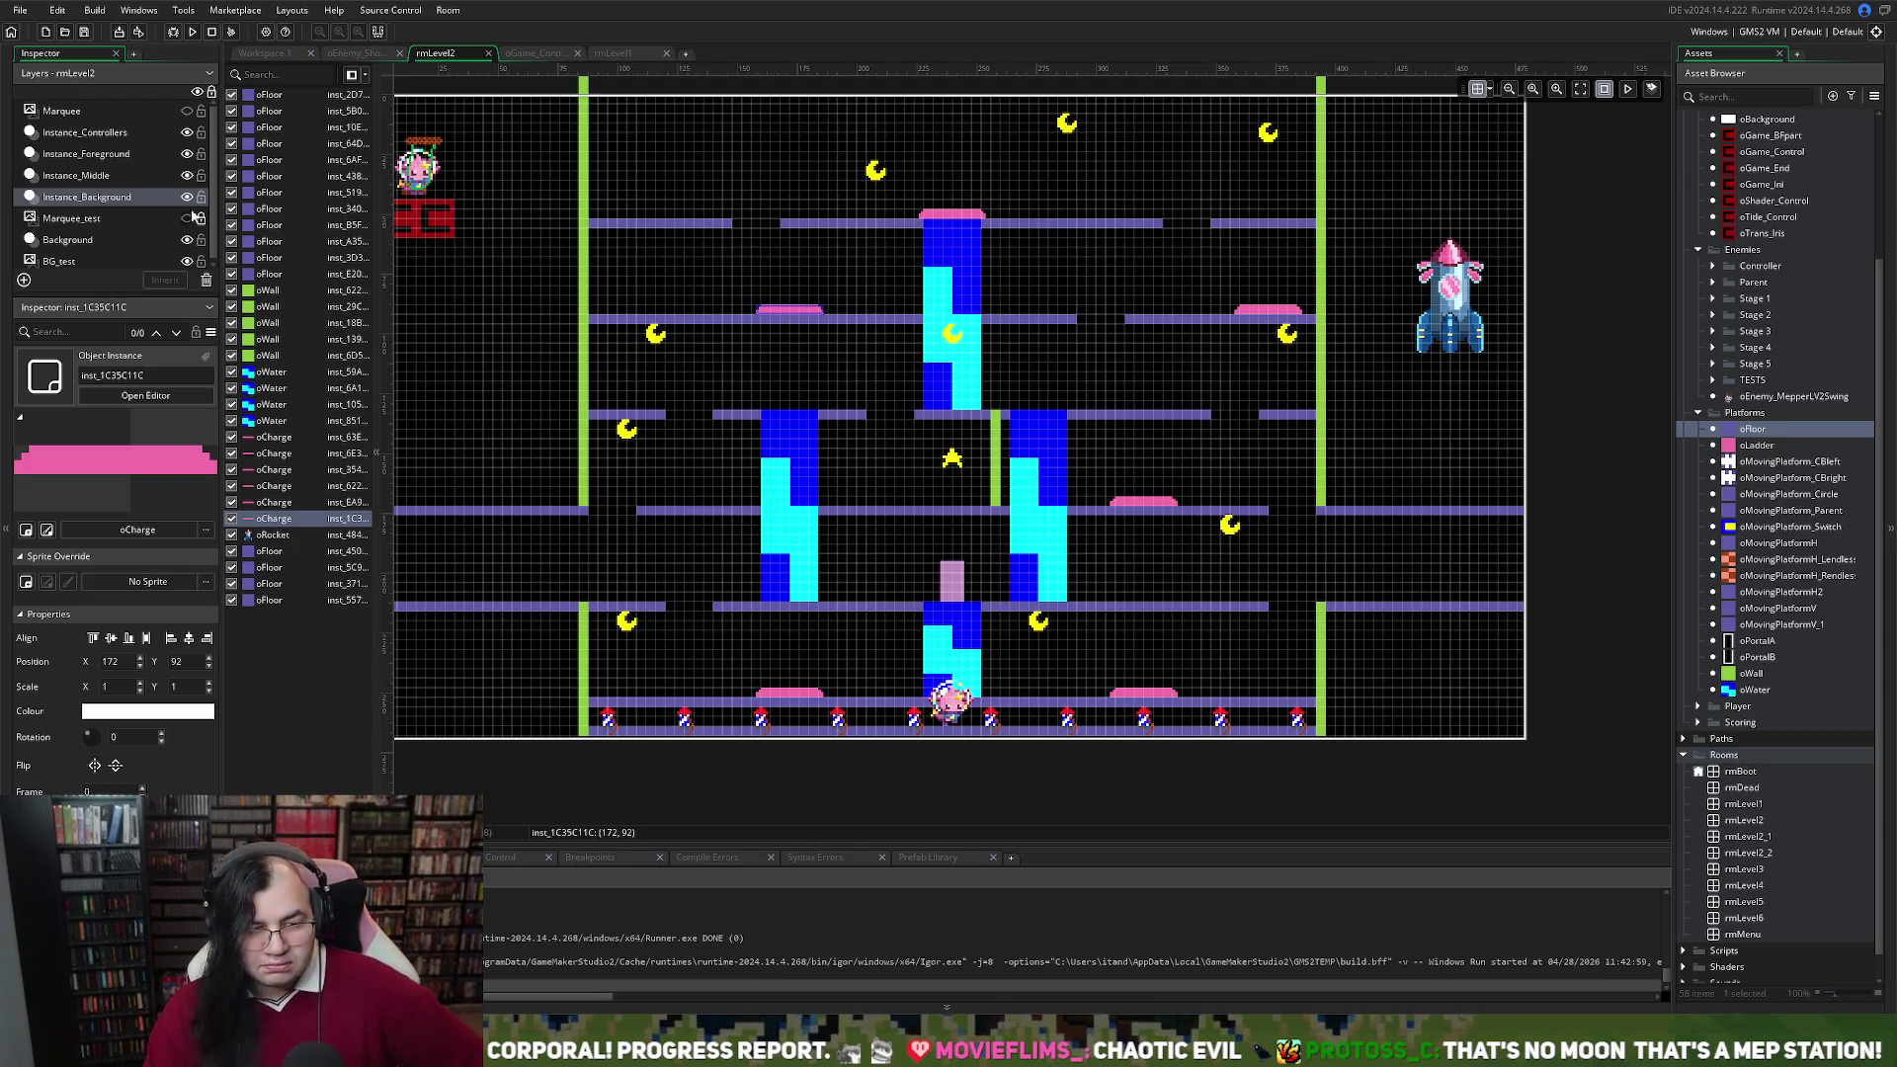
pyautogui.click(116, 180)
pyautogui.moveTo(871, 174)
pyautogui.mouseDown()
pyautogui.moveTo(662, 173)
pyautogui.moveTo(662, 202)
pyautogui.moveTo(662, 168)
pyautogui.moveTo(615, 167)
pyautogui.moveTo(634, 168)
pyautogui.mouseUp()
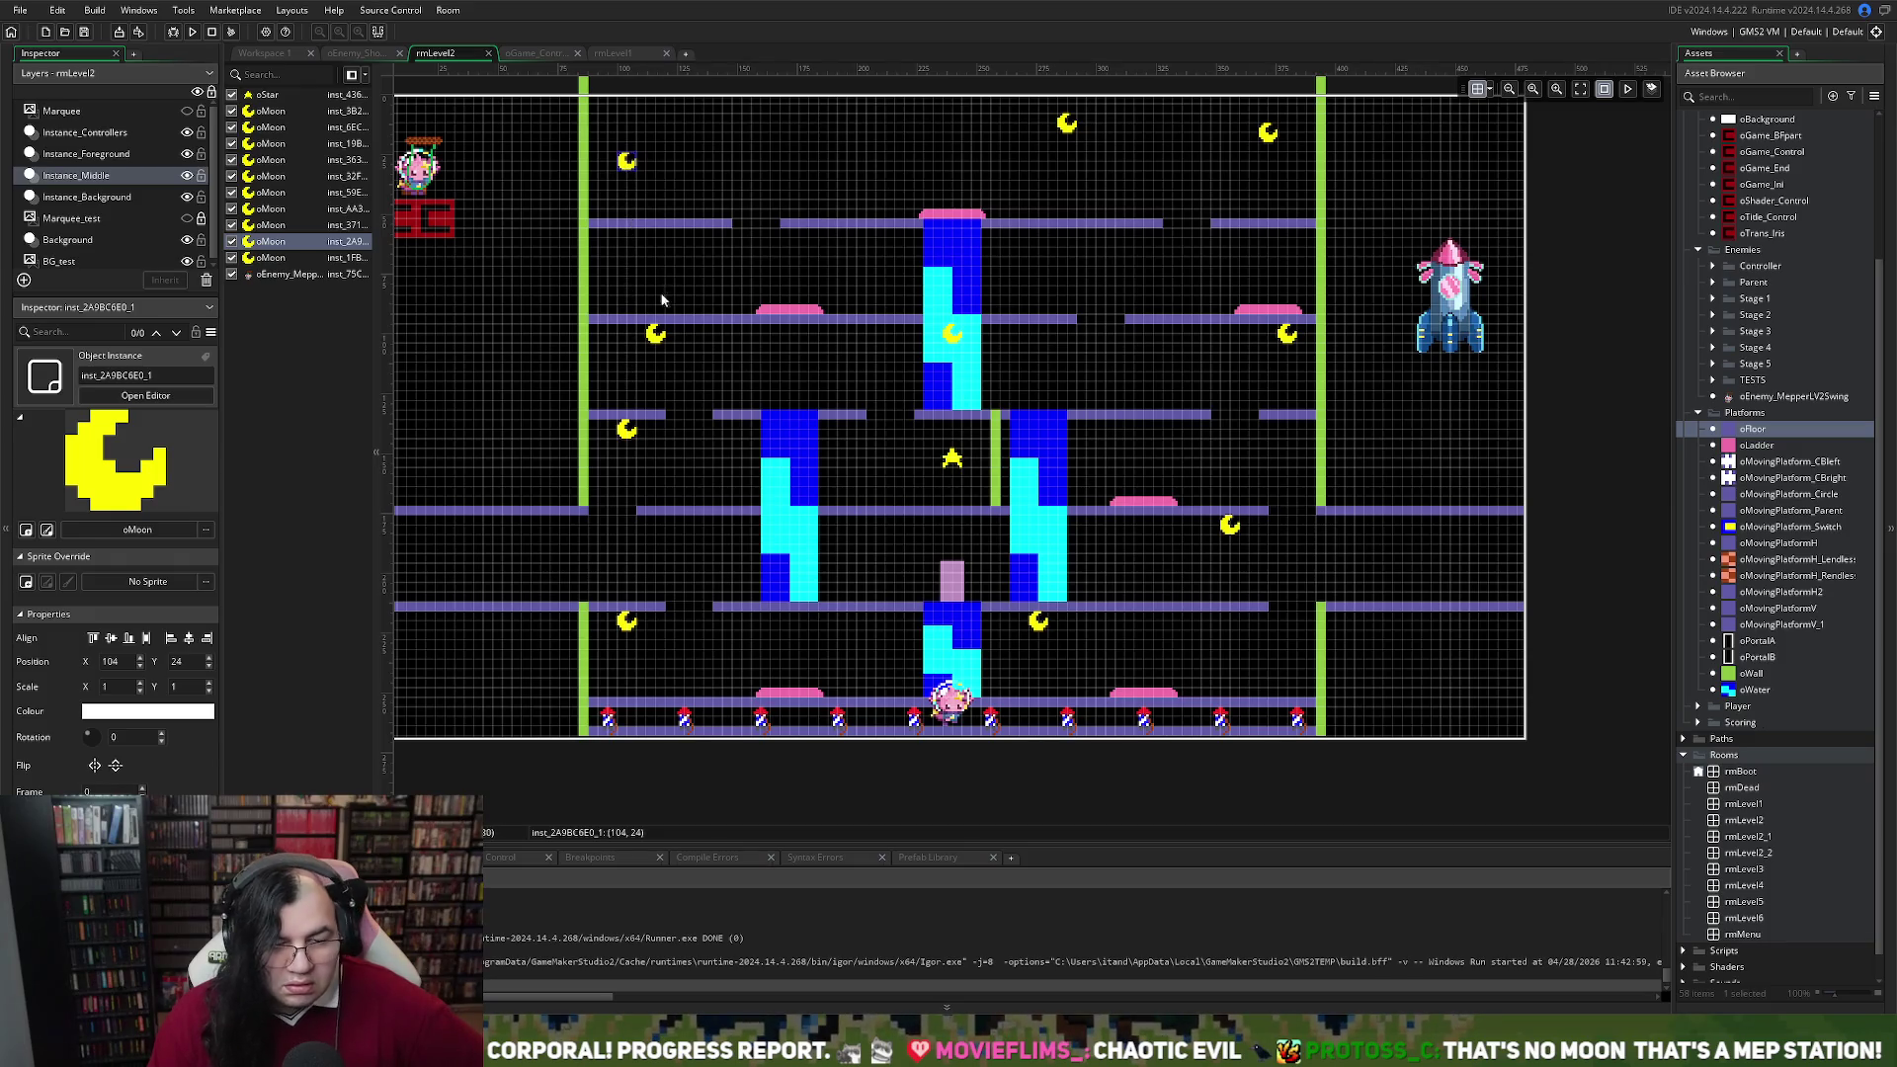
# Move the moons into the left, central and right water columns, the top-right moon ending at 372, 24
pyautogui.click(659, 338)
pyautogui.moveTo(659, 338)
pyautogui.mouseDown()
pyautogui.moveTo(687, 400)
pyautogui.moveTo(989, 442)
pyautogui.moveTo(1114, 398)
pyautogui.moveTo(1203, 423)
pyautogui.moveTo(1202, 395)
pyautogui.moveTo(1077, 296)
pyautogui.moveTo(1002, 193)
pyautogui.moveTo(1119, 235)
pyautogui.mouseUp()
pyautogui.moveTo(1136, 368)
pyautogui.mouseDown()
pyautogui.moveTo(1197, 515)
pyautogui.moveTo(1044, 439)
pyautogui.mouseUp()
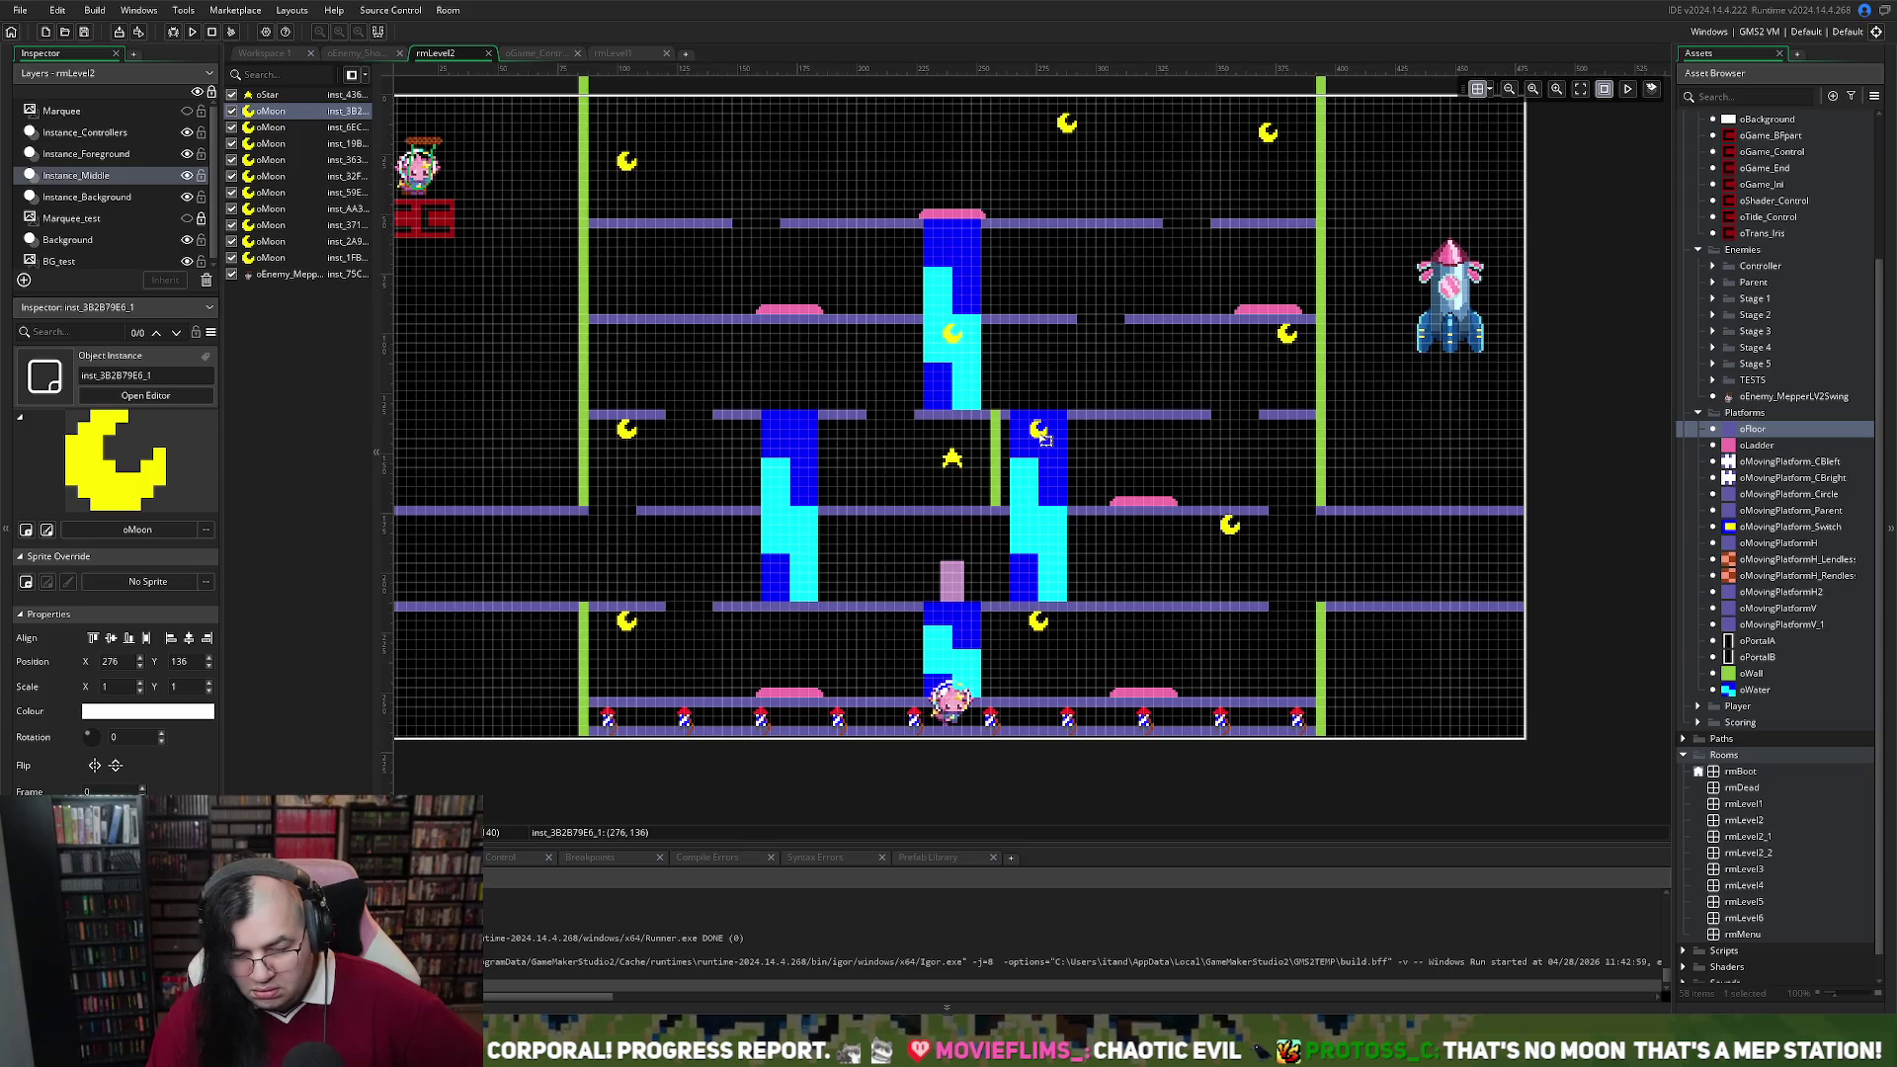
pyautogui.moveTo(1063, 134)
pyautogui.mouseDown()
pyautogui.moveTo(901, 344)
pyautogui.moveTo(621, 553)
pyautogui.moveTo(802, 542)
pyautogui.moveTo(791, 529)
pyautogui.mouseUp()
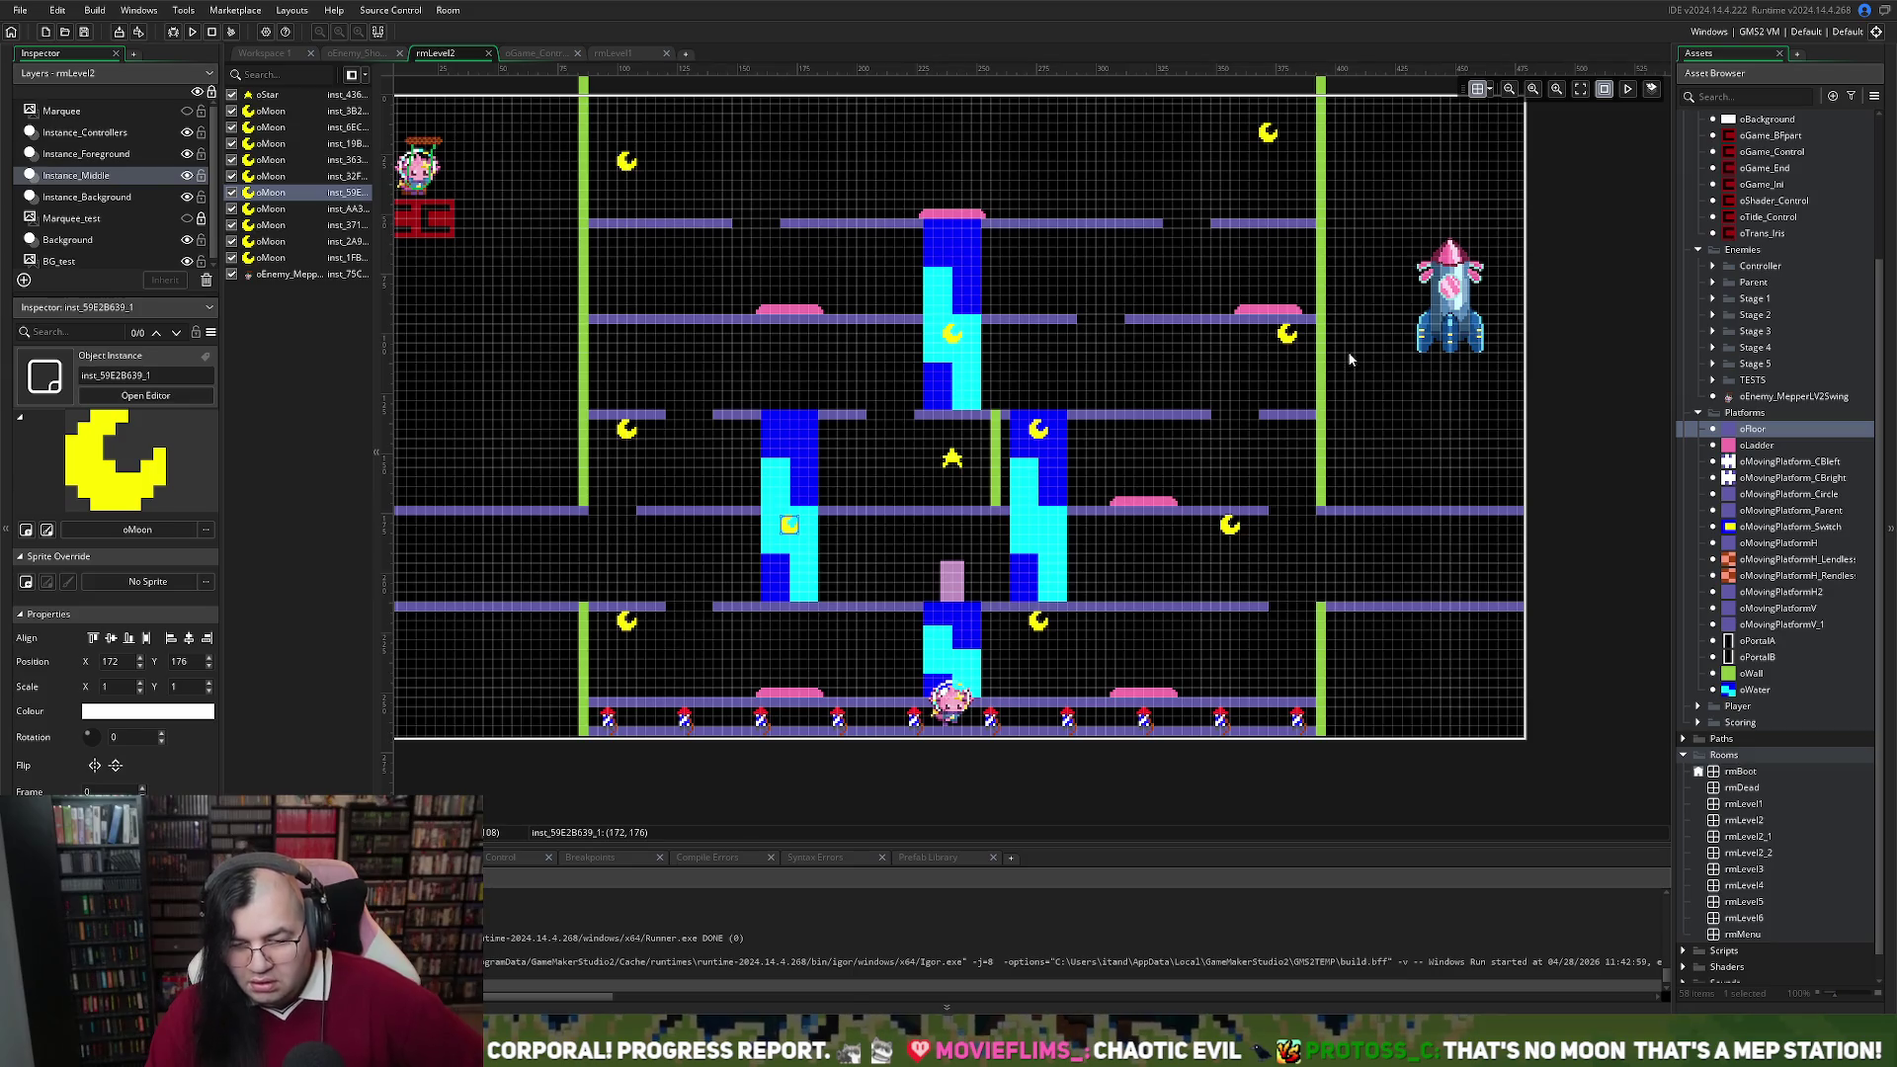
pyautogui.moveTo(1262, 146)
pyautogui.mouseDown()
pyautogui.moveTo(1051, 303)
pyautogui.moveTo(1022, 261)
pyautogui.moveTo(1053, 350)
pyautogui.moveTo(1209, 490)
pyautogui.moveTo(1035, 395)
pyautogui.moveTo(958, 244)
pyautogui.mouseUp()
pyautogui.moveTo(951, 336)
pyautogui.mouseDown()
pyautogui.moveTo(800, 450)
pyautogui.moveTo(790, 433)
pyautogui.mouseUp()
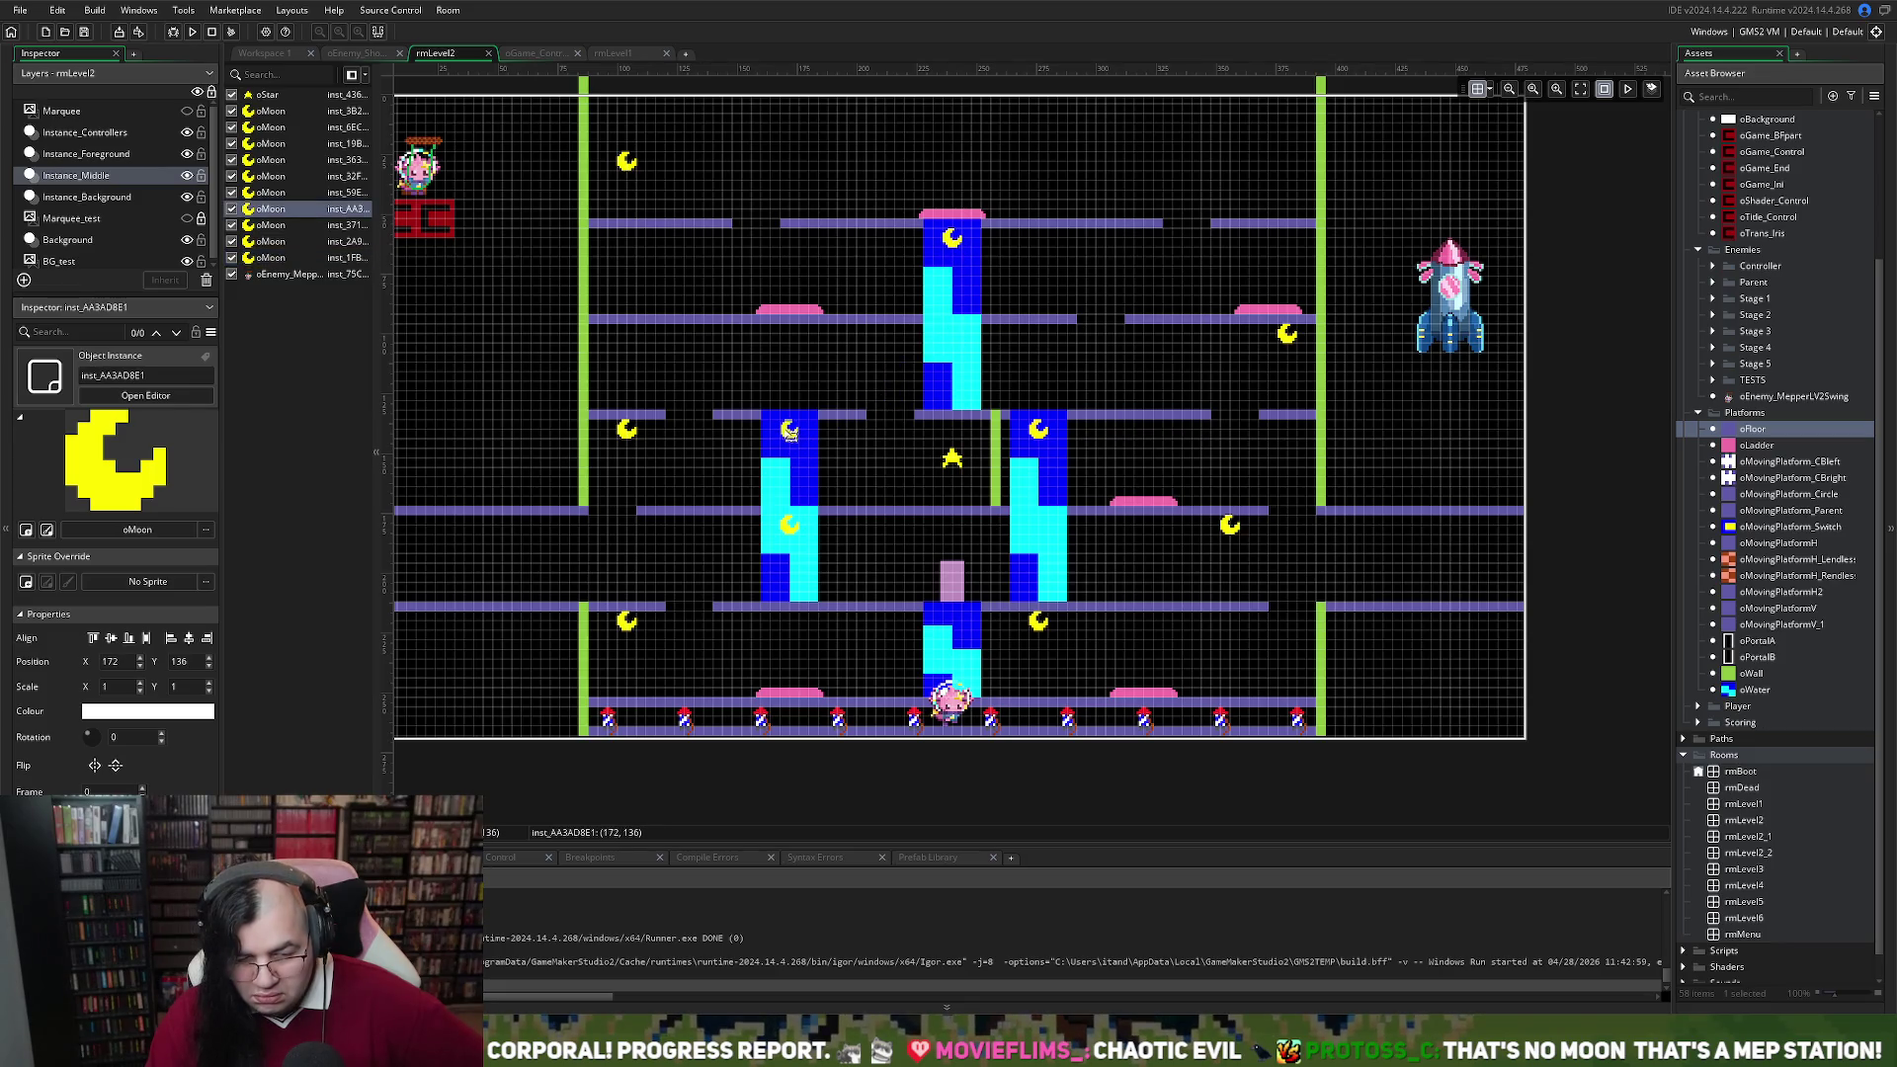
pyautogui.moveTo(793, 530)
pyautogui.mouseDown()
pyautogui.moveTo(1061, 682)
pyautogui.moveTo(957, 629)
pyautogui.mouseUp()
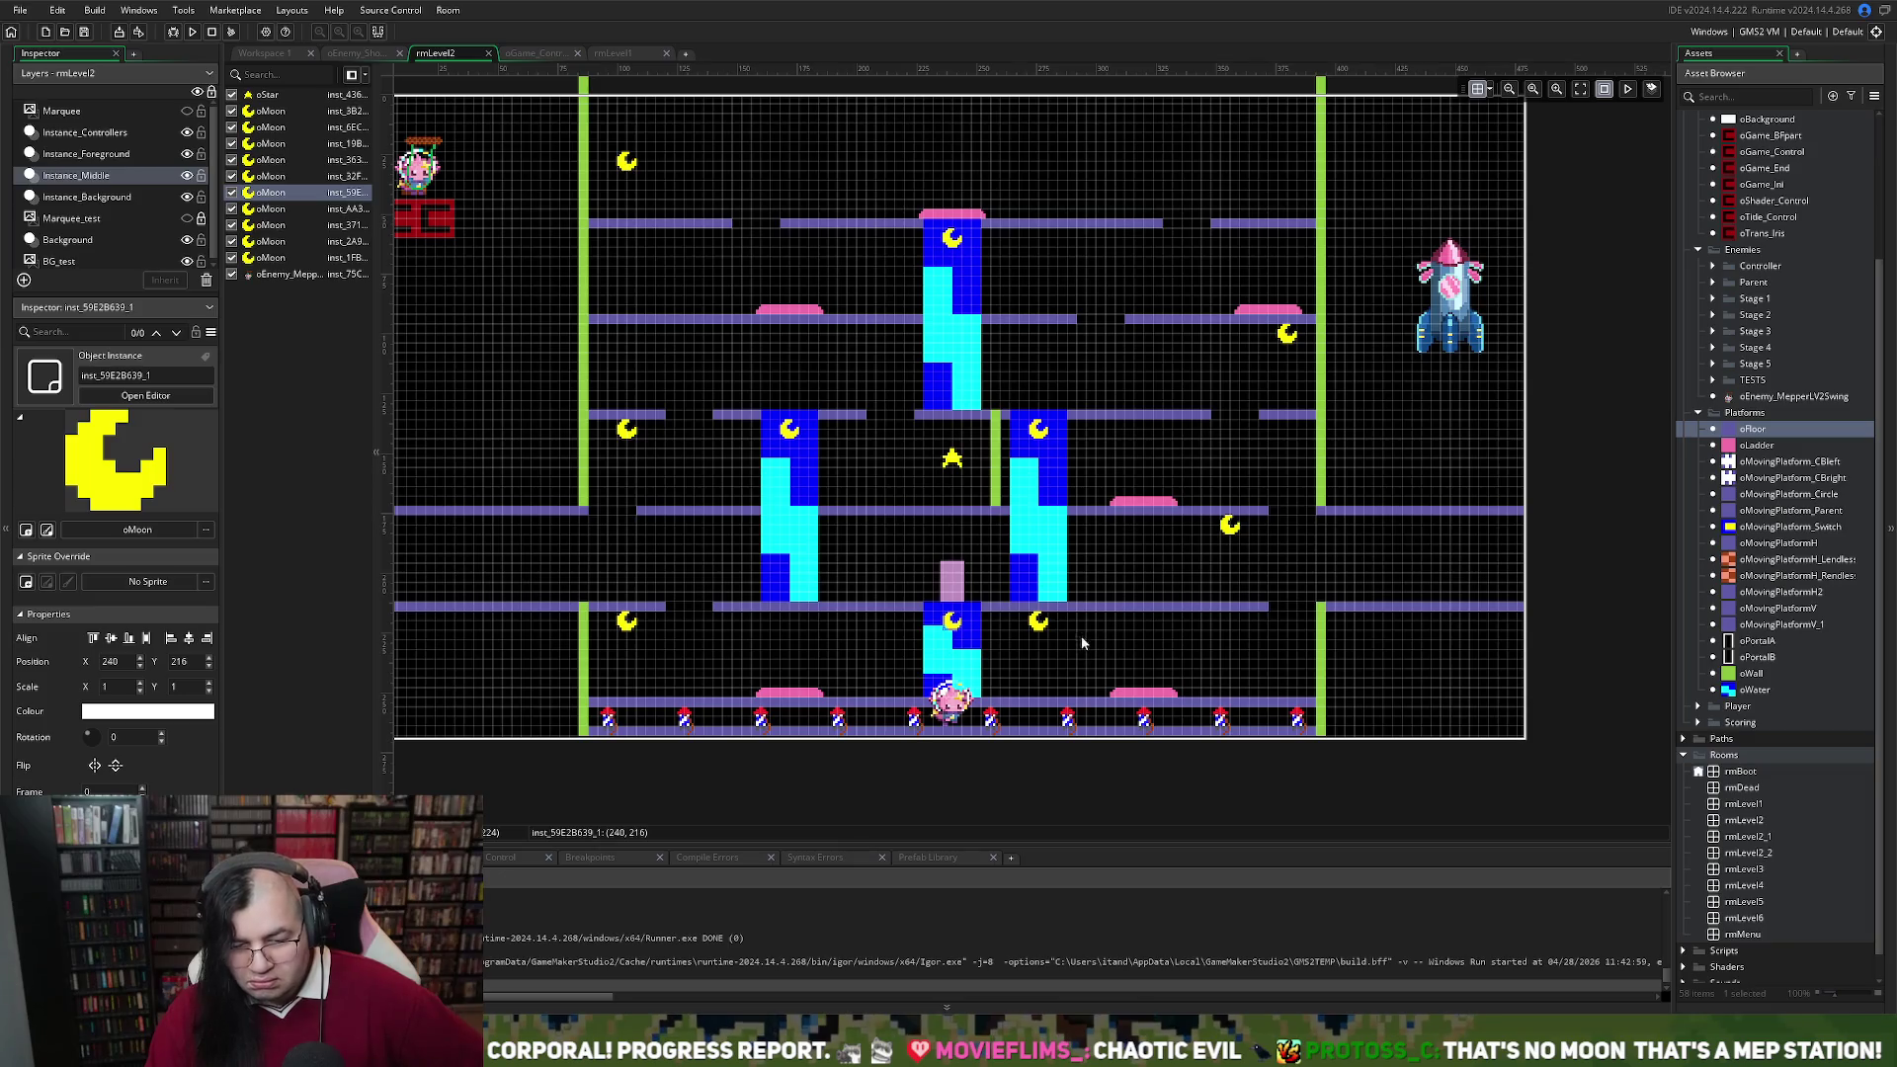
pyautogui.moveTo(1039, 623)
pyautogui.mouseDown()
pyautogui.moveTo(1182, 665)
pyautogui.moveTo(1290, 668)
pyautogui.moveTo(1258, 665)
pyautogui.moveTo(1123, 413)
pyautogui.moveTo(1104, 301)
pyautogui.moveTo(1033, 249)
pyautogui.moveTo(1106, 346)
pyautogui.moveTo(1051, 339)
pyautogui.moveTo(1146, 377)
pyautogui.moveTo(1219, 363)
pyautogui.moveTo(1282, 170)
pyautogui.mouseUp()
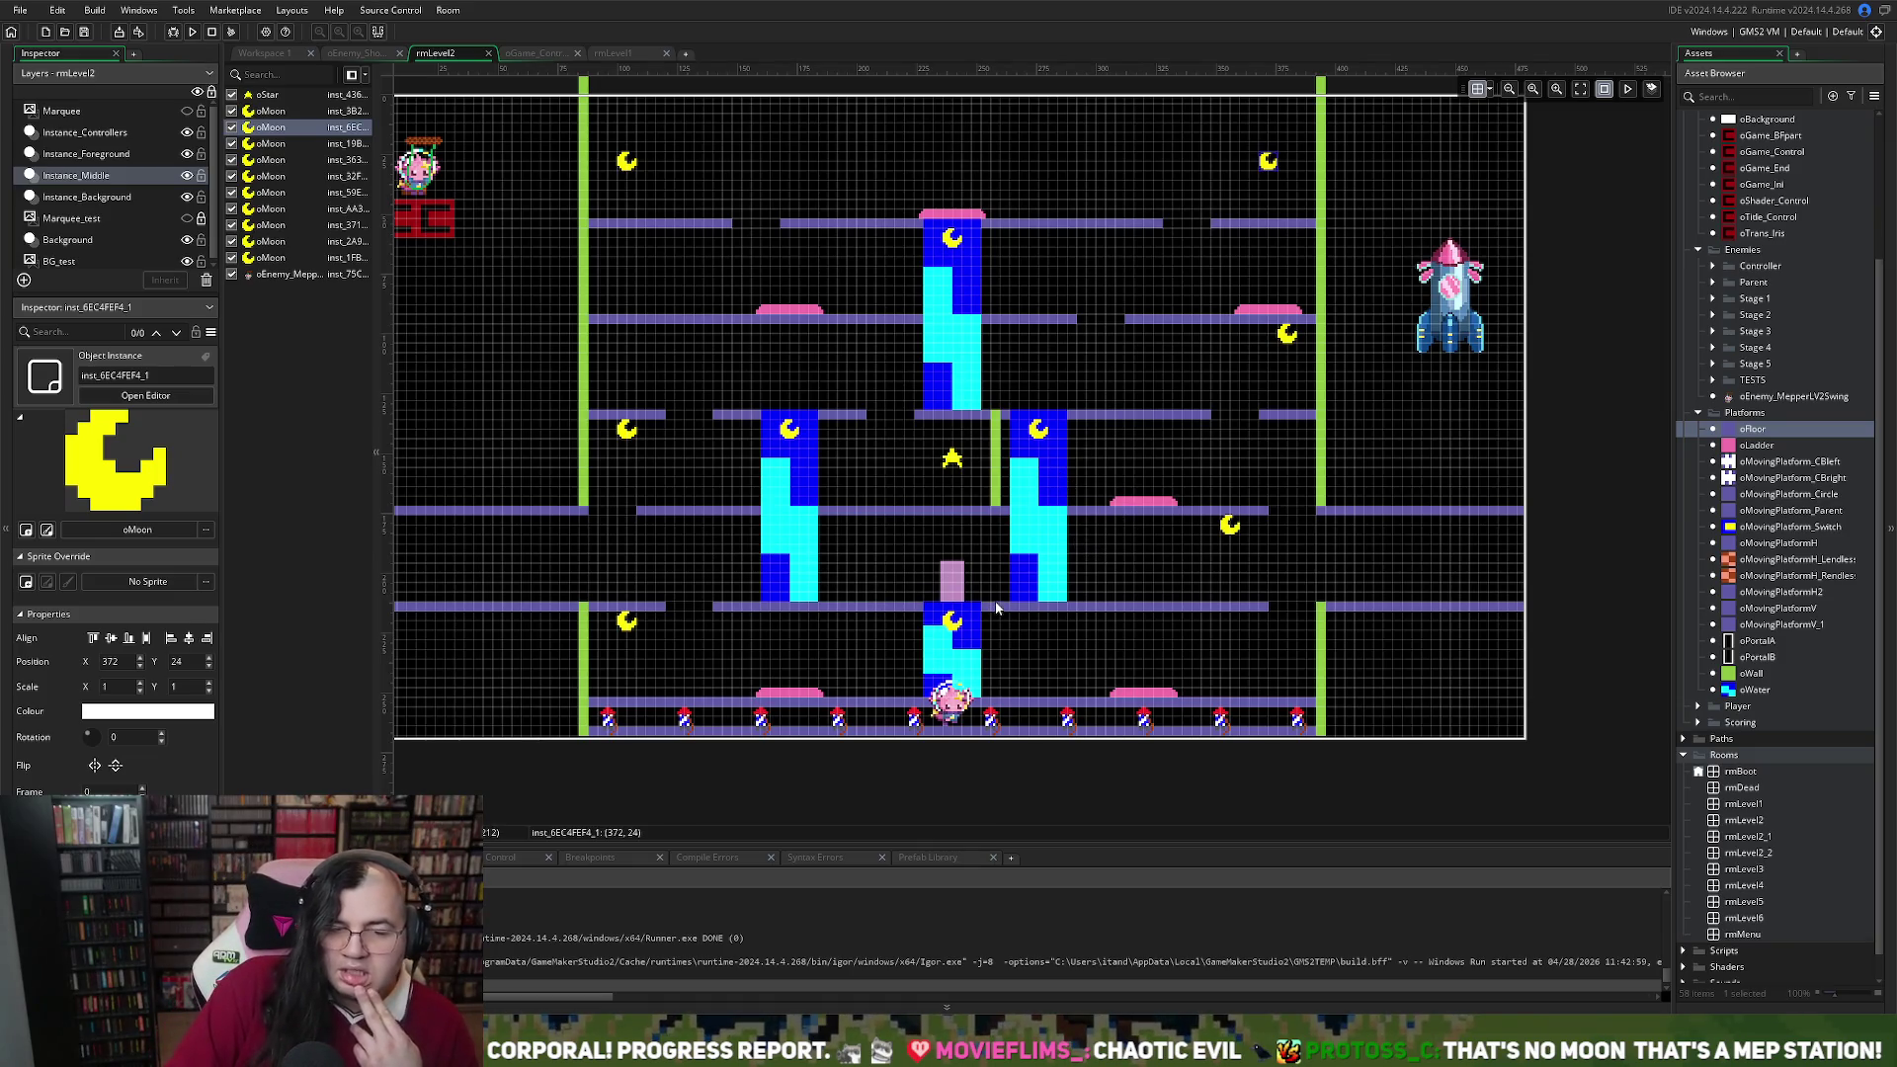
pyautogui.click(608, 323)
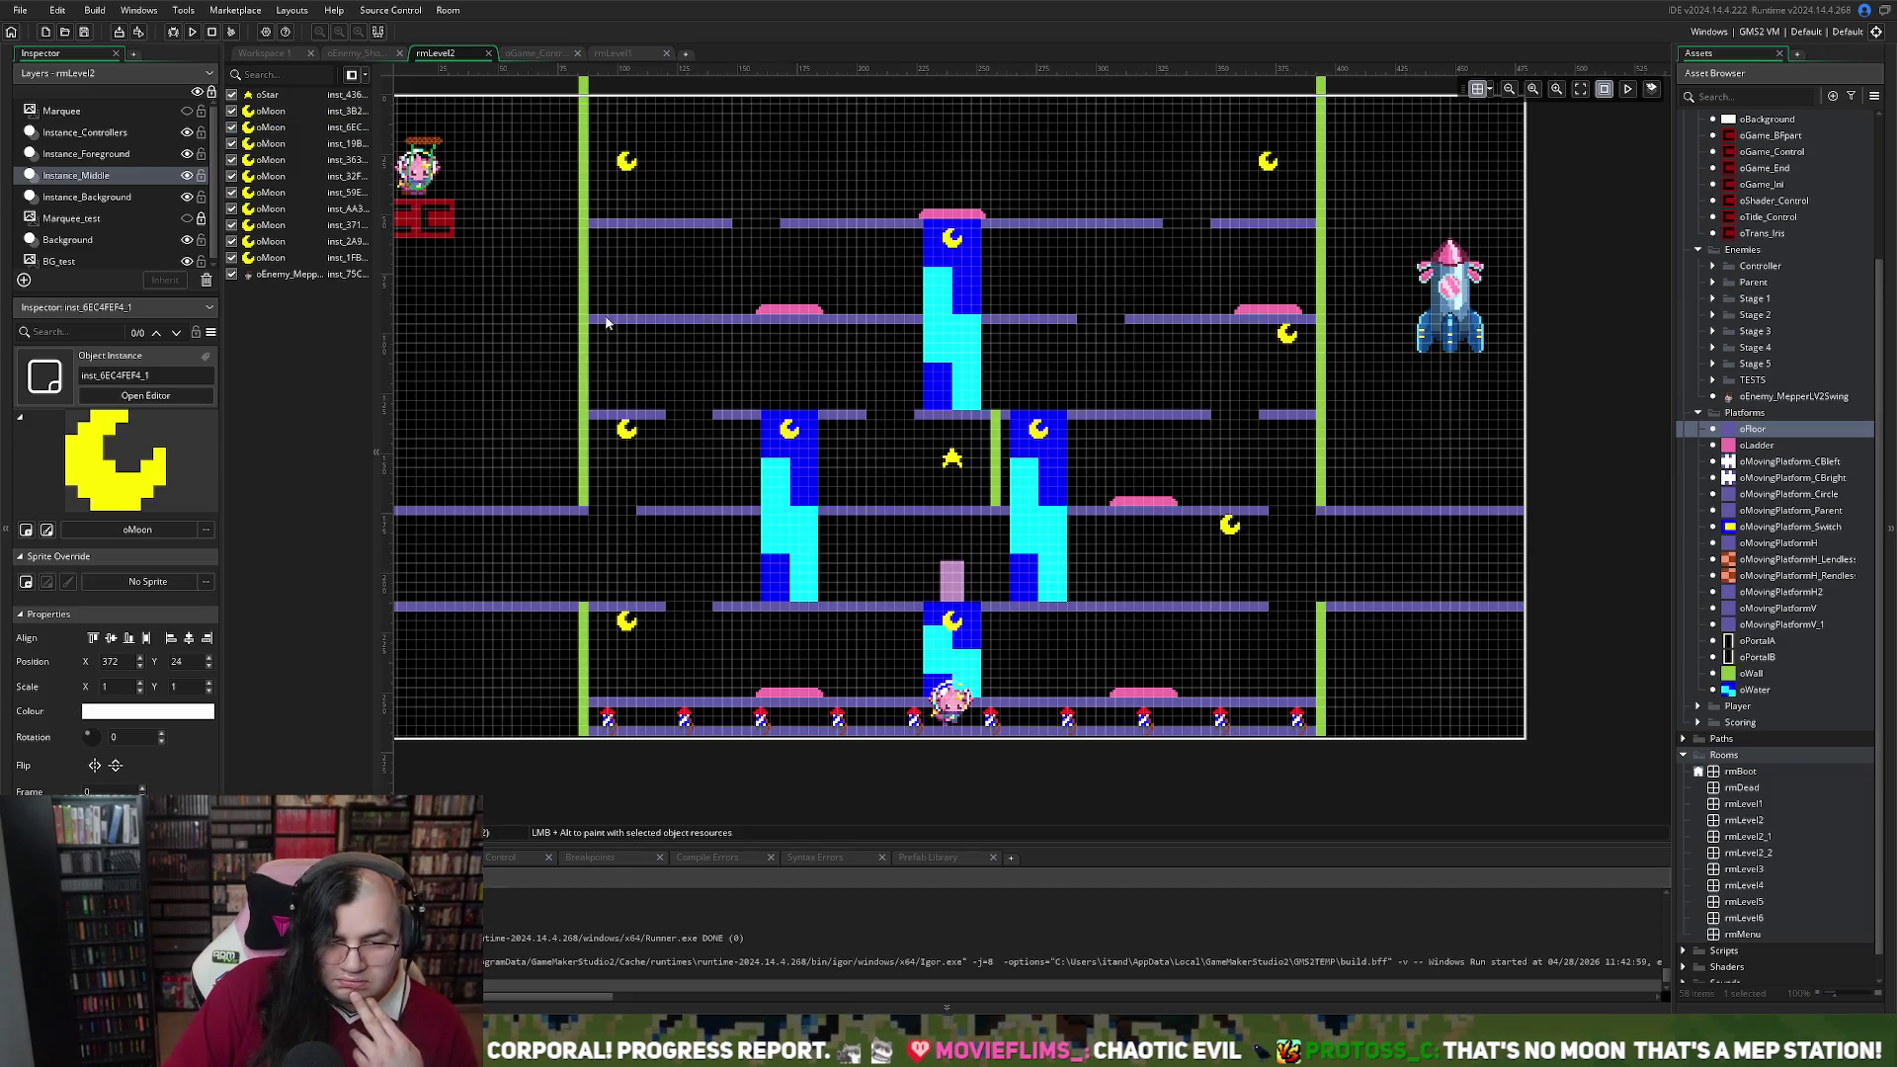
pyautogui.click(111, 196)
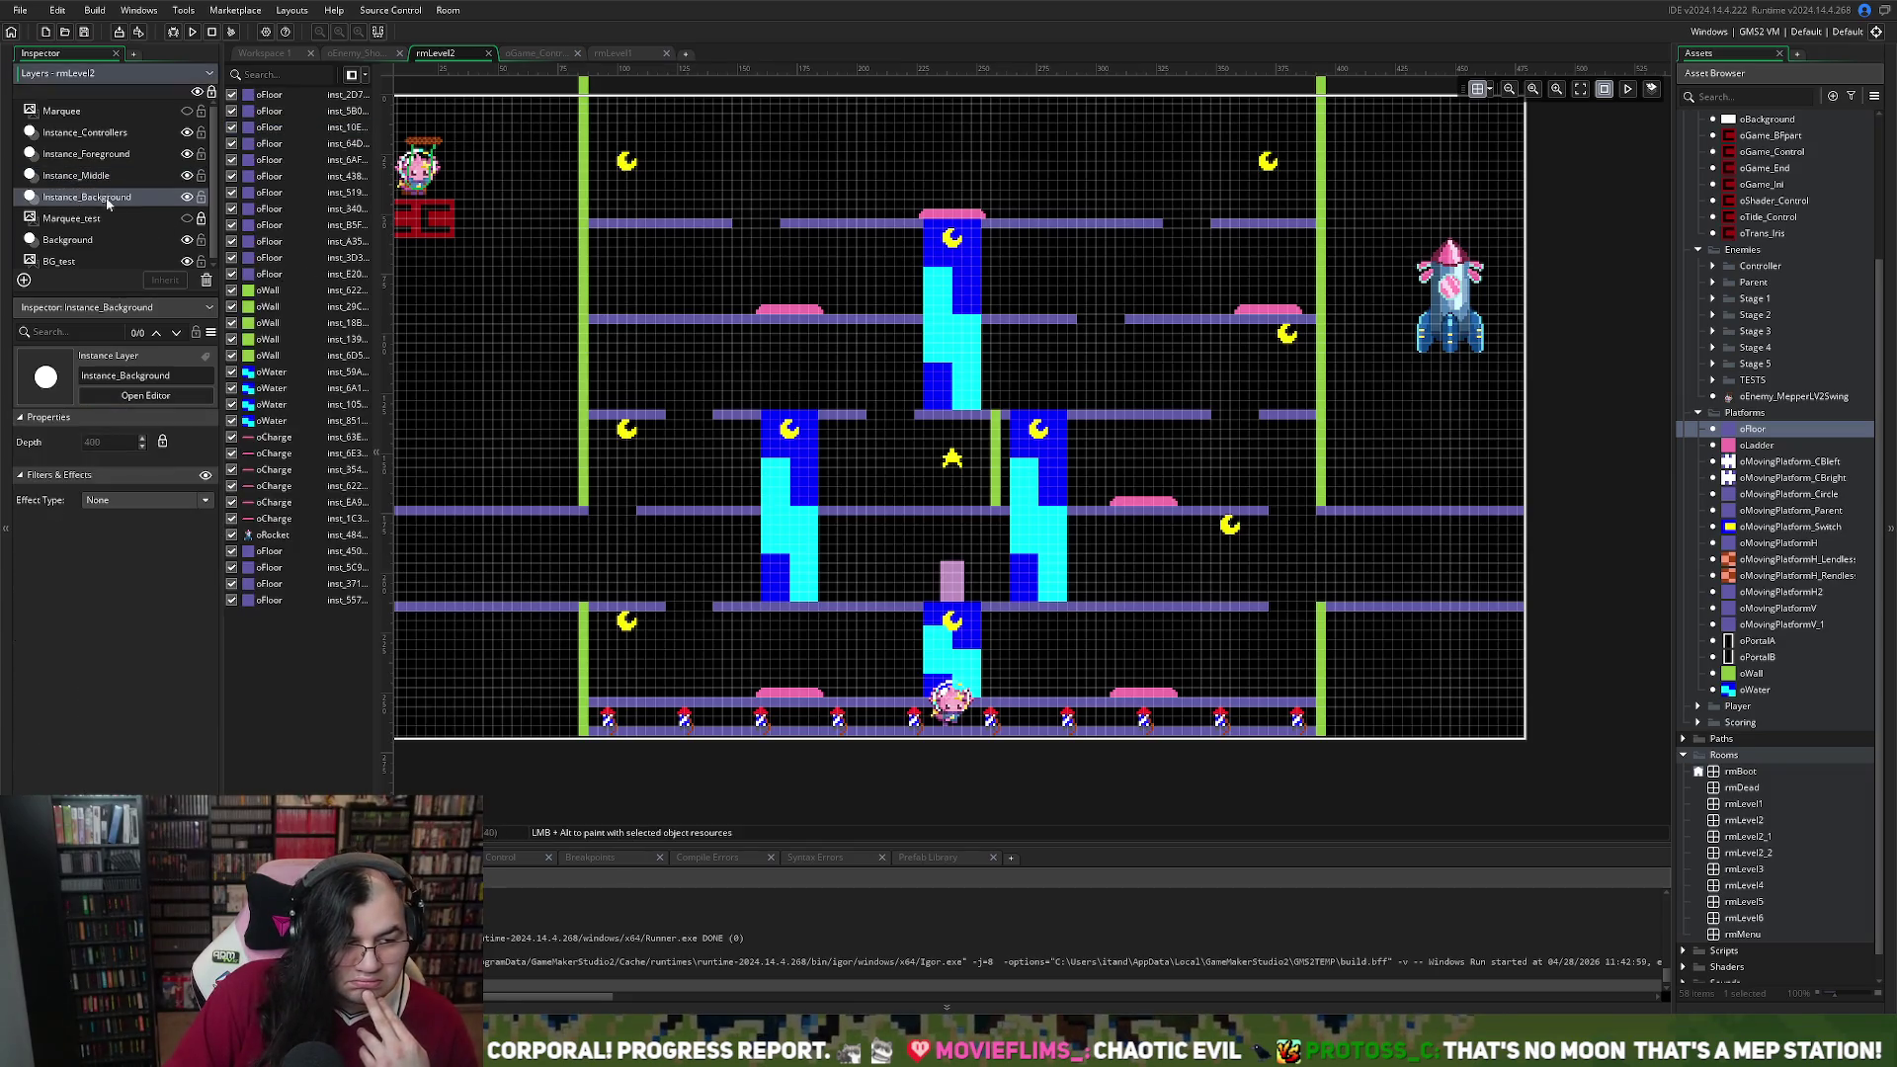
# Shorten the second floor's left platform from its left end
pyautogui.click(613, 321)
pyautogui.moveTo(614, 321); pyautogui.dragTo(627, 322)
pyautogui.click(648, 377)
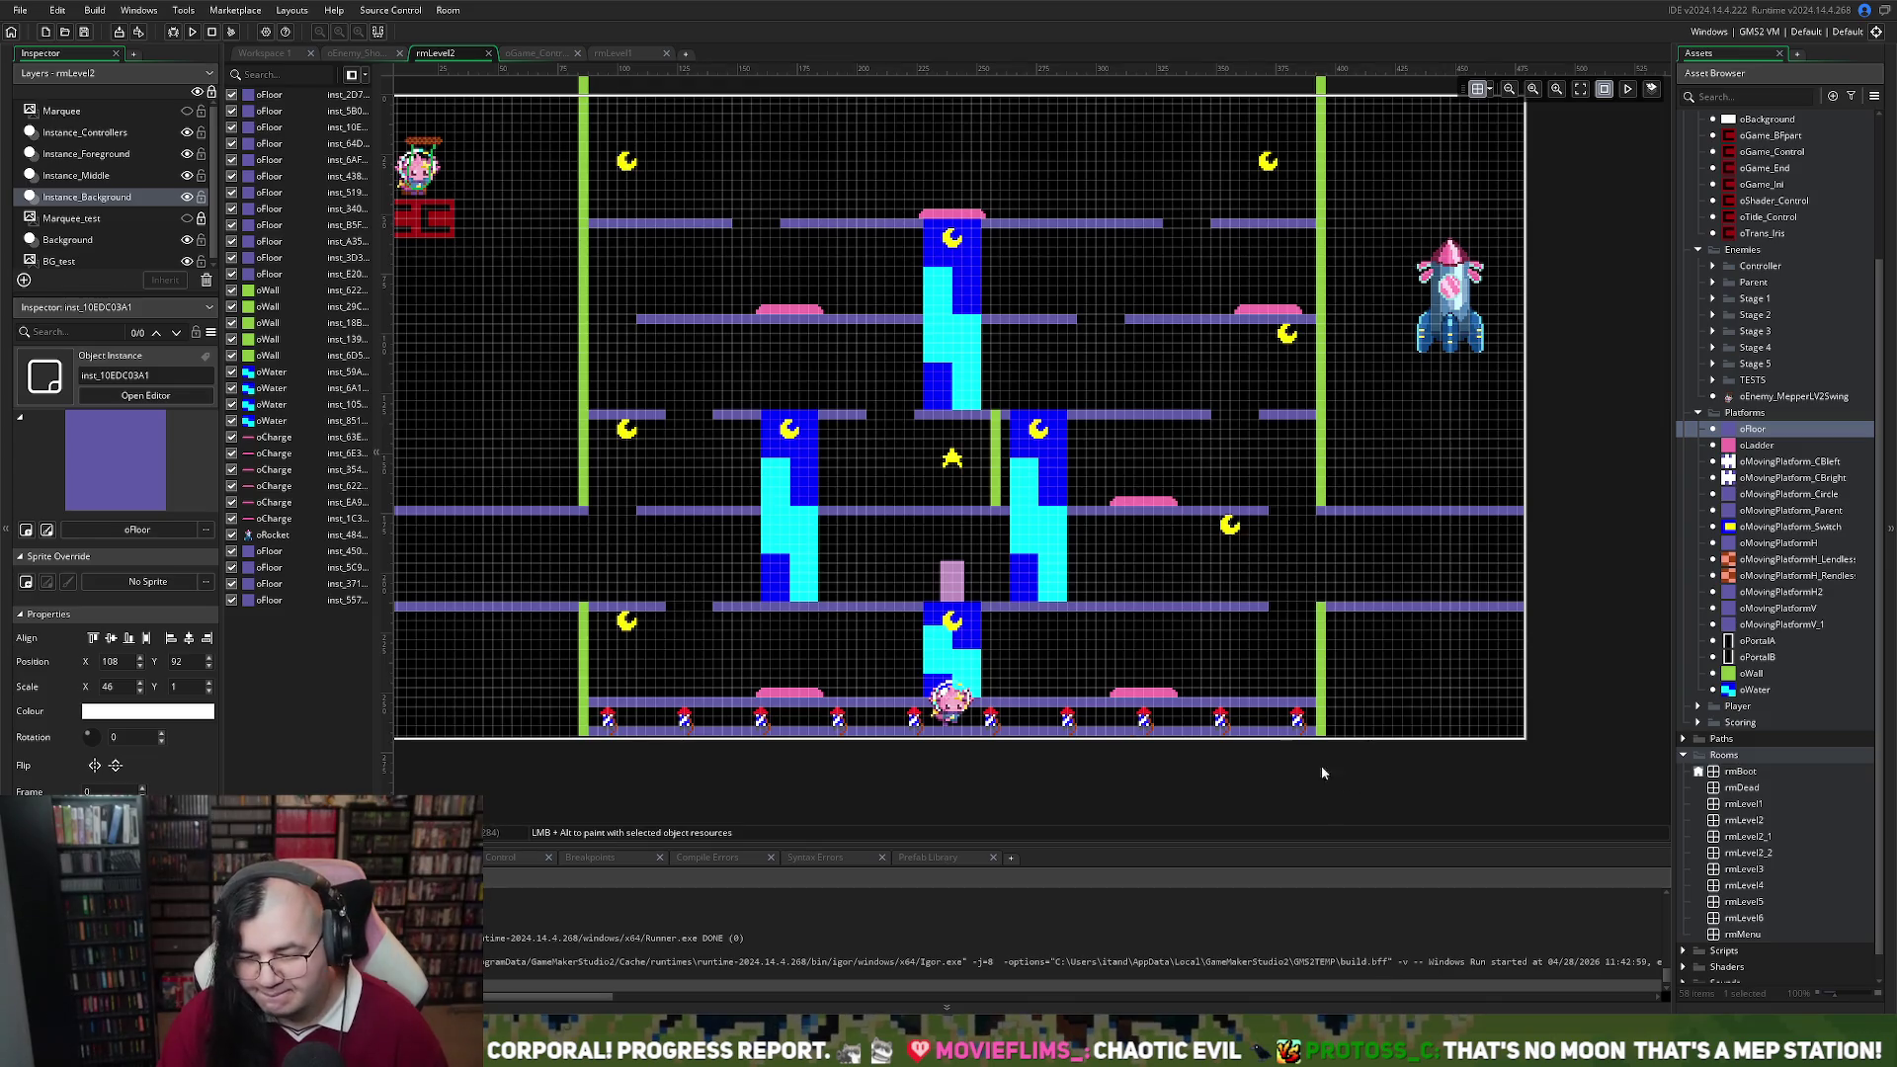
# Drag oEnemy_Grass from the Stage 1 enemies folder toward the top-left floor
pyautogui.click(1701, 706)
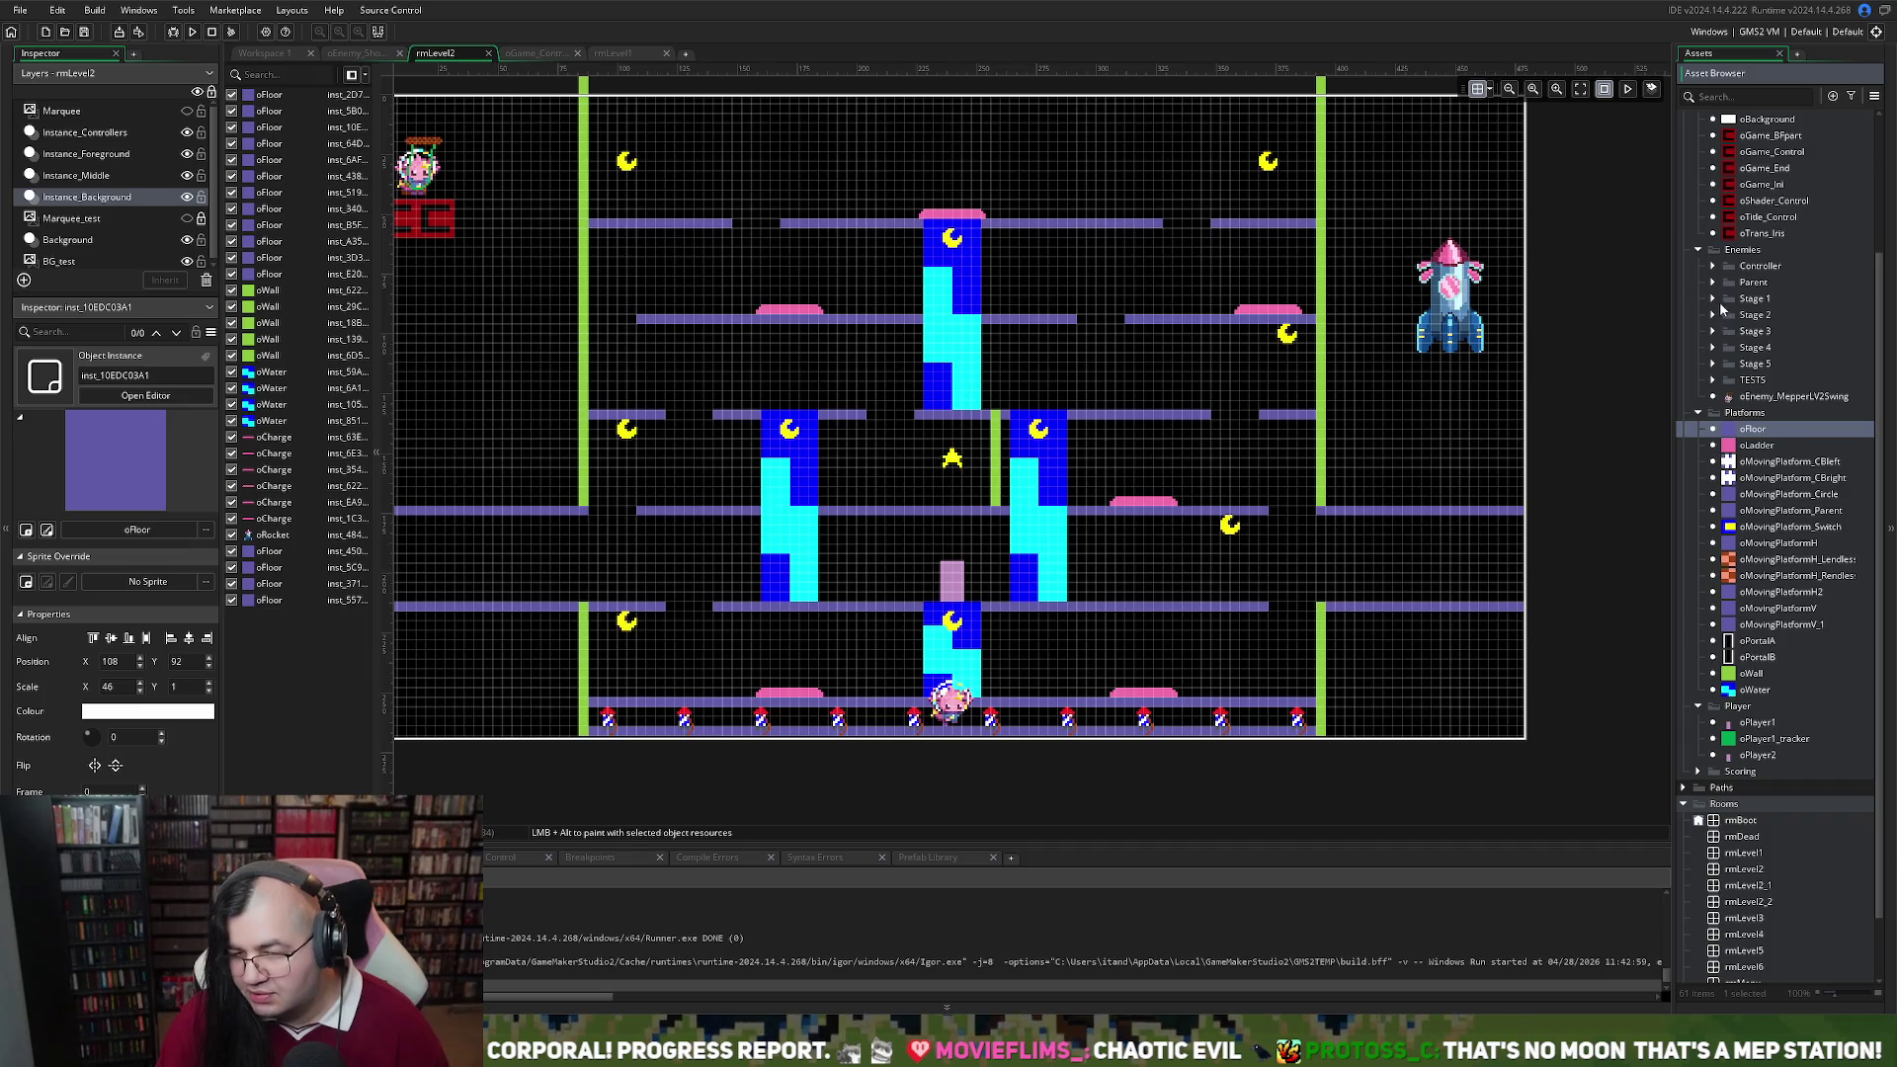
pyautogui.click(1713, 298)
pyautogui.moveTo(1783, 331)
pyautogui.mouseDown()
pyautogui.moveTo(963, 202)
pyautogui.moveTo(837, 223)
pyautogui.moveTo(688, 214)
pyautogui.mouseUp()
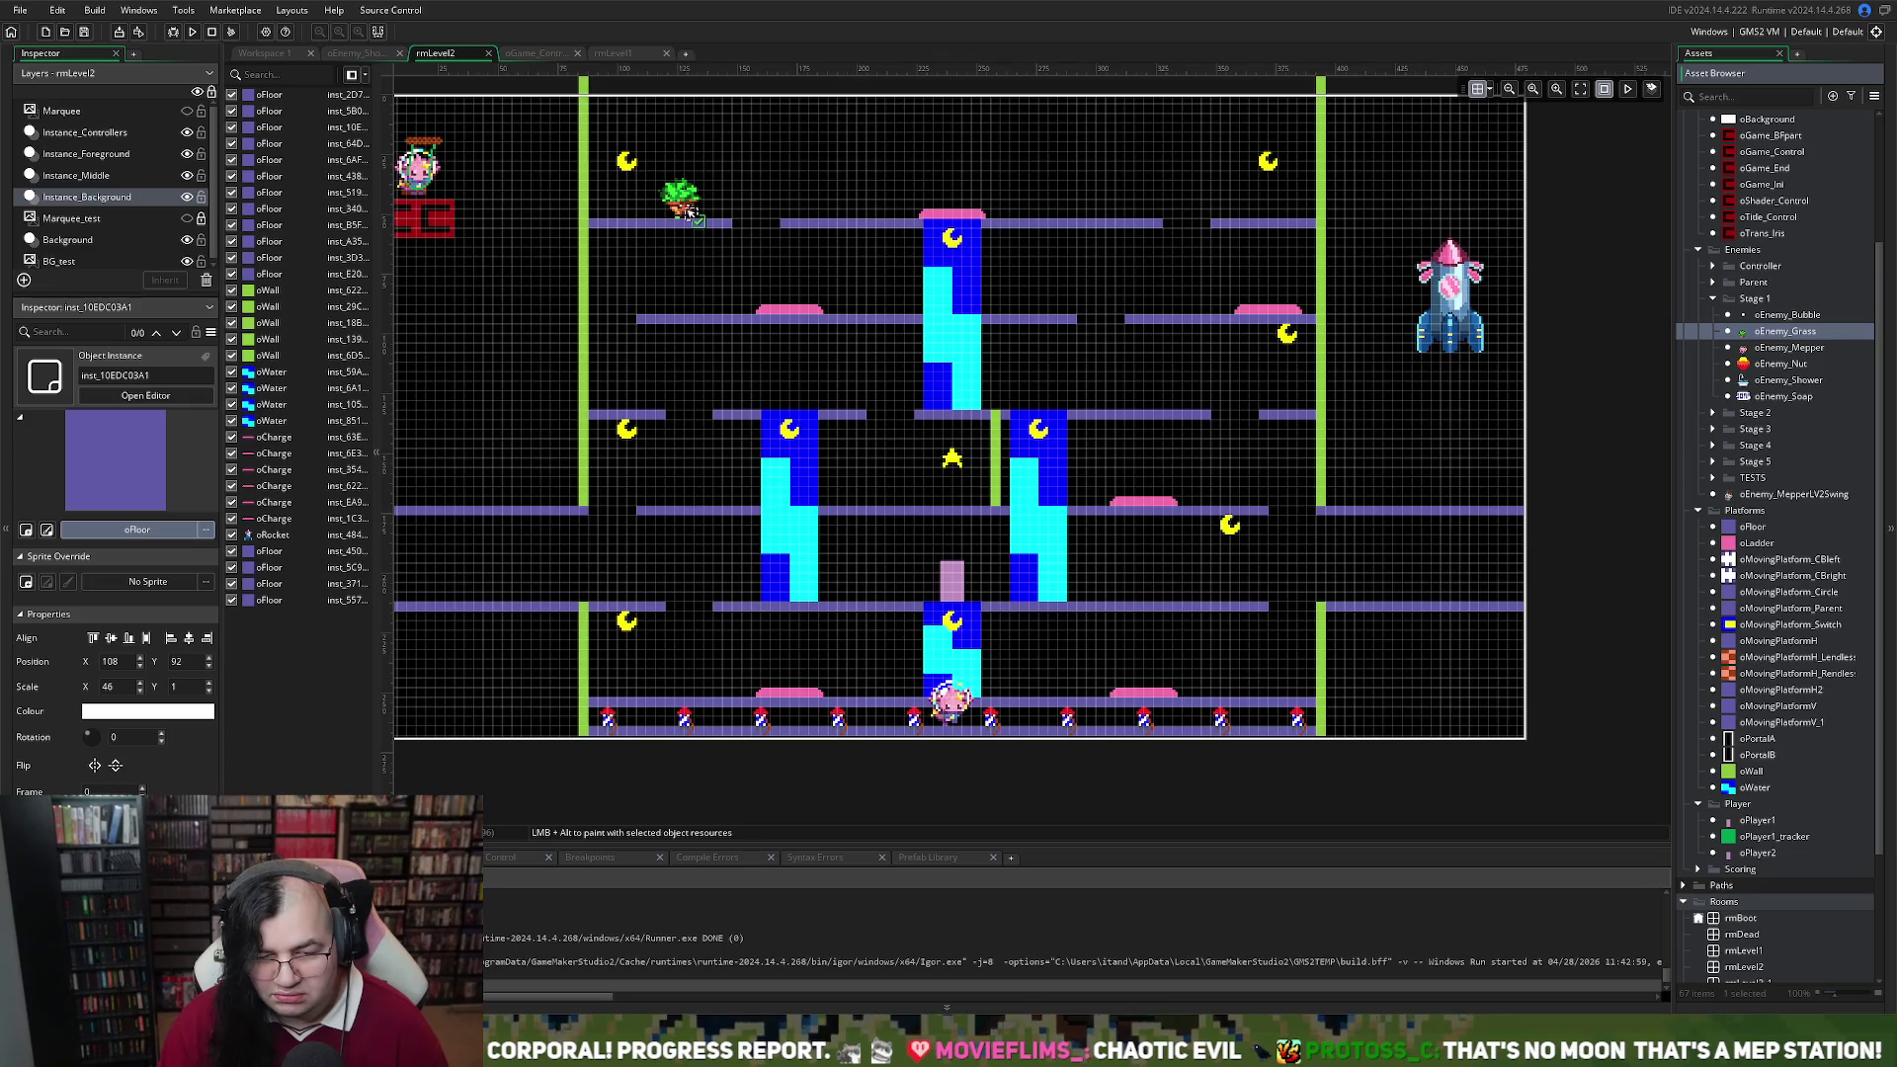
# Place oEnemy_Grass enemies on the top-left floor, the second floor at 280, 92, and the bottom floor
pyautogui.moveTo(688, 214); pyautogui.dragTo(688, 214)
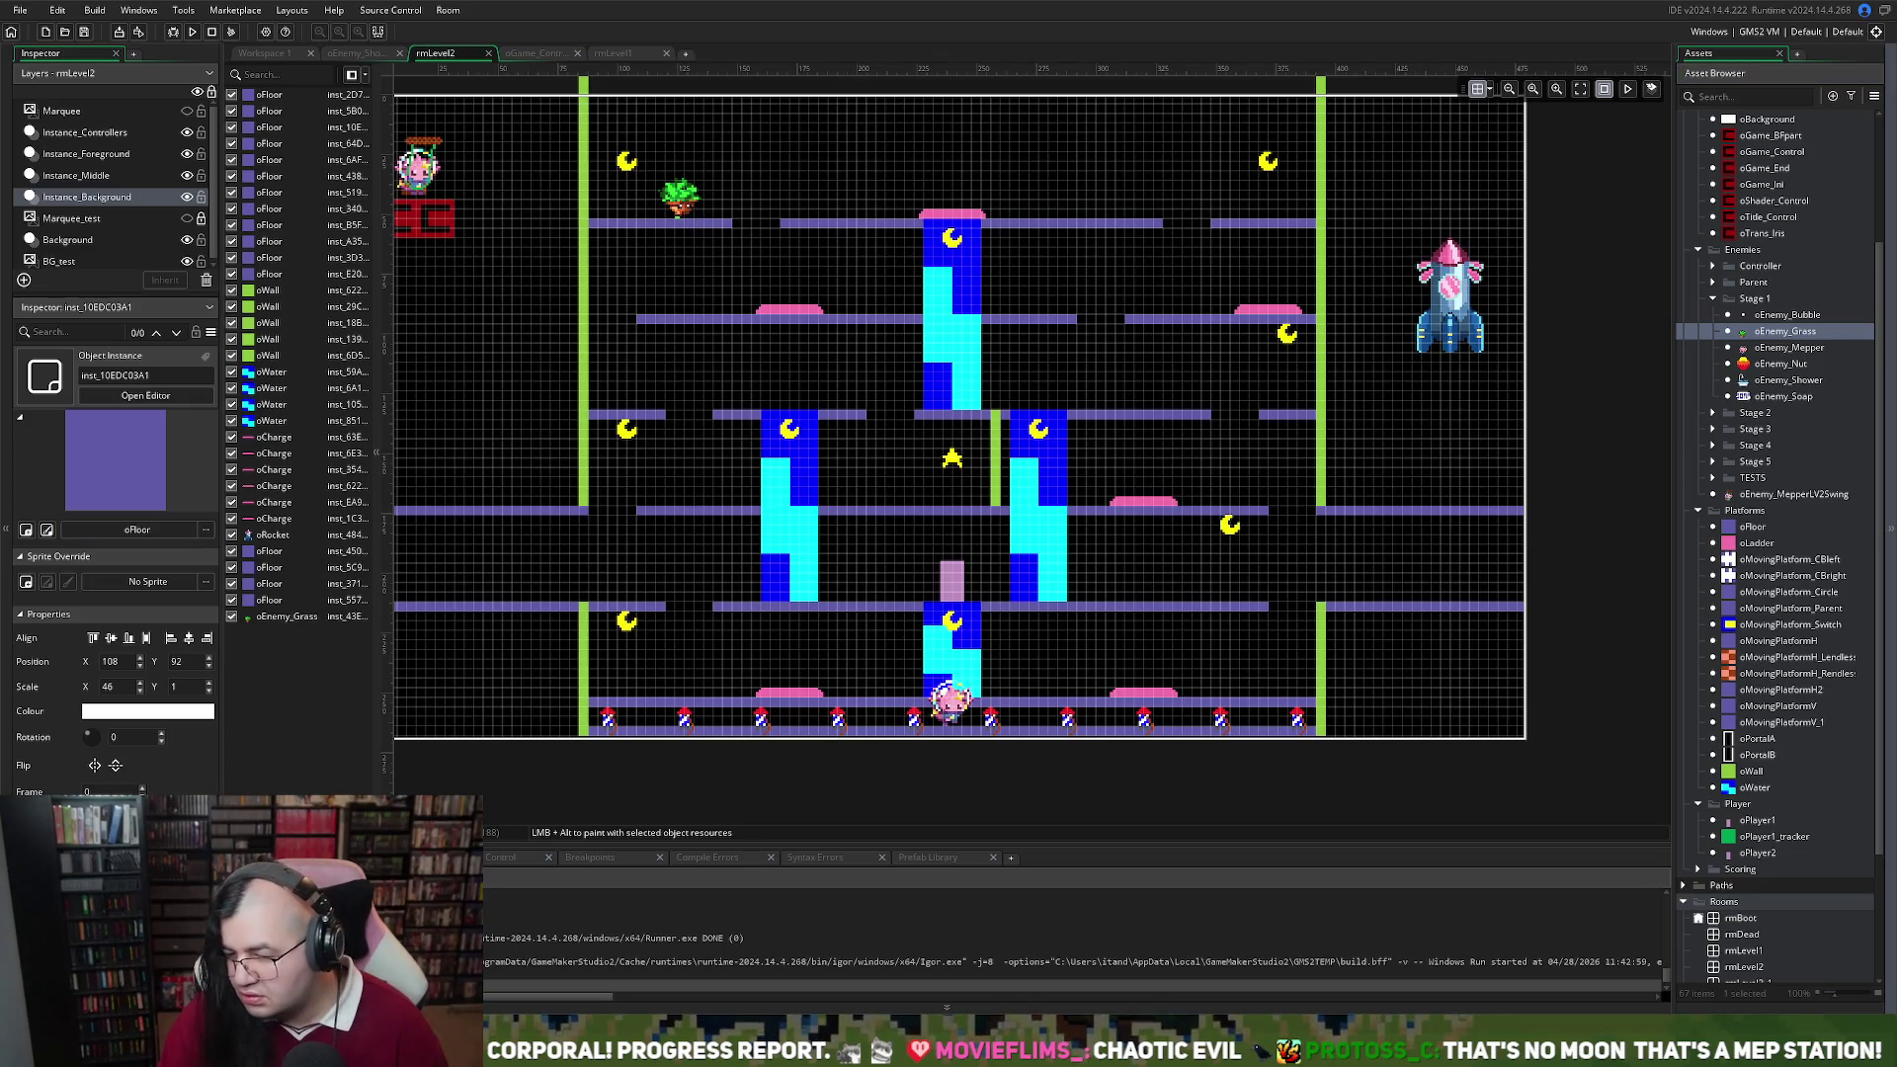
pyautogui.moveTo(1749, 332)
pyautogui.mouseDown()
pyautogui.moveTo(1383, 368)
pyautogui.moveTo(1007, 316)
pyautogui.moveTo(1041, 309)
pyautogui.mouseUp()
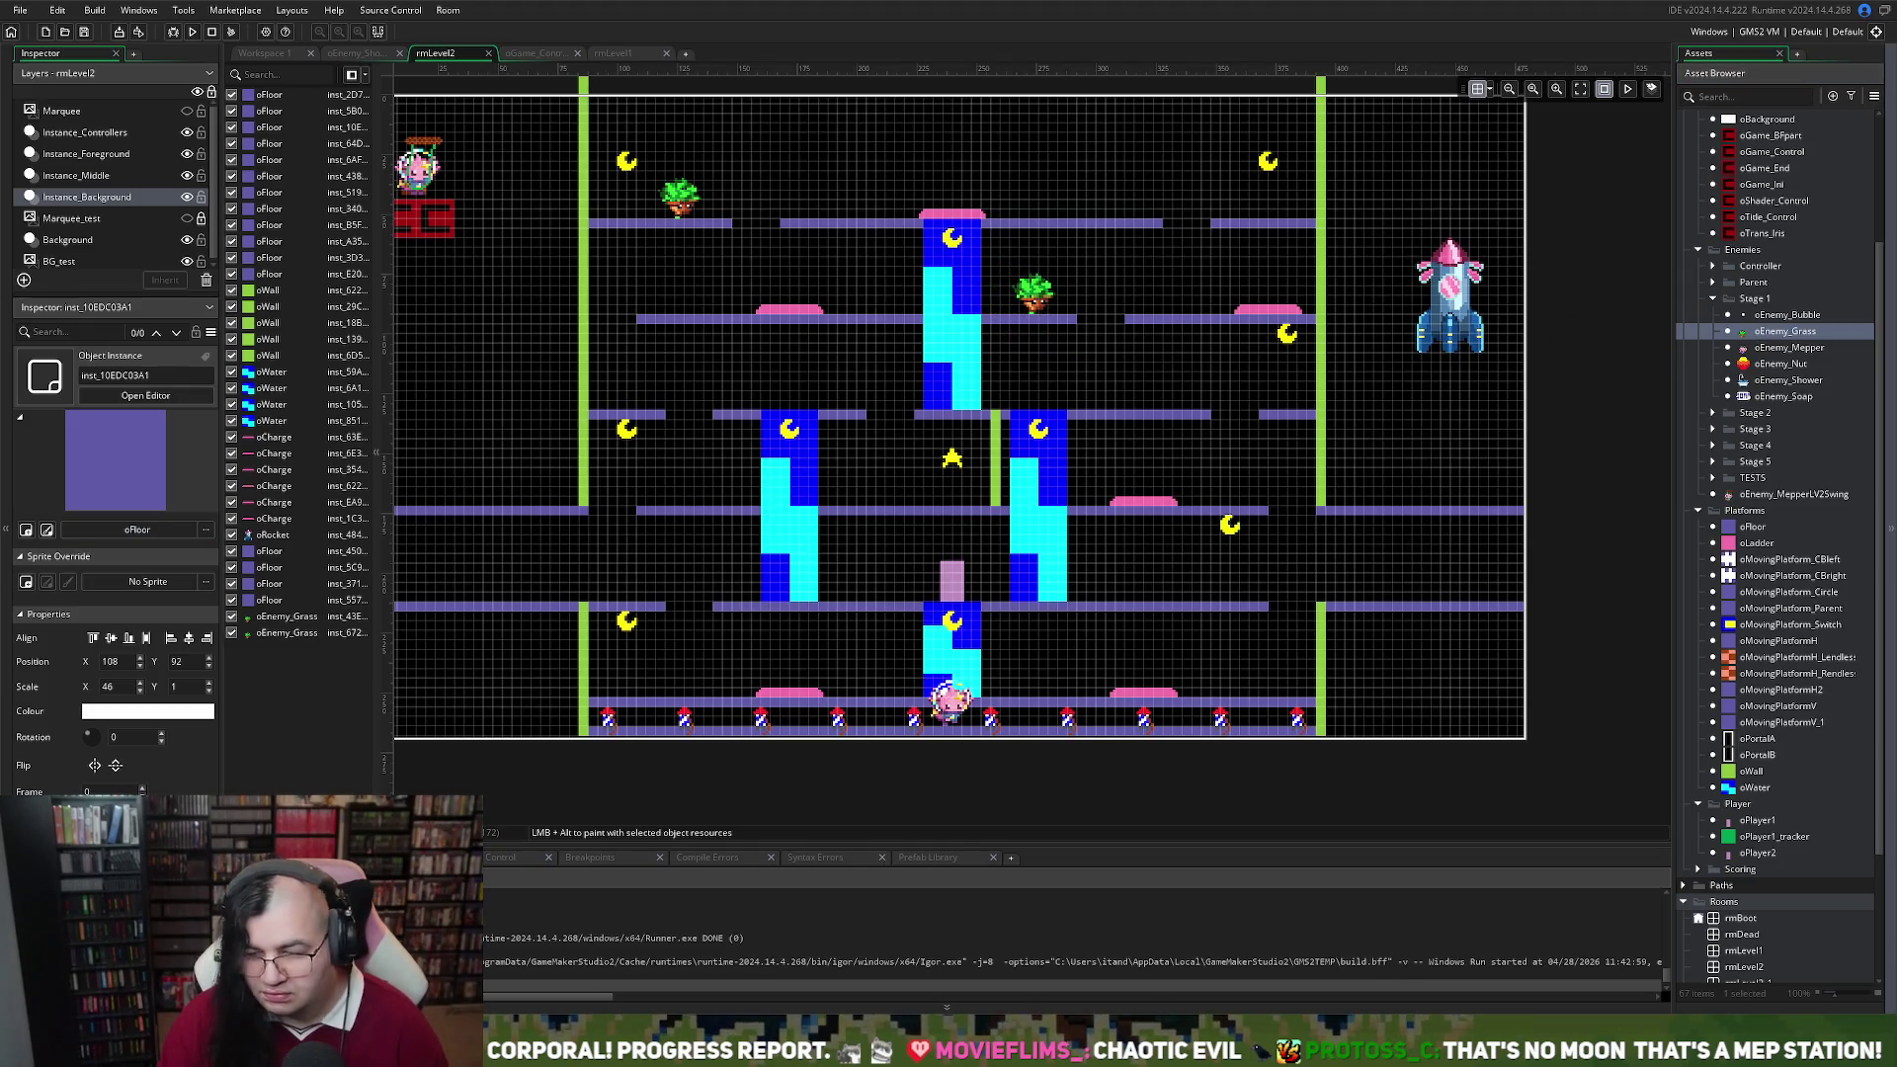
pyautogui.moveTo(1756, 336)
pyautogui.mouseDown()
pyautogui.moveTo(1124, 414)
pyautogui.moveTo(1023, 603)
pyautogui.moveTo(895, 583)
pyautogui.moveTo(1340, 680)
pyautogui.moveTo(637, 681)
pyautogui.moveTo(1034, 697)
pyautogui.mouseUp()
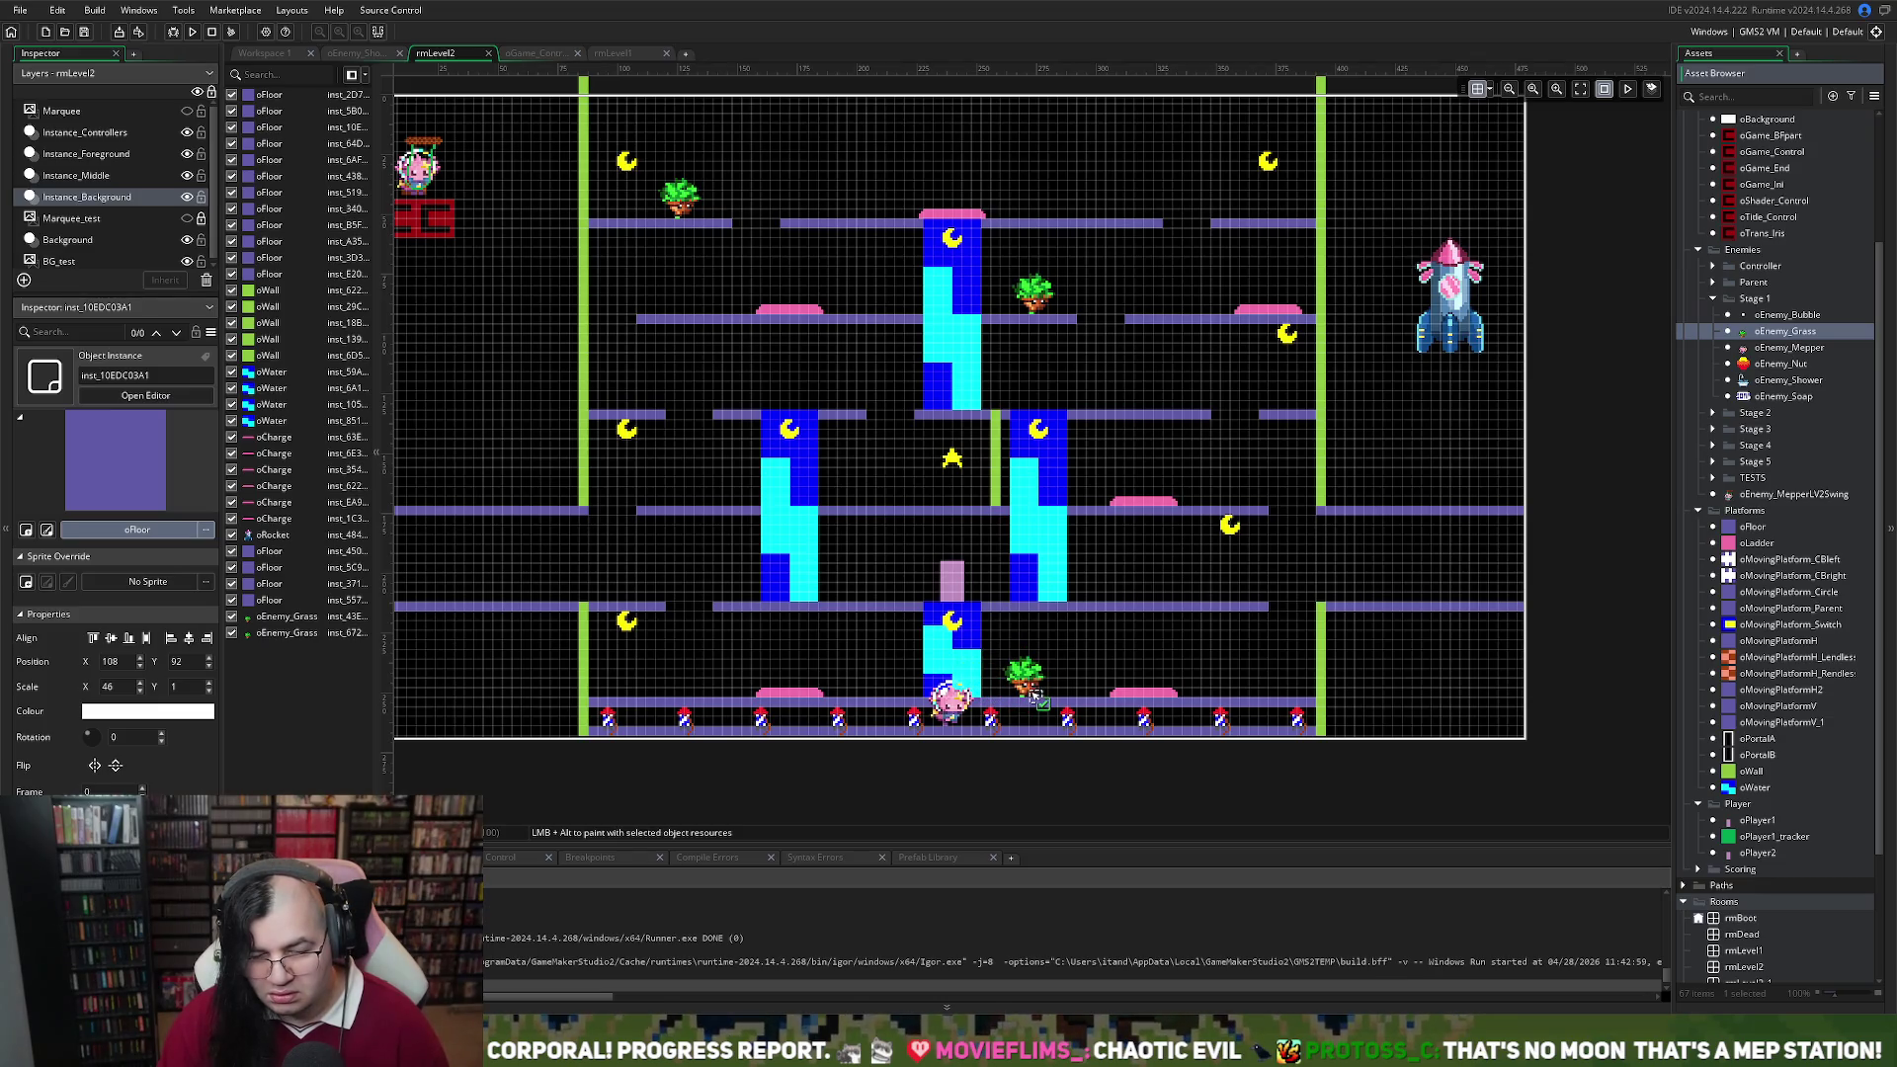
pyautogui.moveTo(1035, 698); pyautogui.dragTo(1034, 697)
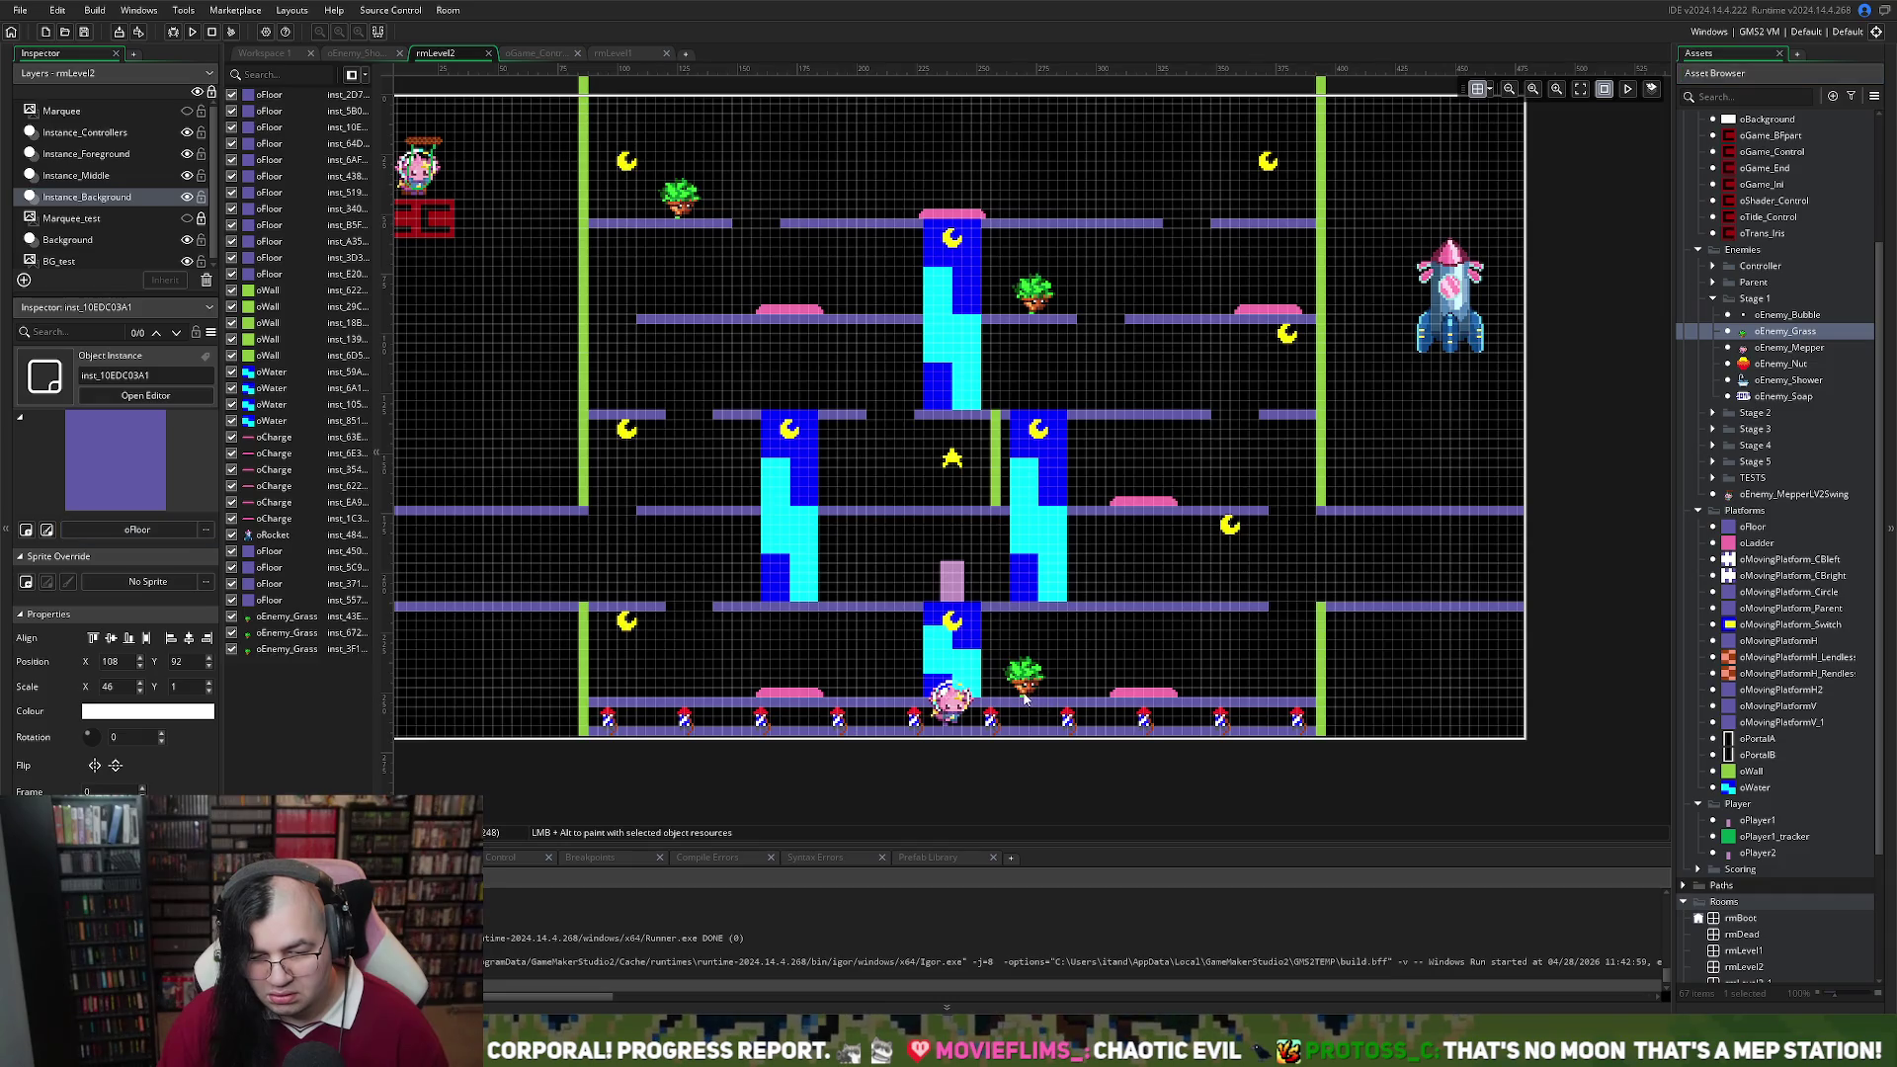
pyautogui.moveTo(1044, 305)
pyautogui.mouseDown()
pyautogui.moveTo(1047, 374)
pyautogui.moveTo(1056, 304)
pyautogui.mouseUp()
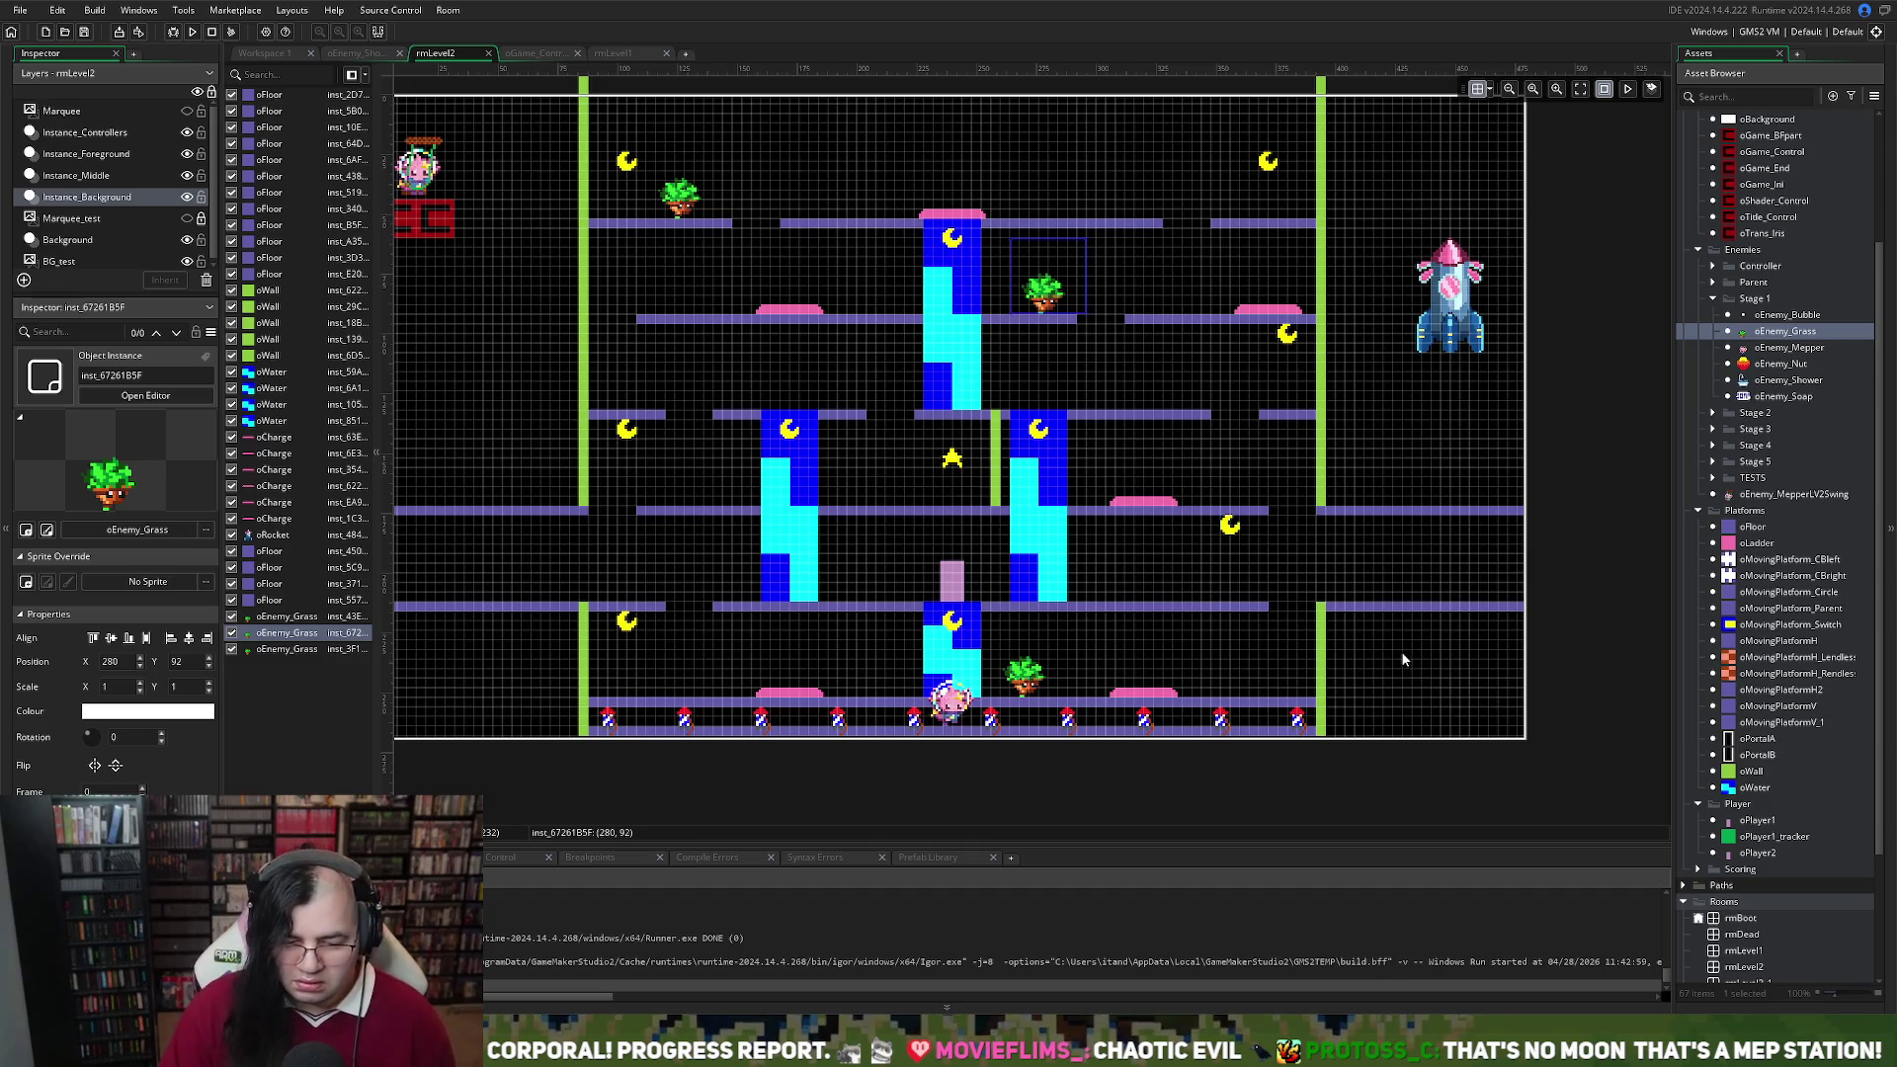
pyautogui.click(1246, 646)
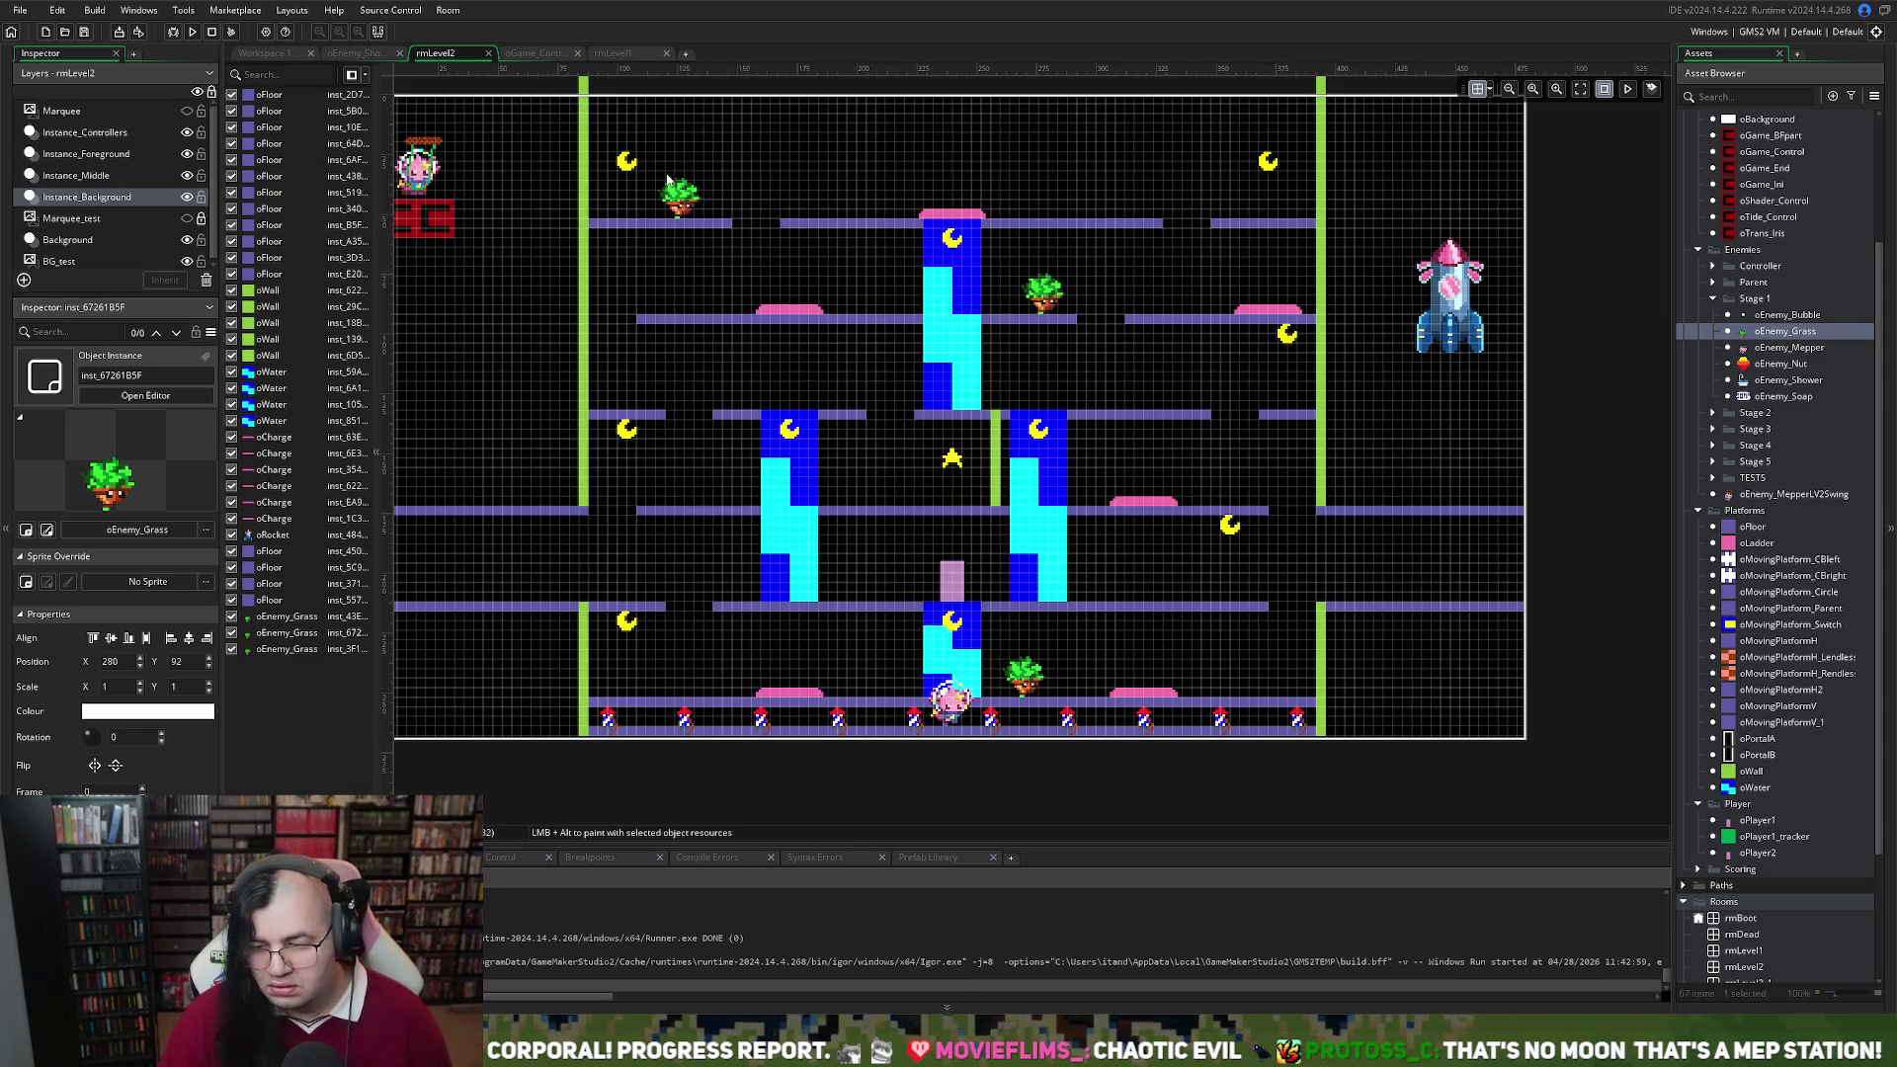
pyautogui.scroll(-3, 1781, 855)
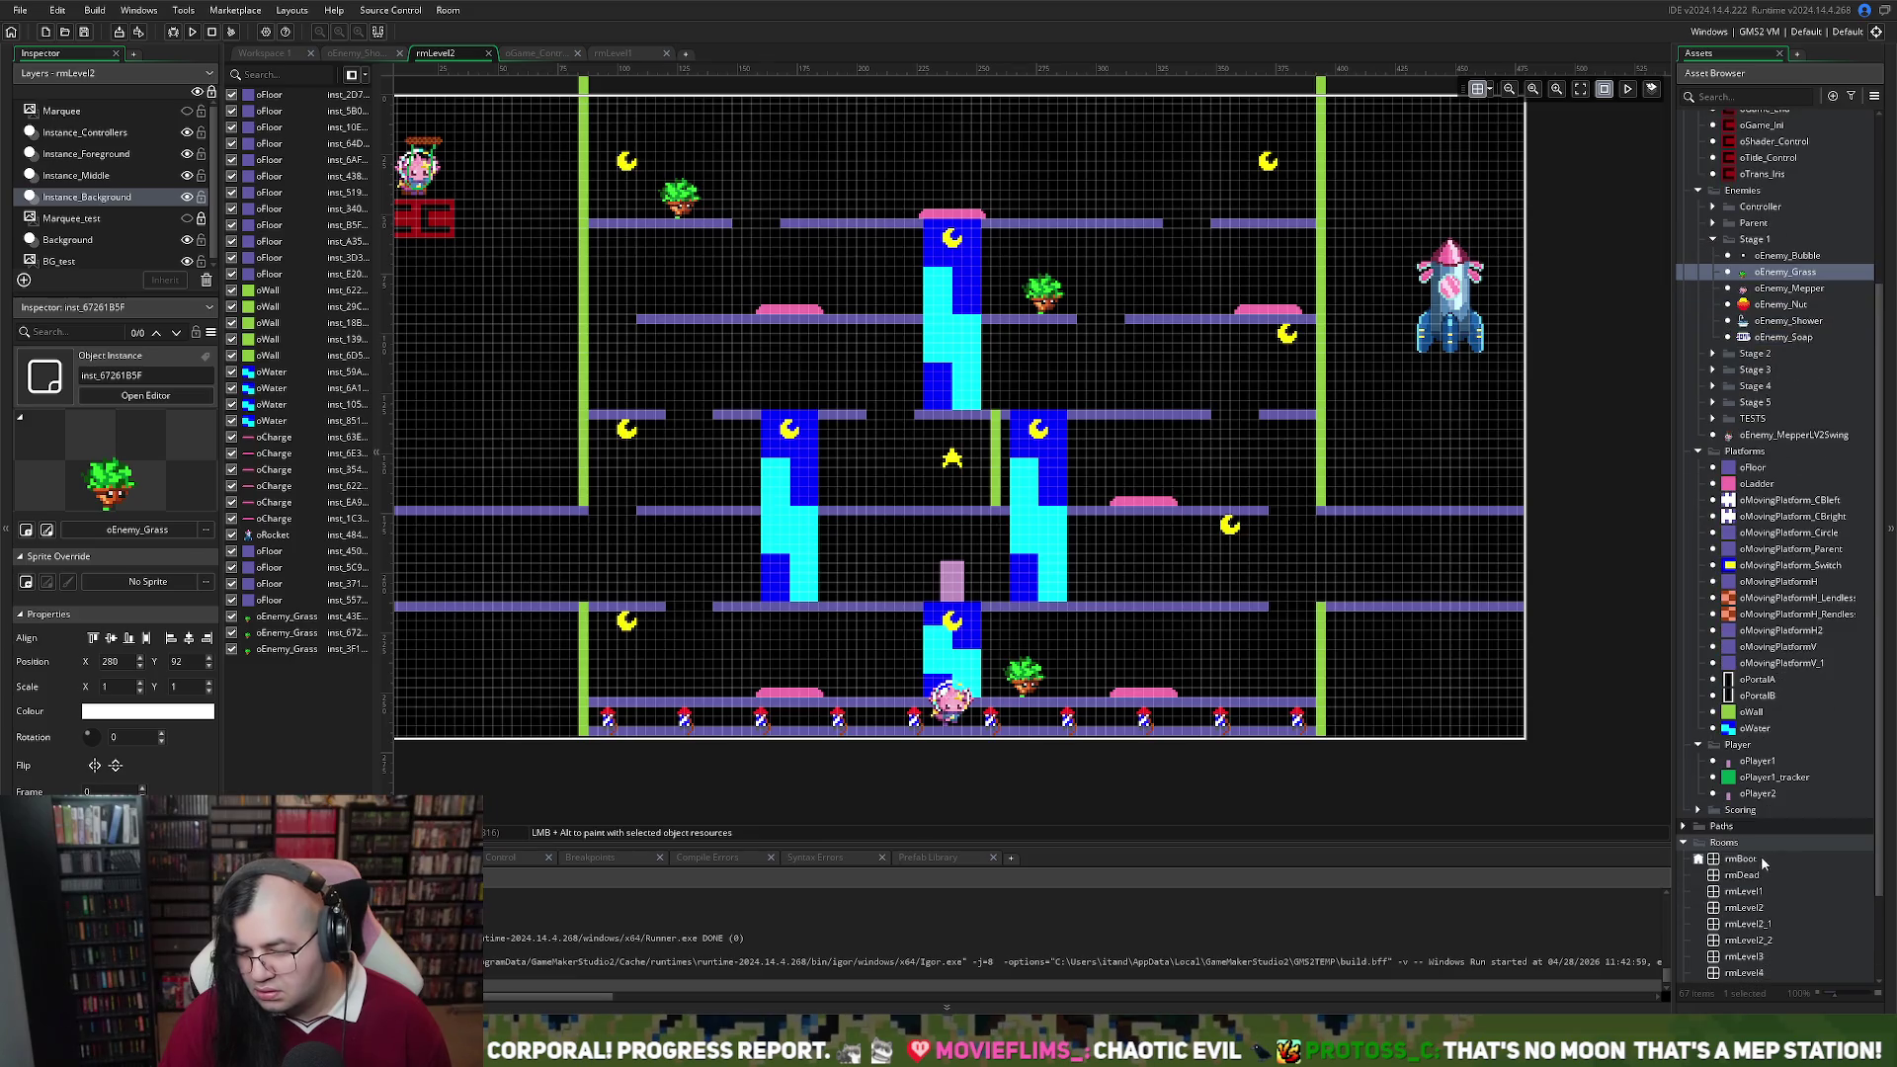
pyautogui.click(1743, 907)
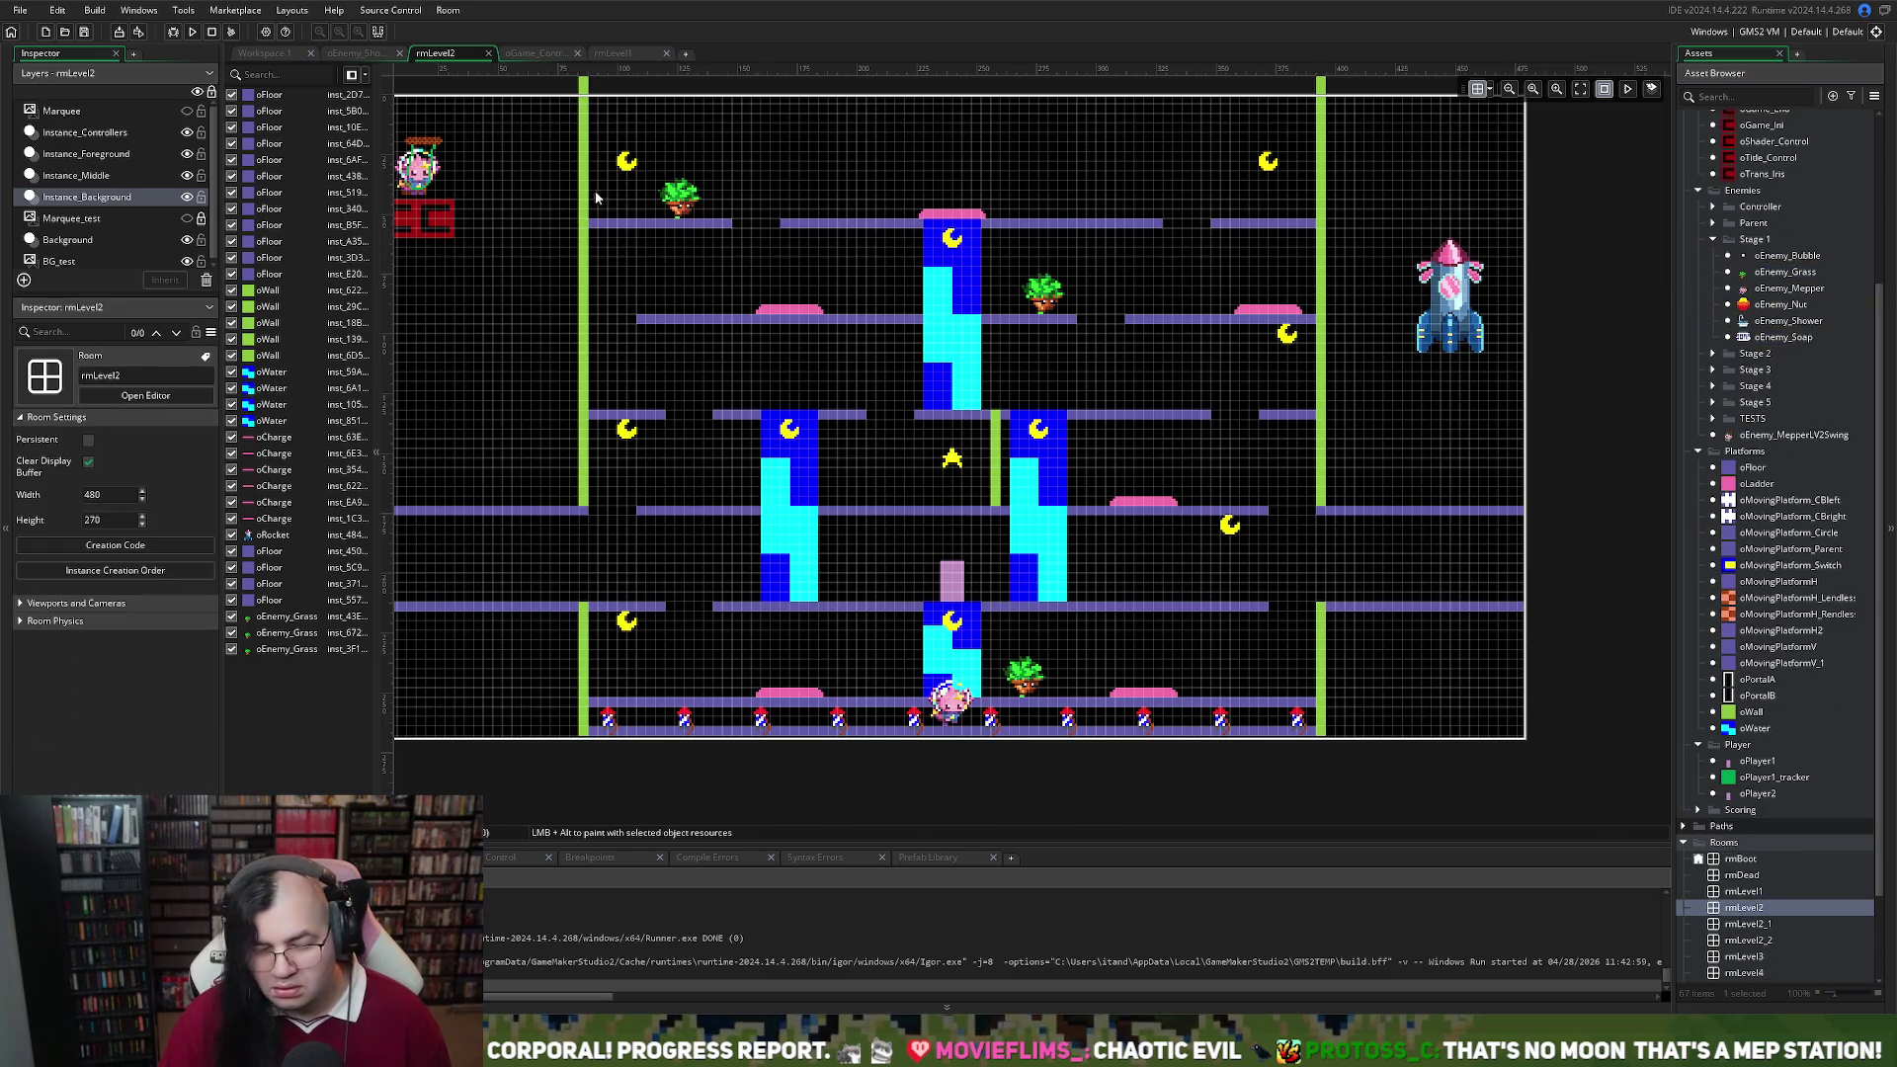
# Change line 50 of oGame_Control's Step code to room_goto(rmLevel2) and build the game with F5
pyautogui.click(362, 54)
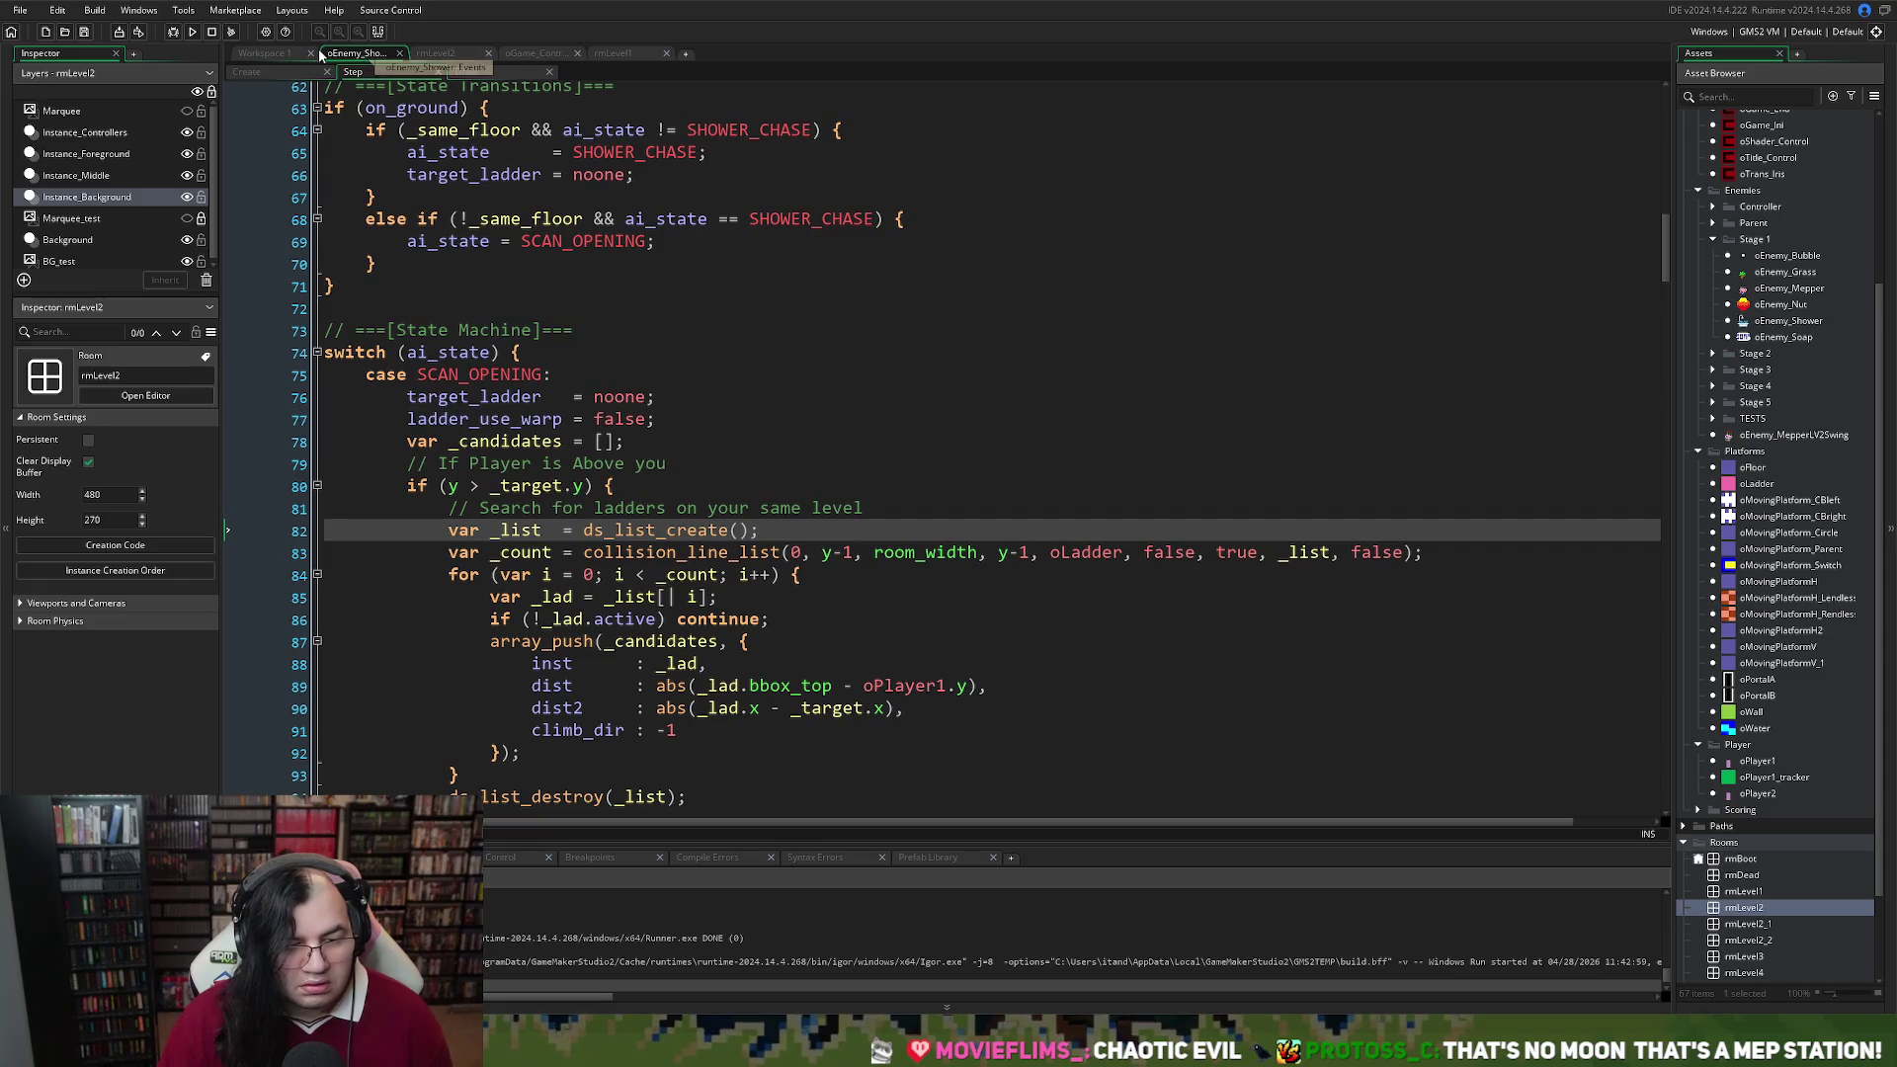
pyautogui.click(541, 54)
pyautogui.rightClick(542, 55)
pyautogui.click(731, 288)
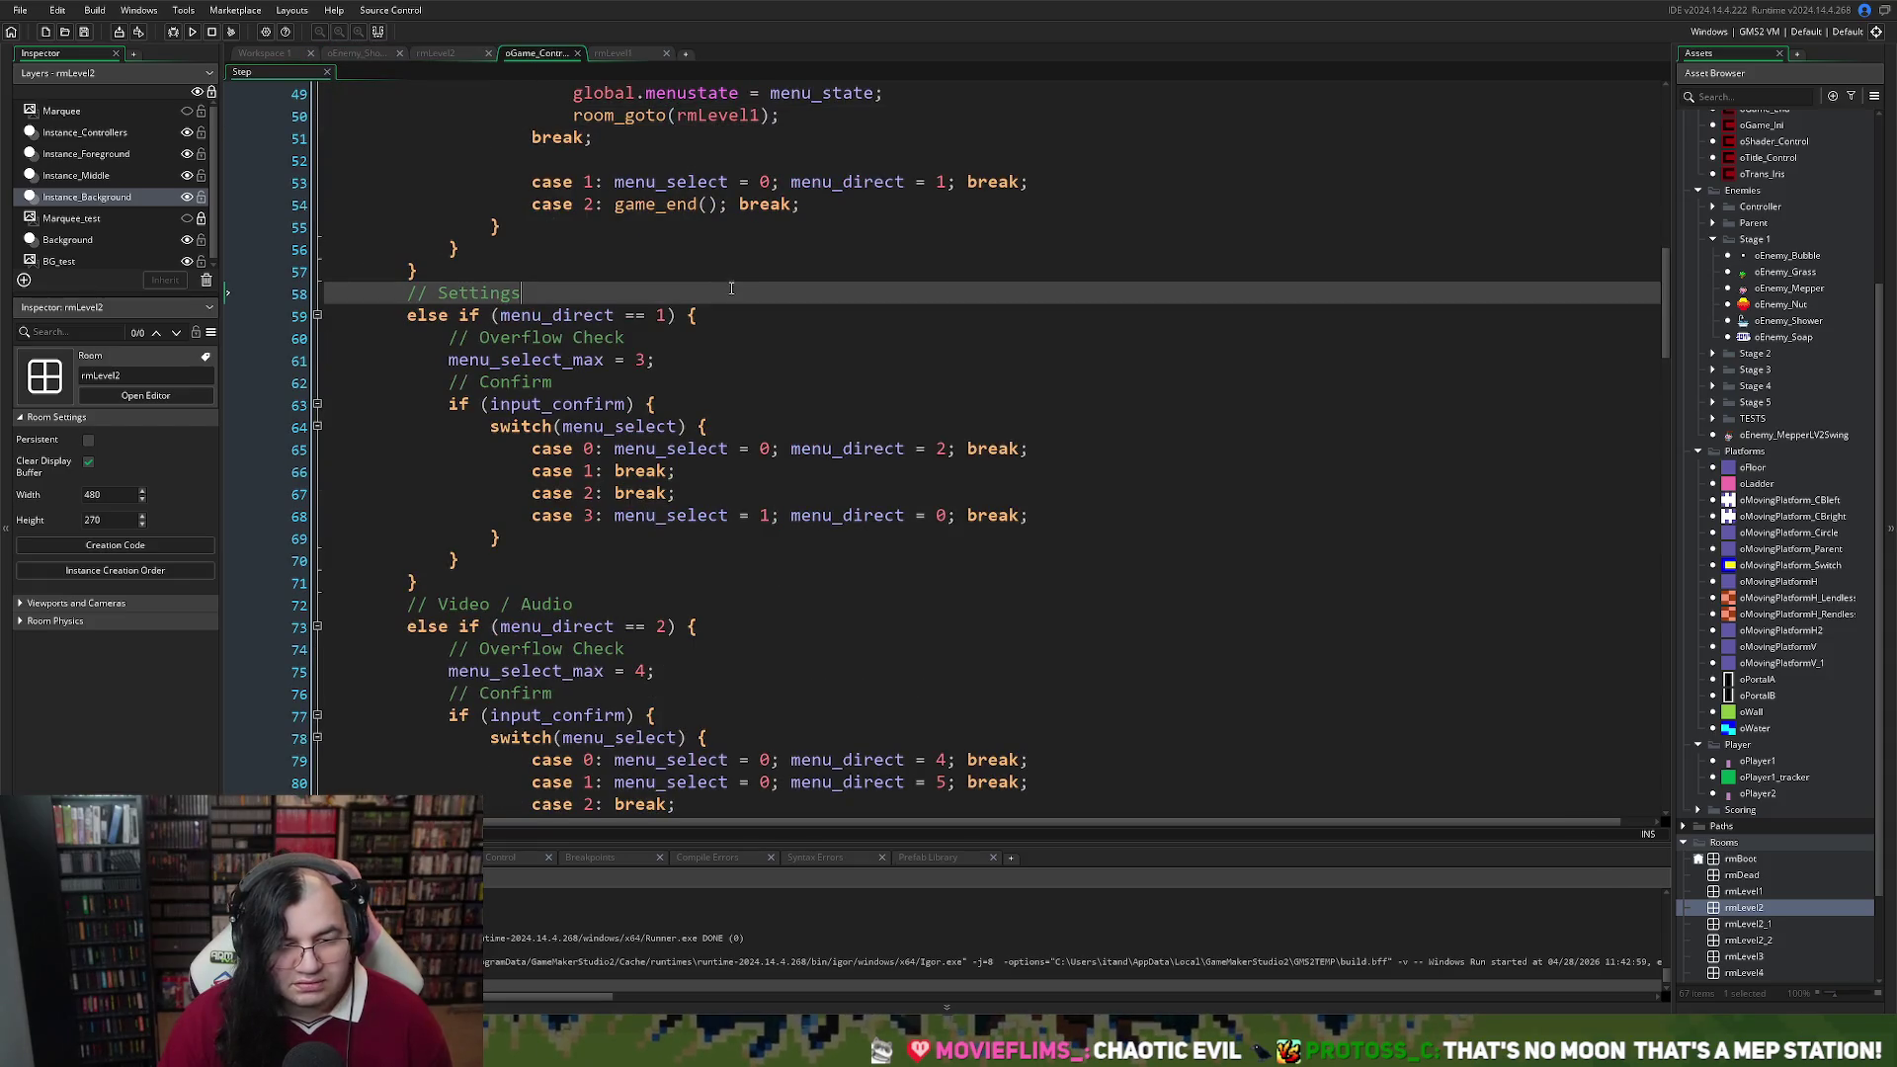
pyautogui.scroll(2, 731, 289)
pyautogui.click(755, 239)
pyautogui.press('BackSpace')
pyautogui.write('1')
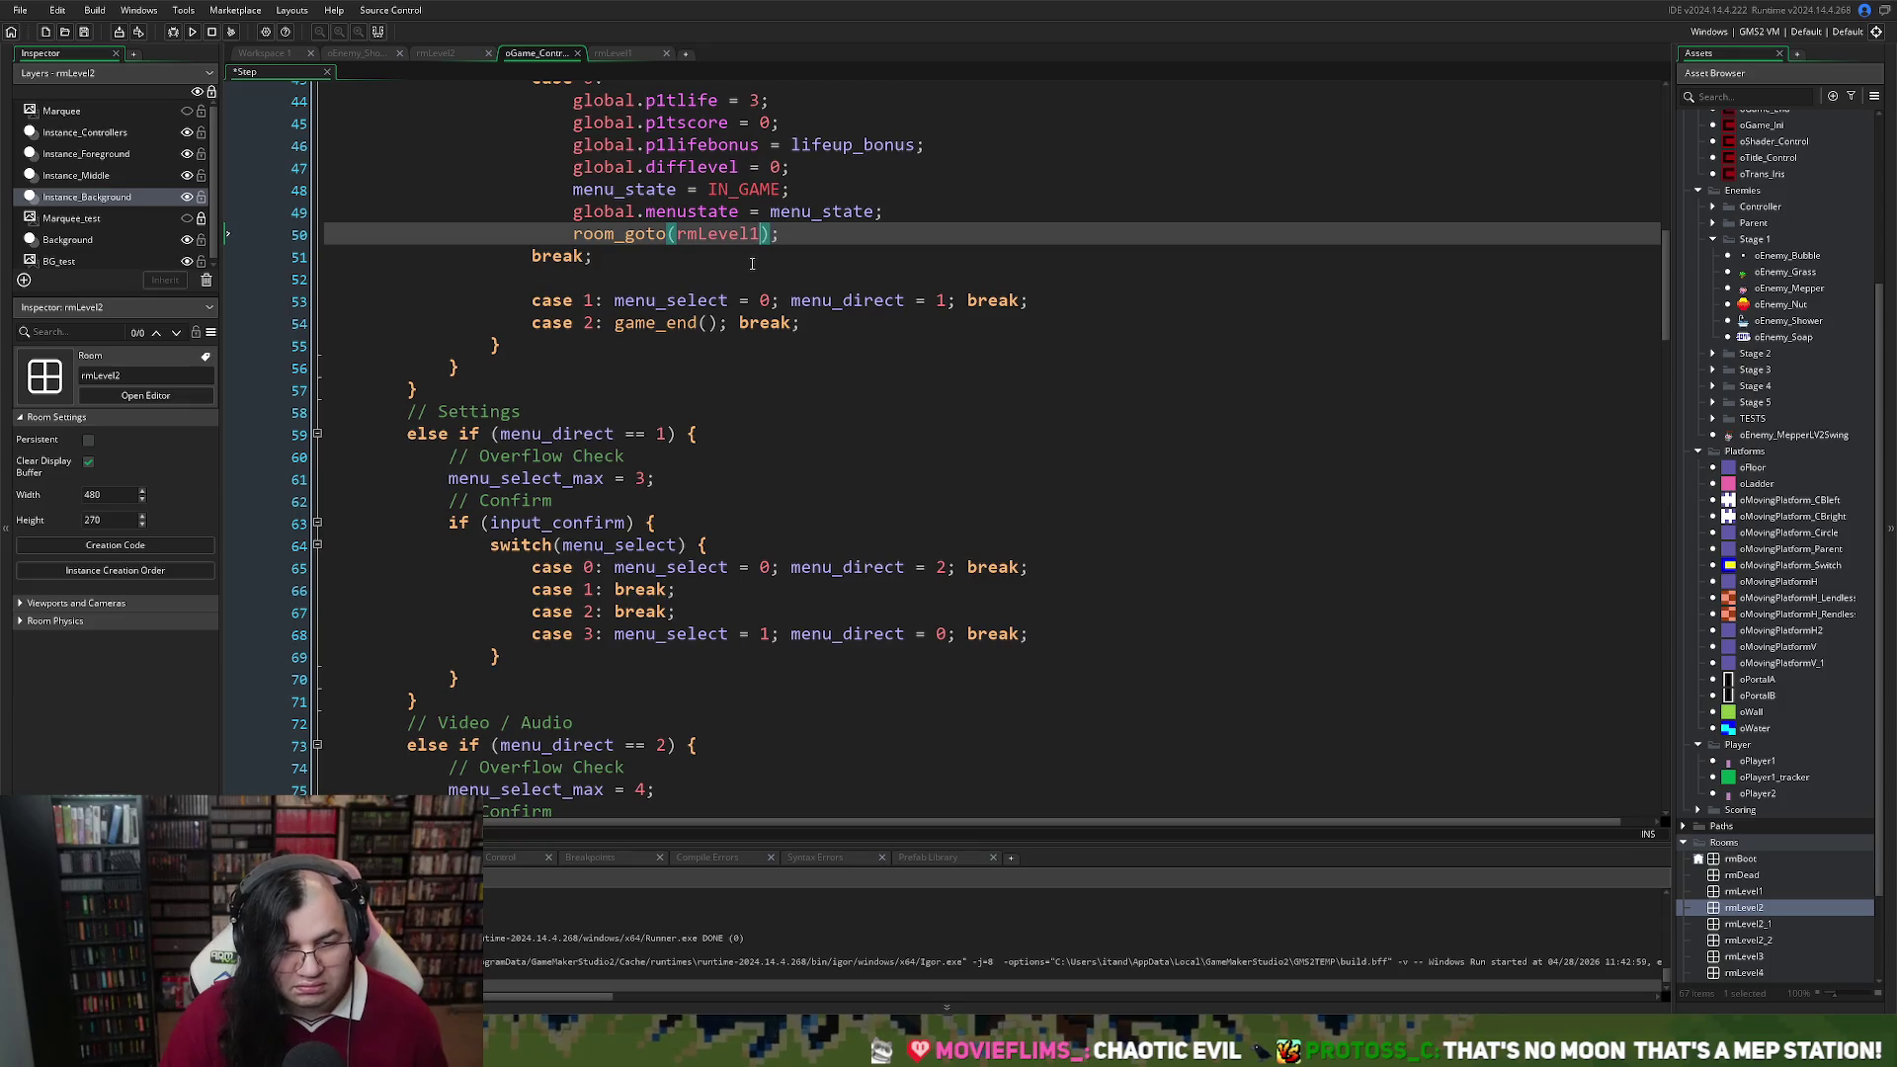
pyautogui.press('BackSpace')
pyautogui.write('2')
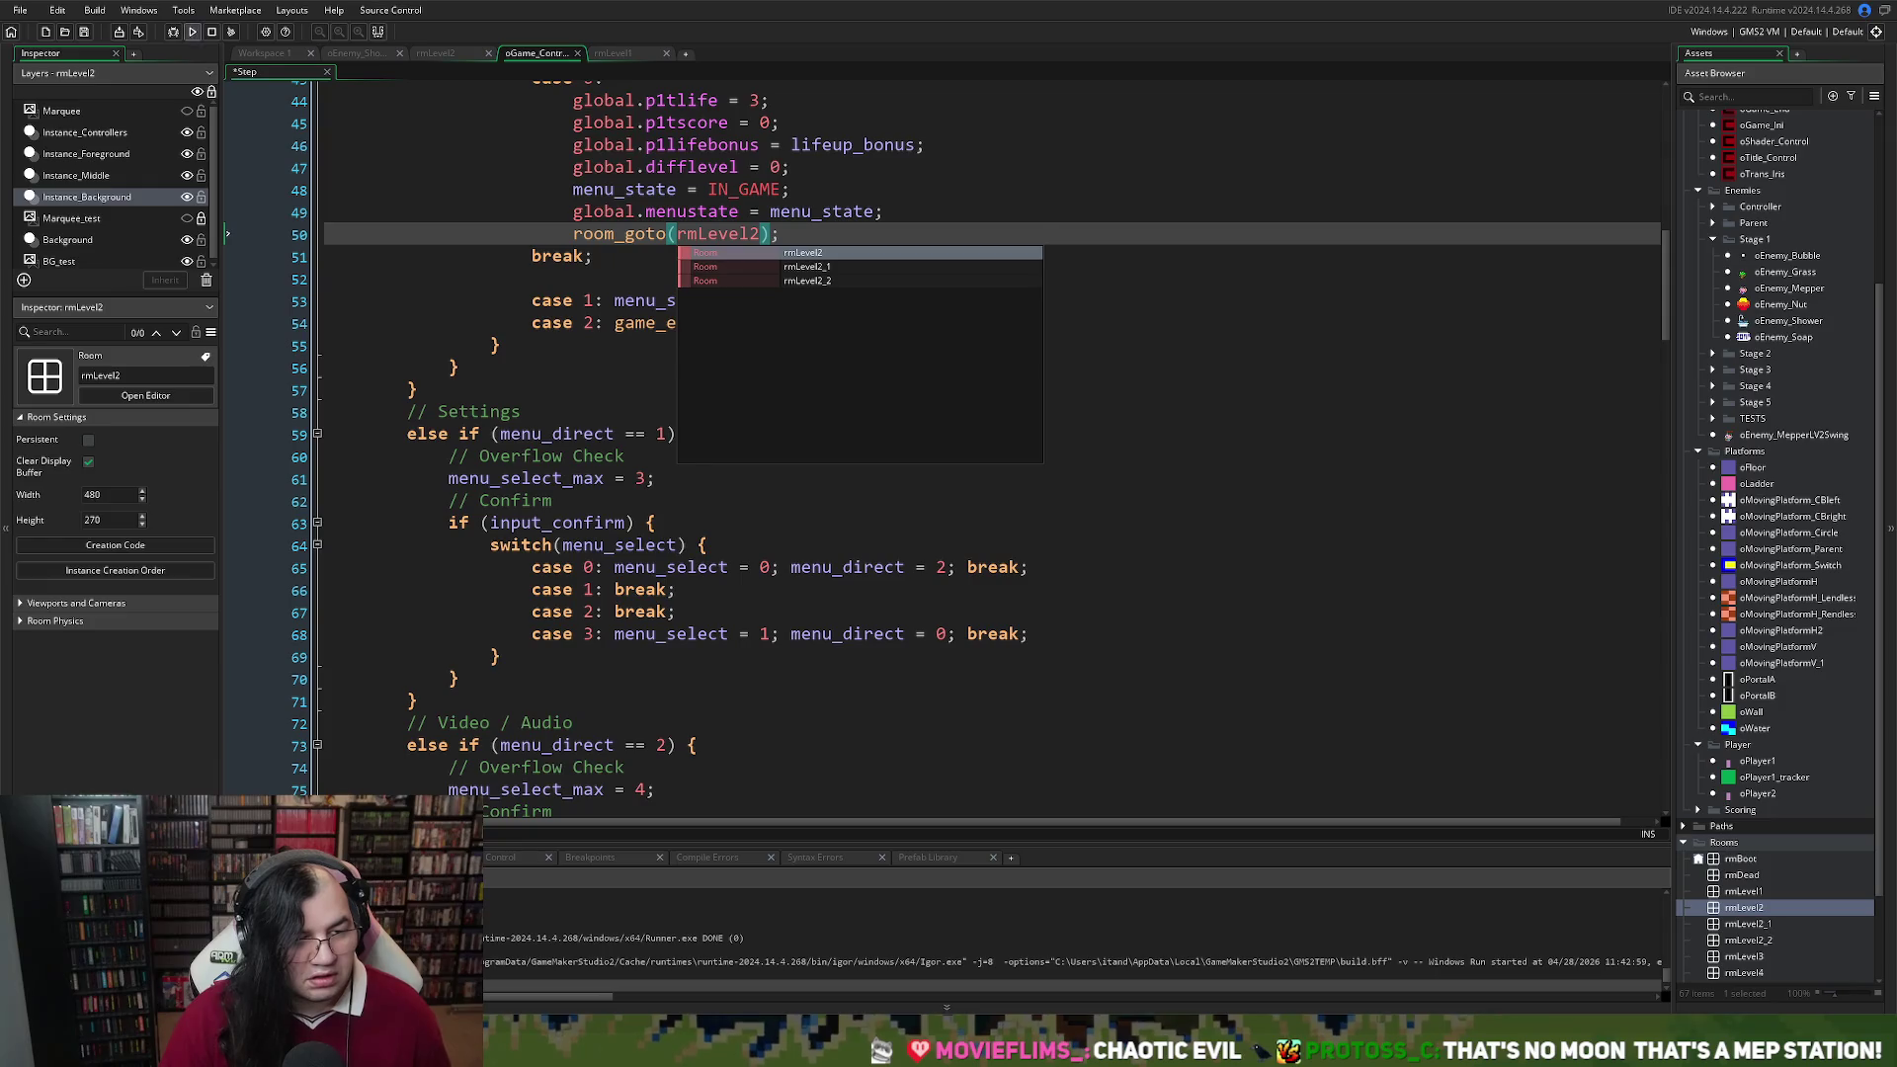
pyautogui.press('F5')
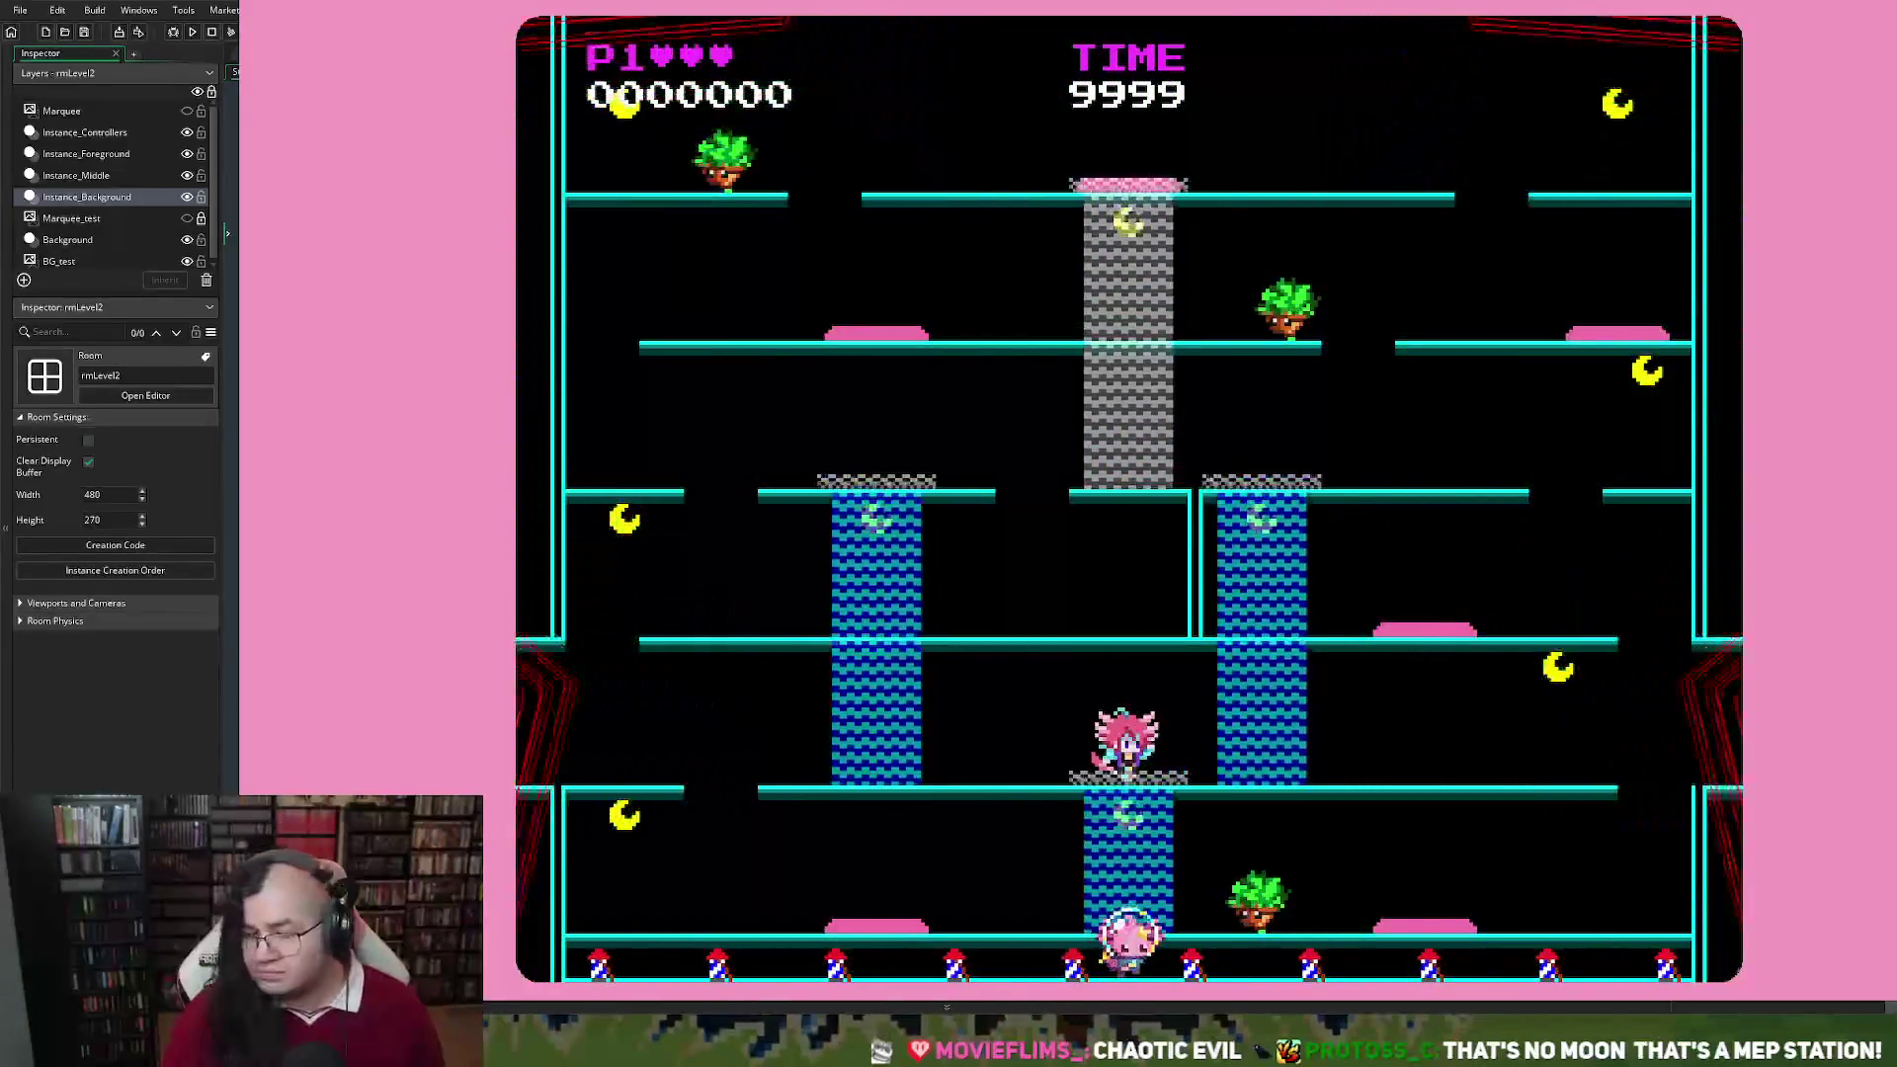
# Playtest rmLevel2, steering the heroine up and left toward a moon, then quit back to the room
pyautogui.press('Up')
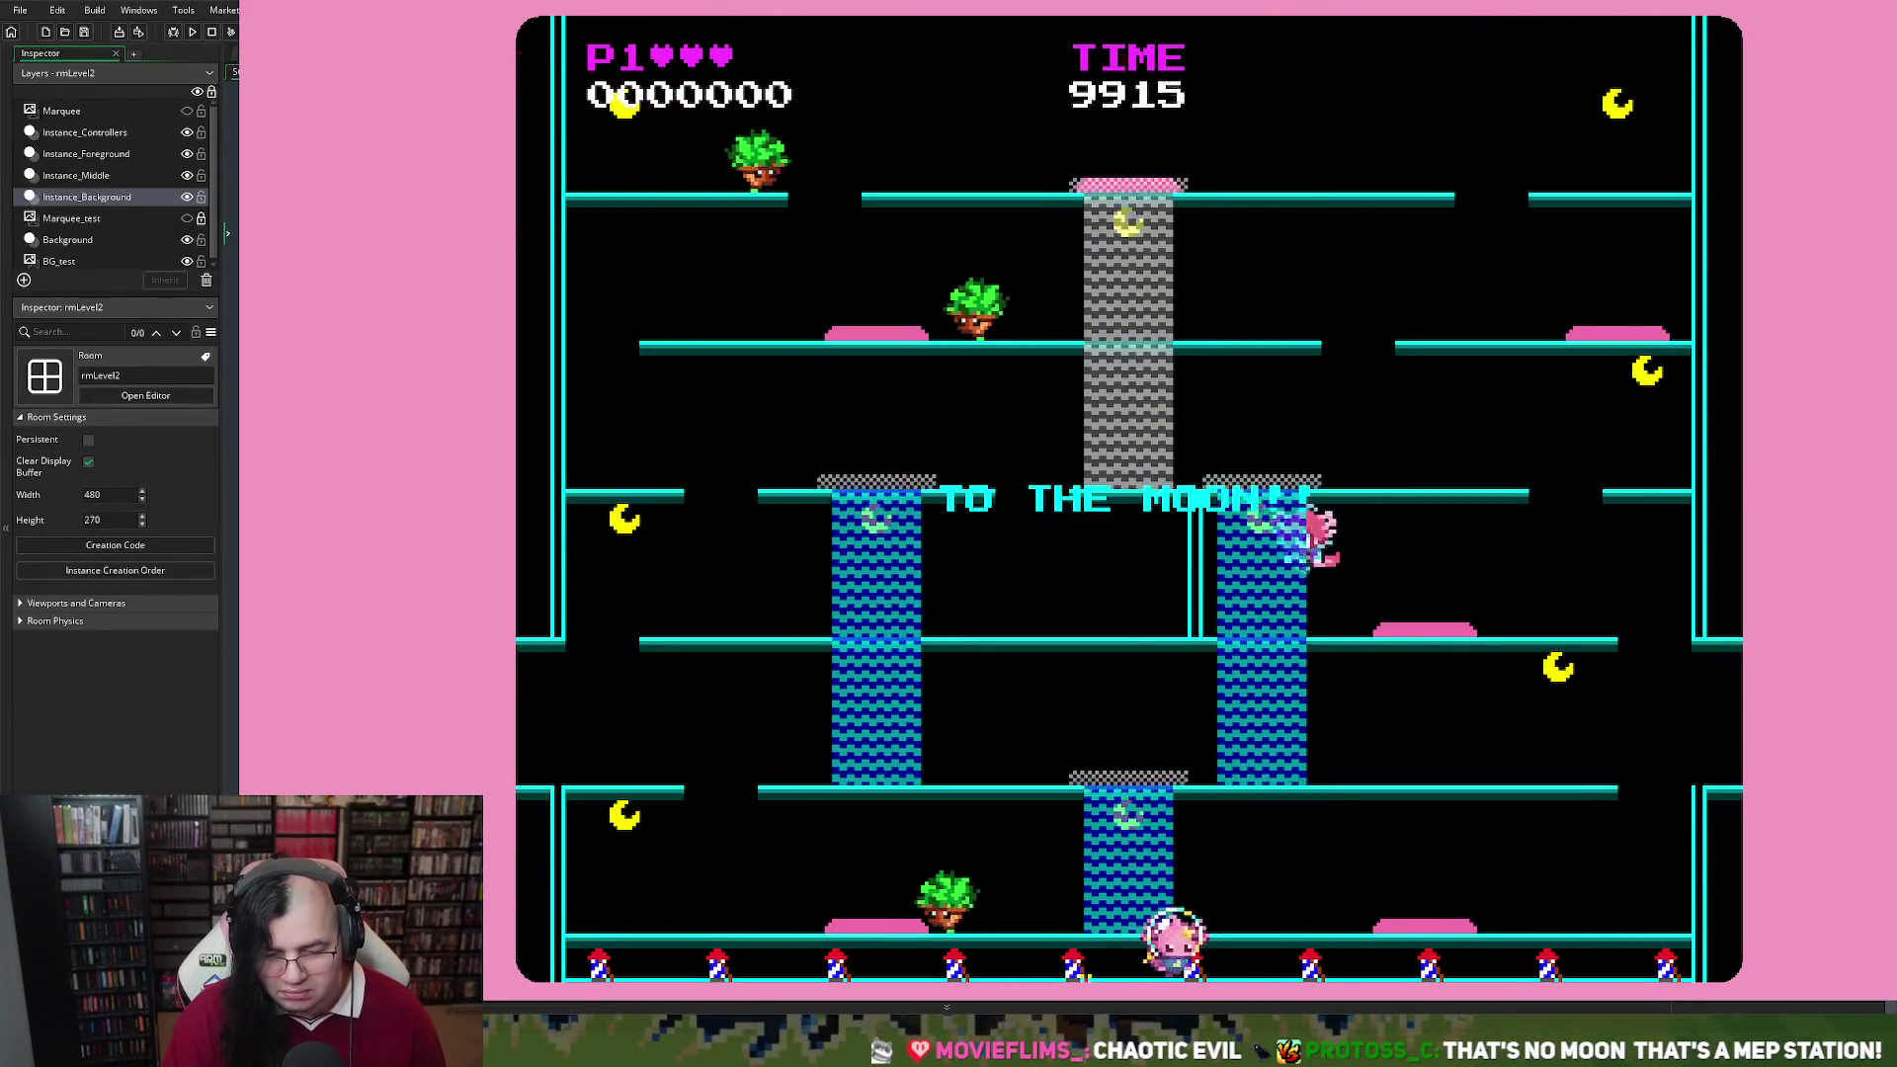
pyautogui.press('Left')
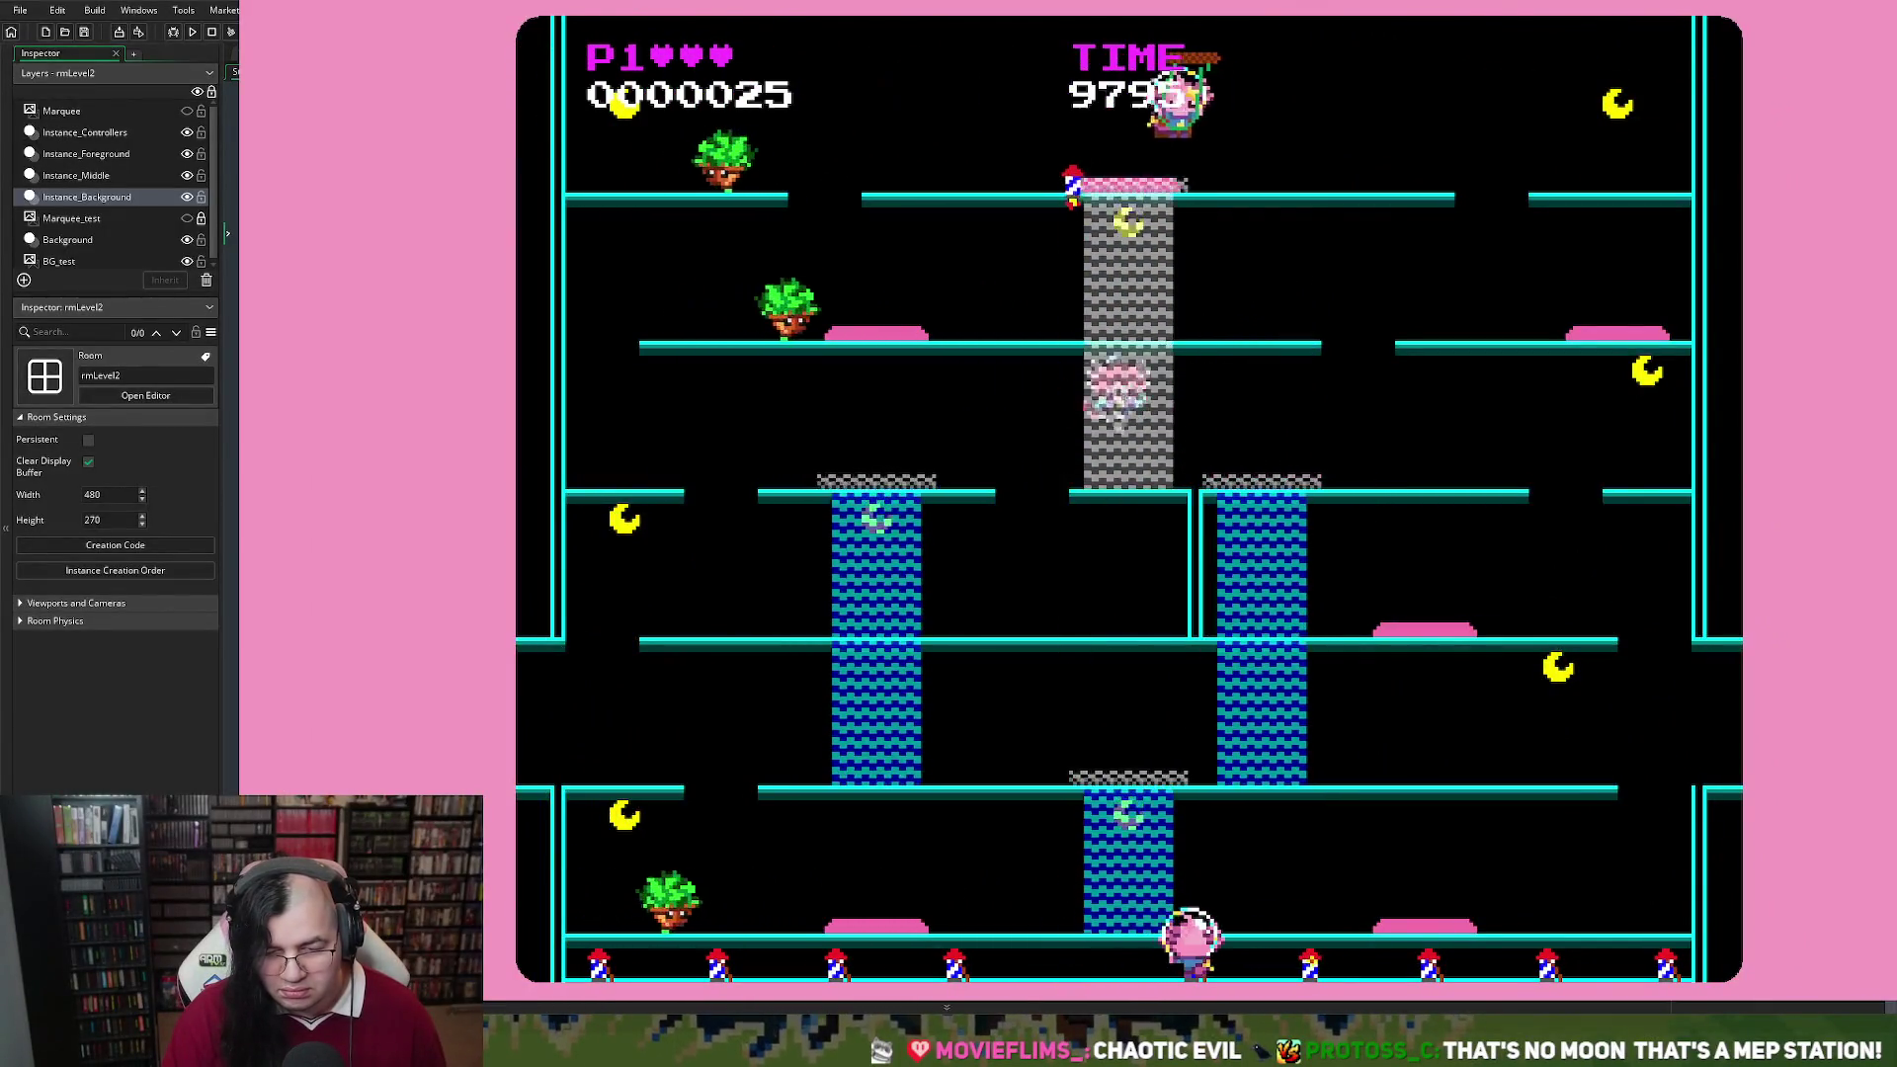
pyautogui.press('Left')
pyautogui.press('Up')
pyautogui.press('Escape')
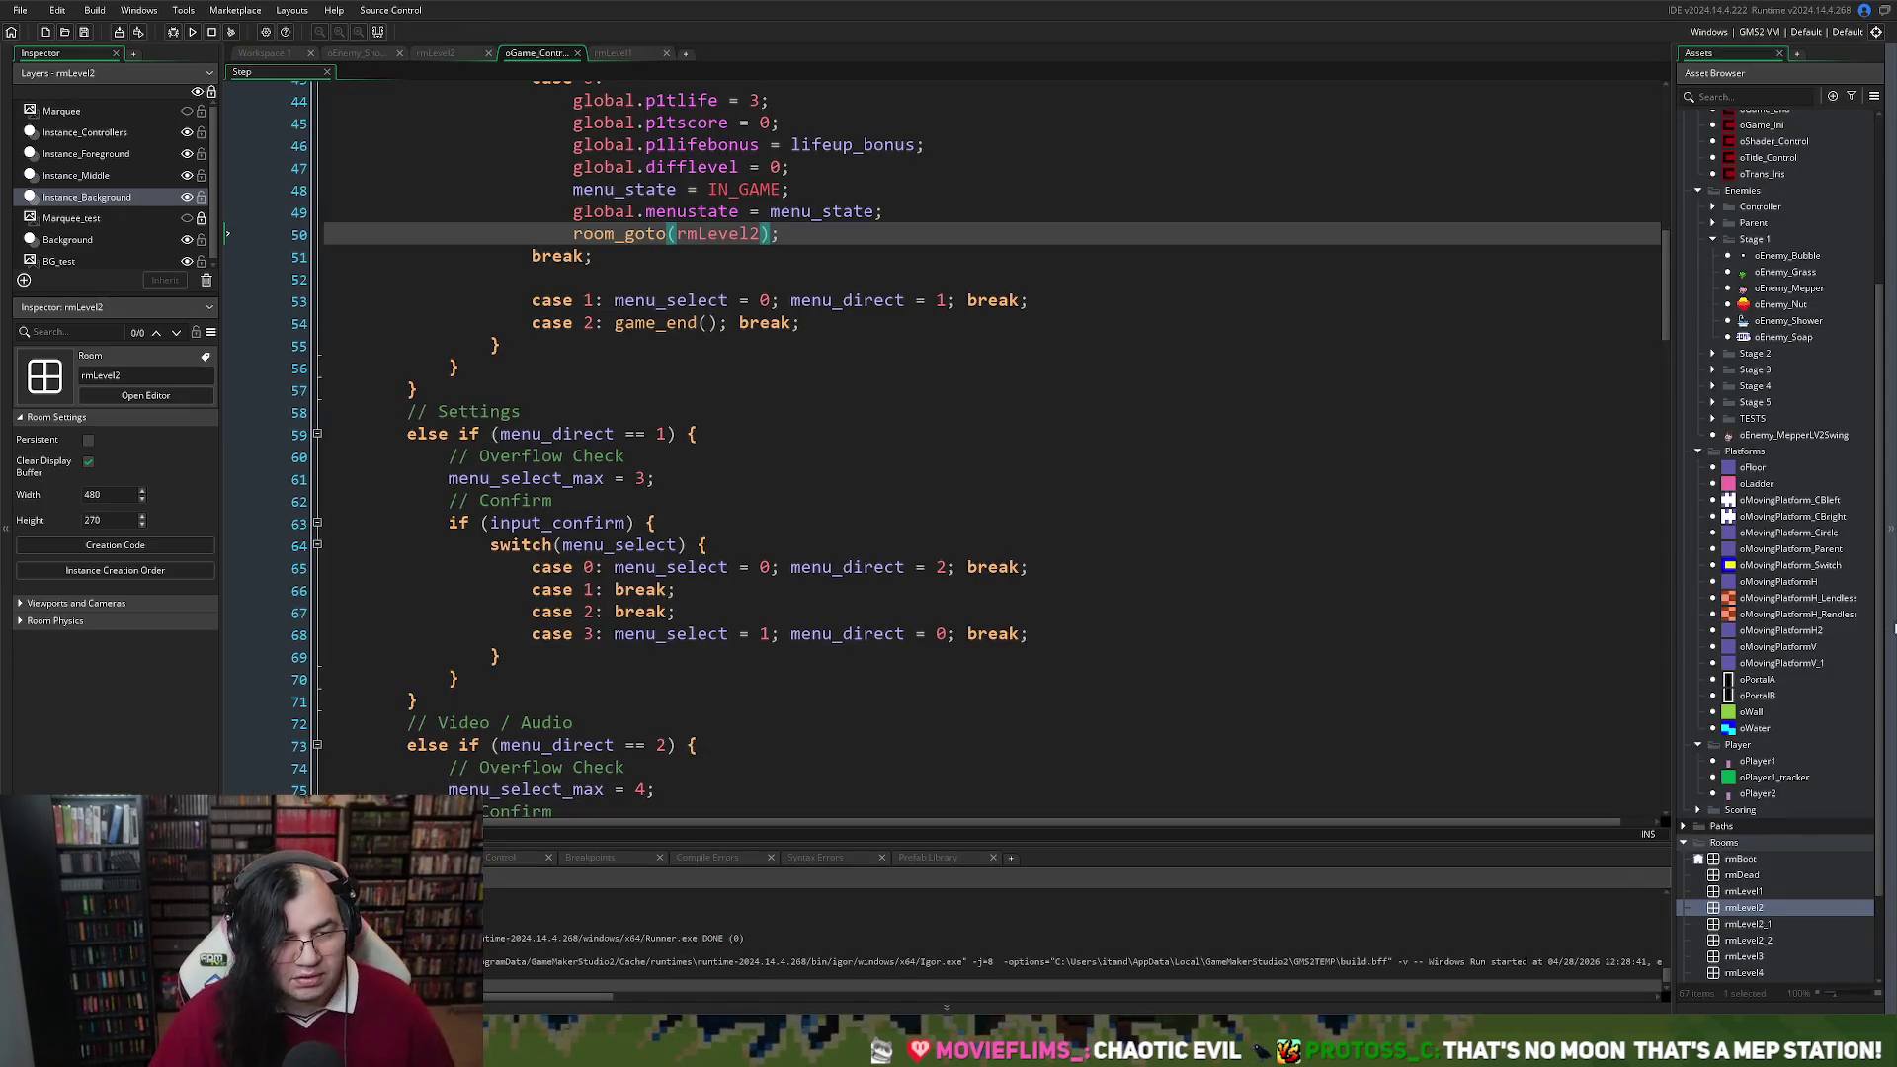
pyautogui.click(456, 54)
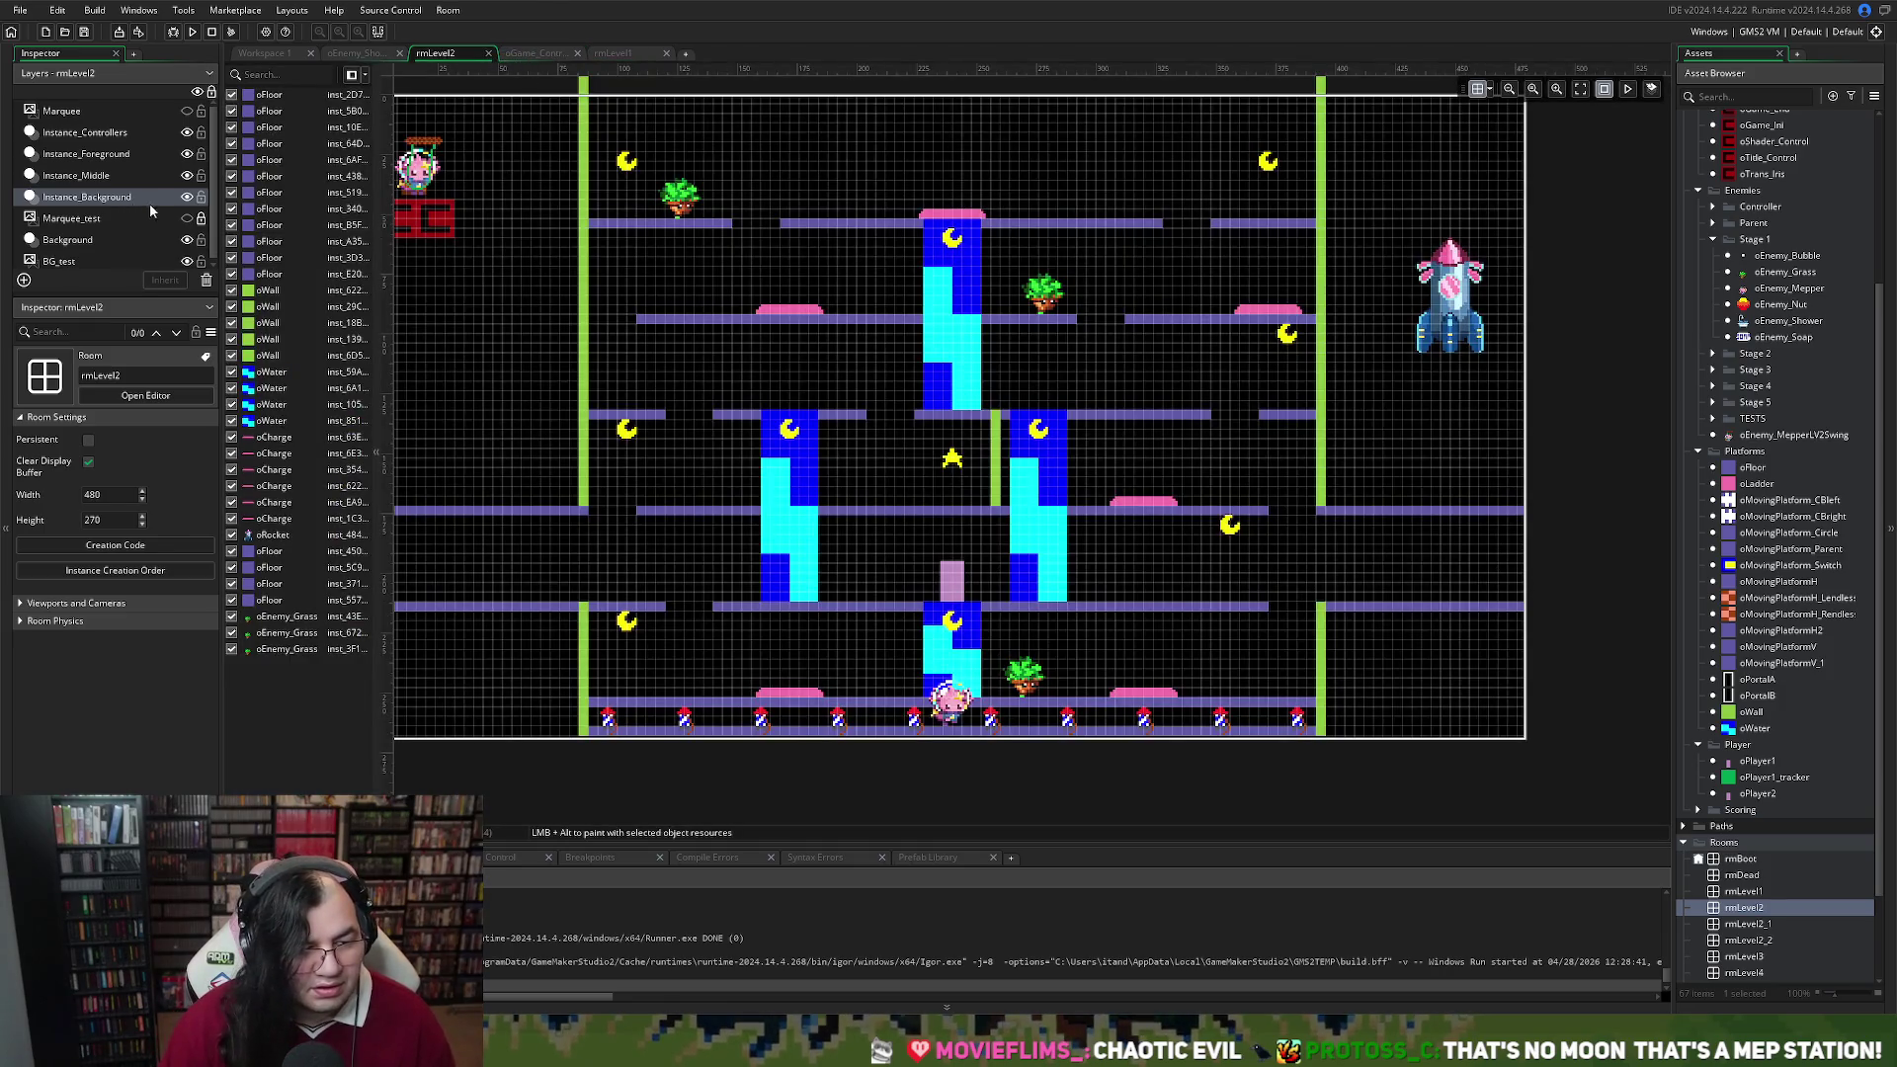
# Delete the oEnemy_MepperLV2Swing enemy at the room's top-left on Instance_Middle, then open oWater
pyautogui.click(110, 155)
pyautogui.click(105, 174)
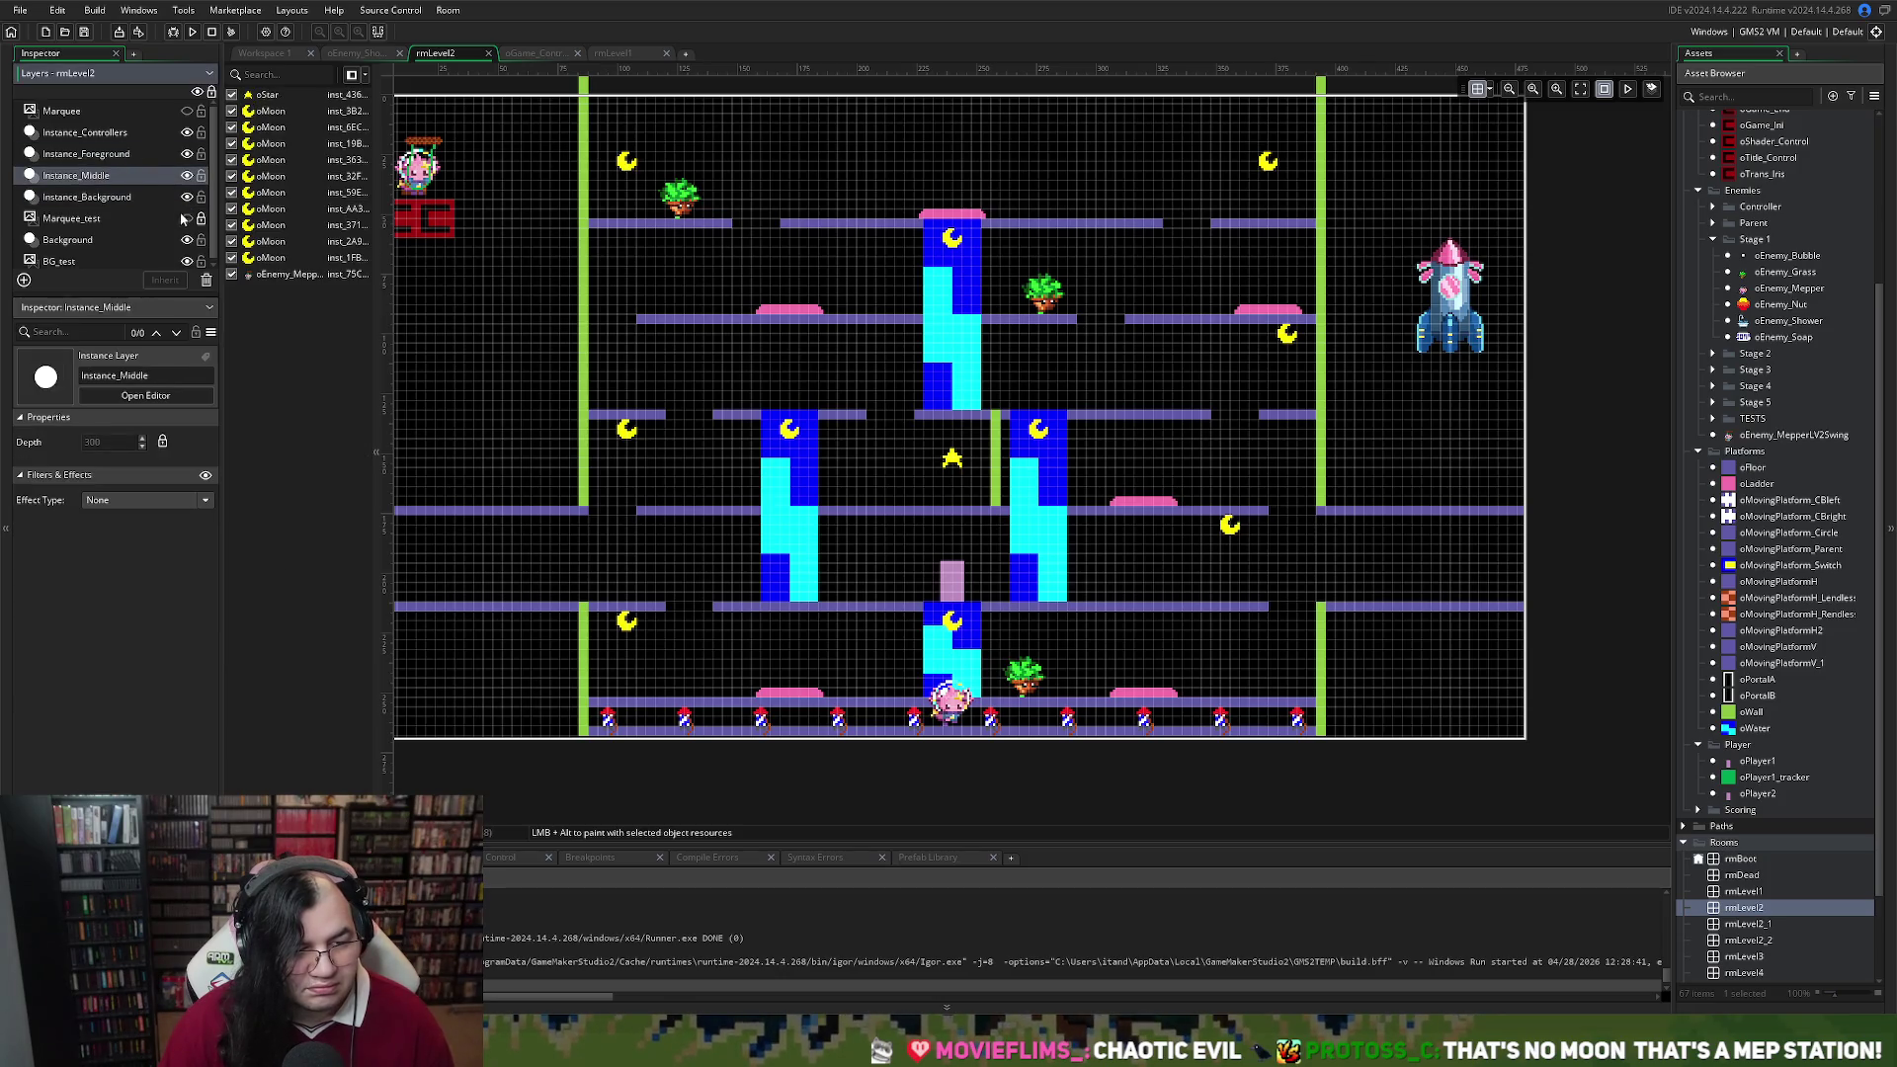
pyautogui.click(415, 178)
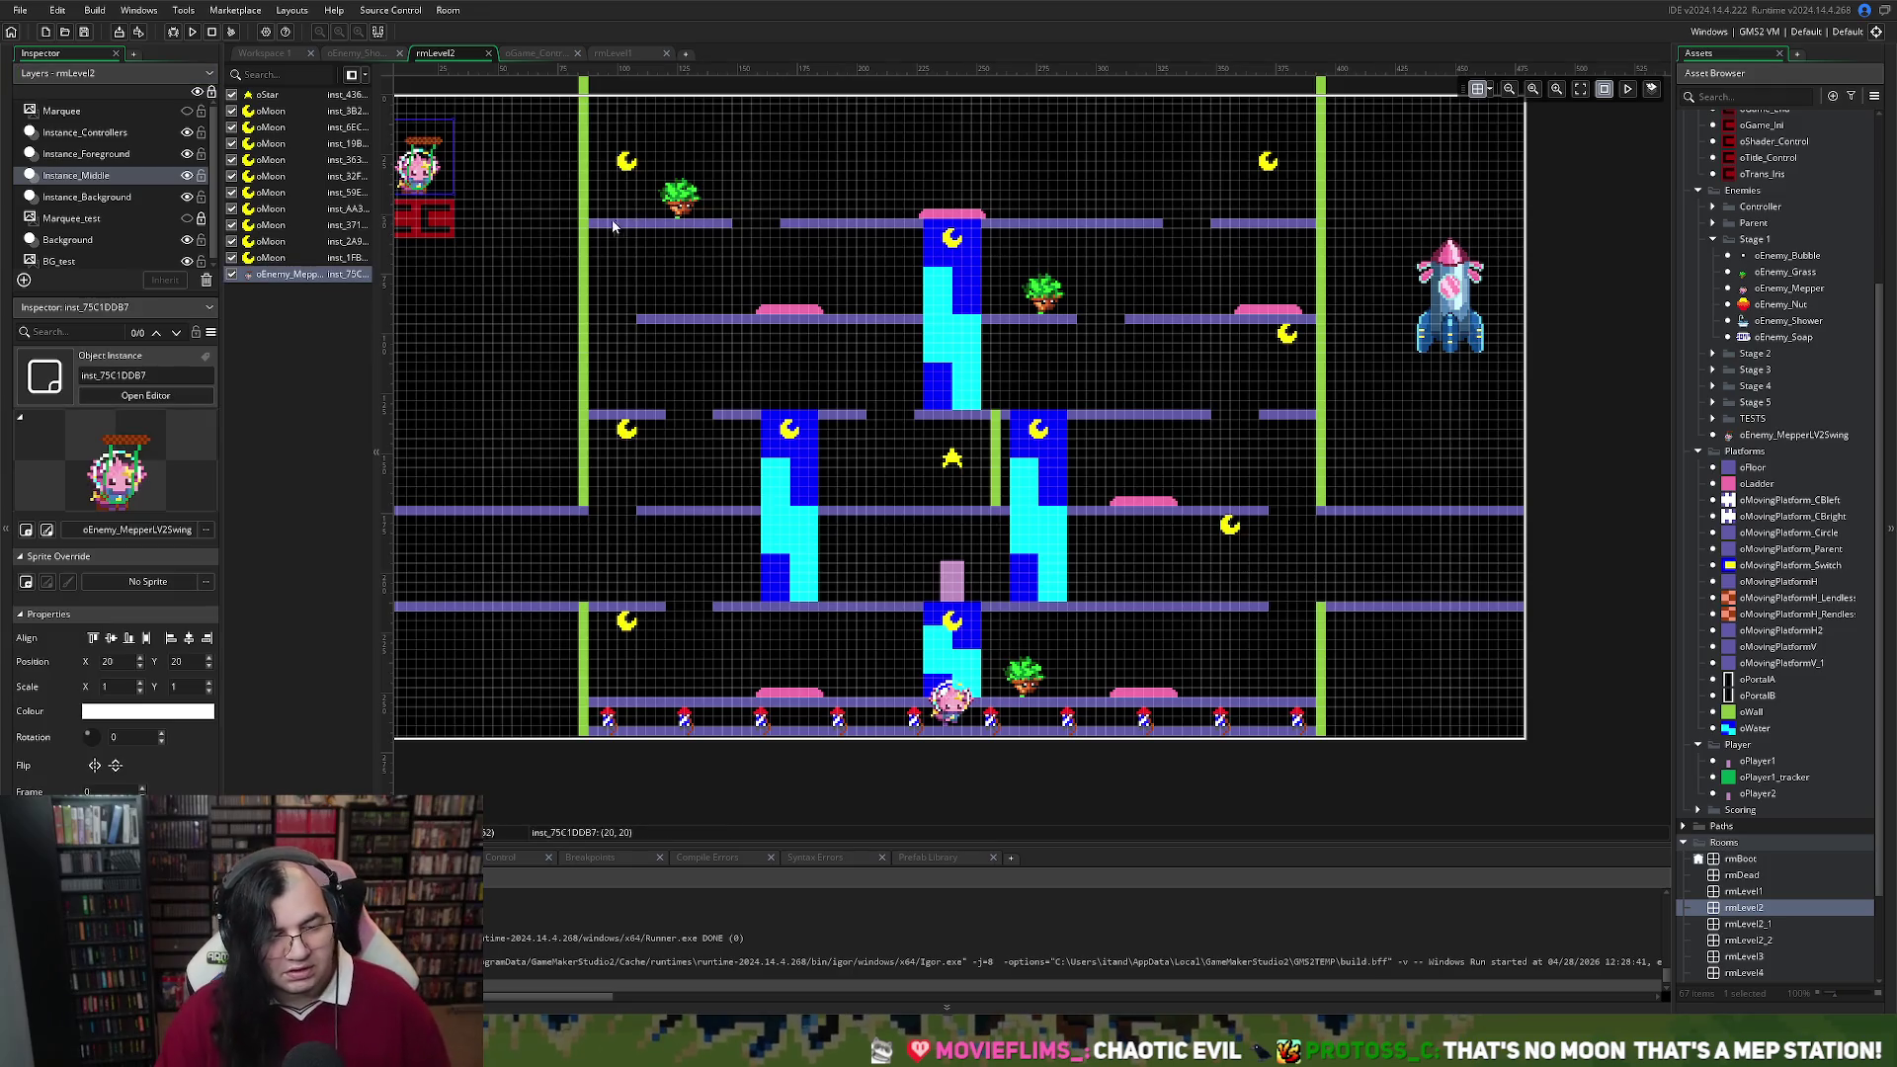
pyautogui.press('Delete')
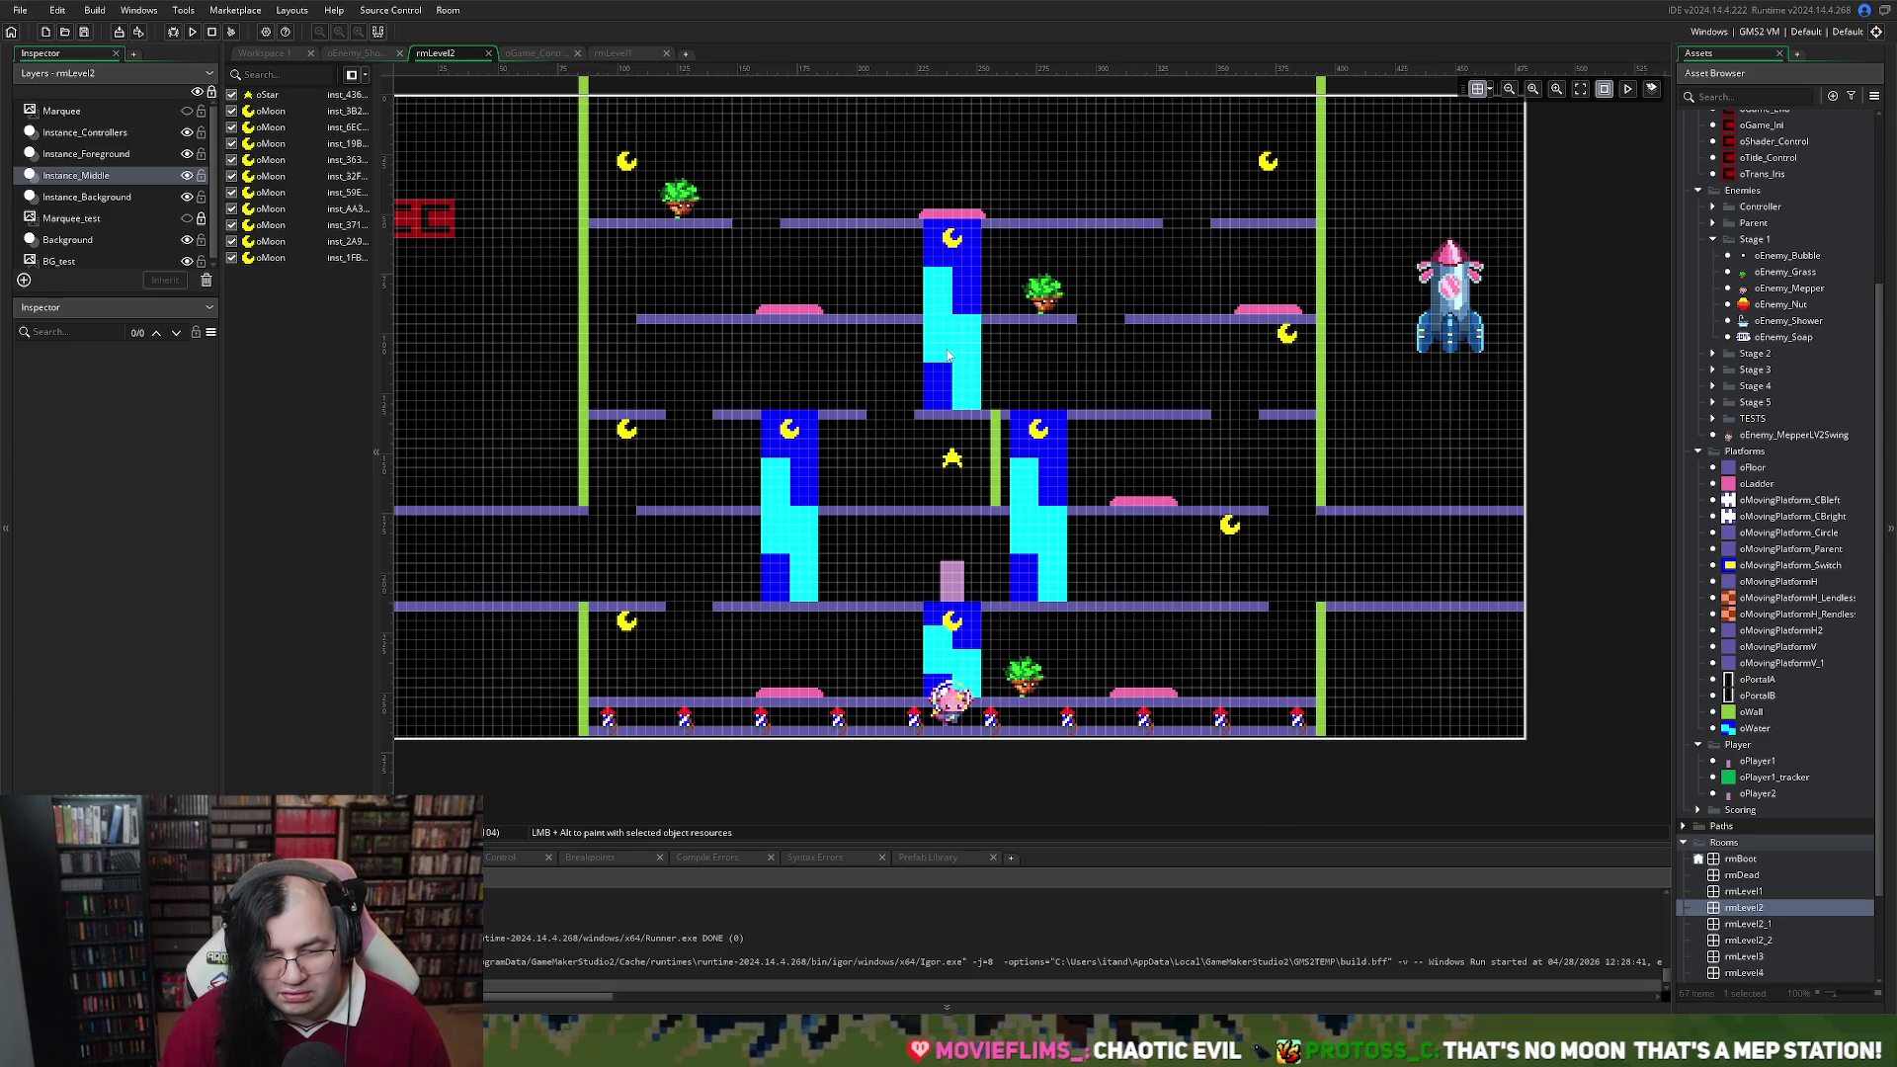
pyautogui.doubleClick(1754, 728)
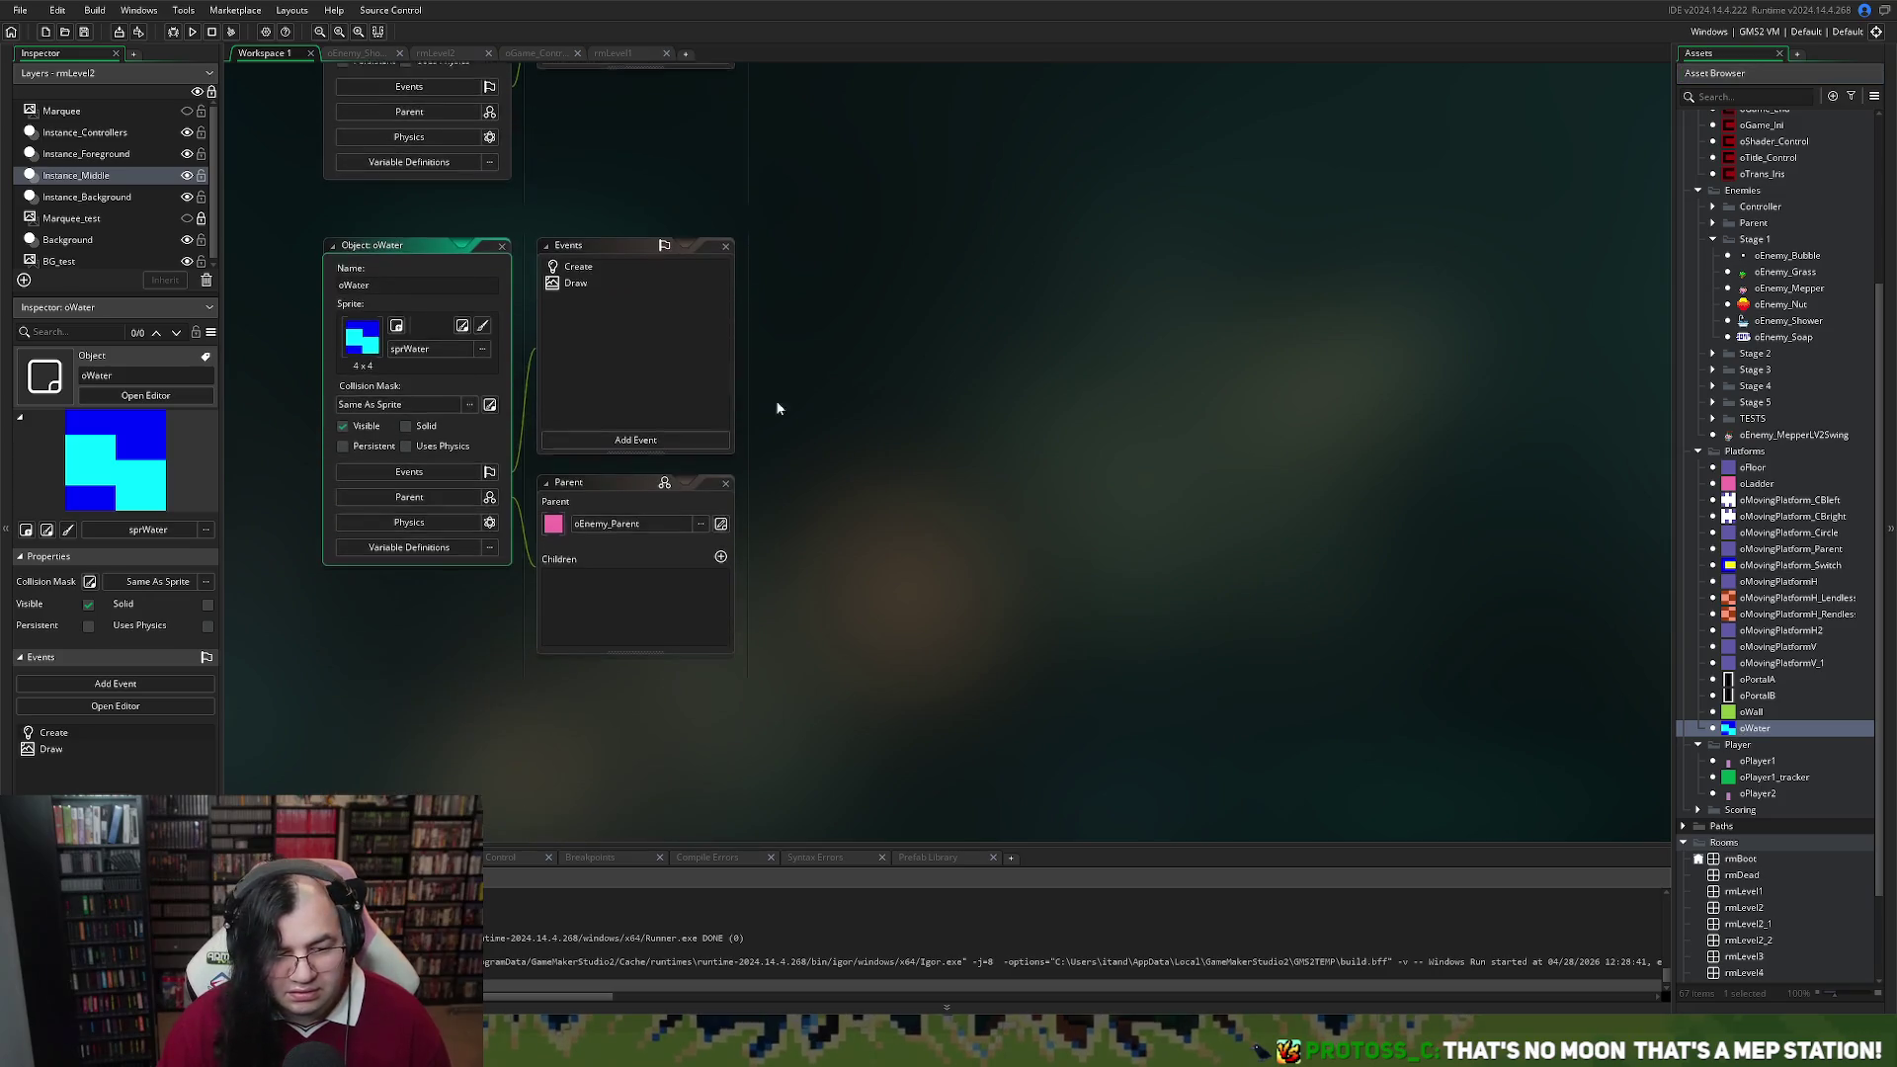
# Remove 'else' before active = true on line 10 of oWater's Create event and run the game
pyautogui.doubleClick(578, 266)
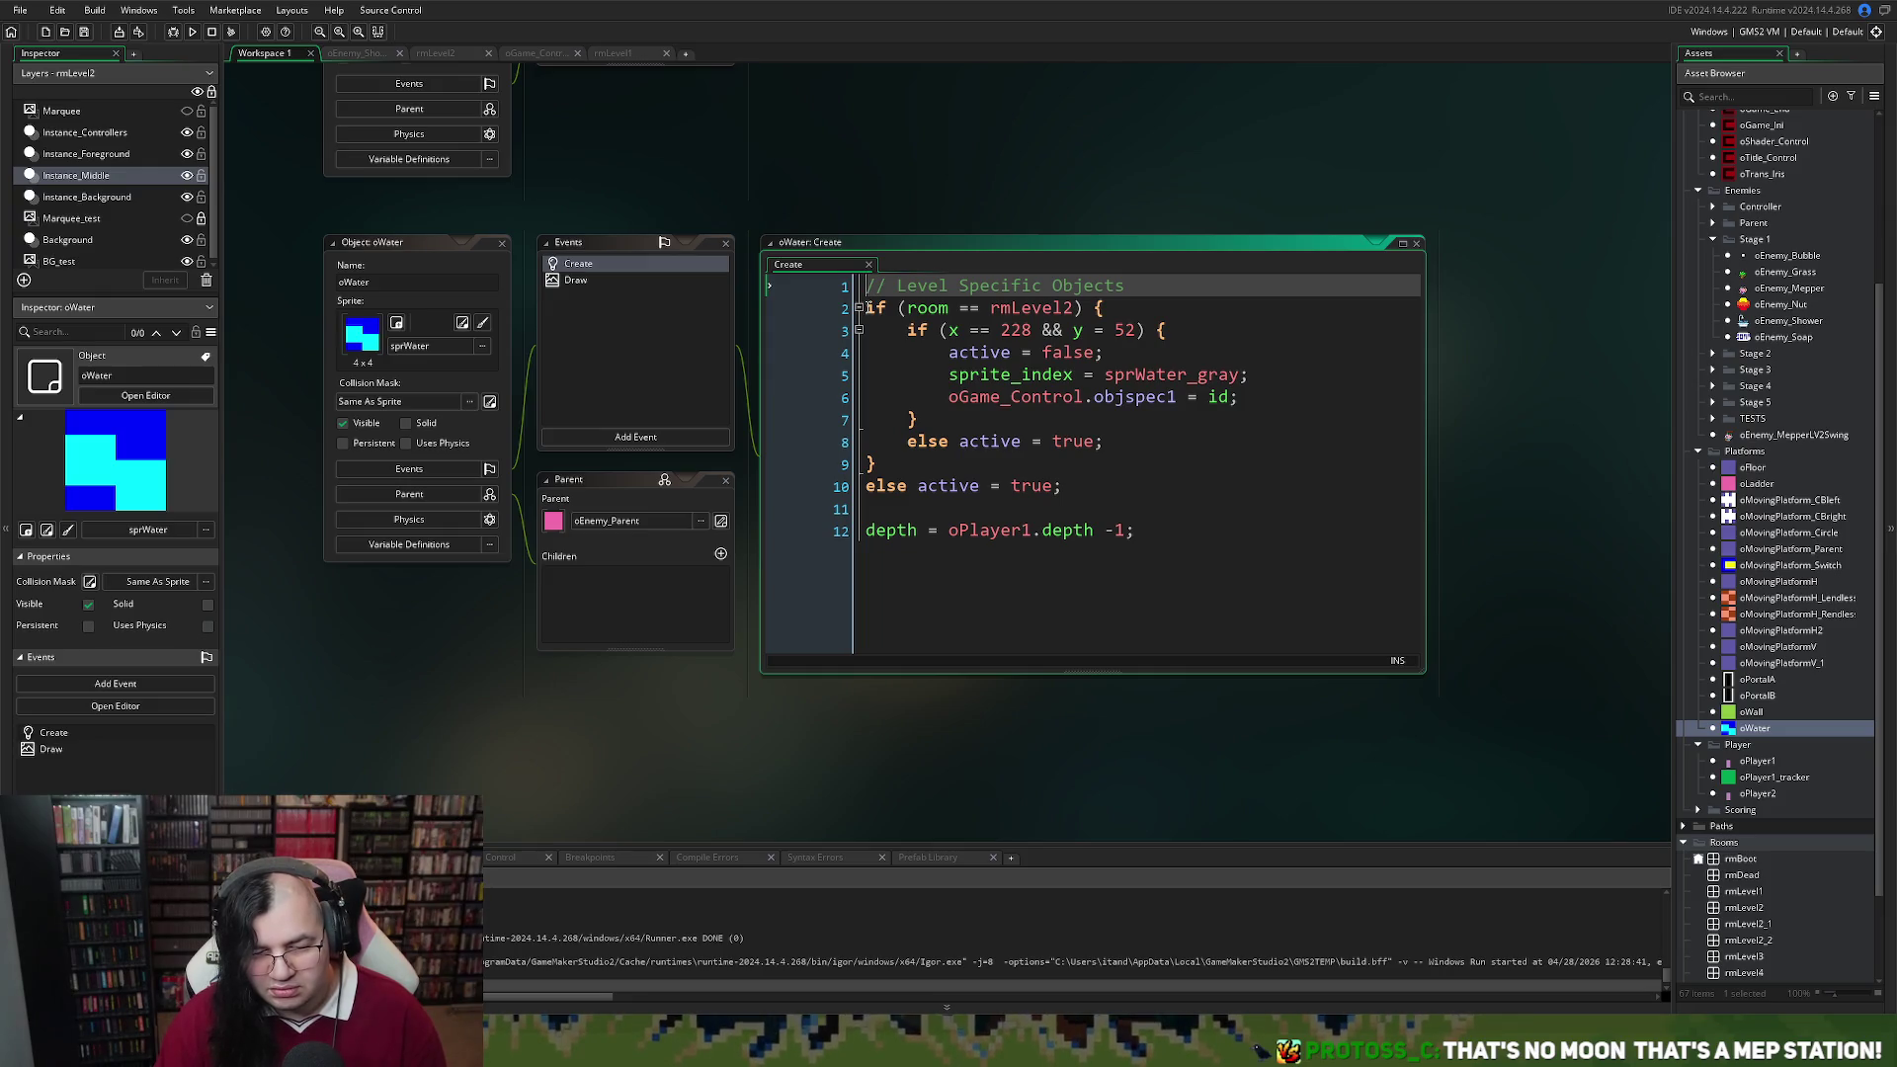
pyautogui.click(918, 486)
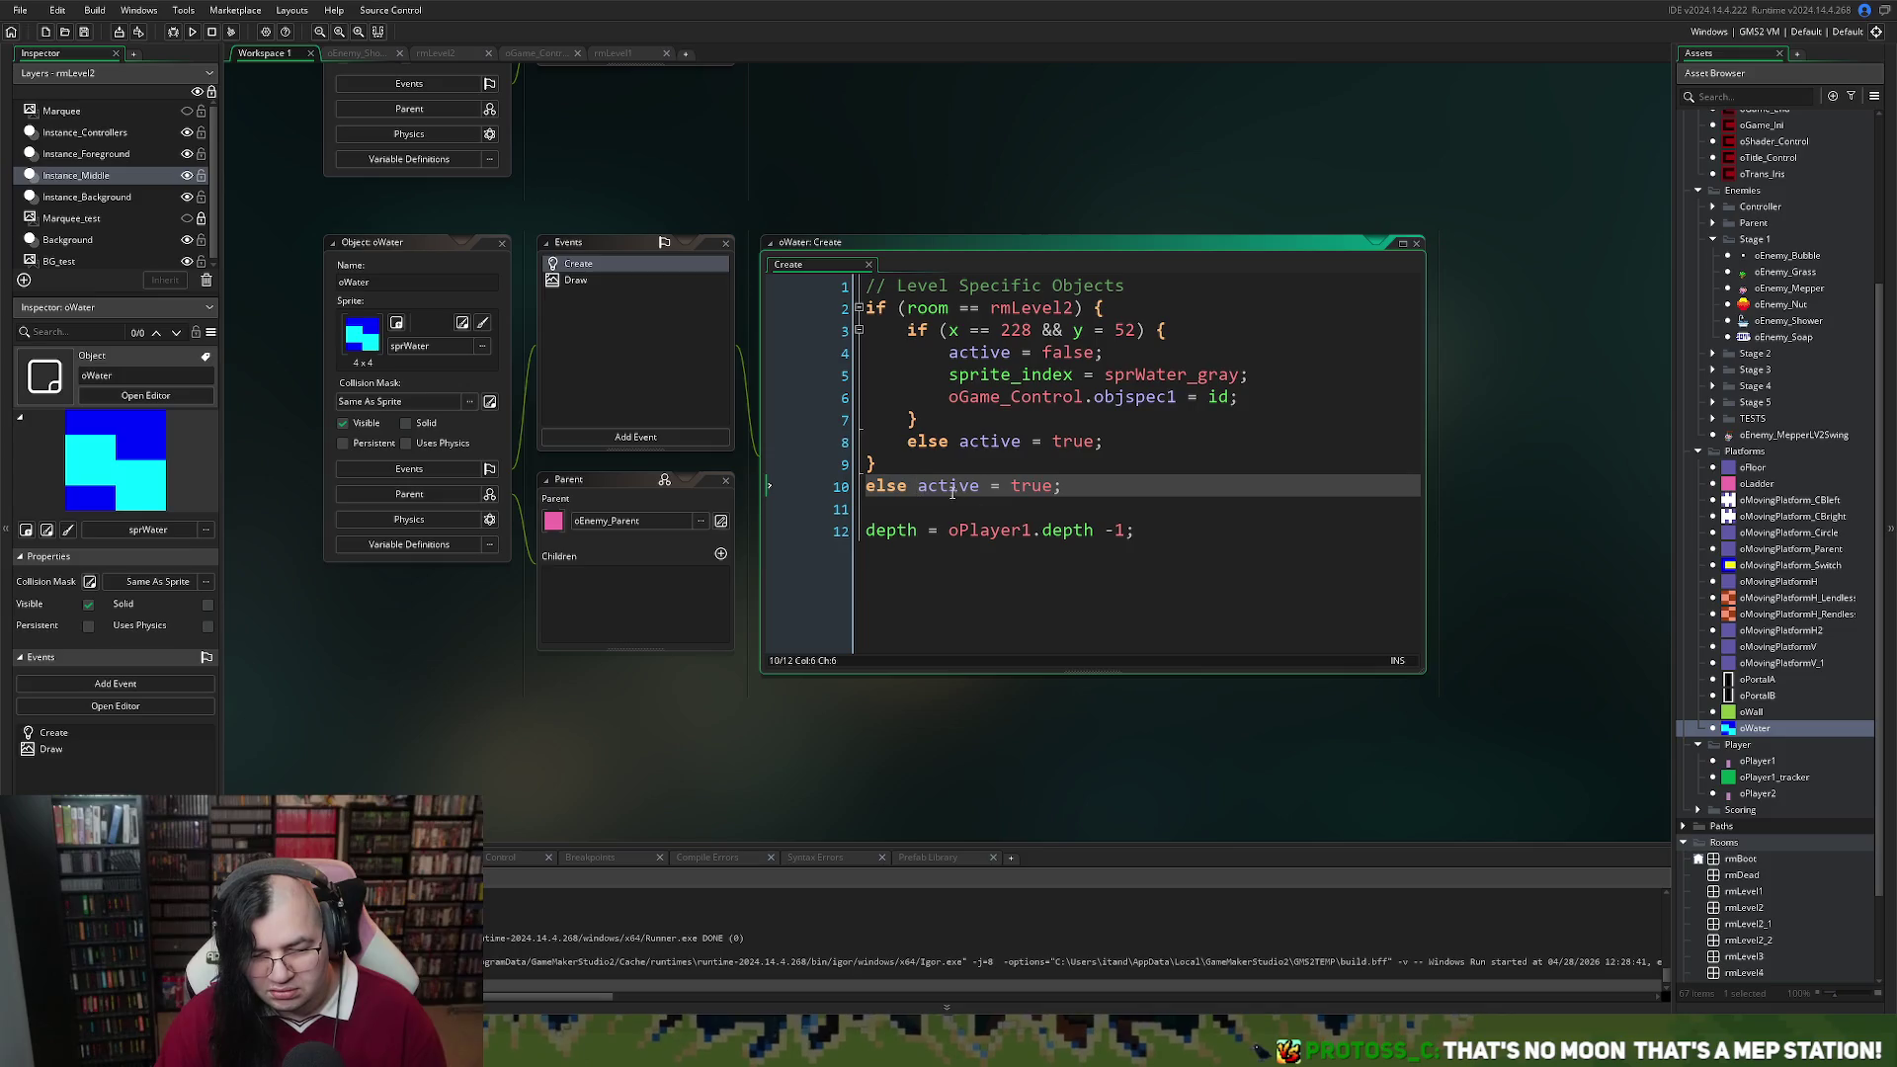
pyautogui.press('BackSpace')
pyautogui.press('BackSpace')
pyautogui.press('BackSpace')
pyautogui.press('Return')
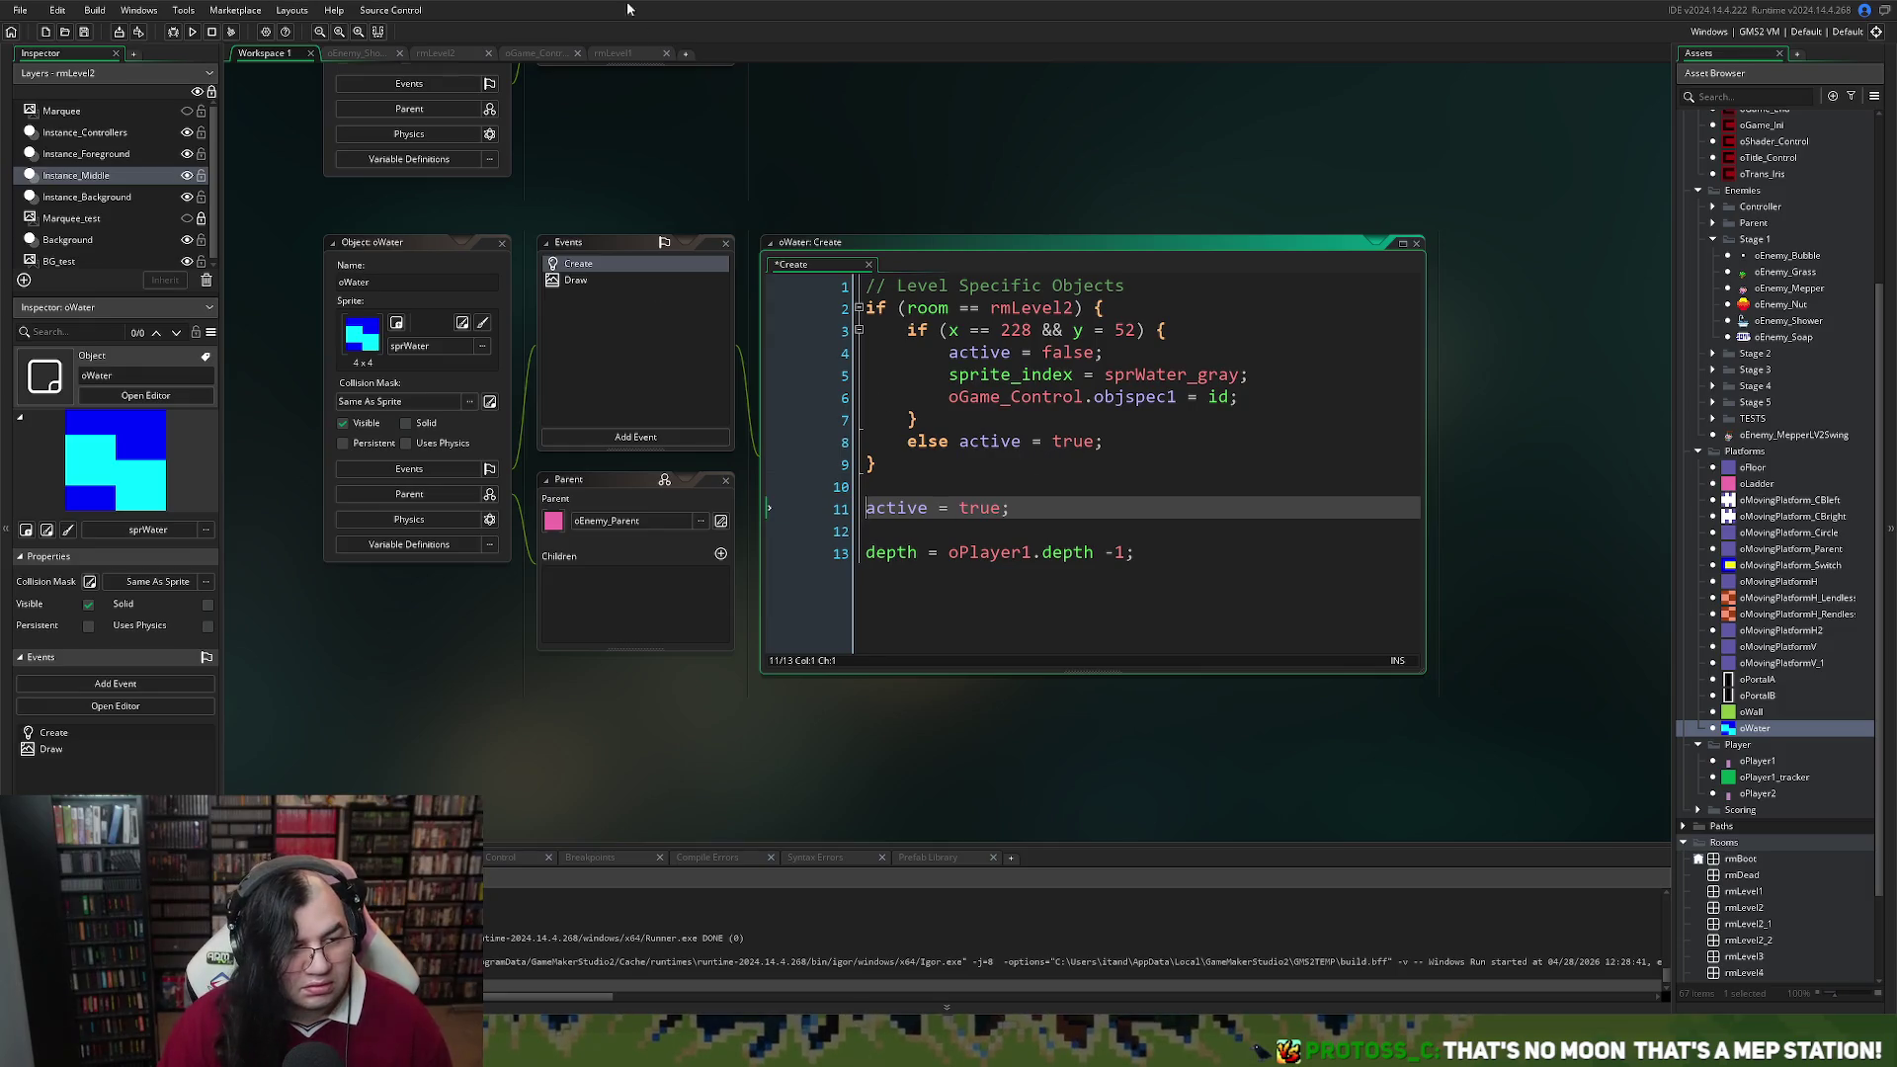
pyautogui.click(192, 32)
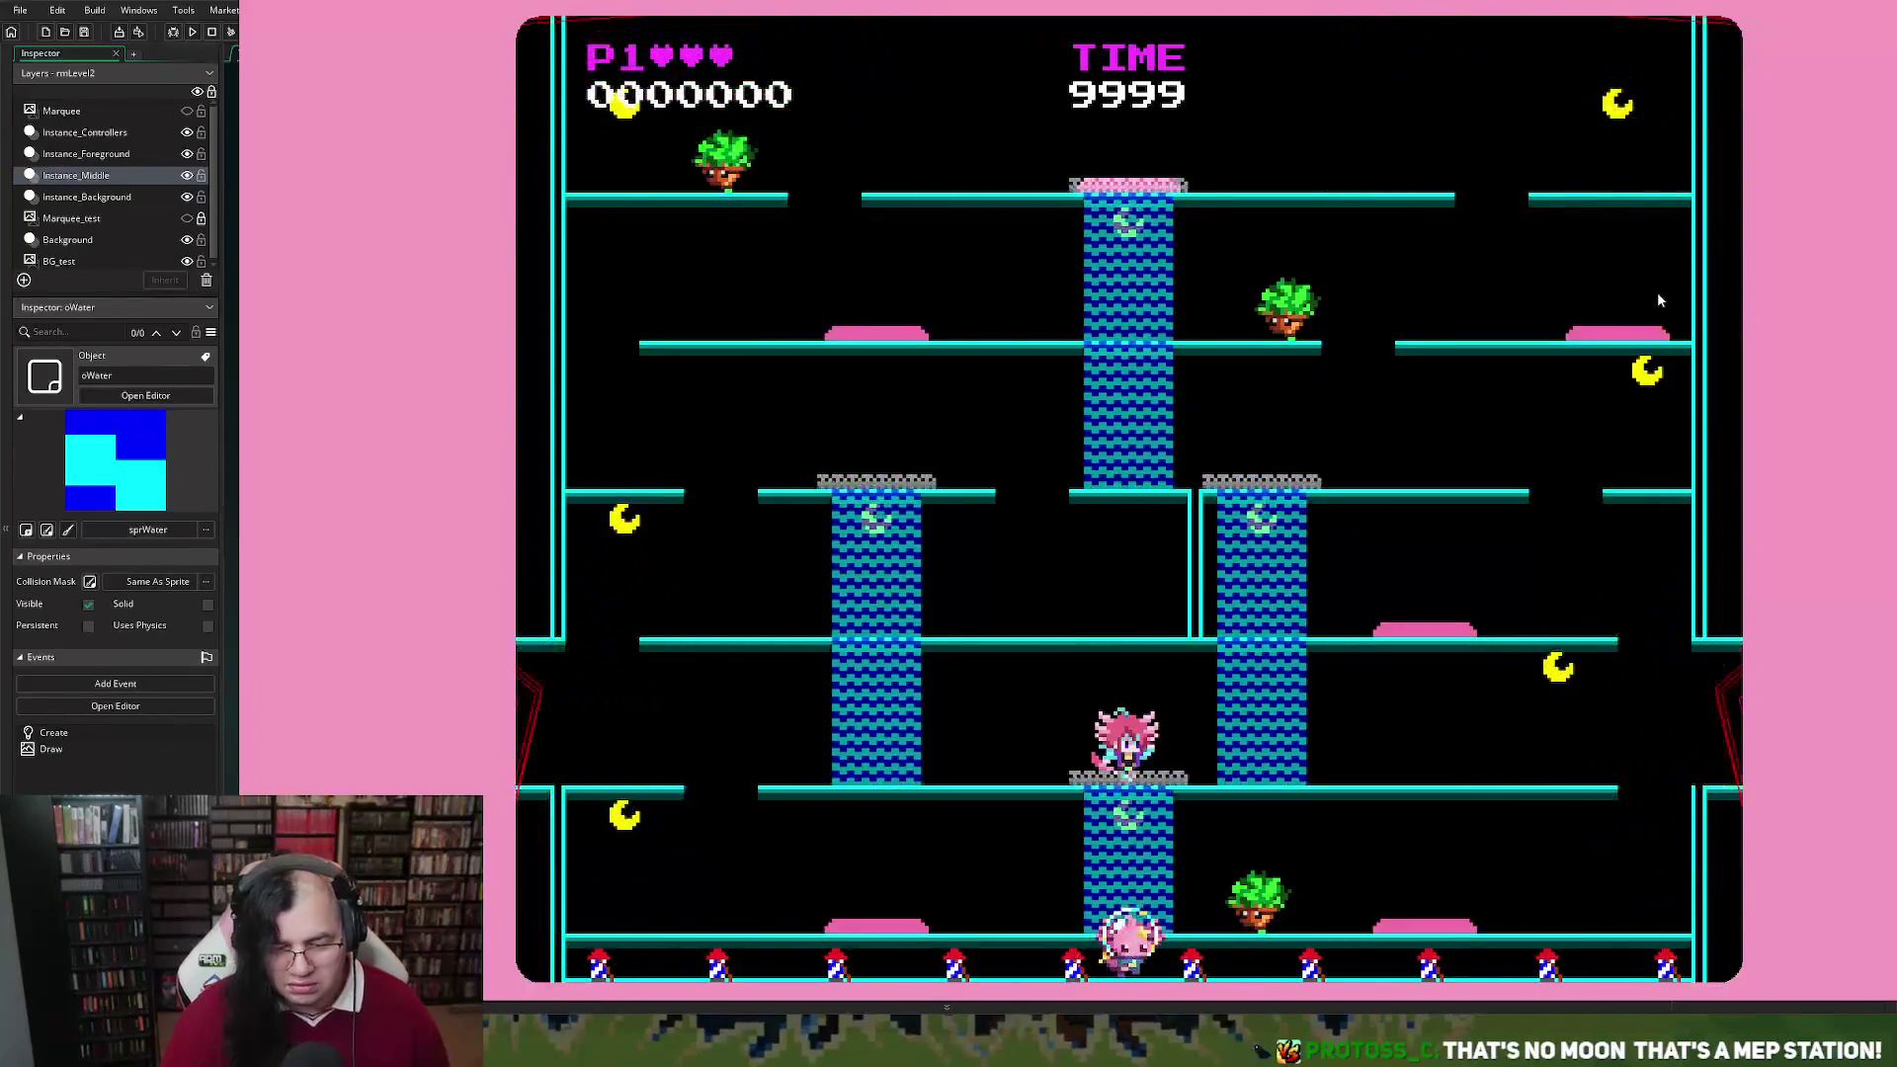
# Playtest the heroine riding the central and left water columns up to the top floor
pyautogui.press('Left')
pyautogui.press('Up')
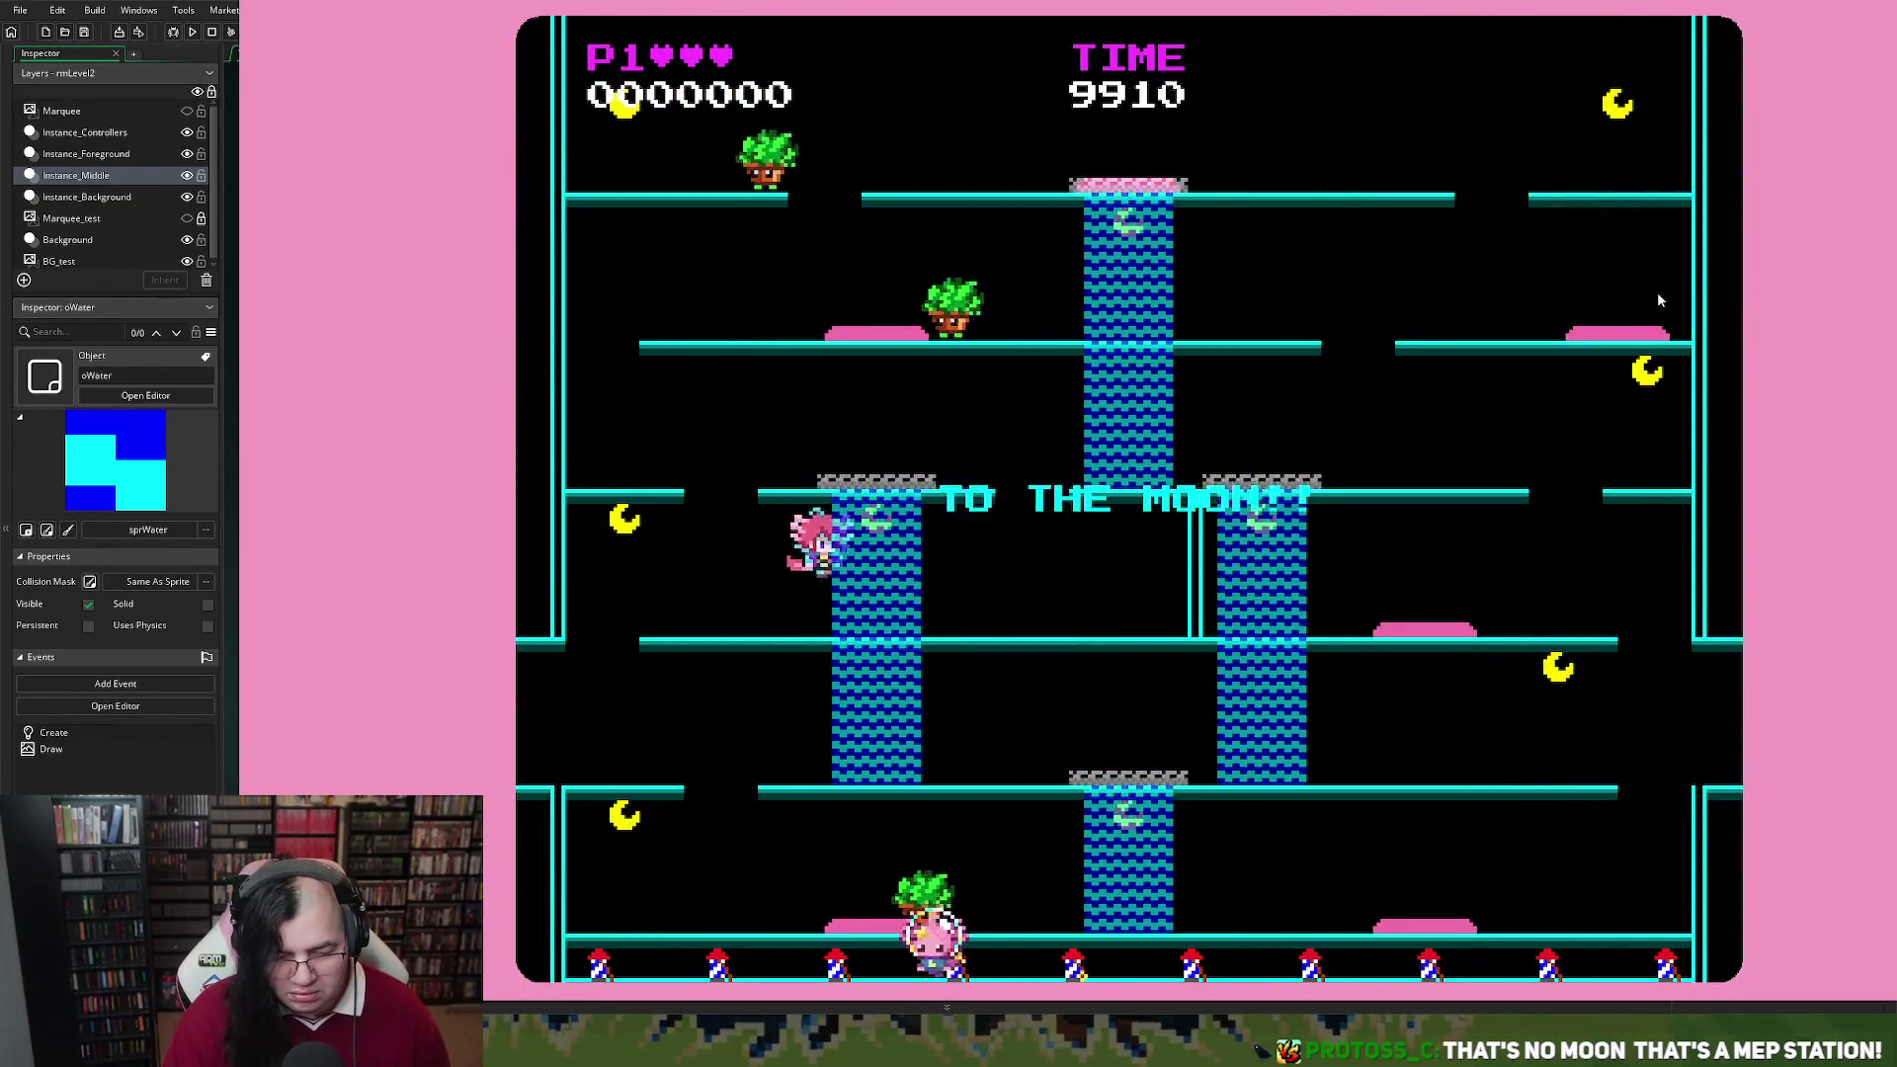
pyautogui.press('Right')
pyautogui.press('Up')
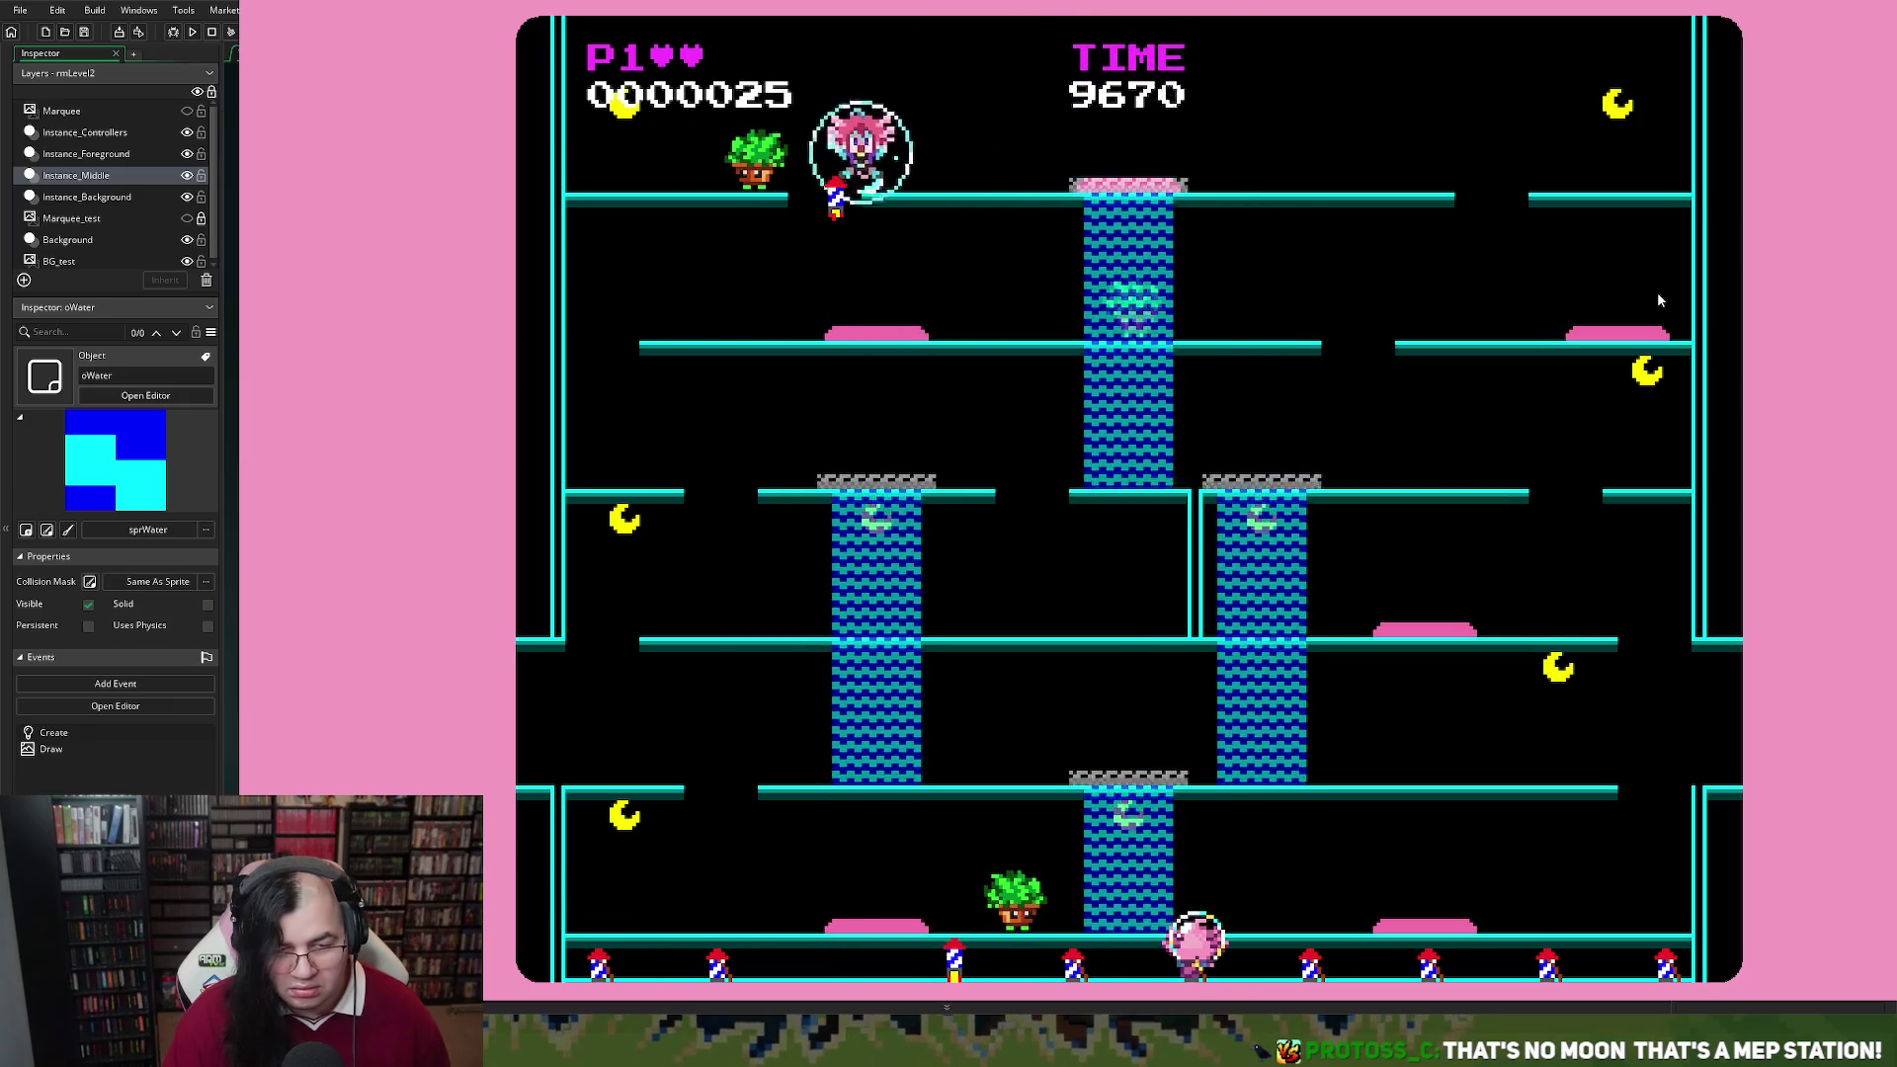
pyautogui.press('Left')
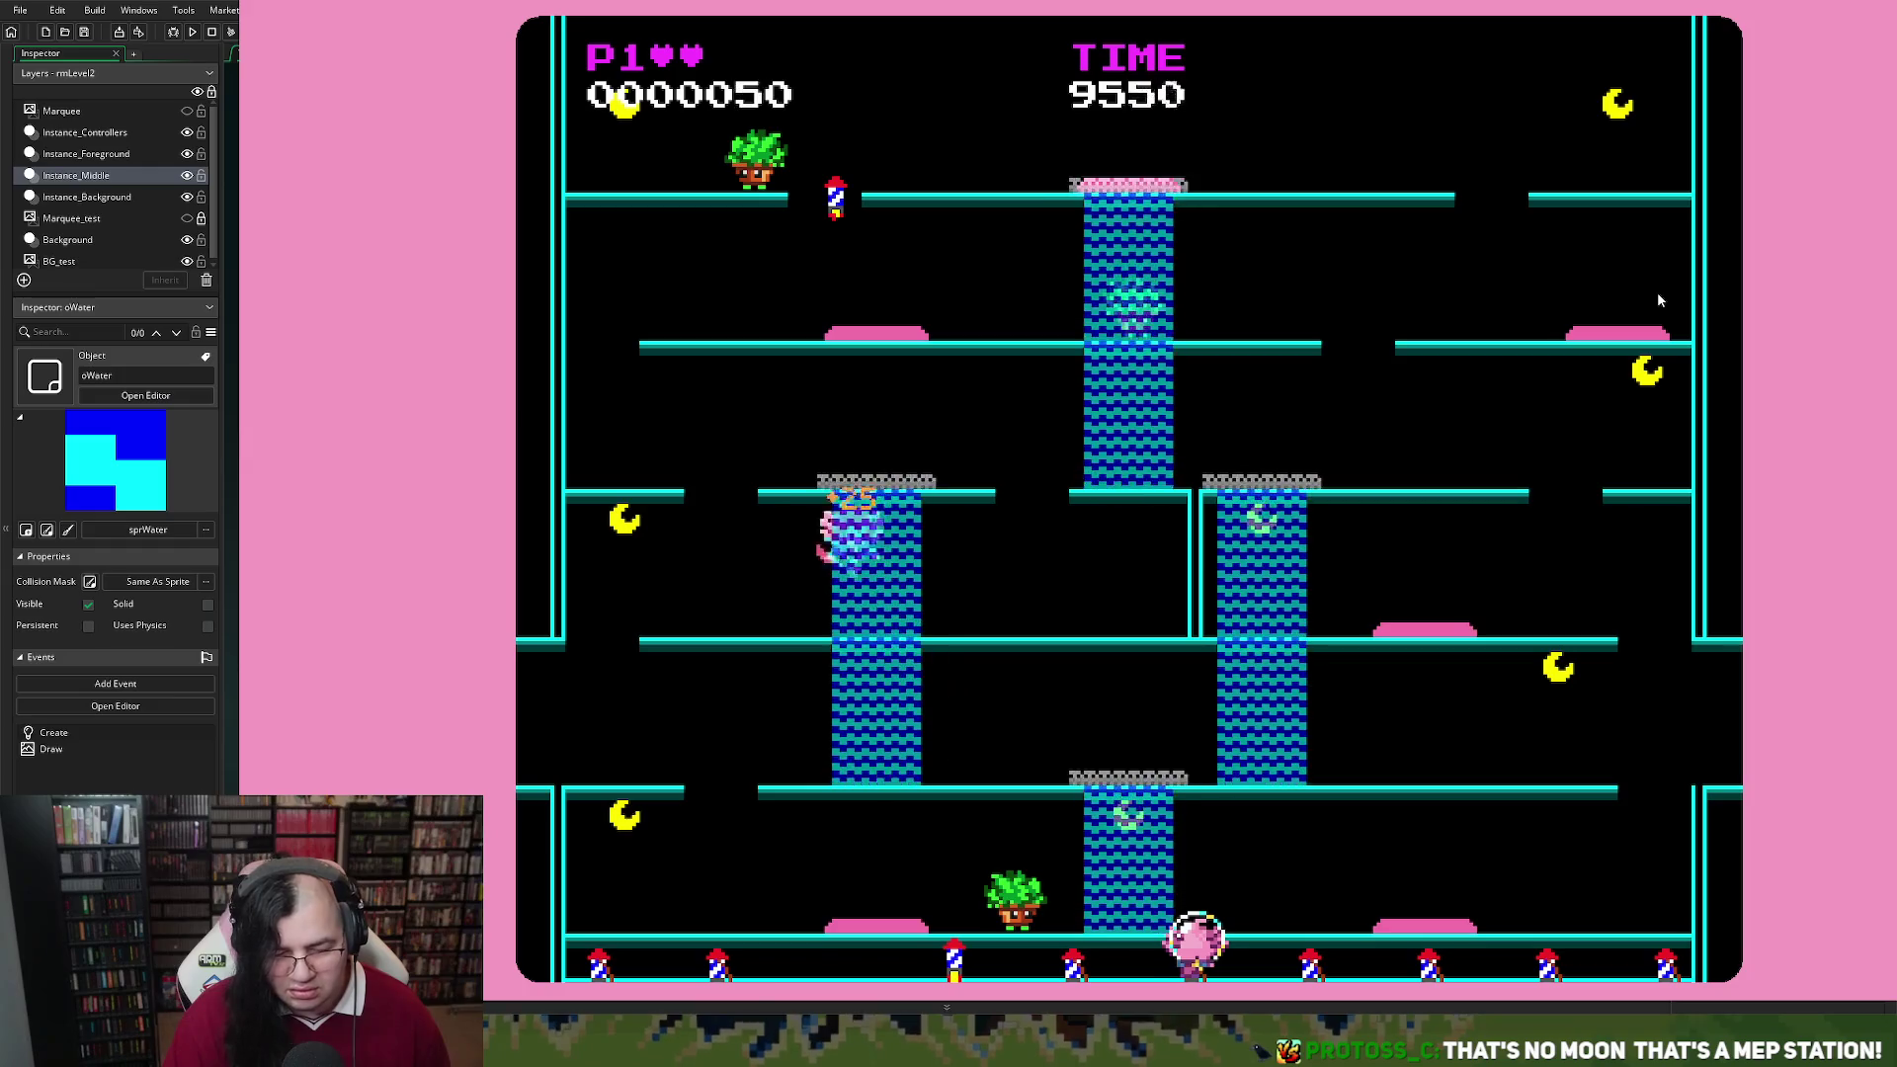
pyautogui.press('Right')
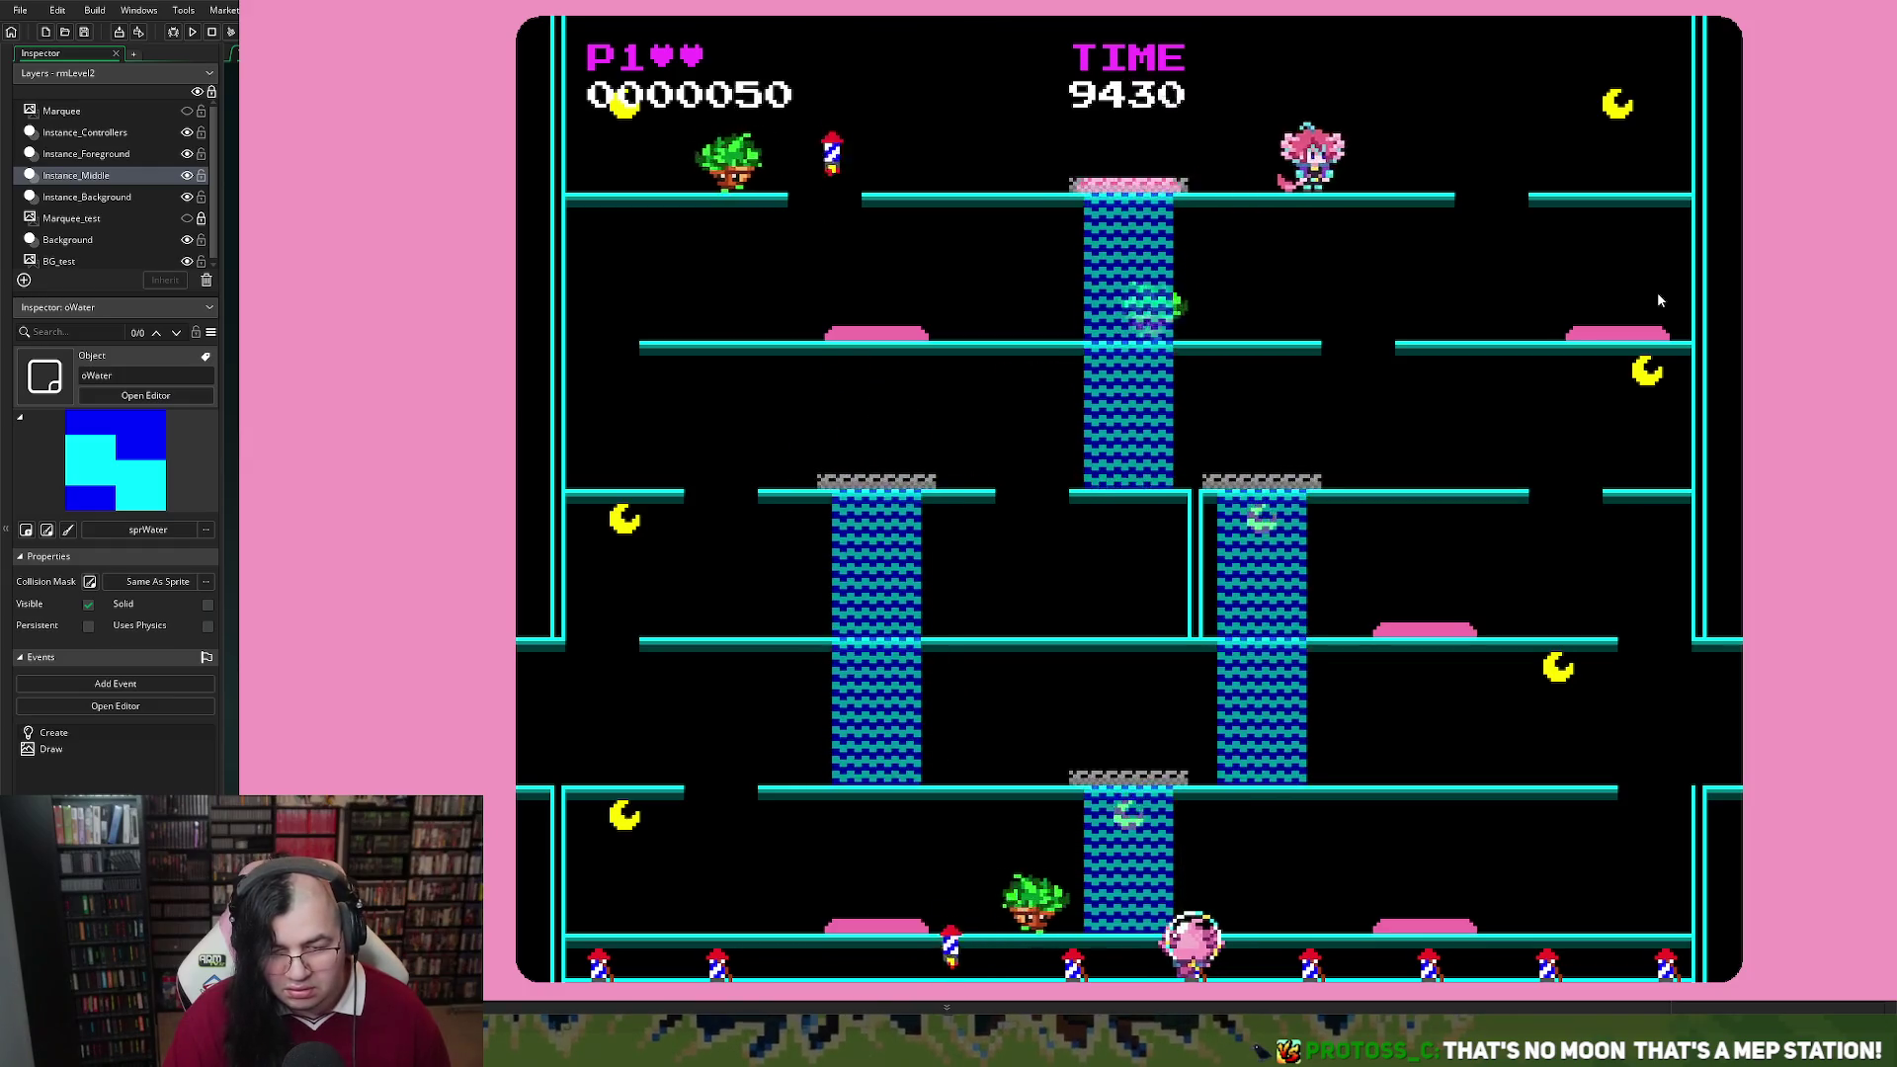
# Collect the right-side moon, ride the central column again, then quit the game
pyautogui.press('Left')
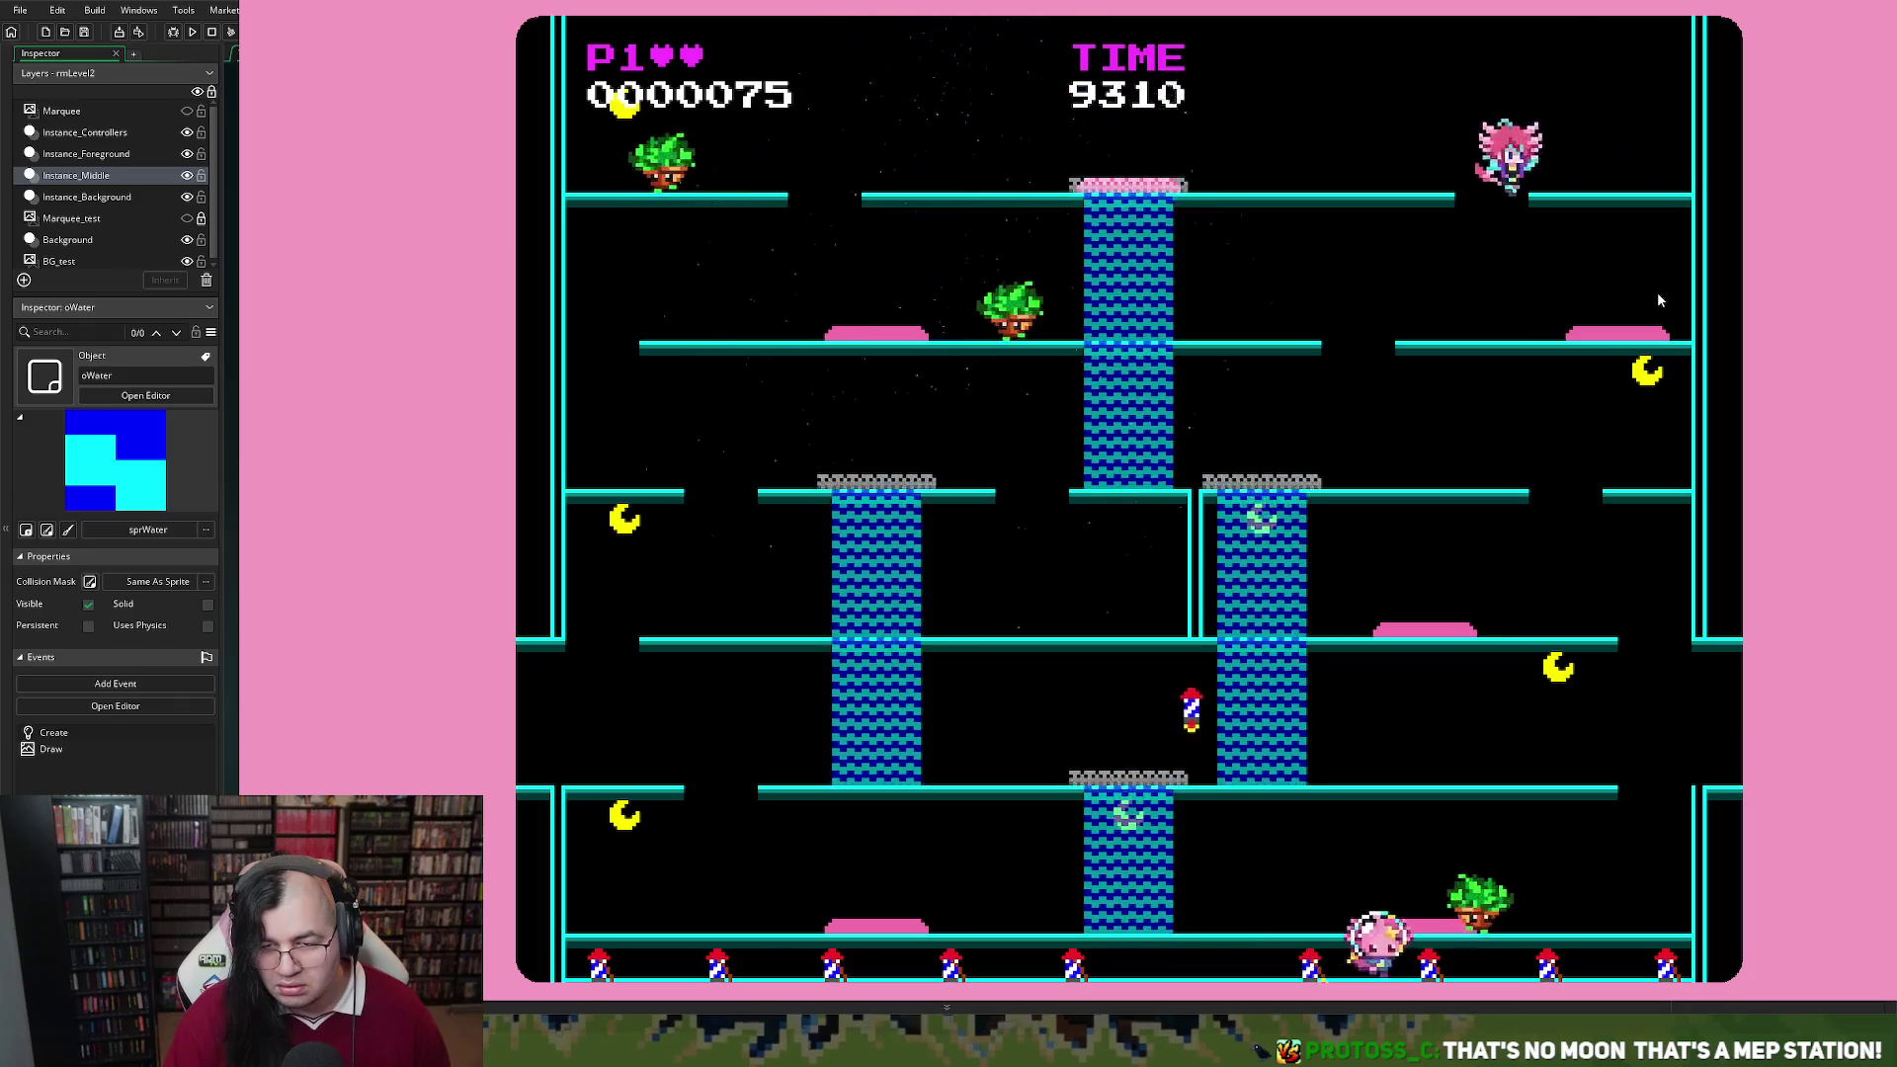
pyautogui.press('Right')
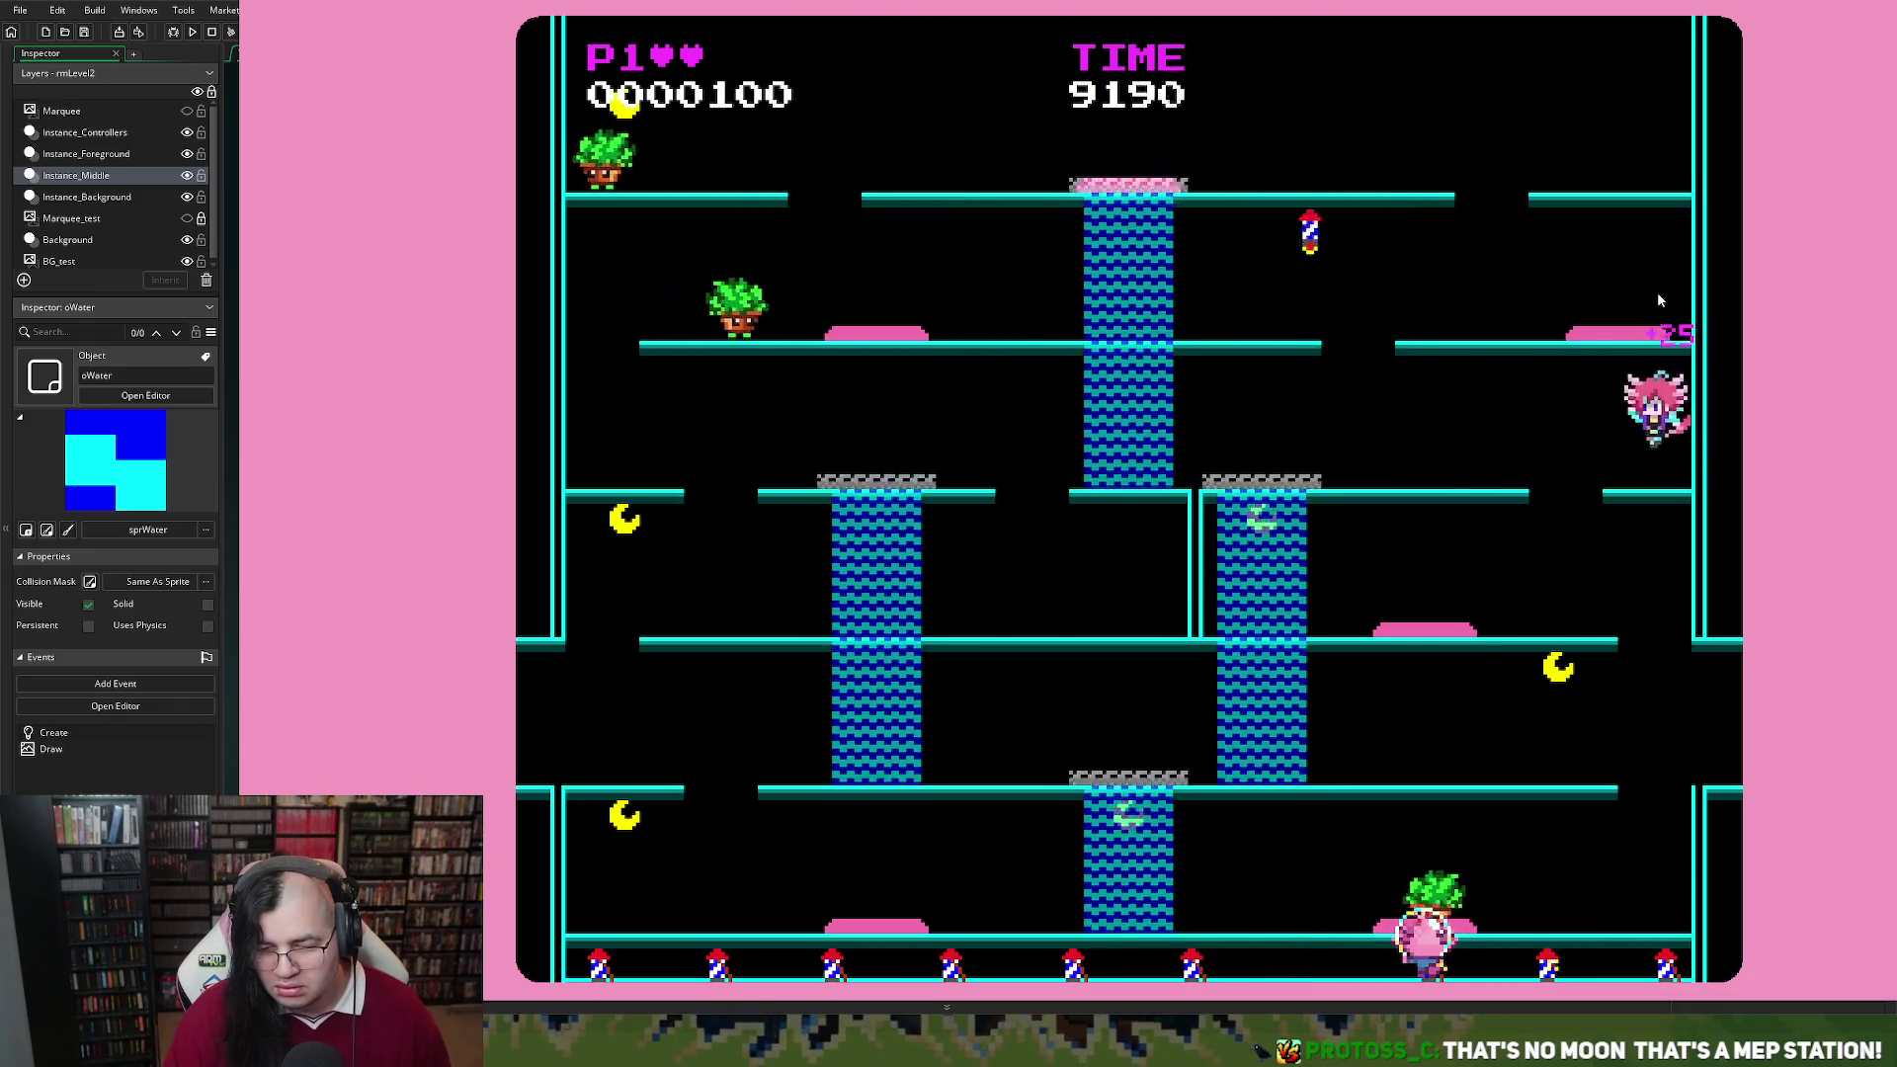
pyautogui.press('Left')
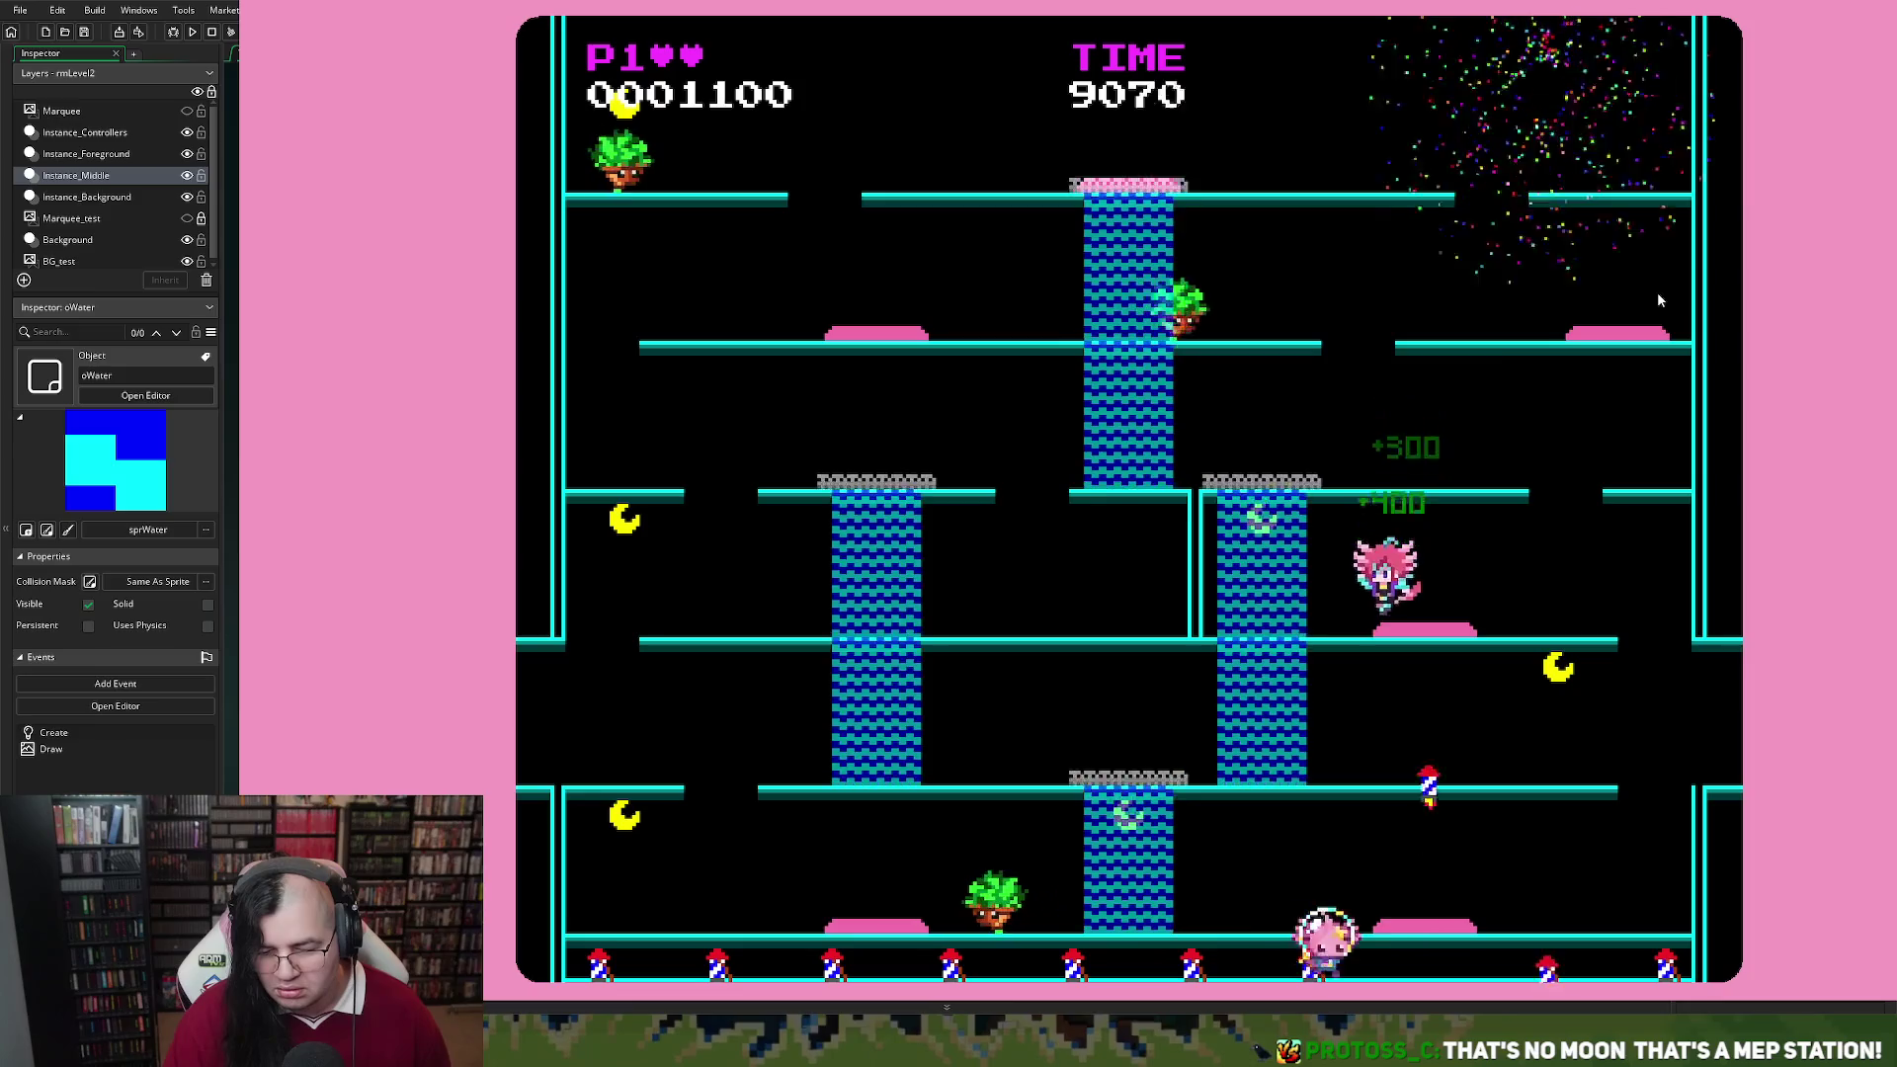
pyautogui.press('Left')
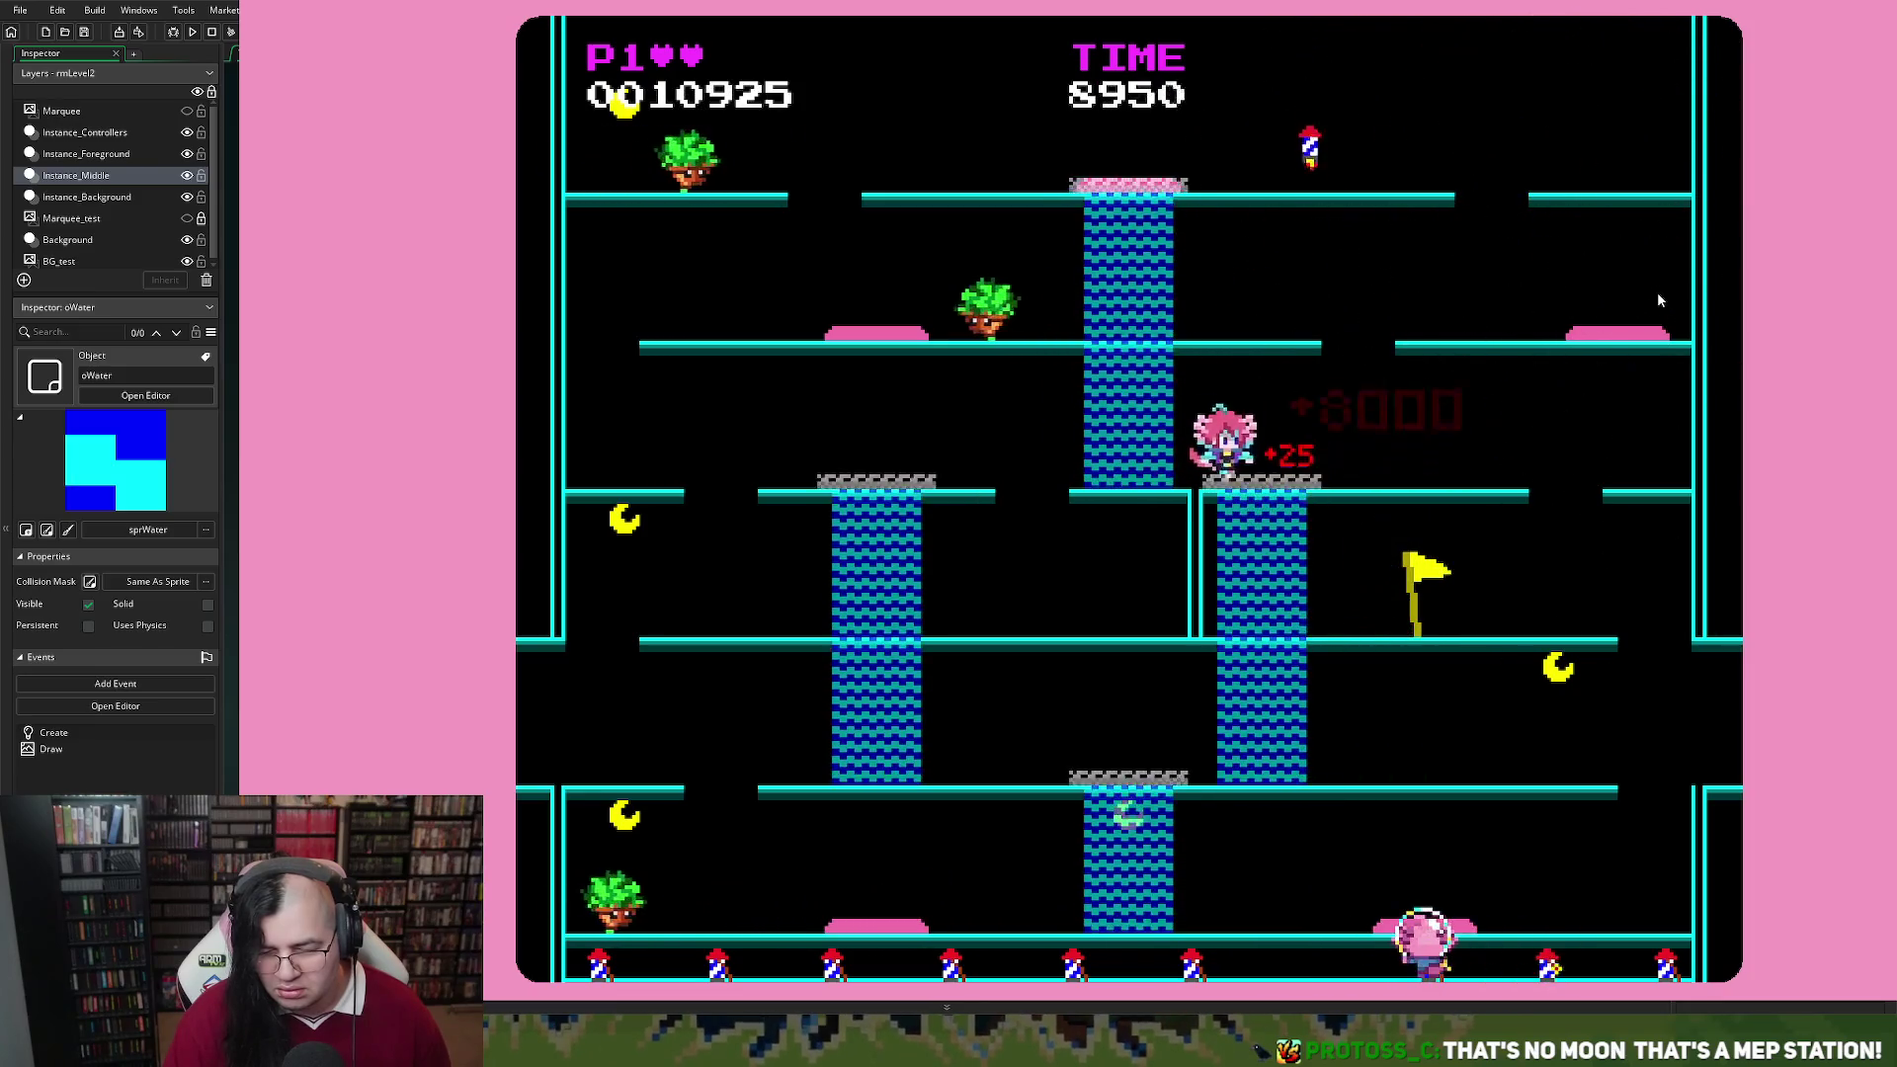
pyautogui.press('Left')
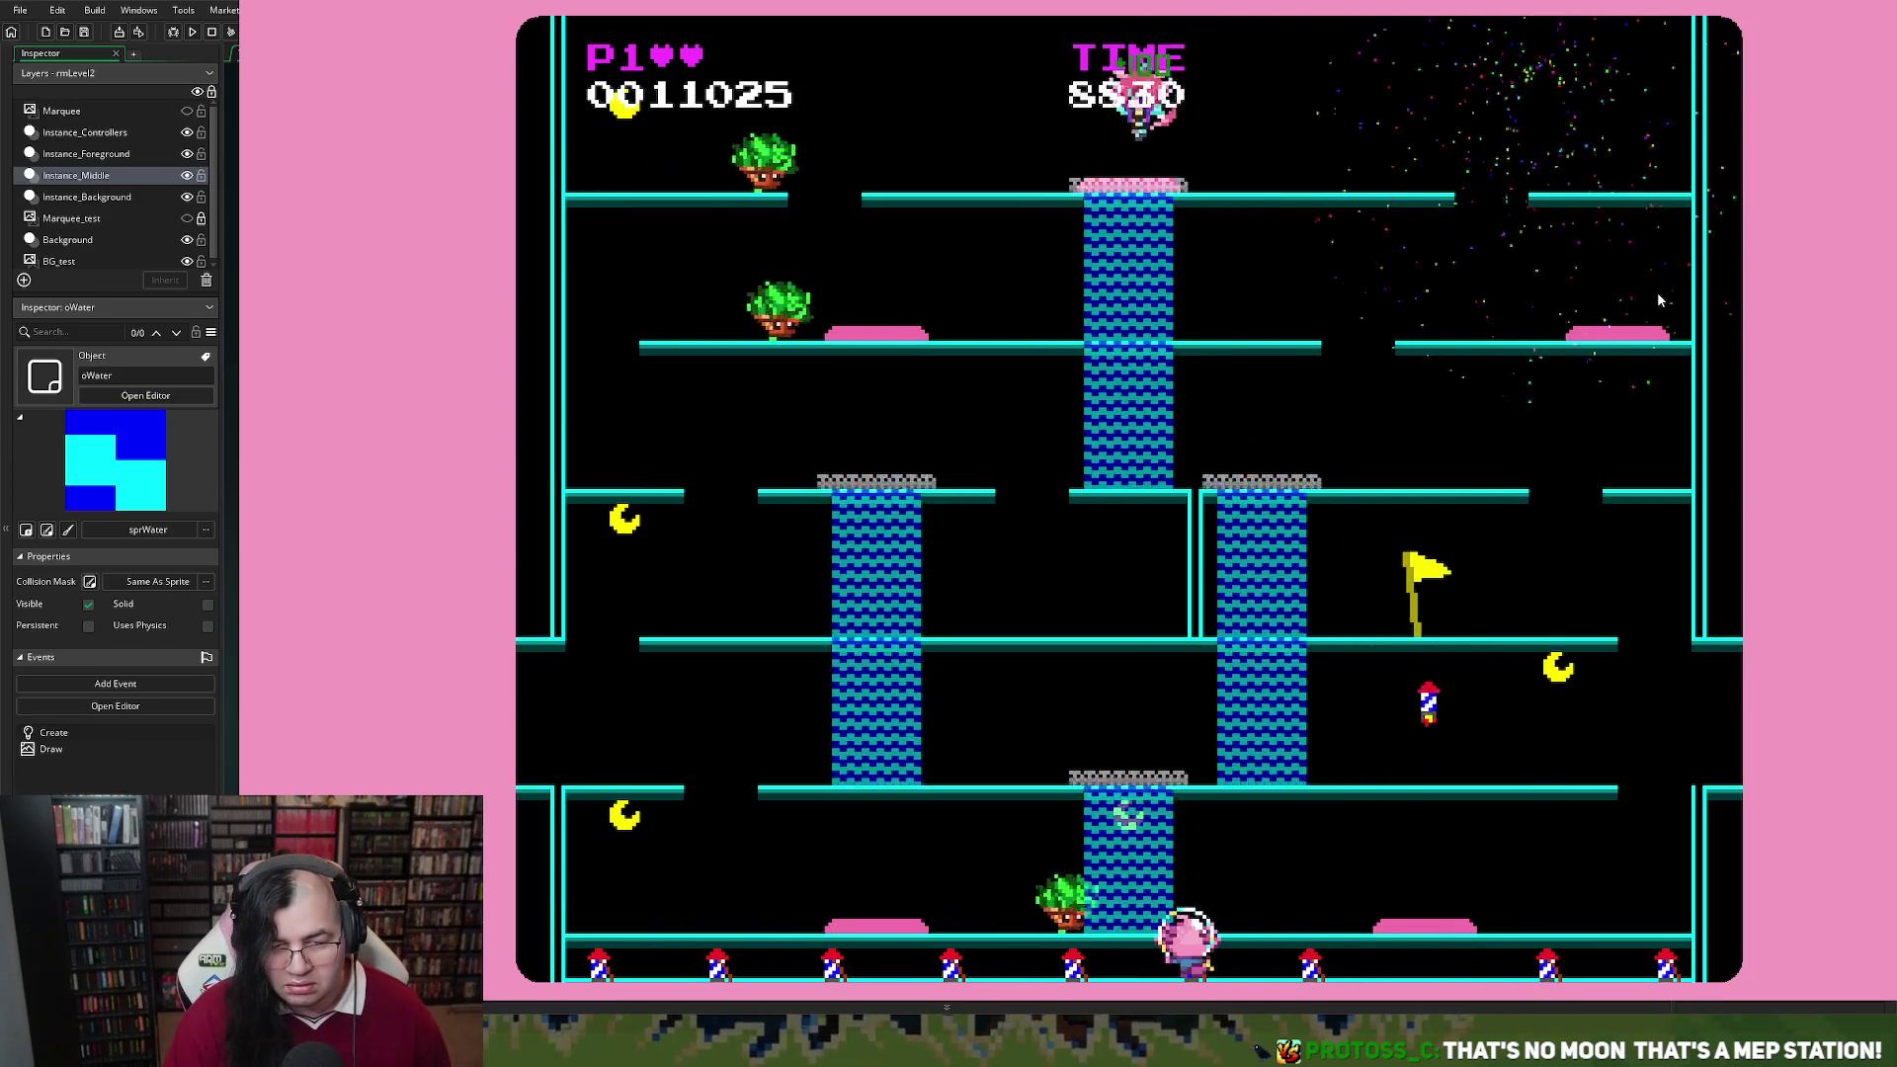
pyautogui.press('Left')
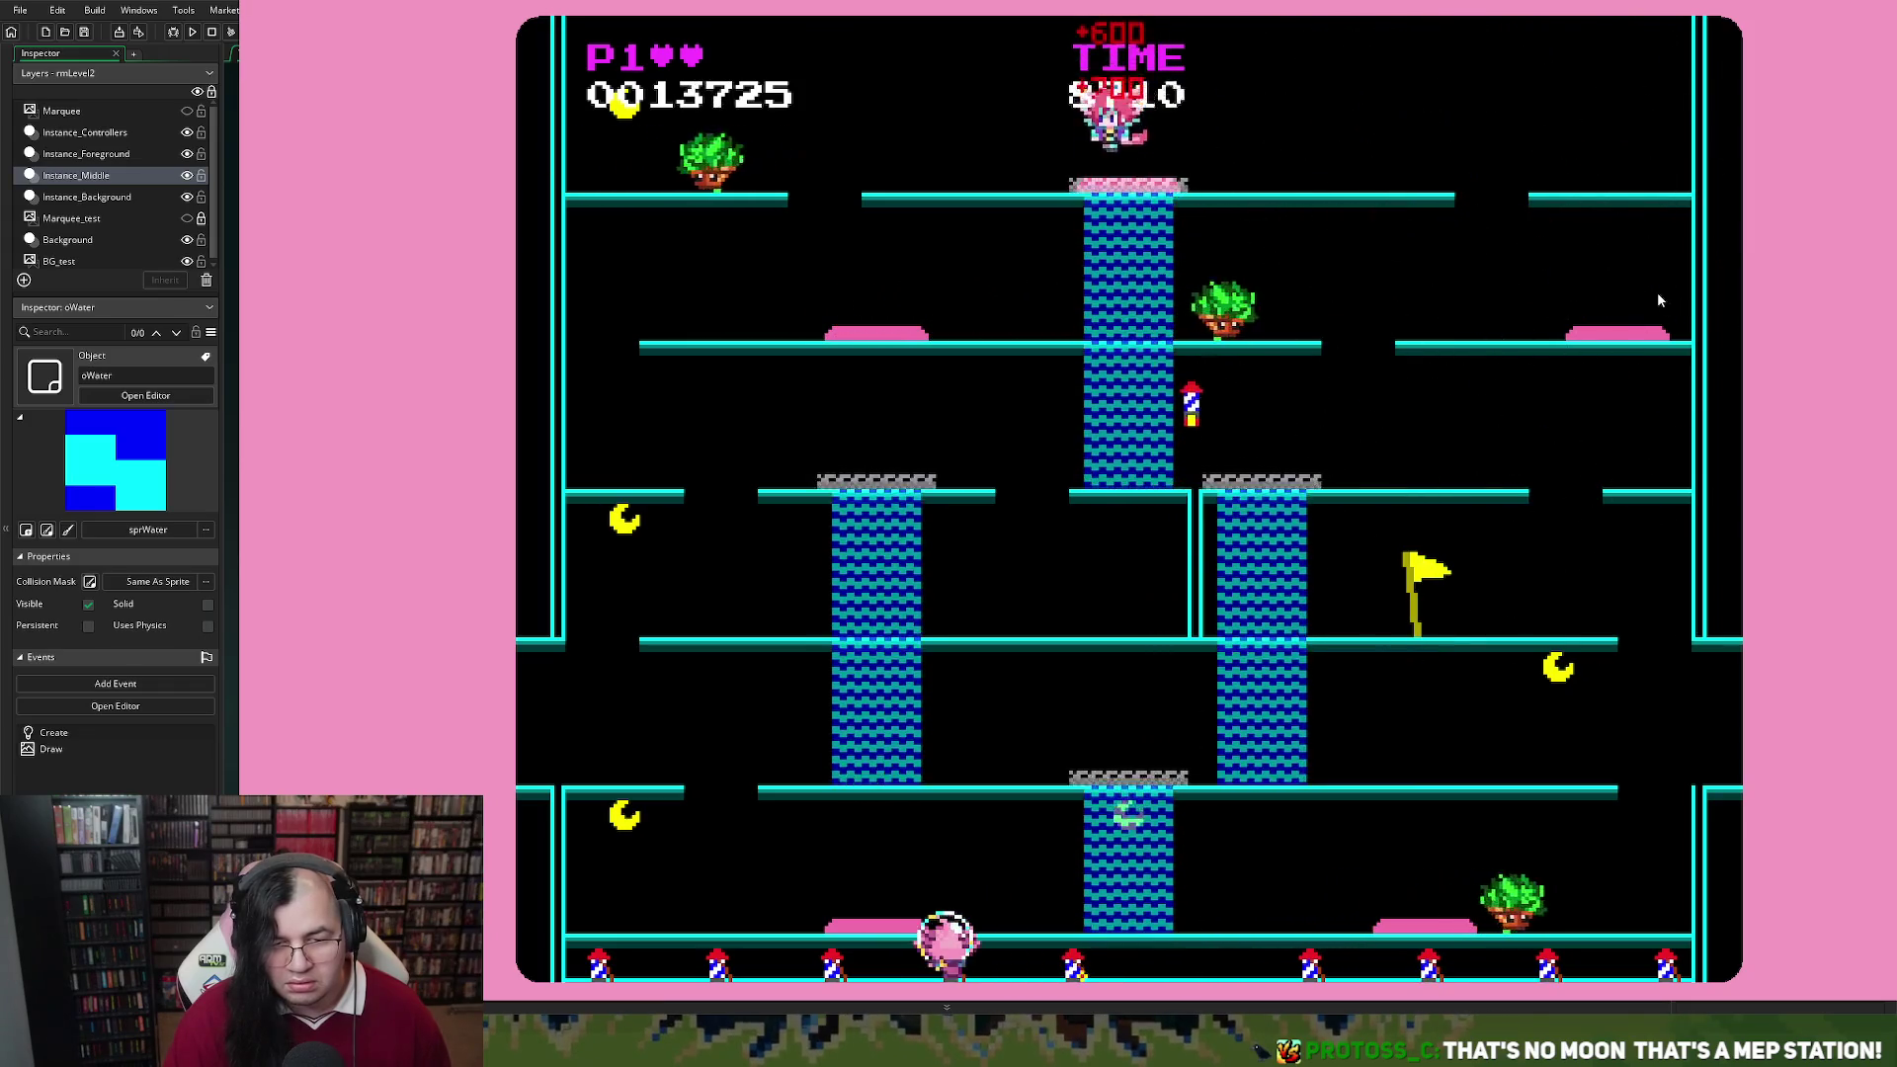
pyautogui.press('Left')
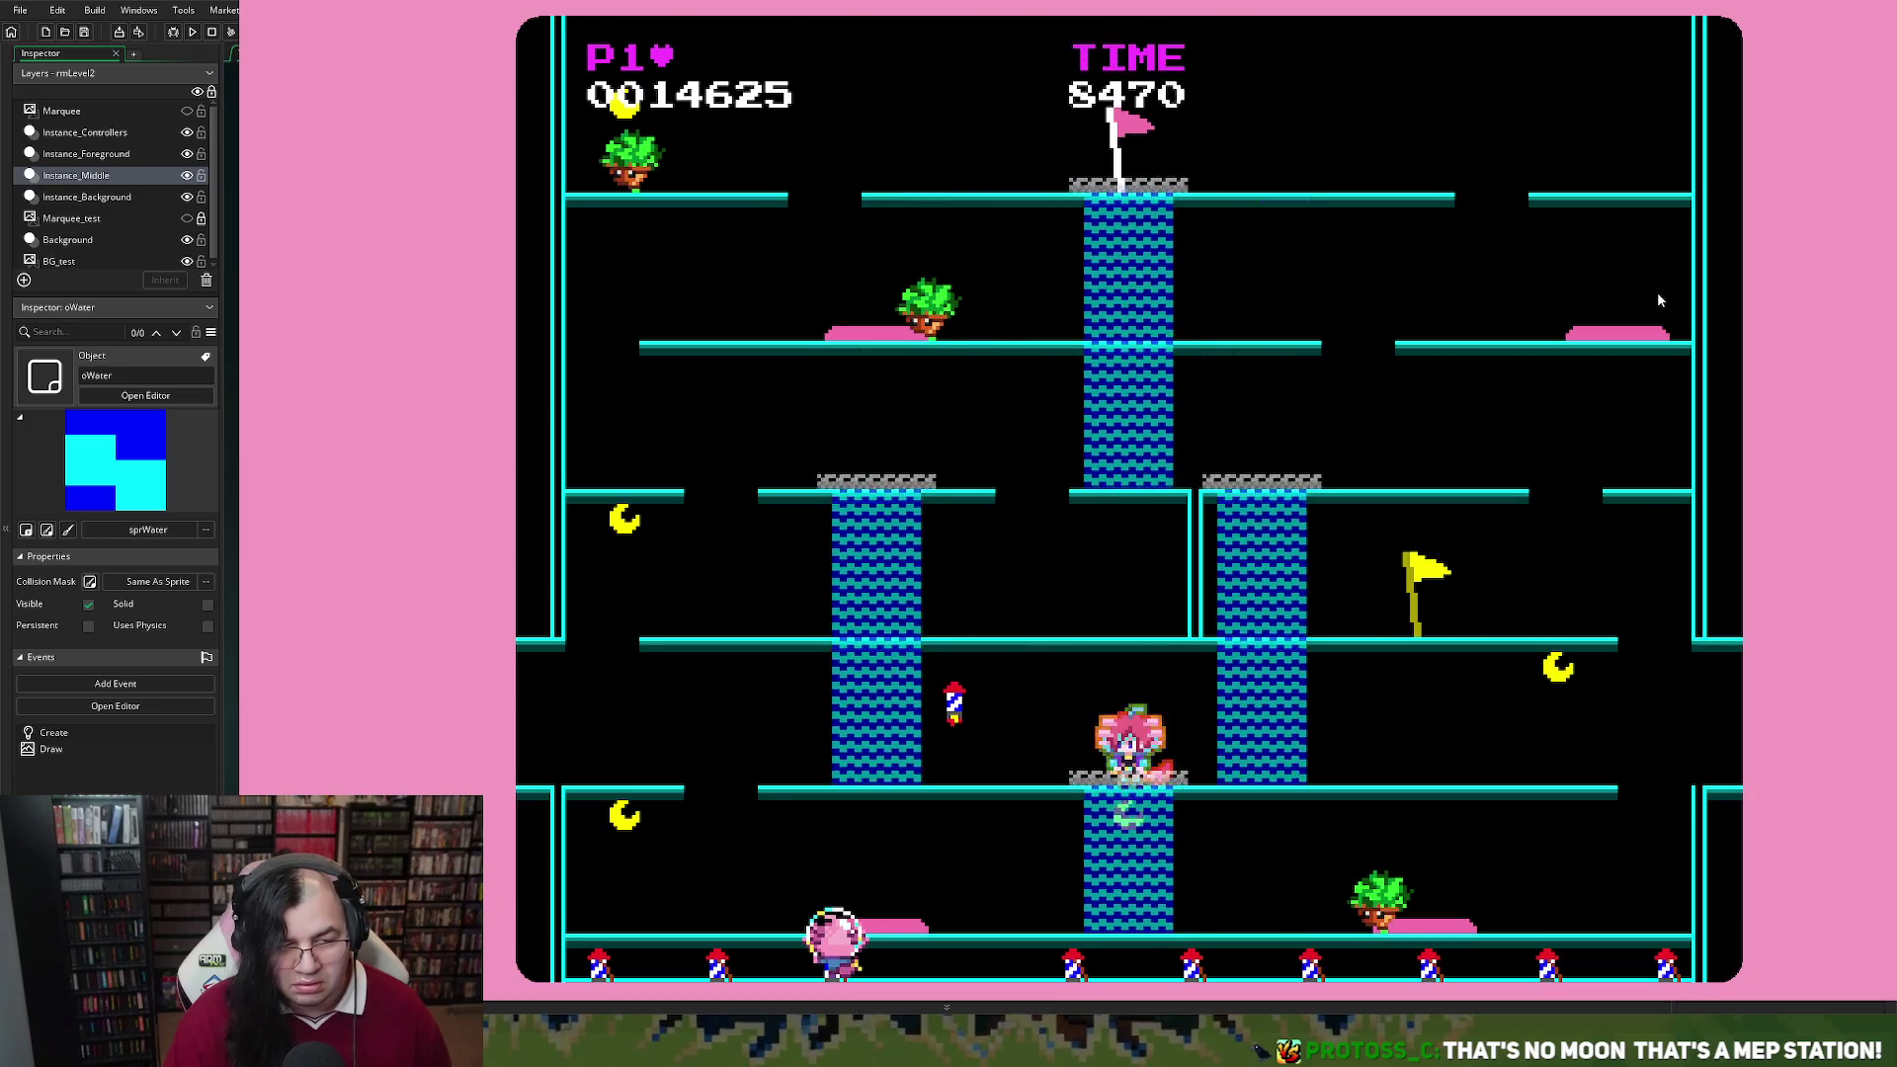
pyautogui.press('Escape')
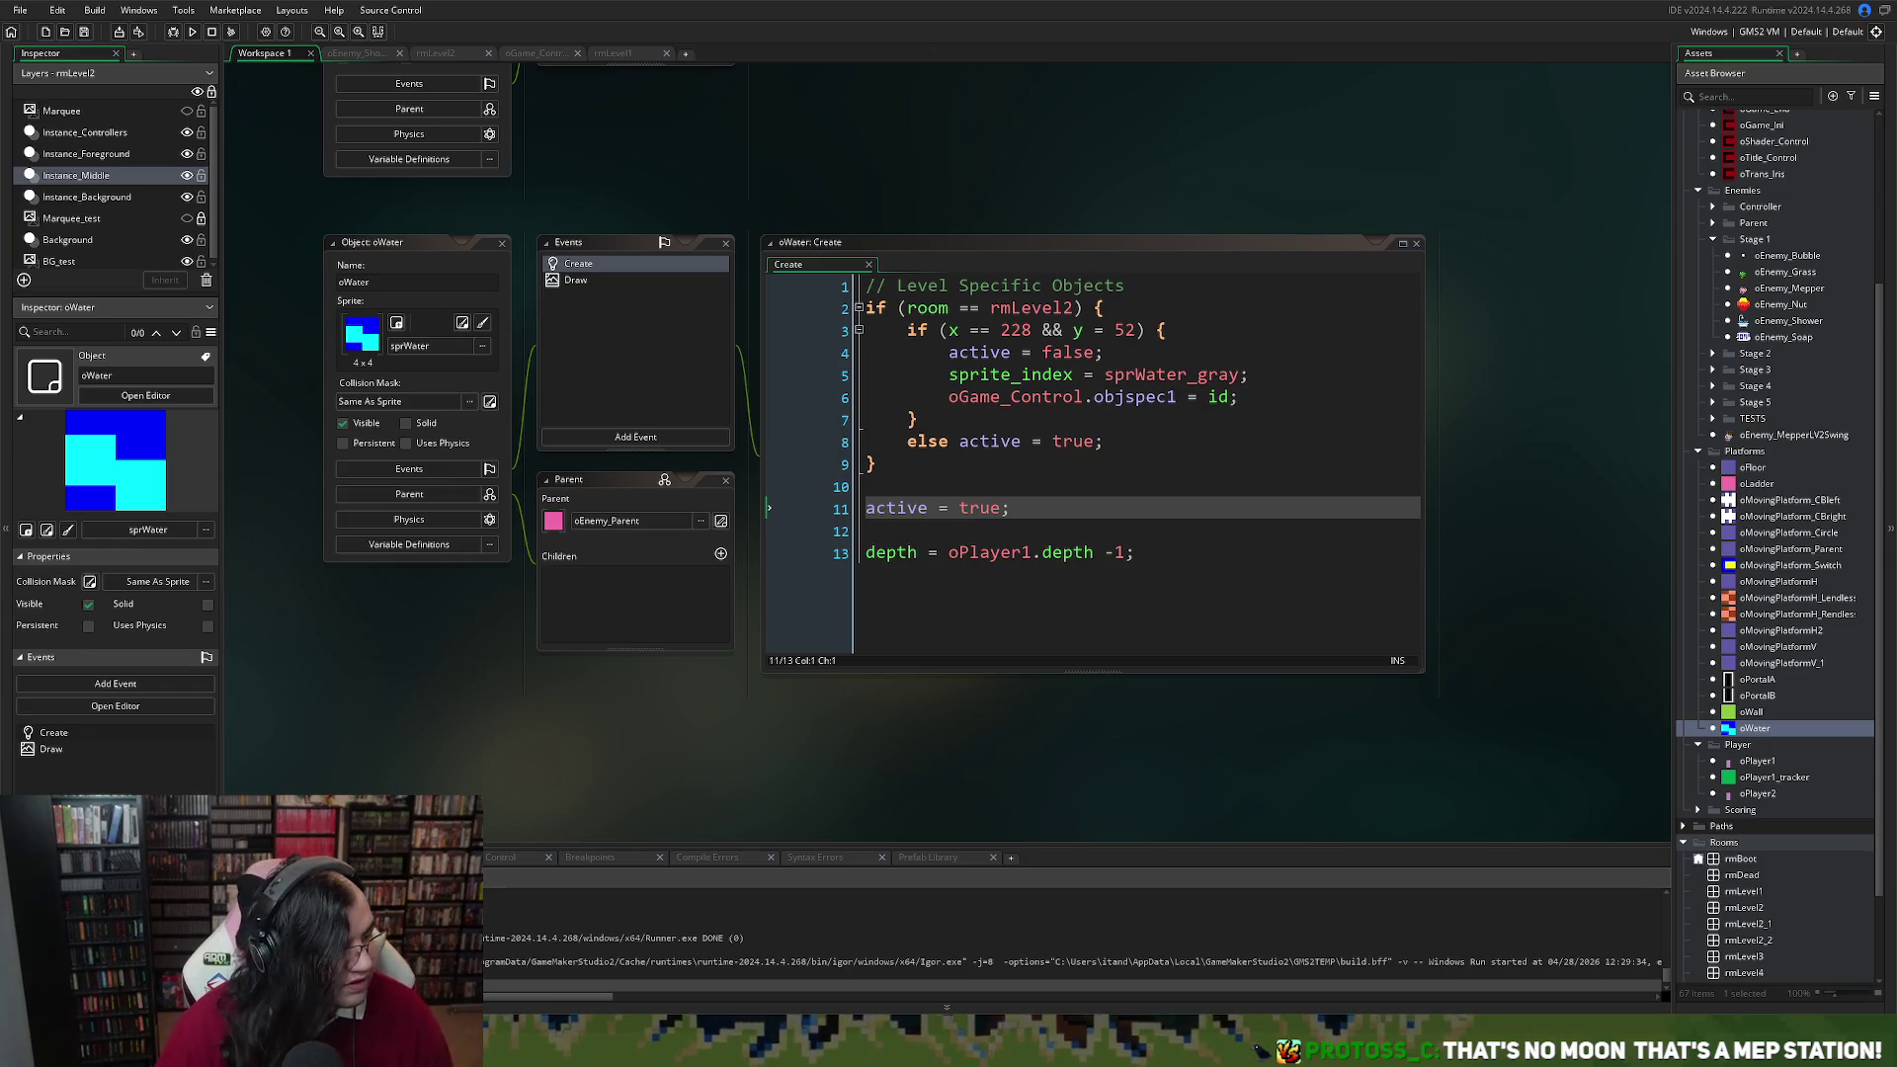
# Lower the two top moons in rmLevel2 to 96, 40 and 384, 40 on the top floor's outer ends
pyautogui.click(443, 54)
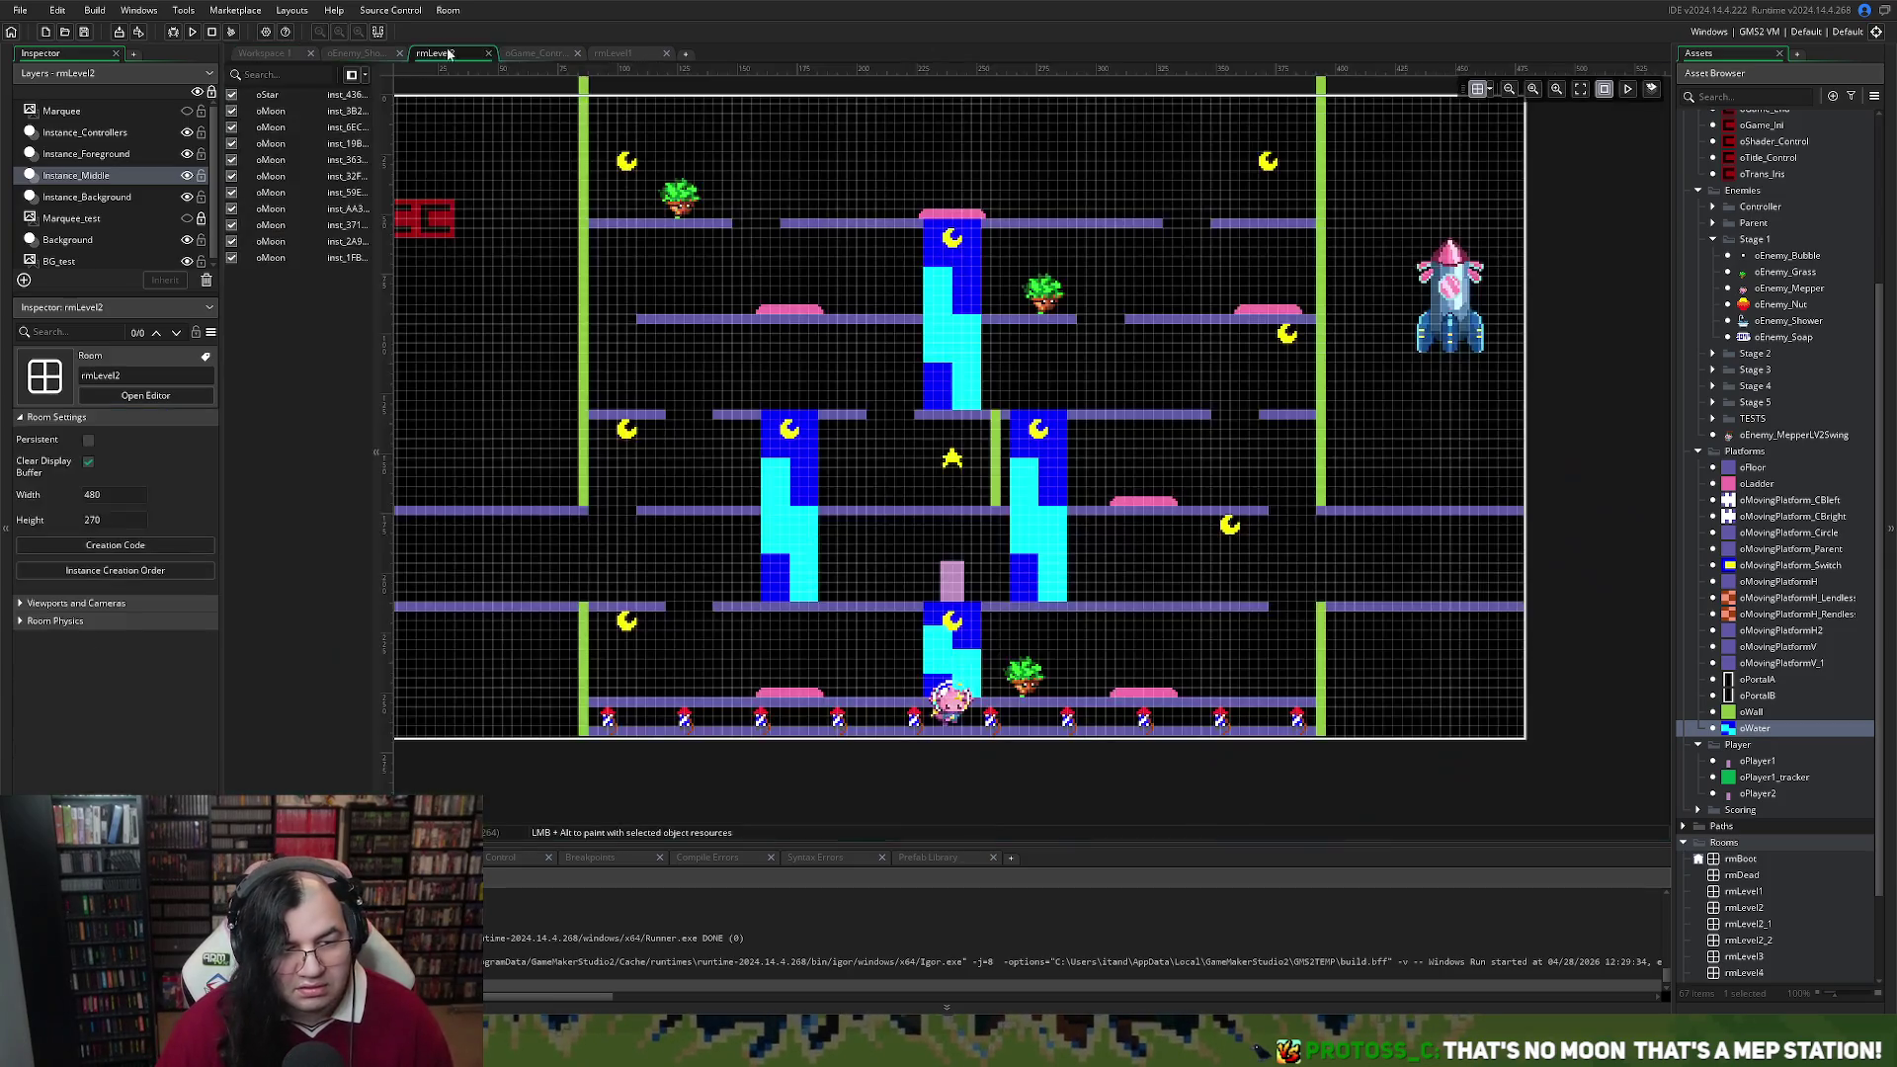
pyautogui.click(629, 170)
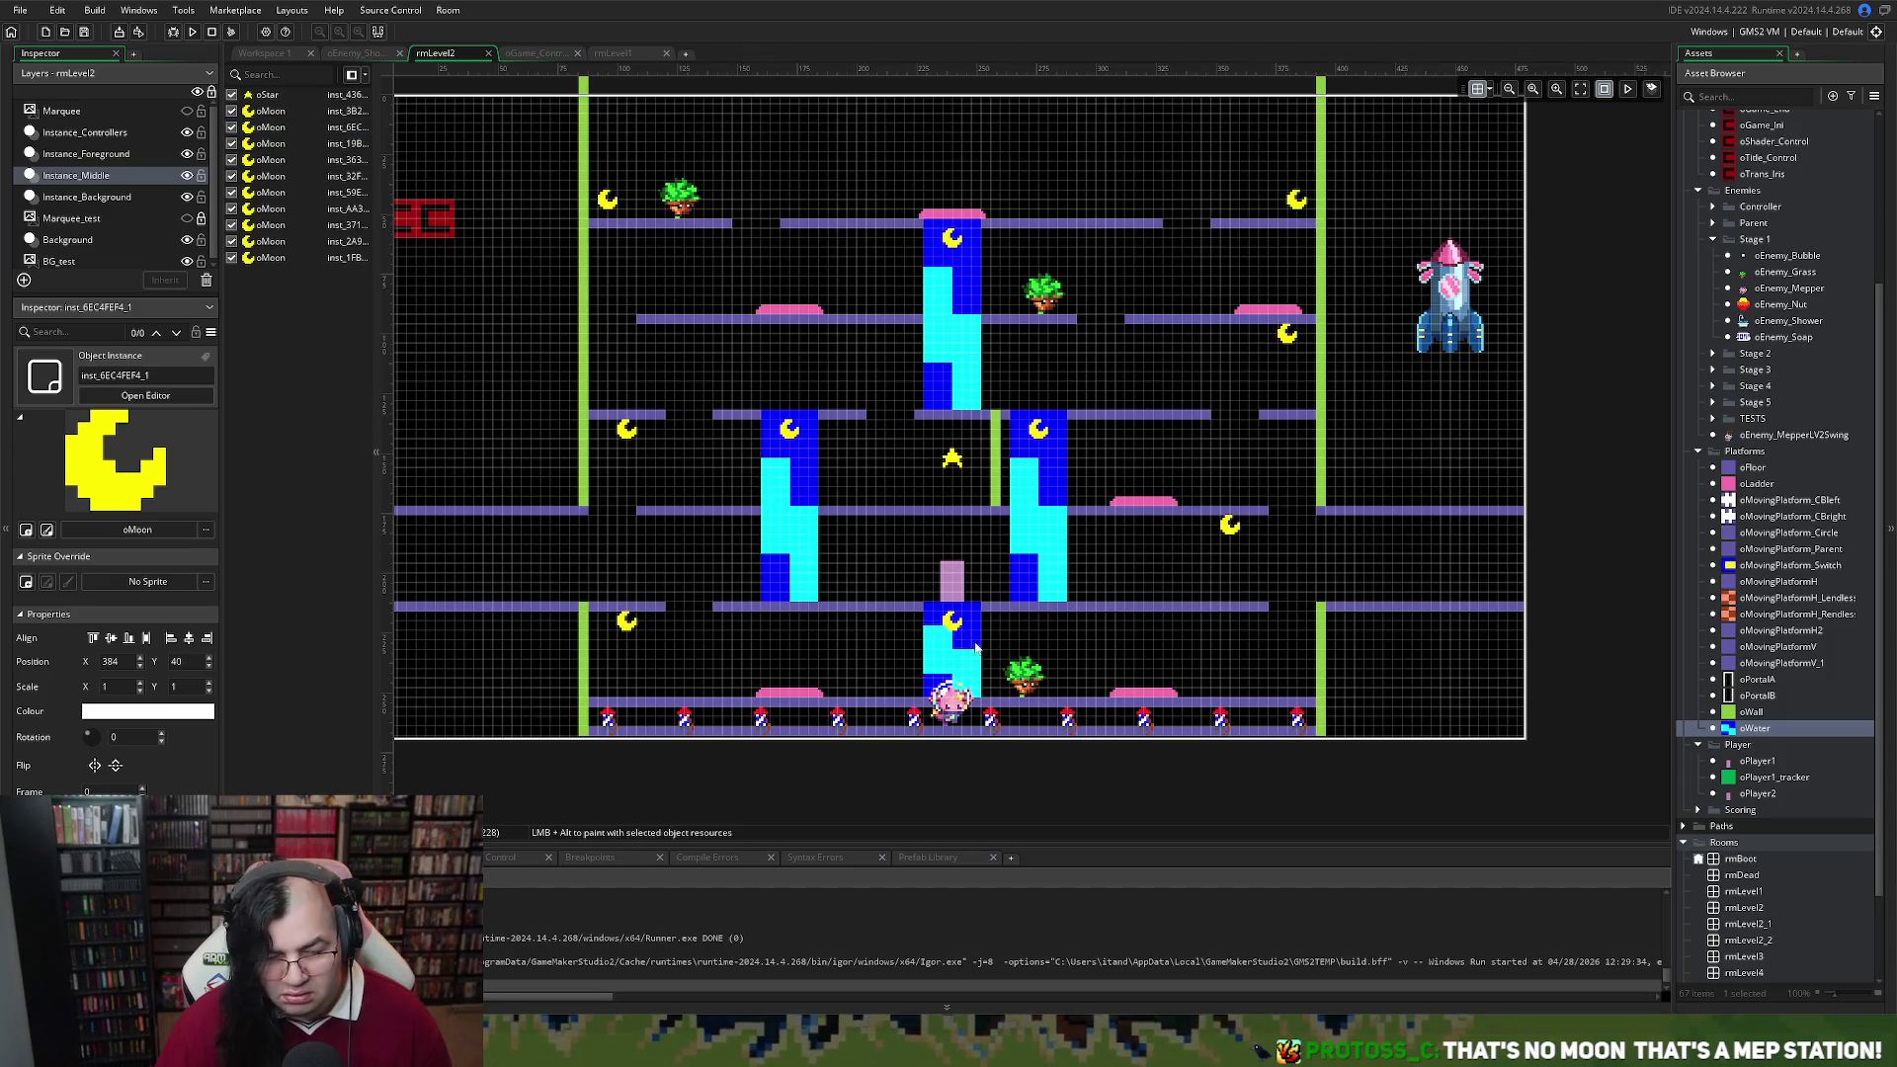
pyautogui.click(86, 198)
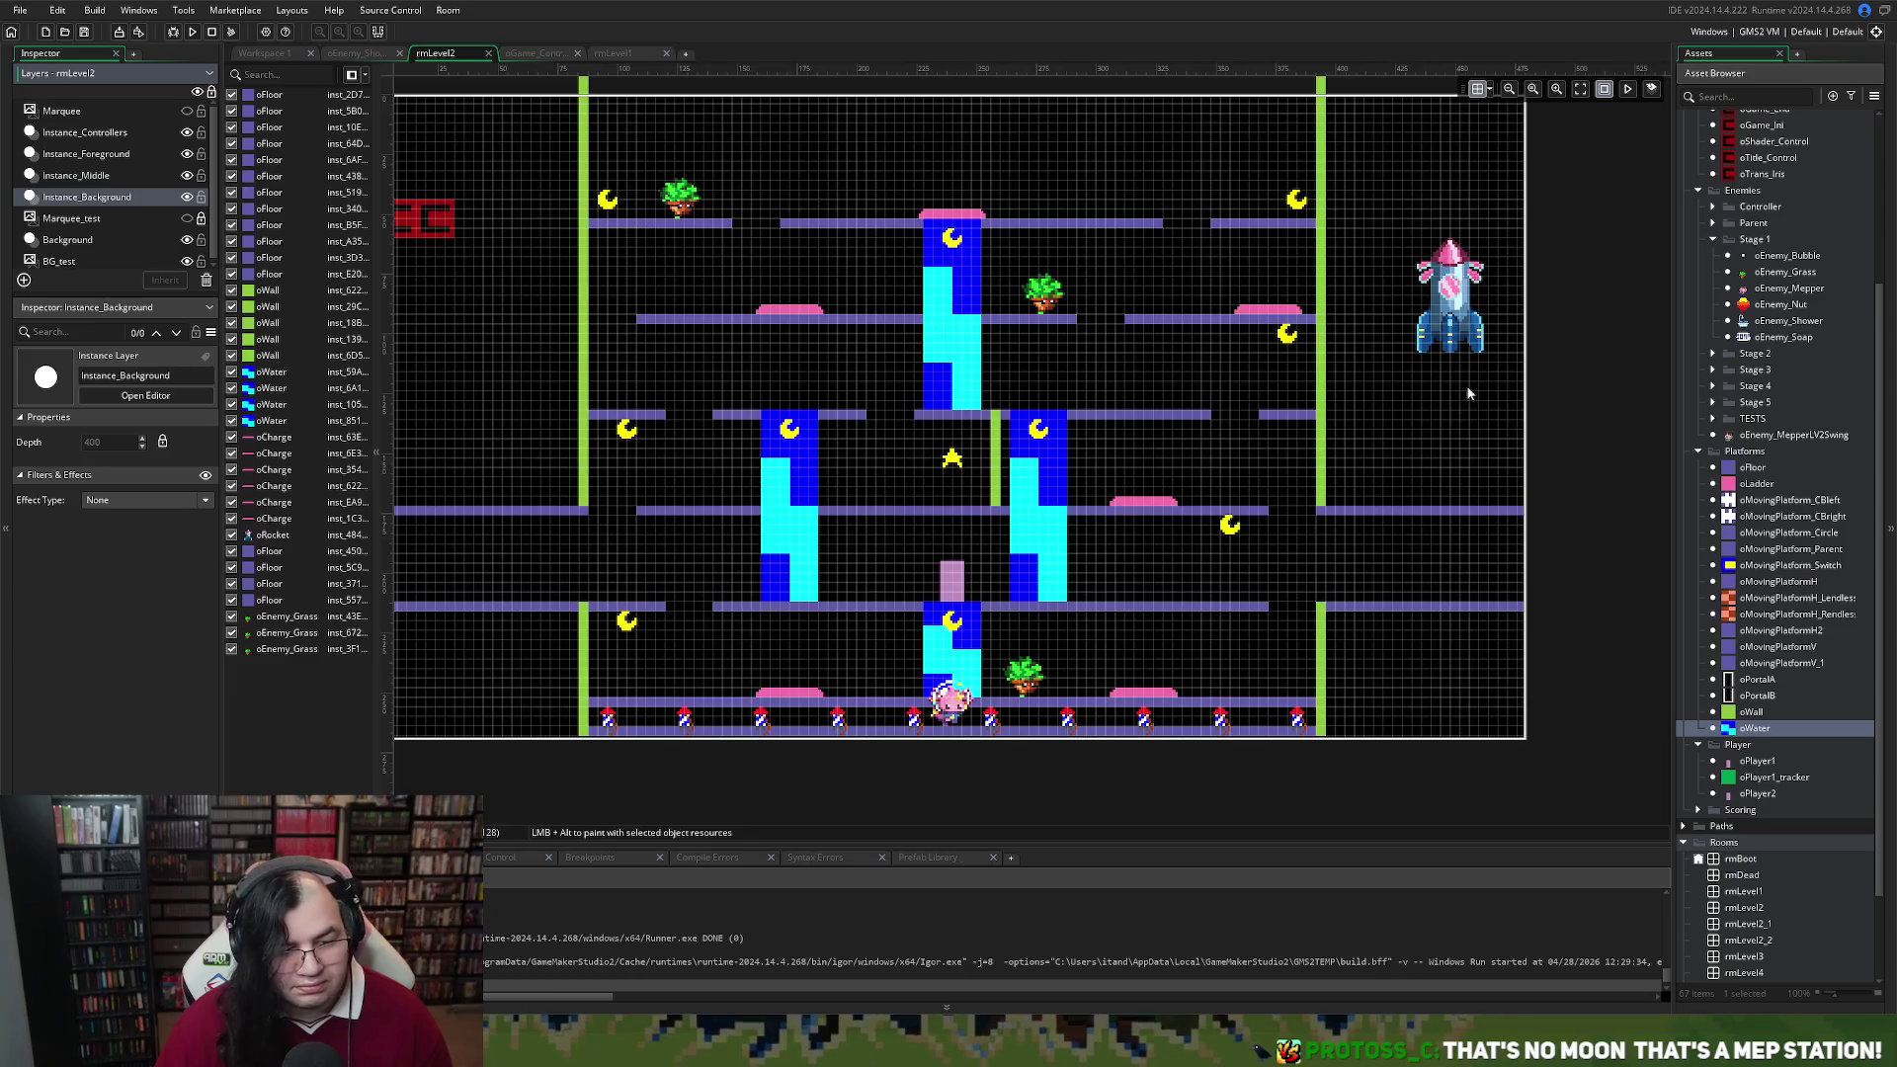
# Place an extra oEnemy_Grass on the top floor, then delete the extra grass enemy
pyautogui.moveTo(1741, 278); pyautogui.dragTo(1474, 321)
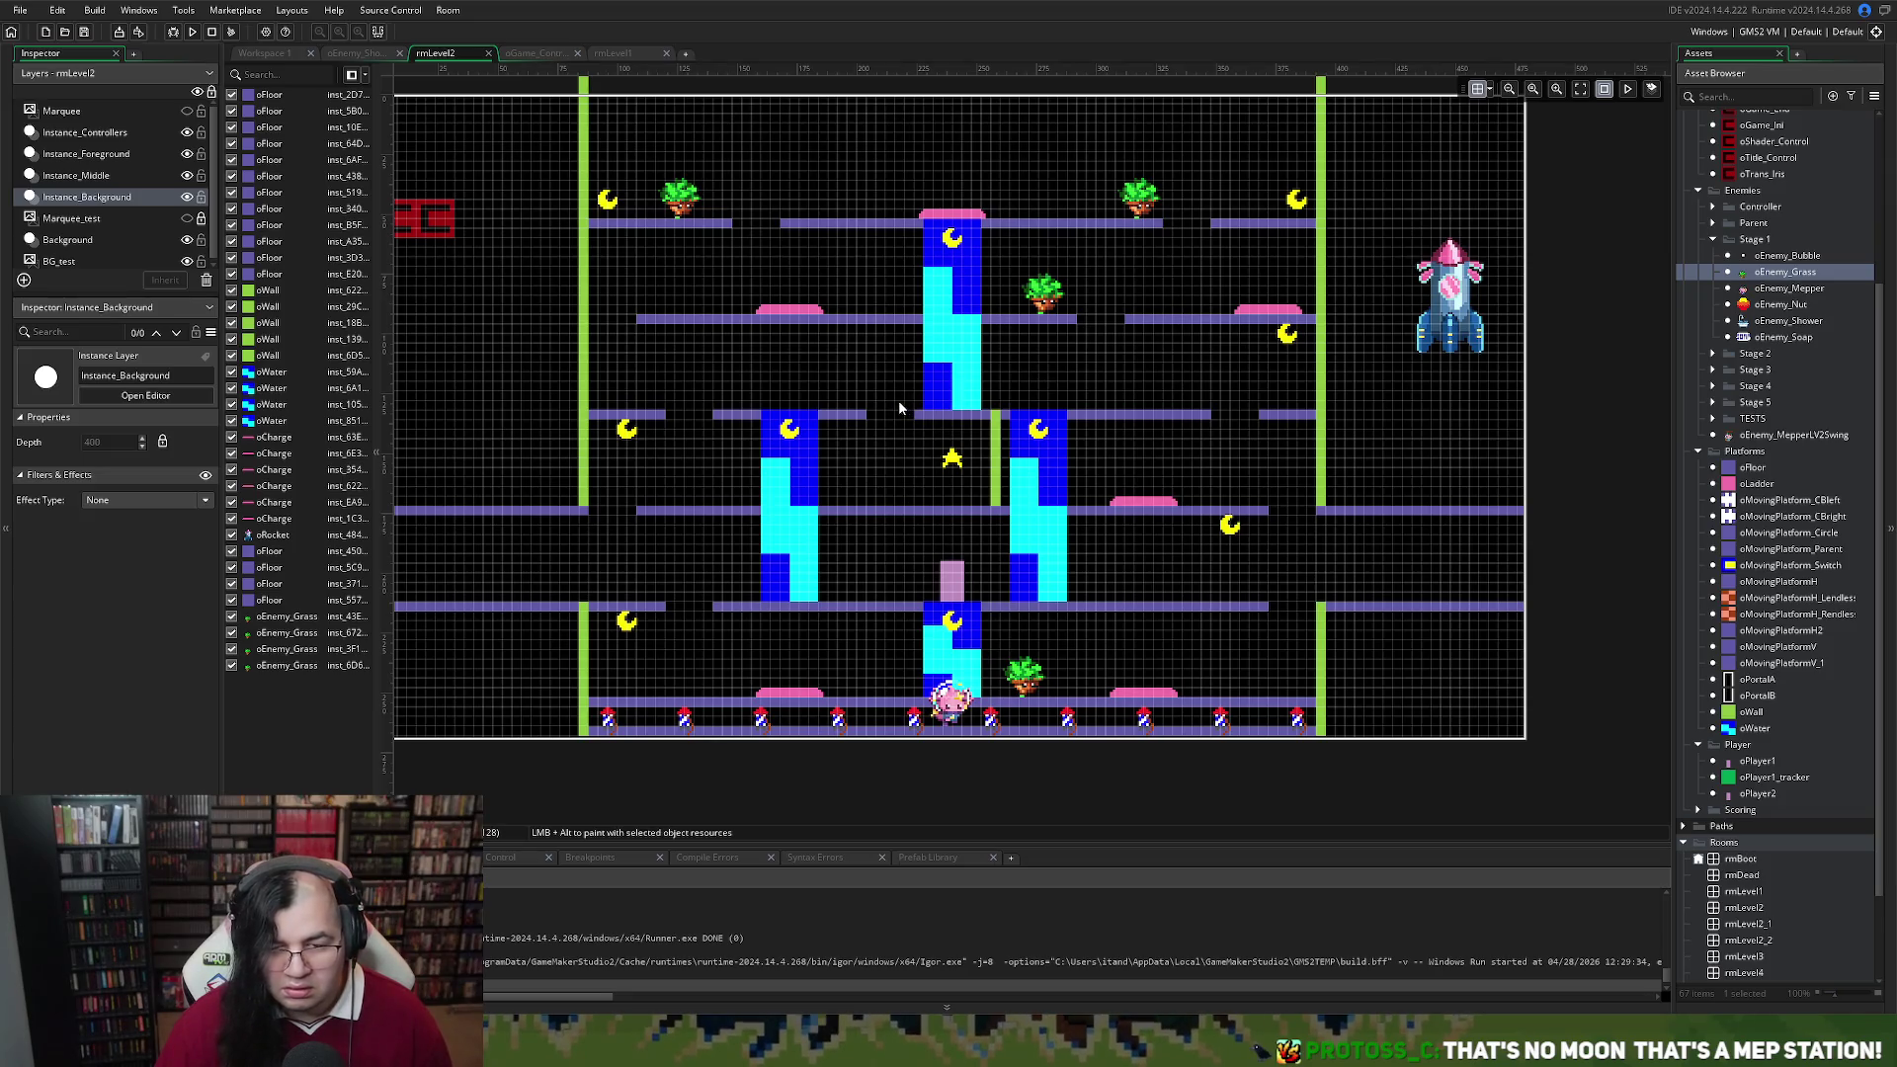
pyautogui.click(1049, 304)
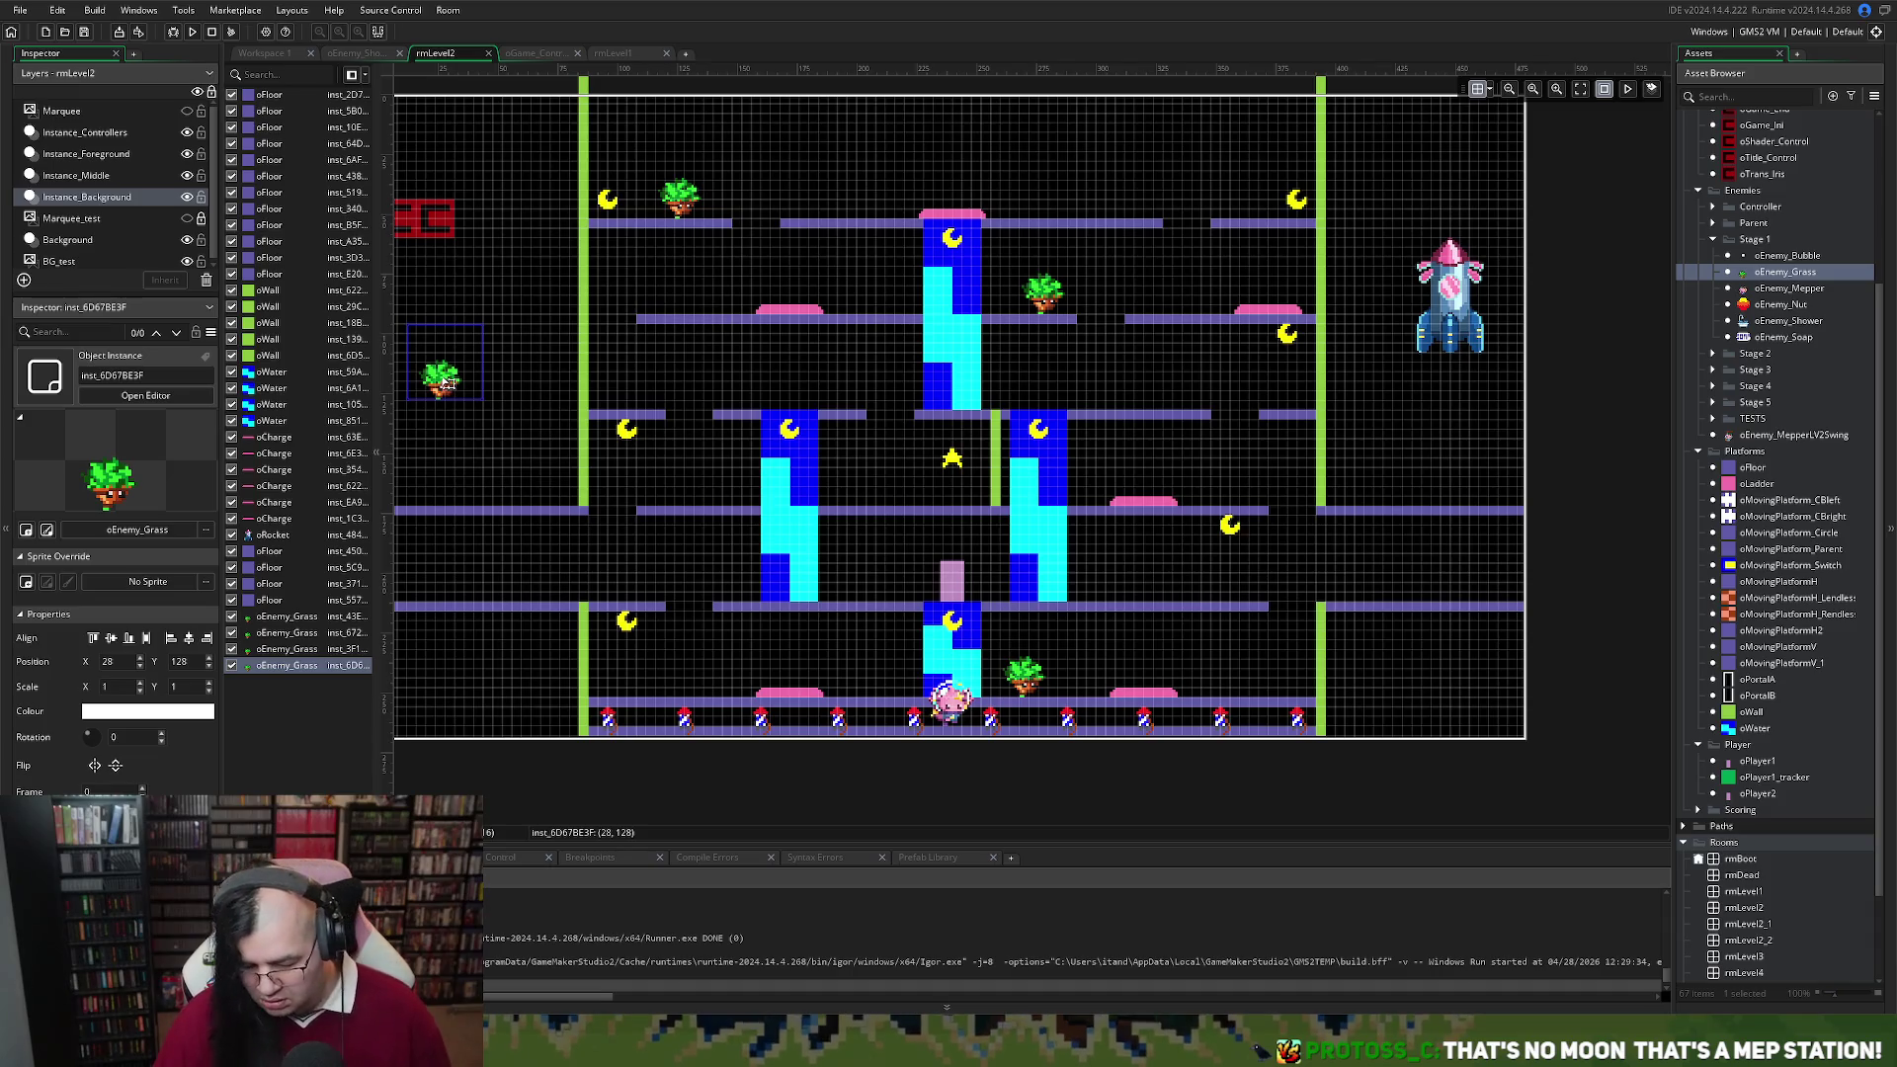
pyautogui.press('Delete')
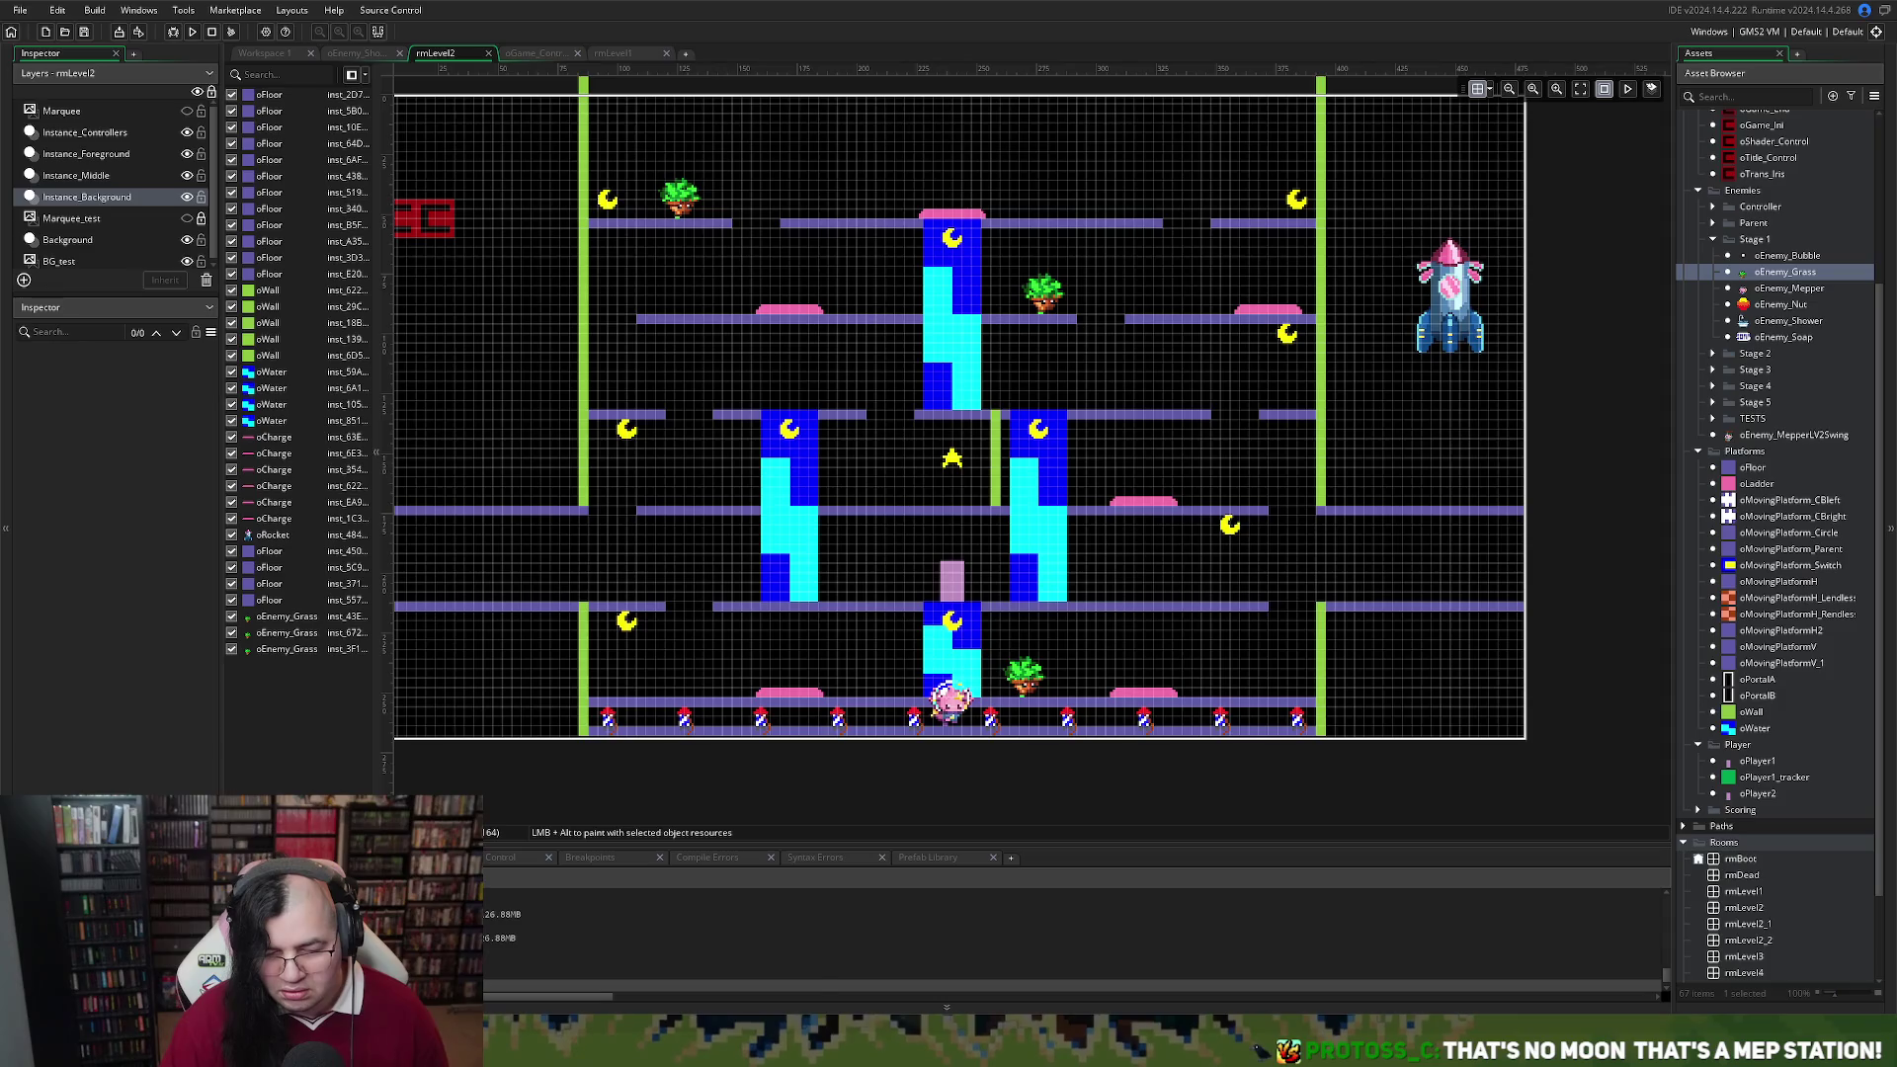
# Walk the floors, climb the central water column and collect the top-right moon
pyautogui.press('Left')
pyautogui.press('Right')
pyautogui.press('Left')
pyautogui.press('Left')
pyautogui.press('Right')
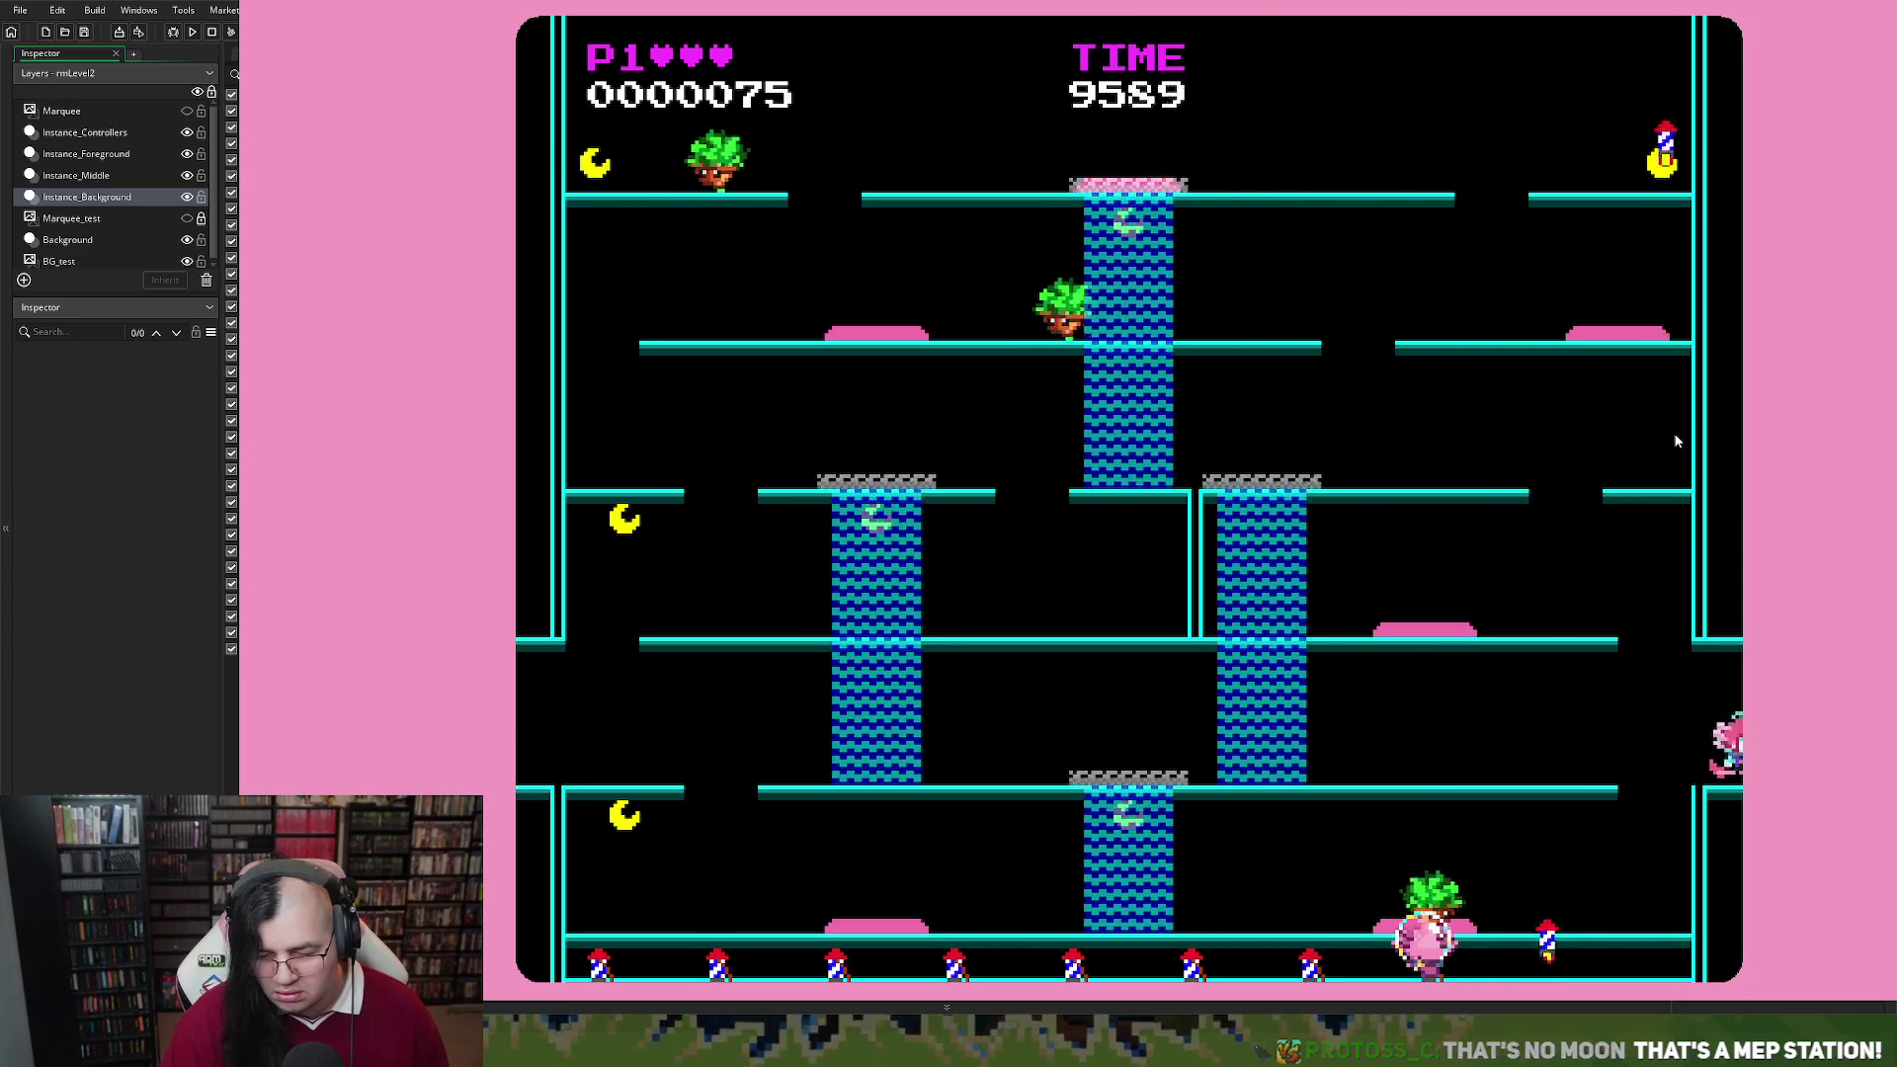
pyautogui.press('Up')
pyautogui.press('Right')
pyautogui.press('Up')
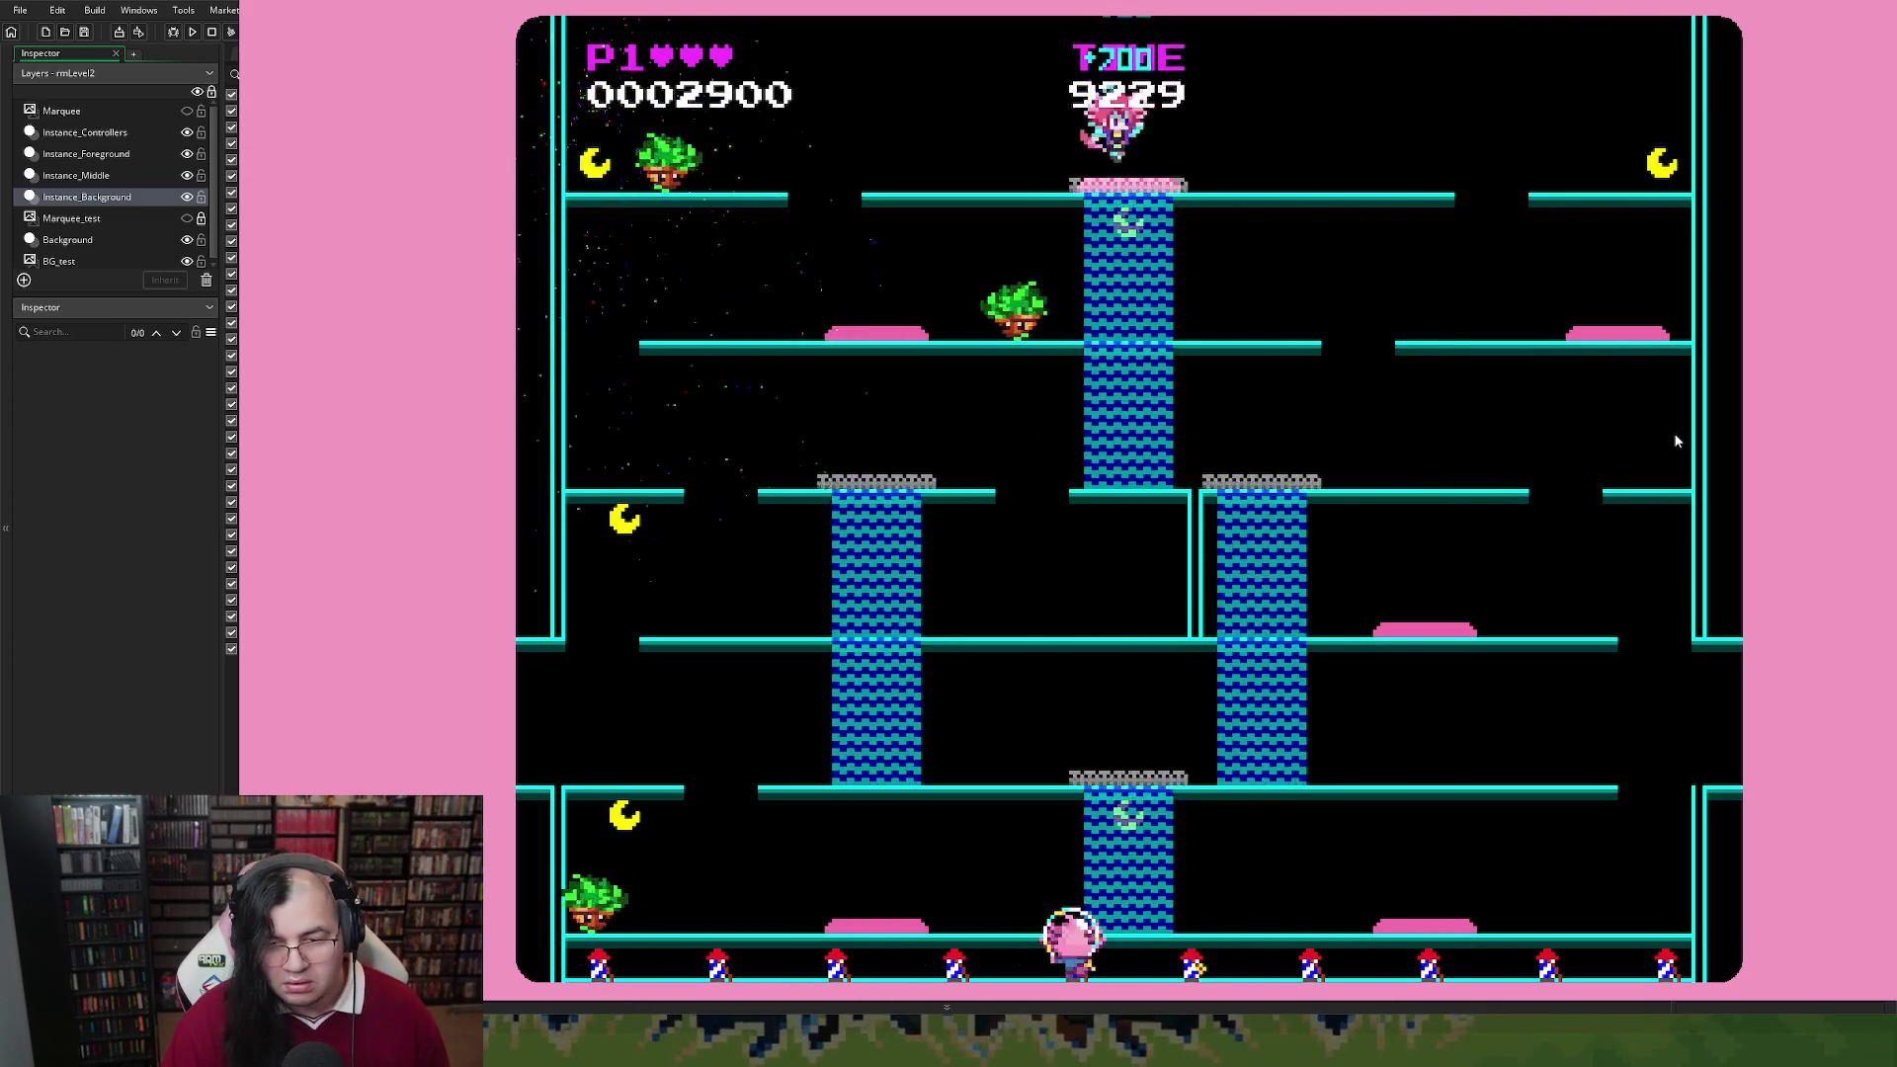
pyautogui.press('Right')
pyautogui.press('Left')
pyautogui.press('Left')
pyautogui.press('Left')
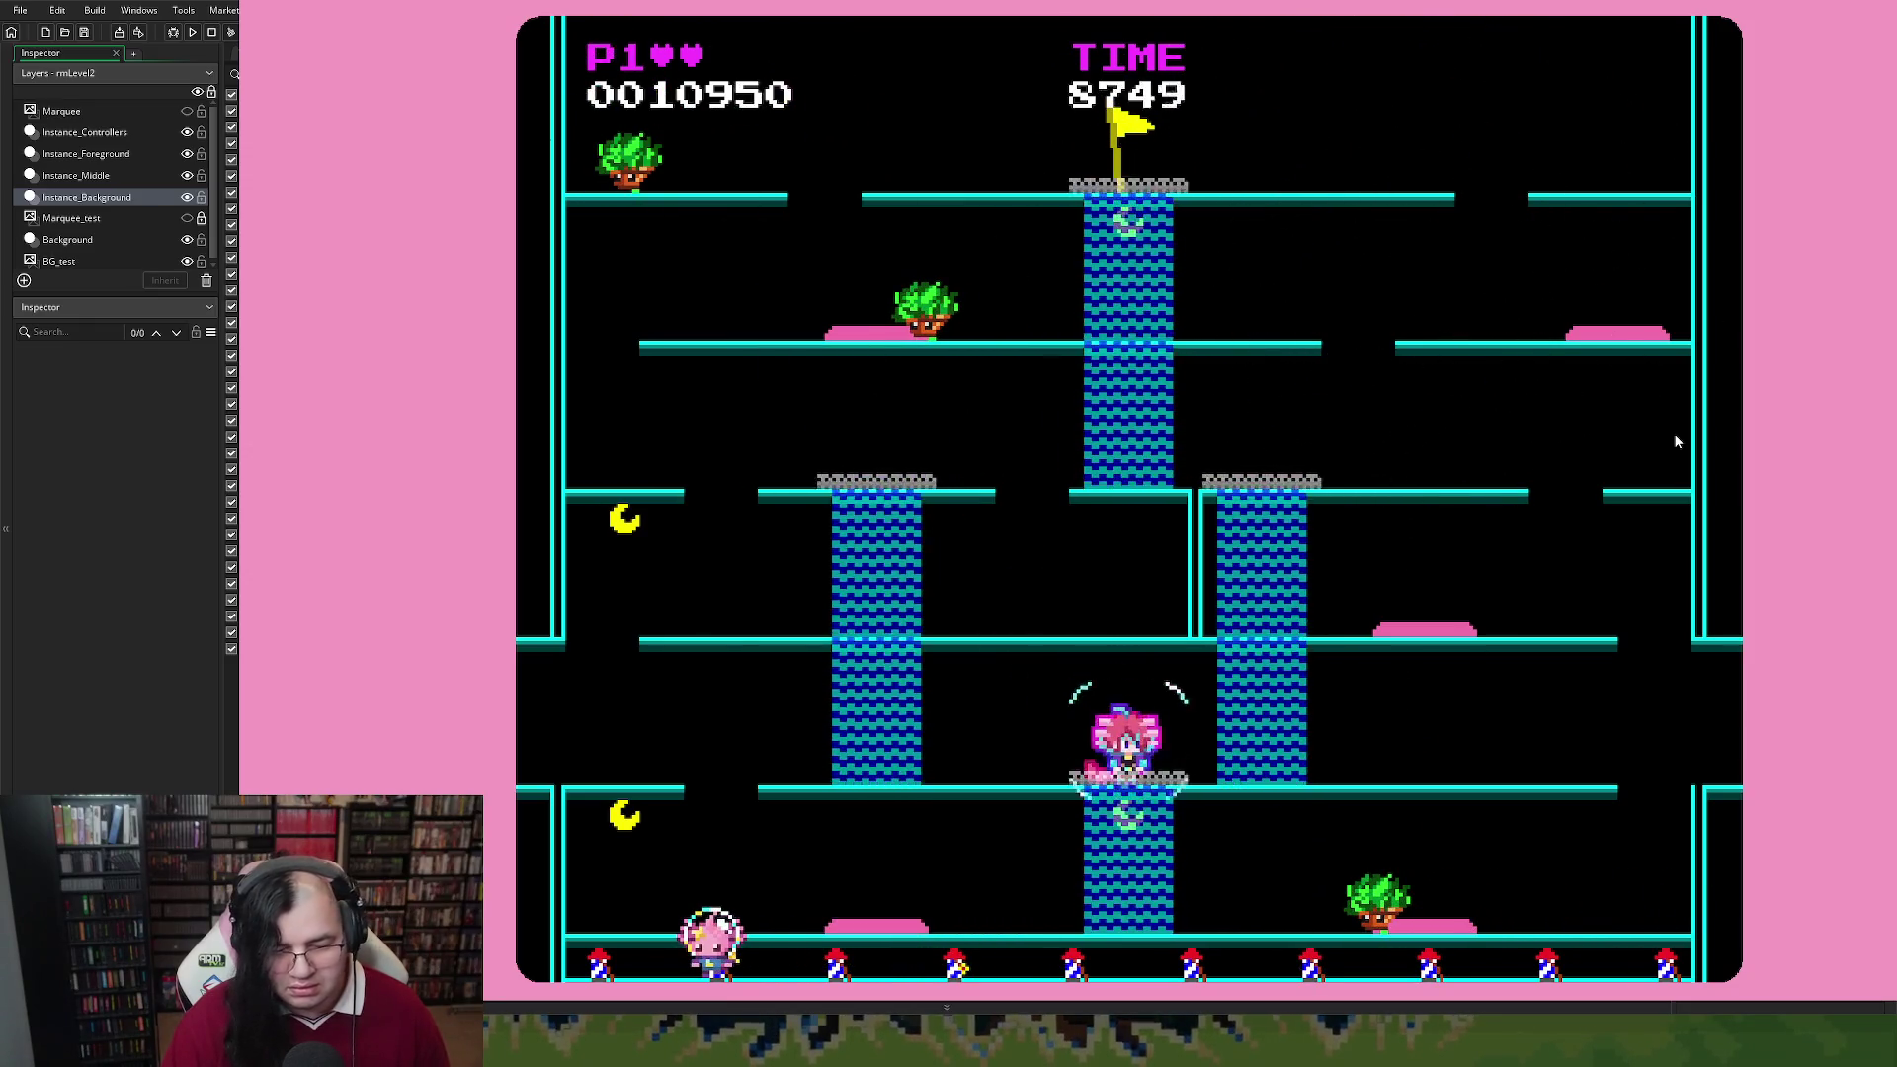
# Collect the left and lower-left moons, wrapping across the screen edges for bonus points
pyautogui.press('Left')
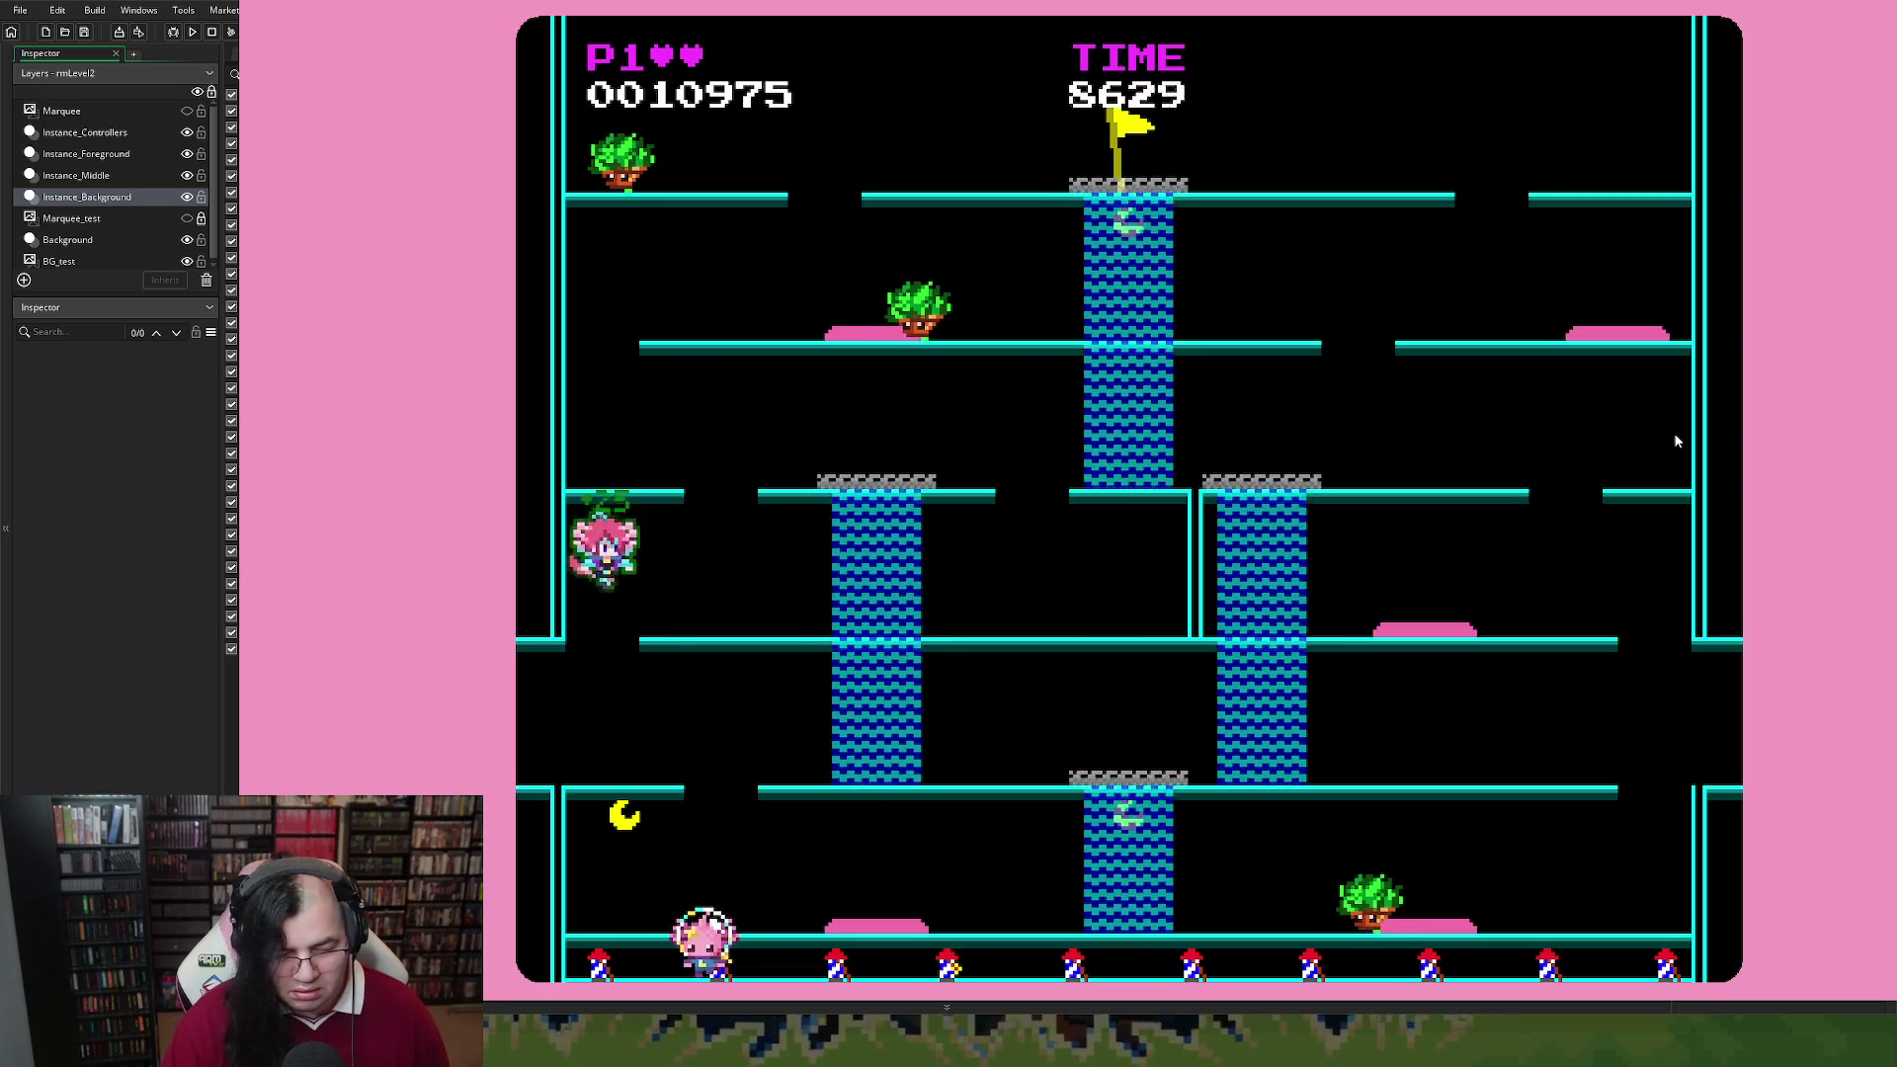
pyautogui.press('Right')
pyautogui.press('Left')
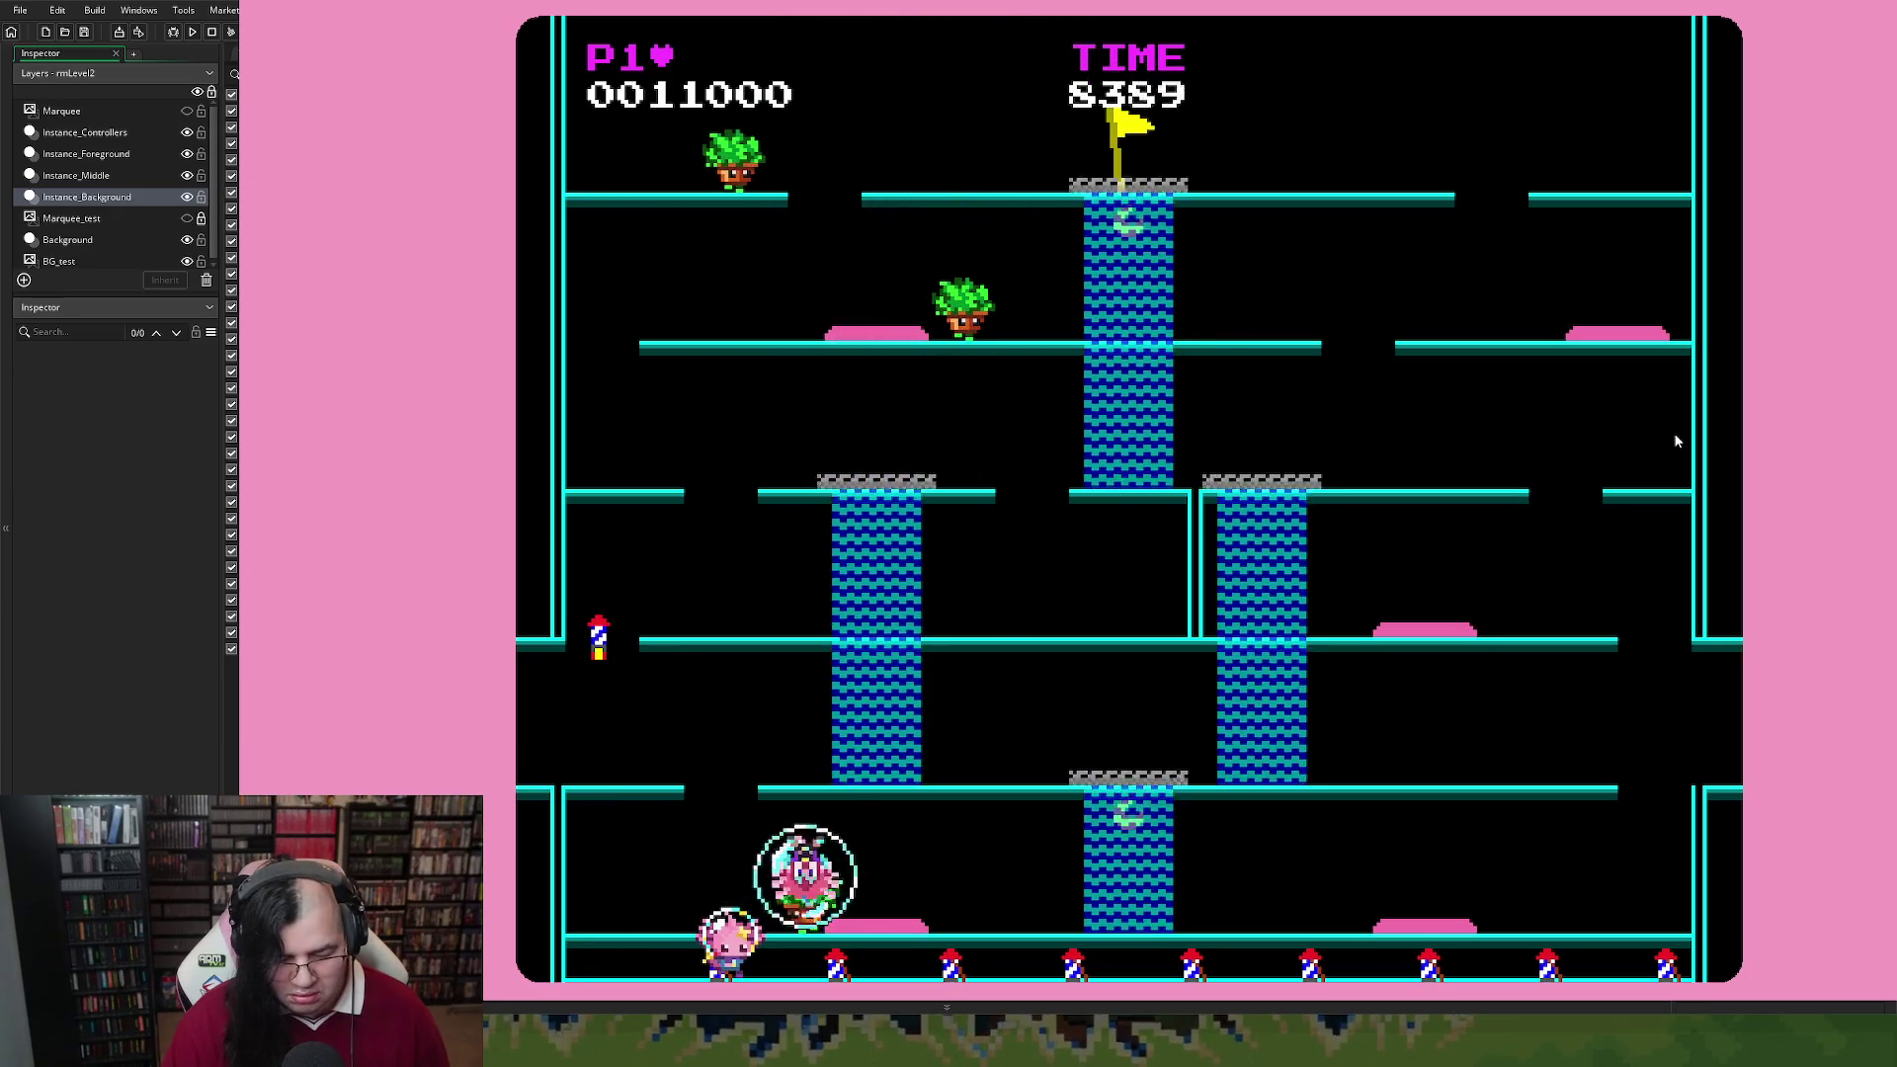
pyautogui.press('Right')
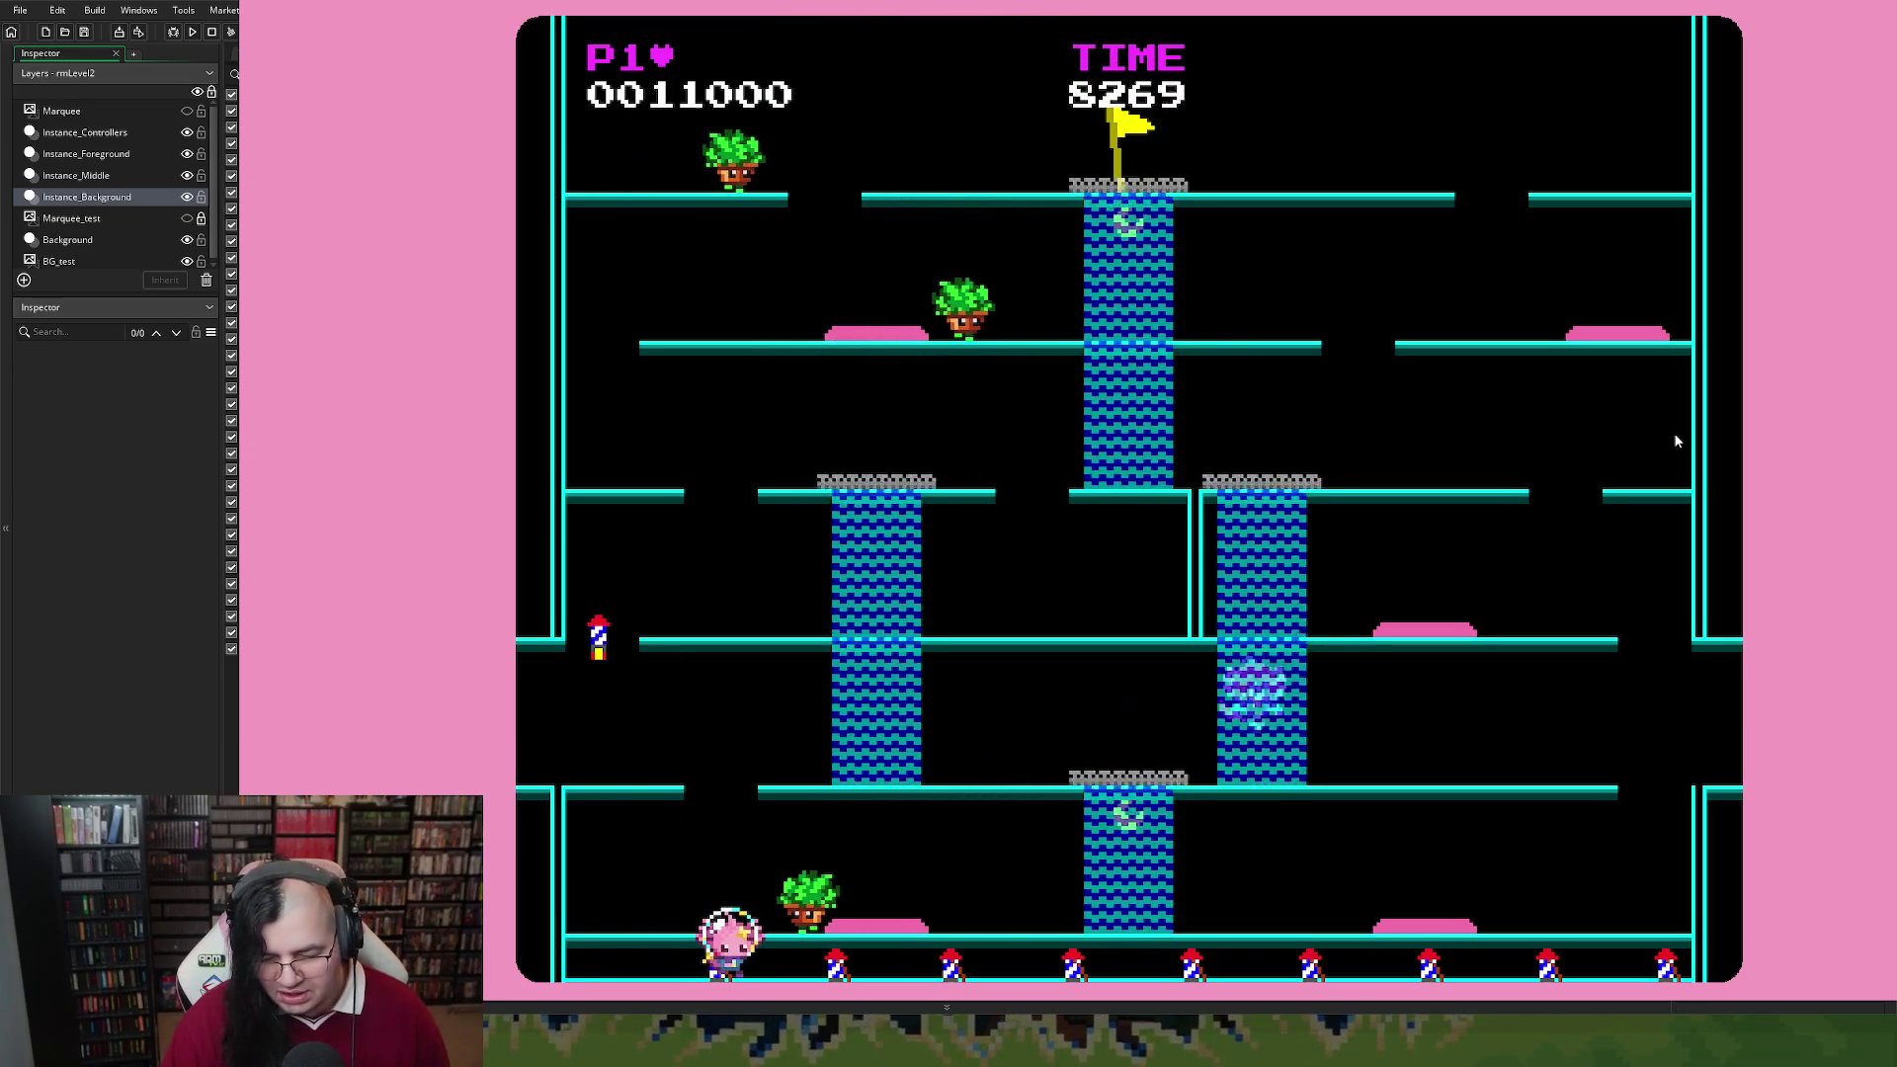
pyautogui.press('Left')
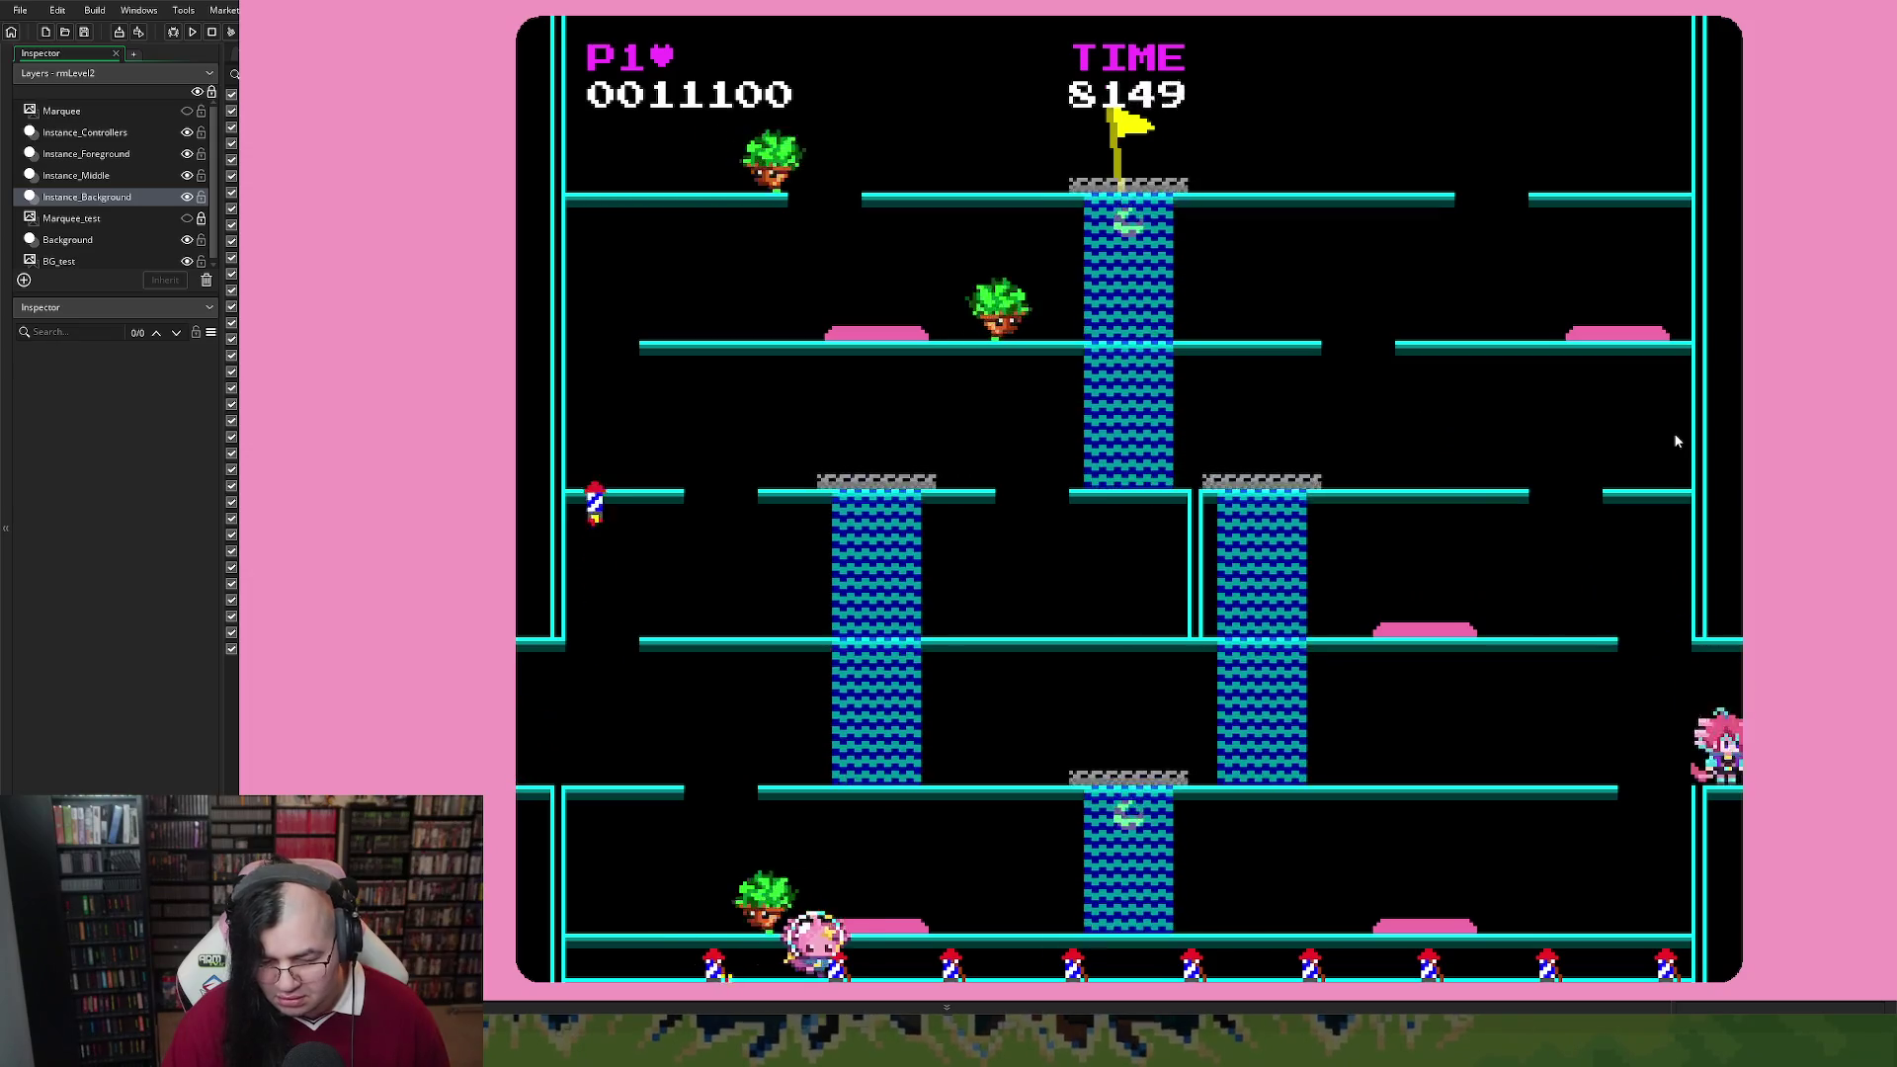
pyautogui.press('Right')
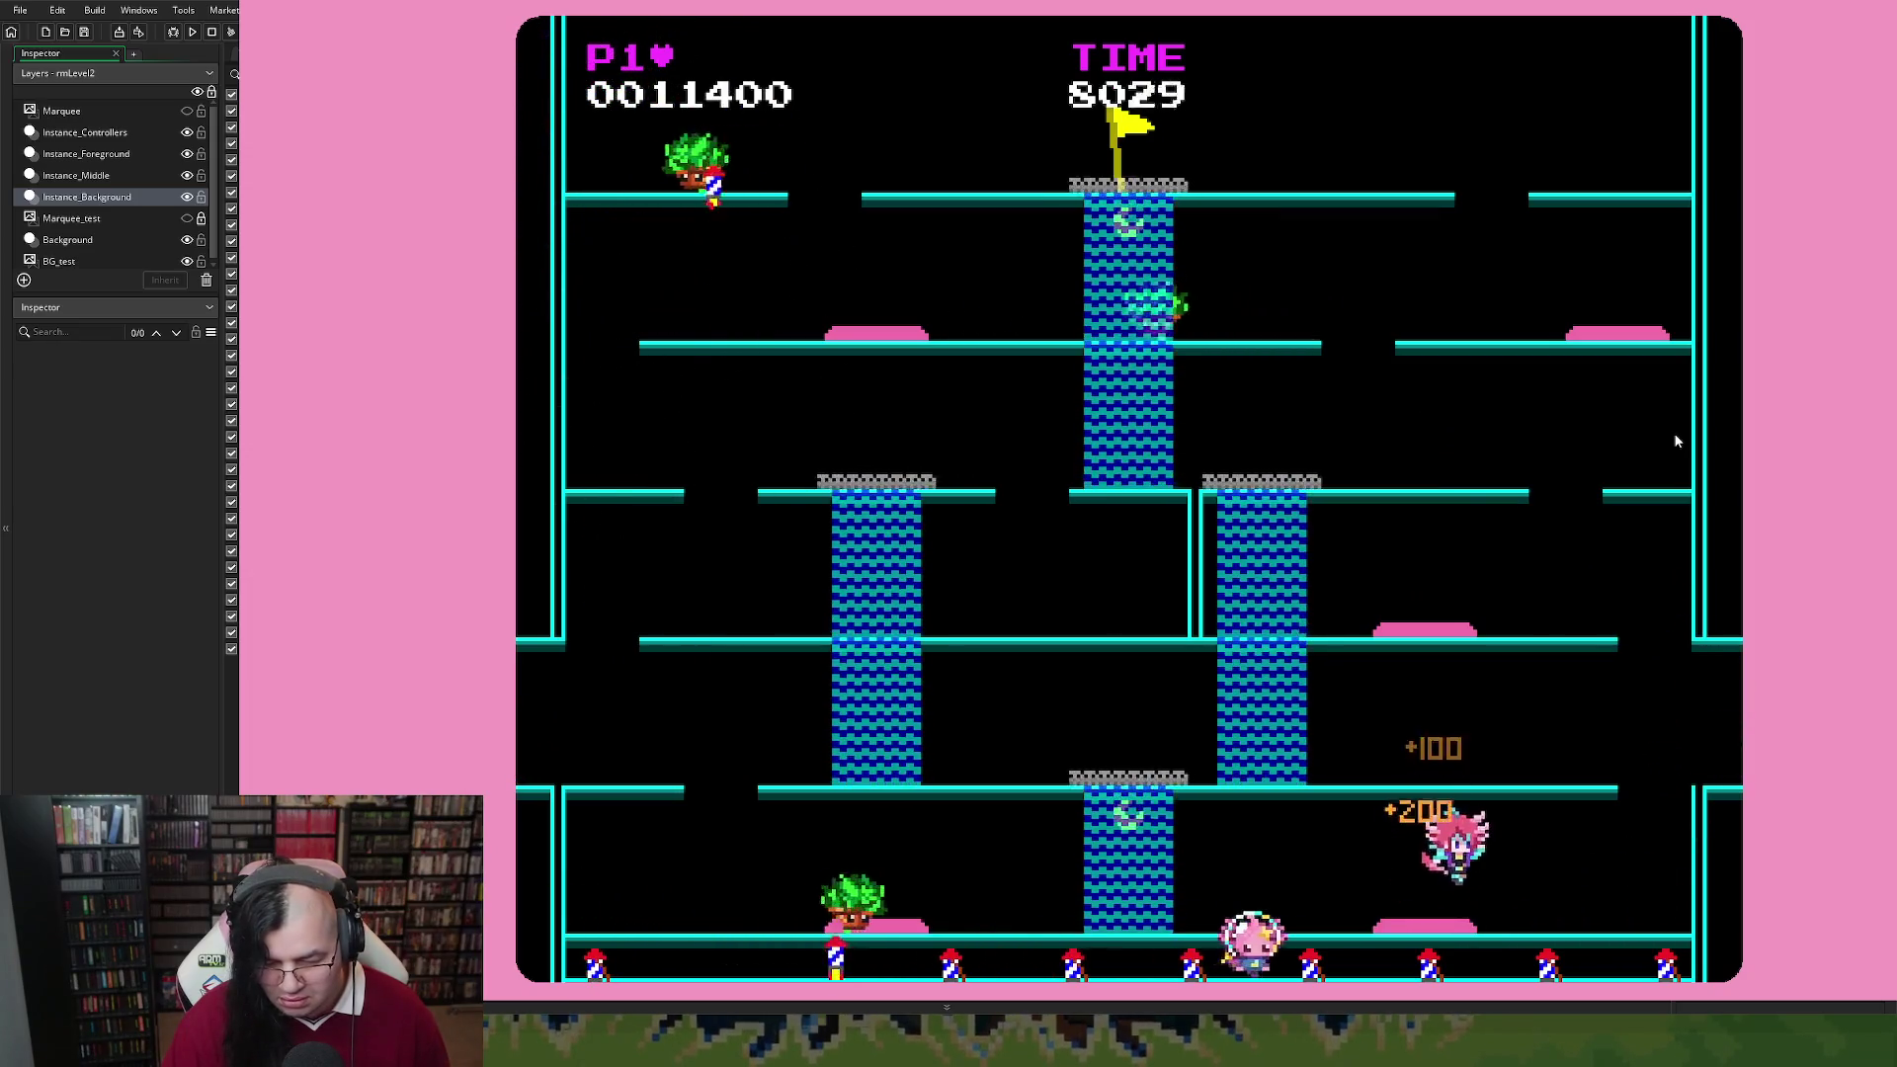
pyautogui.press('Left')
pyautogui.press('Left')
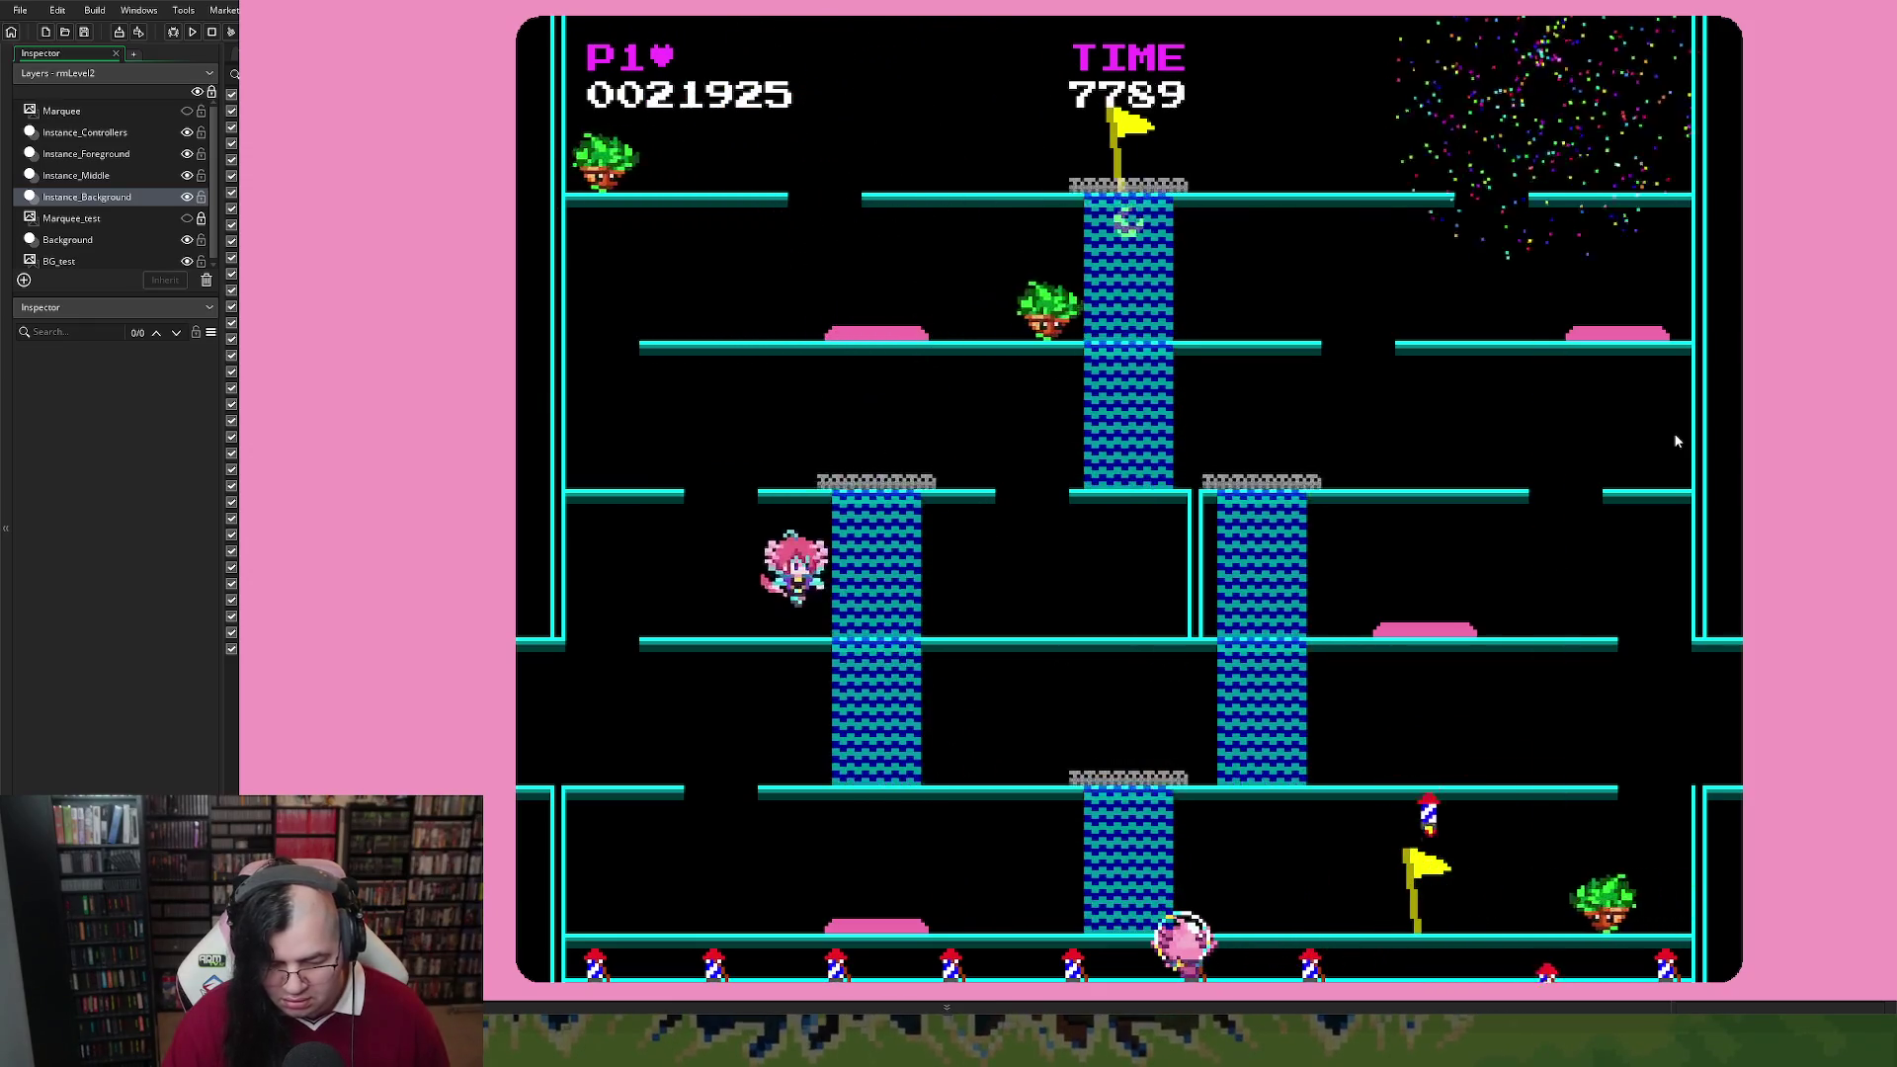
pyautogui.press('Right')
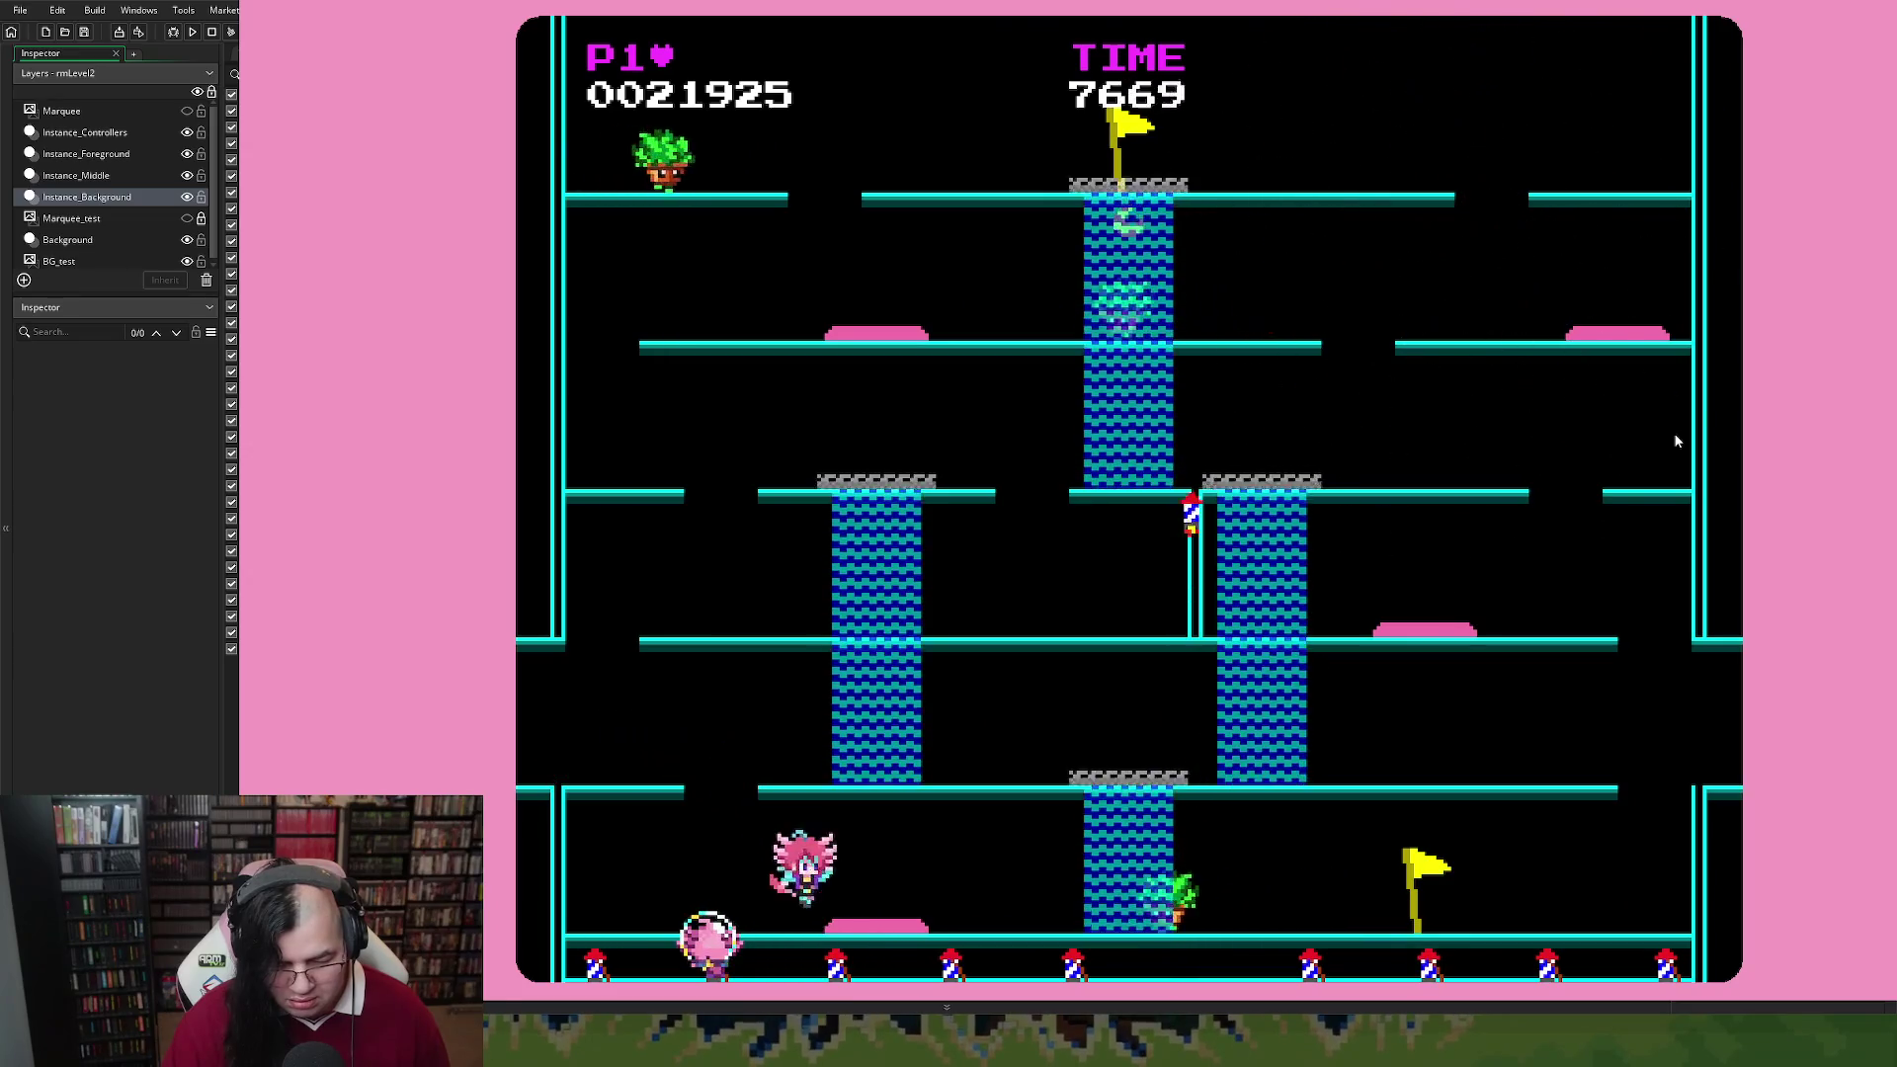
pyautogui.press('Left')
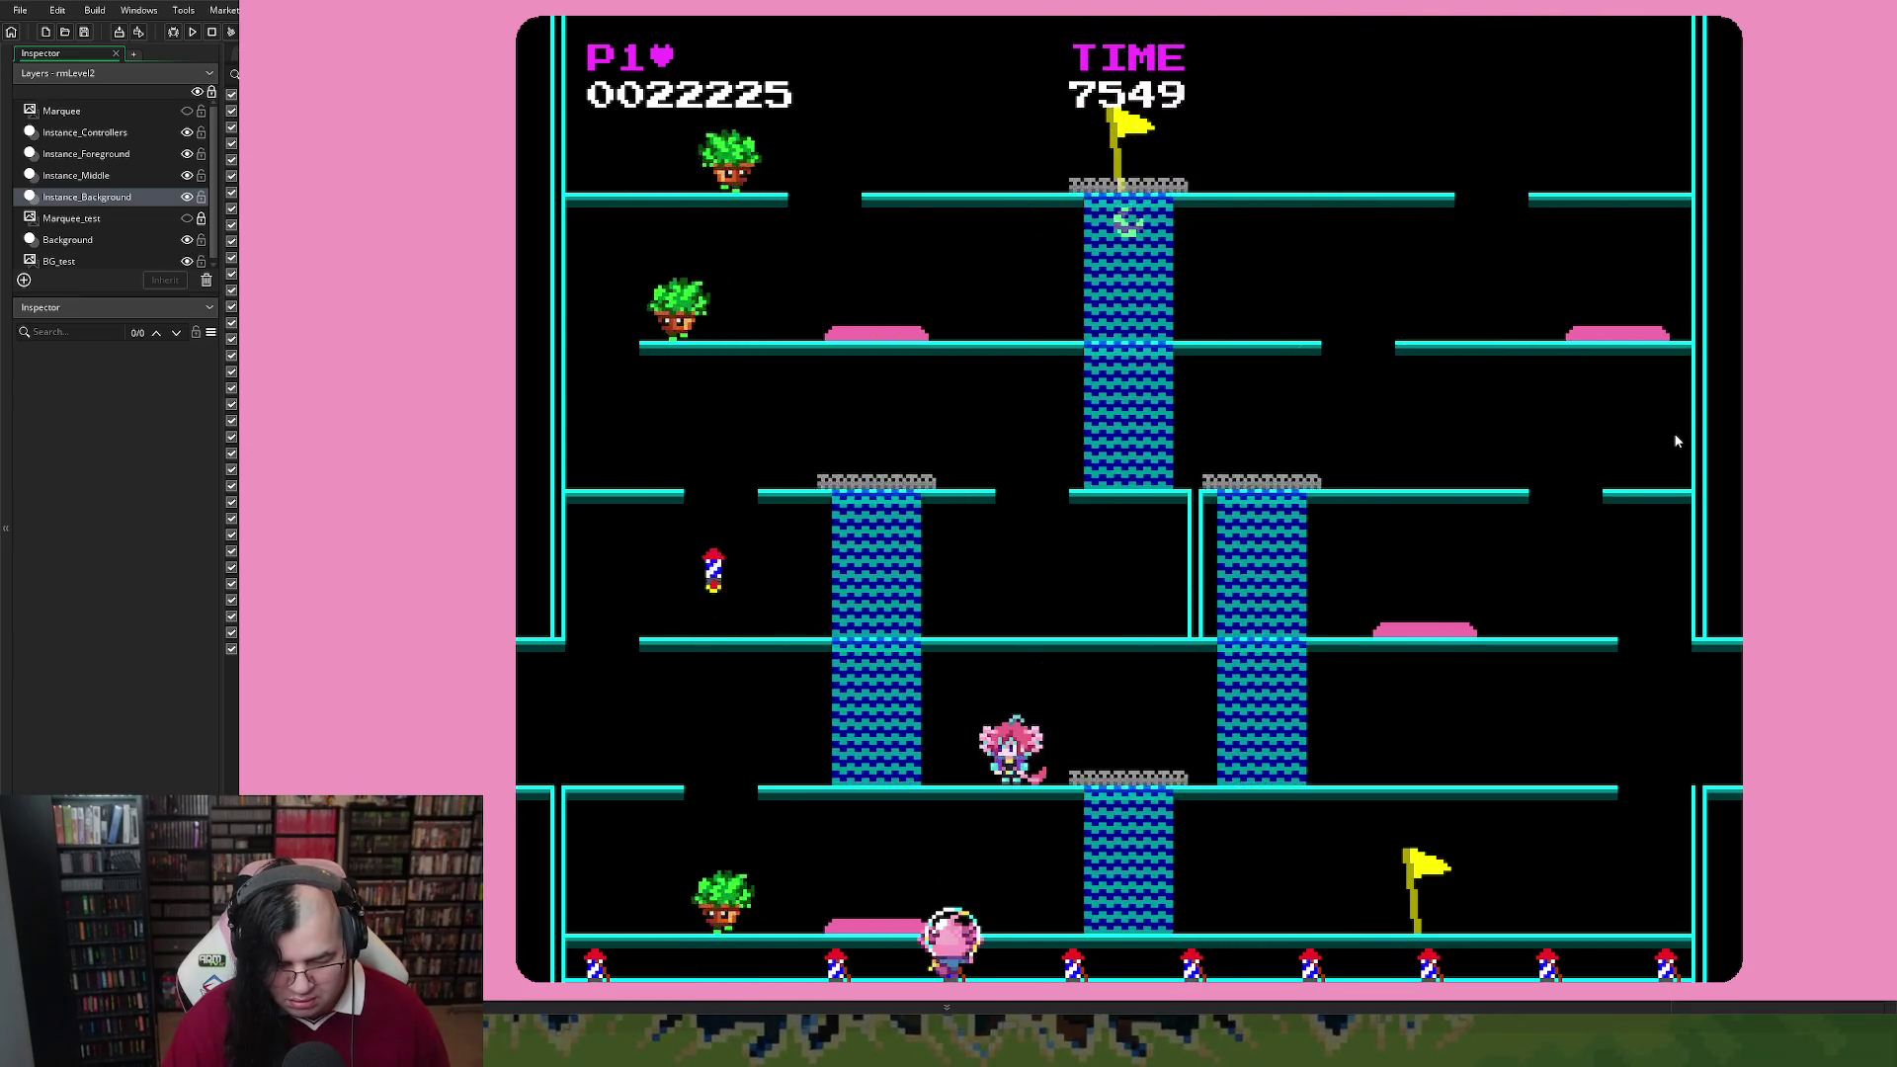
# Run back and forth along the bottom floor, then close the game window
pyautogui.press('Left')
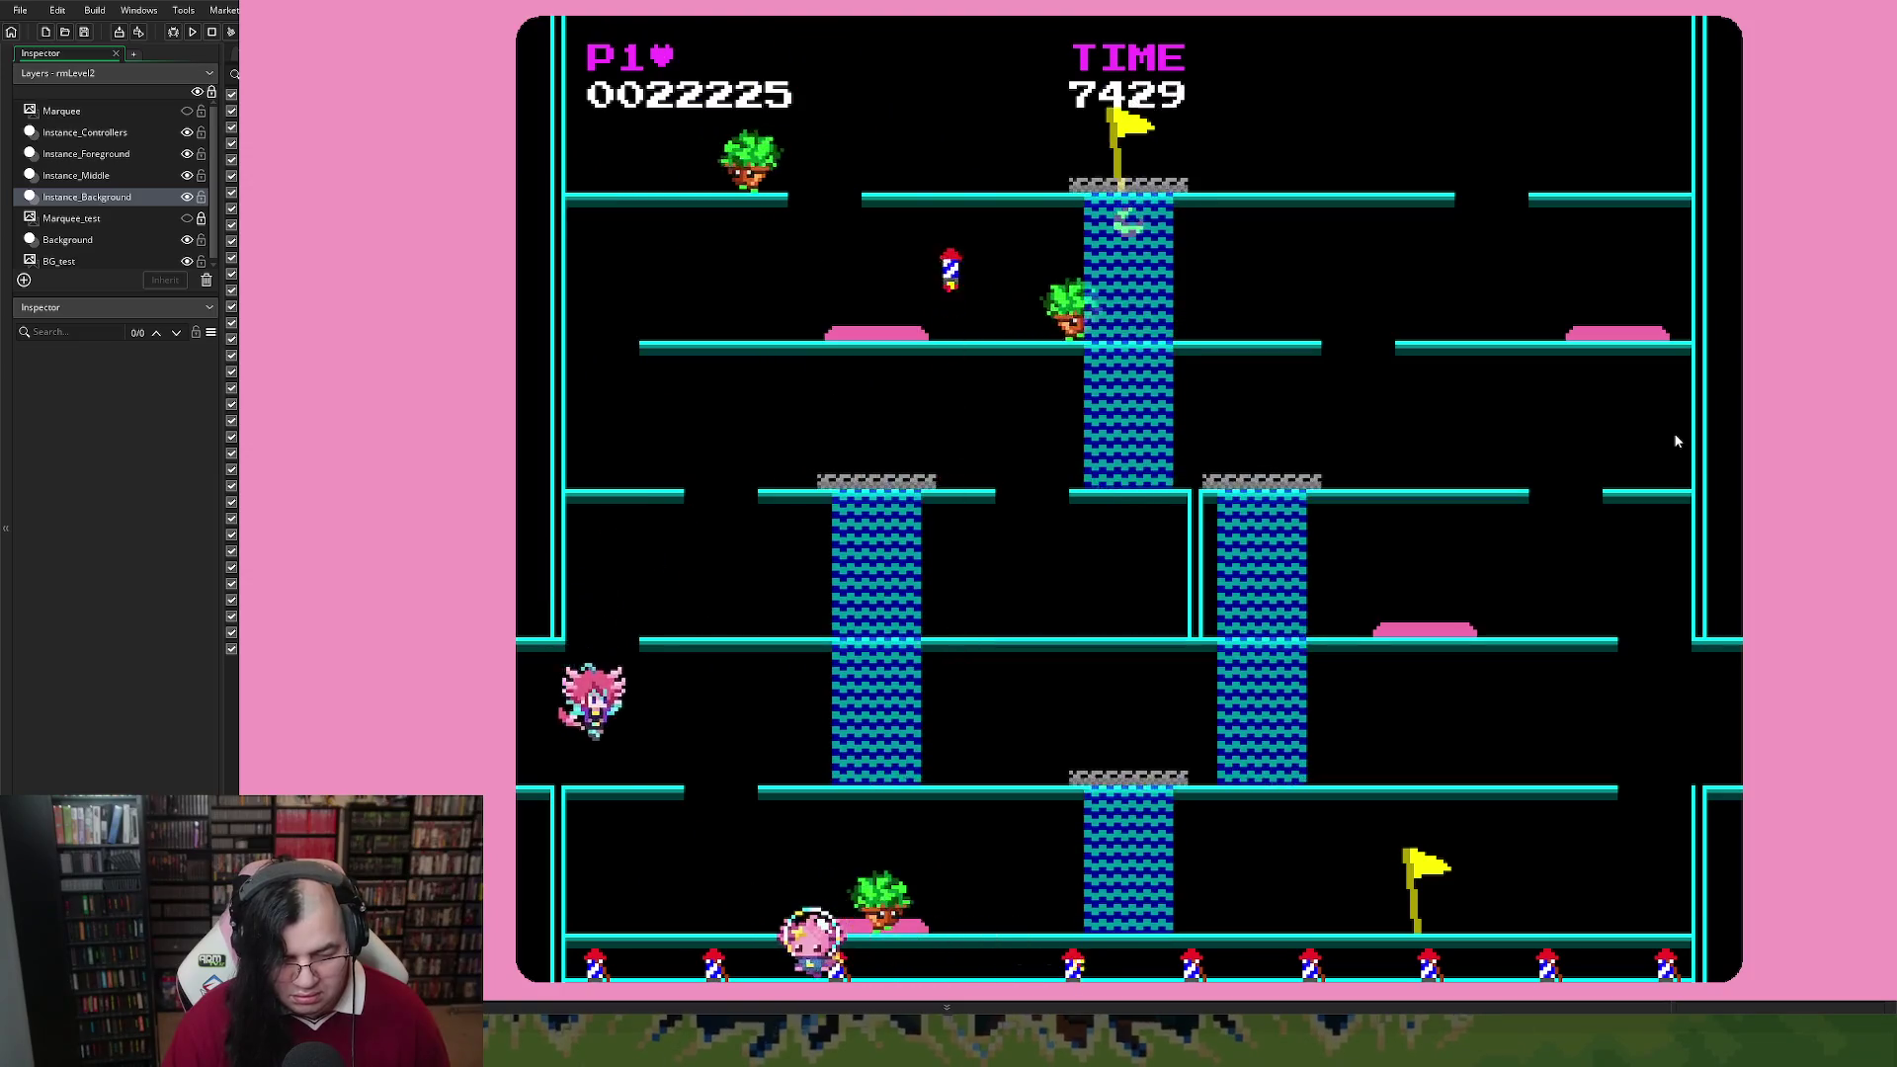
pyautogui.press('Left')
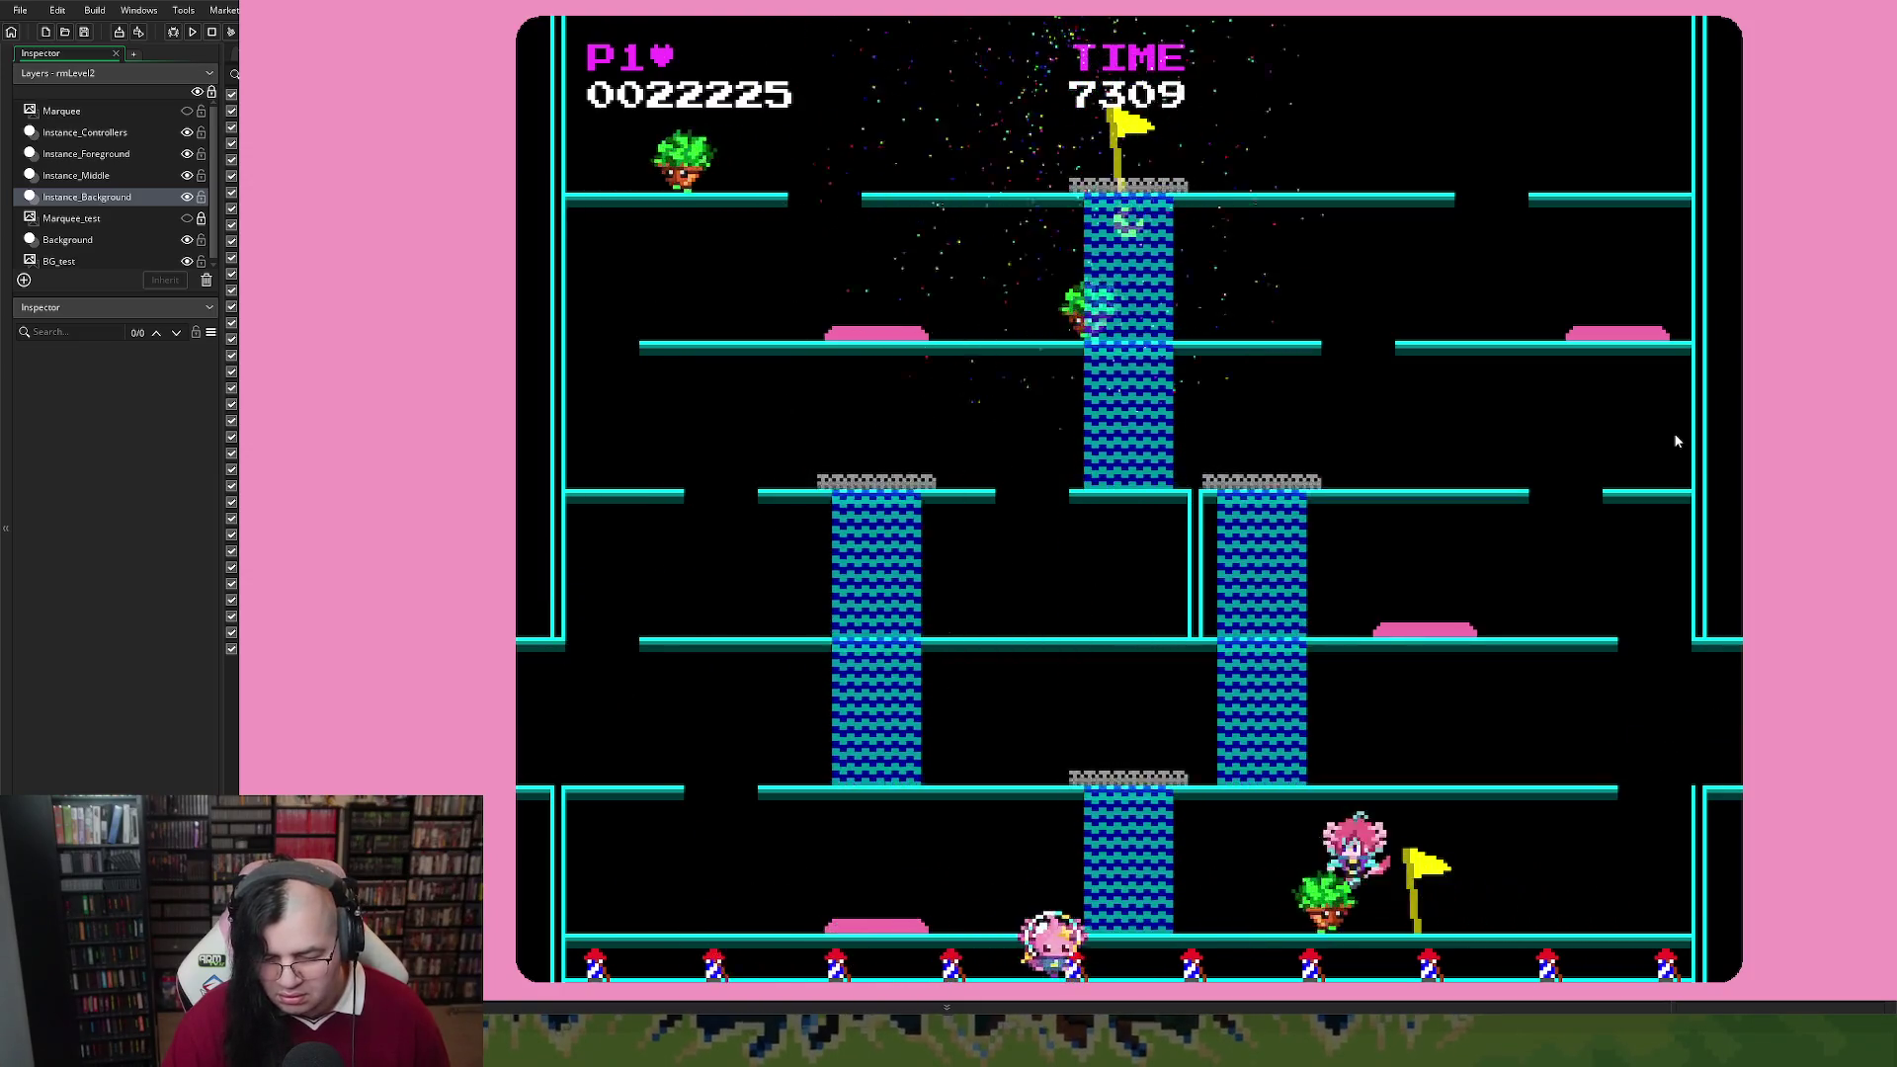
pyautogui.press('Left')
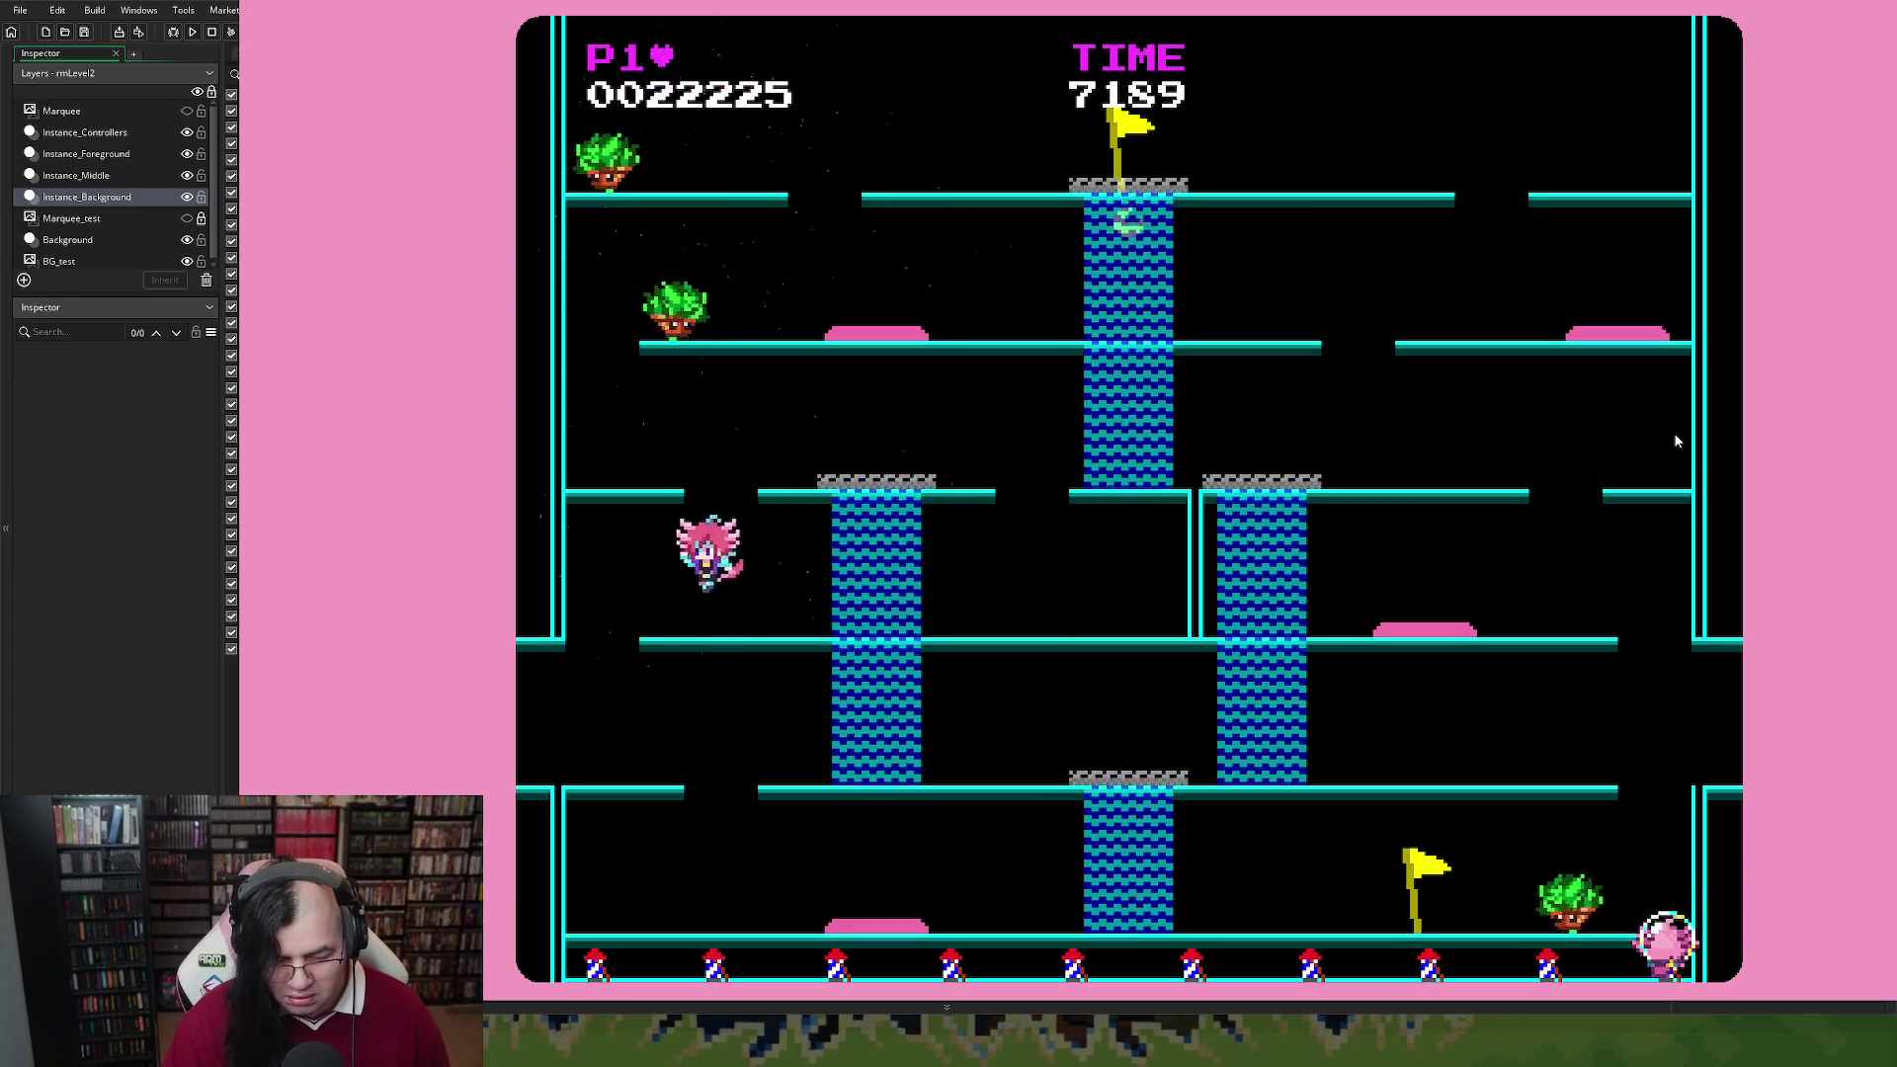
pyautogui.press('Left')
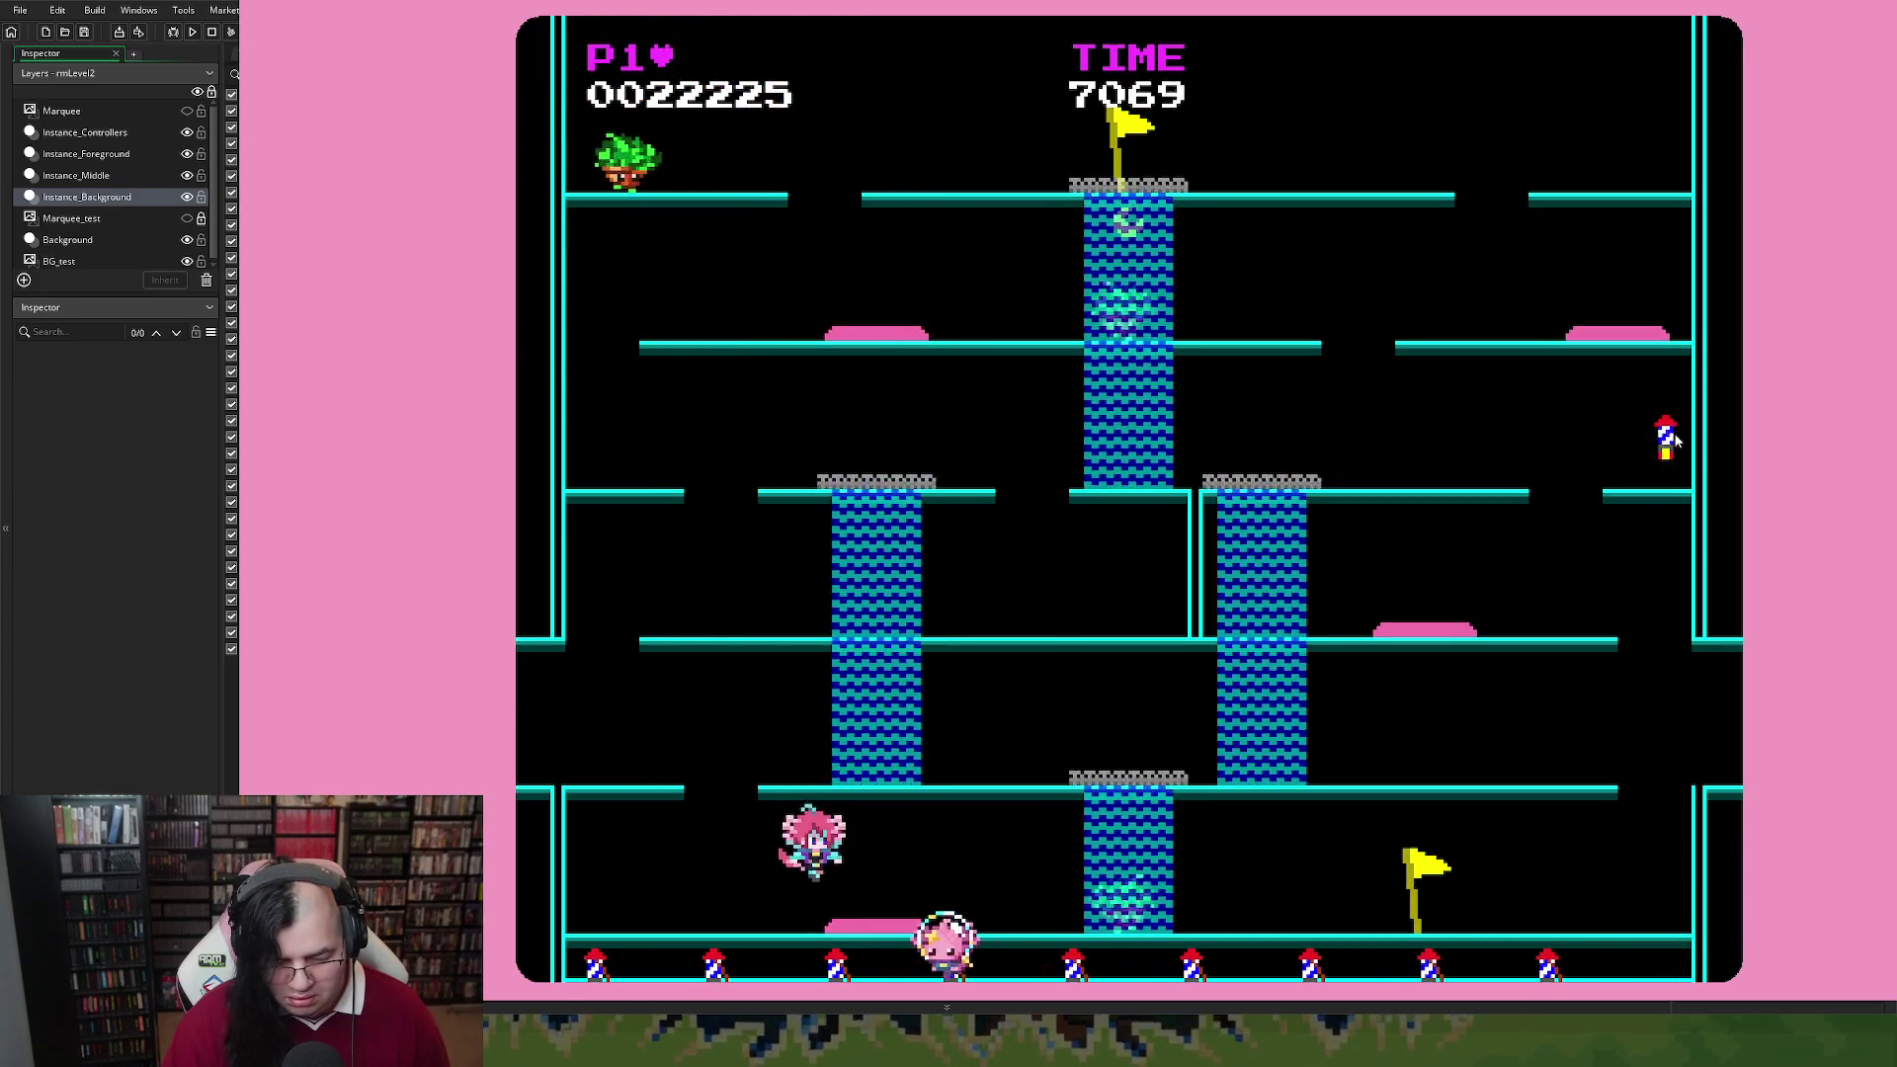
pyautogui.press('Right')
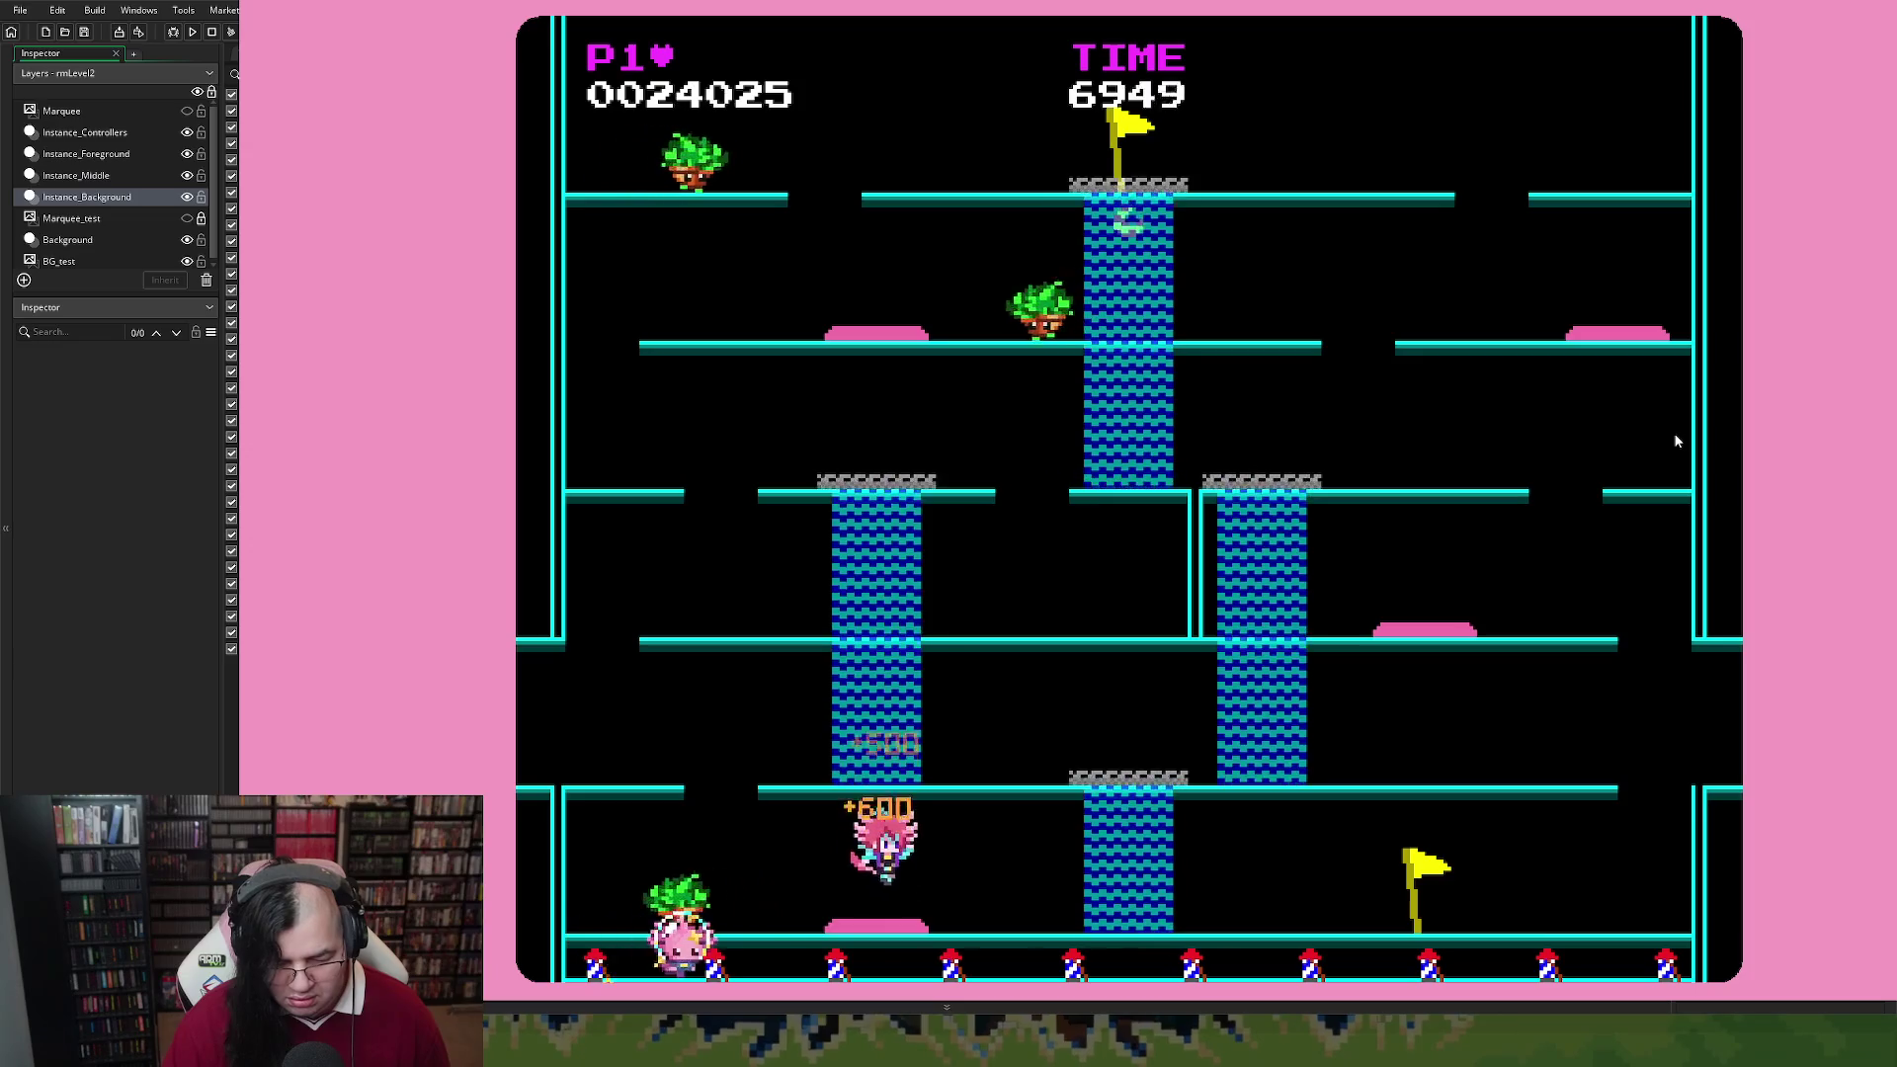
pyautogui.press('Right')
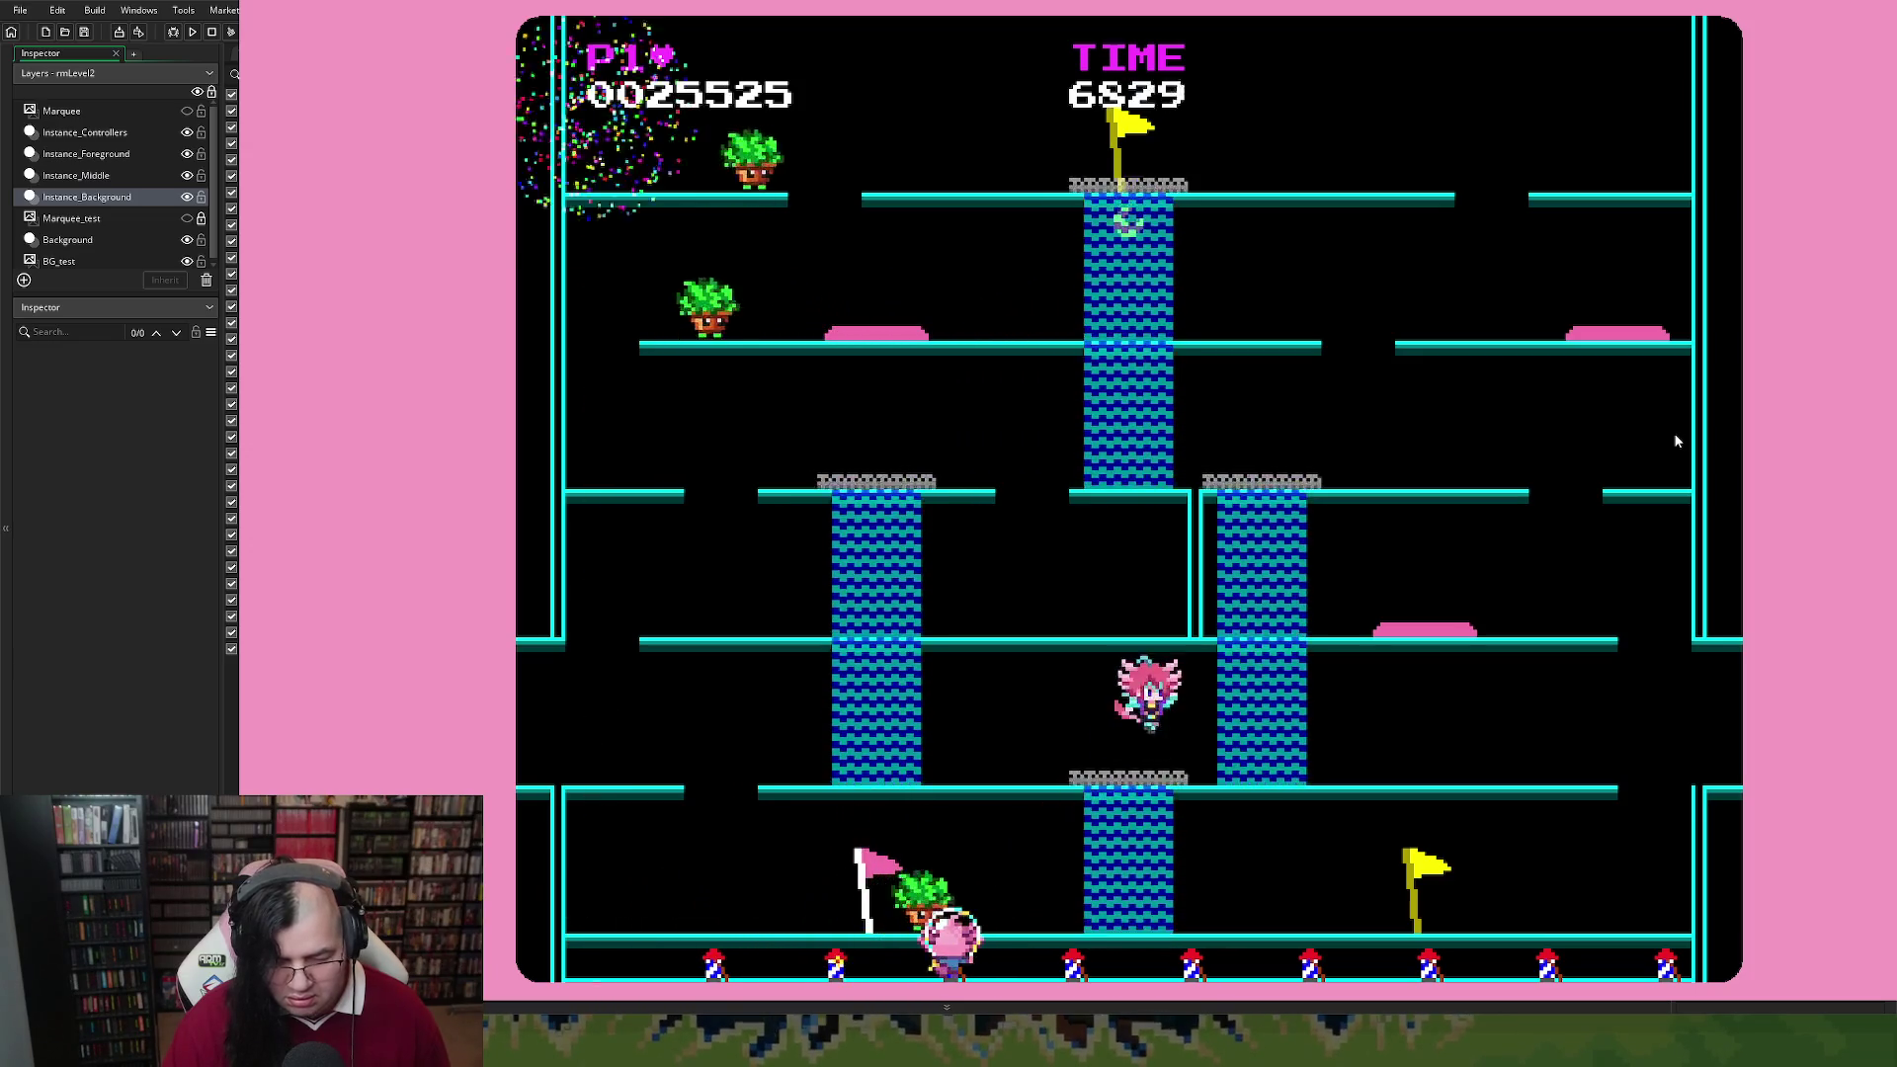
pyautogui.press('Right')
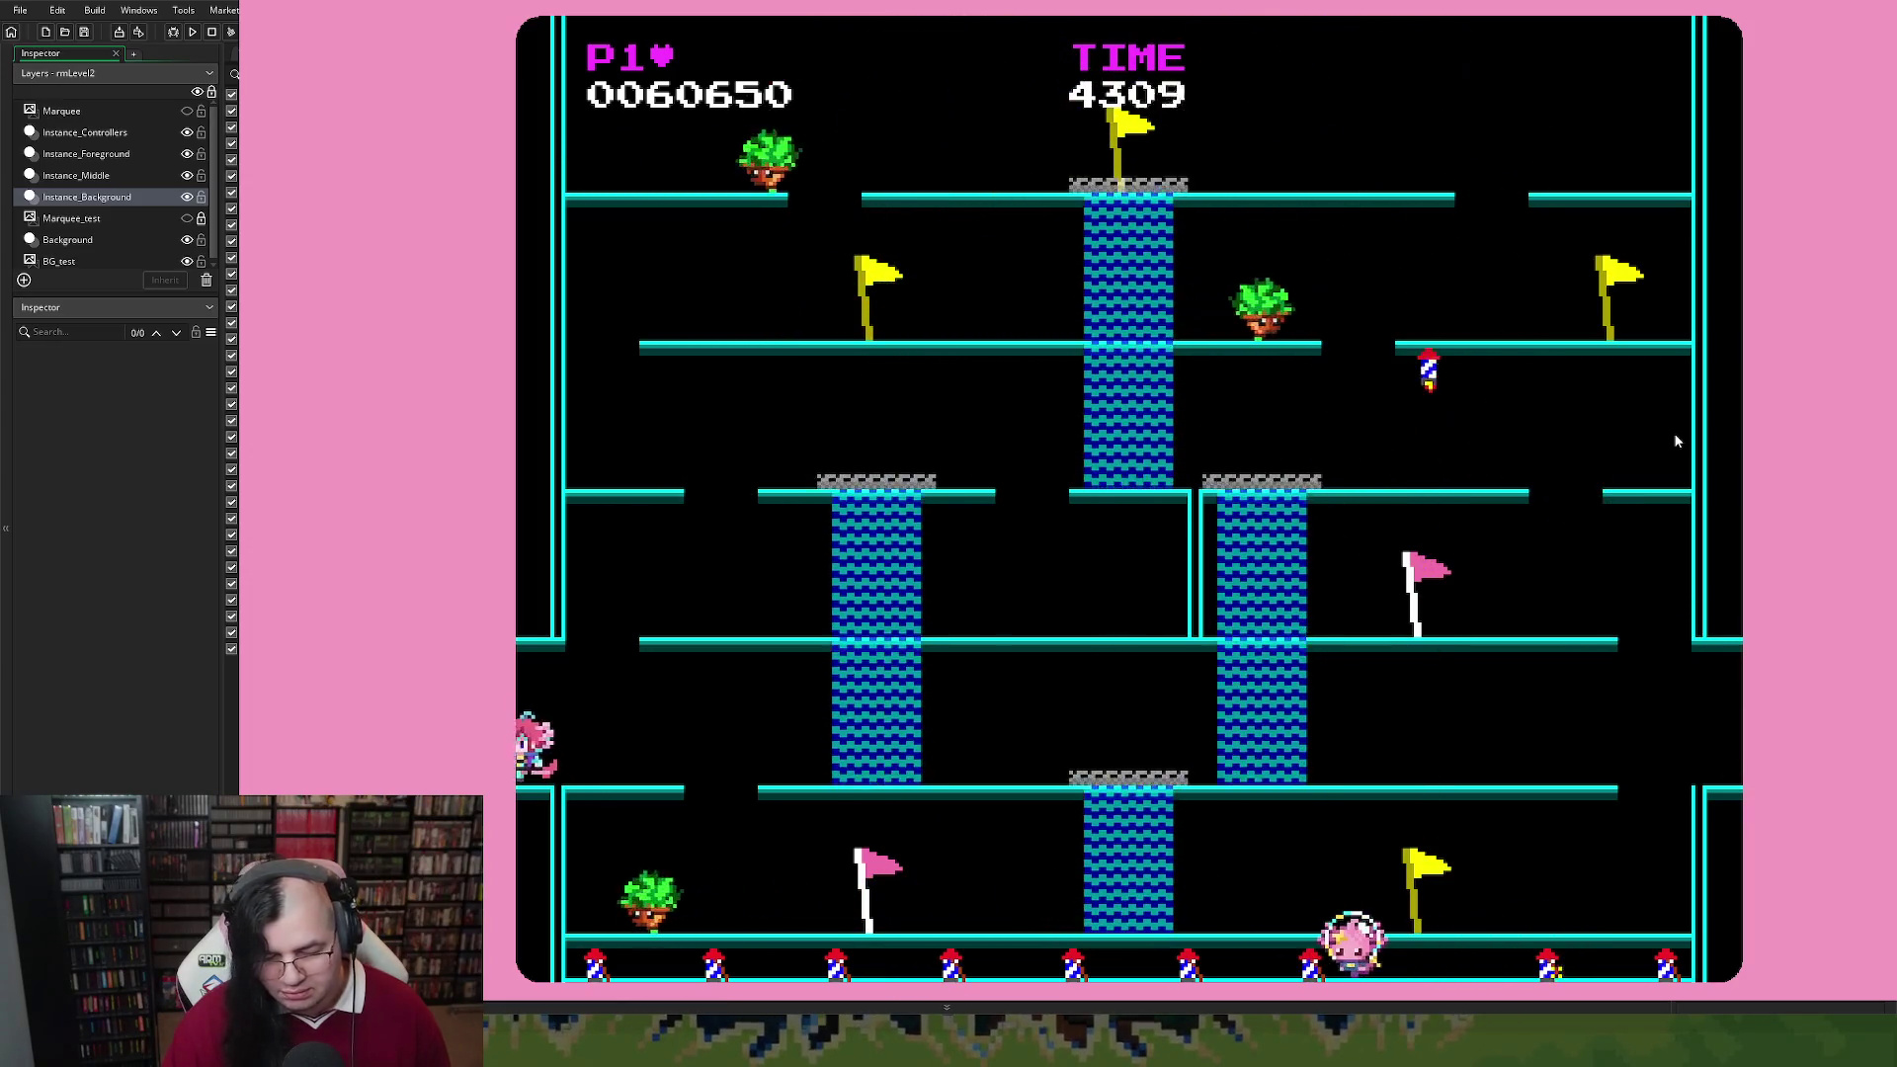
pyautogui.press('Escape')
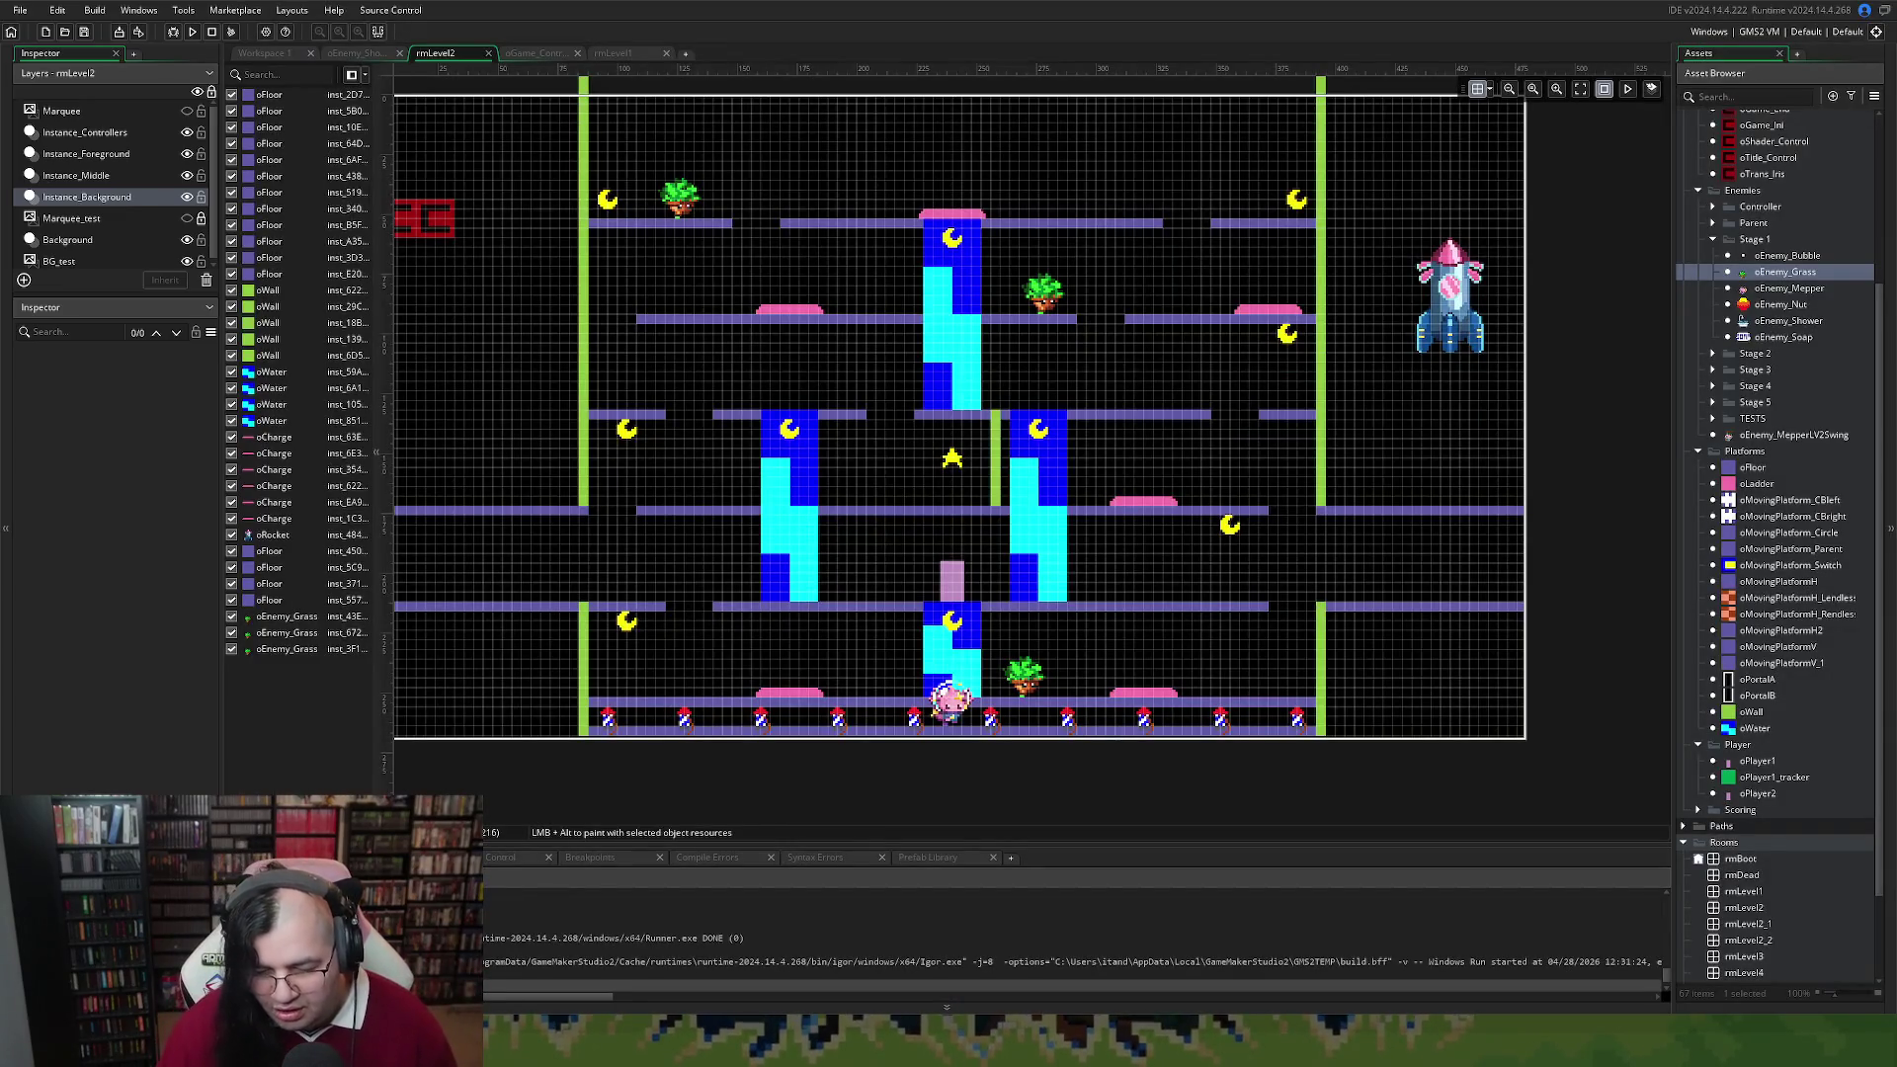
# Check the floor piece positions, then drag a right-side moon down to the lower right floor
pyautogui.click(1245, 606)
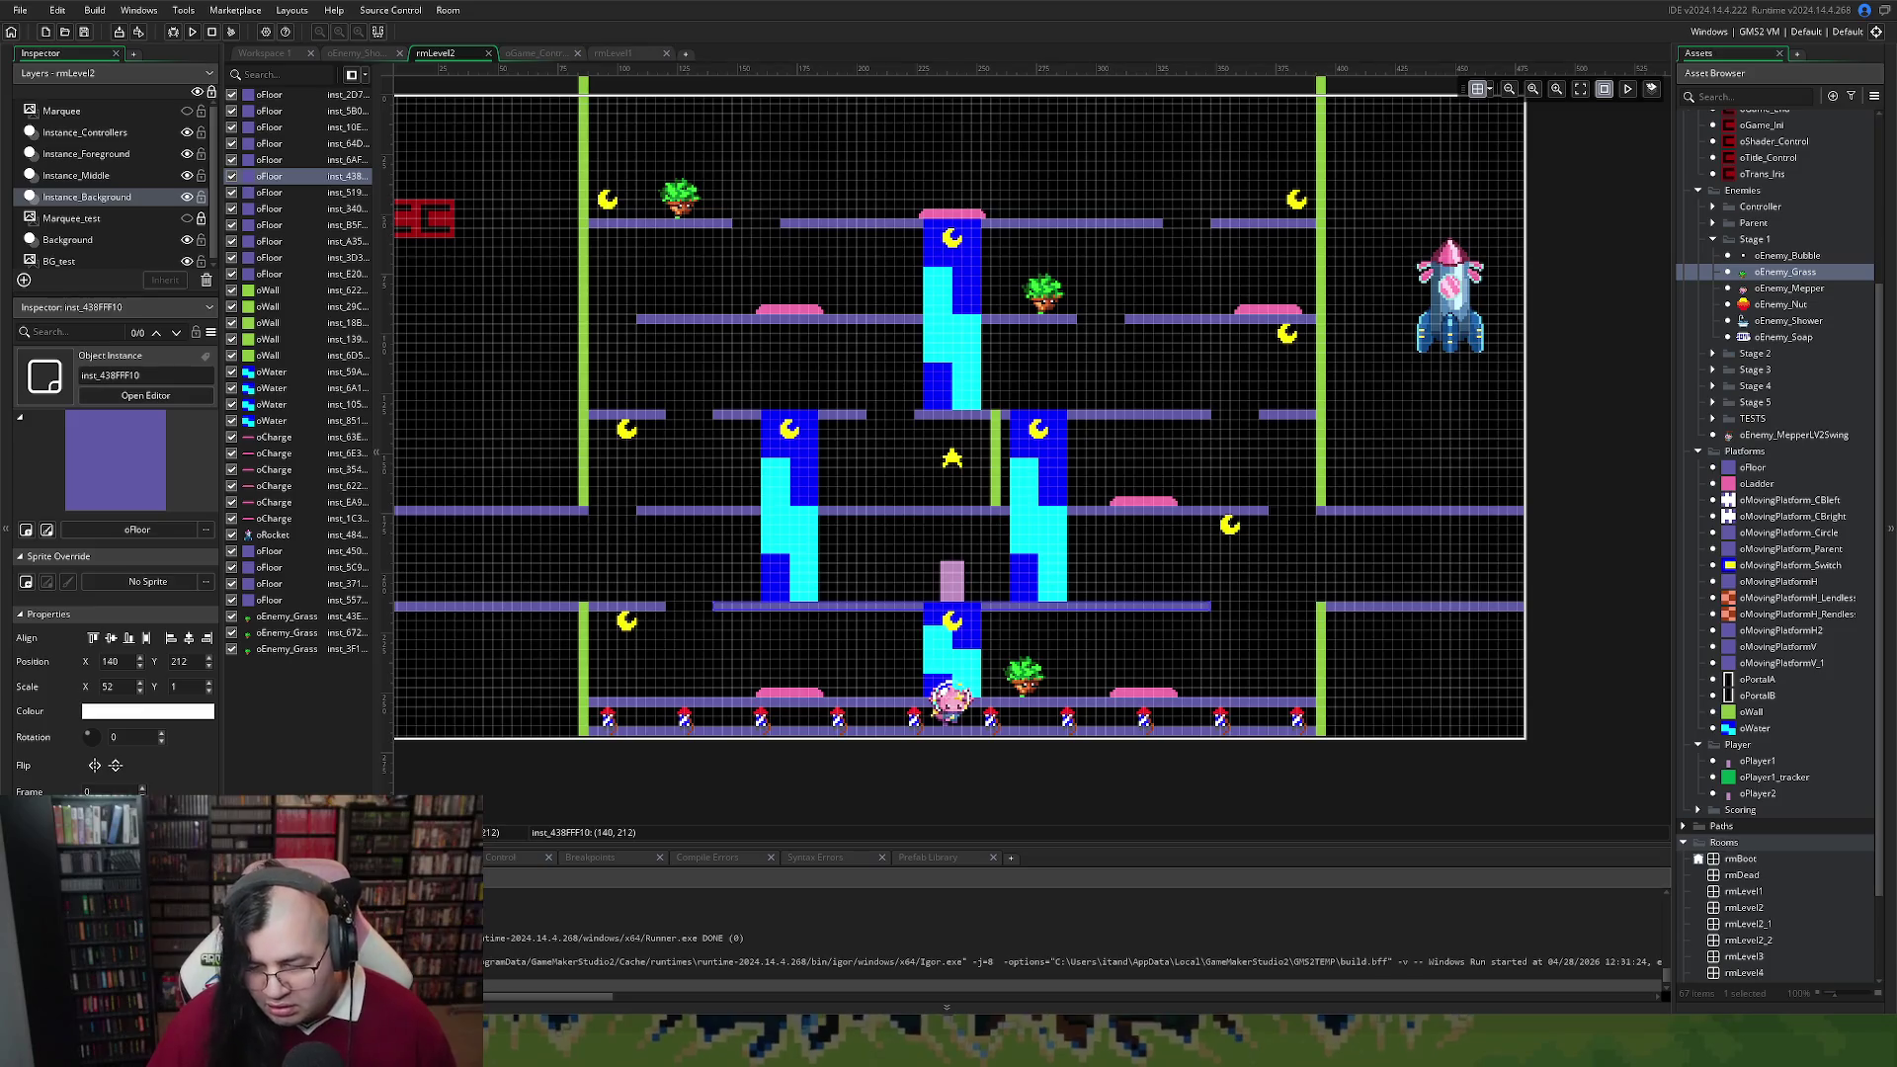
pyautogui.click(1338, 607)
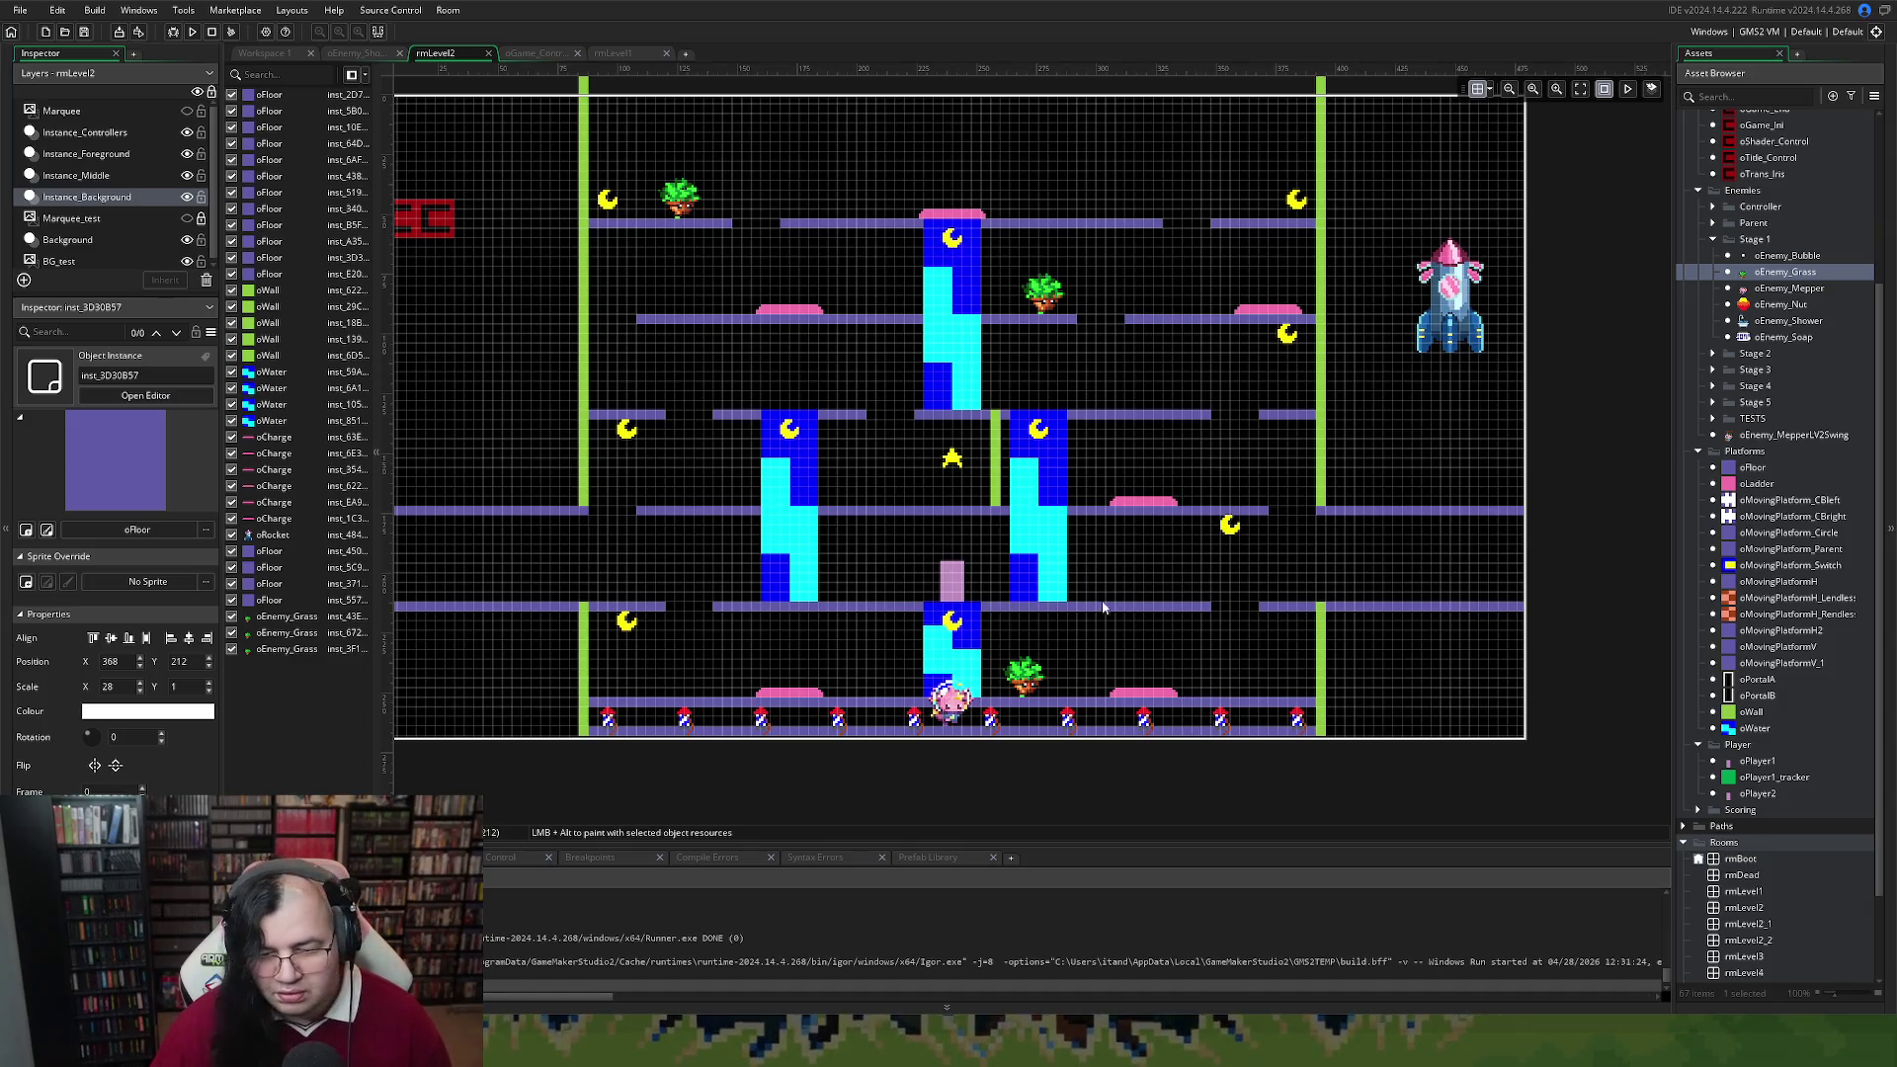
pyautogui.click(100, 175)
pyautogui.moveTo(1245, 531); pyautogui.dragTo(1295, 647)
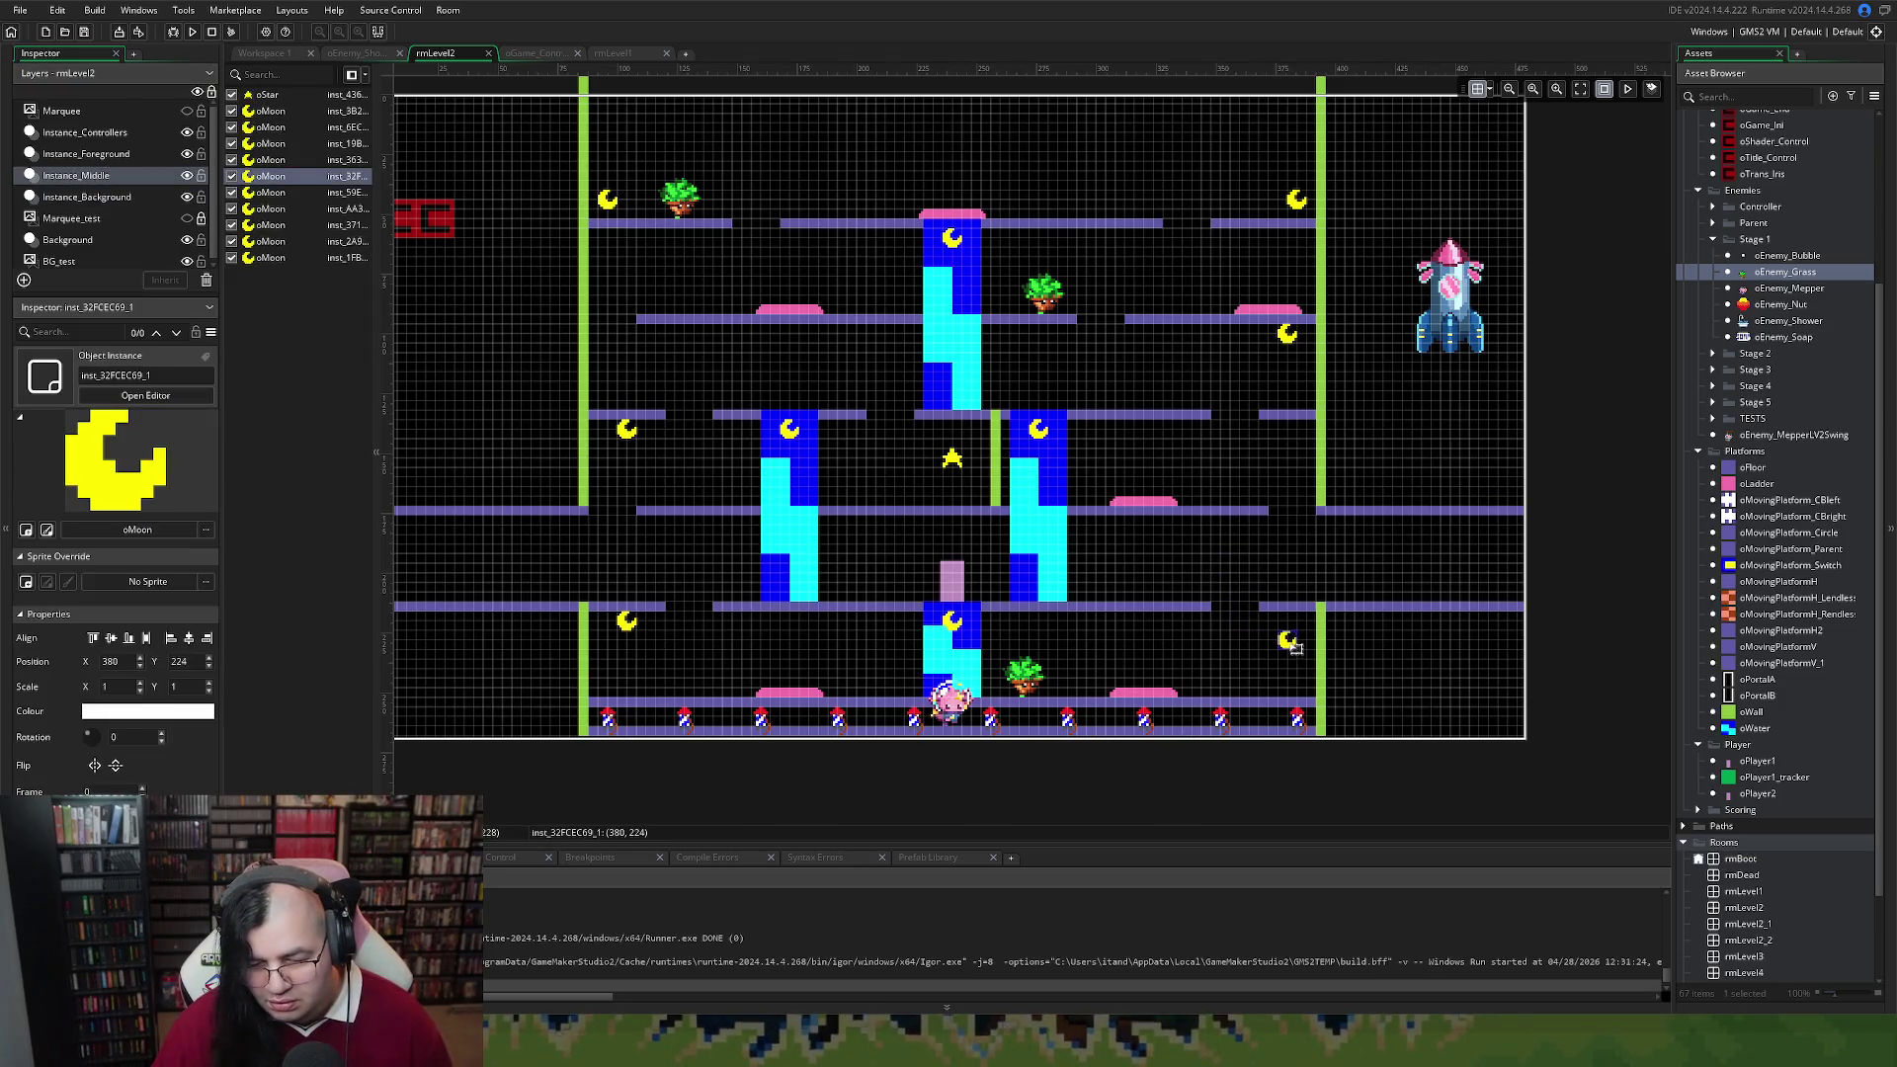
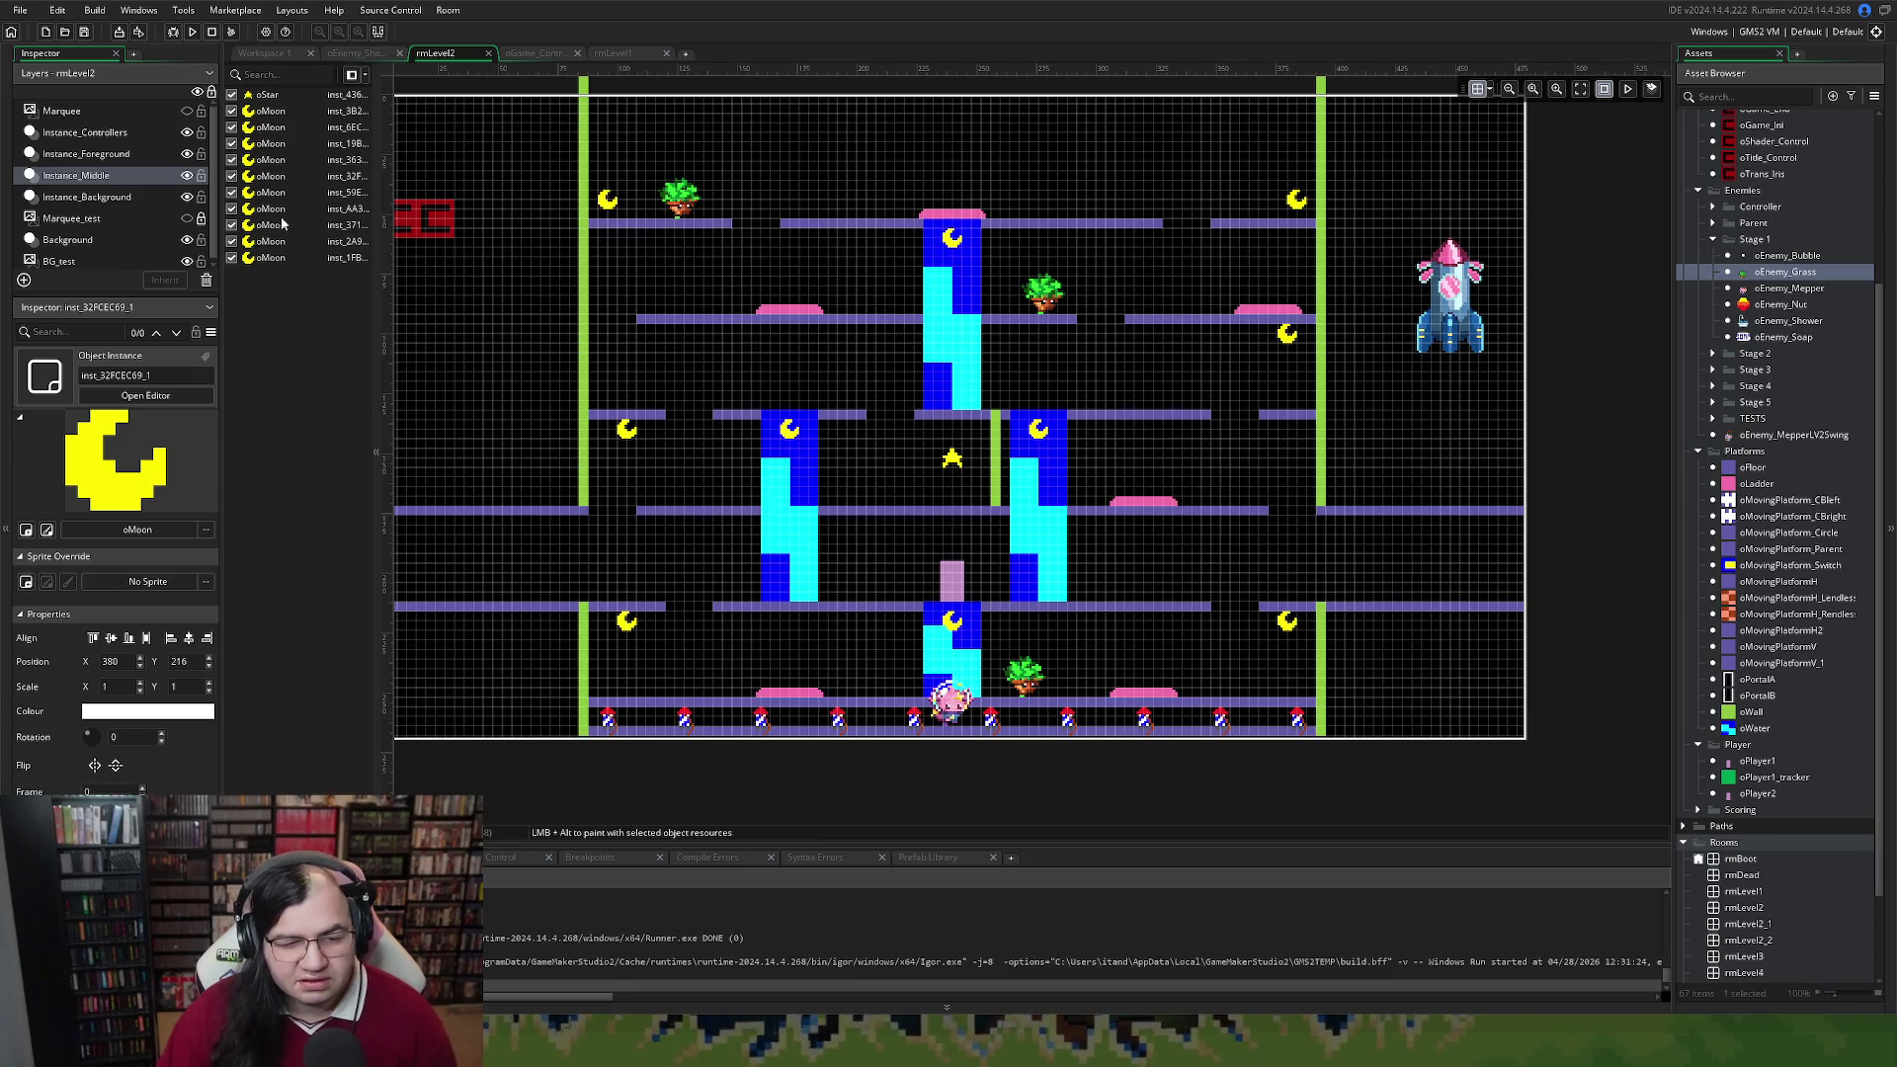
# Show the Instance_Background layer and move the oWater column right to 308, 132, under the charge pad
pyautogui.click(127, 200)
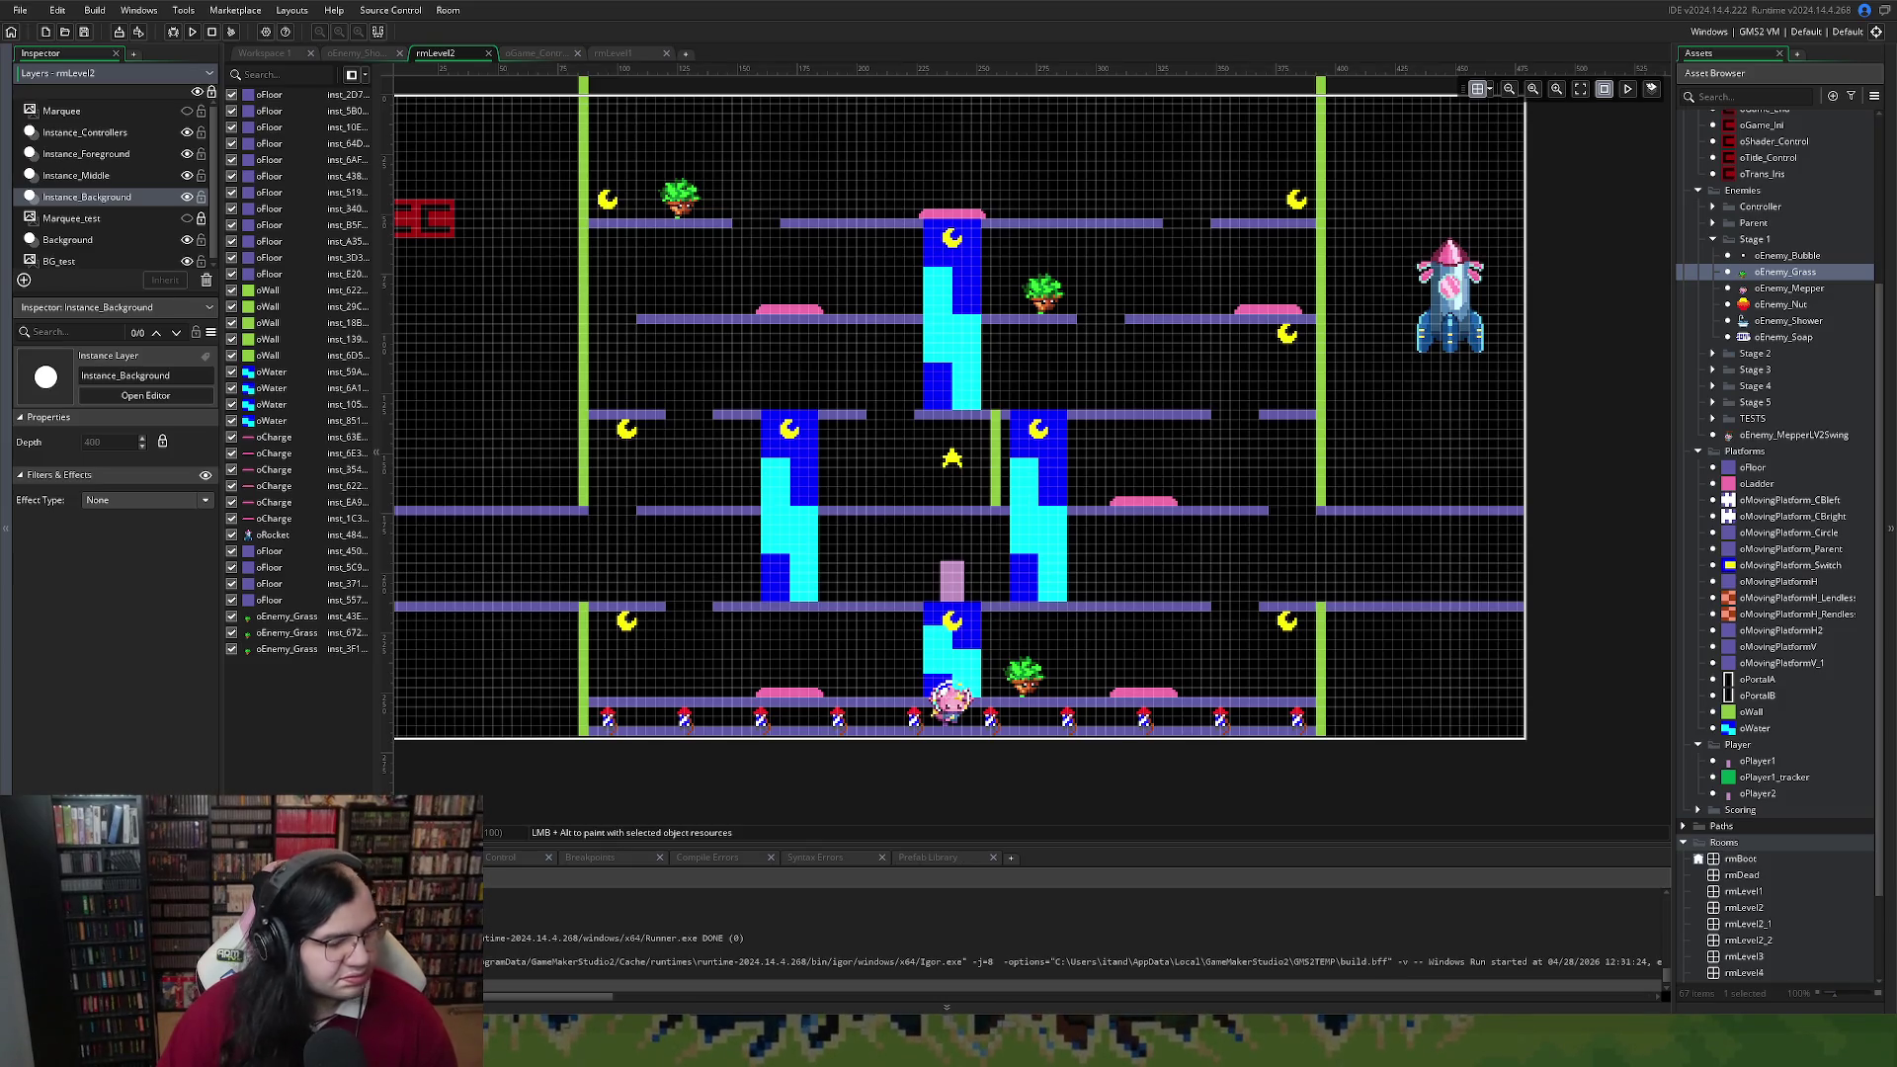
pyautogui.moveTo(1046, 496); pyautogui.dragTo(1149, 496)
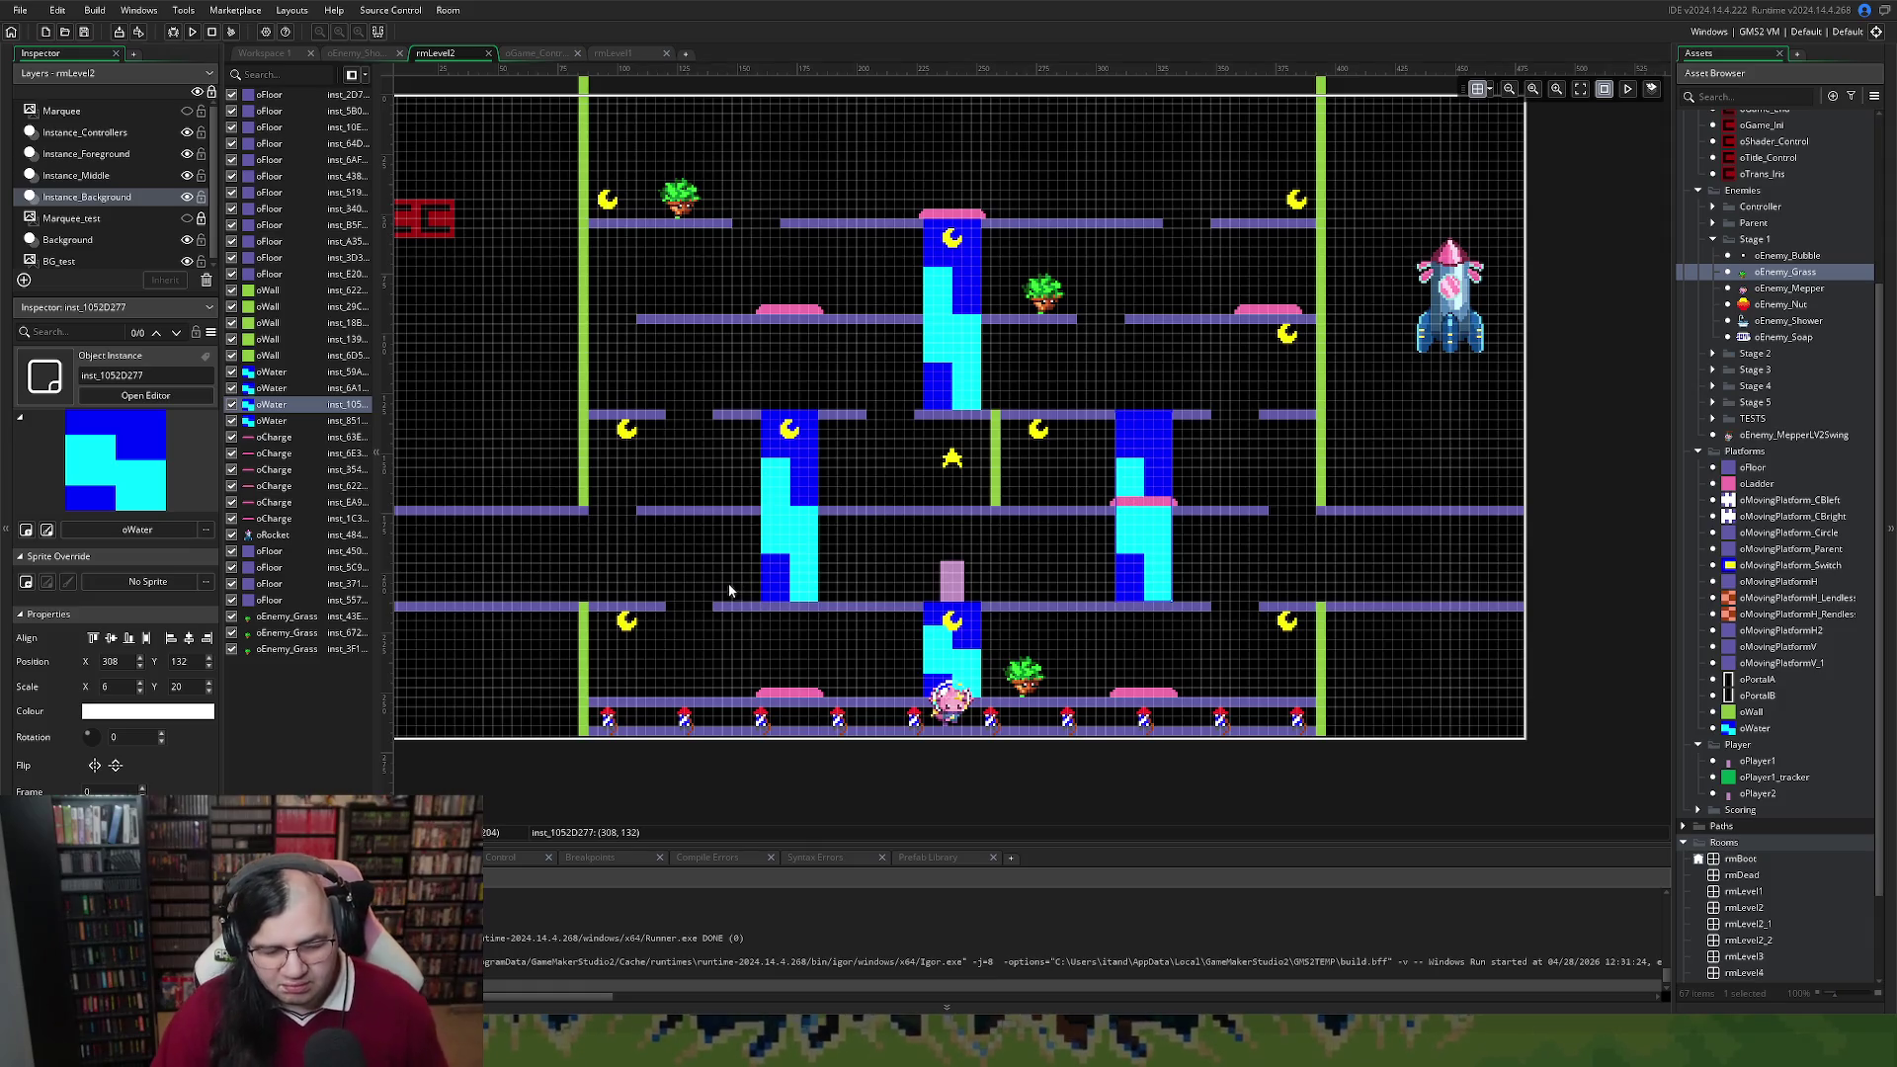
# Lengthen one floor platform to the left and shorten the platform beside the water from its right end
pyautogui.scroll(5, 729, 590)
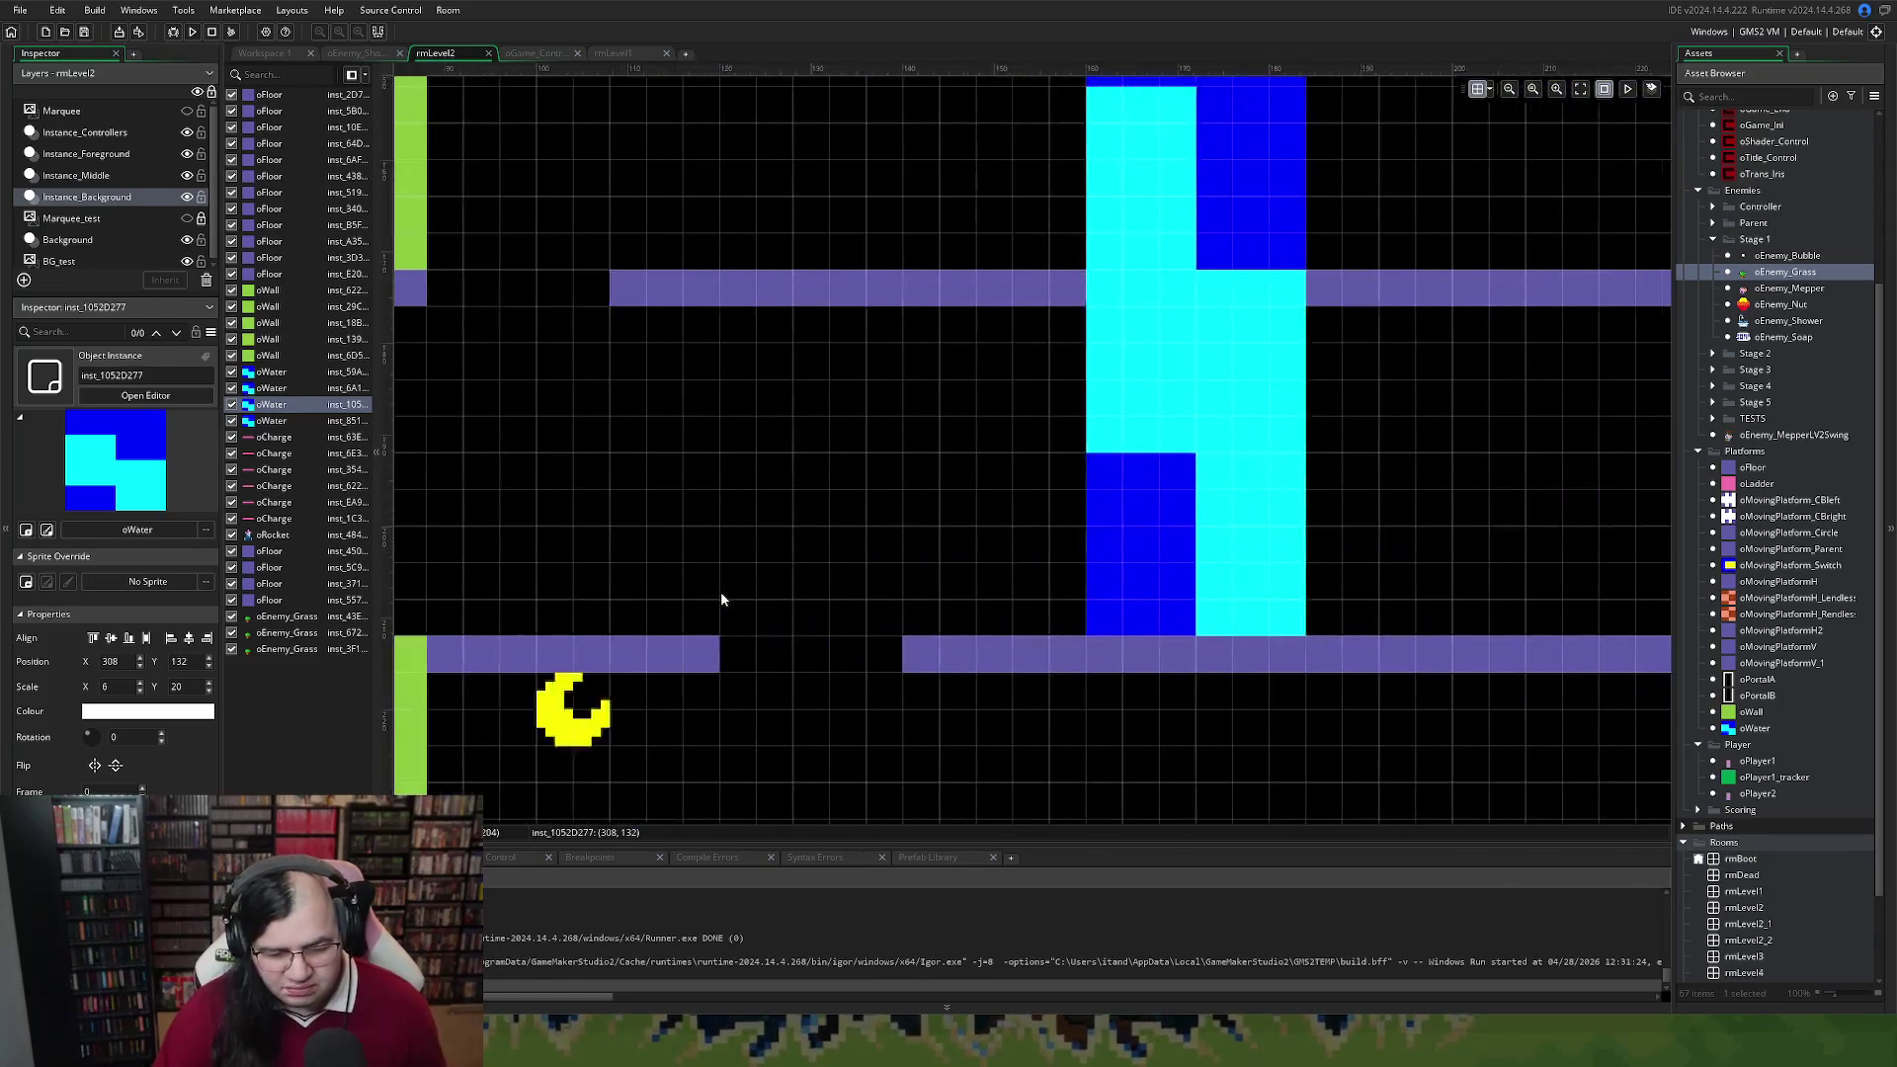
pyautogui.hscroll(-1, 721, 599)
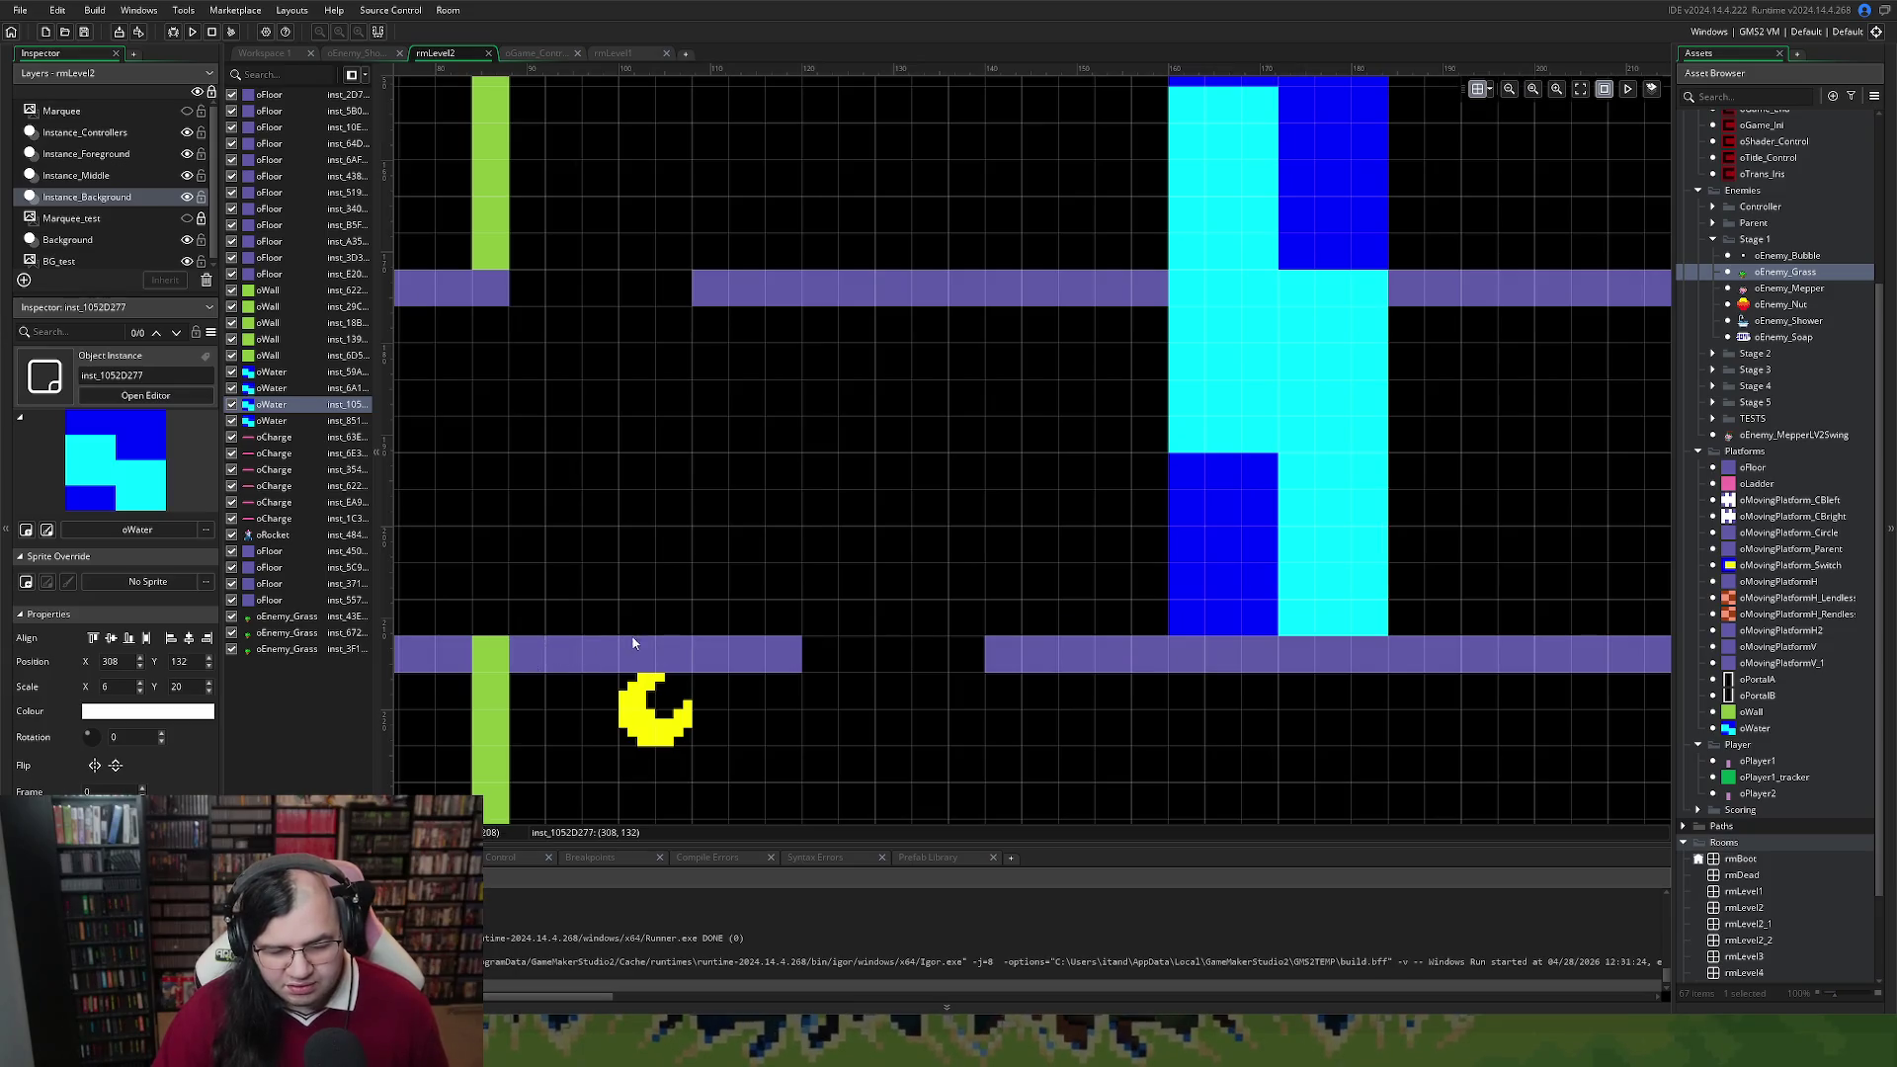
pyautogui.hscroll(10, 791, 637)
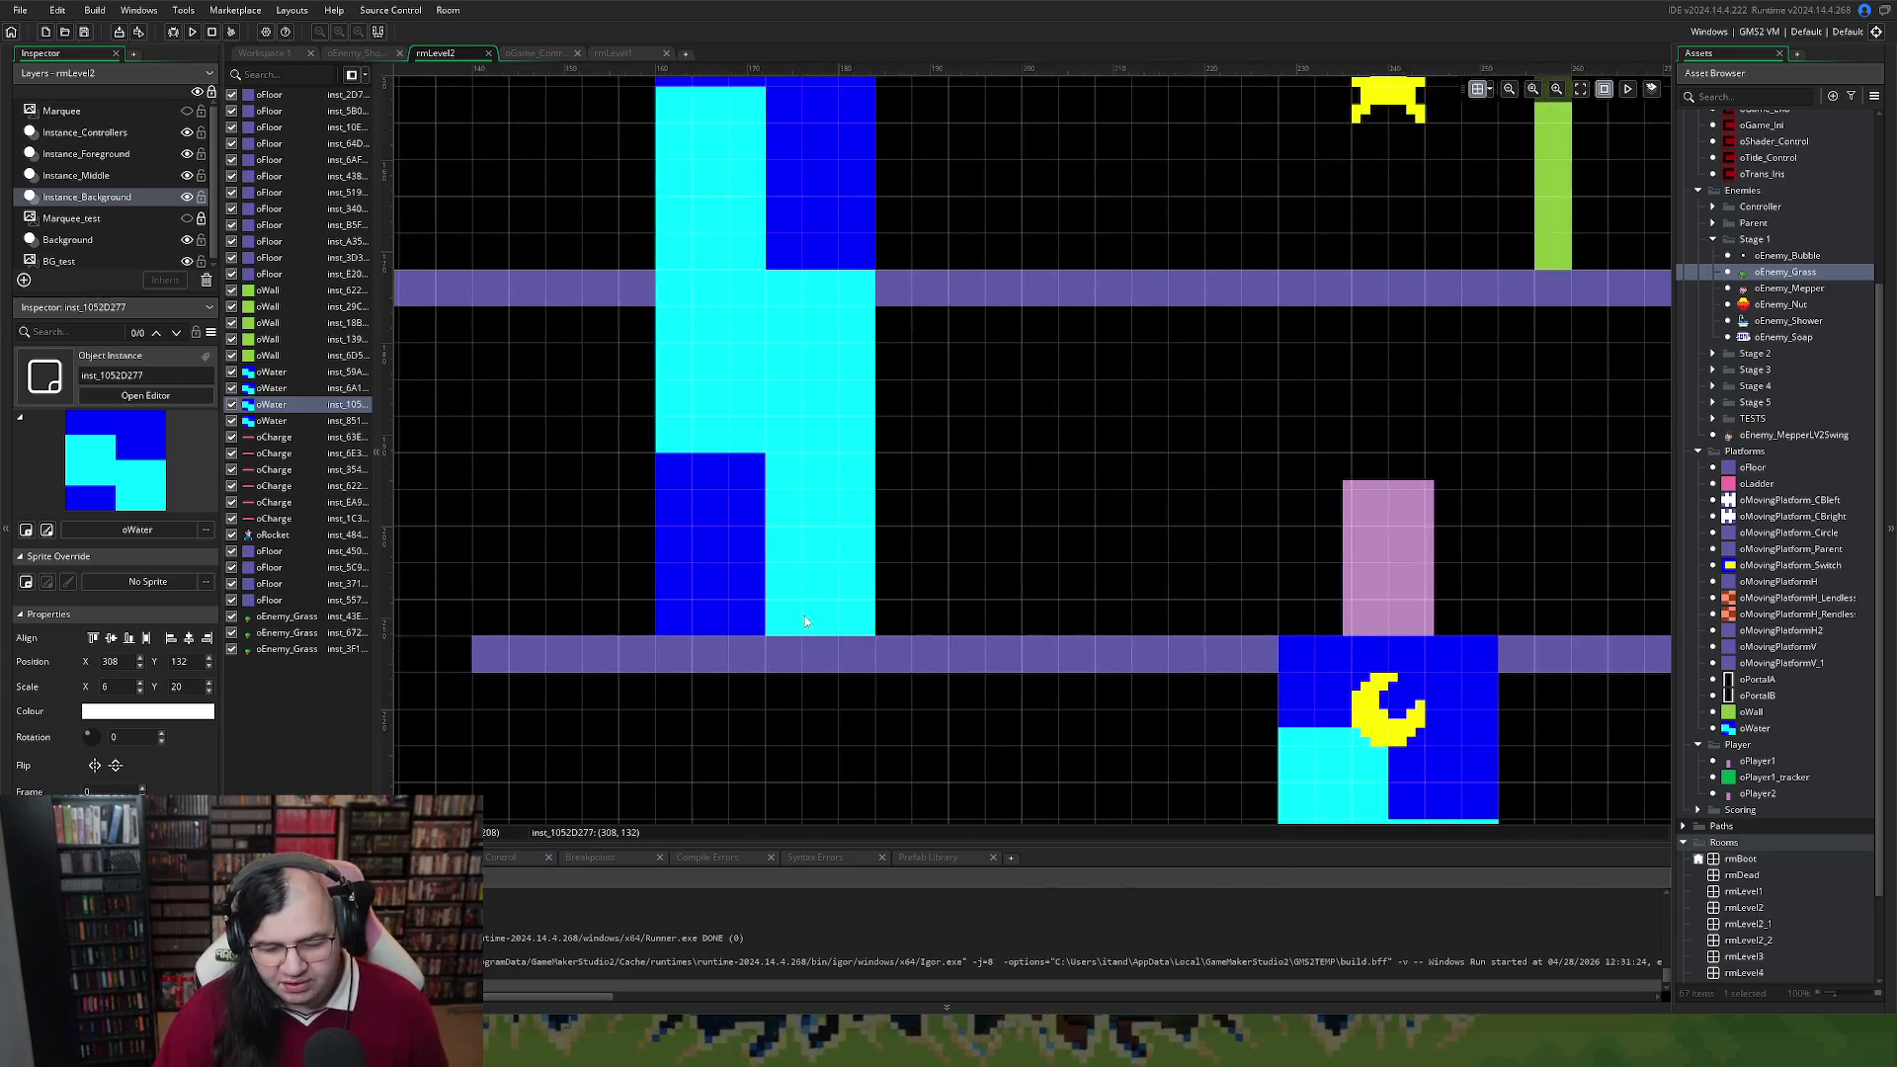
pyautogui.hscroll(-15, 797, 620)
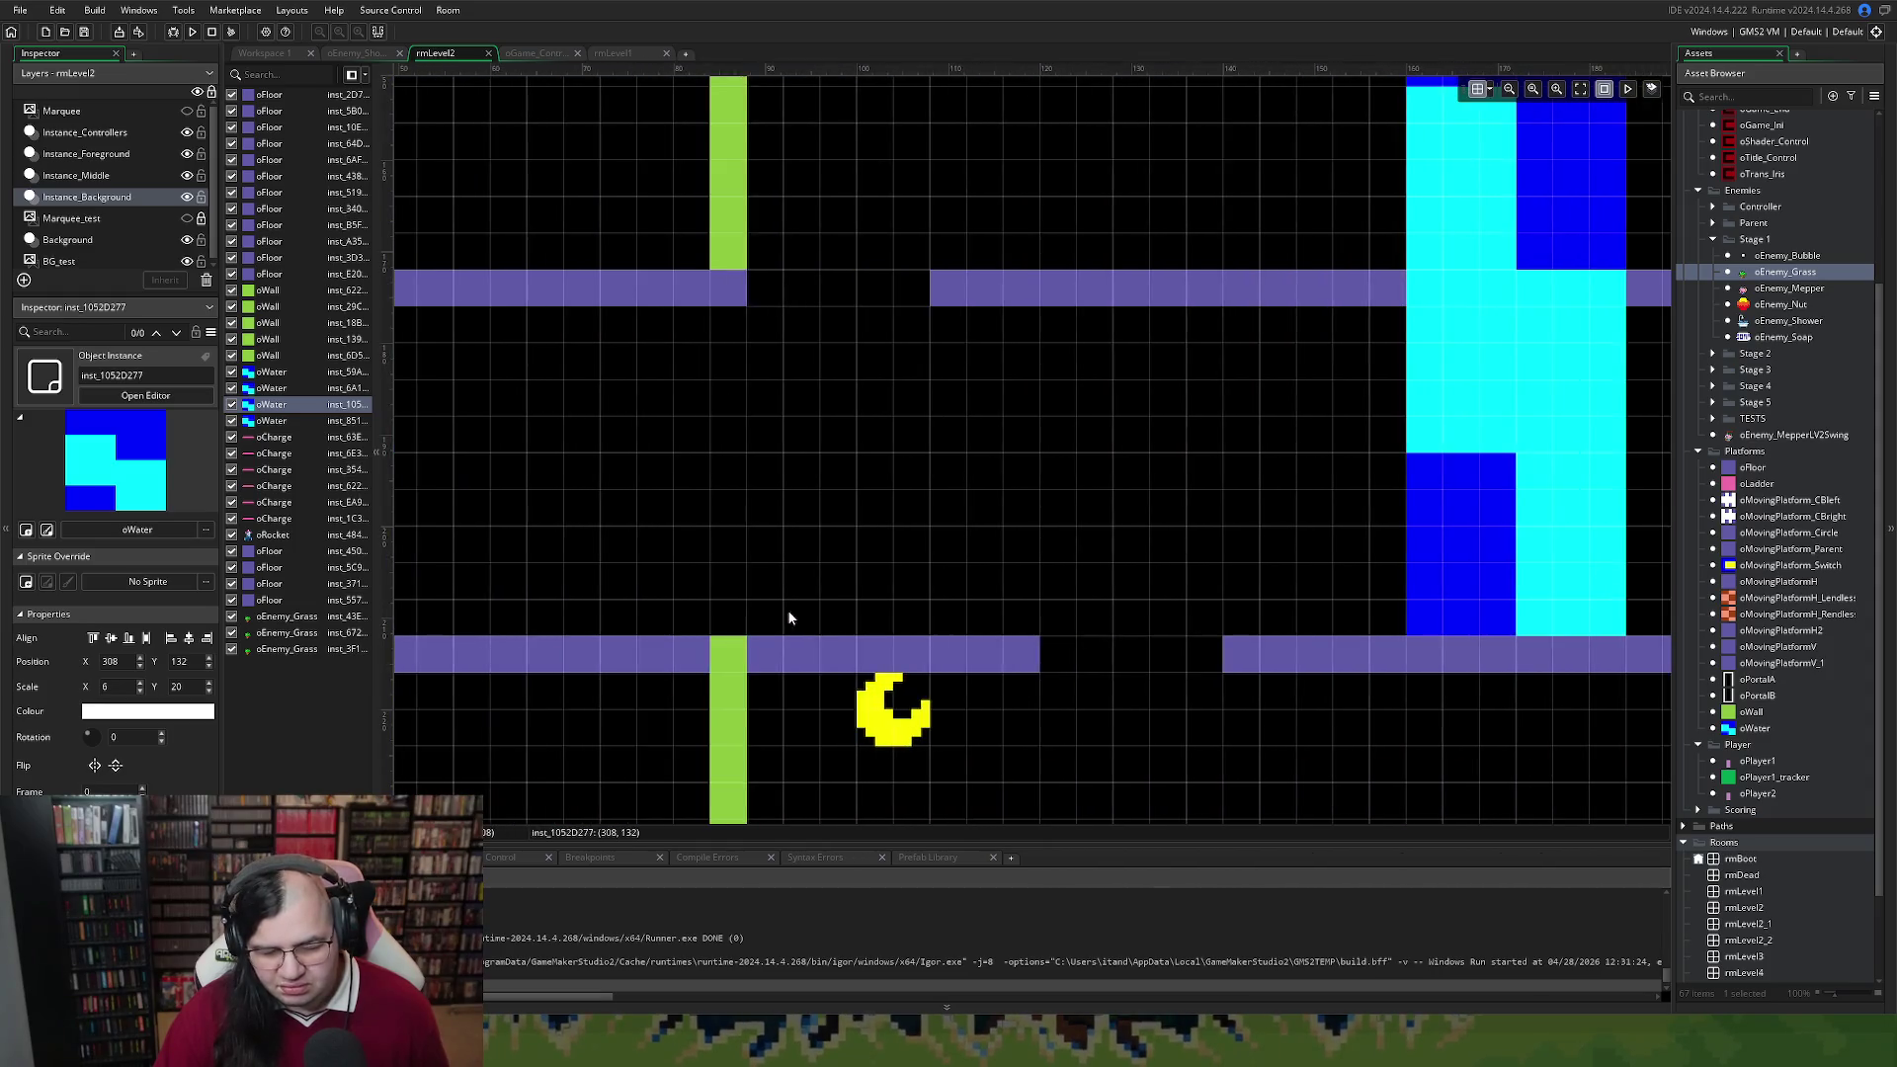
pyautogui.hscroll(15, 854, 654)
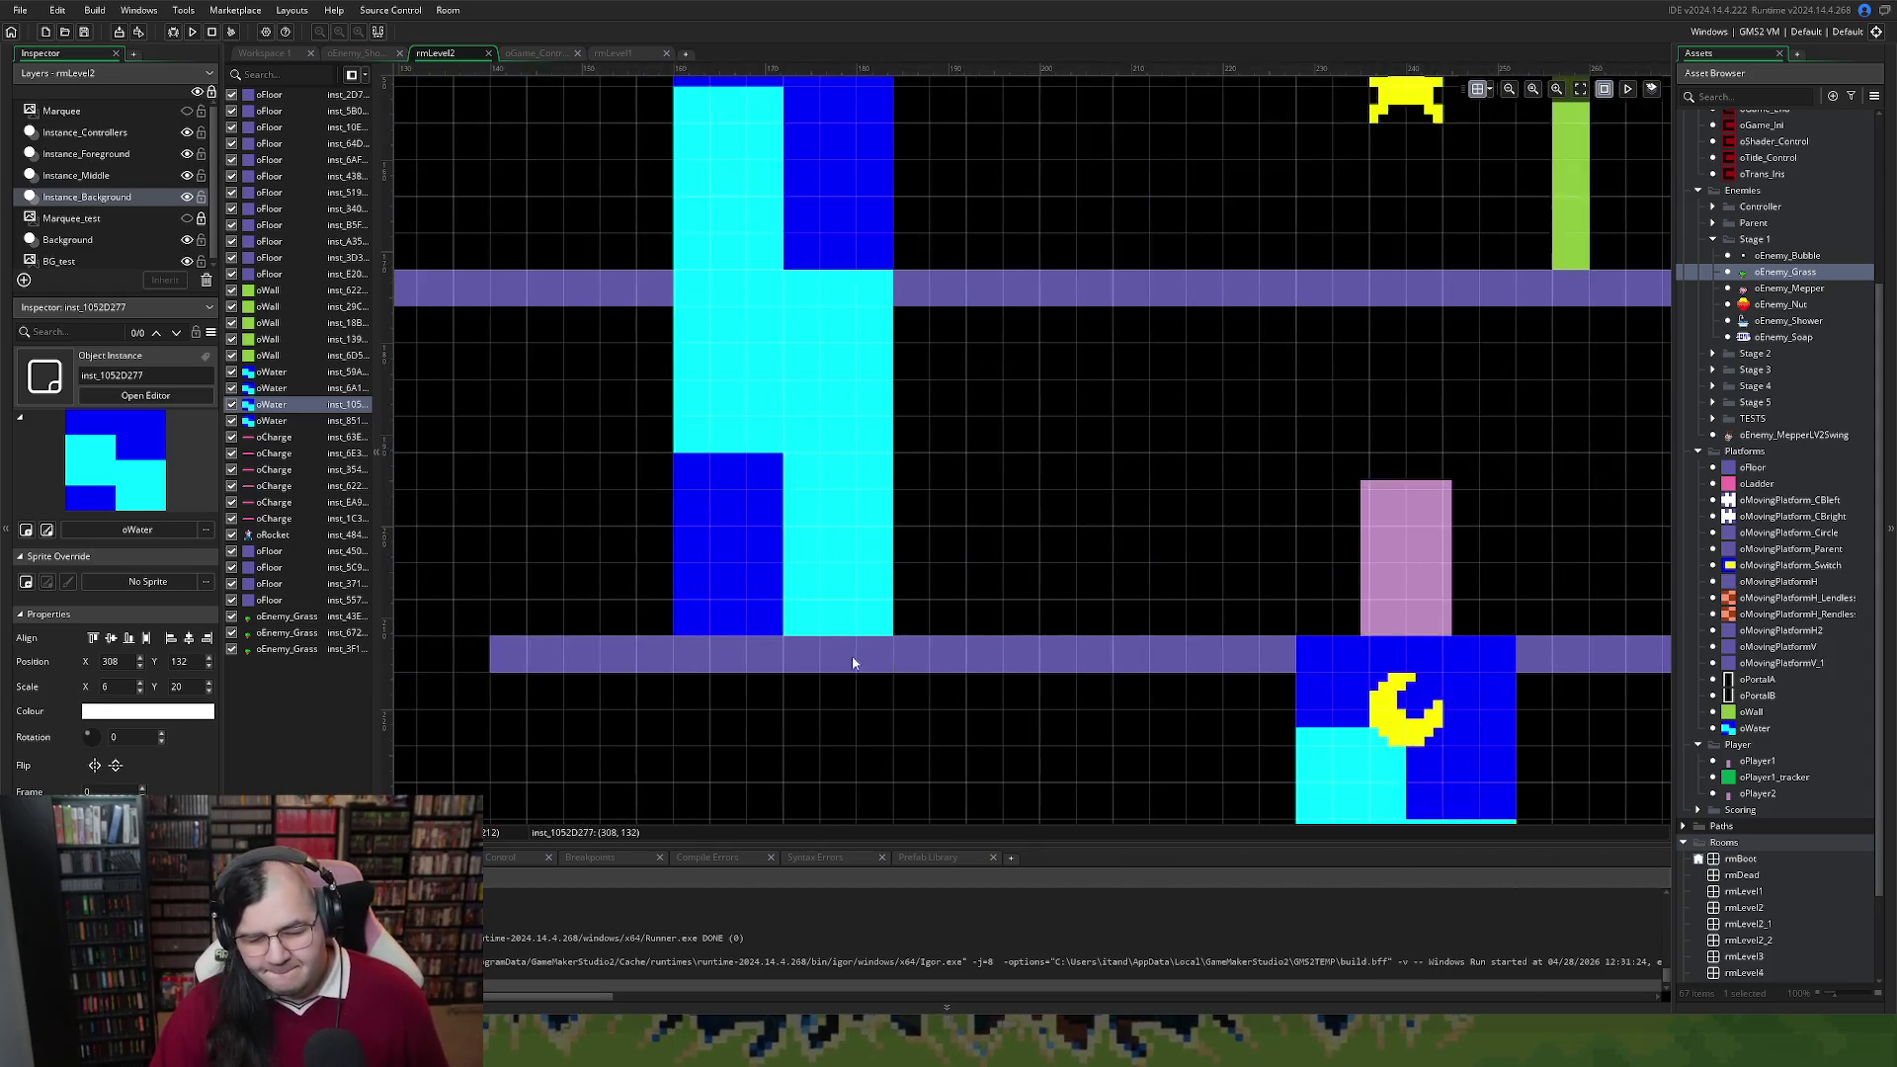
pyautogui.hscroll(18, 847, 647)
pyautogui.hscroll(-7, 845, 642)
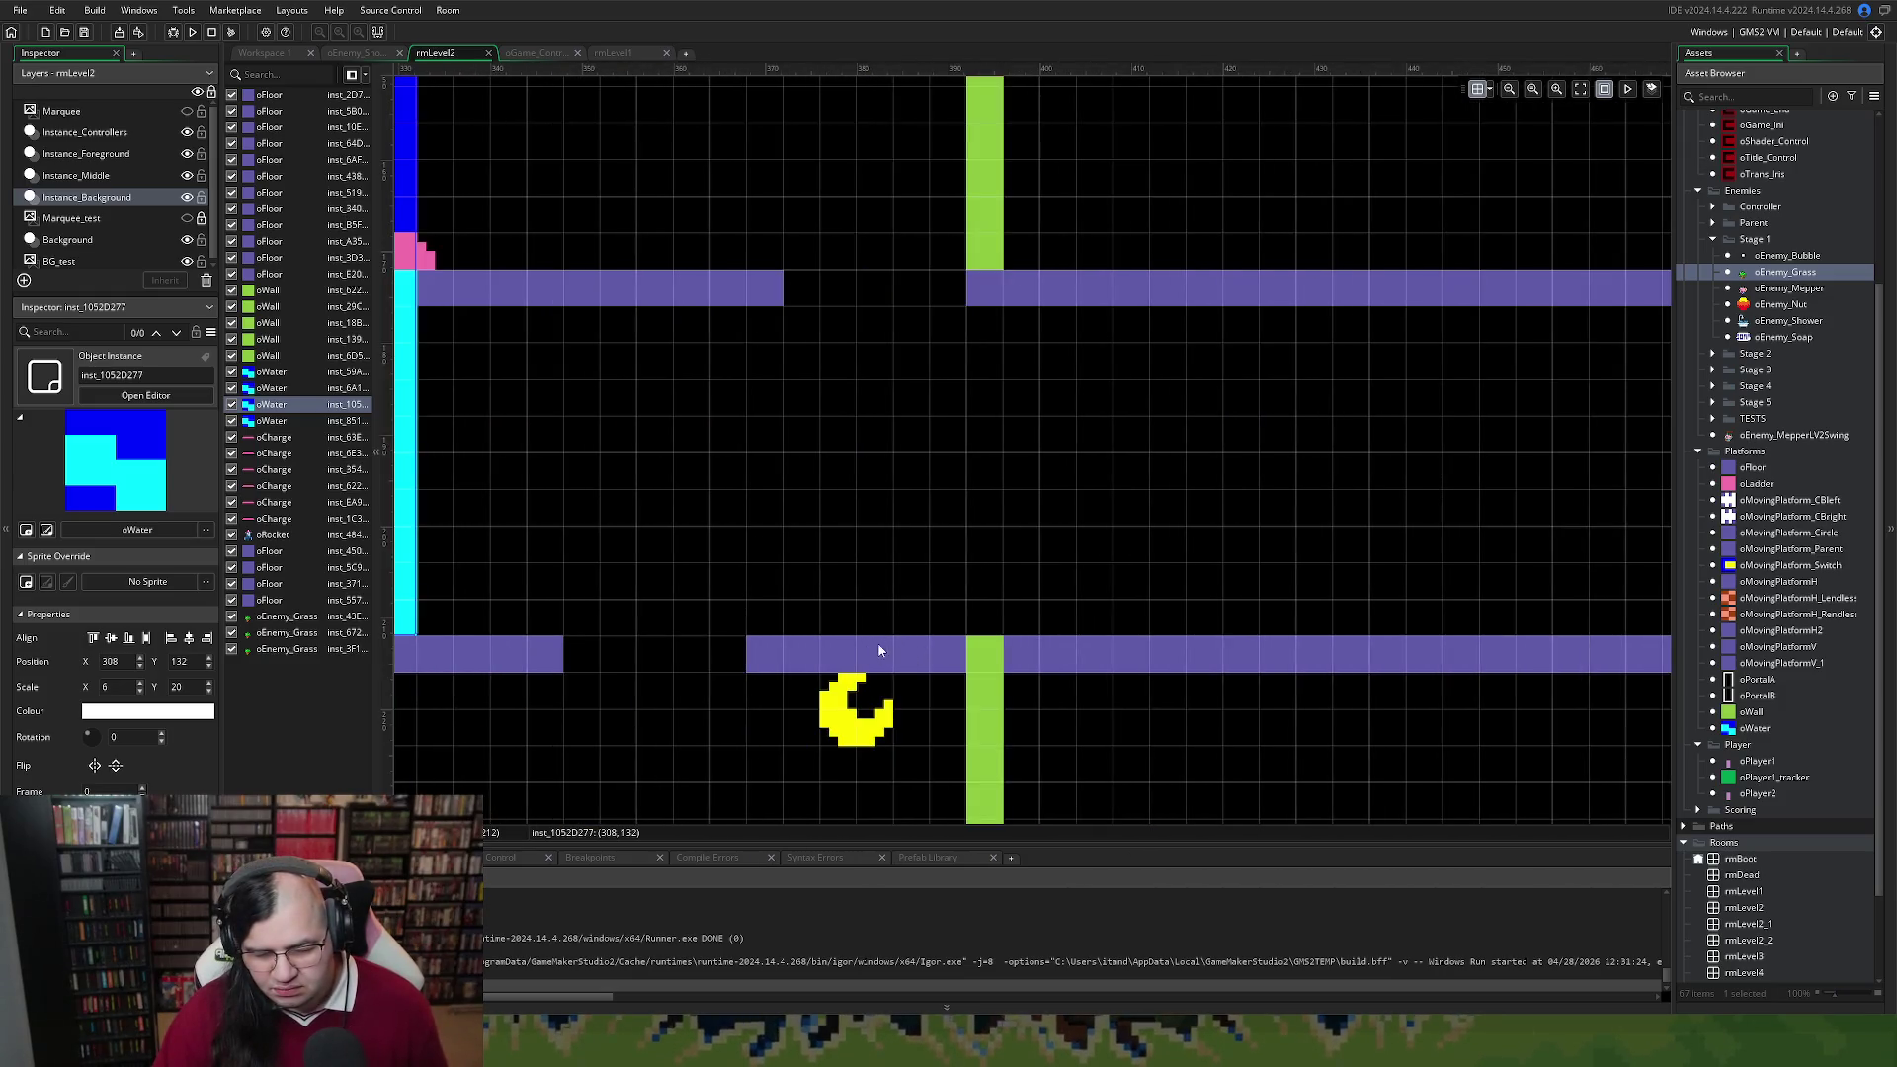
pyautogui.moveTo(744, 655); pyautogui.dragTo(697, 668)
pyautogui.hscroll(-2, 703, 669)
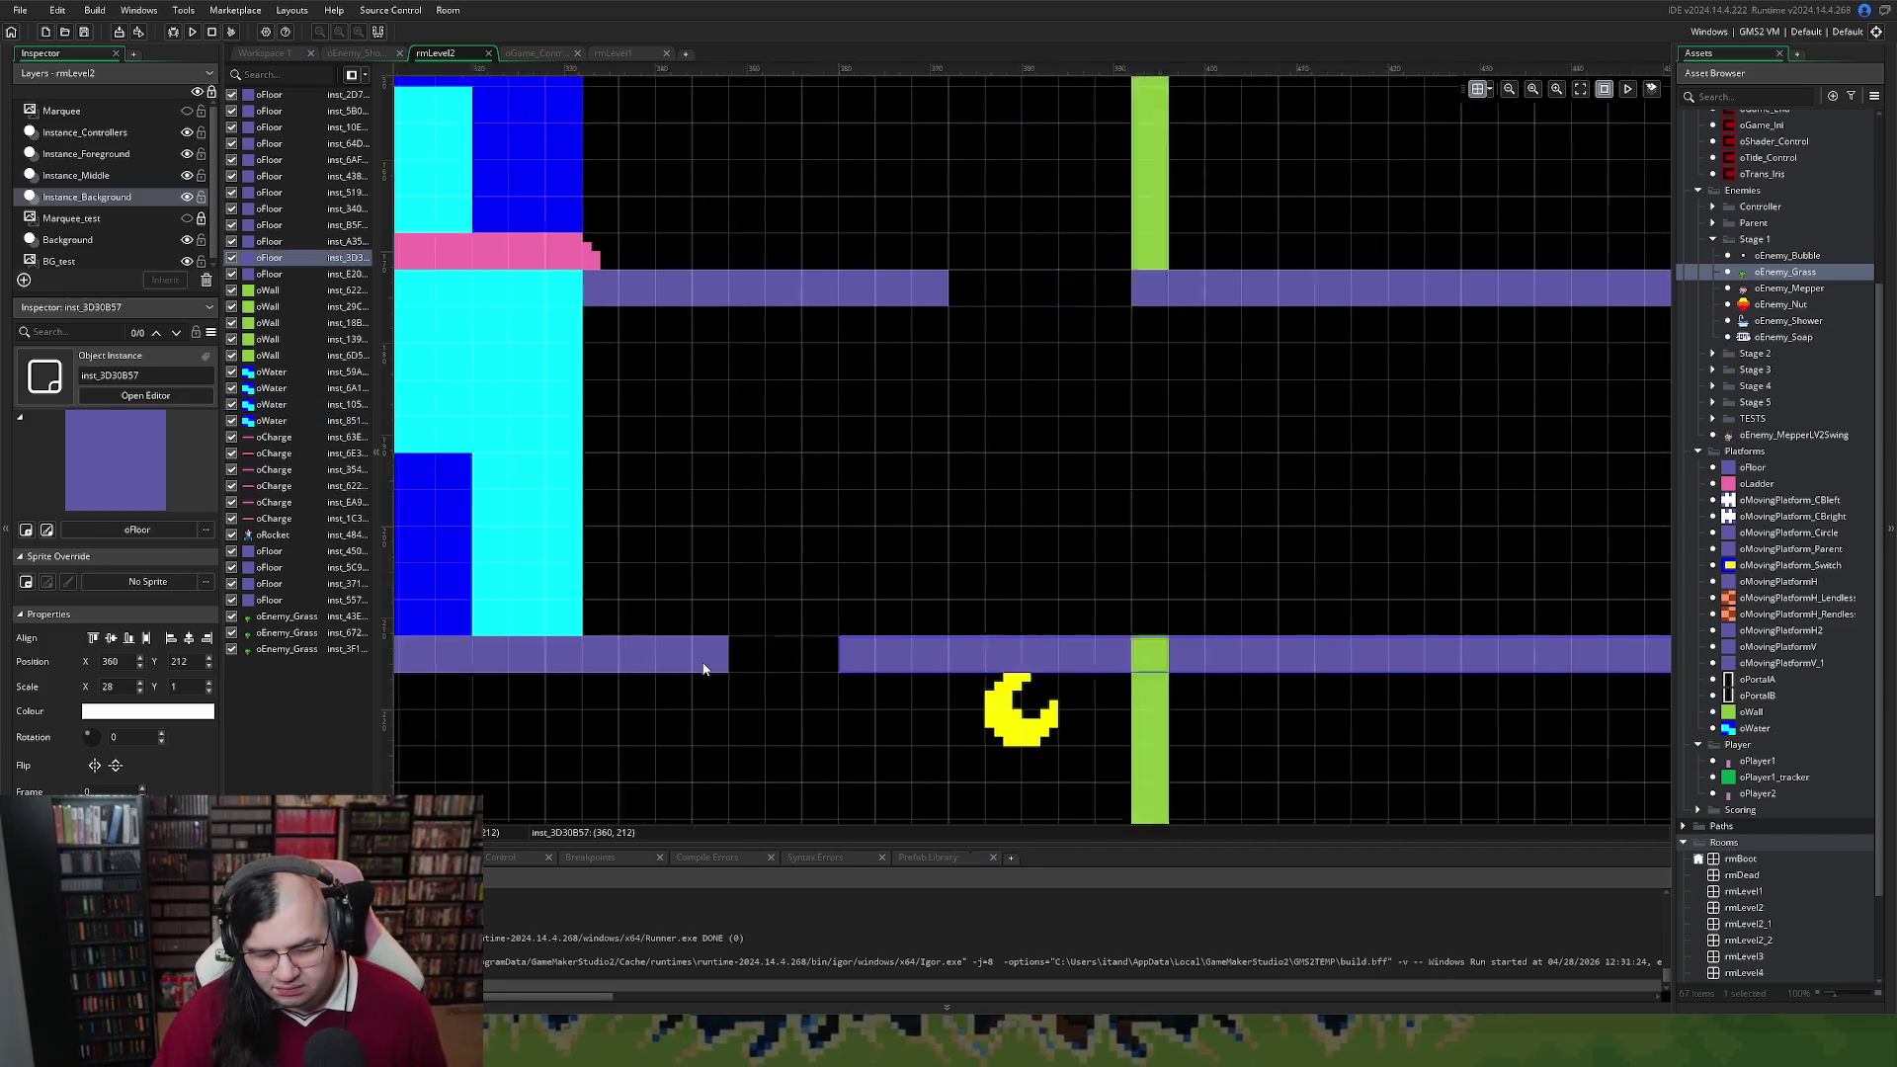
pyautogui.hscroll(-4, 703, 669)
pyautogui.click(947, 662)
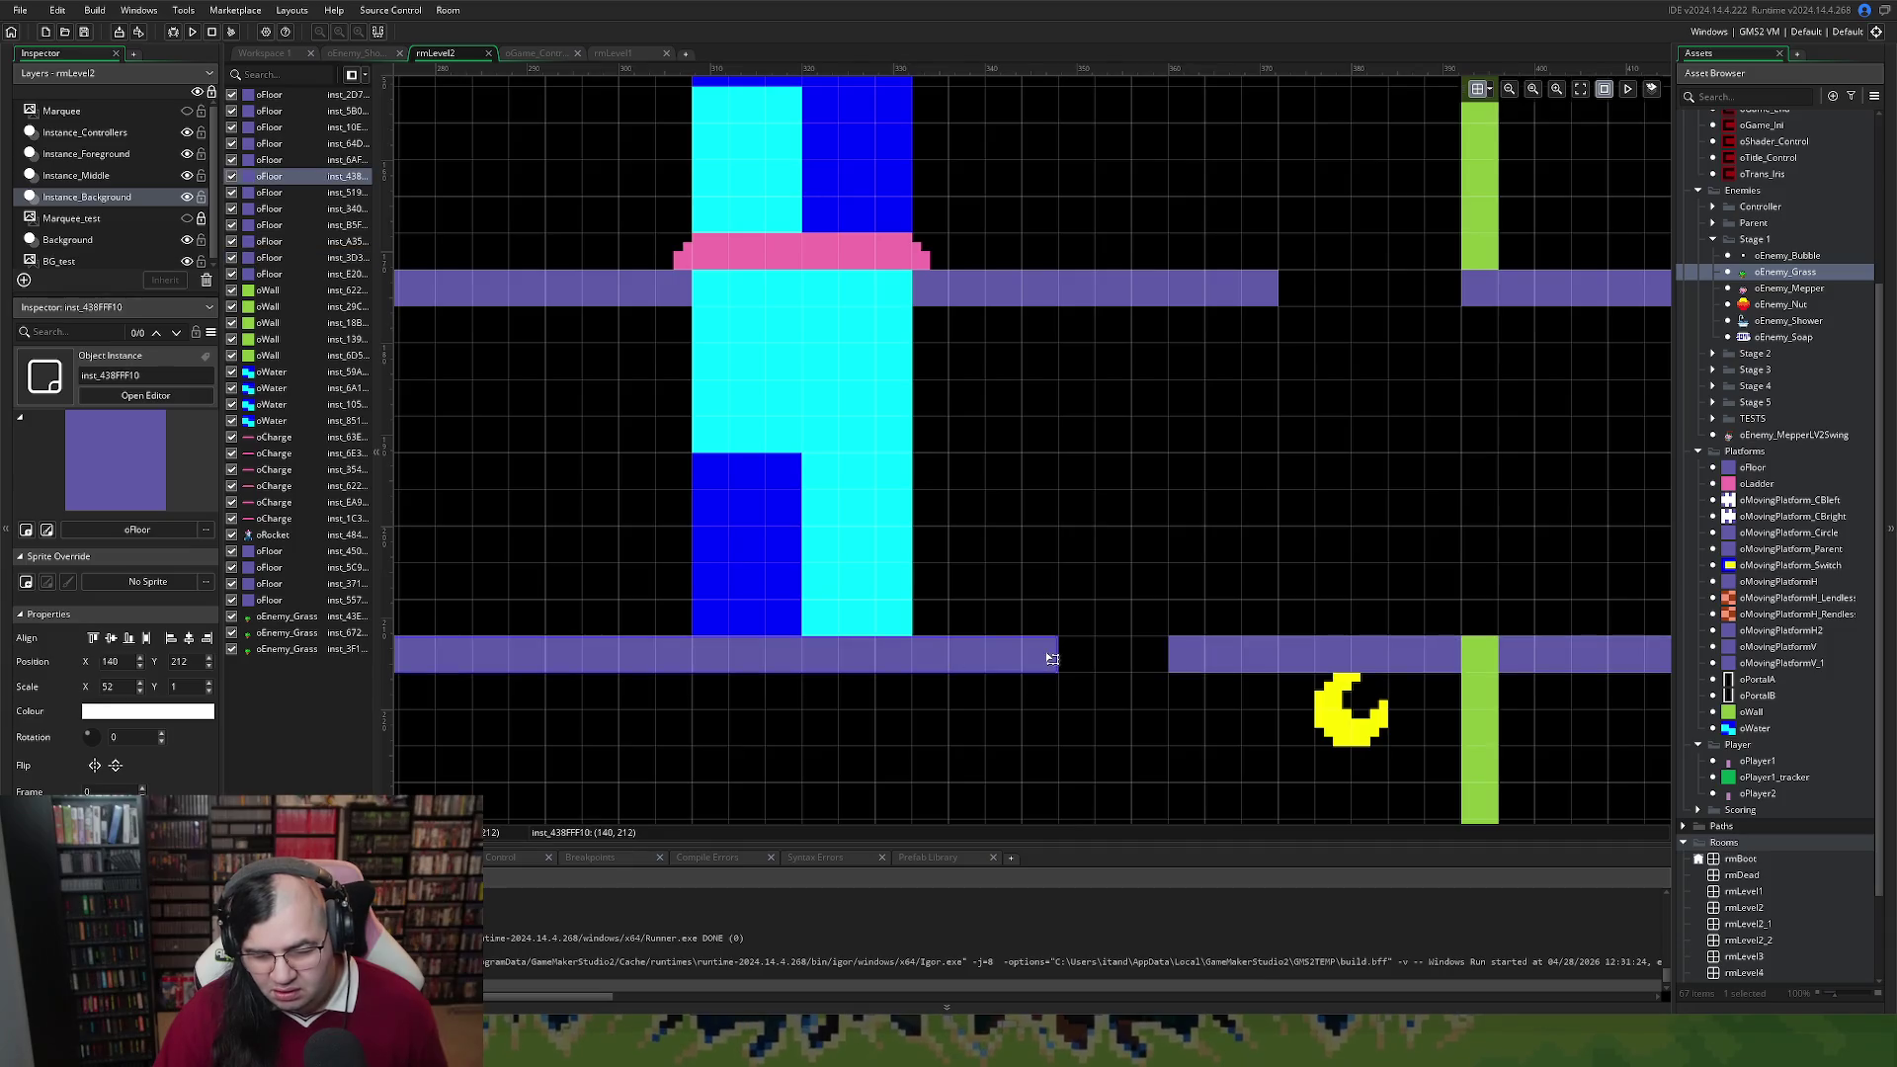
pyautogui.moveTo(1055, 655); pyautogui.dragTo(983, 657)
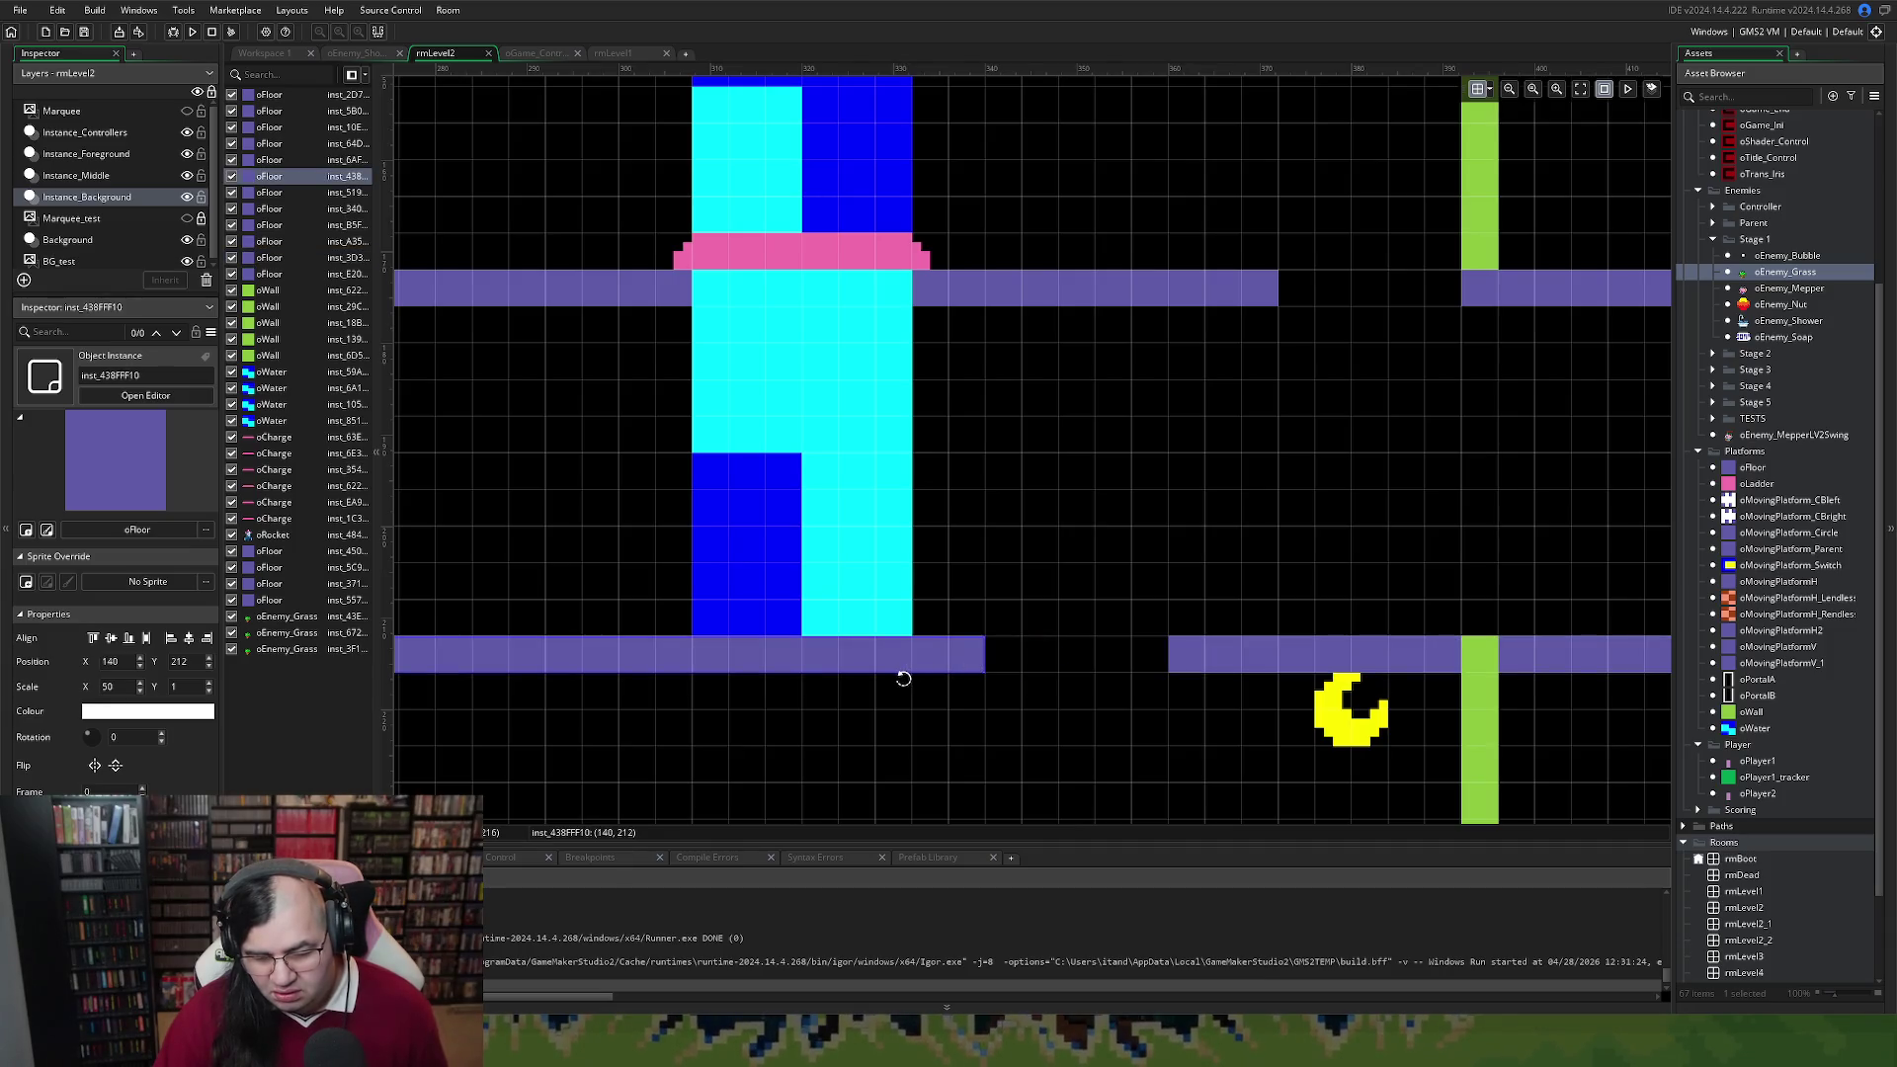
# Move the water column two grid steps to the left
pyautogui.hscroll(-10, 906, 669)
pyautogui.hscroll(-12, 931, 677)
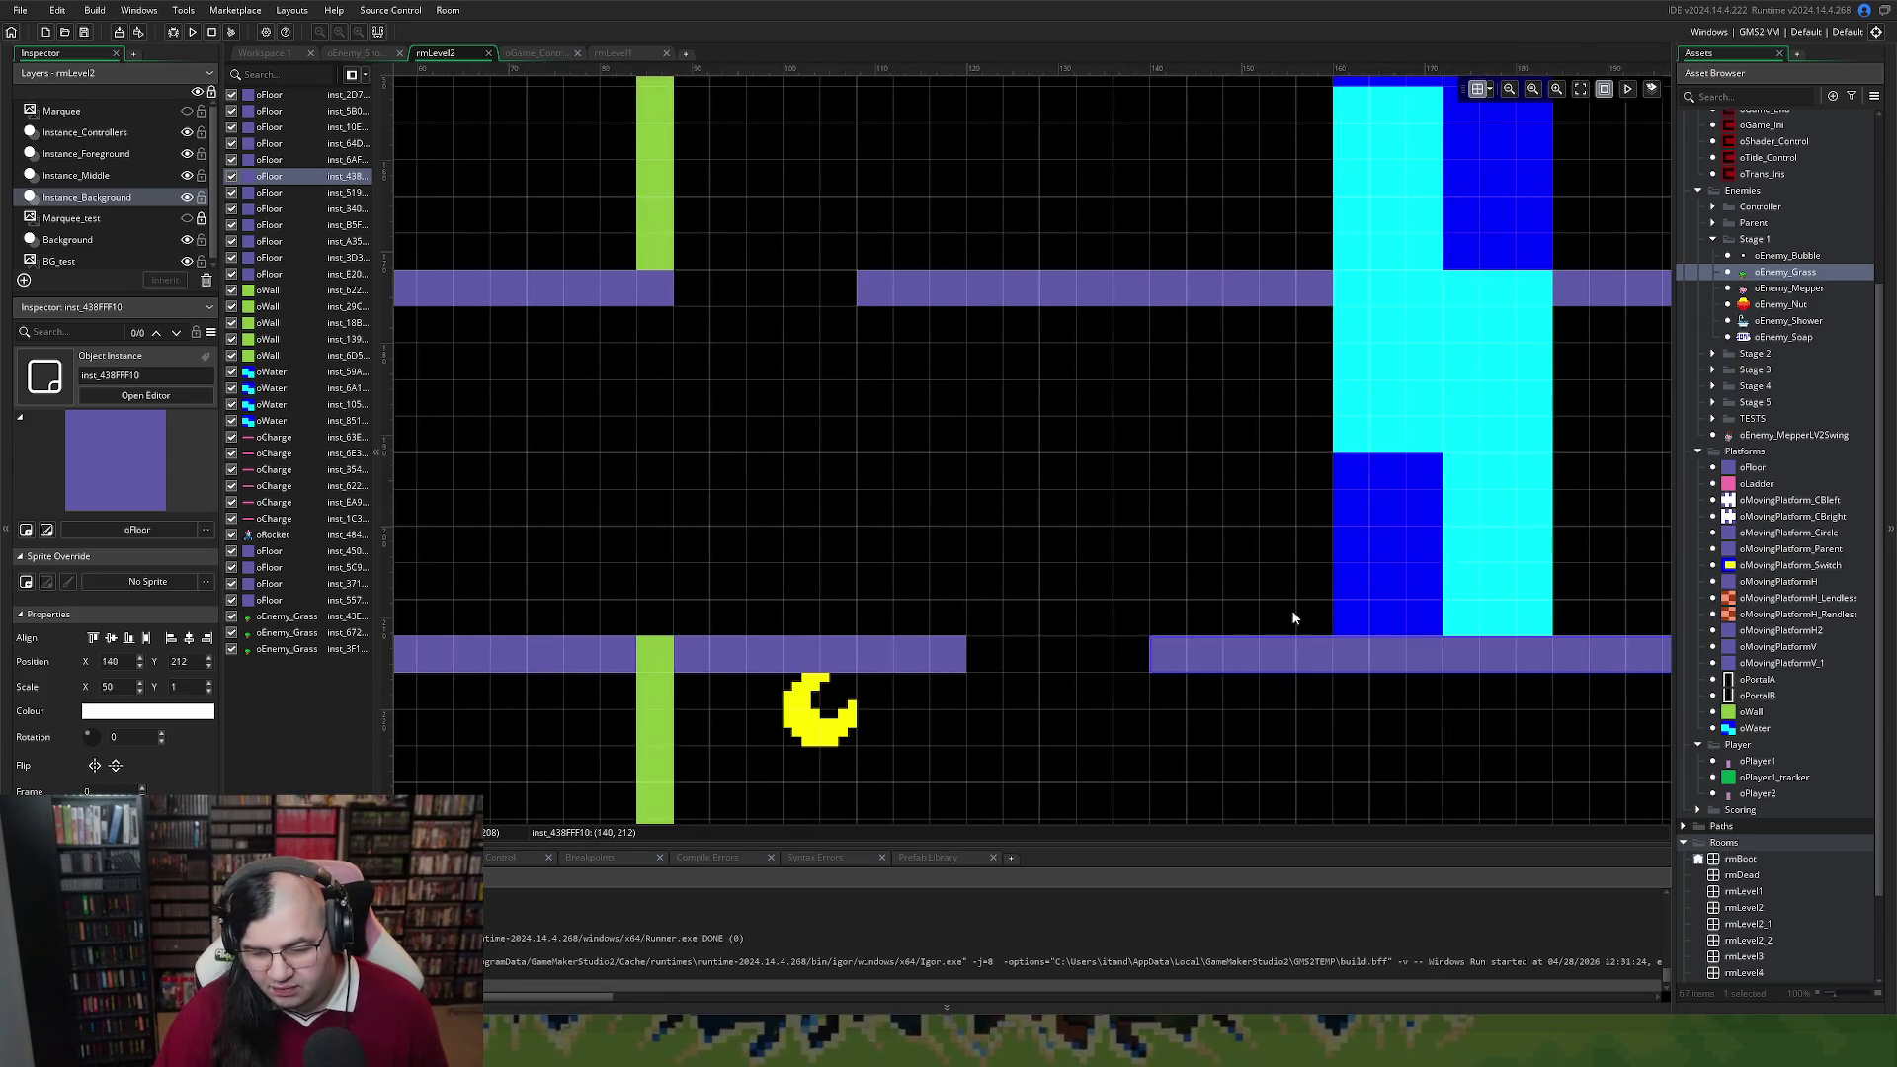
pyautogui.scroll(-5, 1297, 632)
pyautogui.scroll(5, 1300, 622)
pyautogui.hscroll(16, 1264, 618)
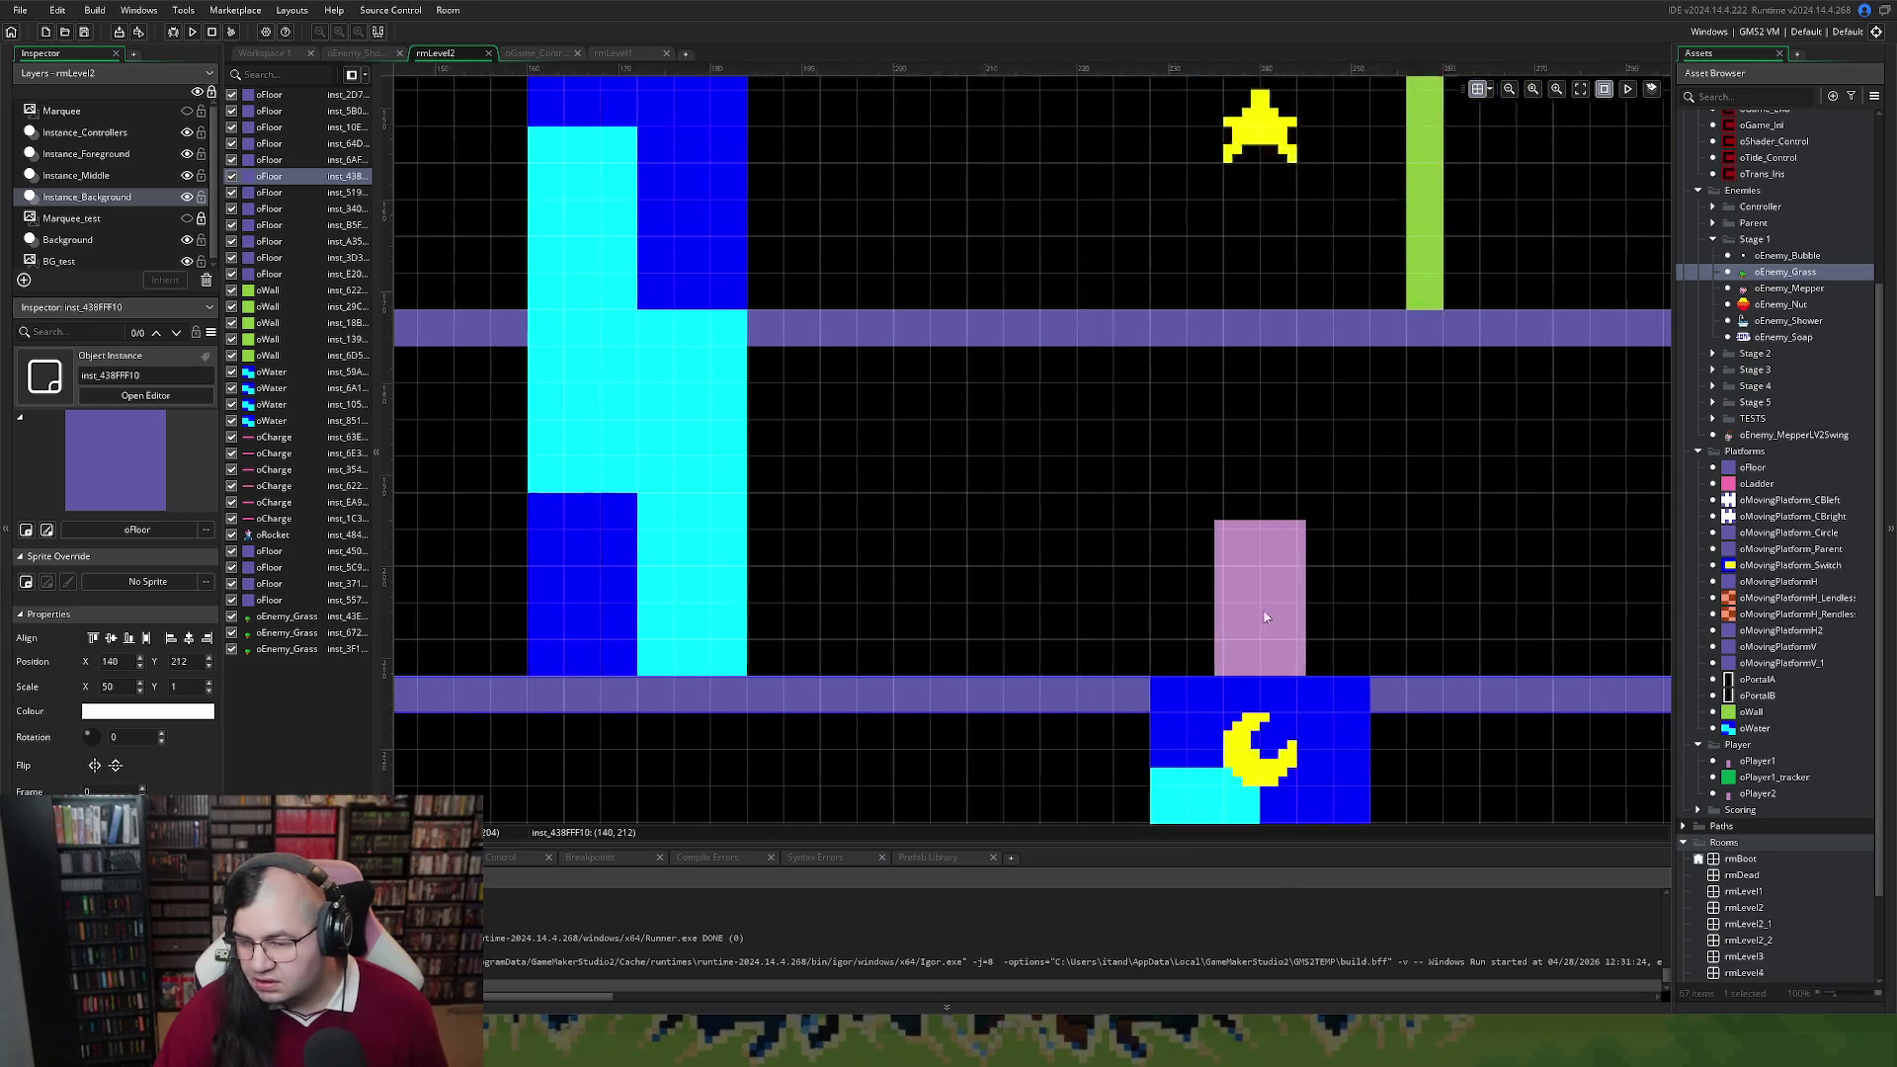
pyautogui.hscroll(3, 1260, 615)
pyautogui.click(1067, 603)
pyautogui.moveTo(1067, 603); pyautogui.dragTo(1030, 604)
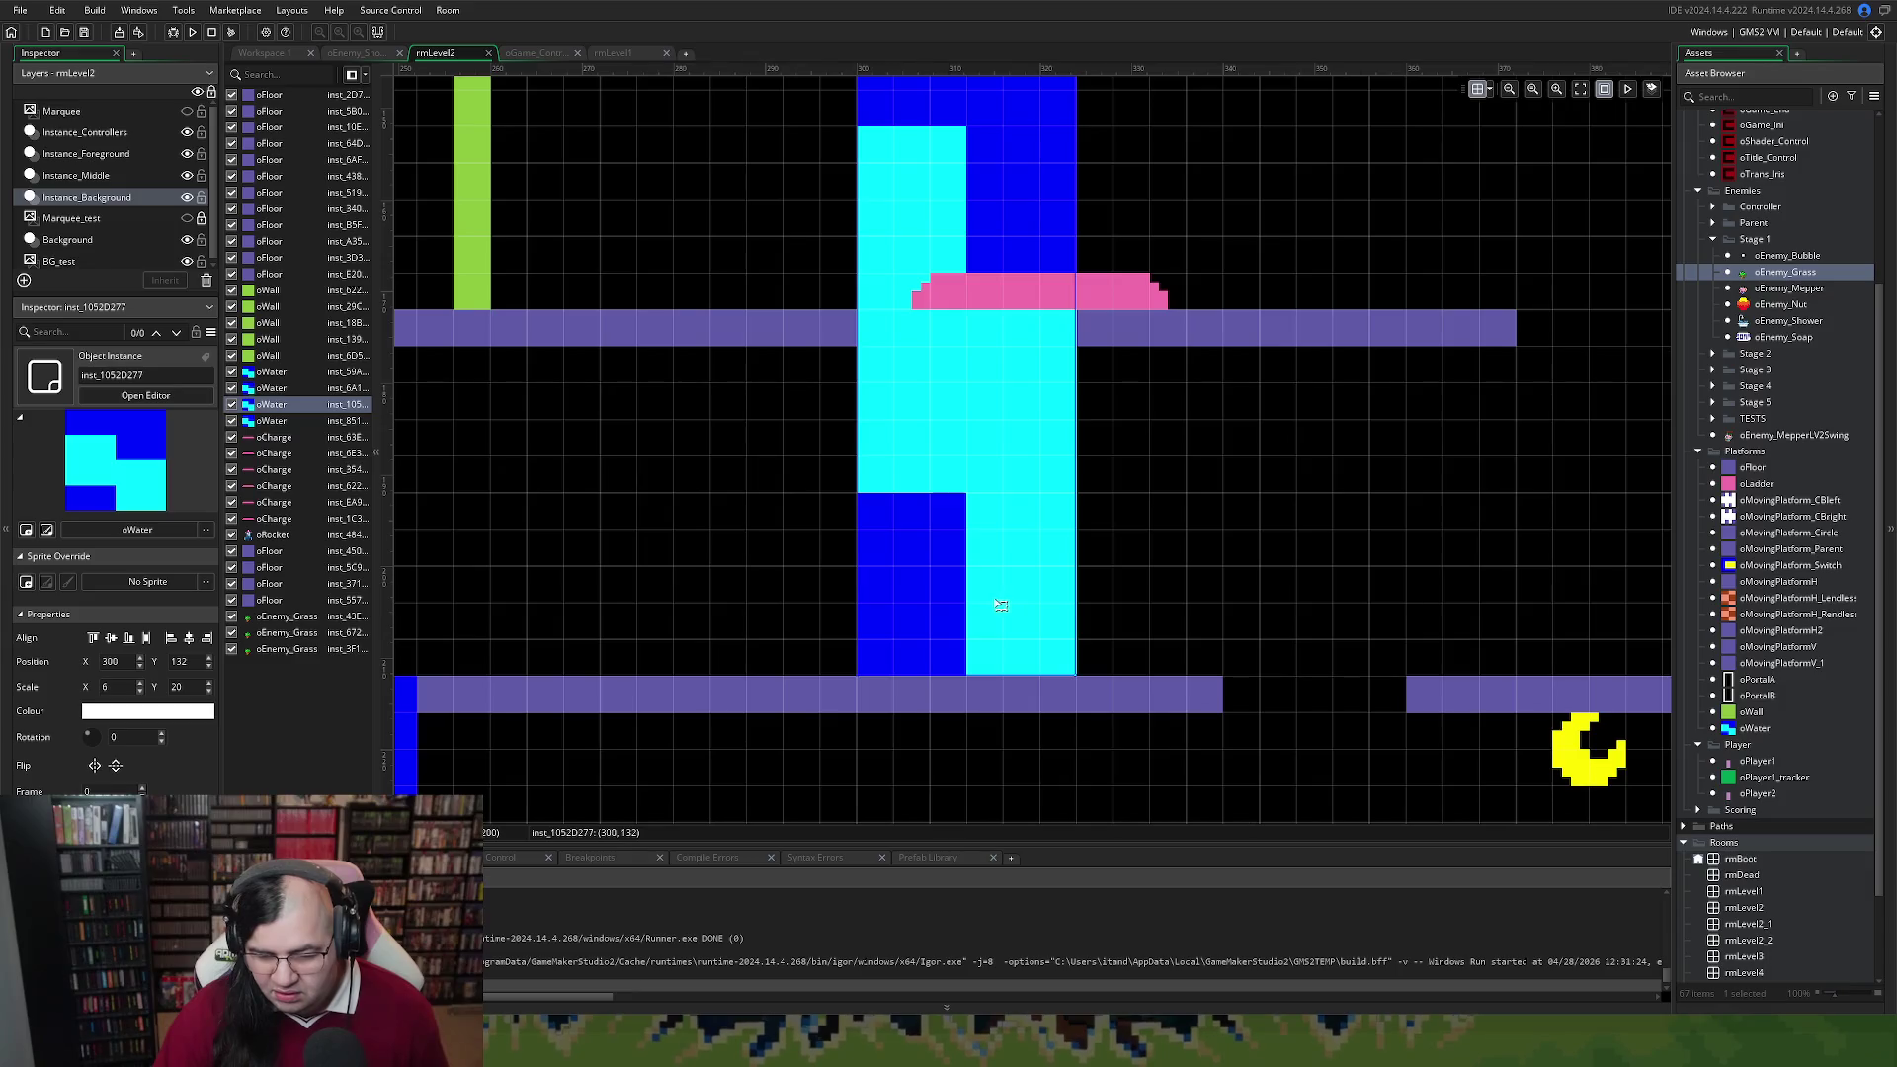
pyautogui.moveTo(985, 606); pyautogui.dragTo(968, 605)
# Slide the pink charge pad right along the middle floor to 340, 172
pyautogui.hscroll(-5, 973, 605)
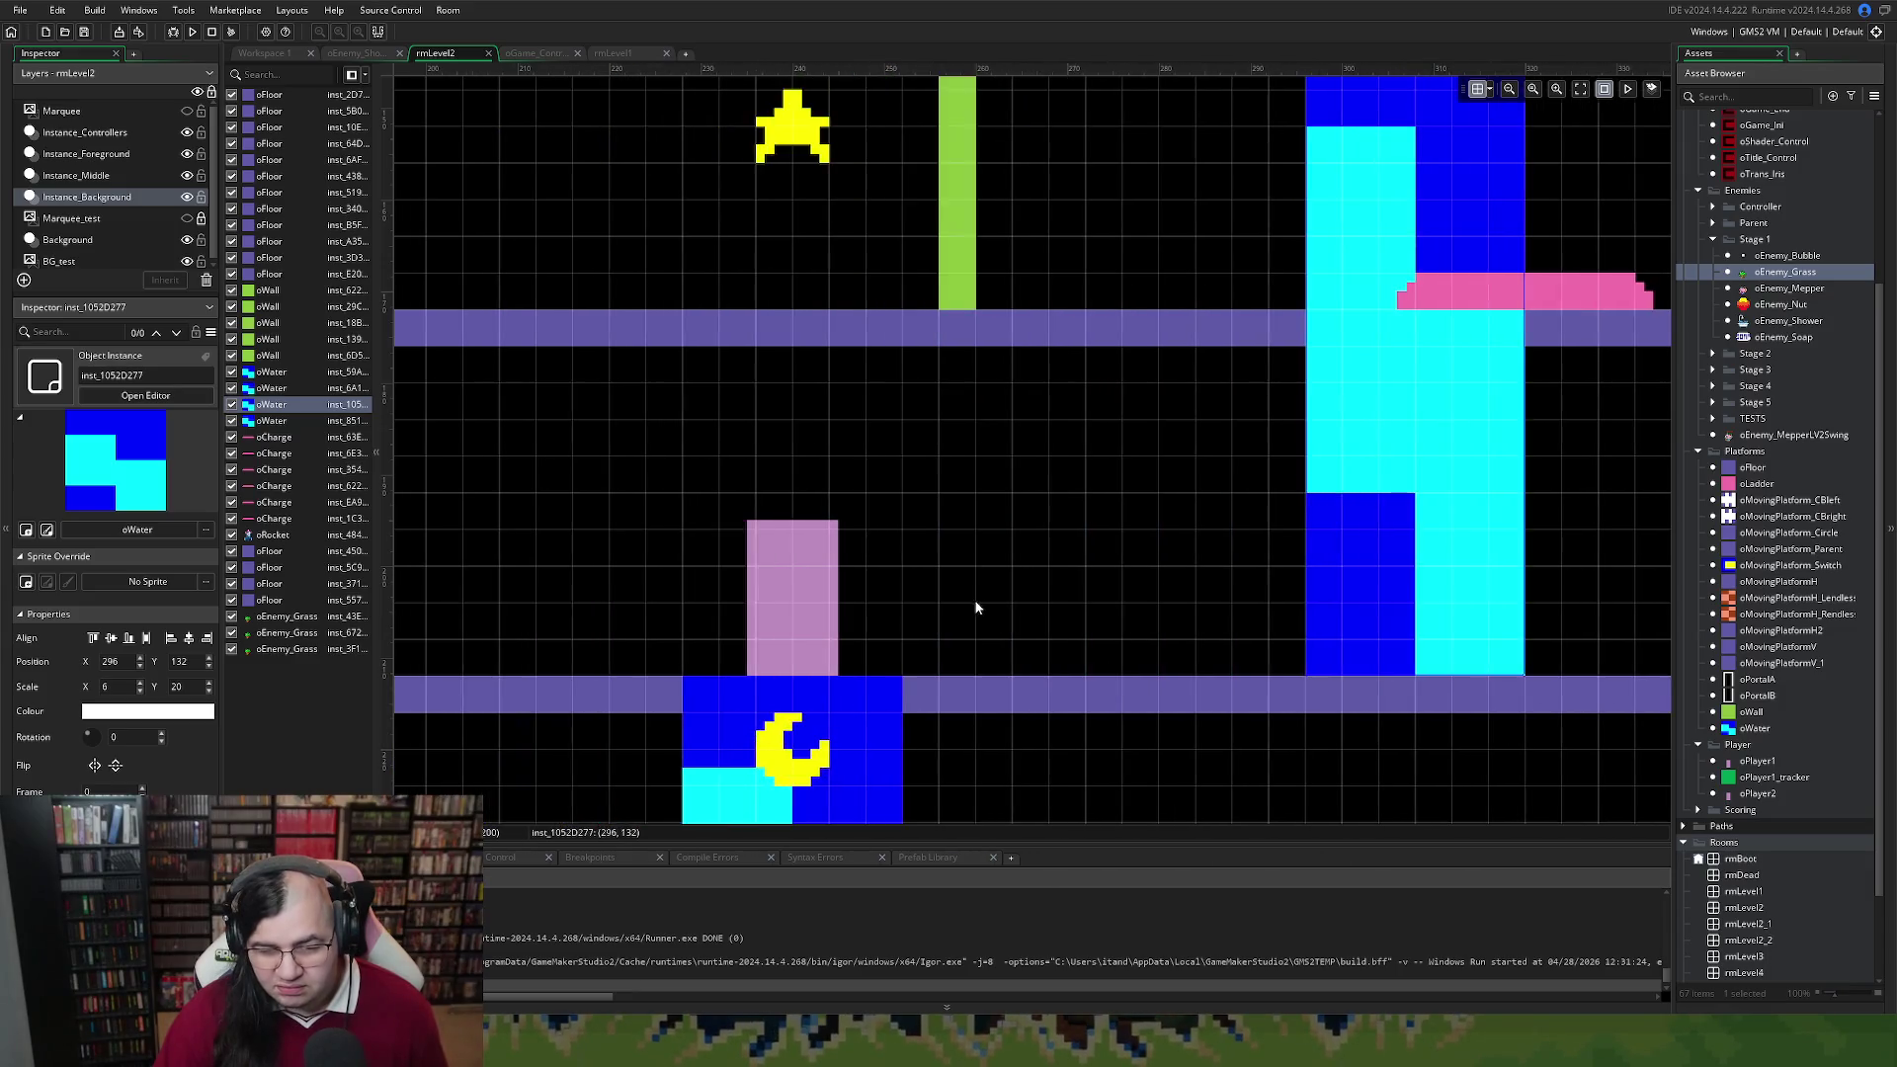
pyautogui.scroll(2, 988, 606)
pyautogui.scroll(-5, 998, 607)
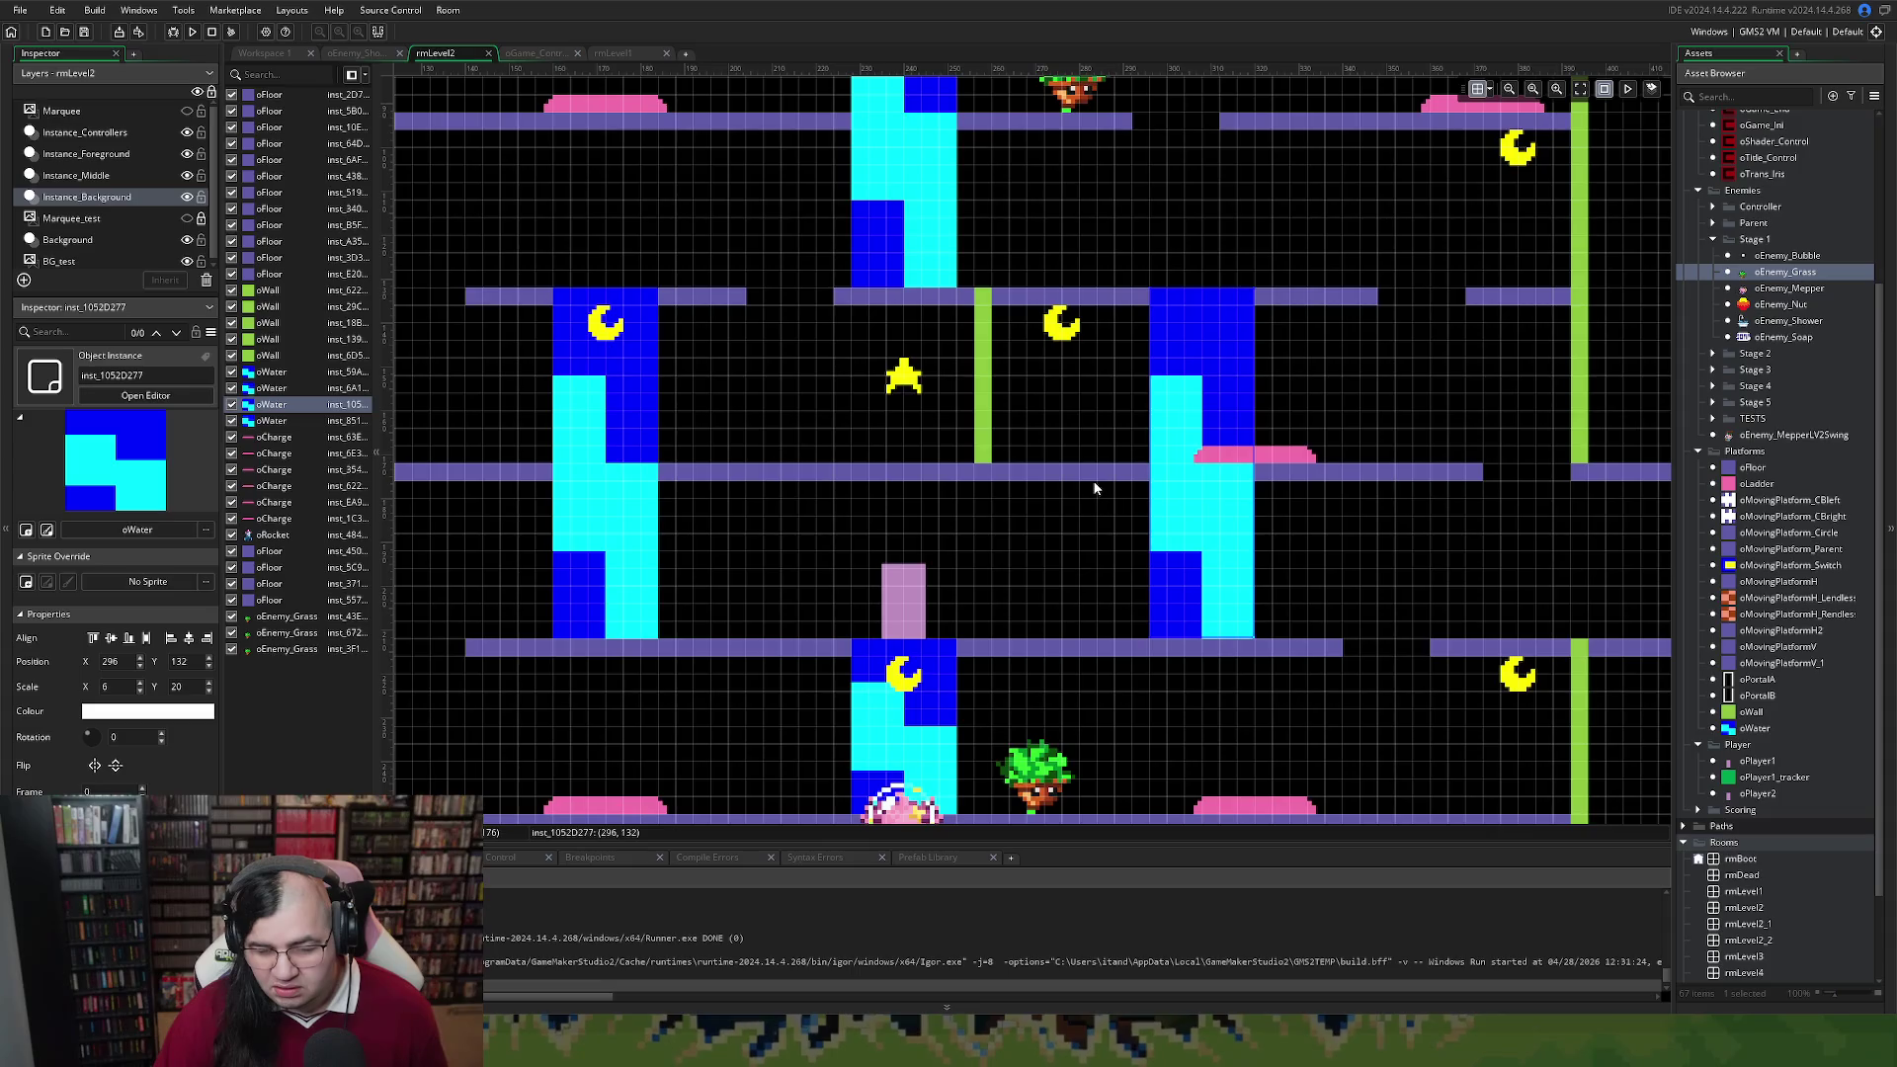
pyautogui.scroll(2, 1093, 489)
pyautogui.scroll(-3, 1094, 495)
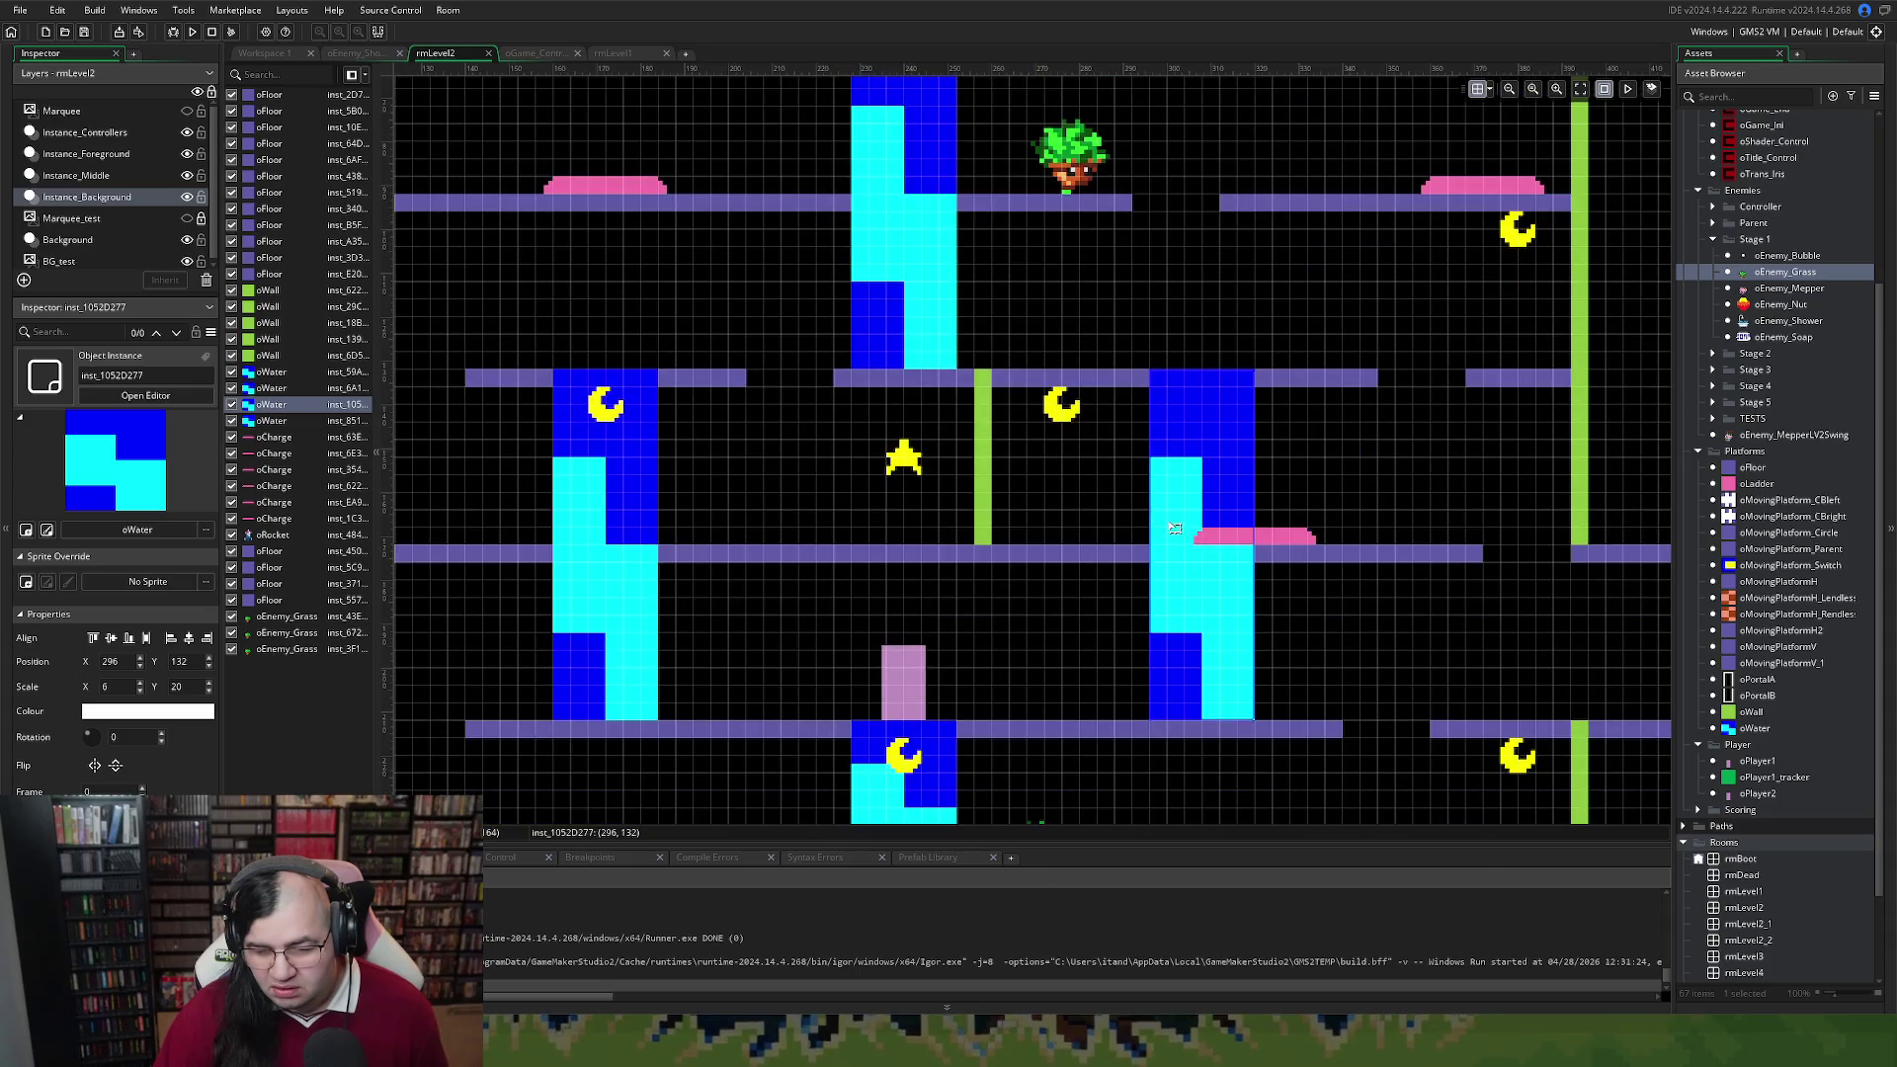
pyautogui.click(1291, 536)
pyautogui.moveTo(1291, 537)
pyautogui.mouseDown()
pyautogui.moveTo(1421, 540)
pyautogui.moveTo(1376, 541)
pyautogui.mouseUp()
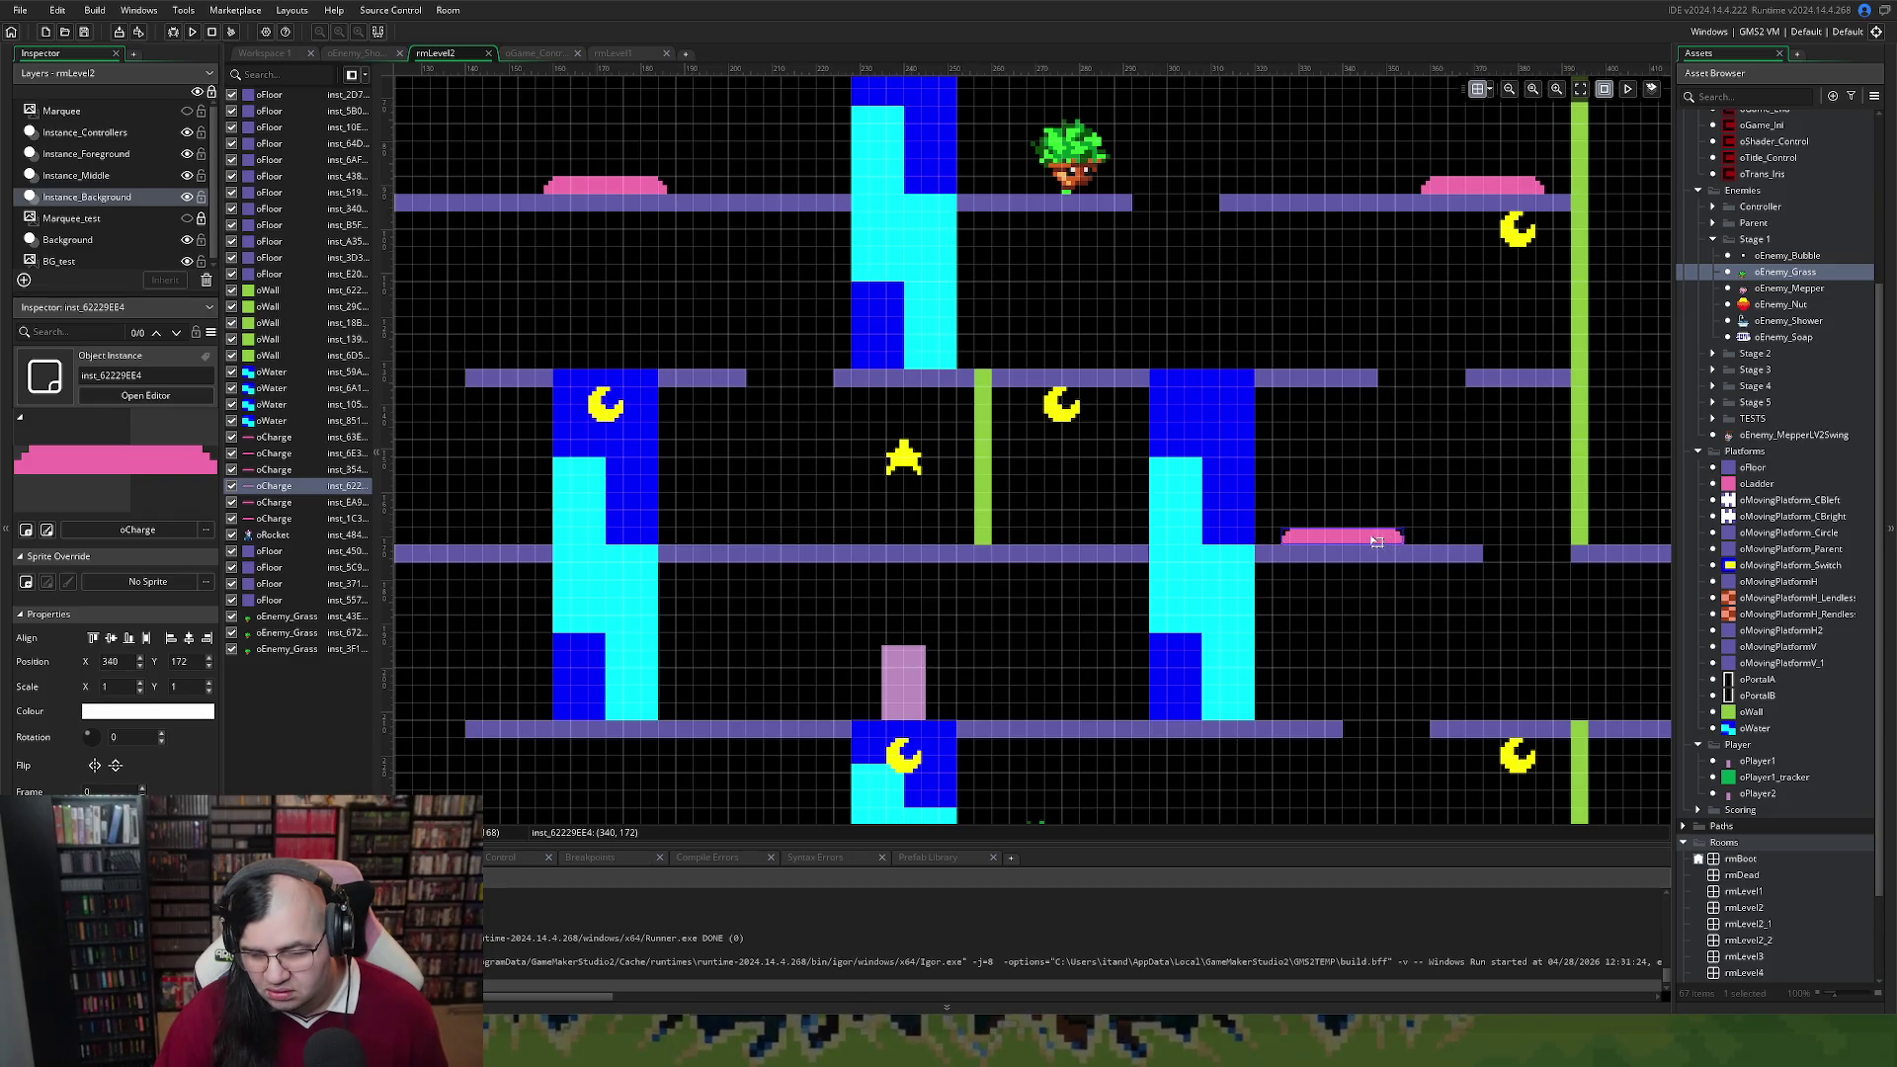
# Shorten a floor platform from its left end to scale 10 and delete a grass enemy
pyautogui.hscroll(-5, 1344, 530)
pyautogui.scroll(5, 1345, 530)
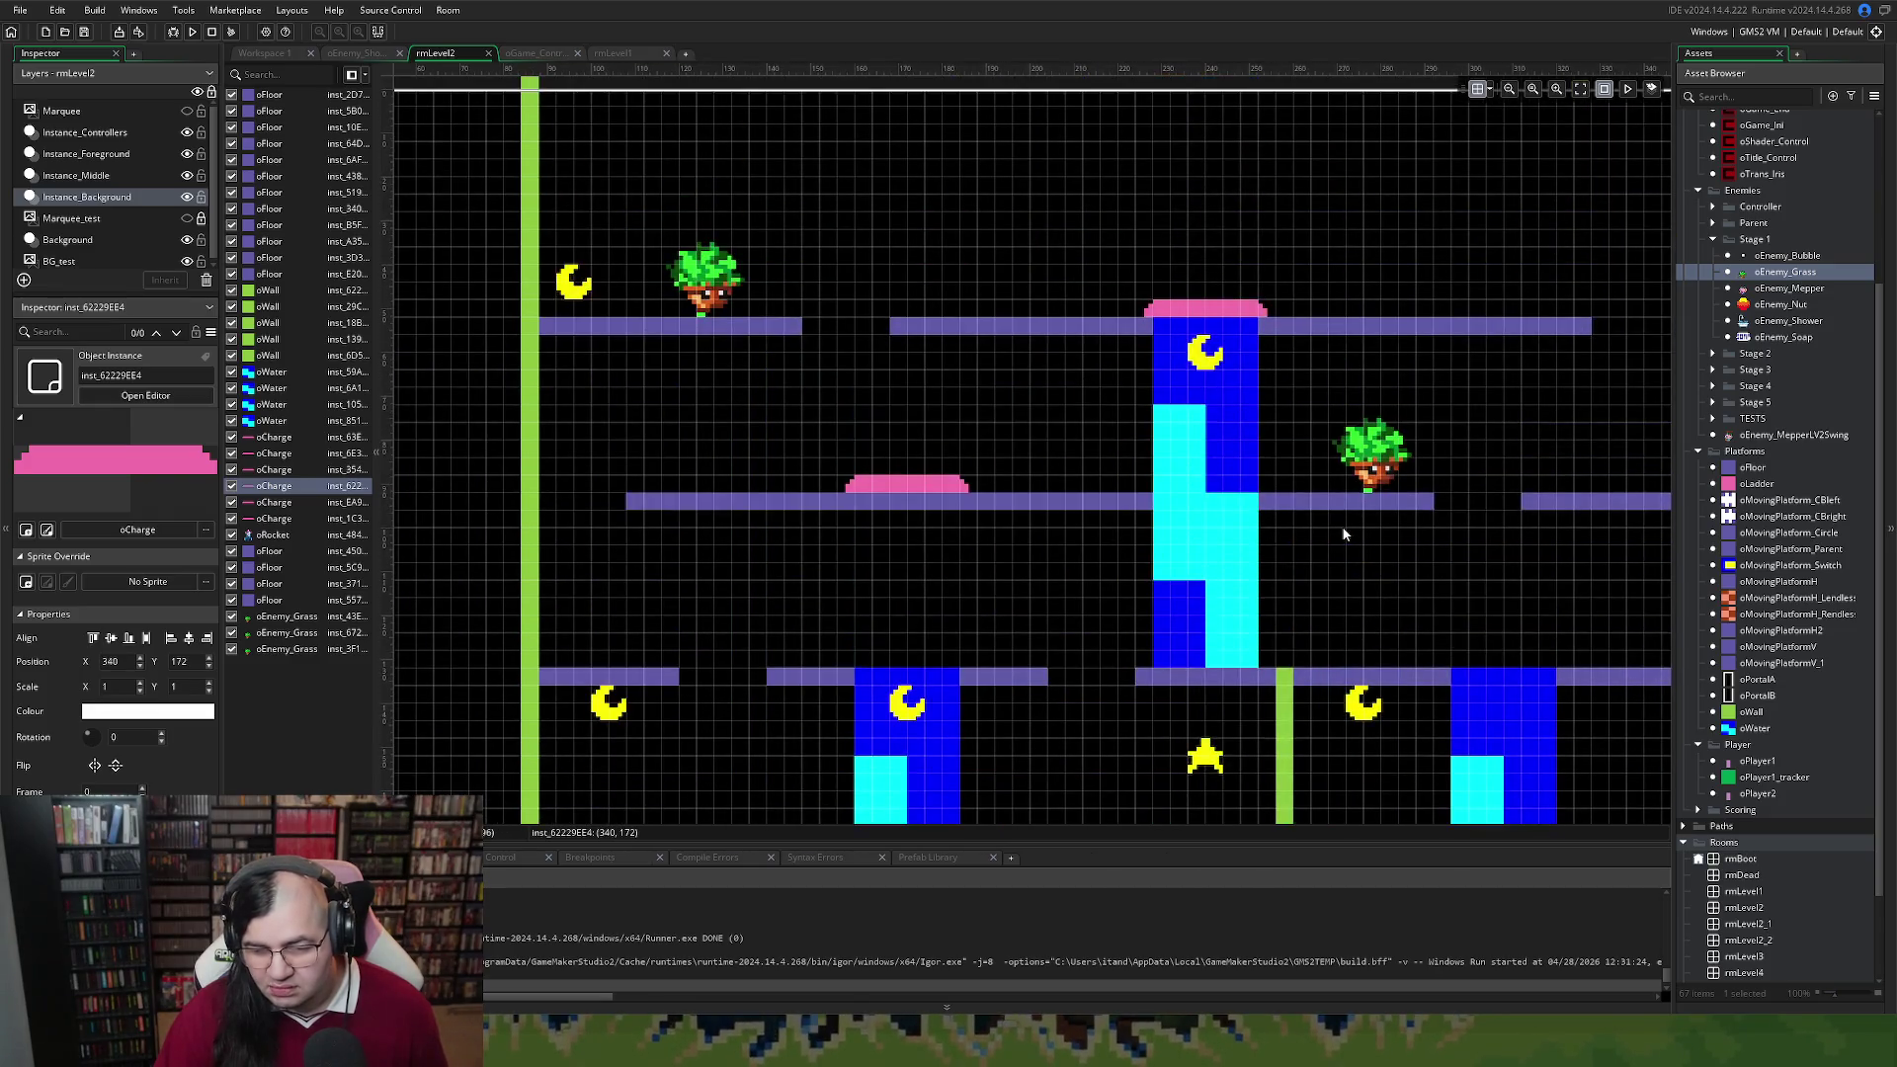
pyautogui.hscroll(5, 1328, 530)
pyautogui.hscroll(4, 1329, 530)
pyautogui.click(1042, 504)
pyautogui.moveTo(1031, 504); pyautogui.dragTo(1202, 503)
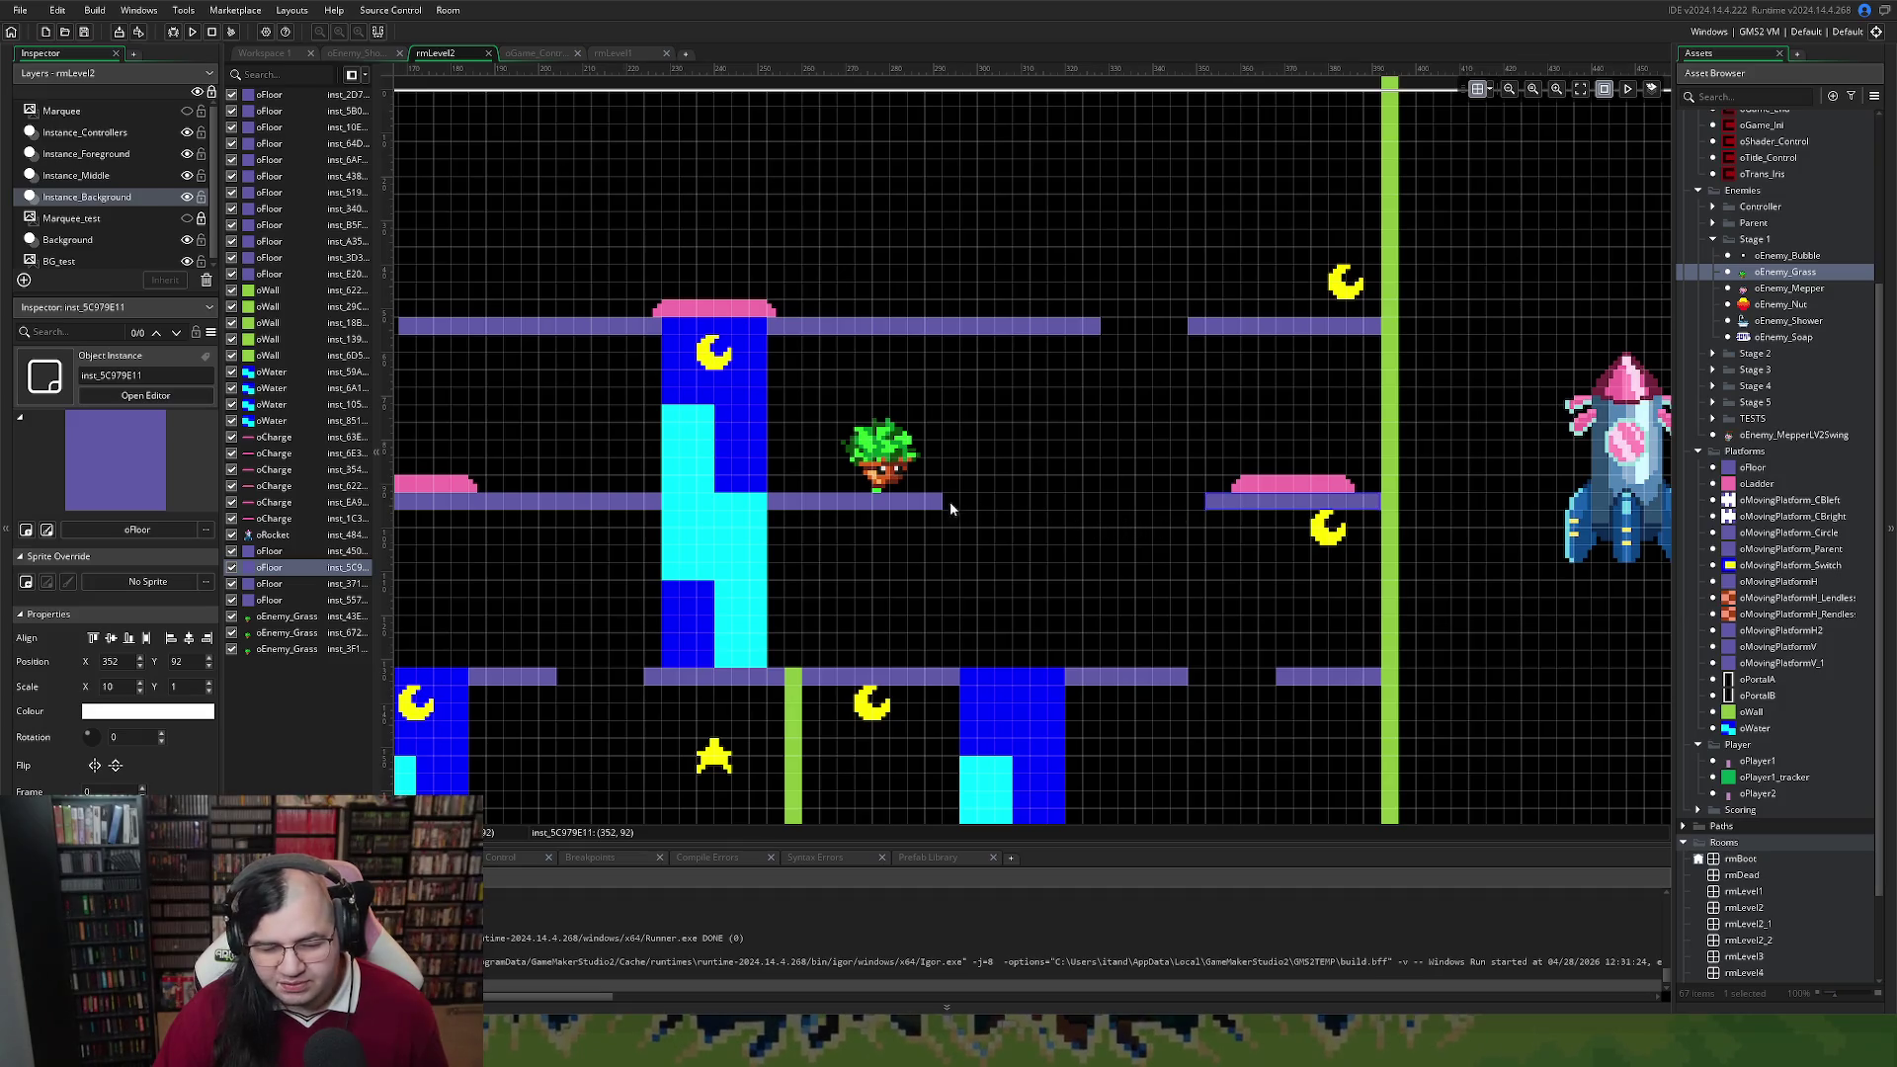
pyautogui.moveTo(871, 468); pyautogui.dragTo(619, 456)
pyautogui.press('Delete')
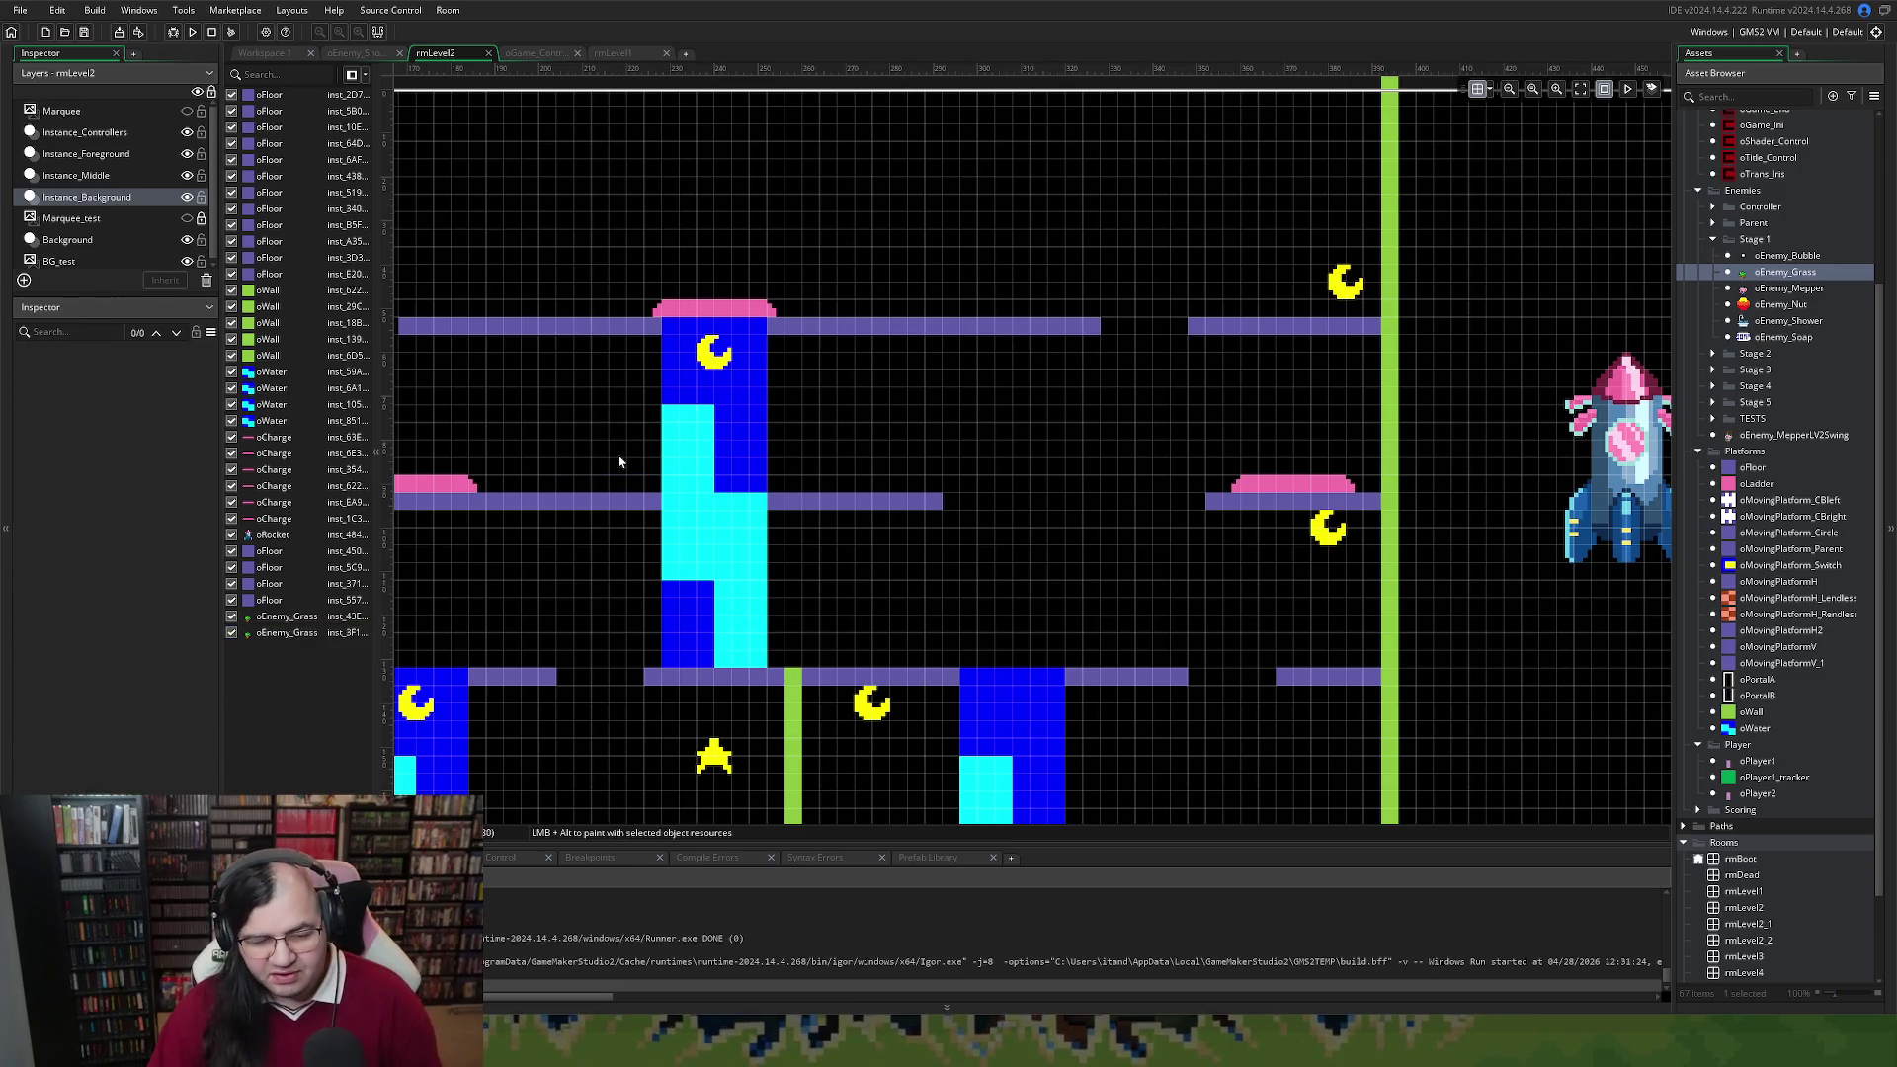
# Delete the grass enemies on the top platform and the bottom floor
pyautogui.hscroll(-5, 627, 439)
pyautogui.click(1047, 266)
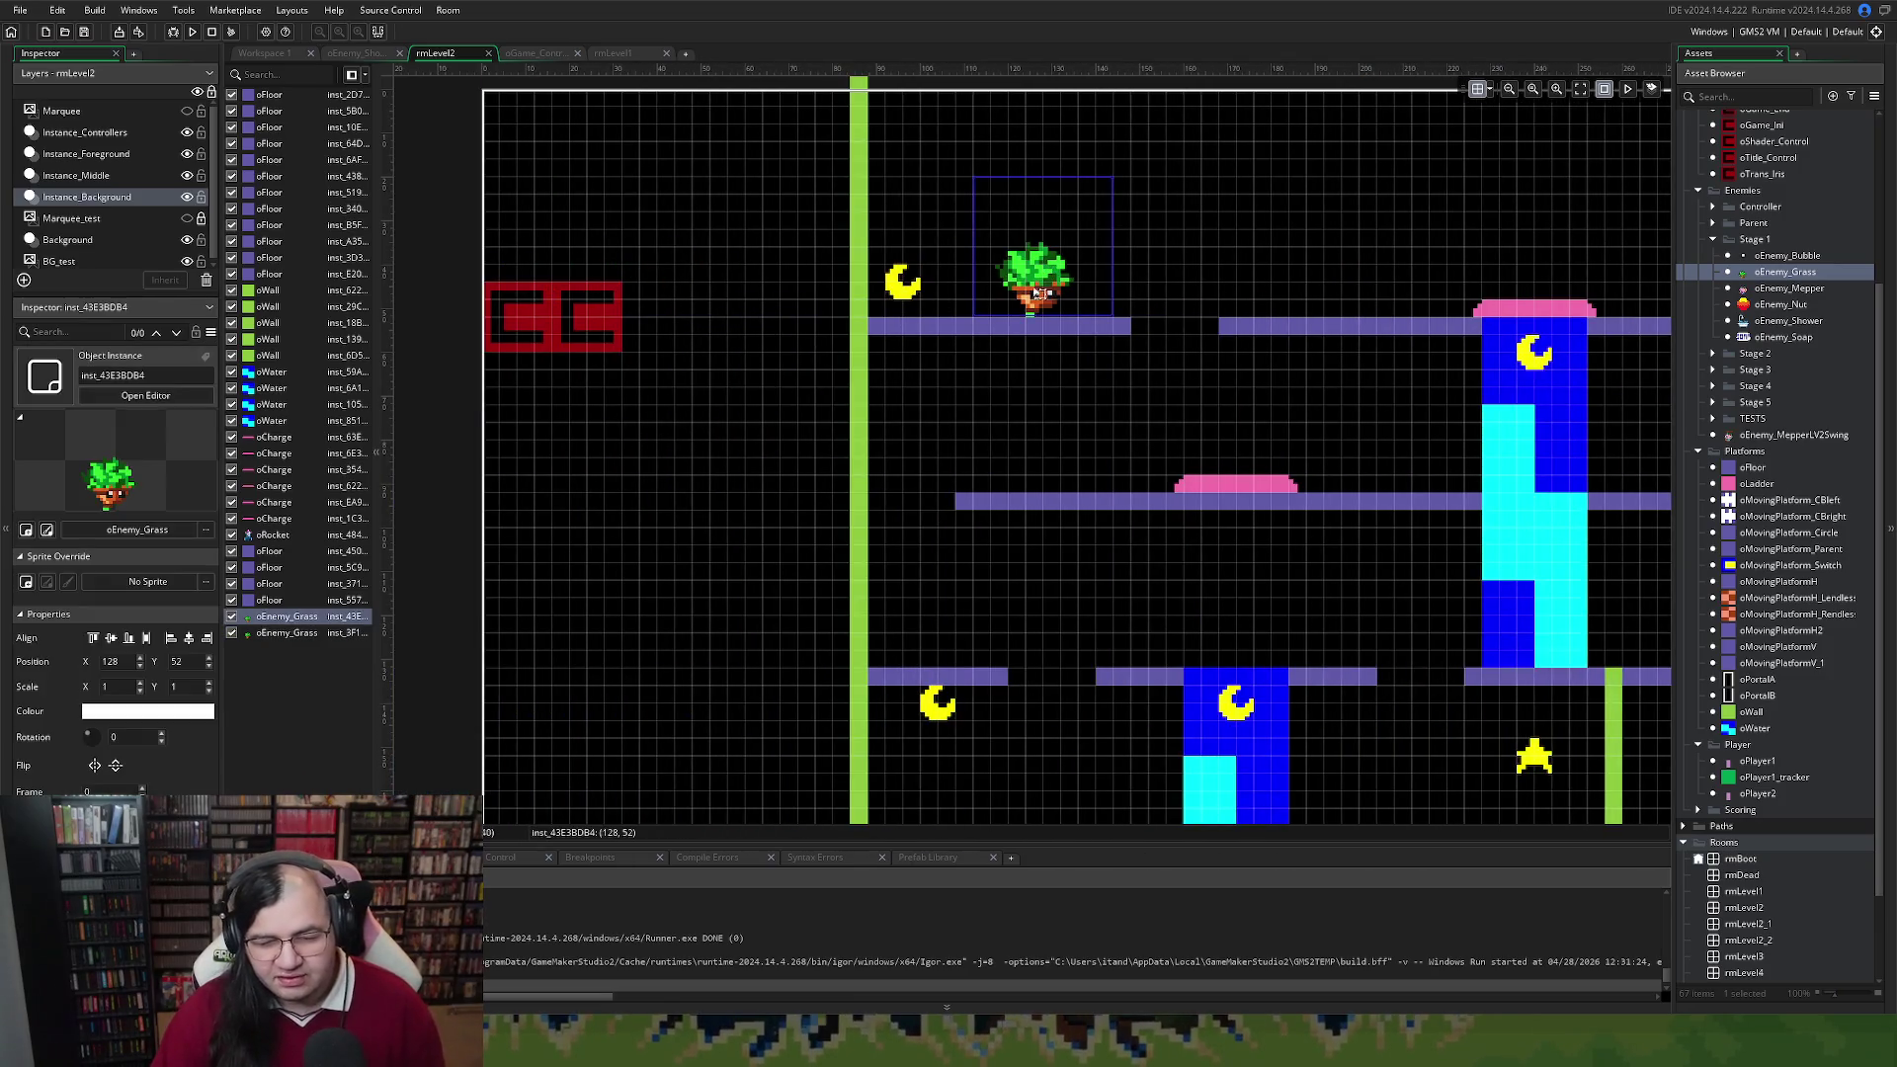
pyautogui.press('Delete')
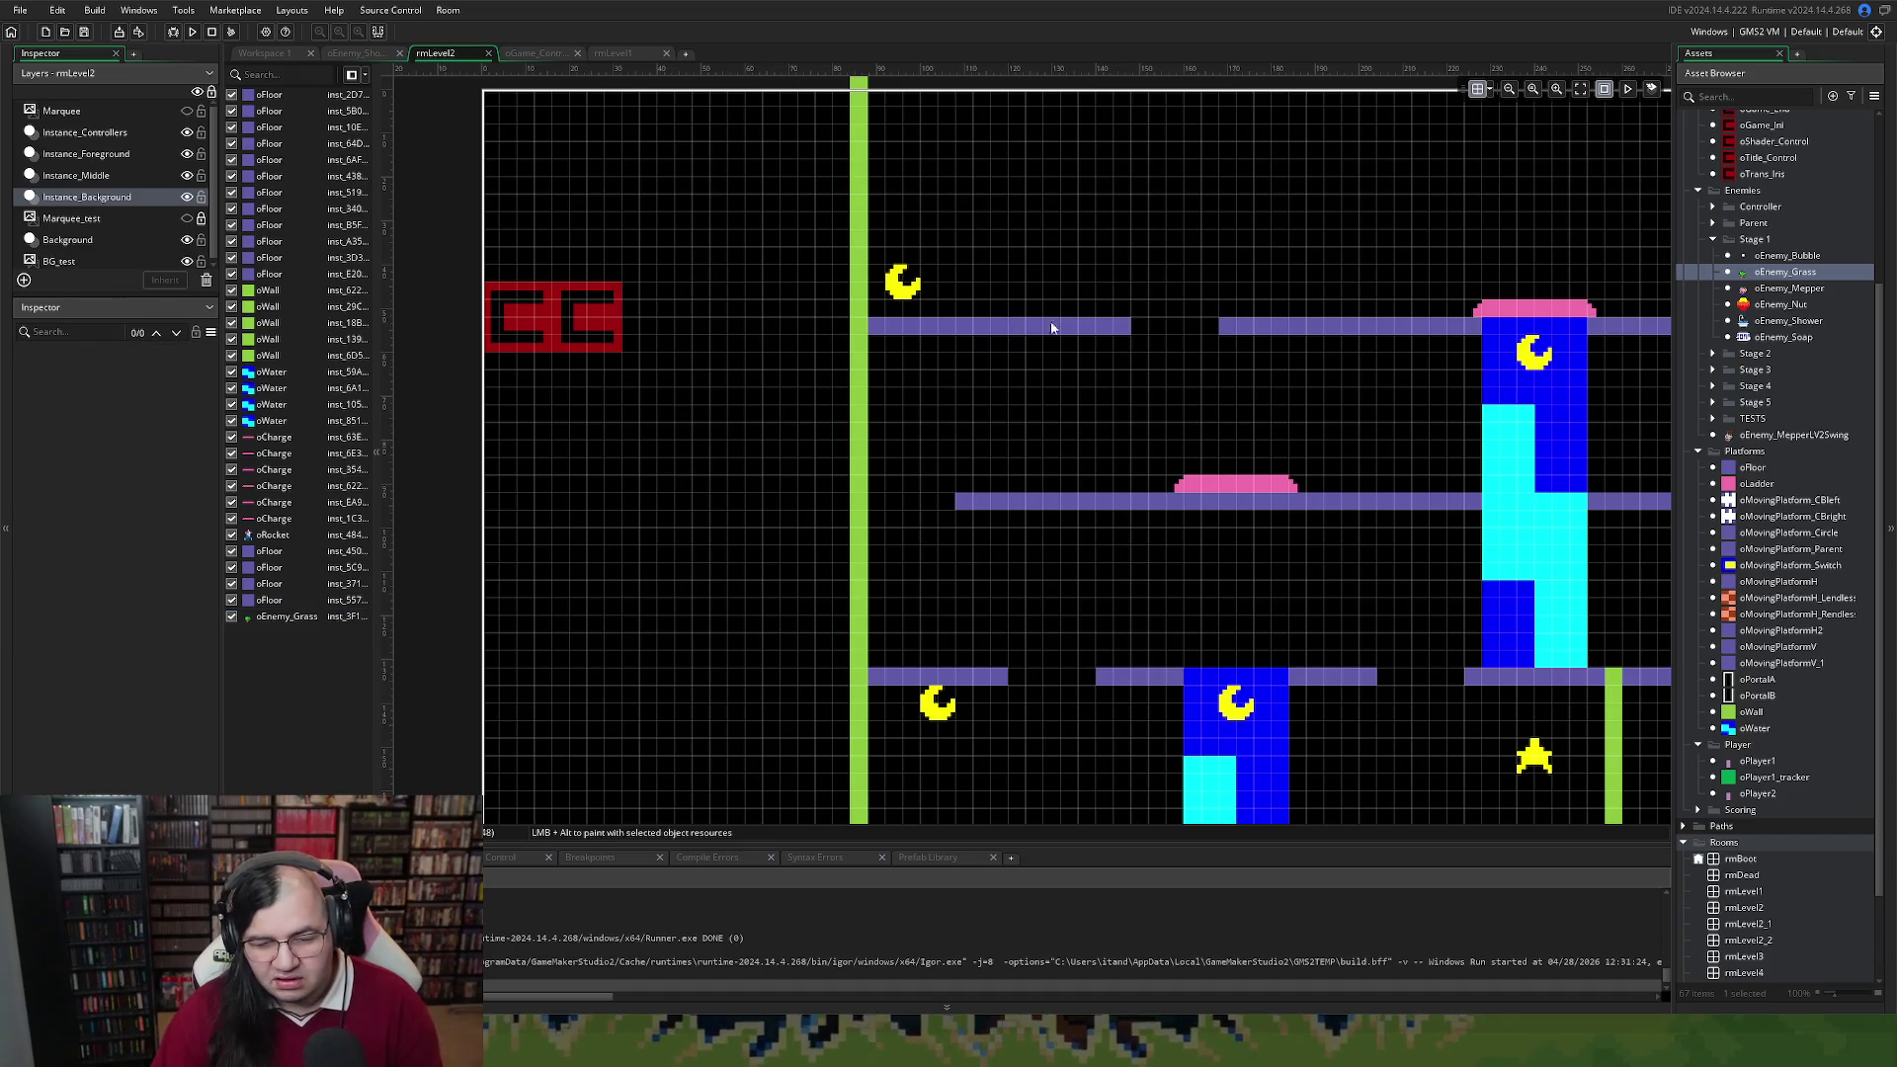
pyautogui.hscroll(2, 1065, 396)
pyautogui.scroll(-3, 1040, 405)
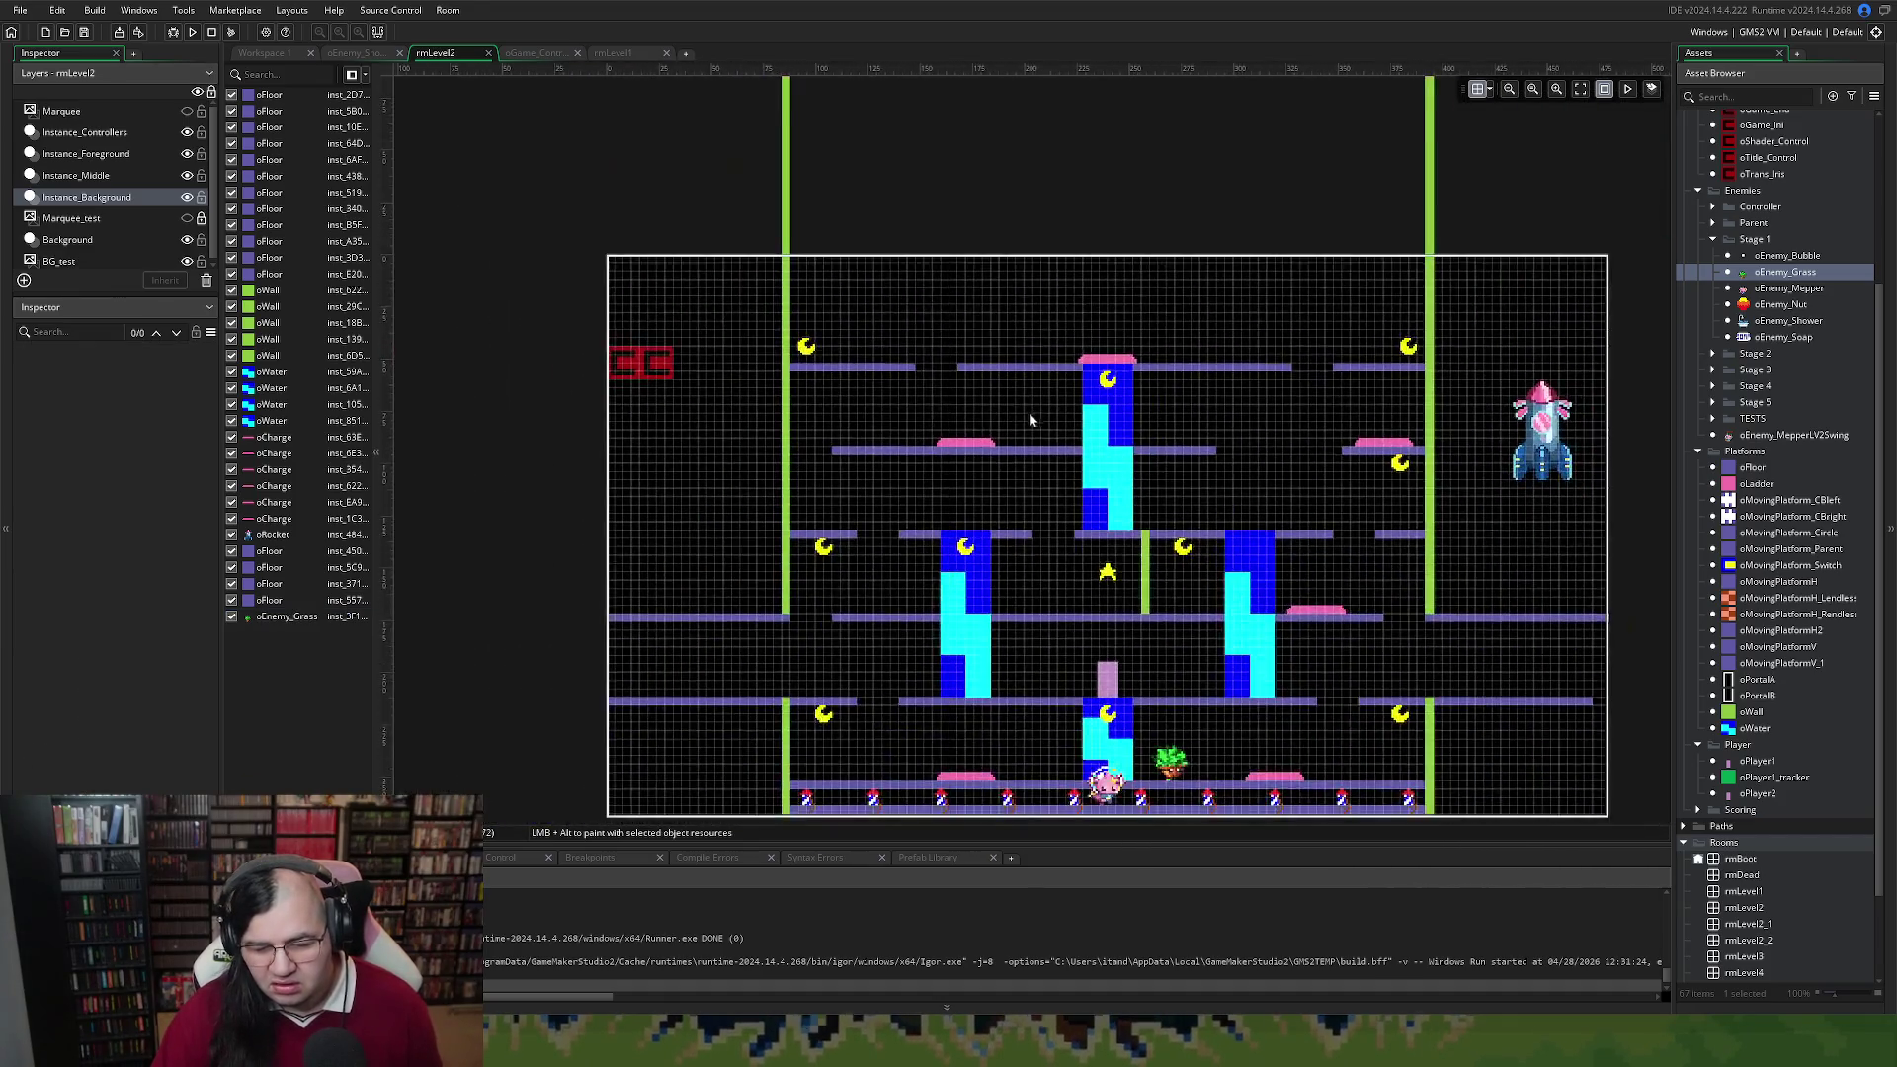
pyautogui.scroll(-2, 1029, 412)
pyautogui.scroll(3, 1092, 455)
pyautogui.scroll(3, 1092, 455)
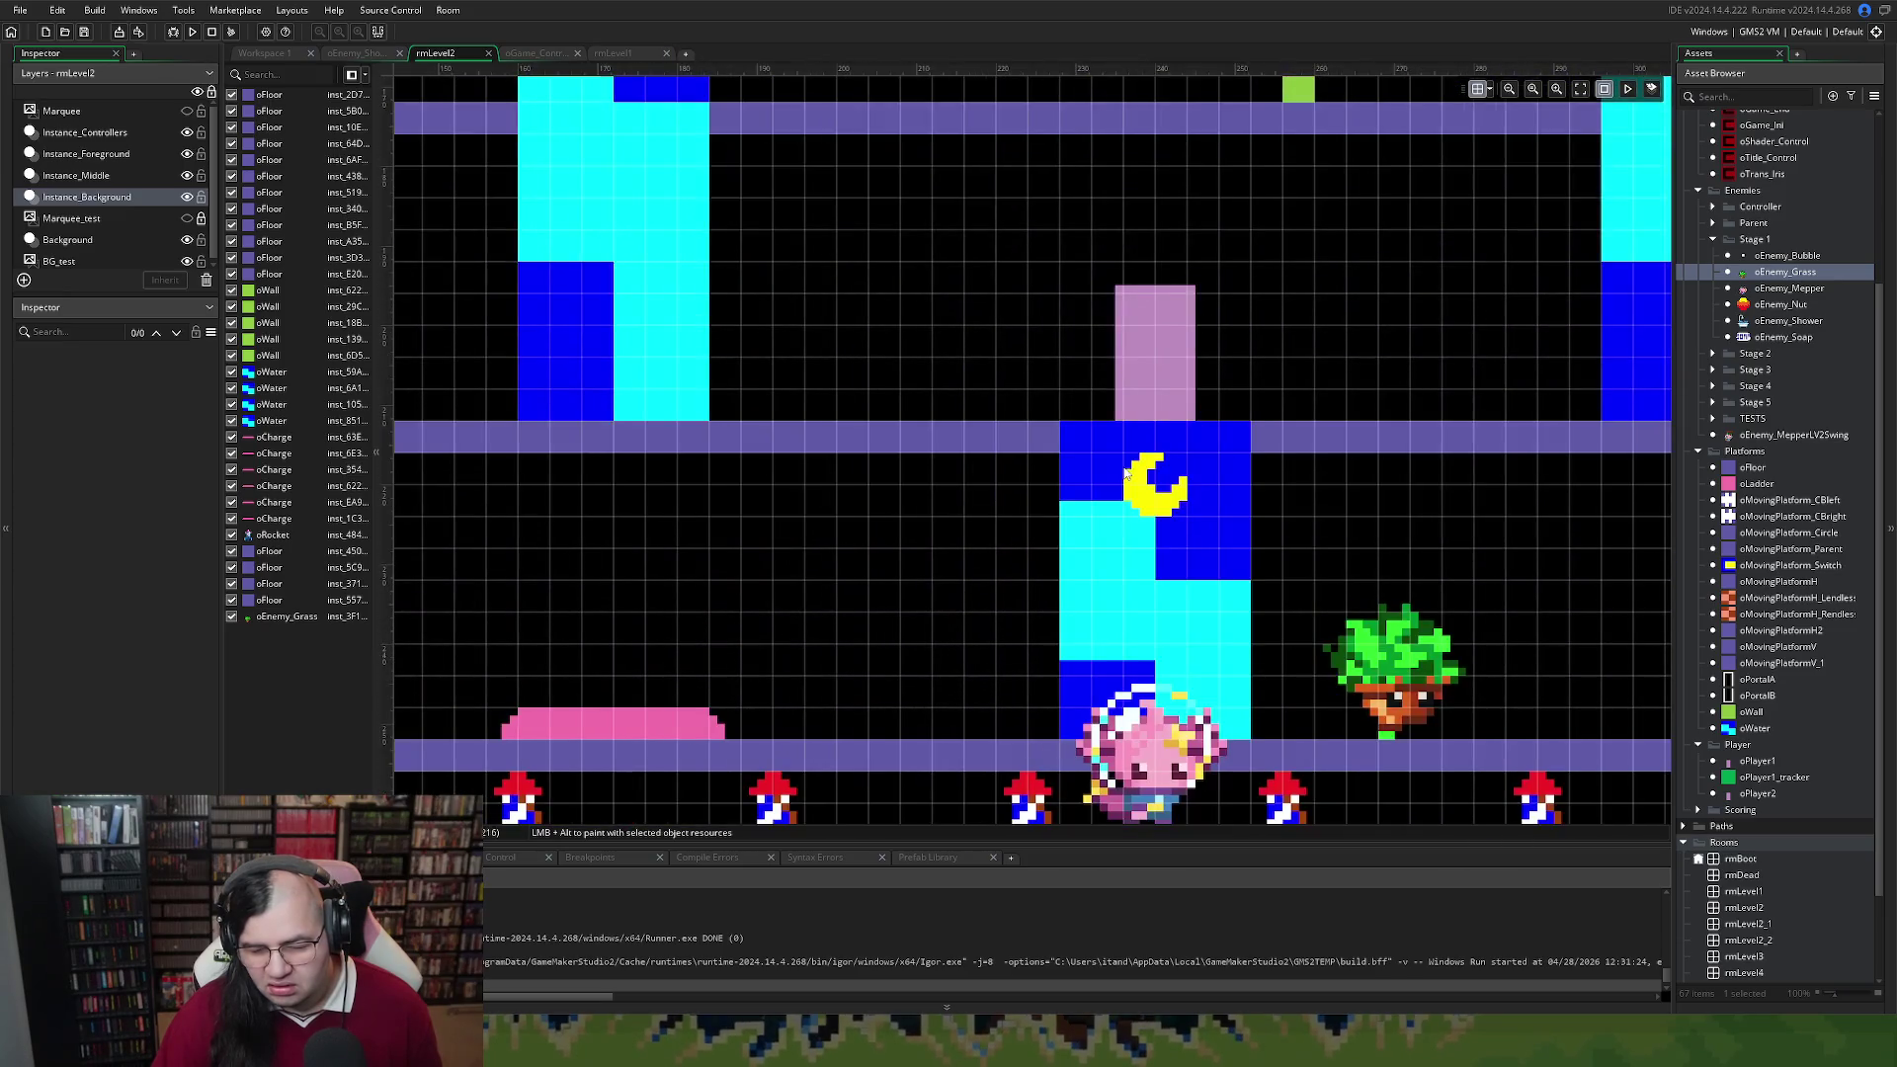
pyautogui.click(1237, 665)
pyautogui.press('Delete')
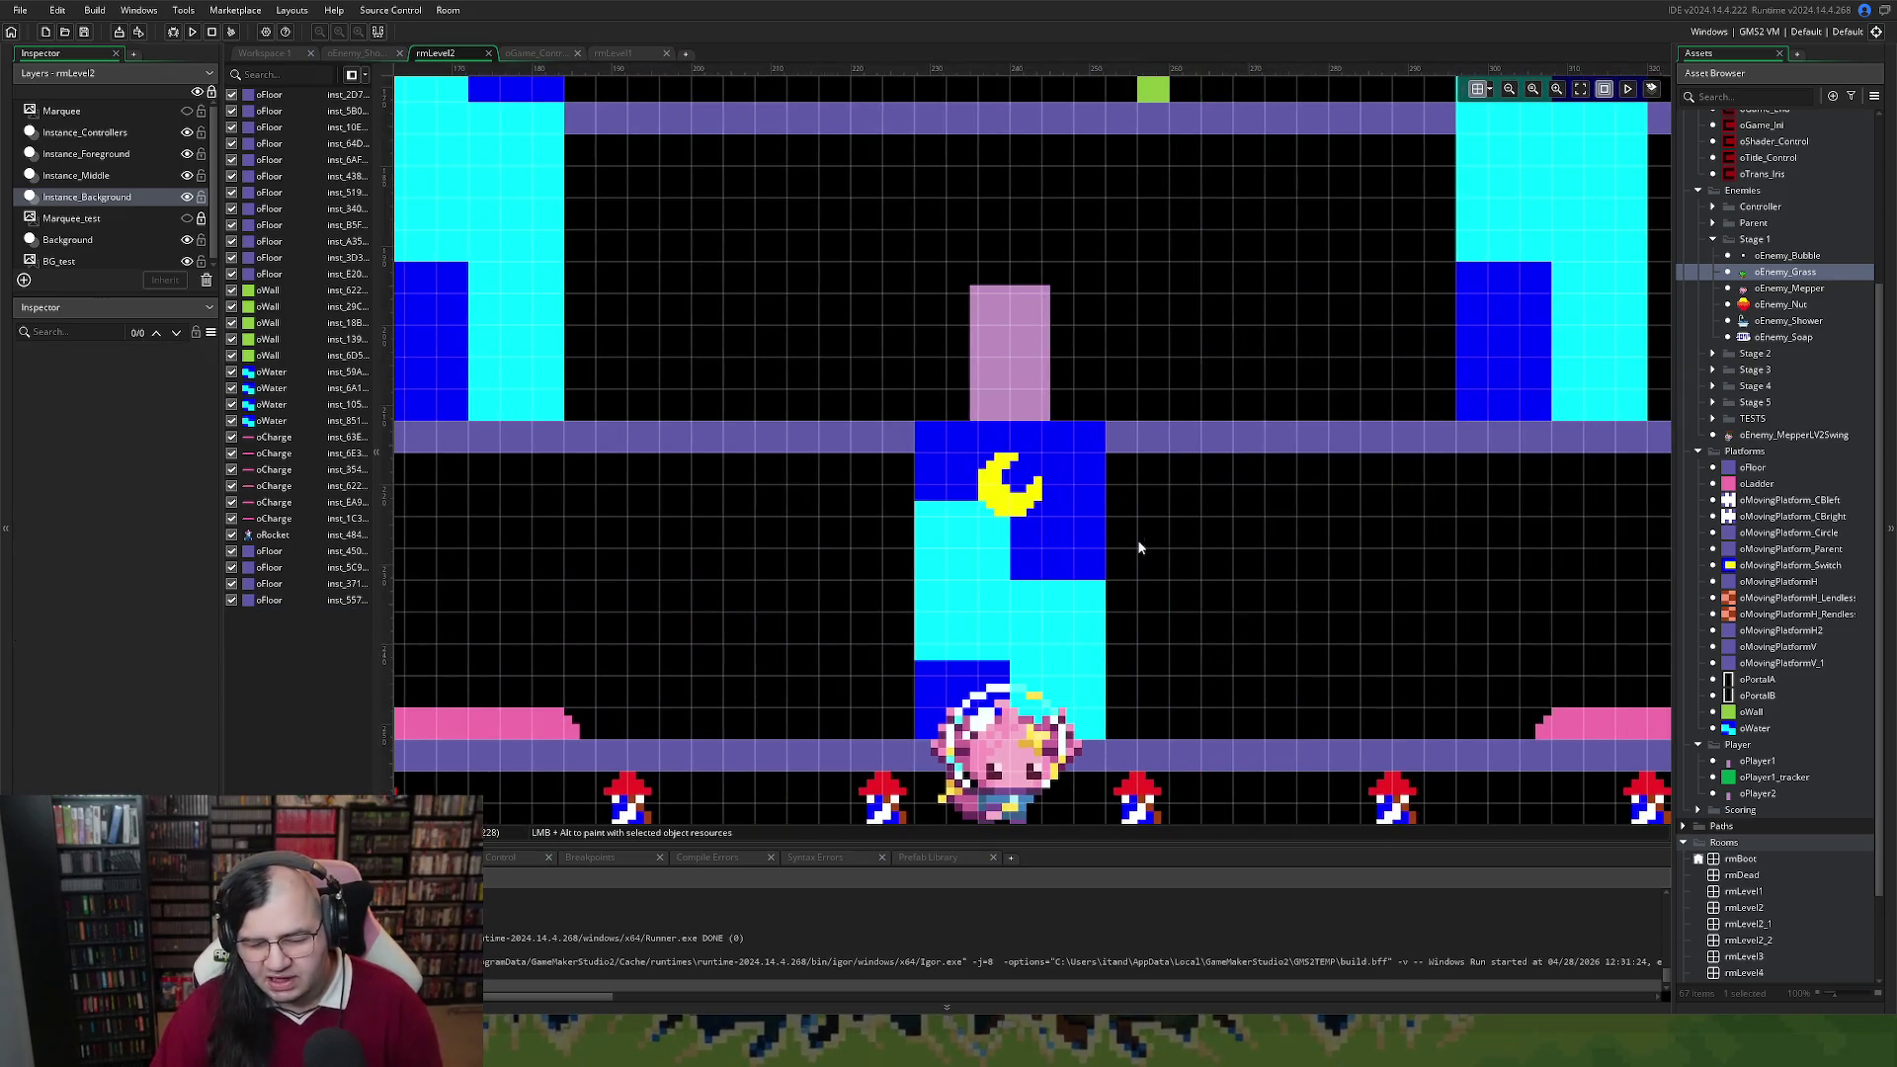
# Pan across the room and select the middle floor platform
pyautogui.scroll(-5, 1135, 543)
pyautogui.hscroll(1, 1122, 520)
pyautogui.hscroll(4, 1116, 521)
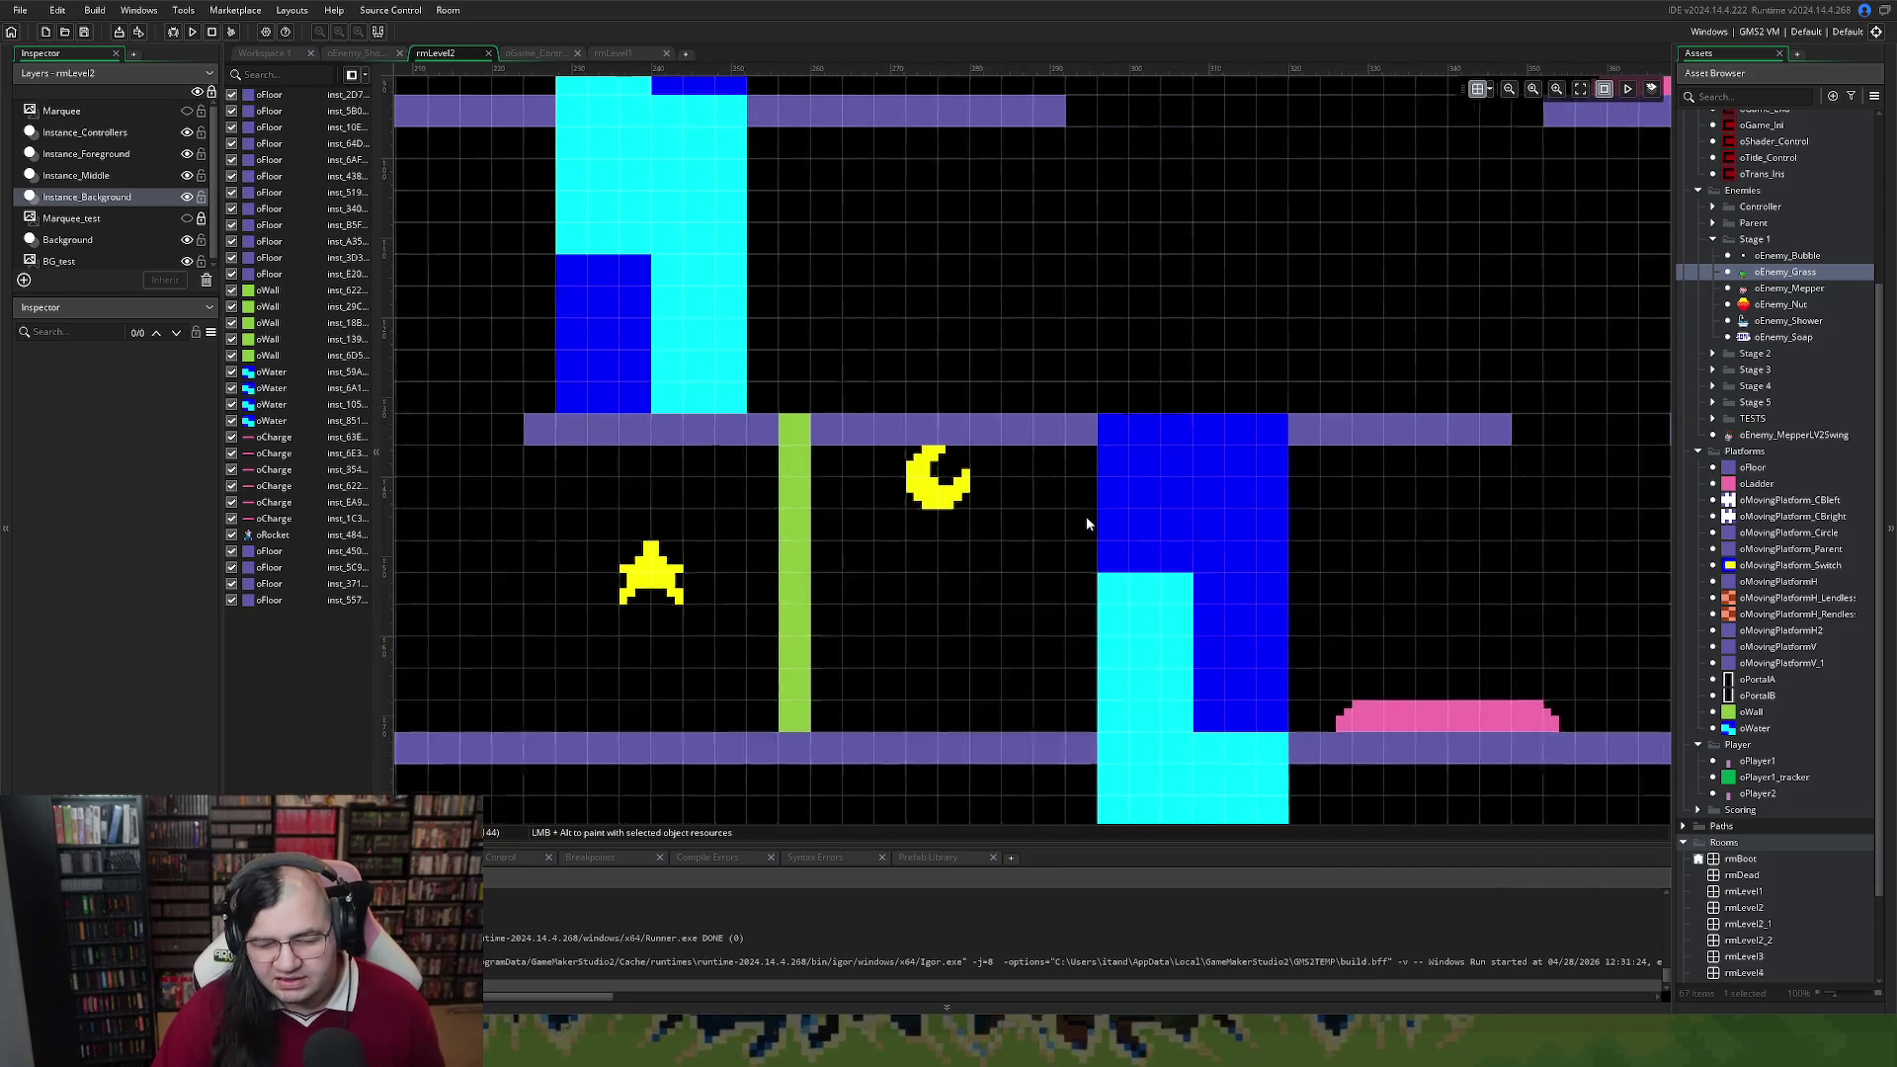
pyautogui.scroll(-2, 1083, 521)
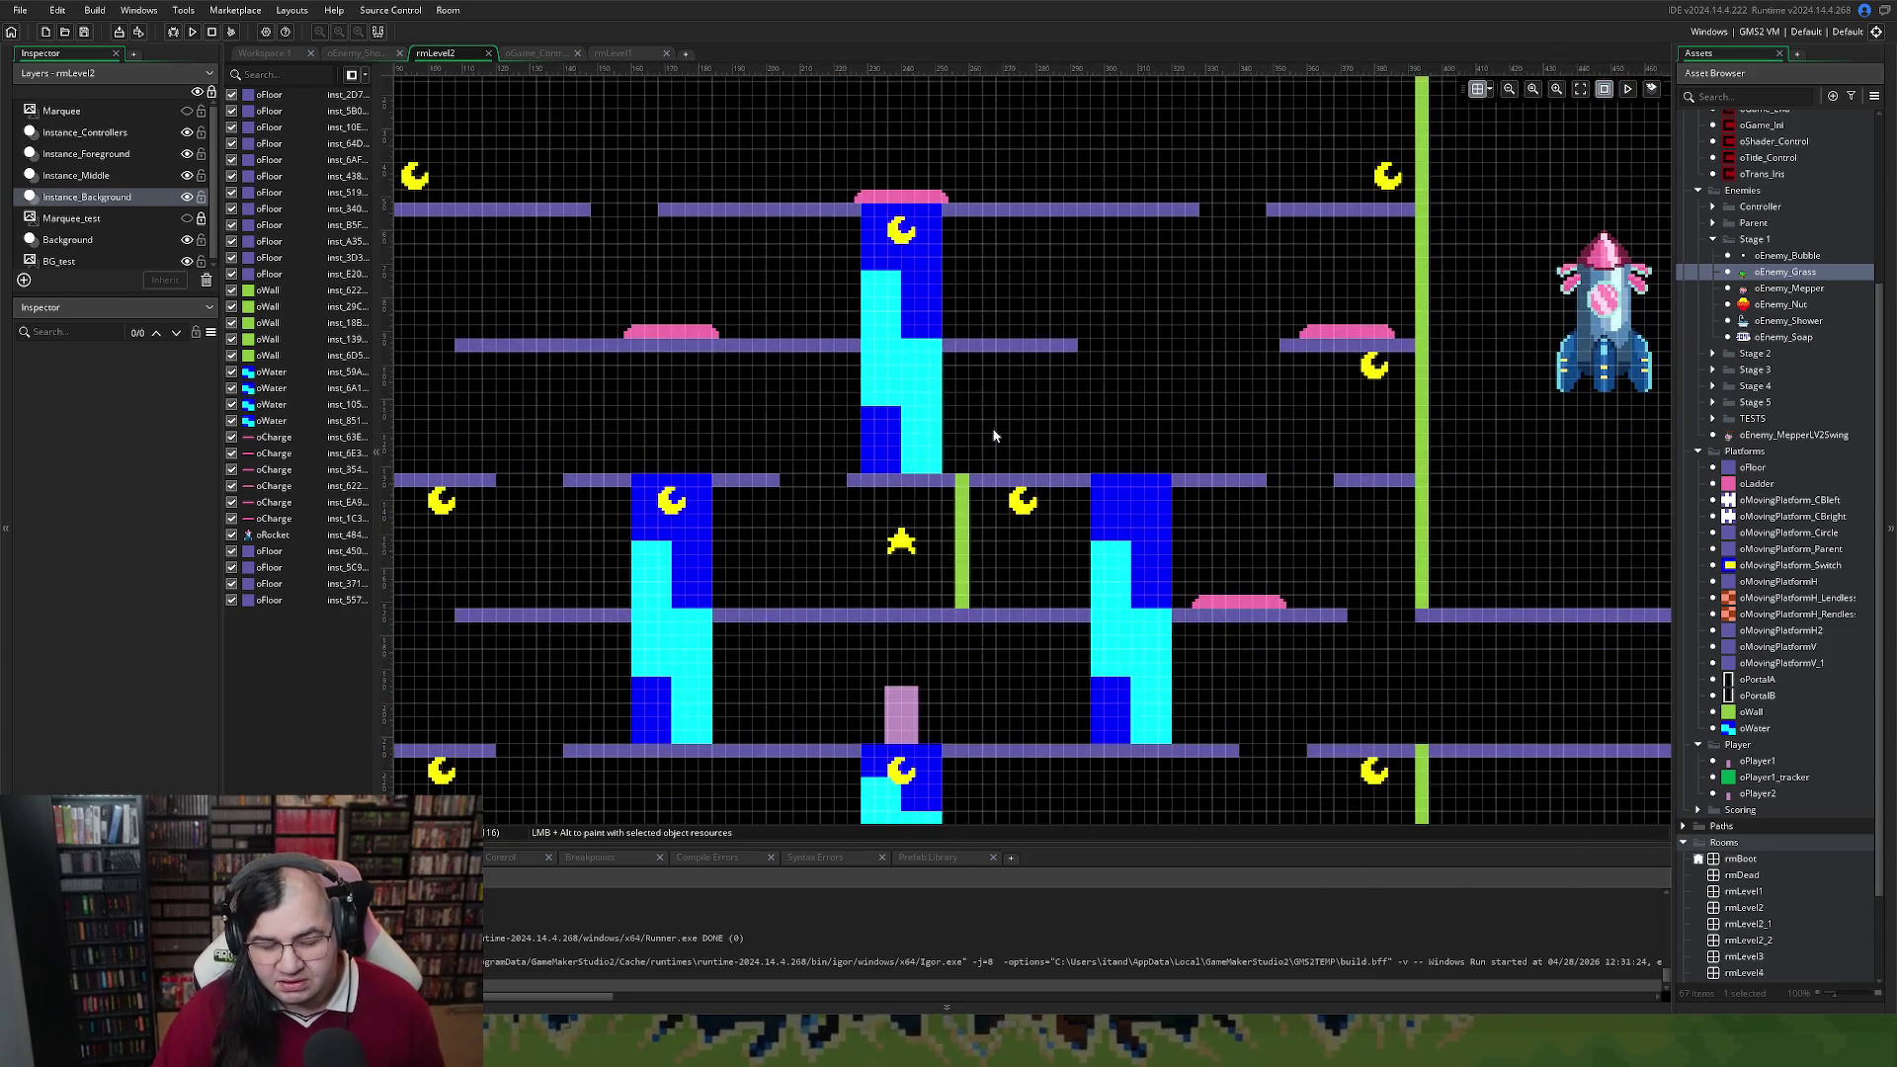
pyautogui.scroll(1, 951, 405)
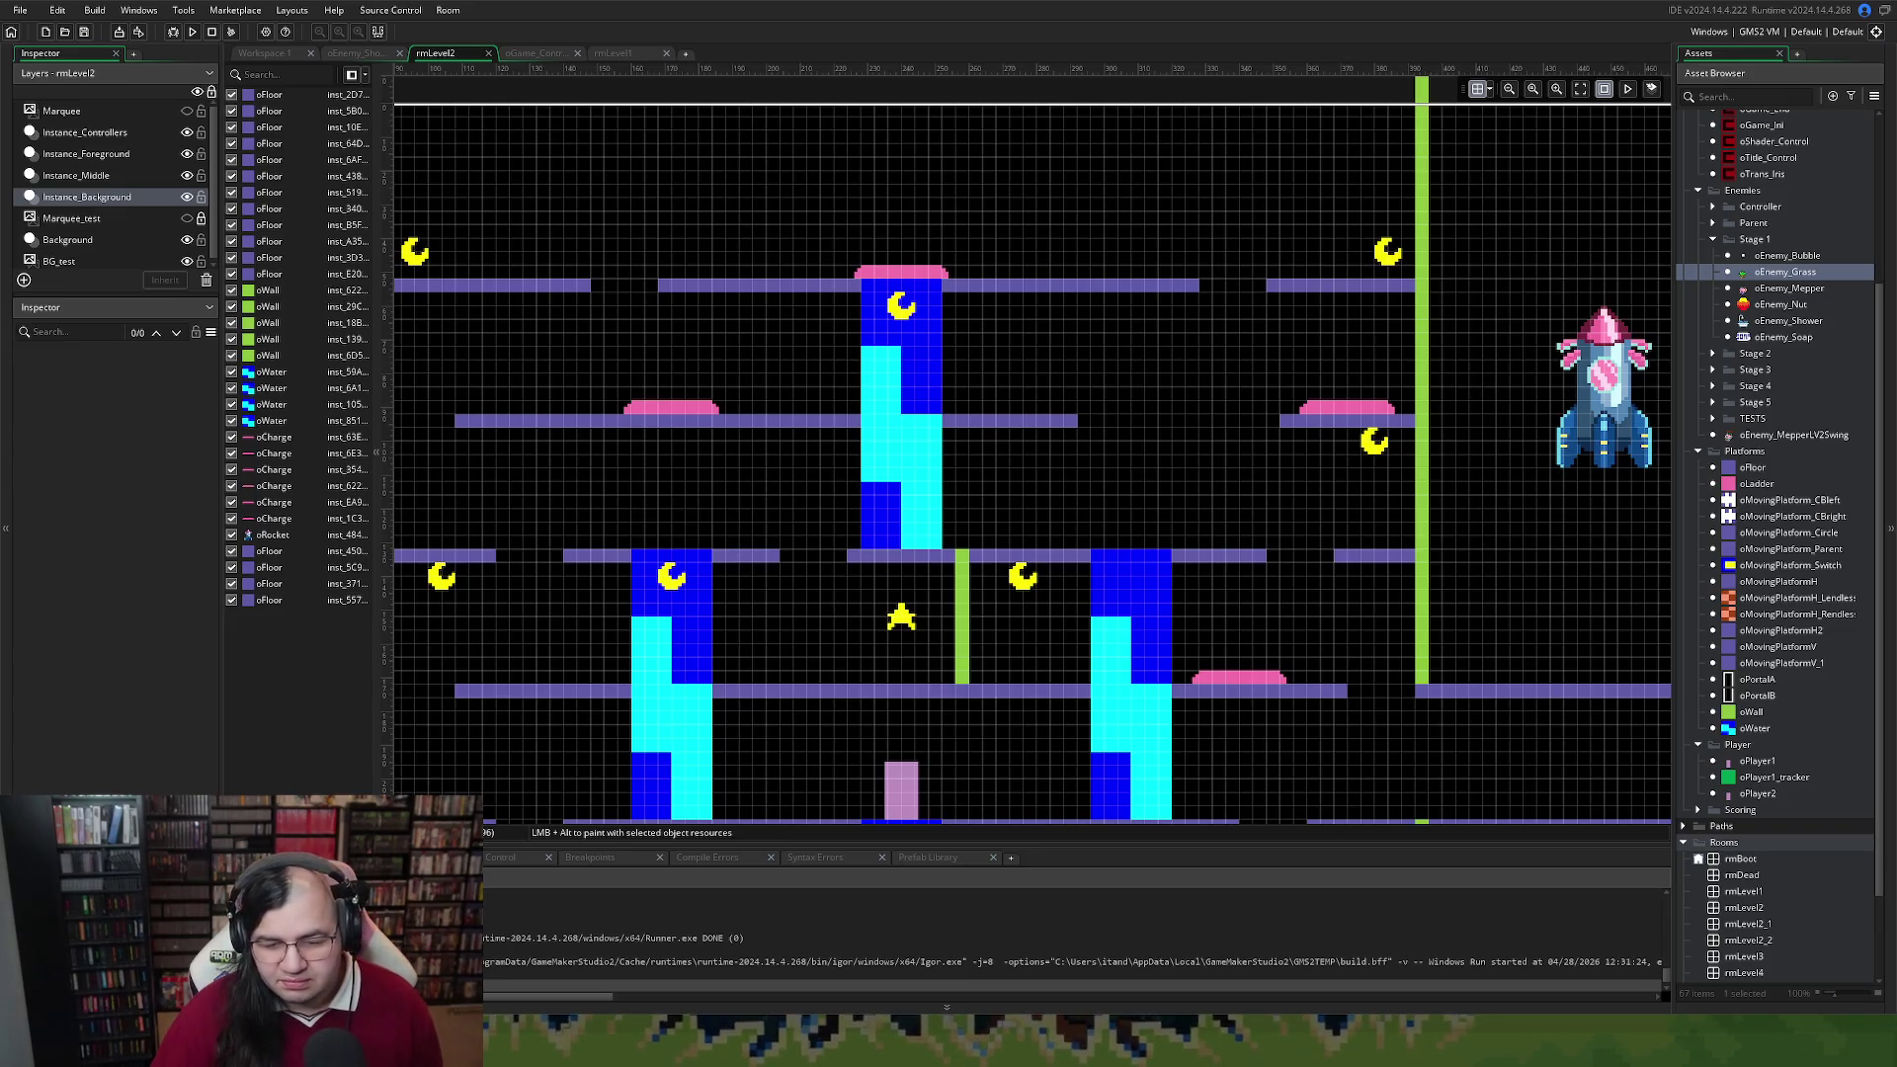
pyautogui.click(1074, 422)
# Trim the middle floor platform's right end, then delete the top-right floor platform
pyautogui.moveTo(1077, 422)
pyautogui.mouseDown()
pyautogui.moveTo(952, 426)
pyautogui.moveTo(972, 424)
pyautogui.mouseUp()
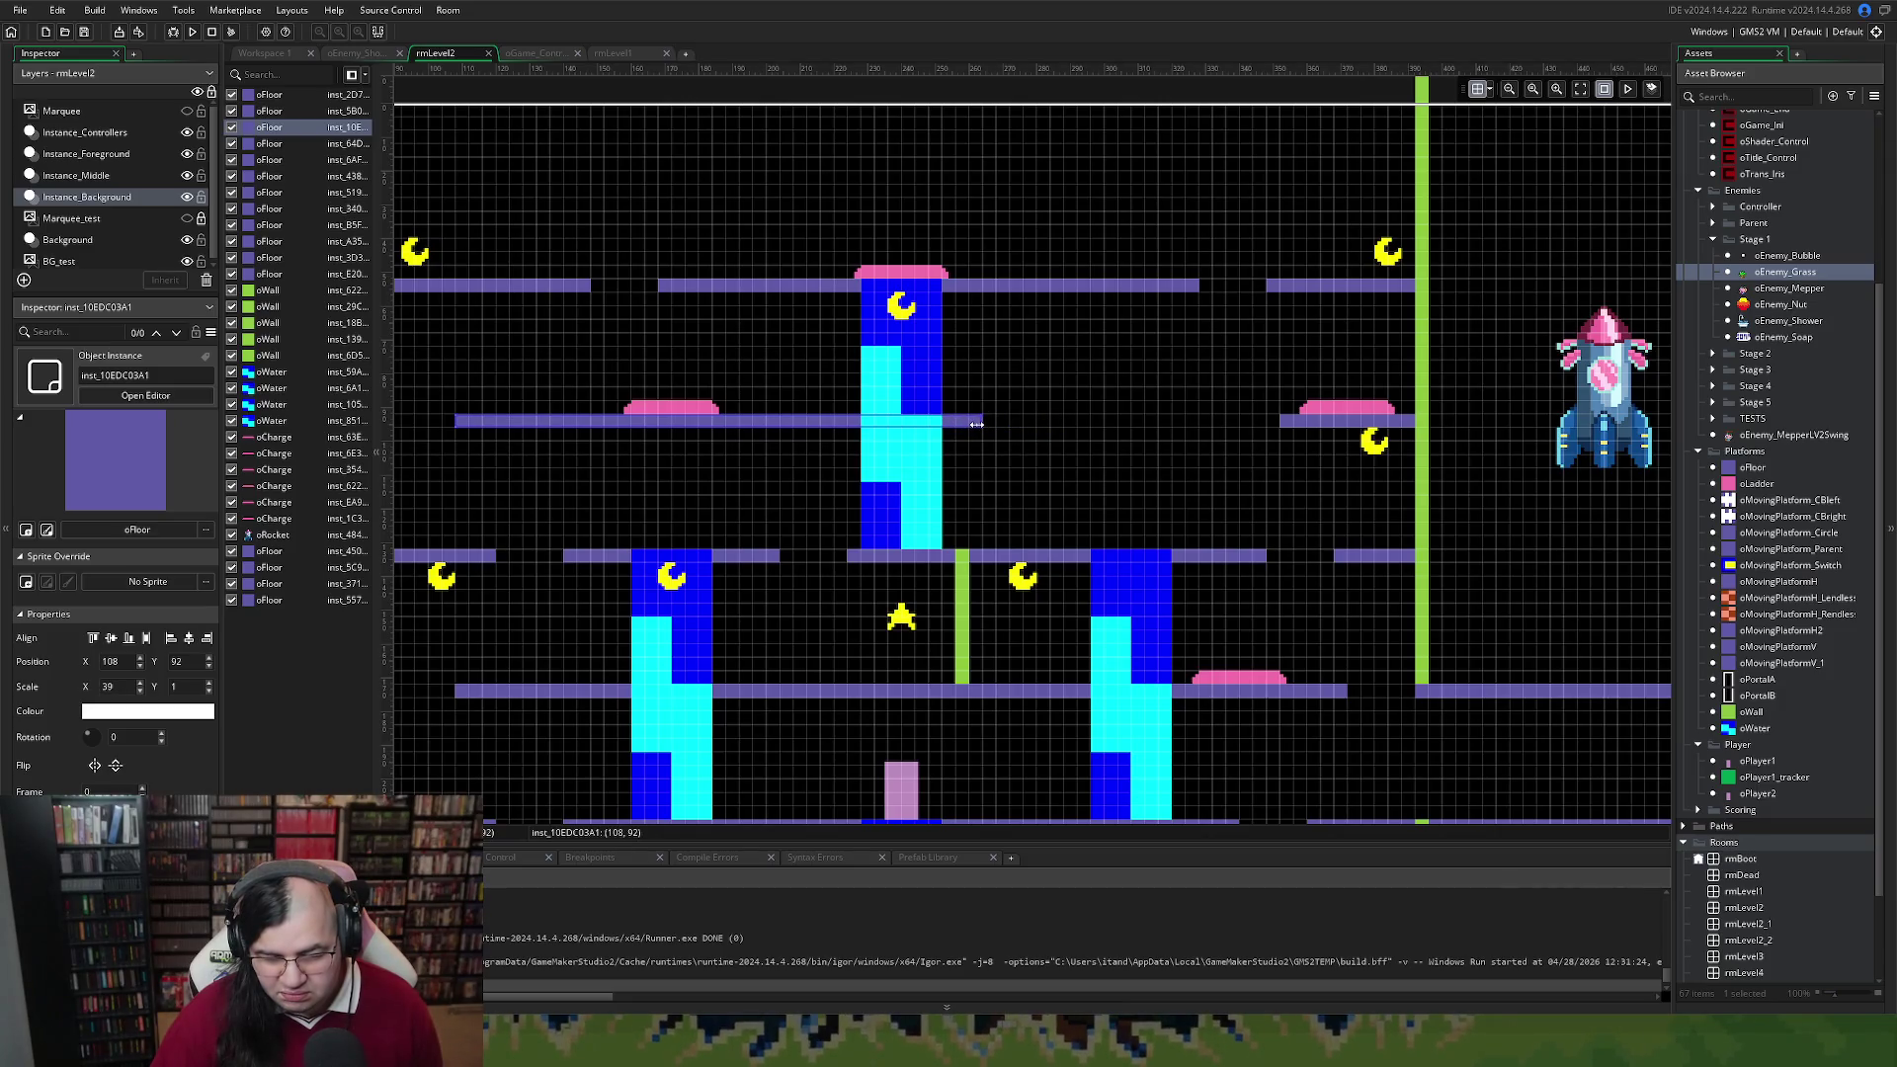
pyautogui.moveTo(976, 424); pyautogui.dragTo(1002, 423)
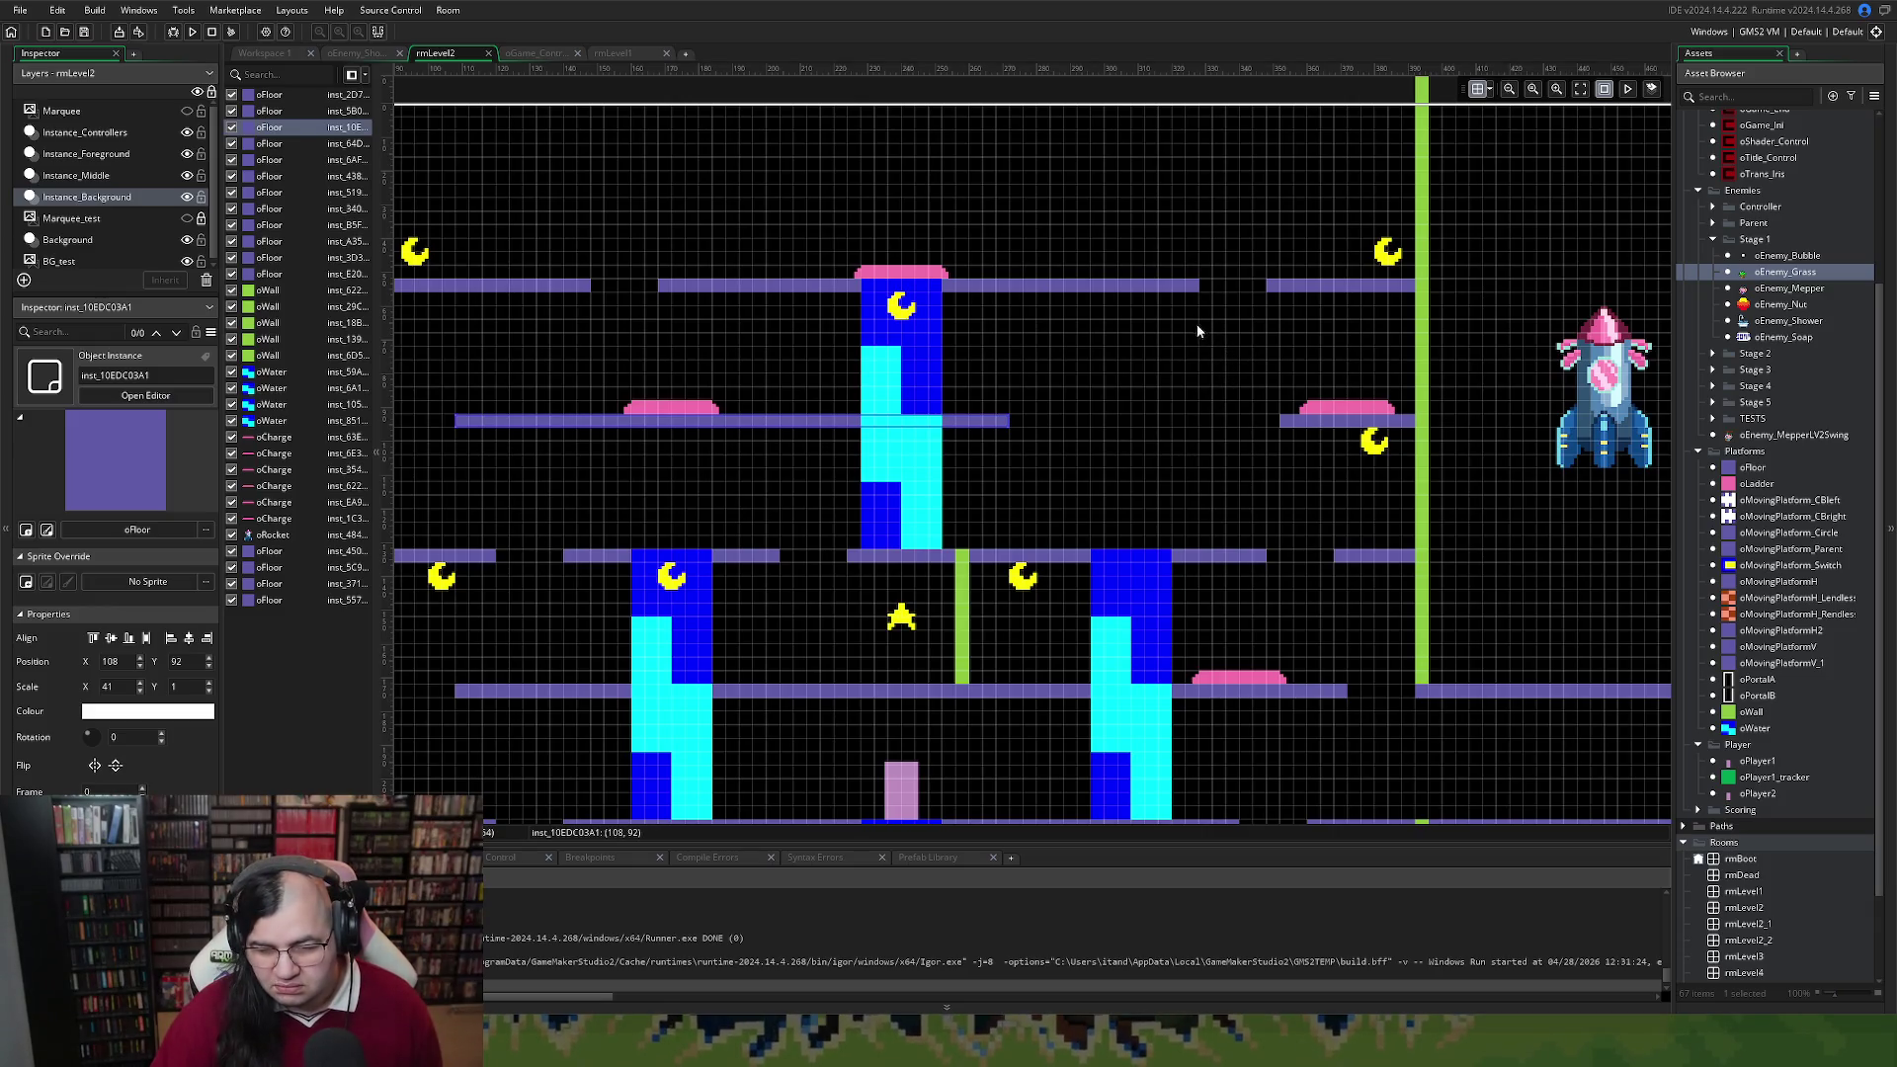
pyautogui.click(1197, 286)
pyautogui.moveTo(1199, 286); pyautogui.dragTo(1019, 292)
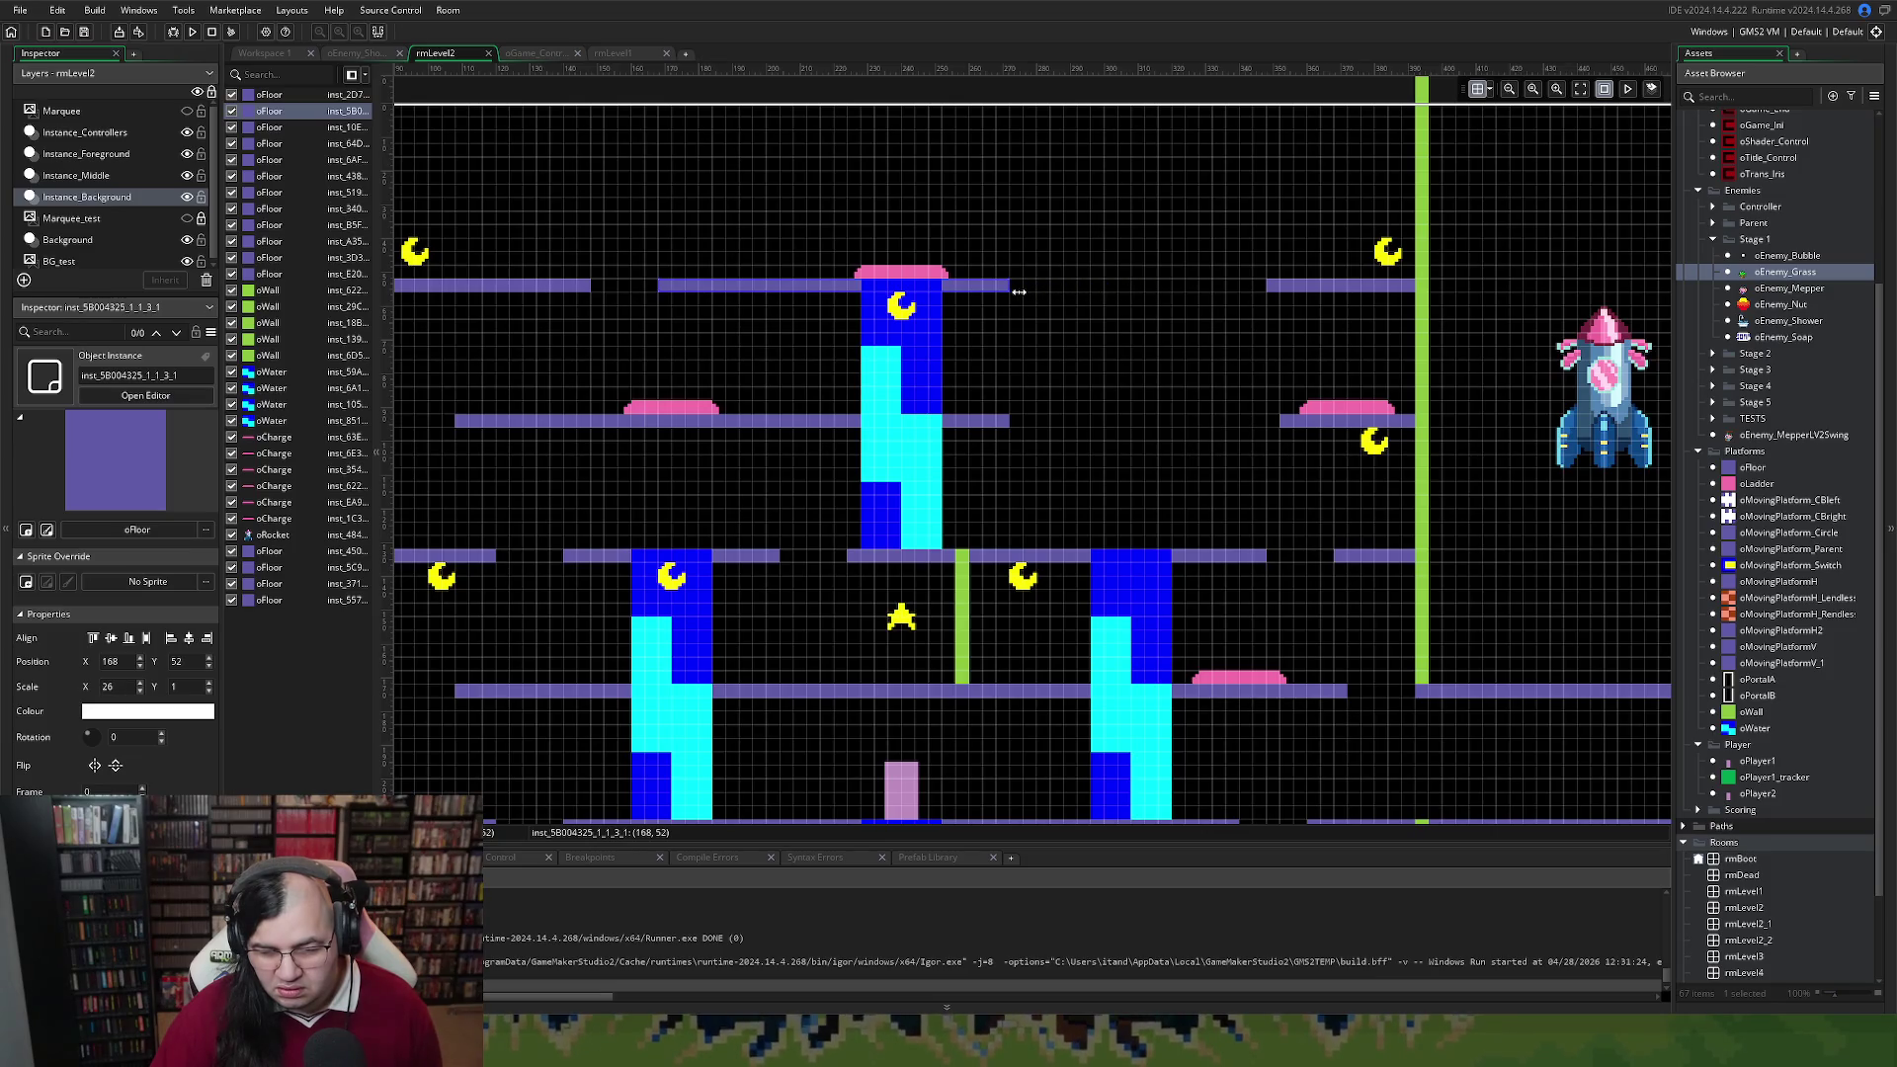
pyautogui.moveTo(1280, 290)
pyautogui.mouseDown()
pyautogui.moveTo(1325, 296)
pyautogui.moveTo(1204, 297)
pyautogui.moveTo(1249, 287)
pyautogui.mouseUp()
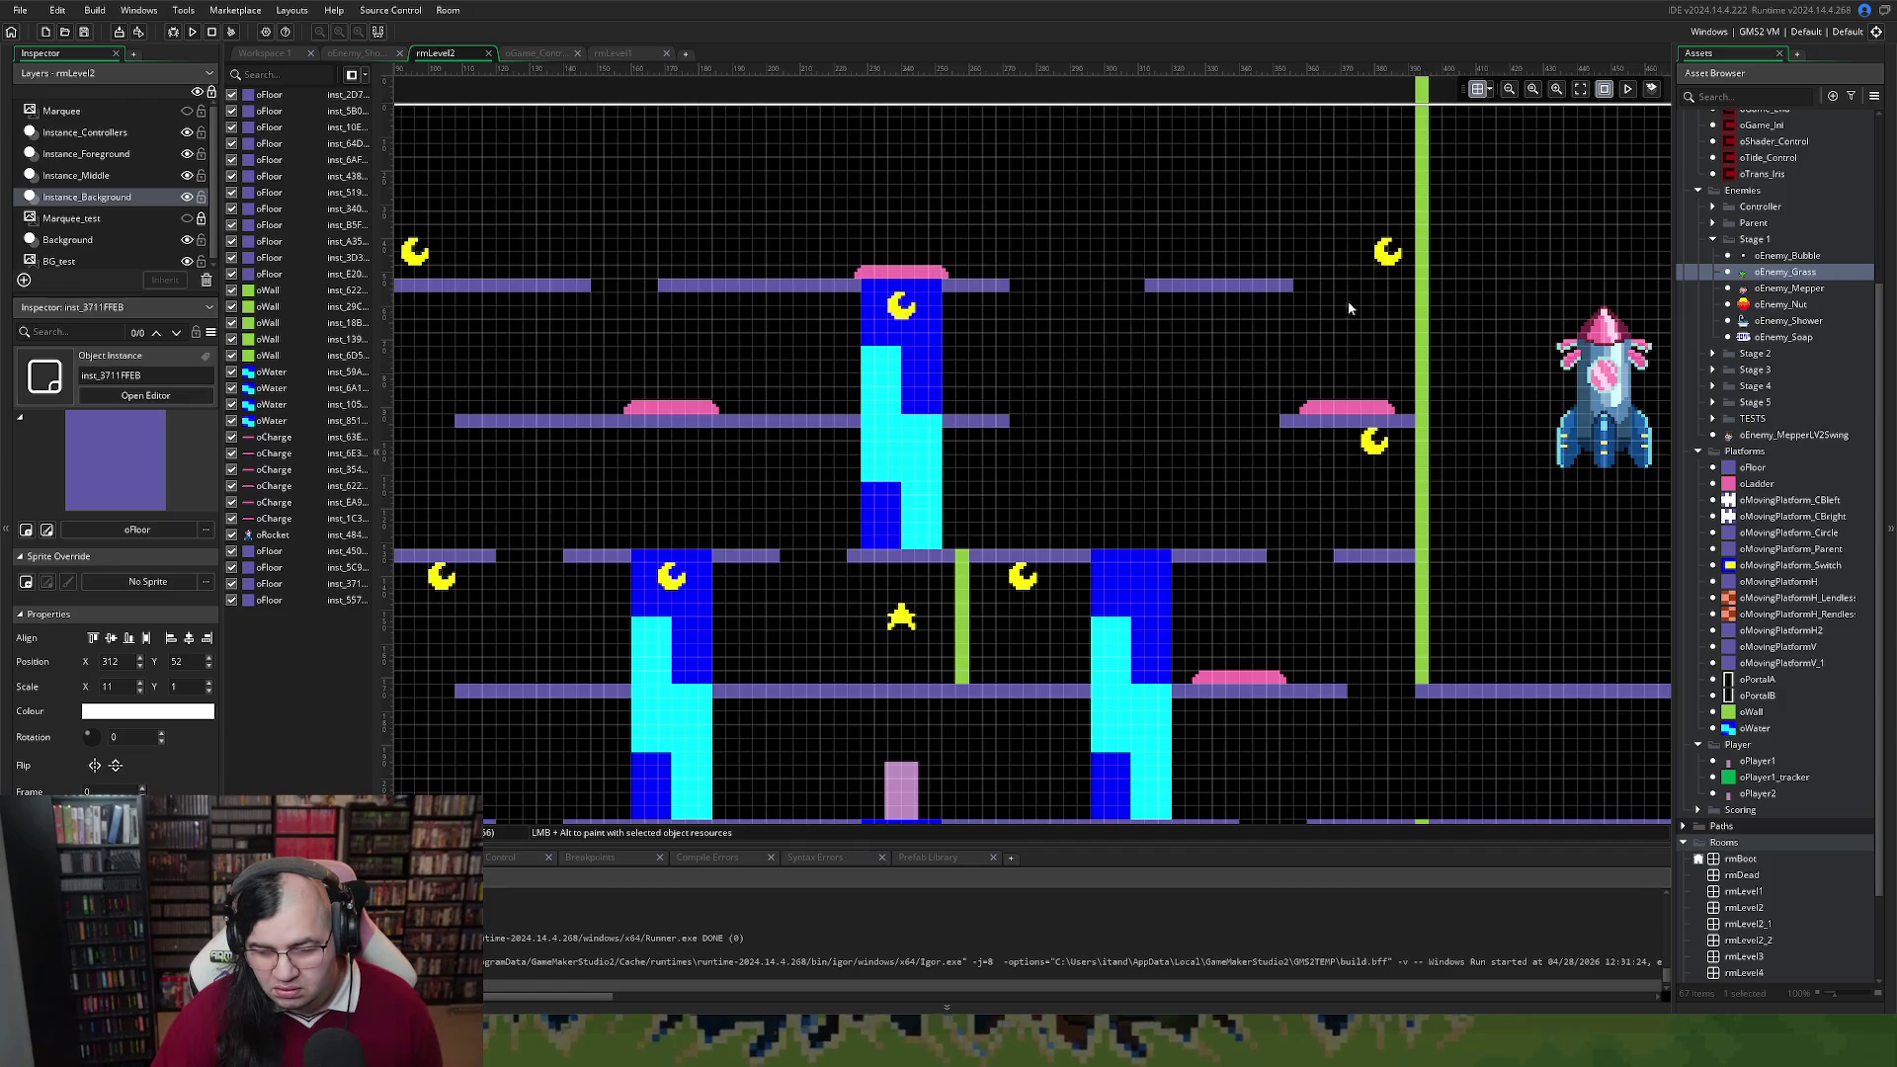
pyautogui.click(1230, 289)
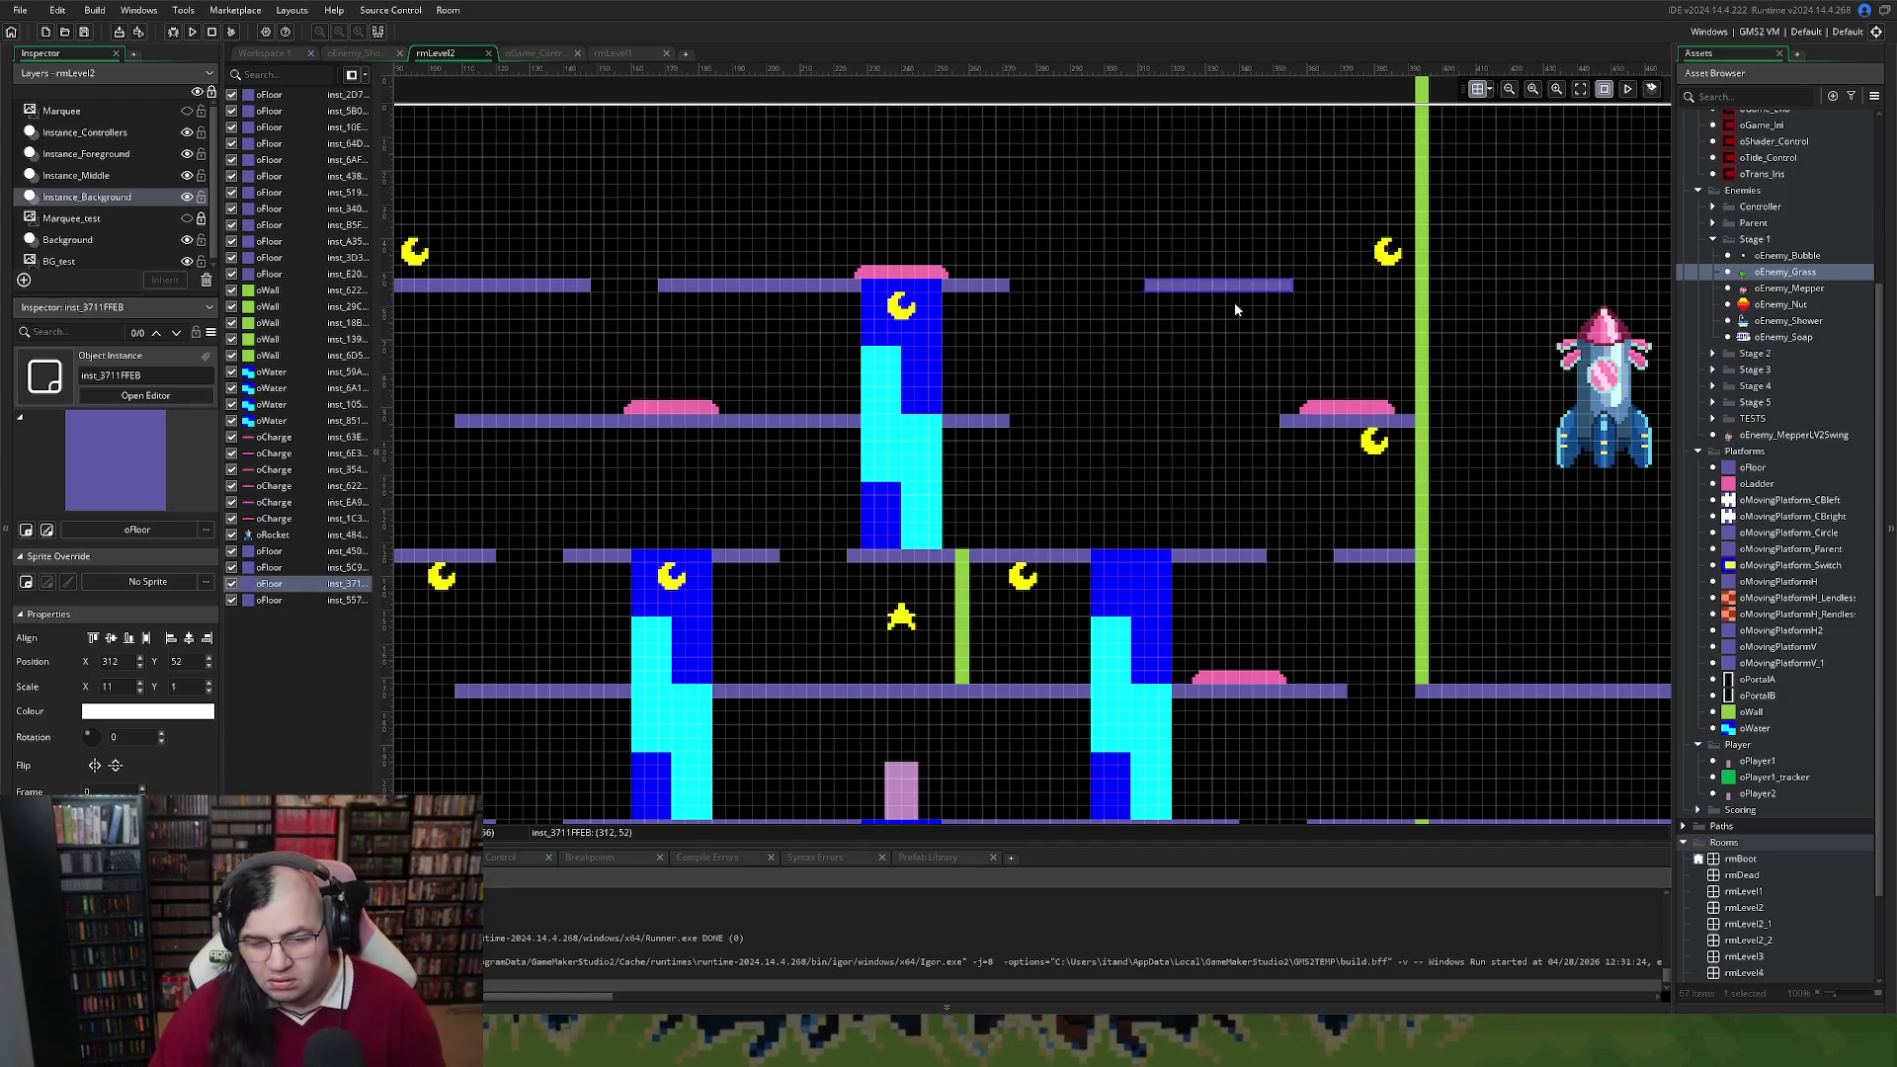
pyautogui.press('Delete')
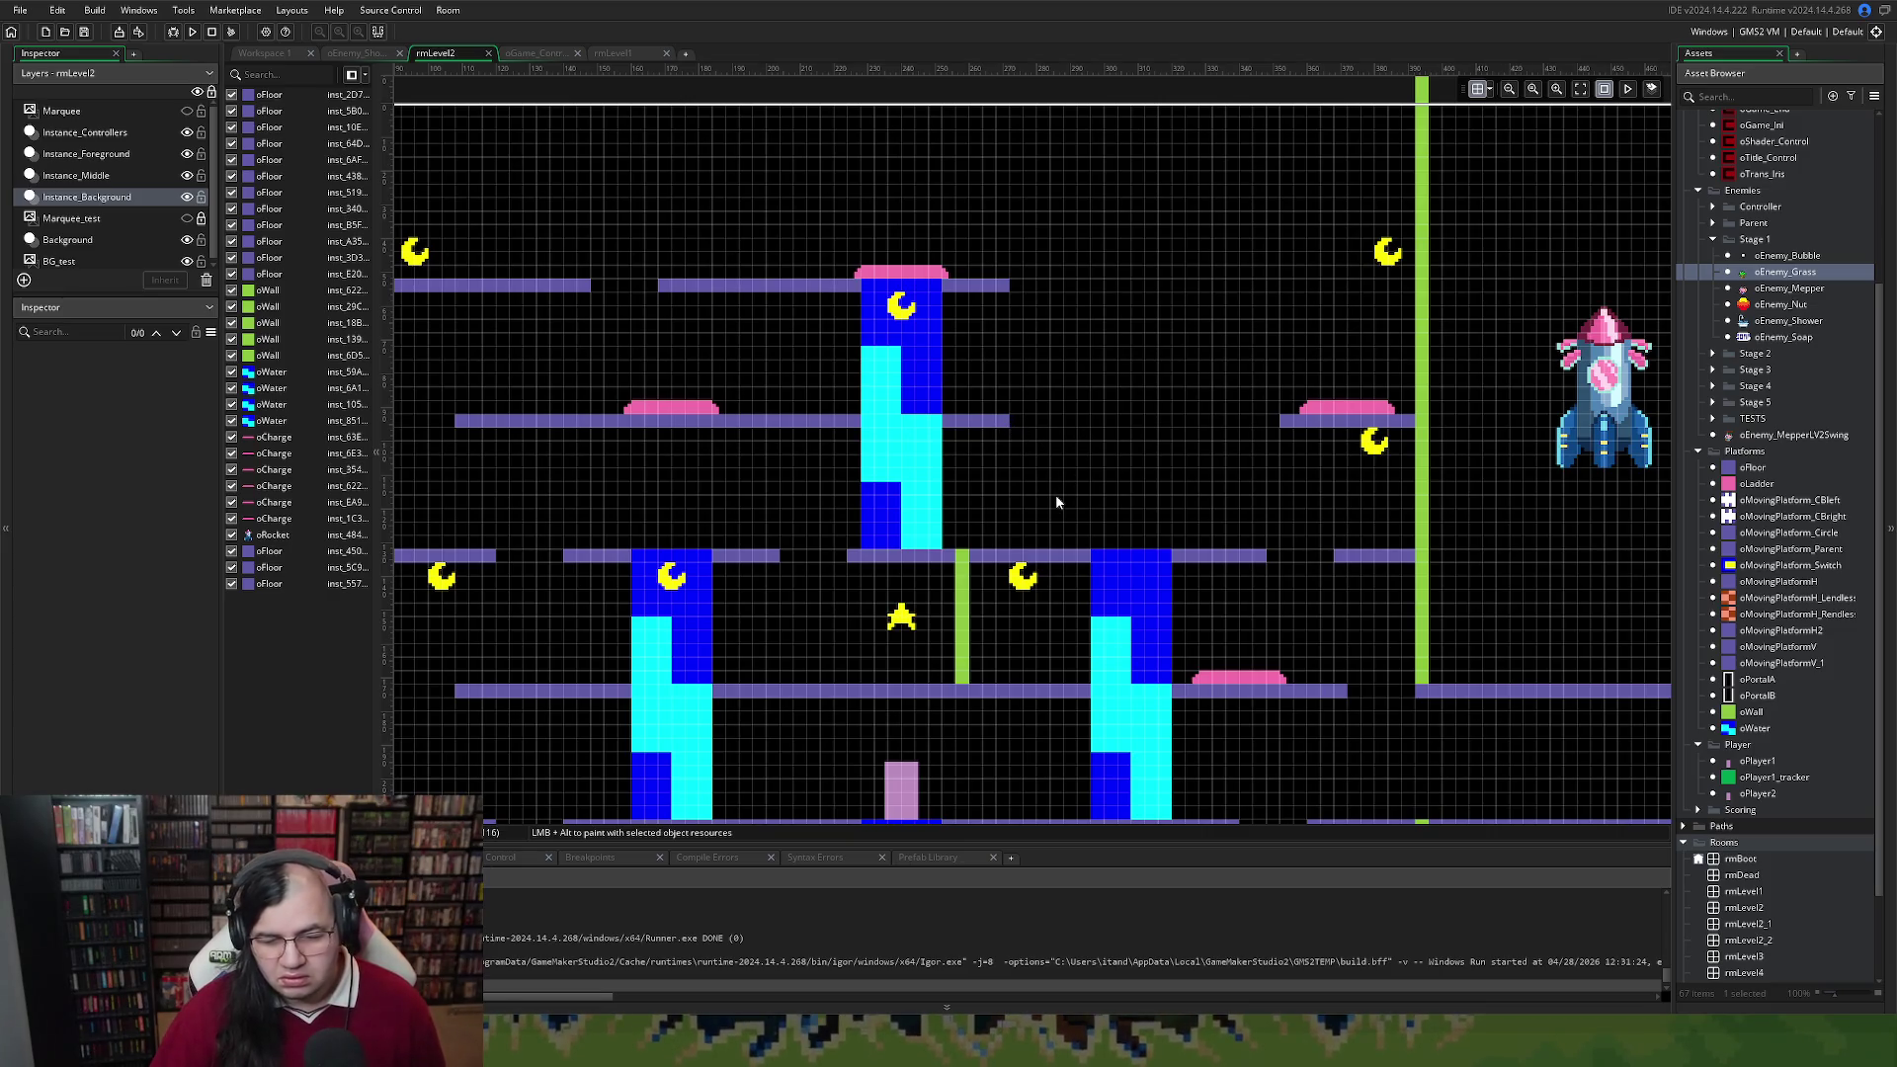
# Shorten the middle-row floor platform beside the water from Scale X 31 to 24
pyautogui.scroll(-2, 1028, 489)
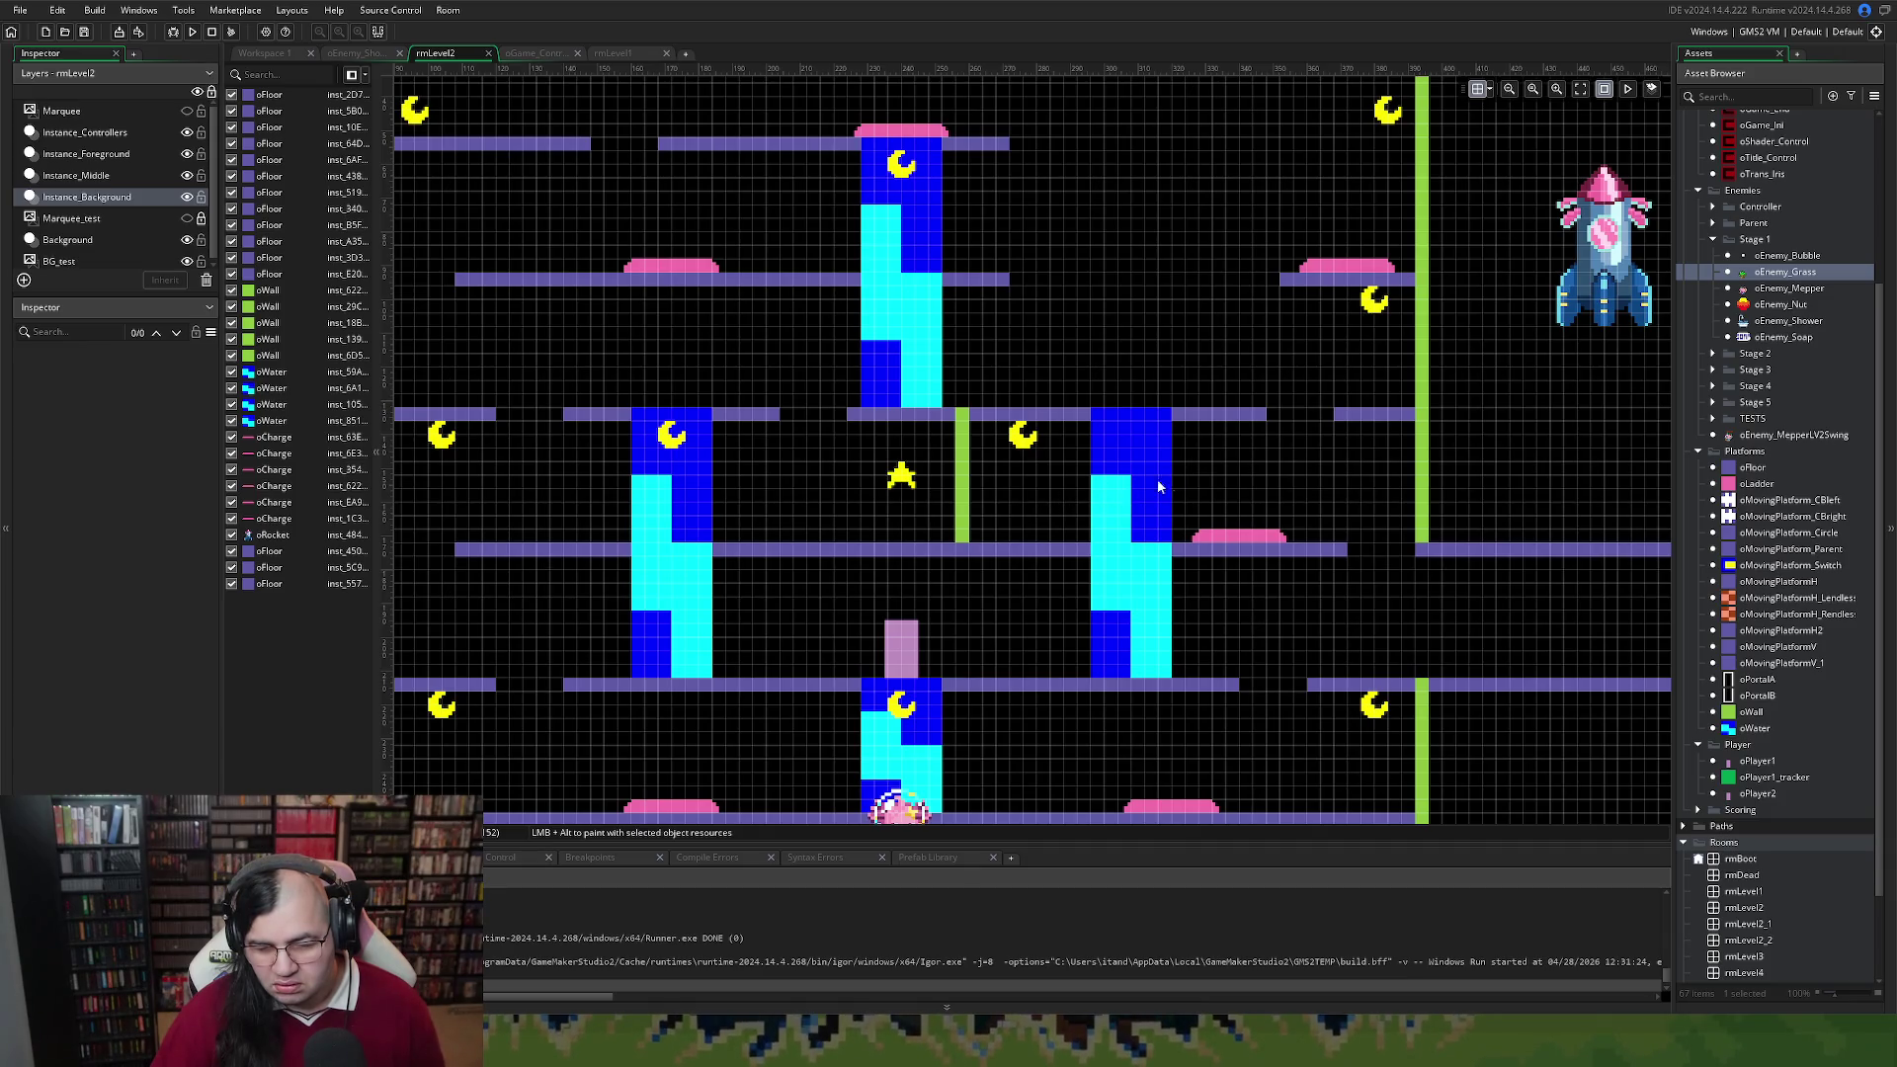
pyautogui.click(1264, 419)
pyautogui.moveTo(1265, 423); pyautogui.dragTo(1171, 415)
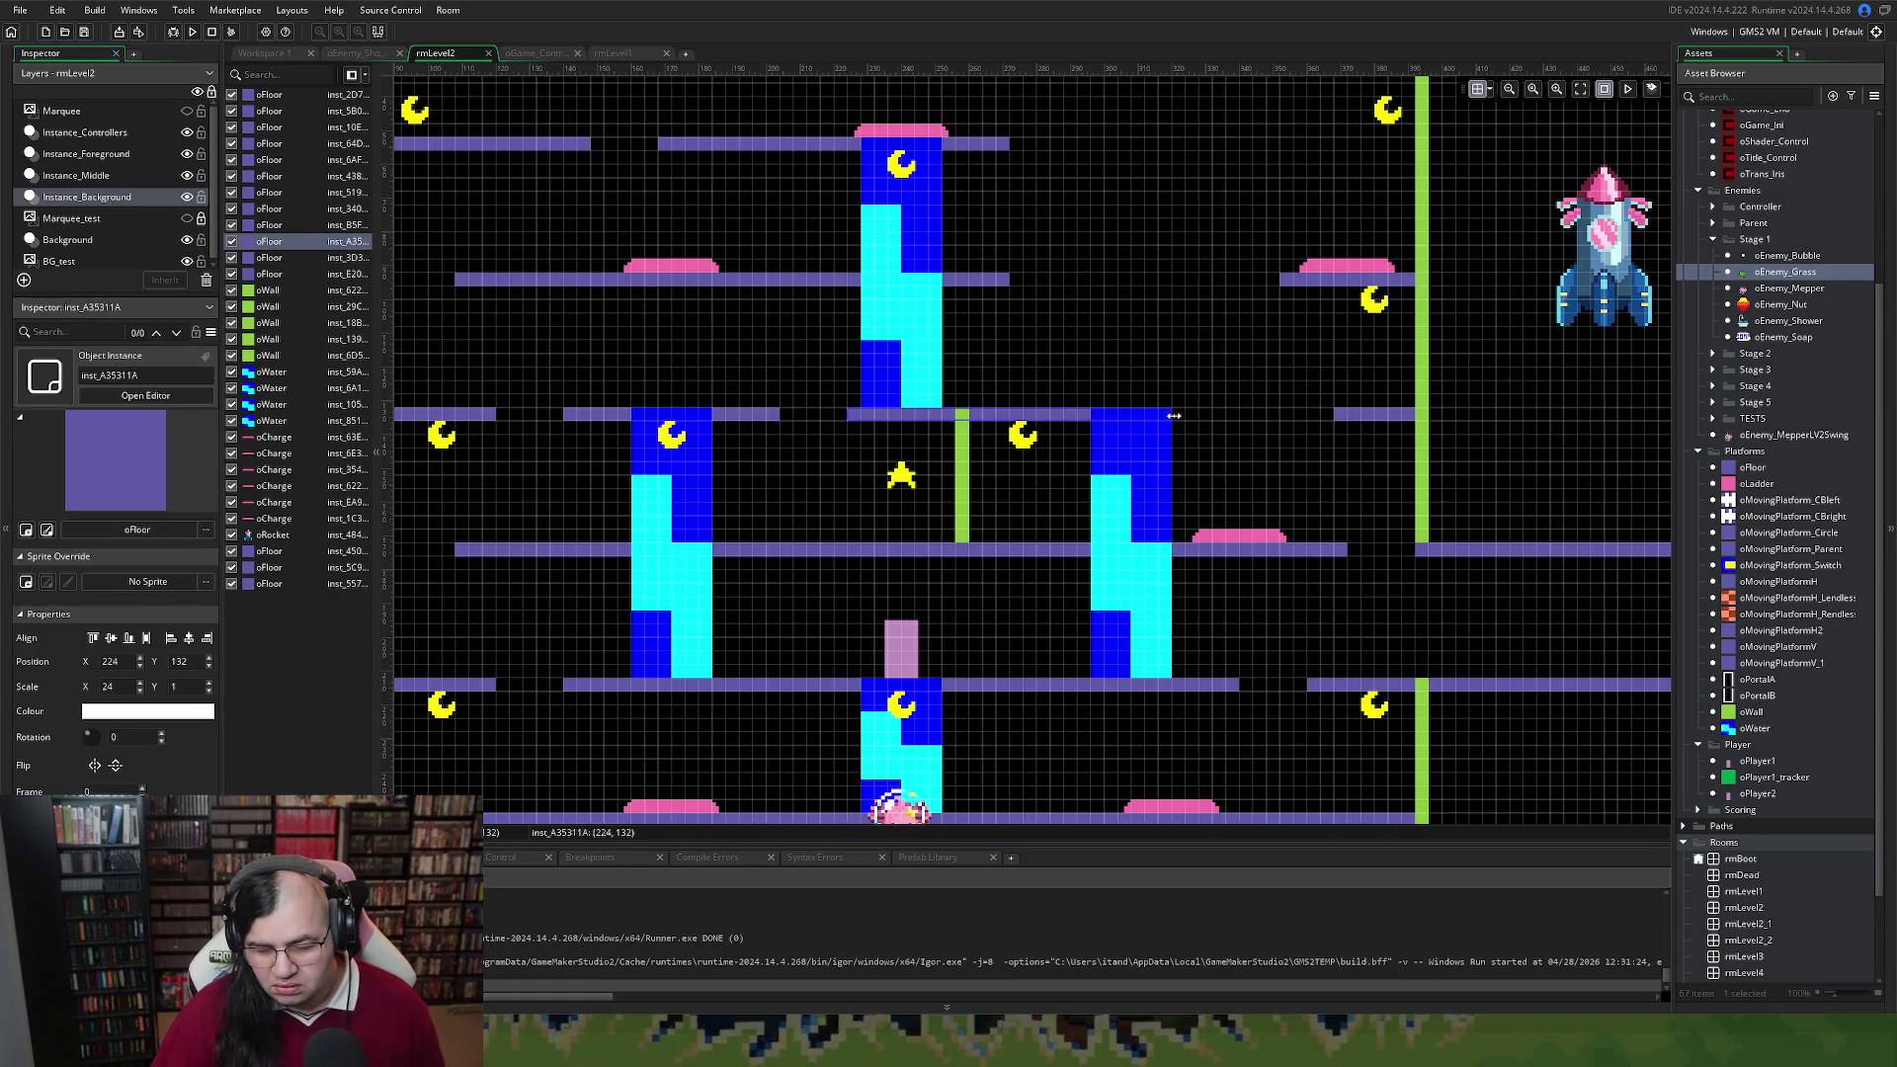
pyautogui.scroll(2, 1212, 466)
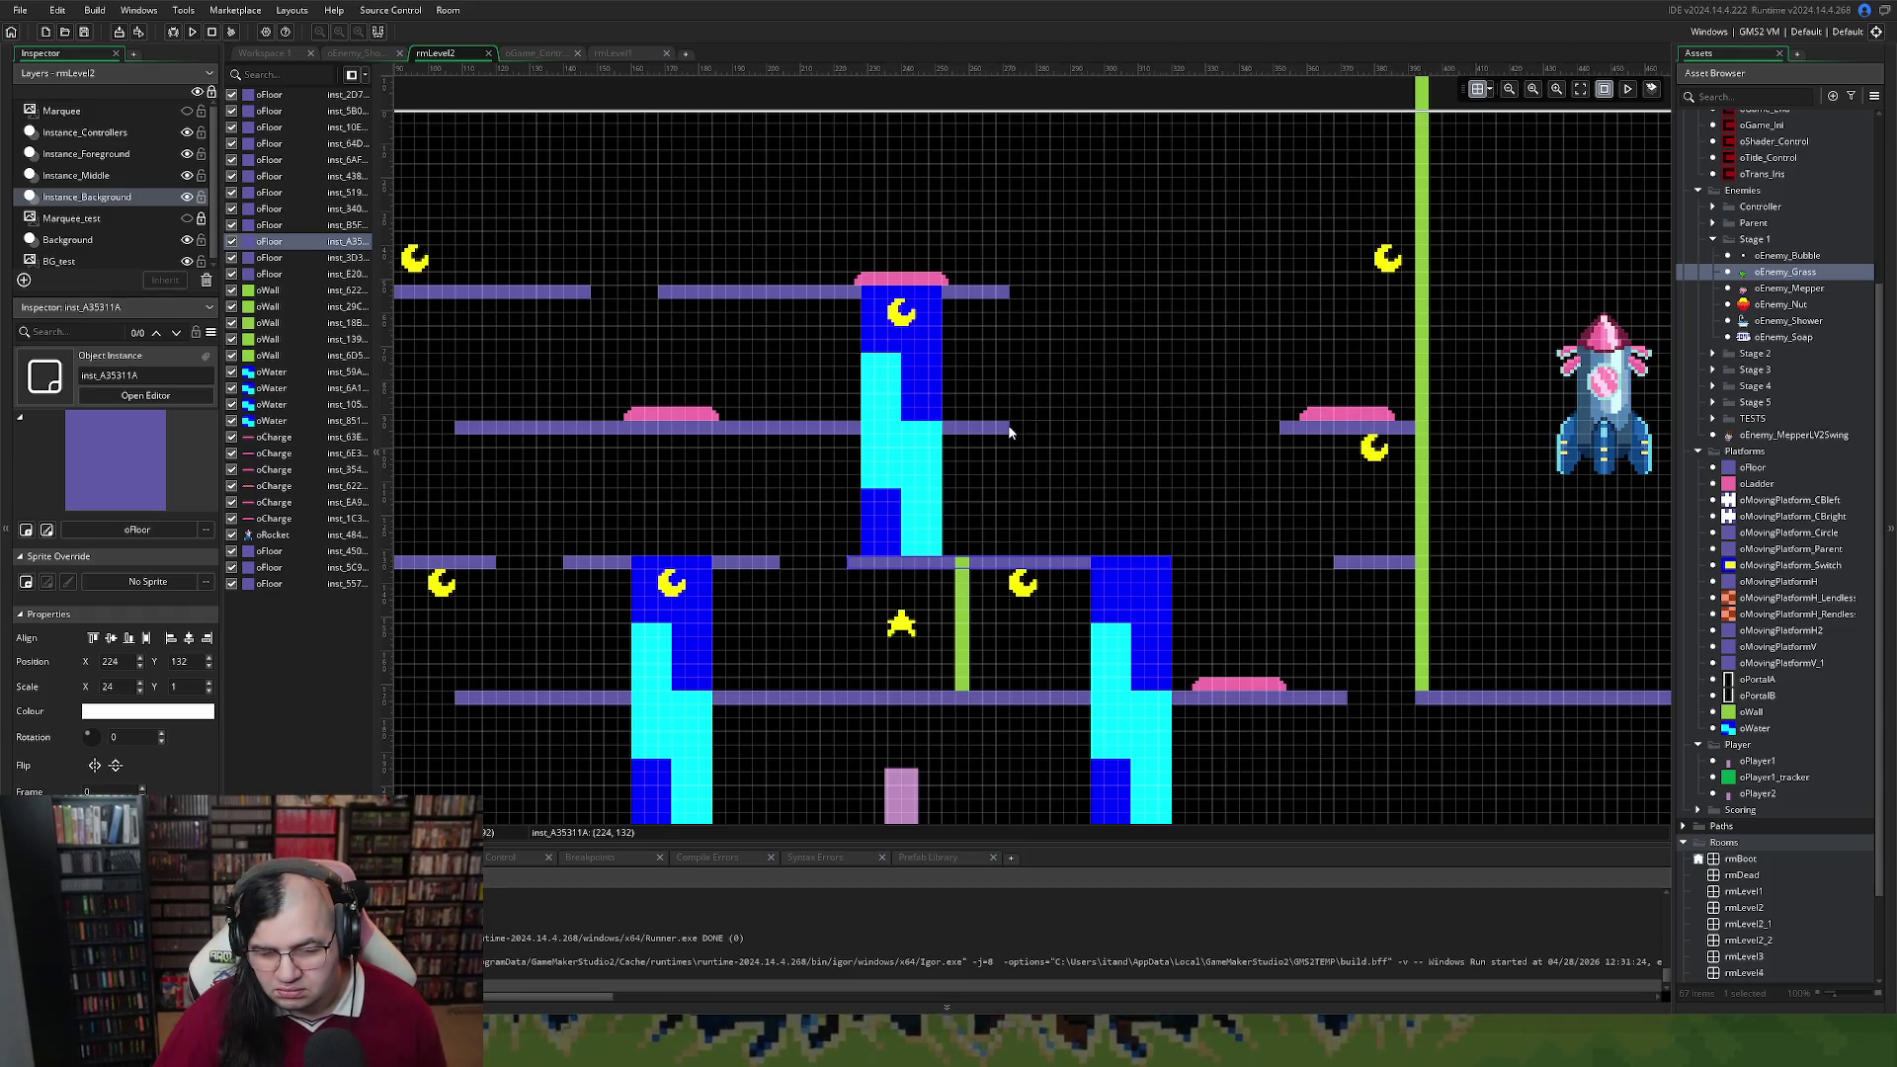
pyautogui.hscroll(-5, 847, 435)
# Move the left second-row floor platform to X 88 and its charge pad left to X 108, Y 92
pyautogui.moveTo(846, 439); pyautogui.dragTo(777, 437)
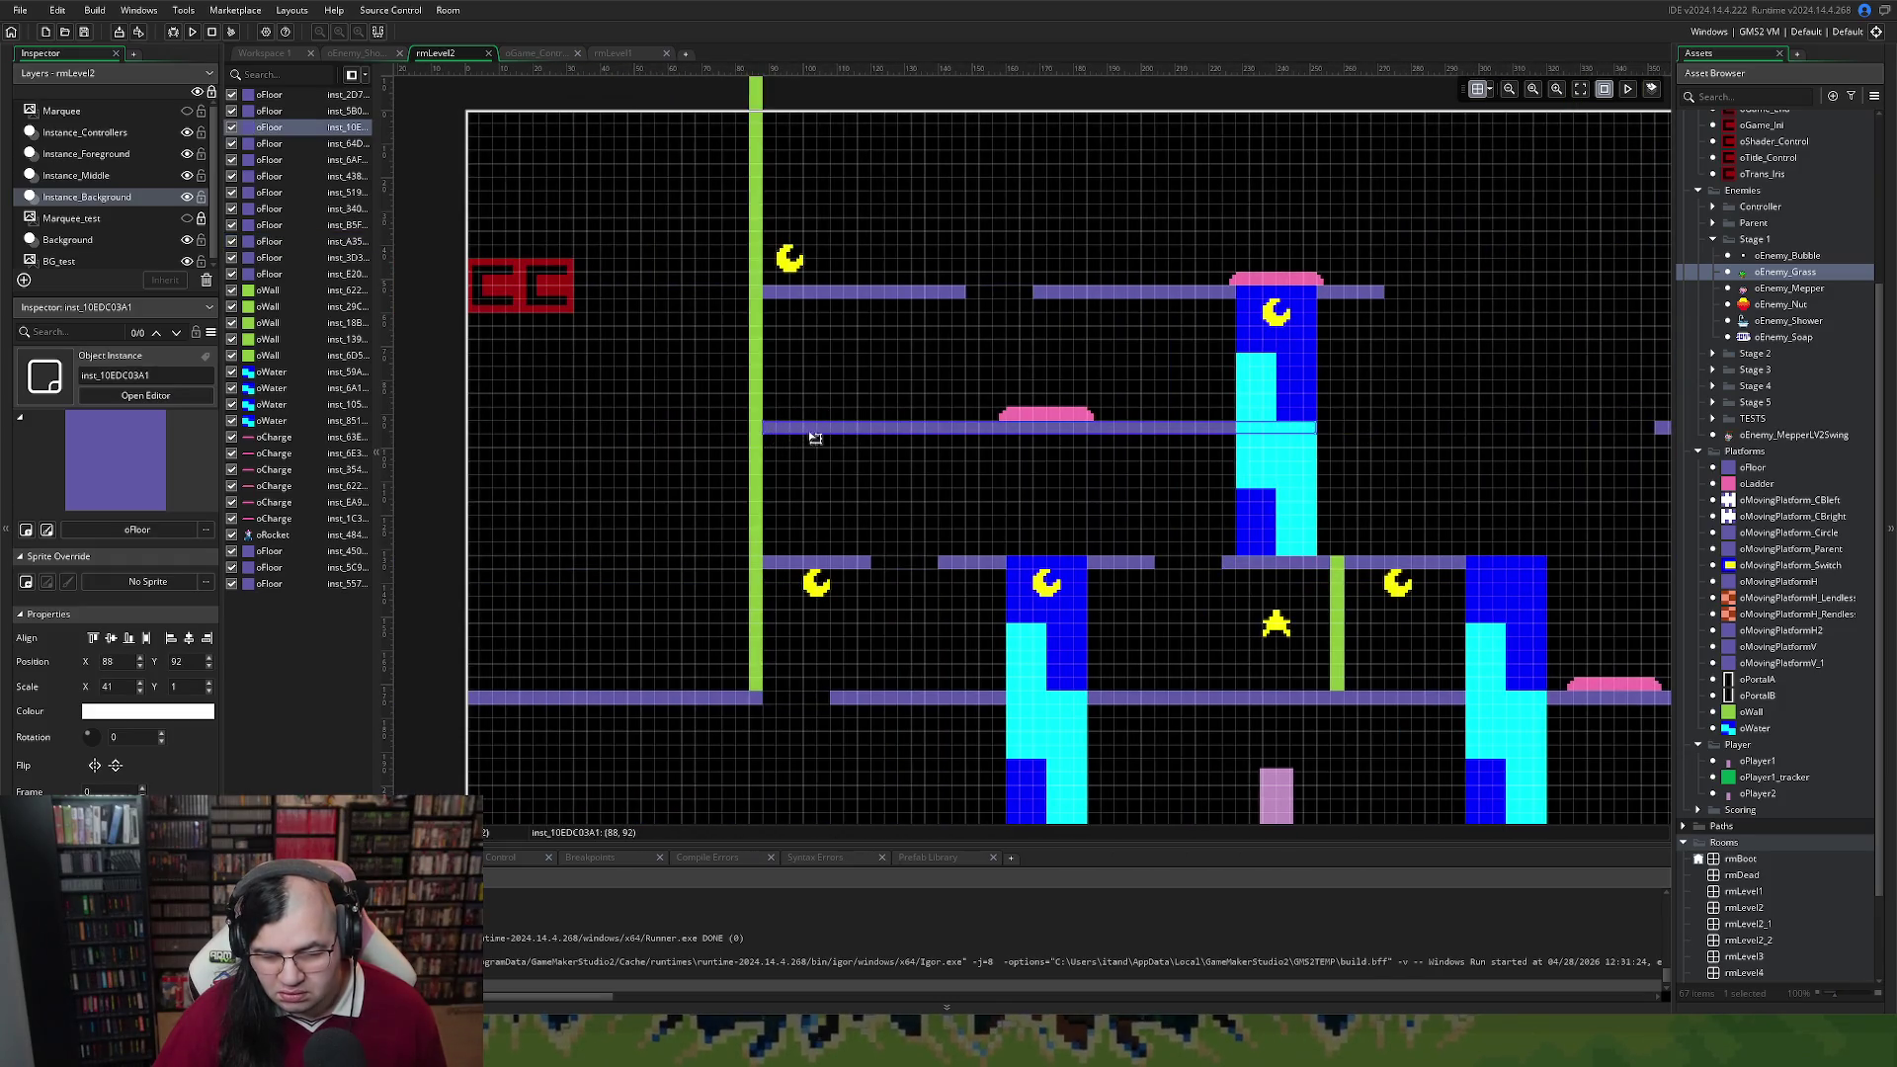
pyautogui.moveTo(1028, 414); pyautogui.dragTo(812, 414)
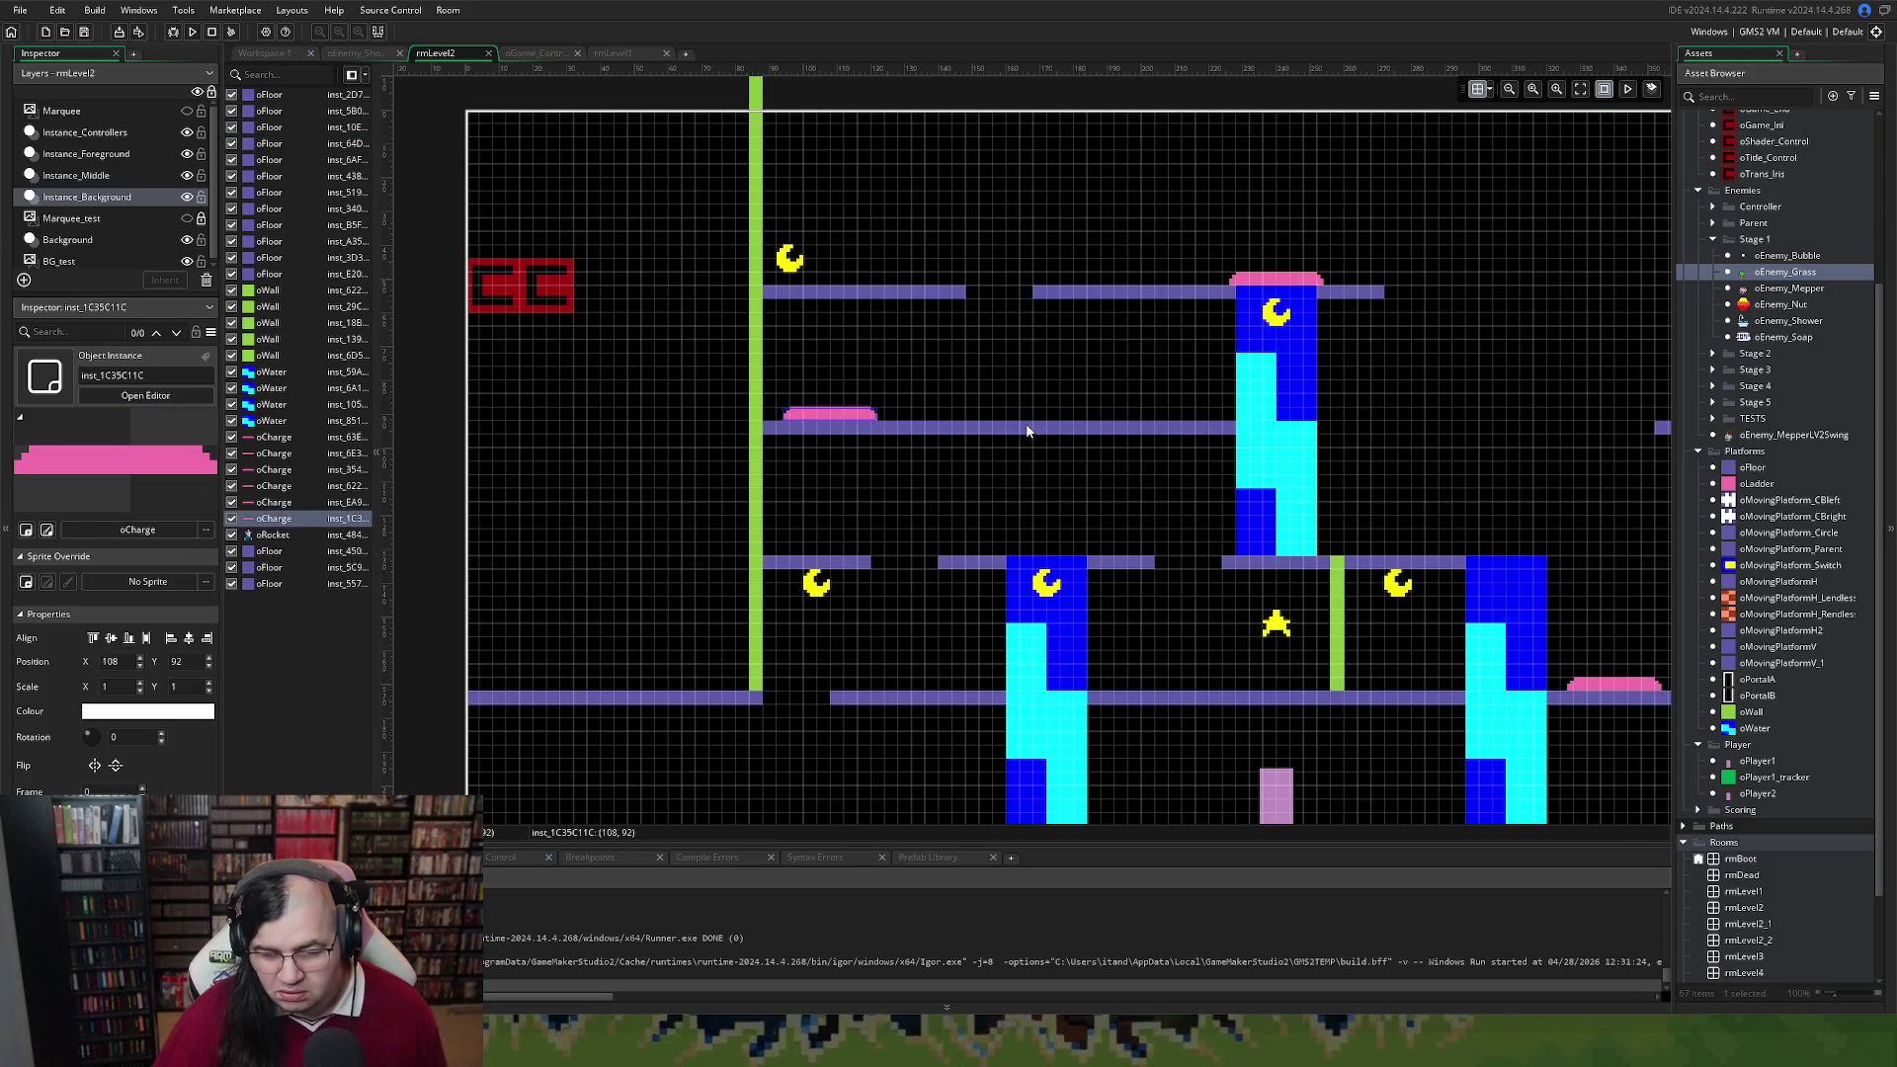
pyautogui.hscroll(3, 1027, 431)
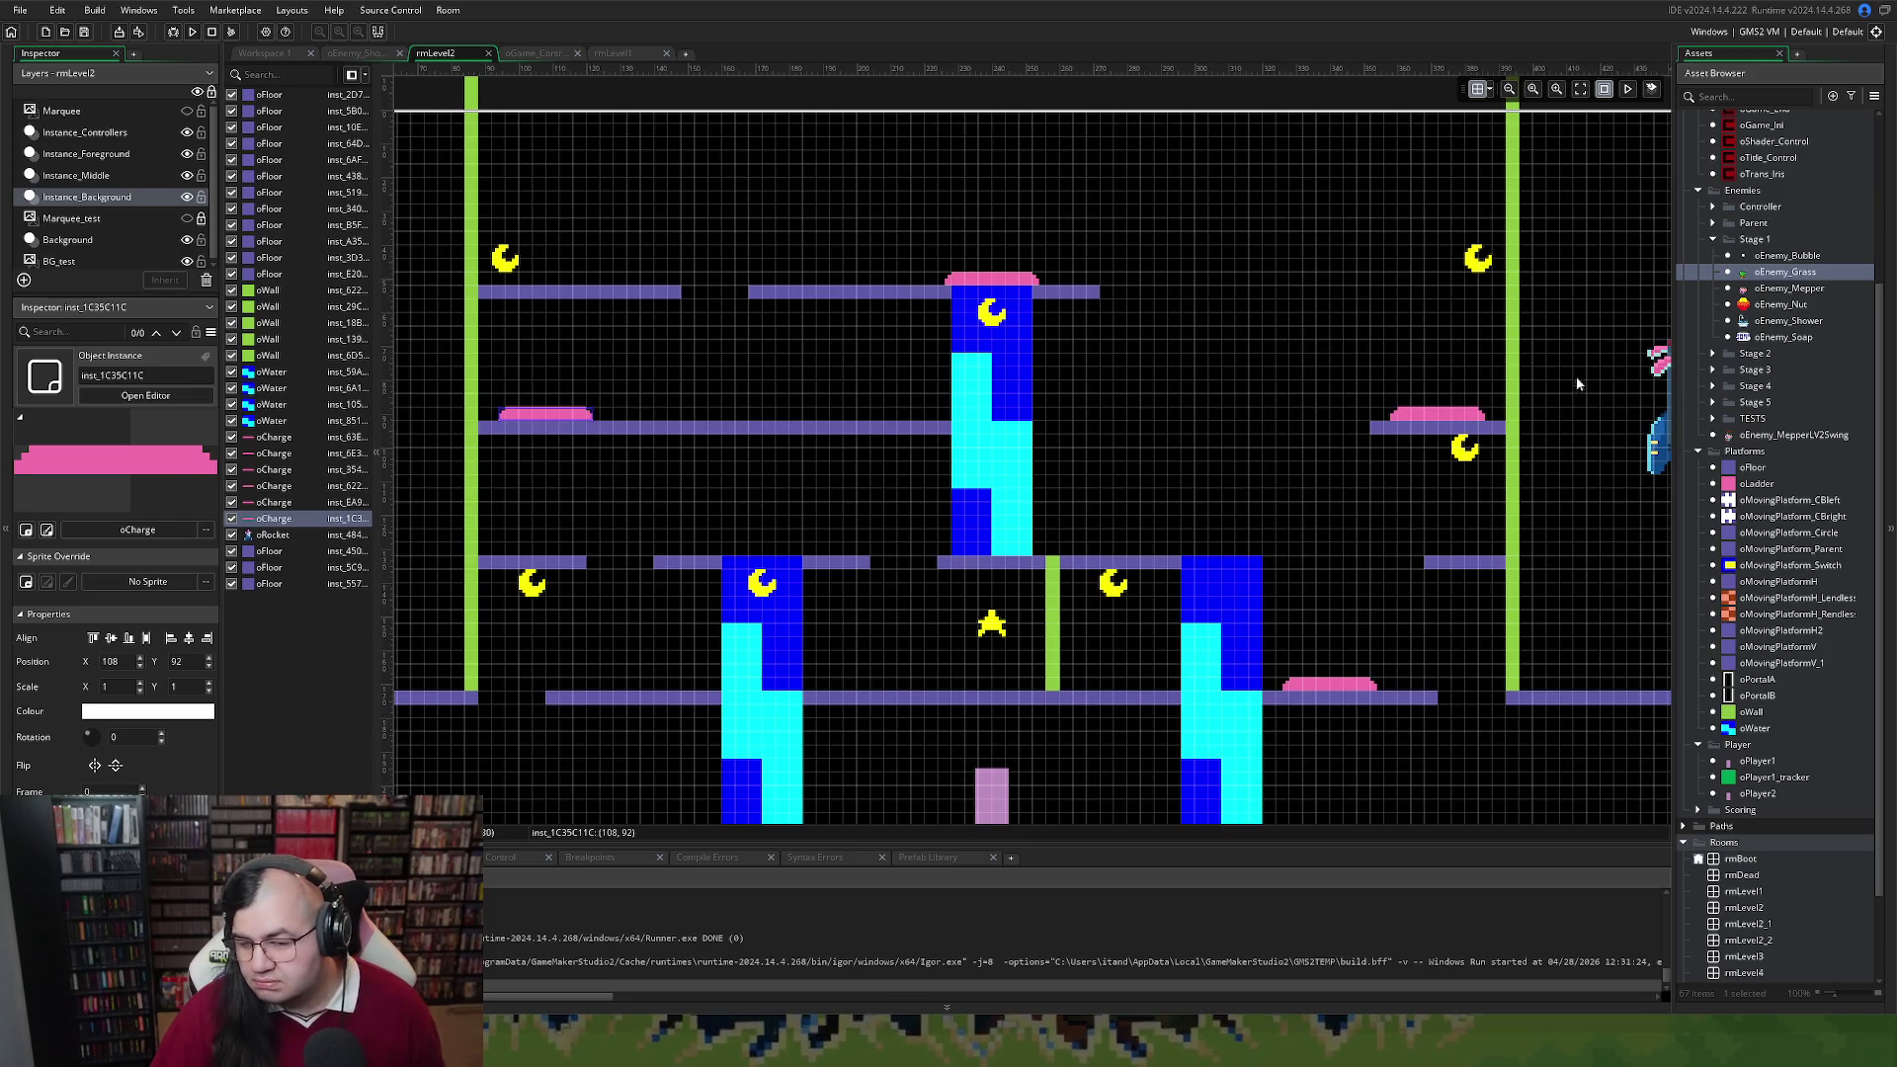
pyautogui.hscroll(2, 1311, 281)
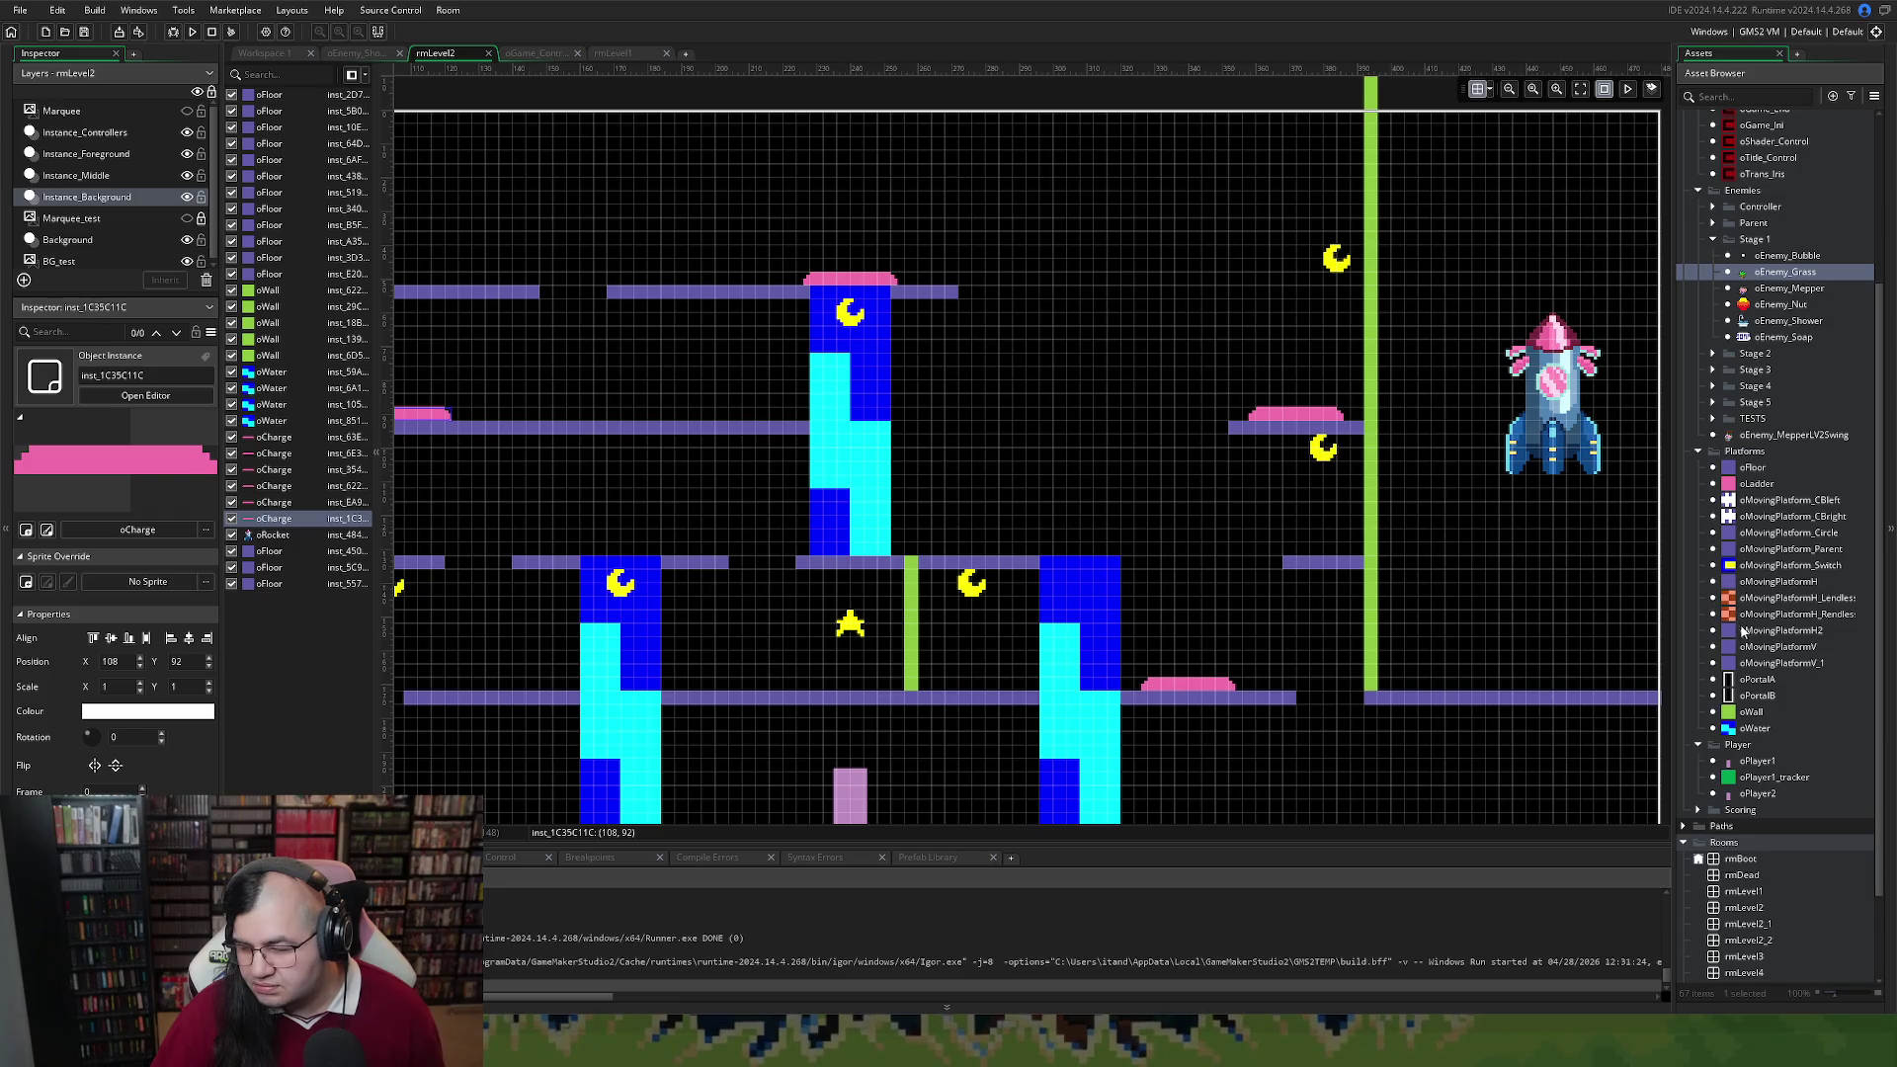
pyautogui.click(1757, 584)
# Place an oMovingPlatformH in the top row, run a test build, then nudge it to X 280
pyautogui.moveTo(1757, 584)
pyautogui.mouseDown()
pyautogui.moveTo(1671, 578)
pyautogui.moveTo(1304, 464)
pyautogui.moveTo(964, 284)
pyautogui.moveTo(1062, 291)
pyautogui.moveTo(1031, 301)
pyautogui.mouseUp()
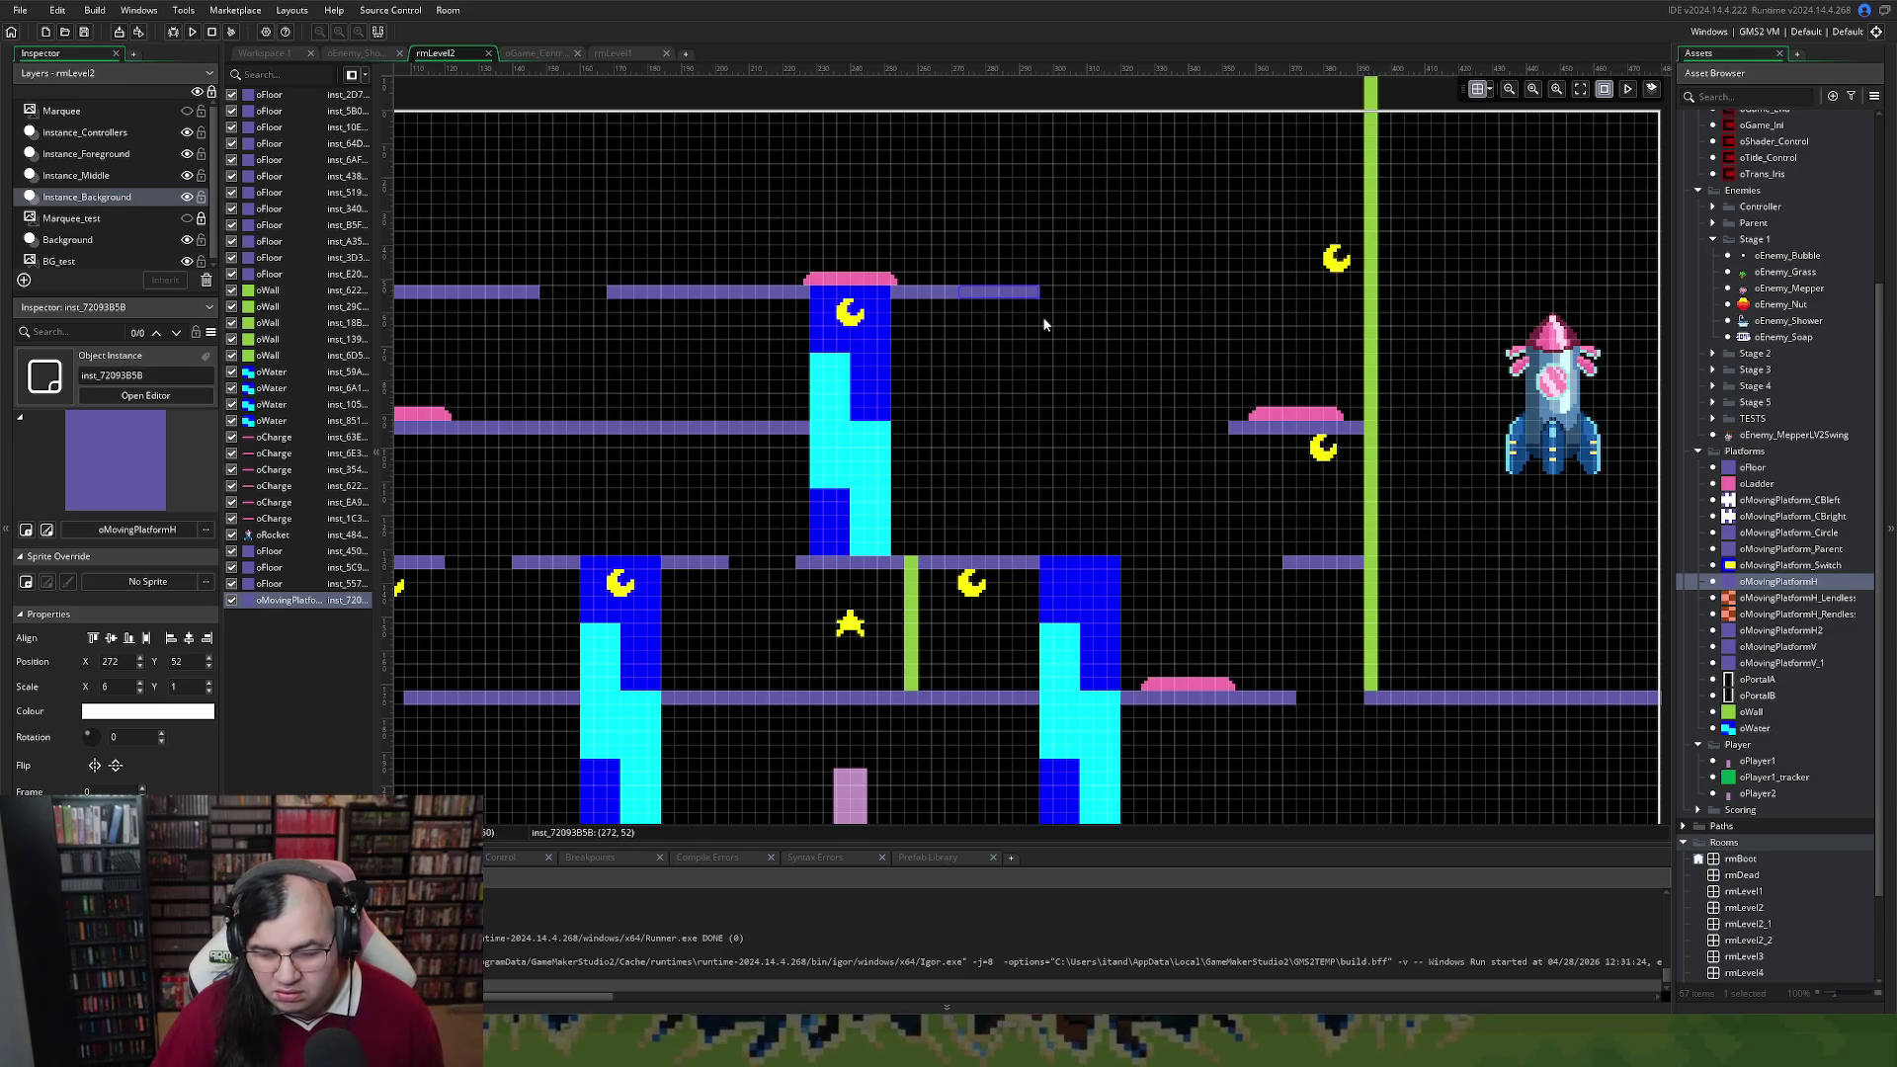
pyautogui.click(192, 38)
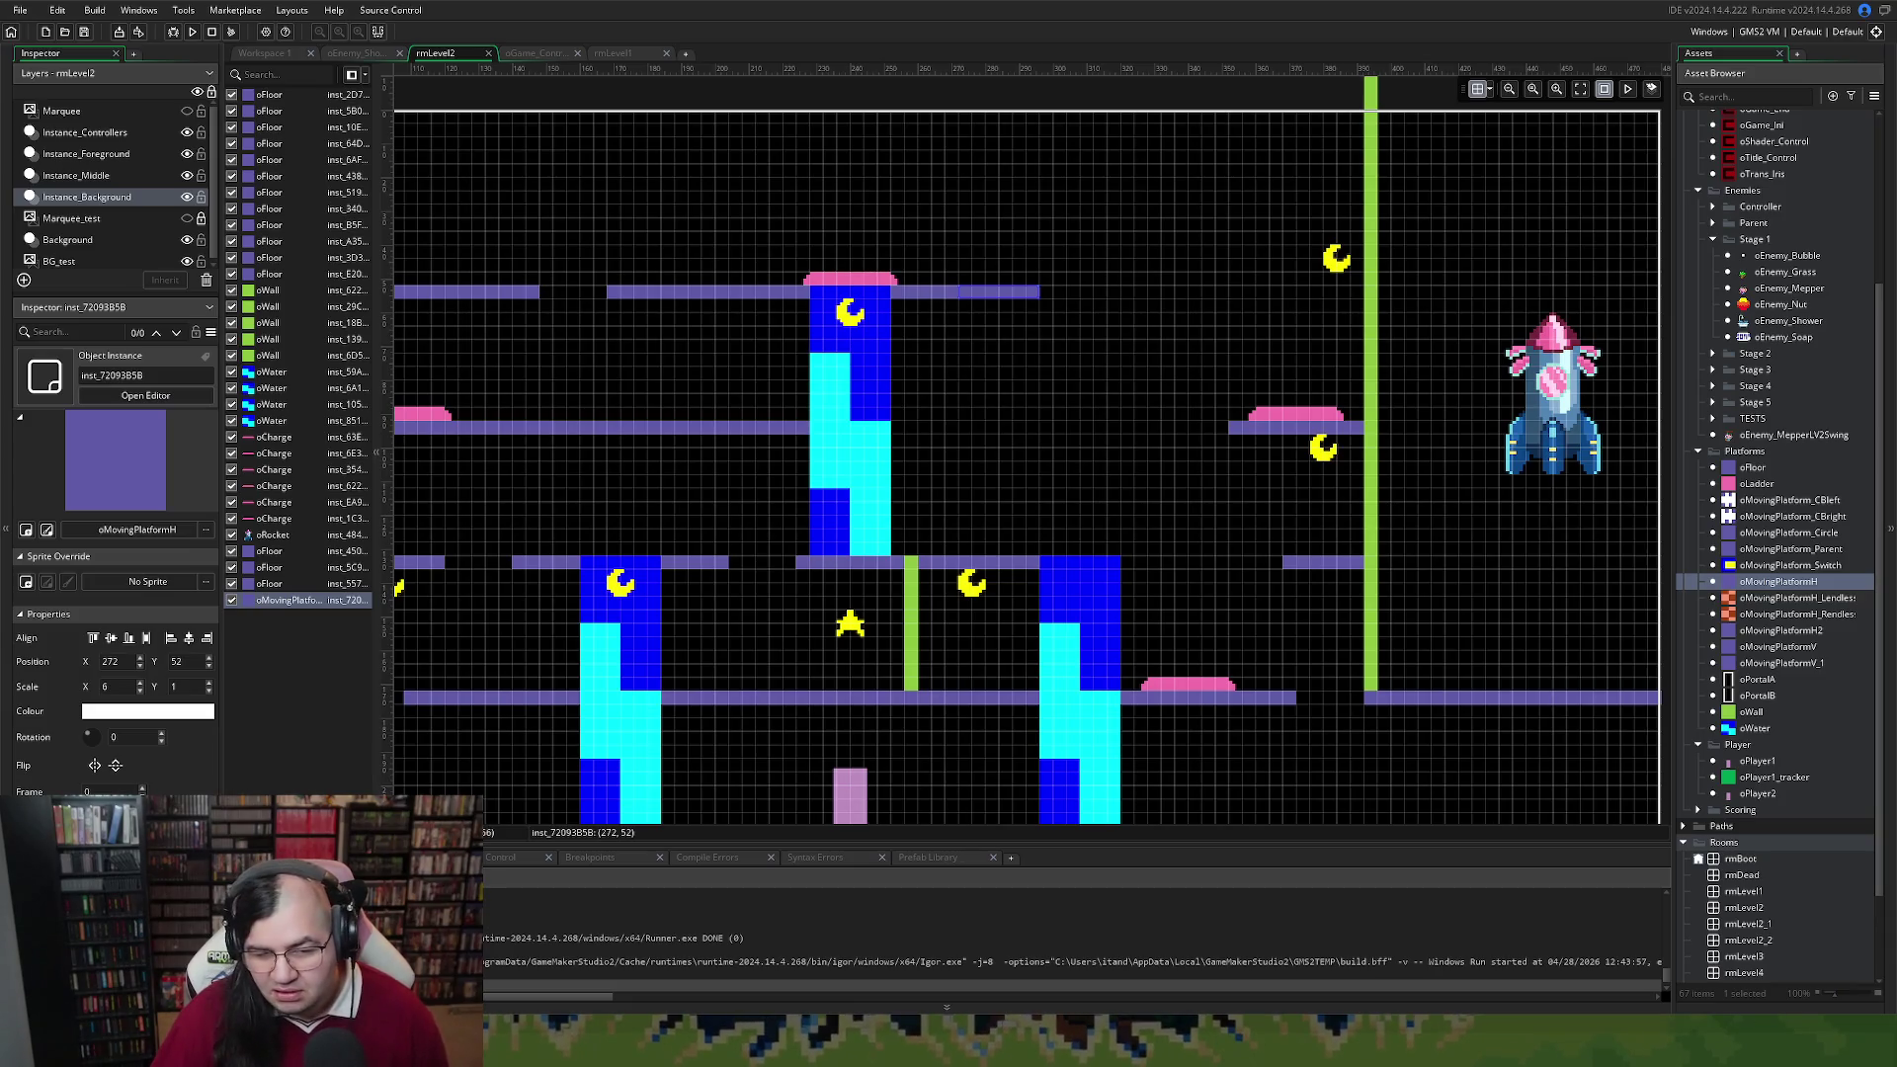
pyautogui.moveTo(1008, 296); pyautogui.dragTo(1024, 300)
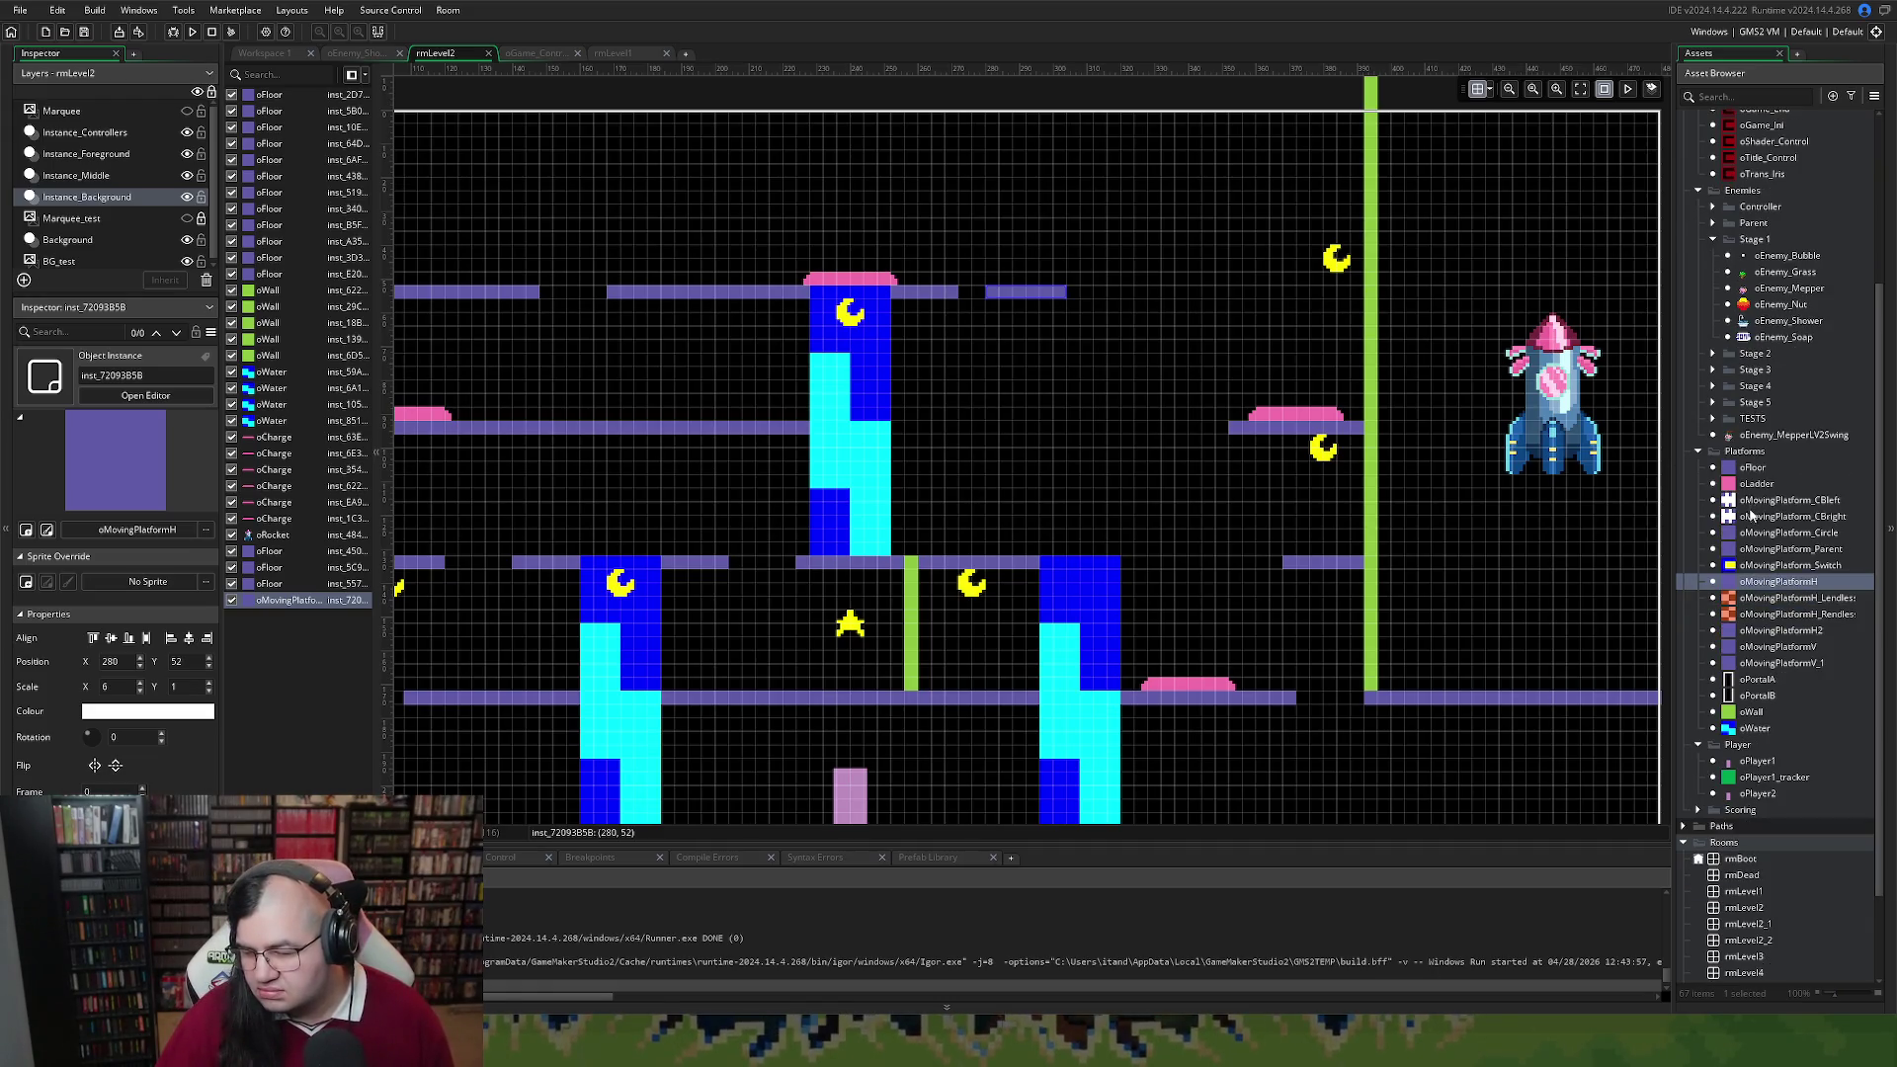
pyautogui.scroll(1, 1754, 542)
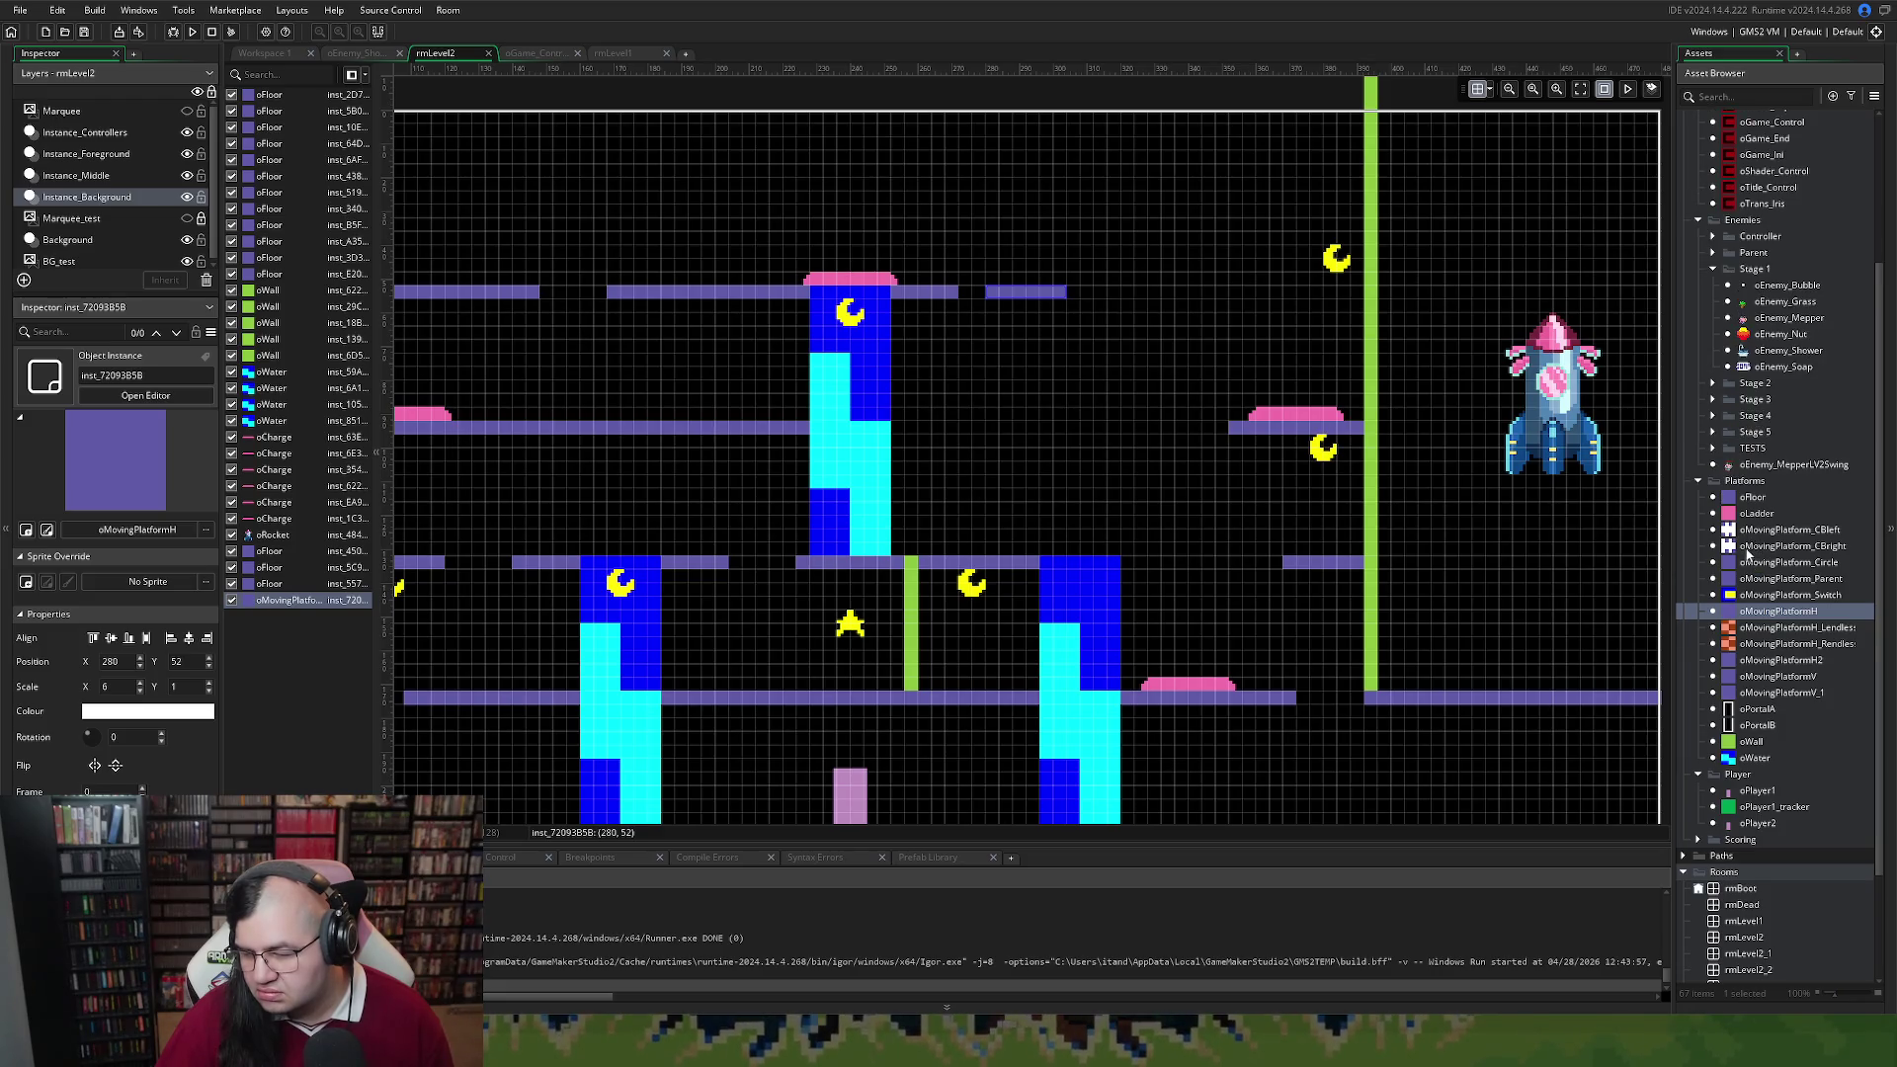
pyautogui.click(1713, 237)
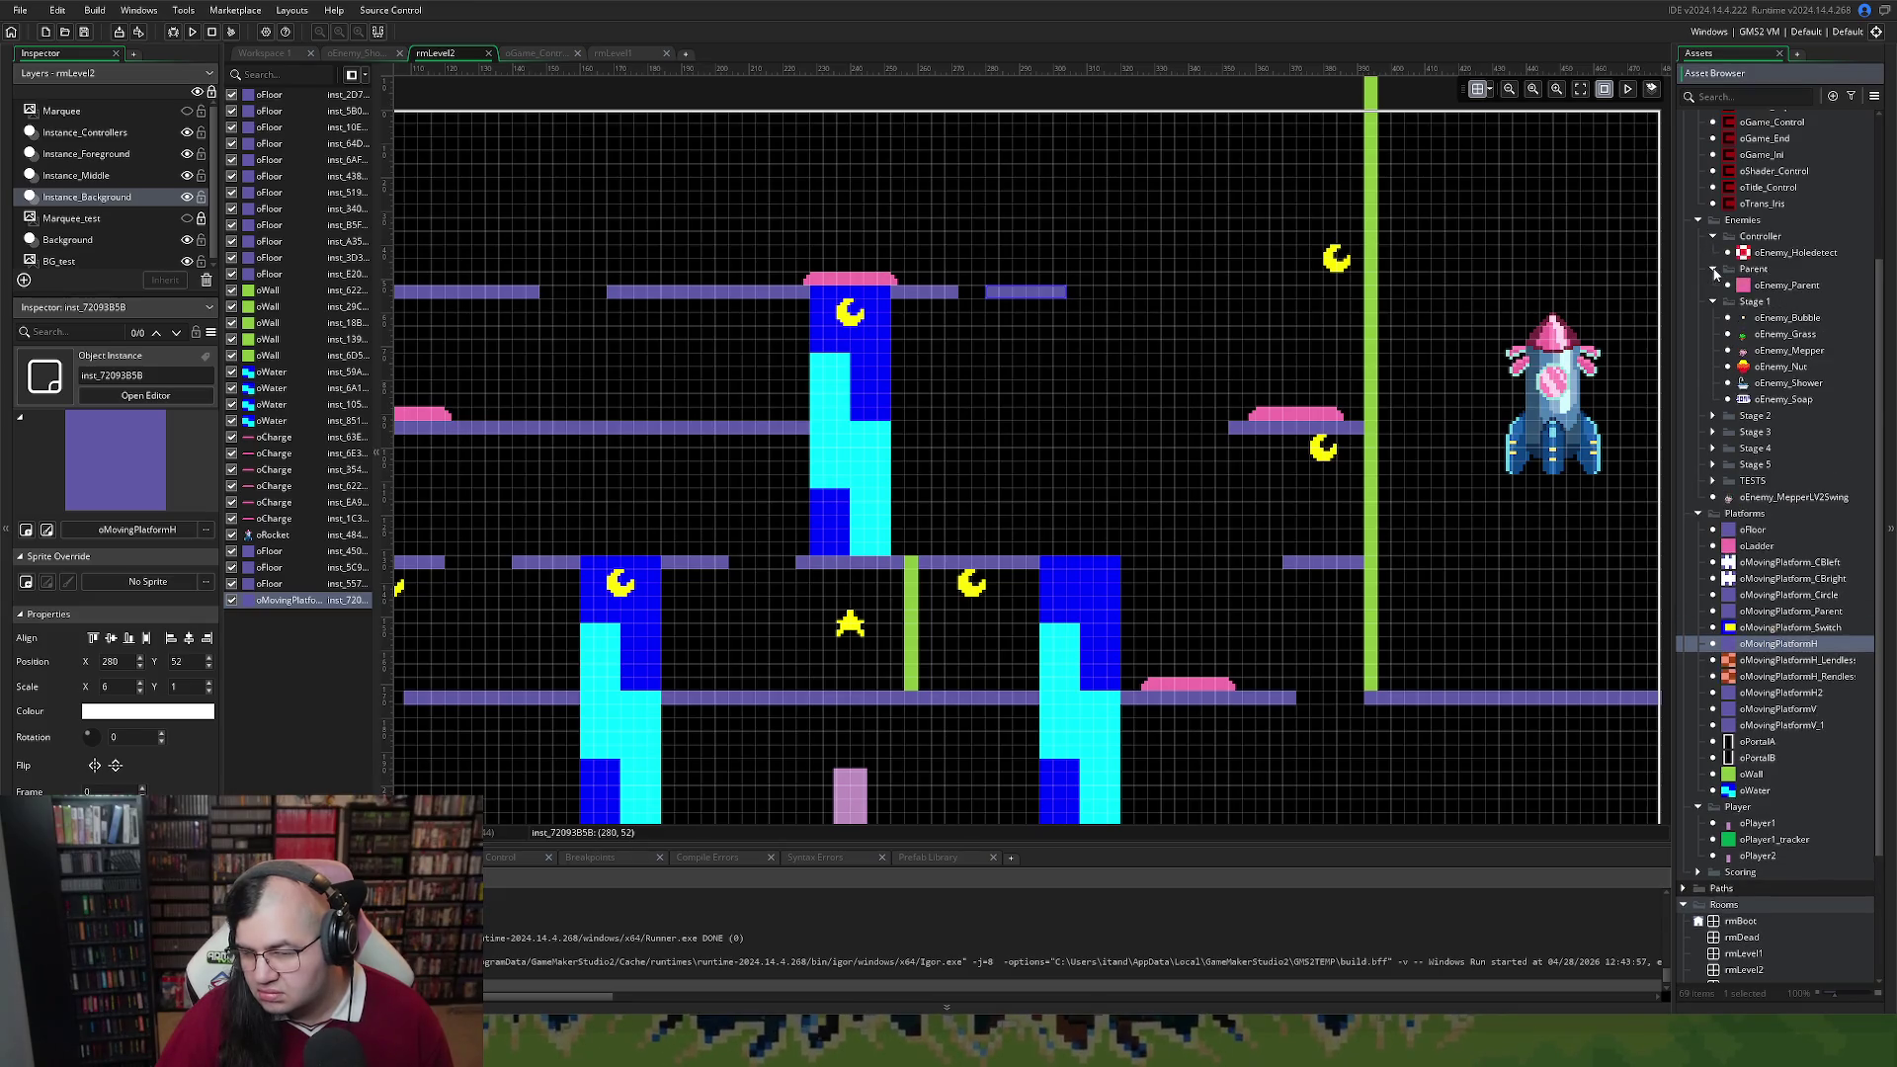
# Open the oMovingPlatformH2 object and read its Begin Step code
pyautogui.click(1714, 237)
pyautogui.scroll(-2, 1753, 440)
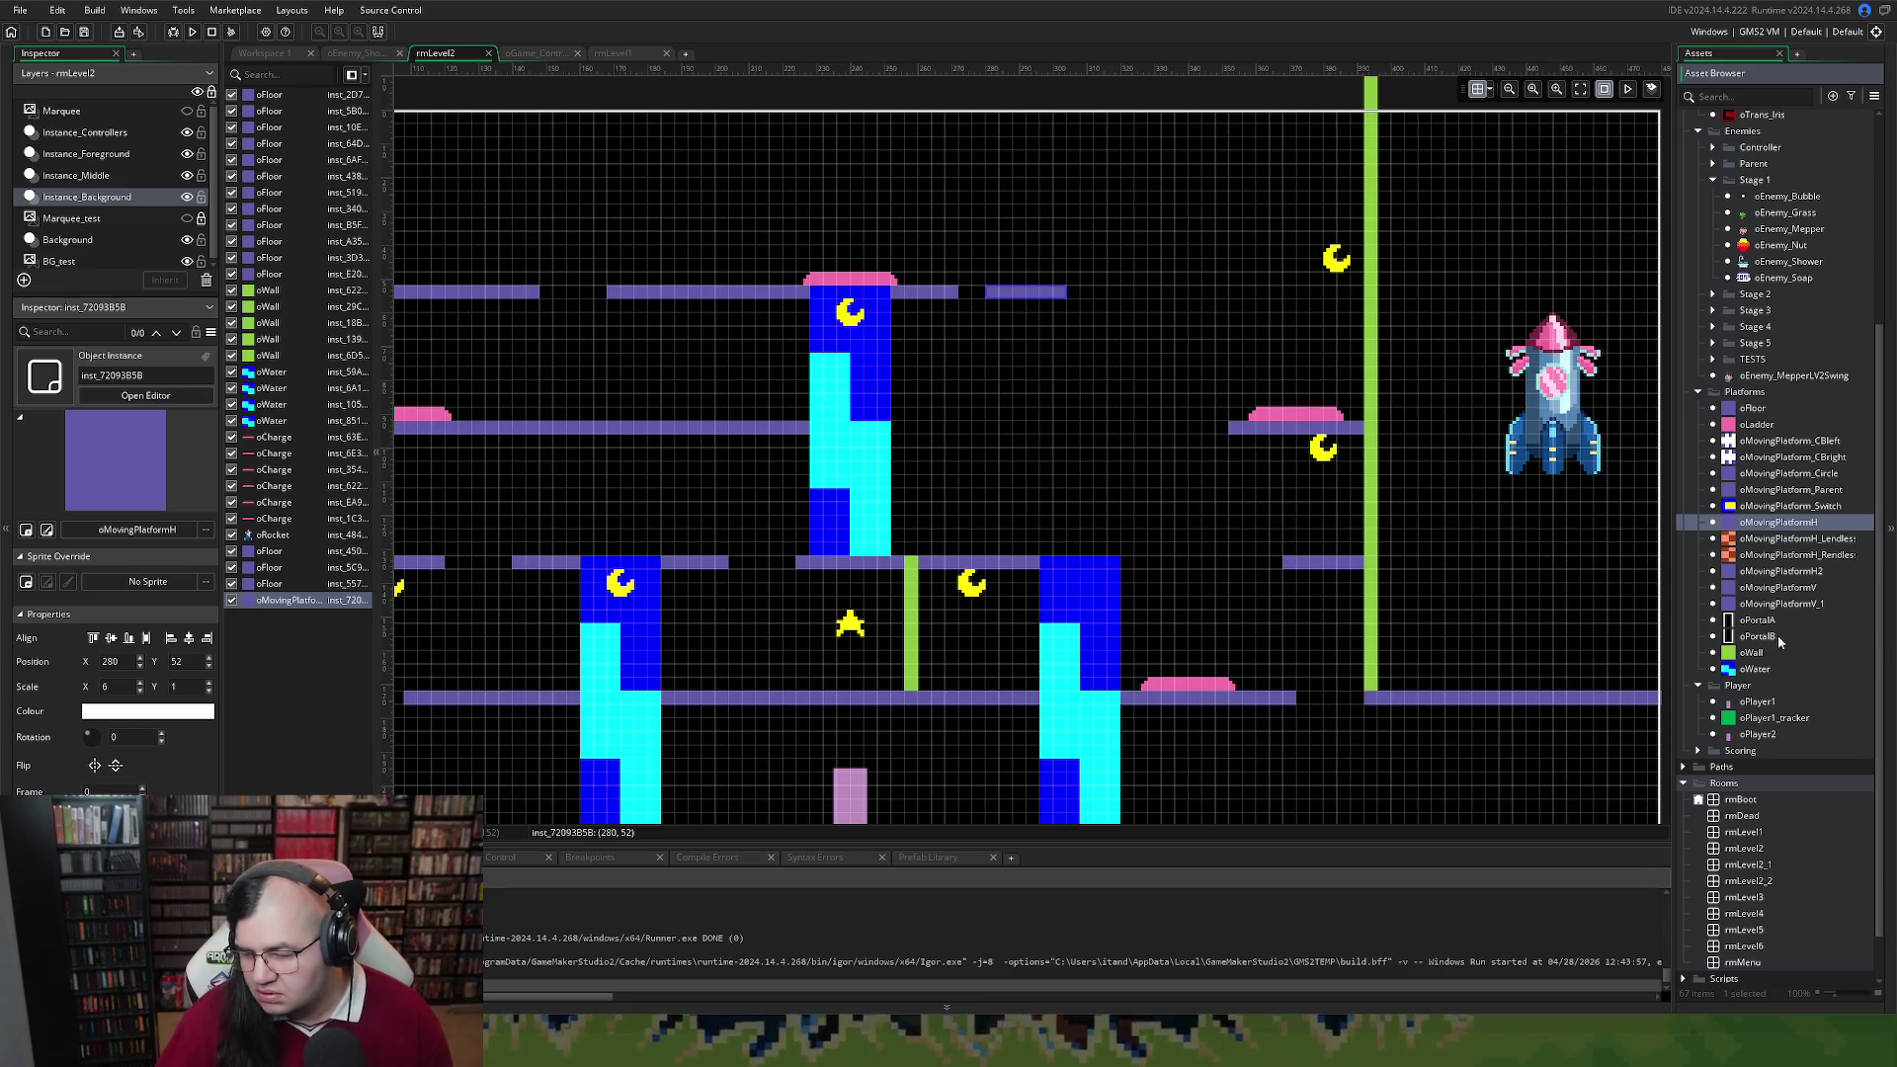
pyautogui.doubleClick(1778, 571)
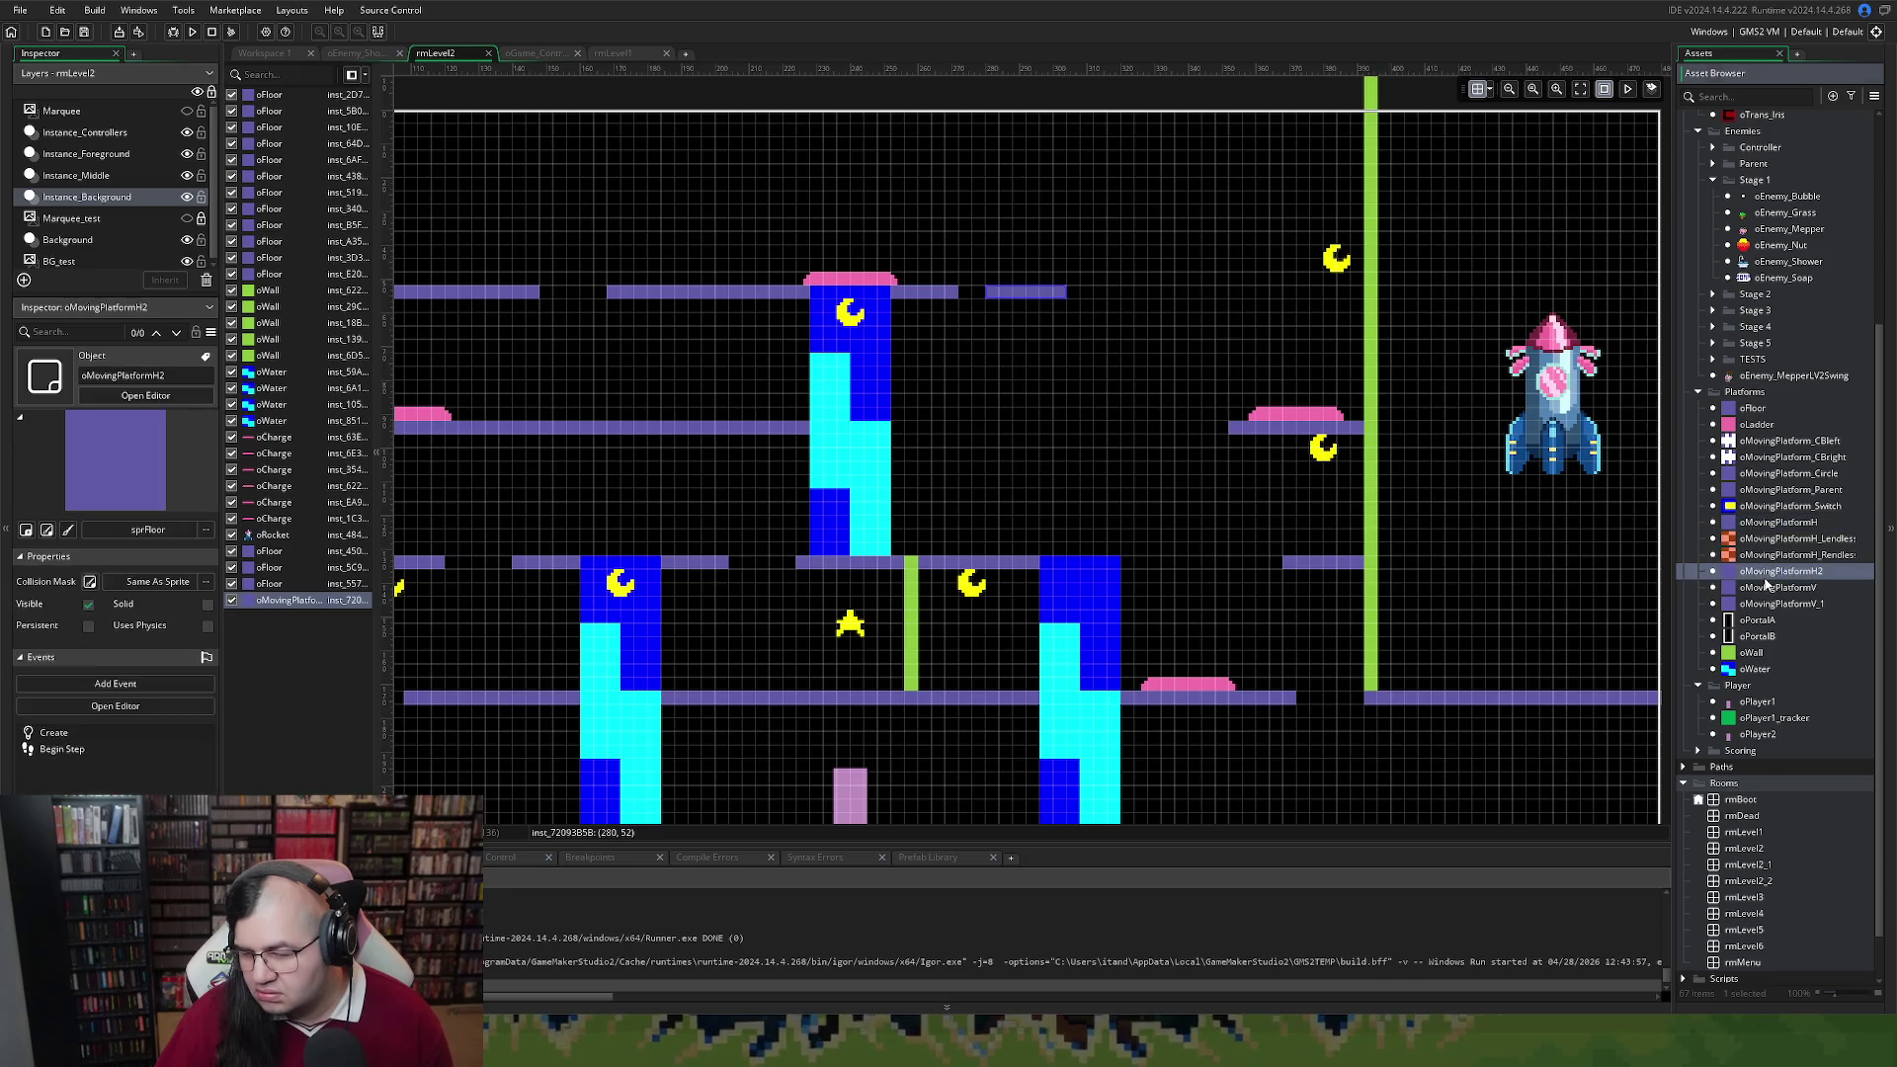
pyautogui.doubleClick(807, 281)
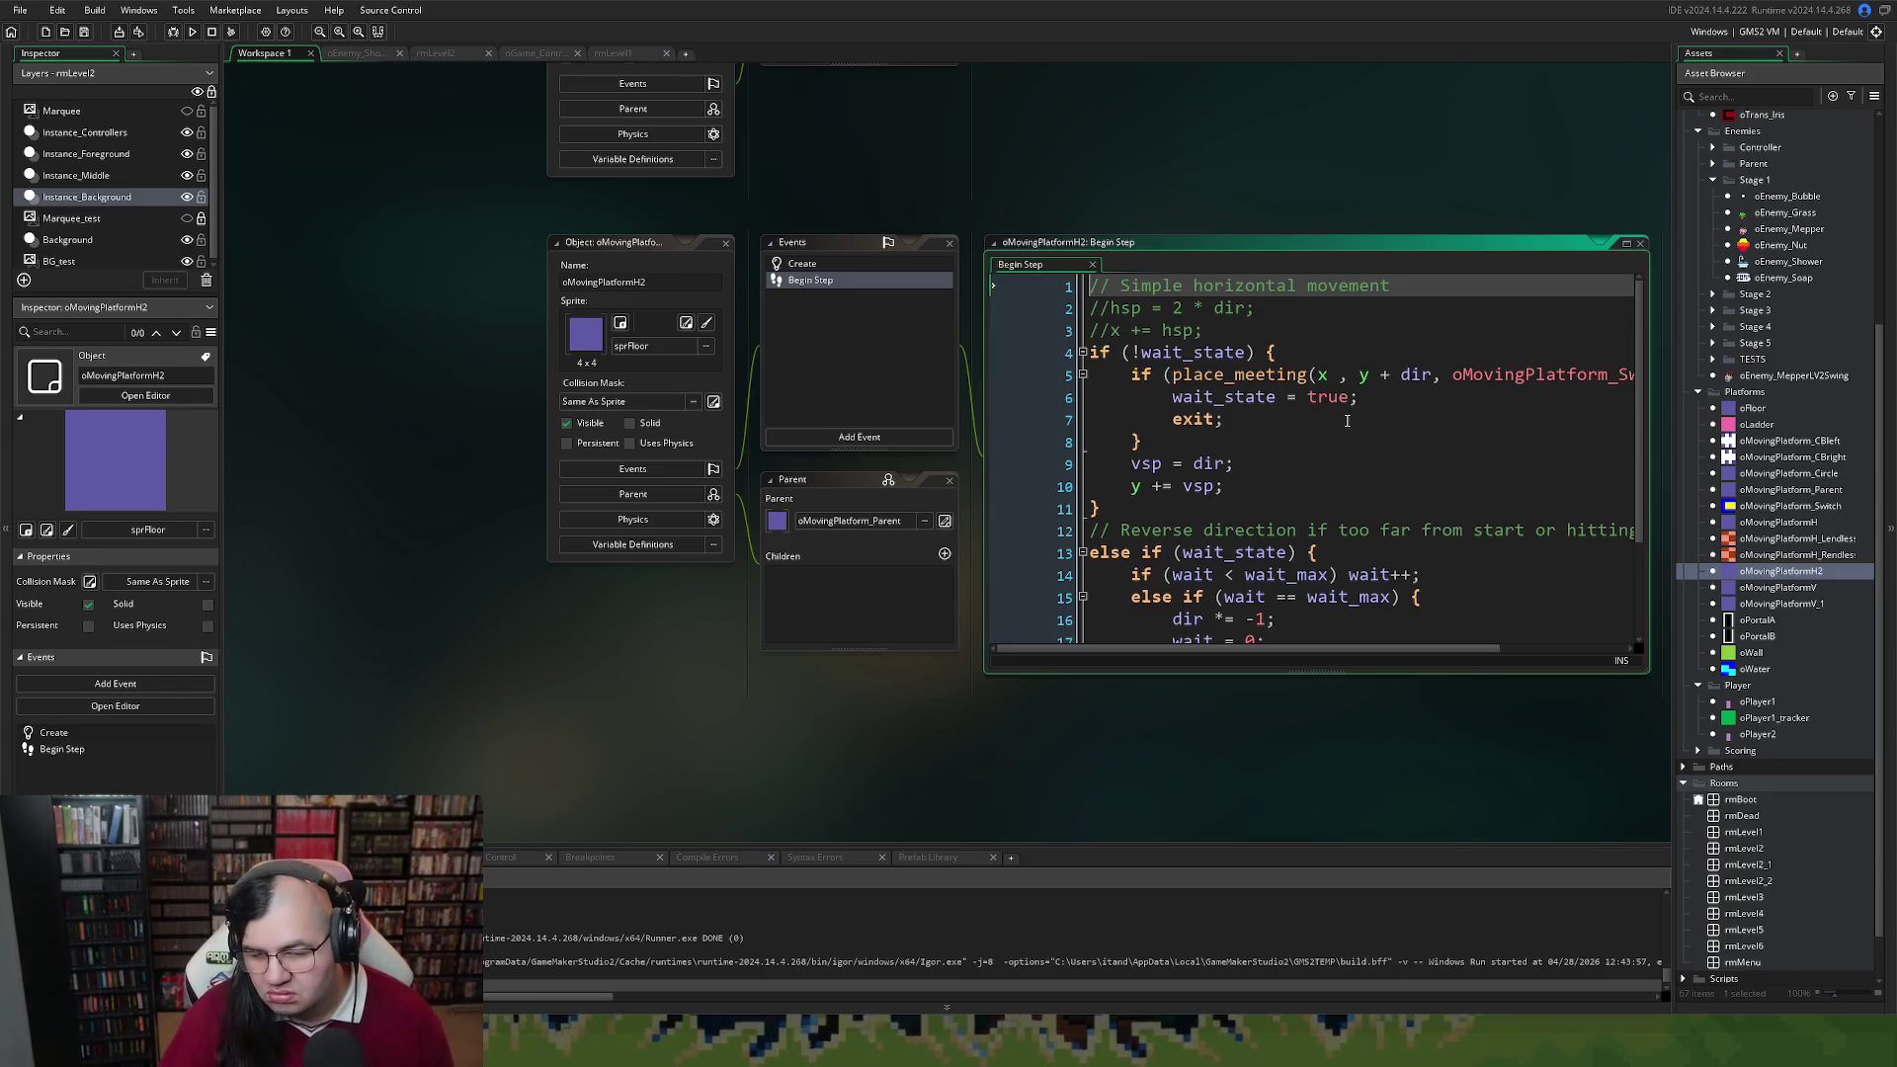
pyautogui.hscroll(3, 1327, 652)
pyautogui.hscroll(-3, 1328, 652)
pyautogui.scroll(-2, 1274, 596)
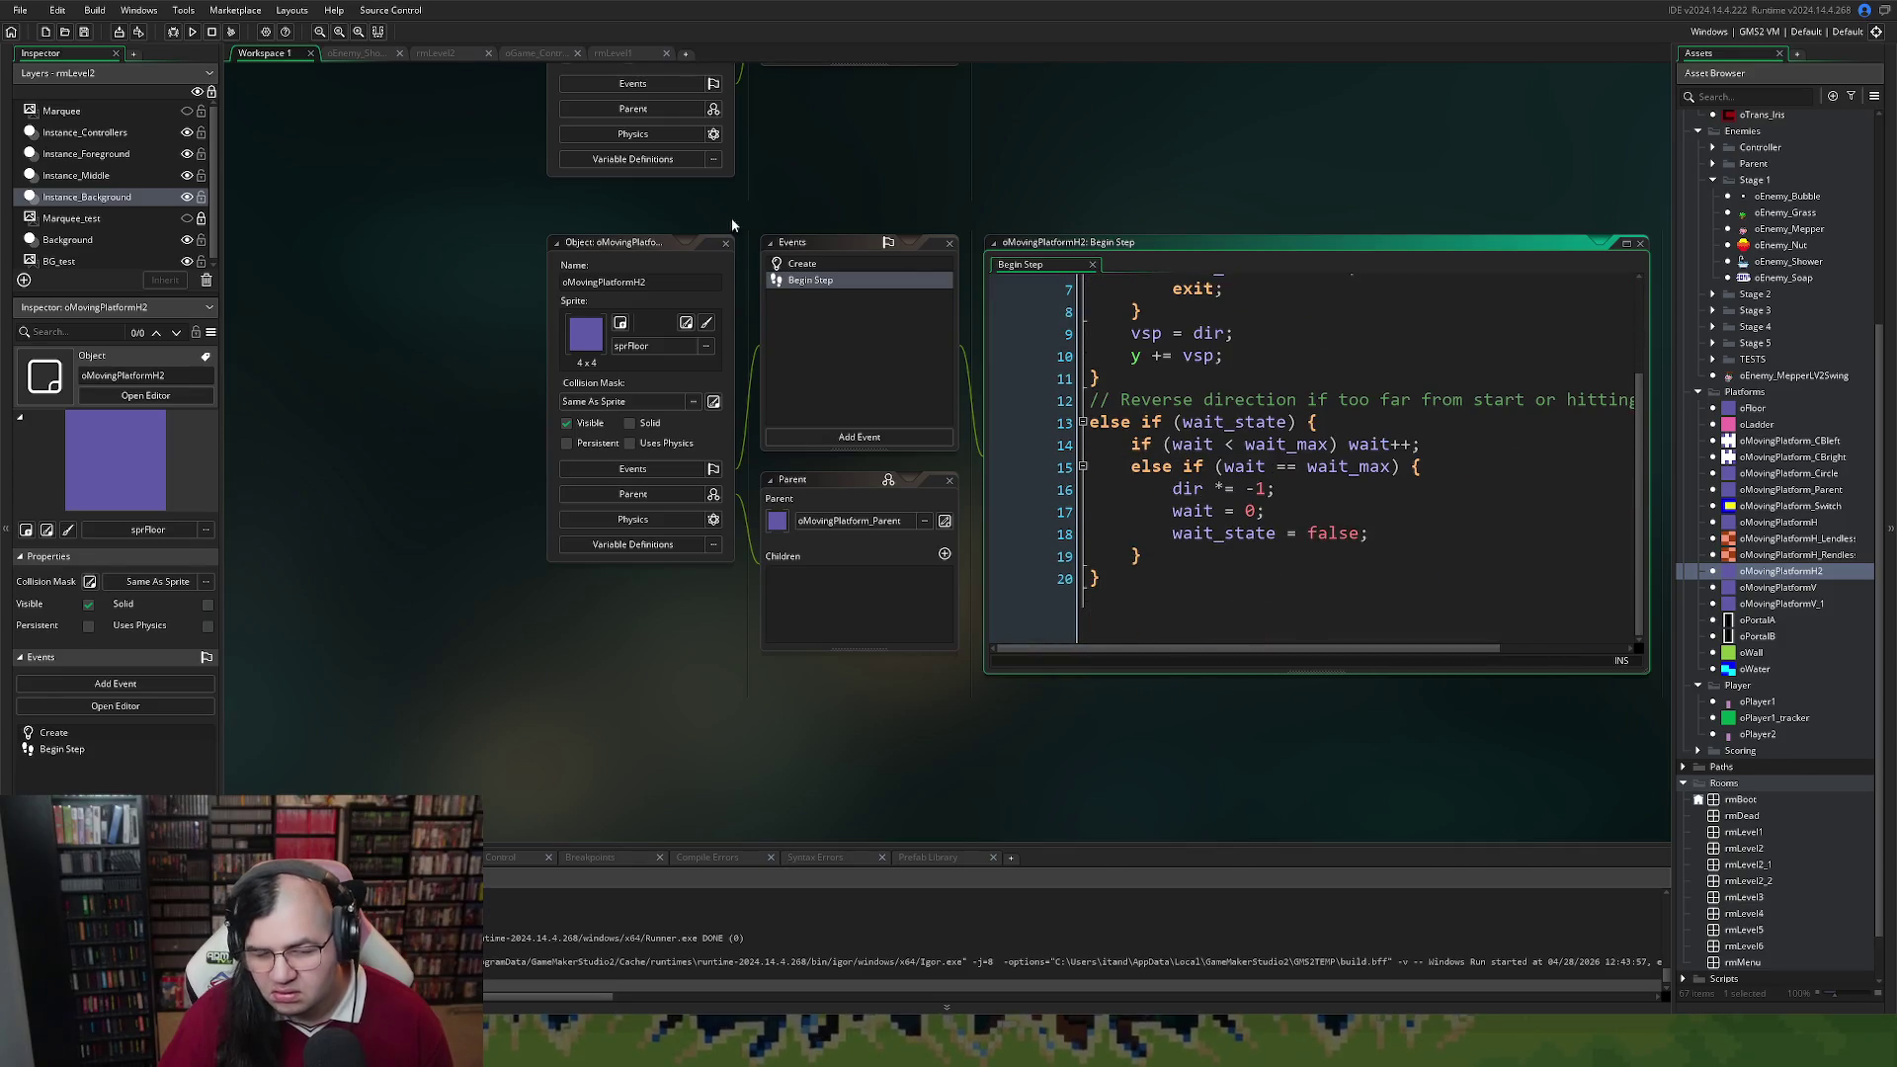
pyautogui.doubleClick(632, 242)
# Open oMovingPlatformH's Begin Step code to compare, then close its editor
pyautogui.doubleClick(1768, 522)
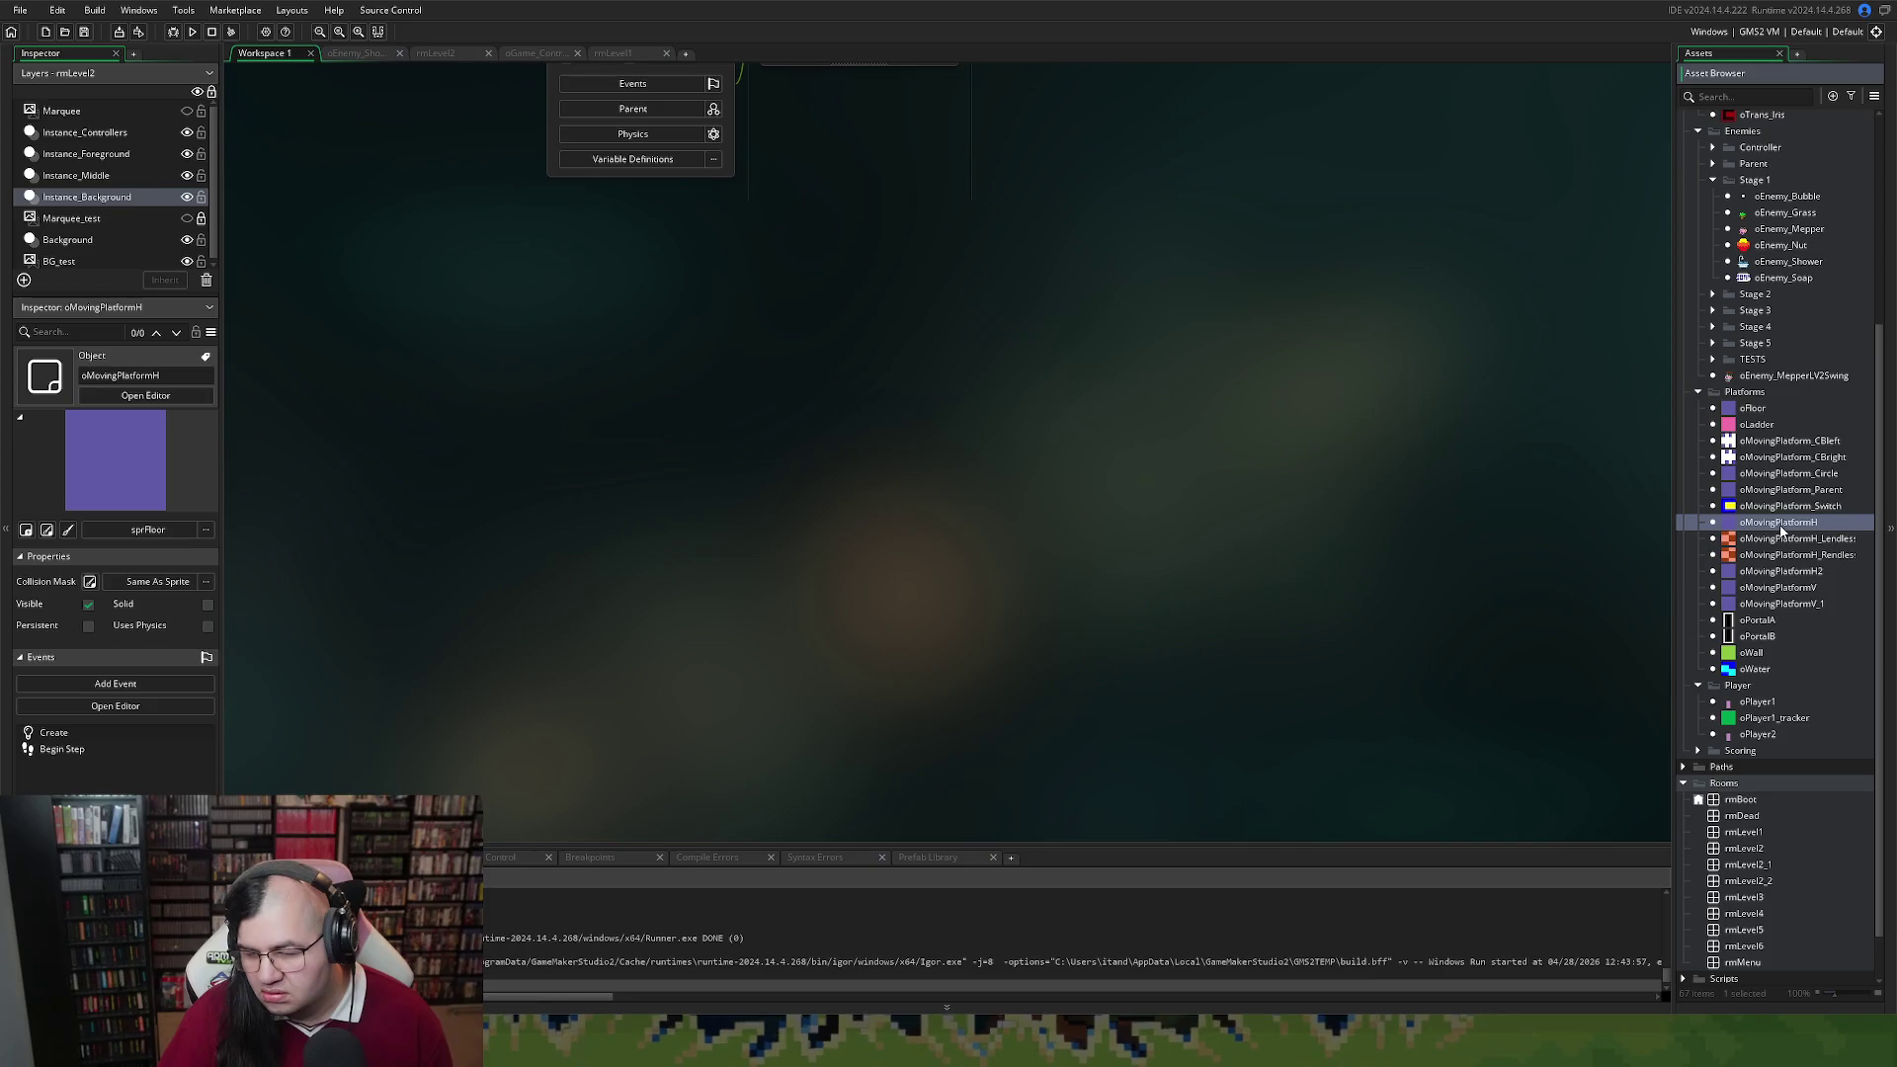
pyautogui.doubleClick(806, 280)
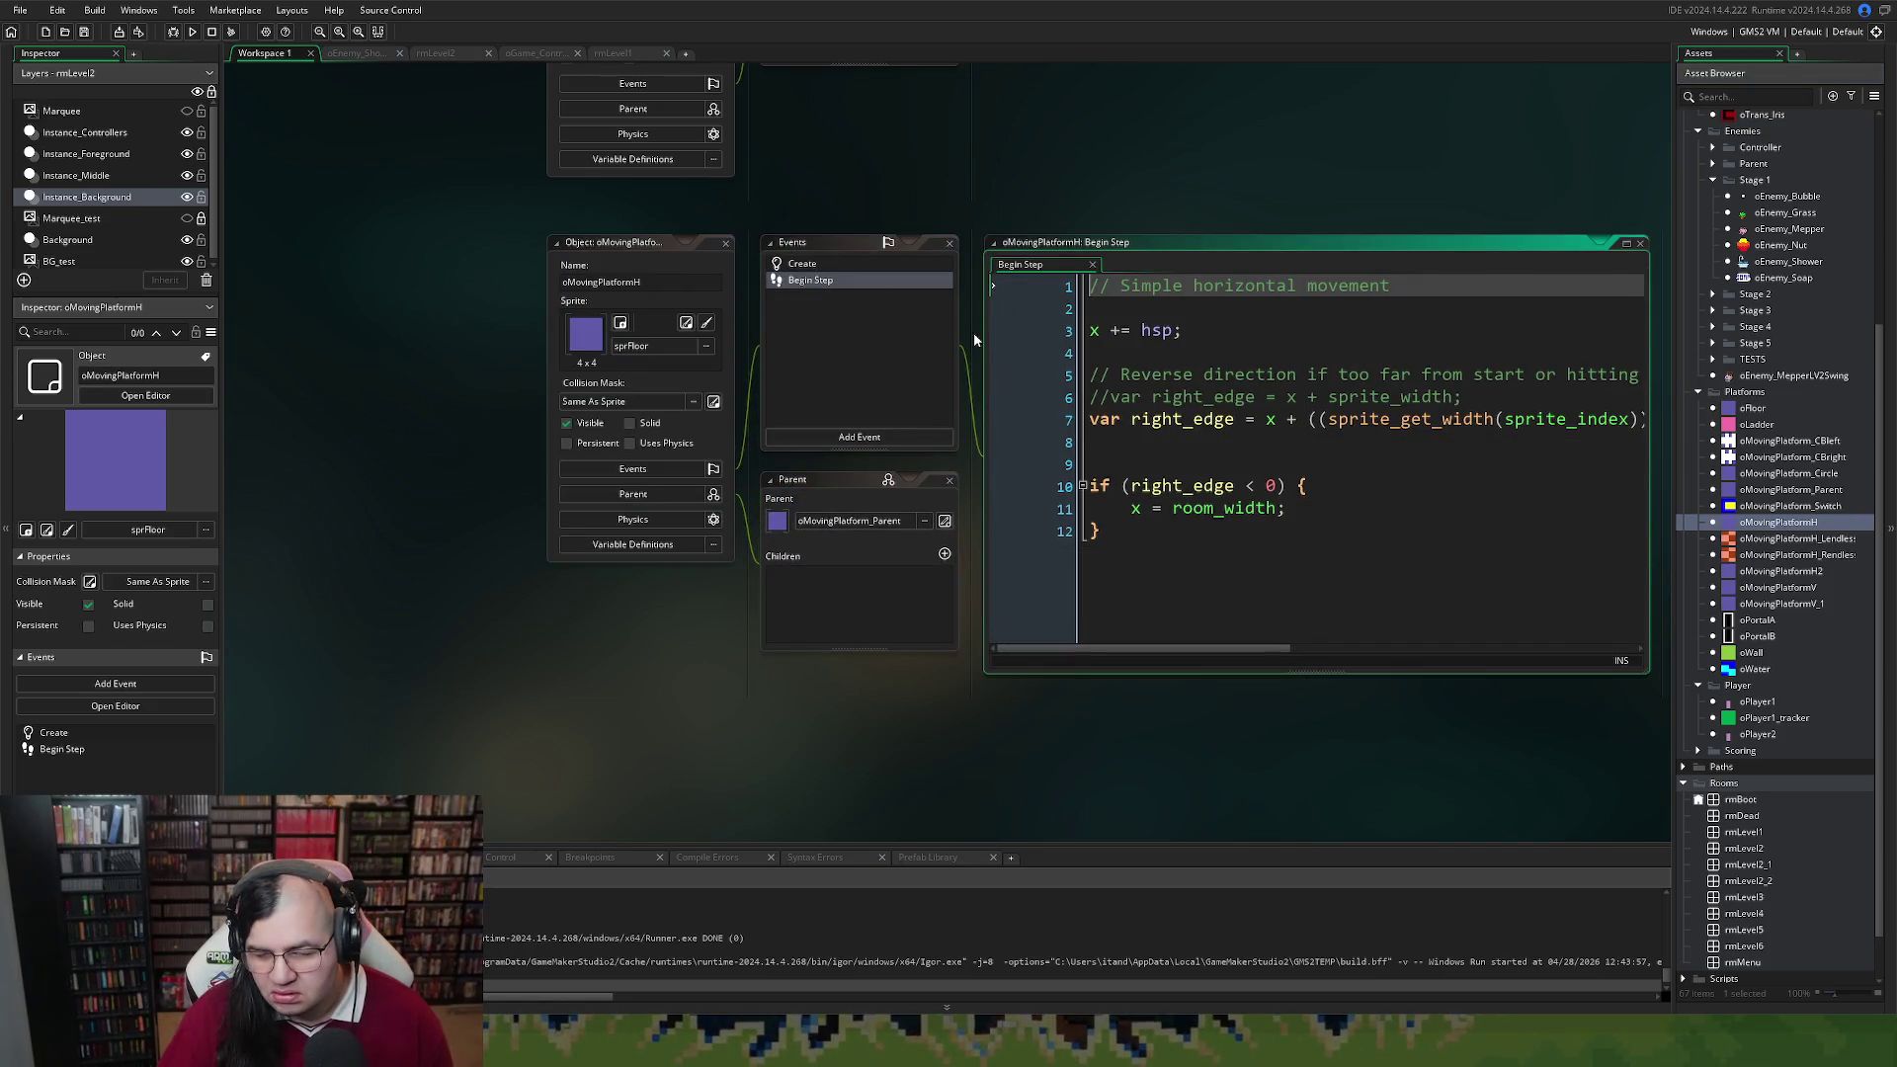
pyautogui.click(726, 242)
pyautogui.scroll(4, 830, 290)
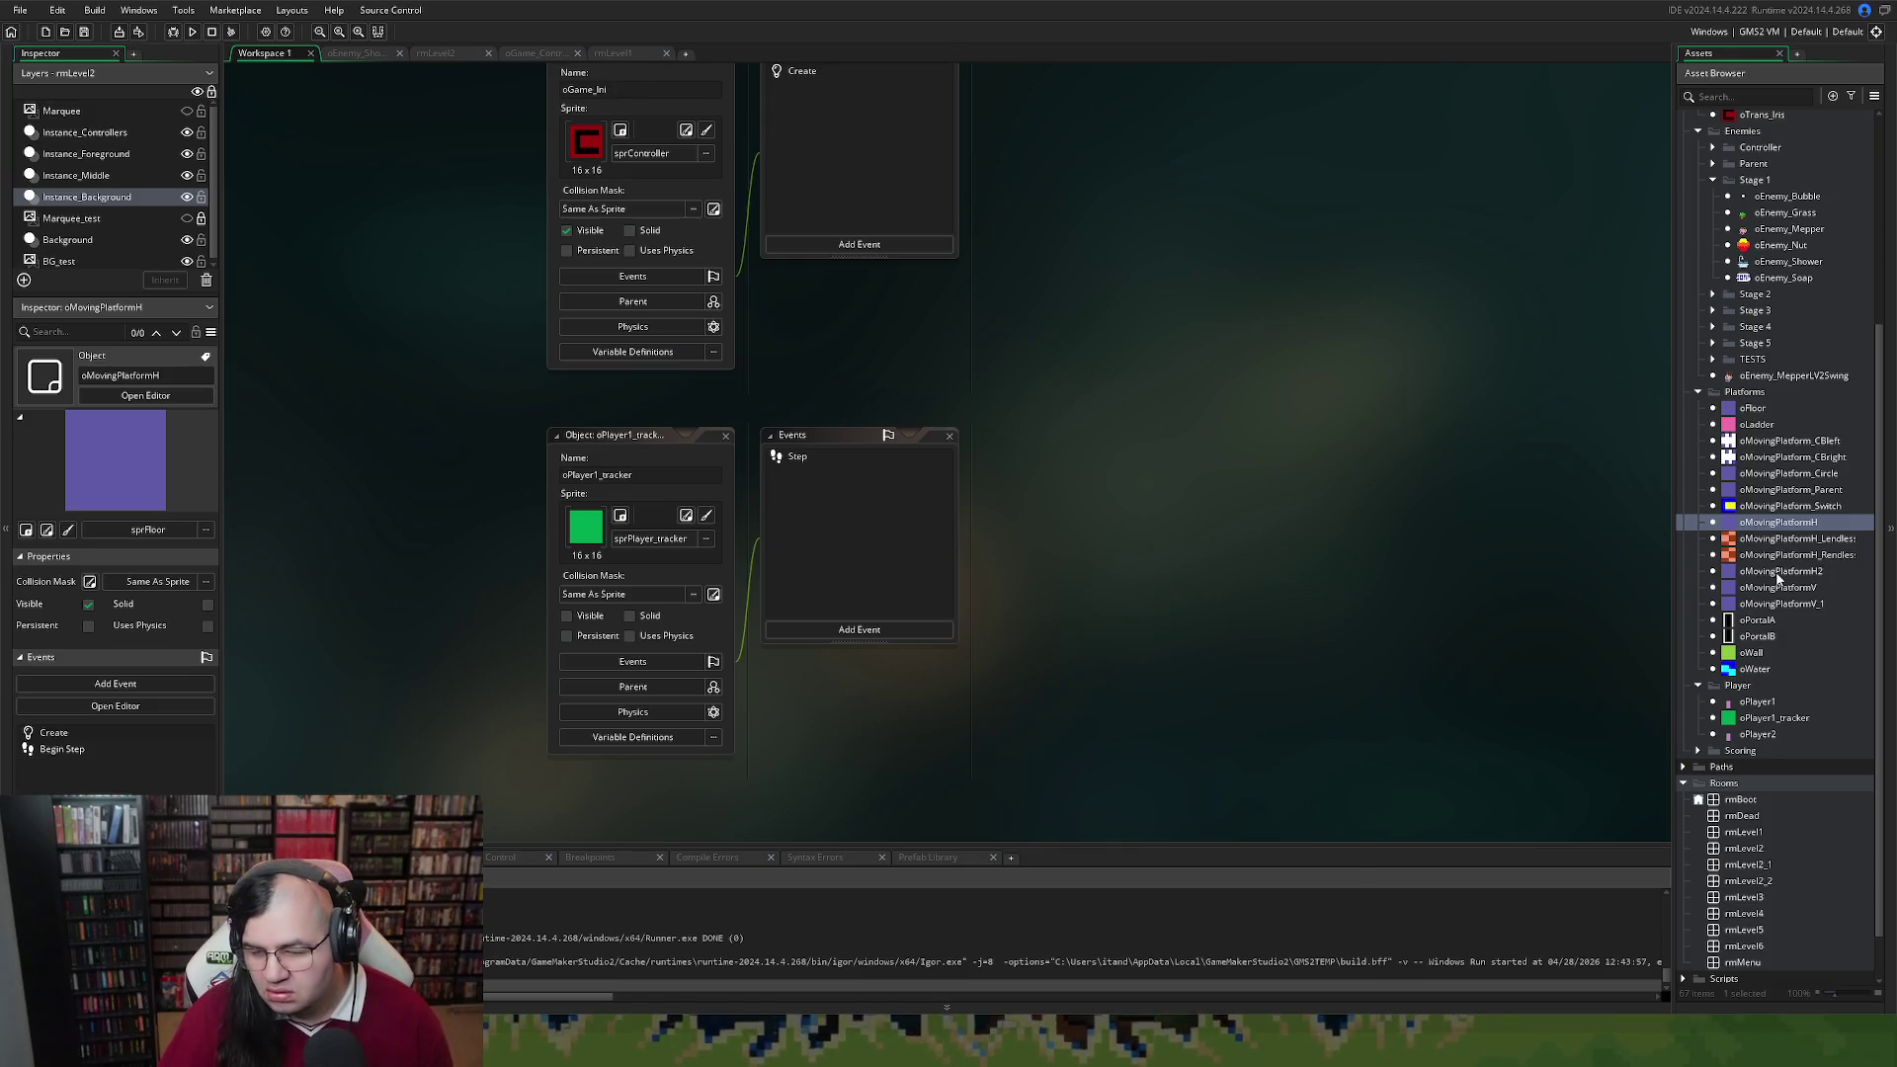
# Reopen oMovingPlatformH2's code and examine the line that resets wait to 0
pyautogui.doubleClick(1777, 573)
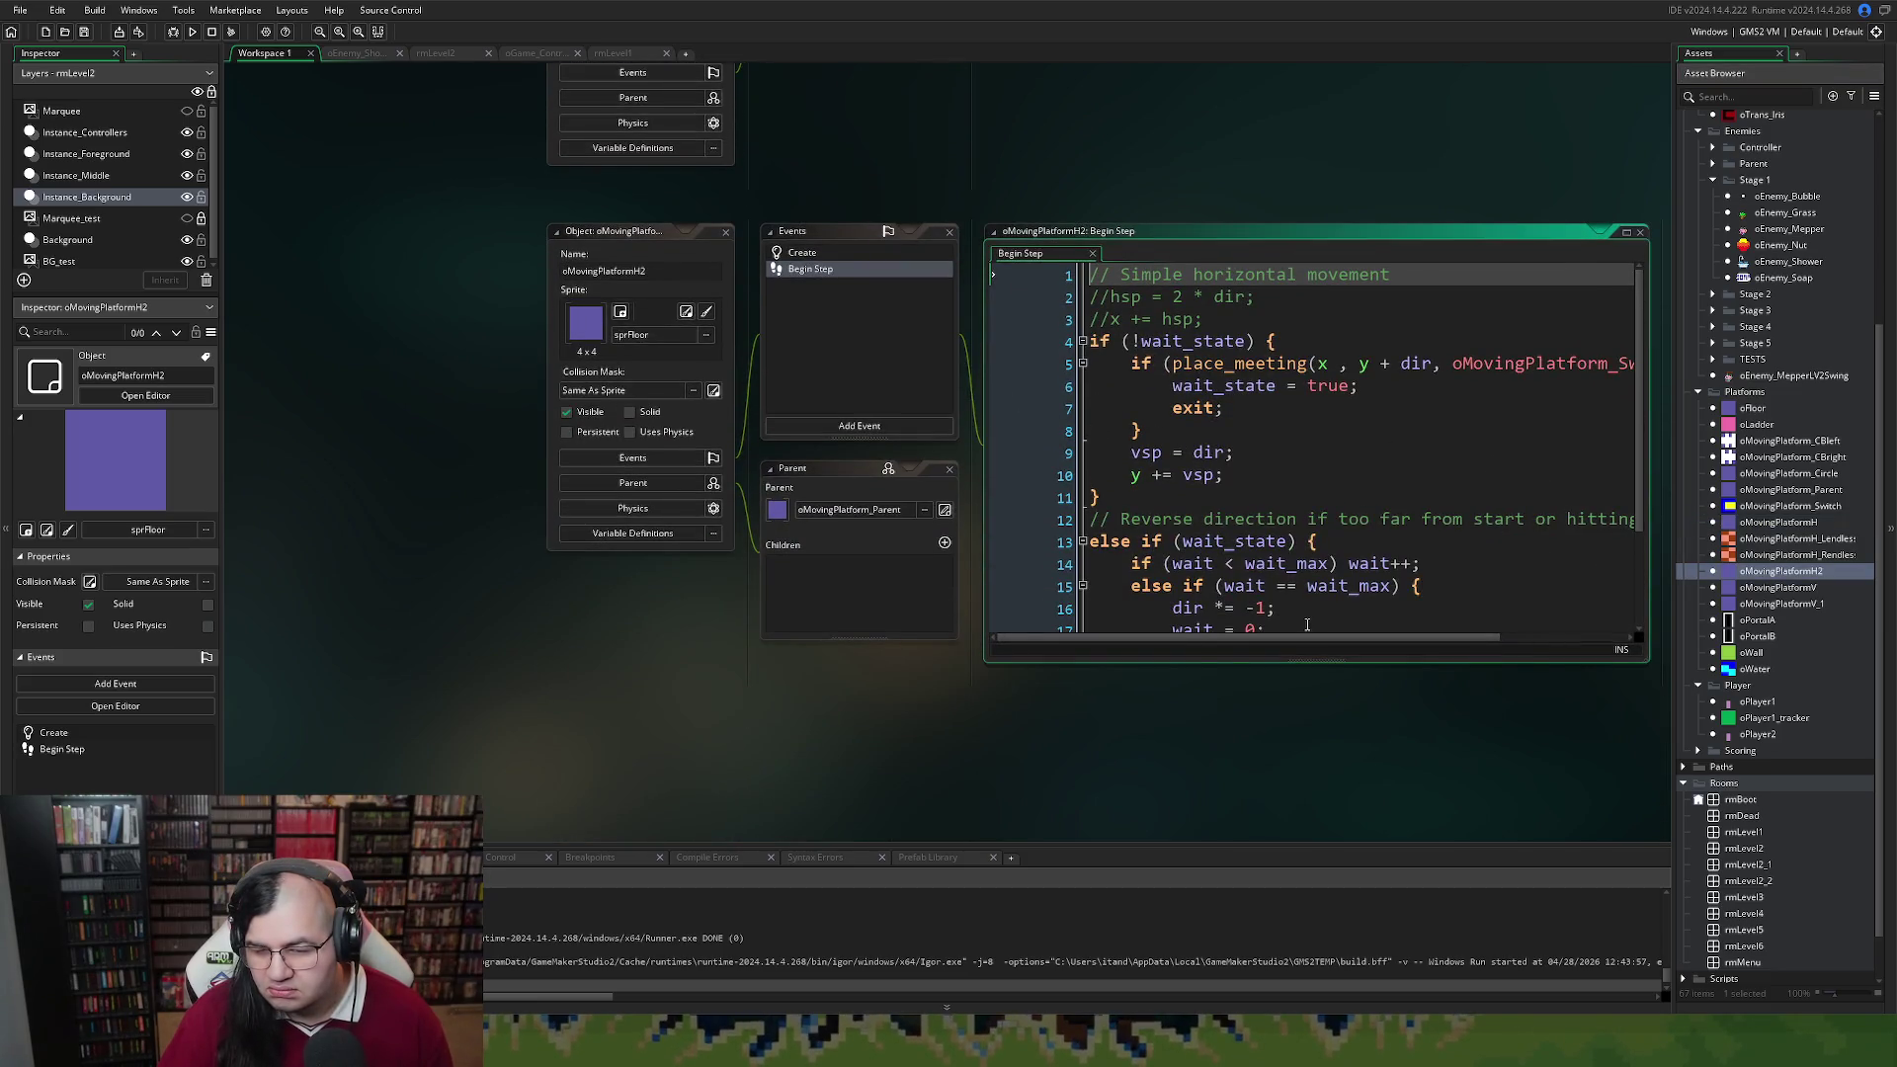
pyautogui.click(1306, 624)
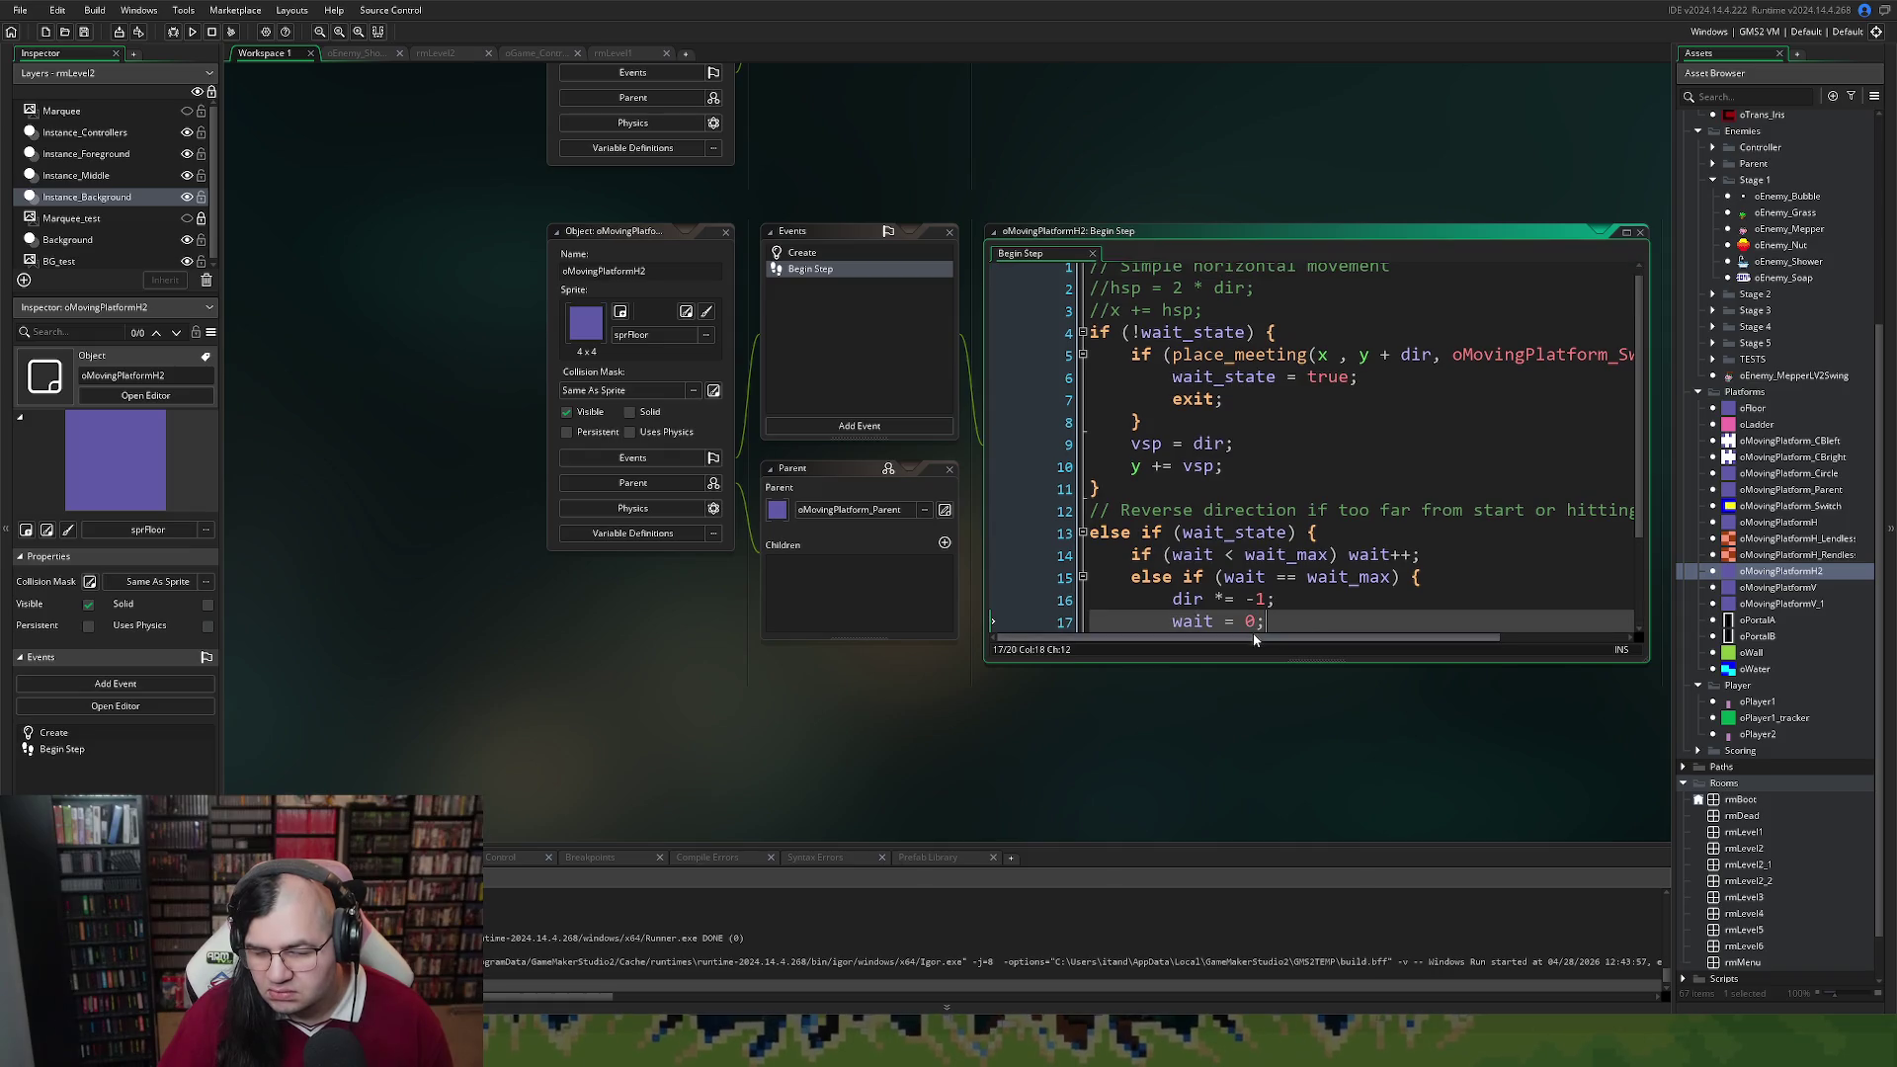
pyautogui.scroll(-2, 1252, 612)
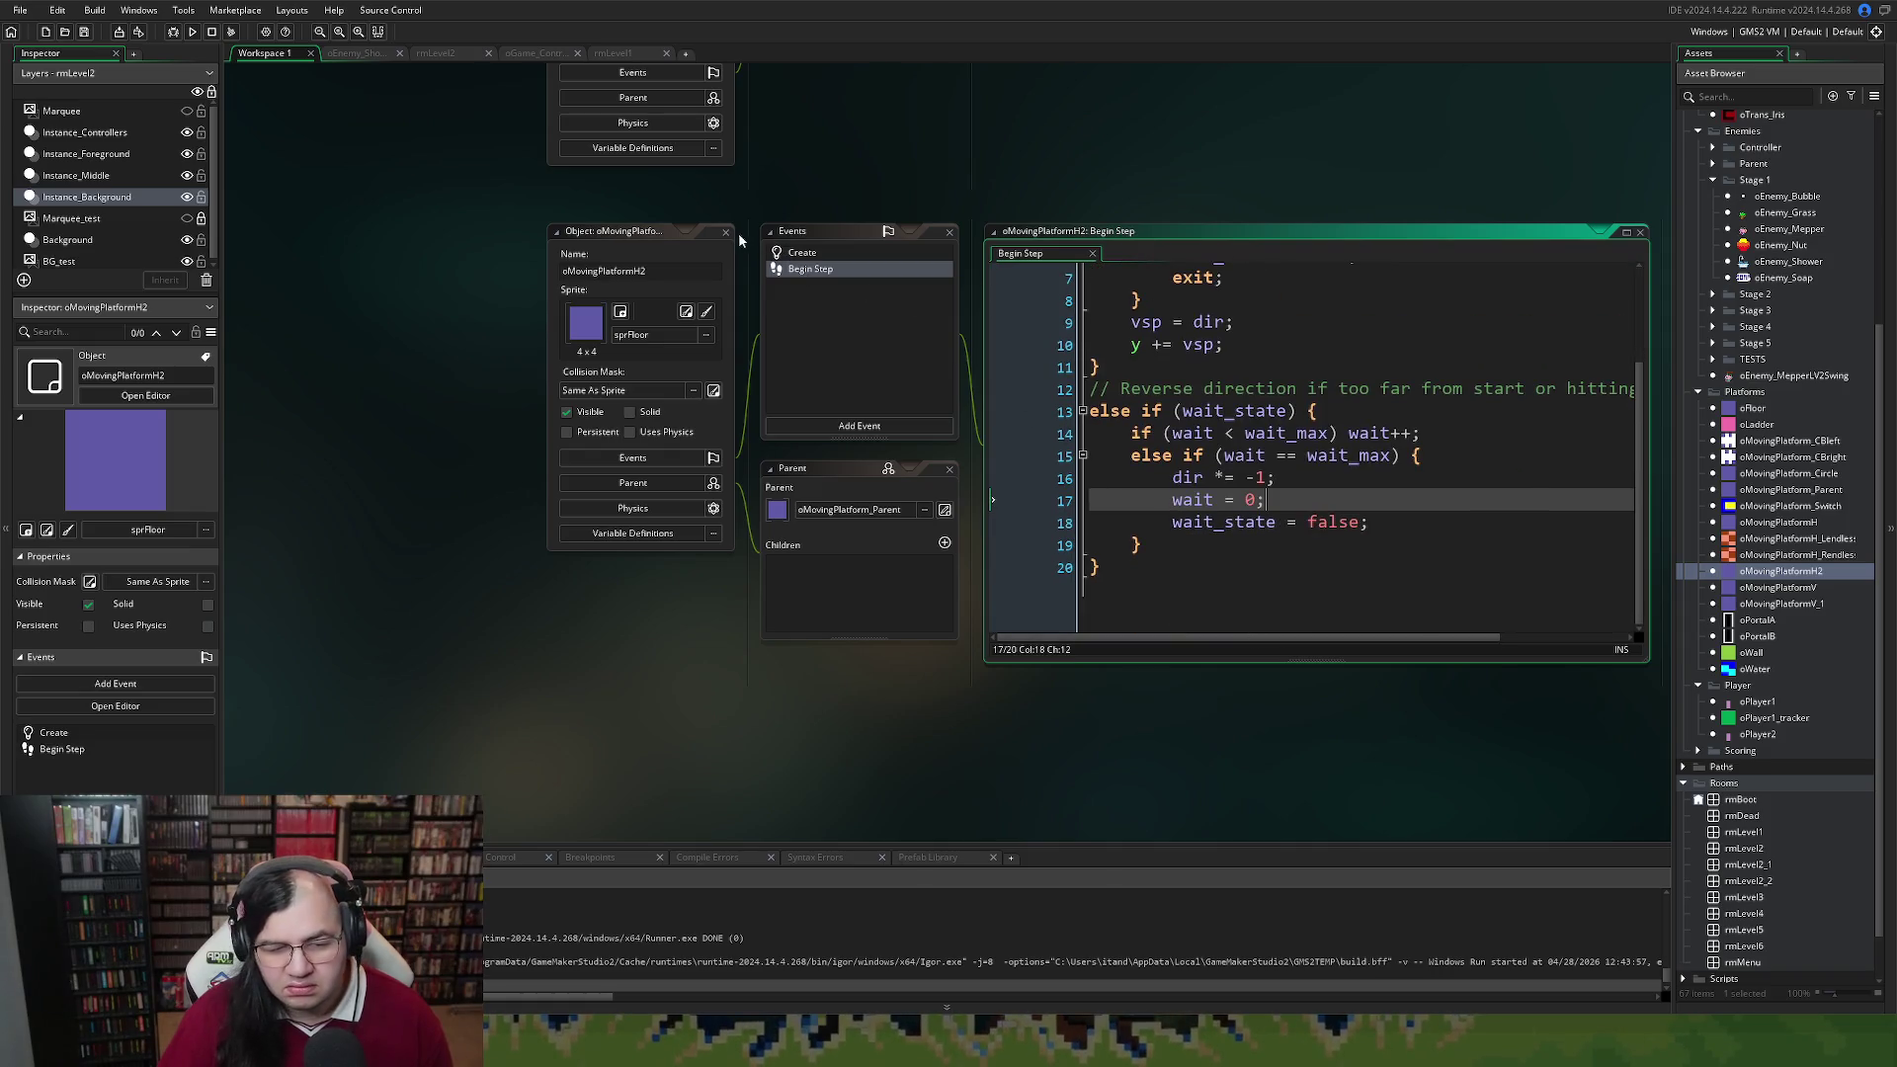
pyautogui.scroll(6, 751, 252)
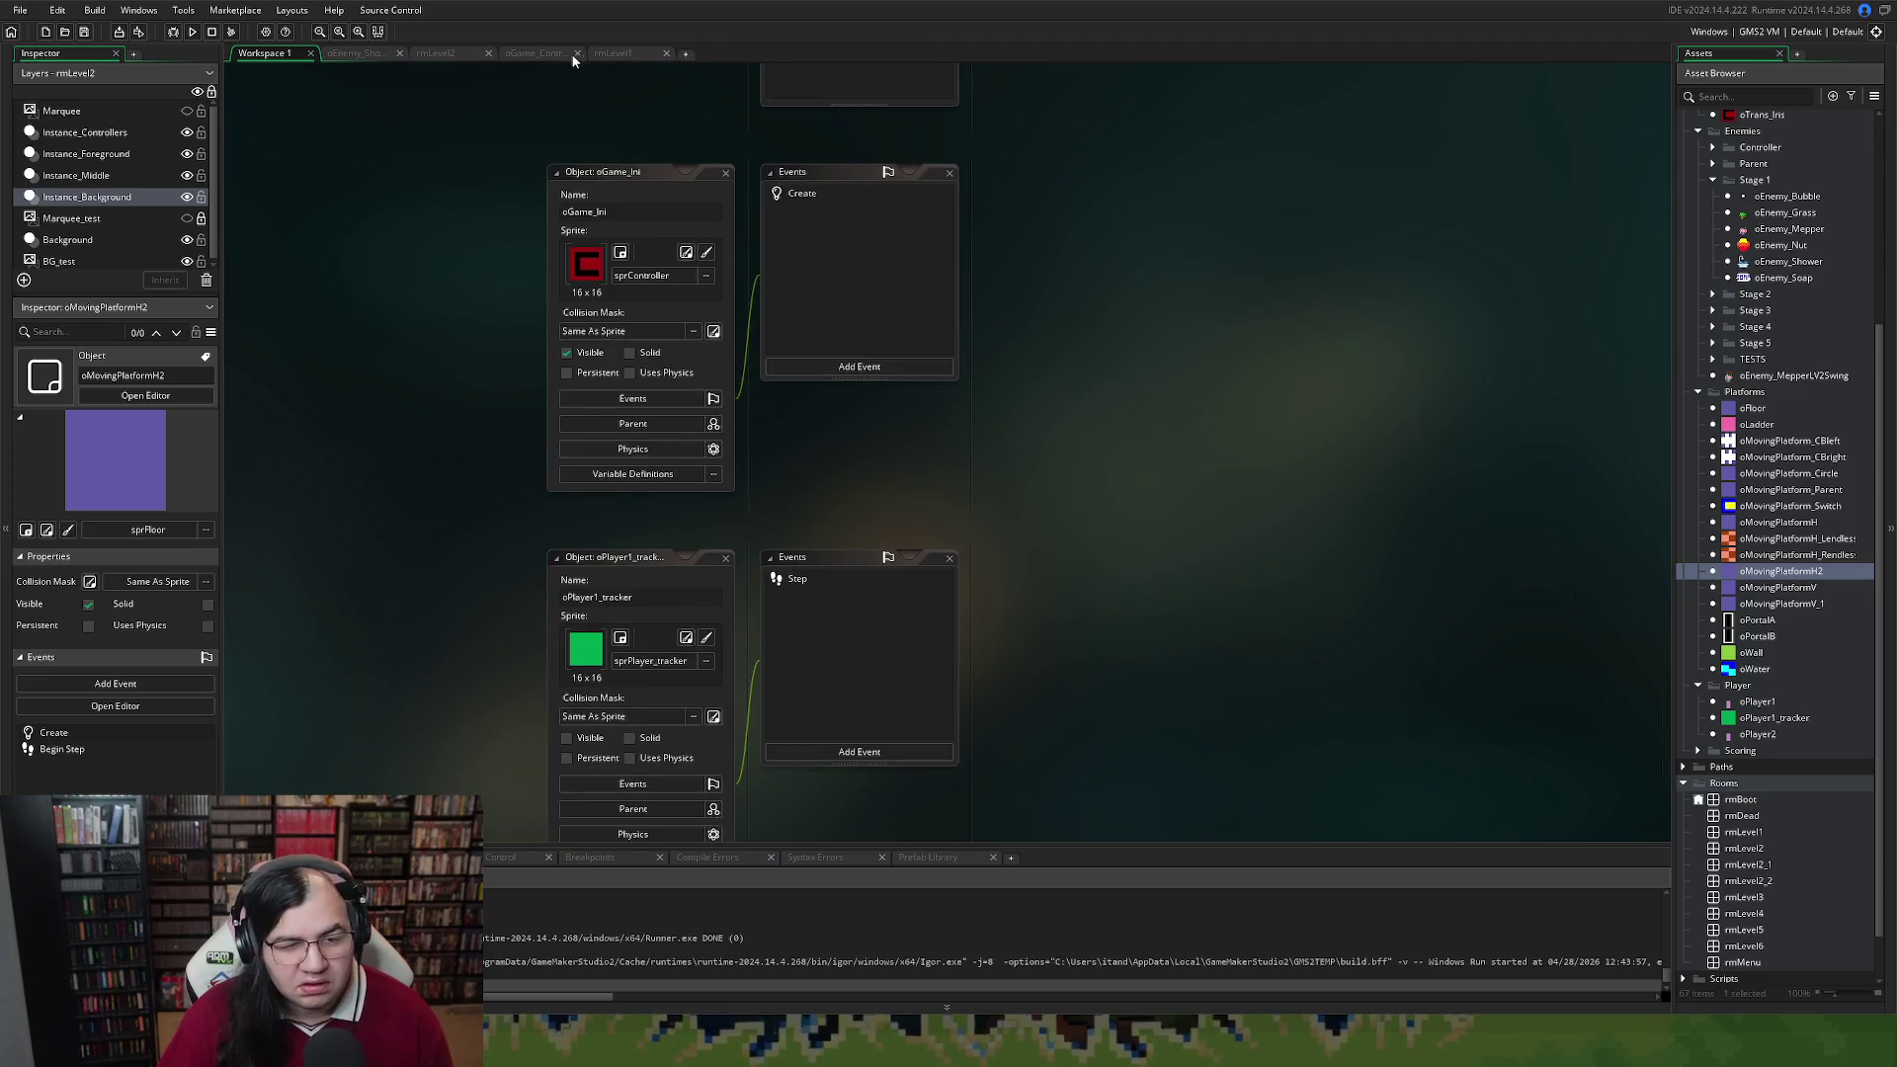
# Close the rmLevel1, game controller and shower enemy tabs and return to rmLevel2
pyautogui.click(627, 55)
pyautogui.click(666, 53)
pyautogui.click(571, 54)
pyautogui.click(571, 54)
pyautogui.click(474, 56)
pyautogui.click(366, 54)
pyautogui.click(399, 54)
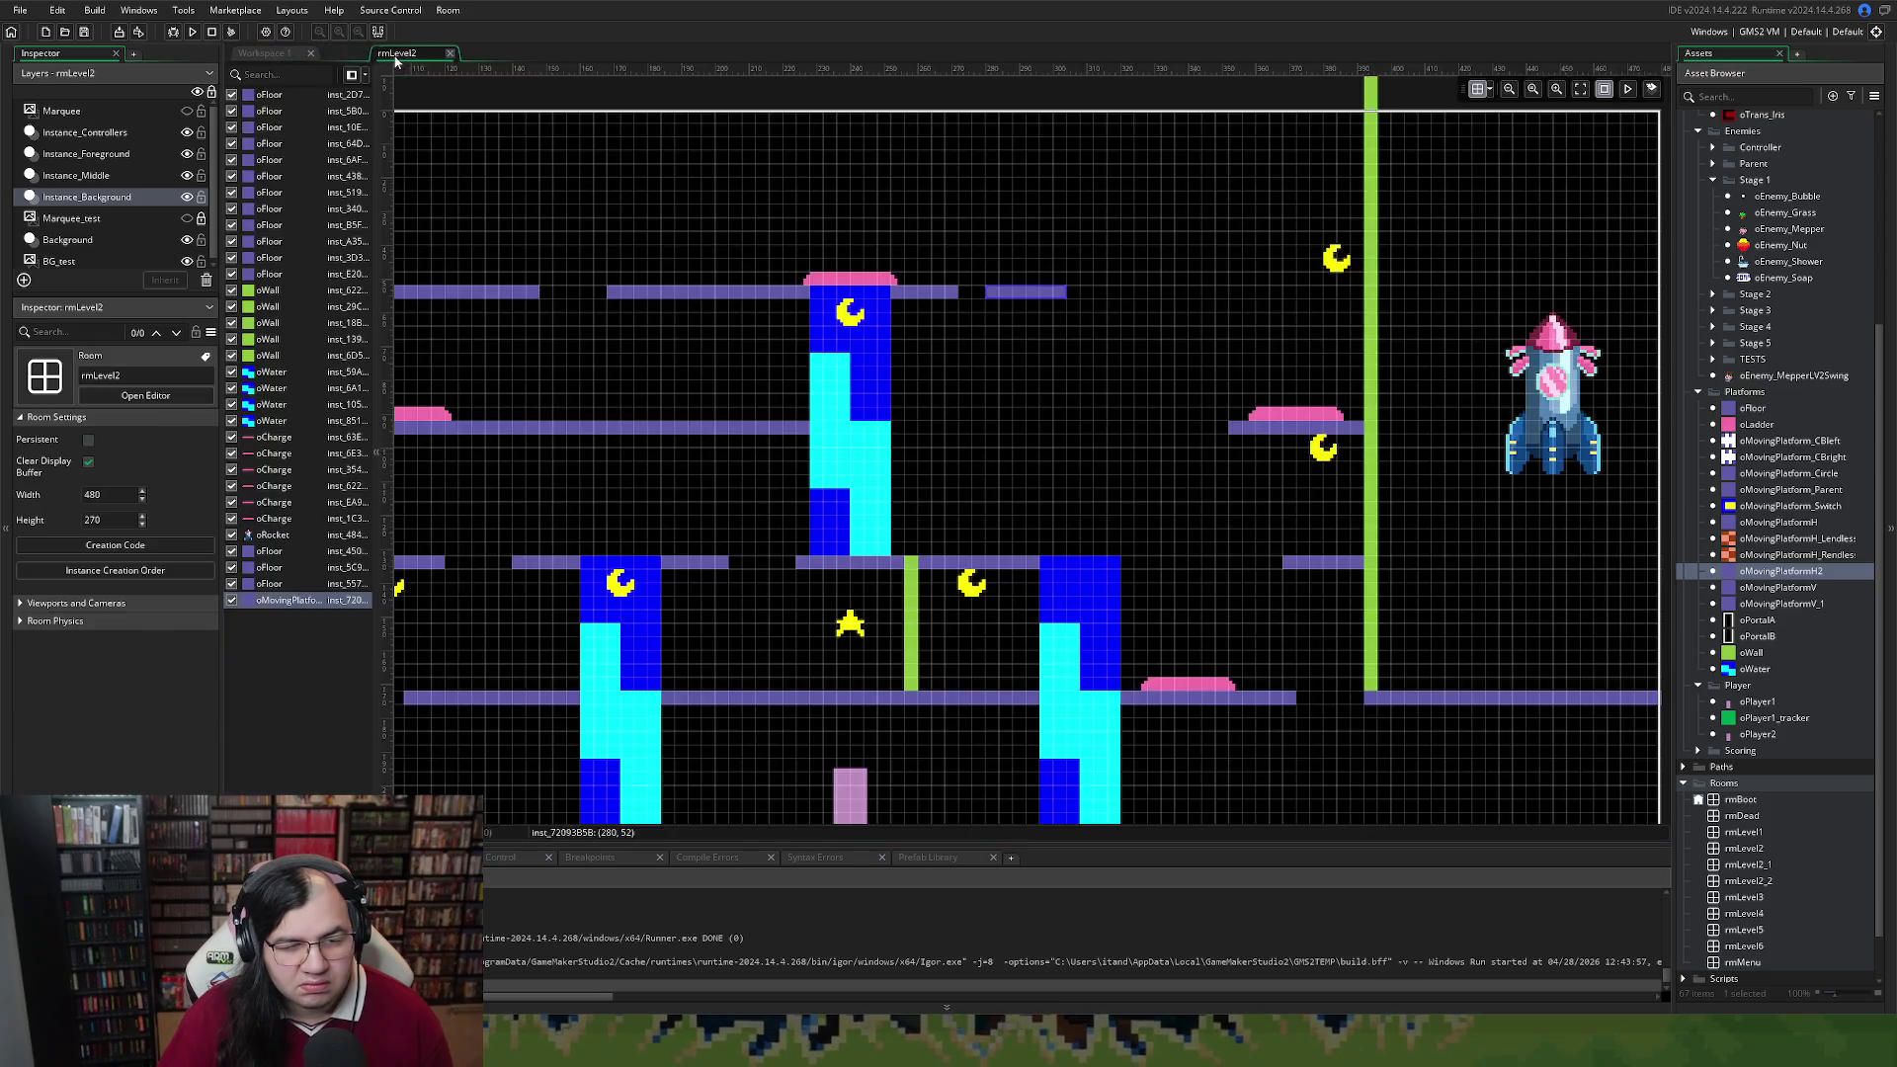
# Replace the top-row moving platform with an oMovingPlatformH2 instance at X 272
pyautogui.click(1017, 296)
pyautogui.press('Delete')
pyautogui.moveTo(1781, 571)
pyautogui.mouseDown()
pyautogui.moveTo(1549, 529)
pyautogui.moveTo(968, 293)
pyautogui.moveTo(1034, 296)
pyautogui.mouseUp()
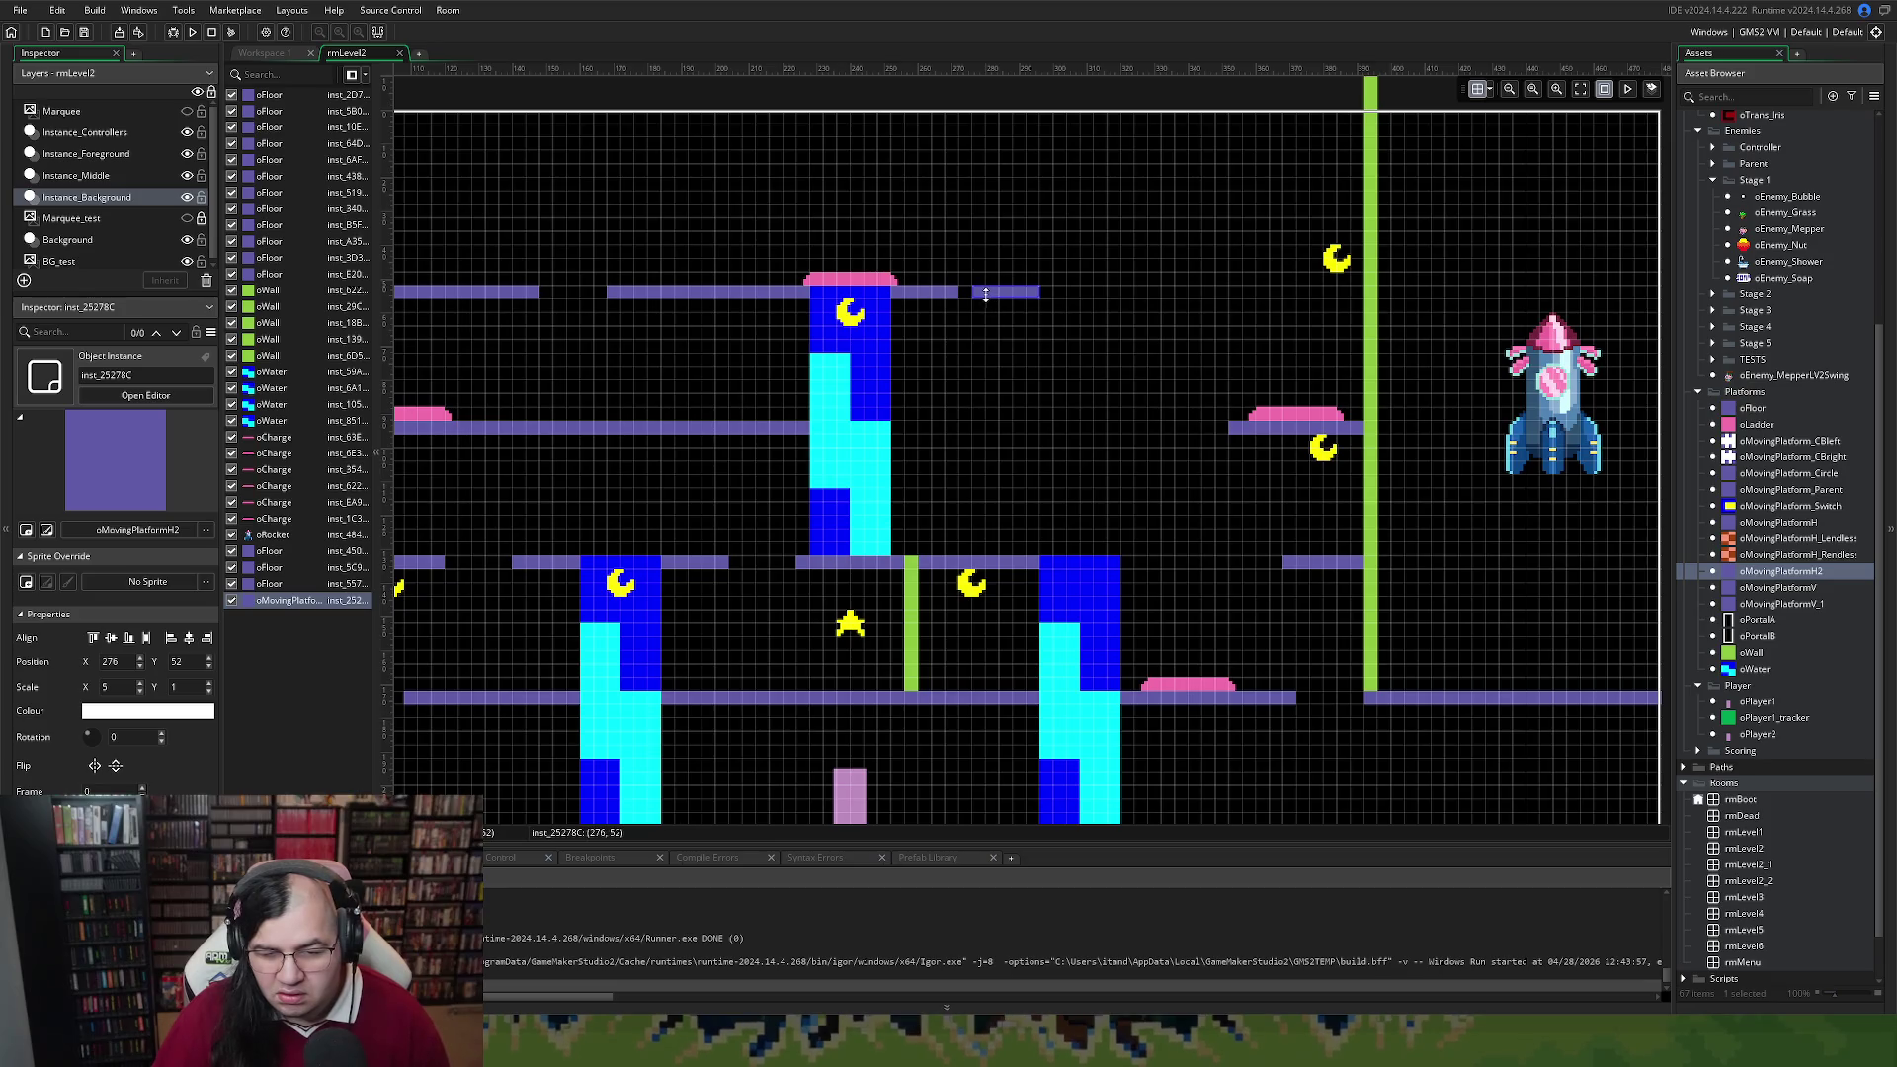
pyautogui.moveTo(1007, 299); pyautogui.dragTo(994, 298)
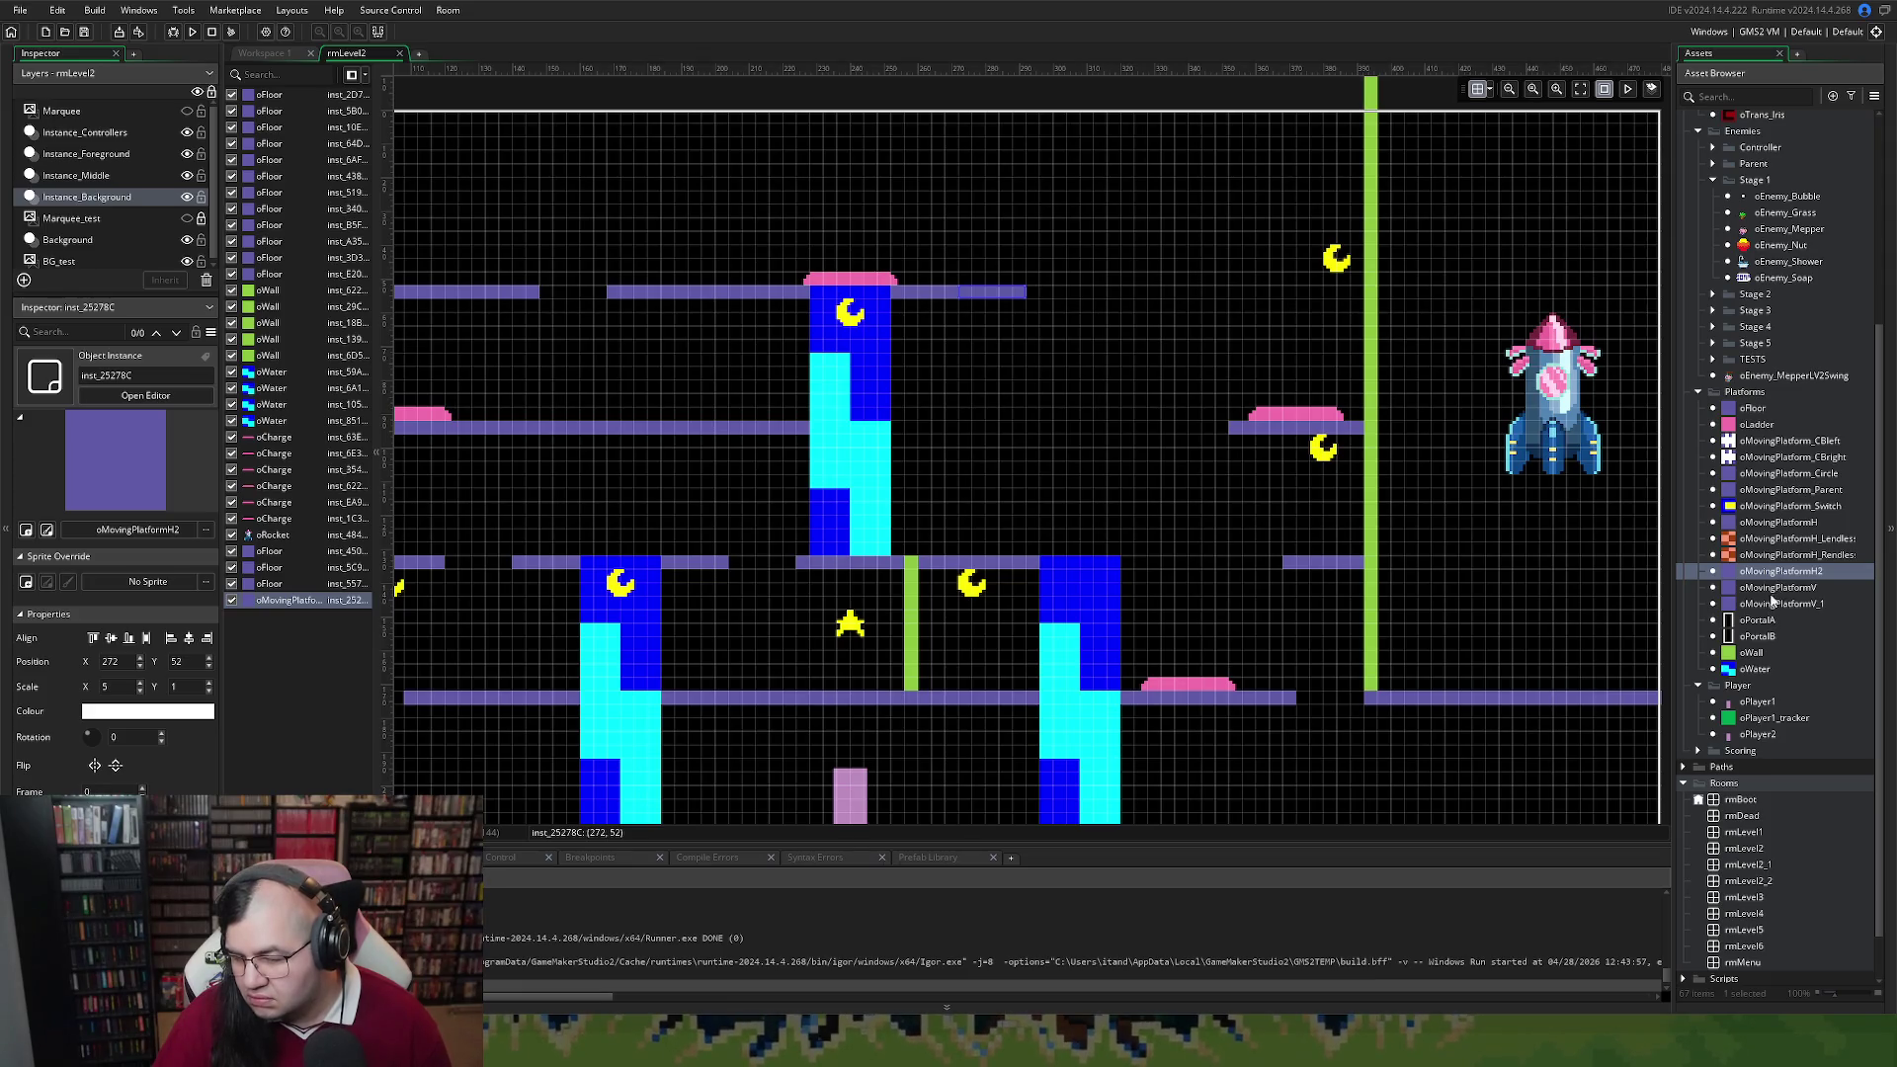
# Add two platform switches on the top row, then nudge the platform to X 280 and test-run
pyautogui.moveTo(1763, 508)
pyautogui.mouseDown()
pyautogui.moveTo(1030, 297)
pyautogui.moveTo(950, 292)
pyautogui.mouseUp()
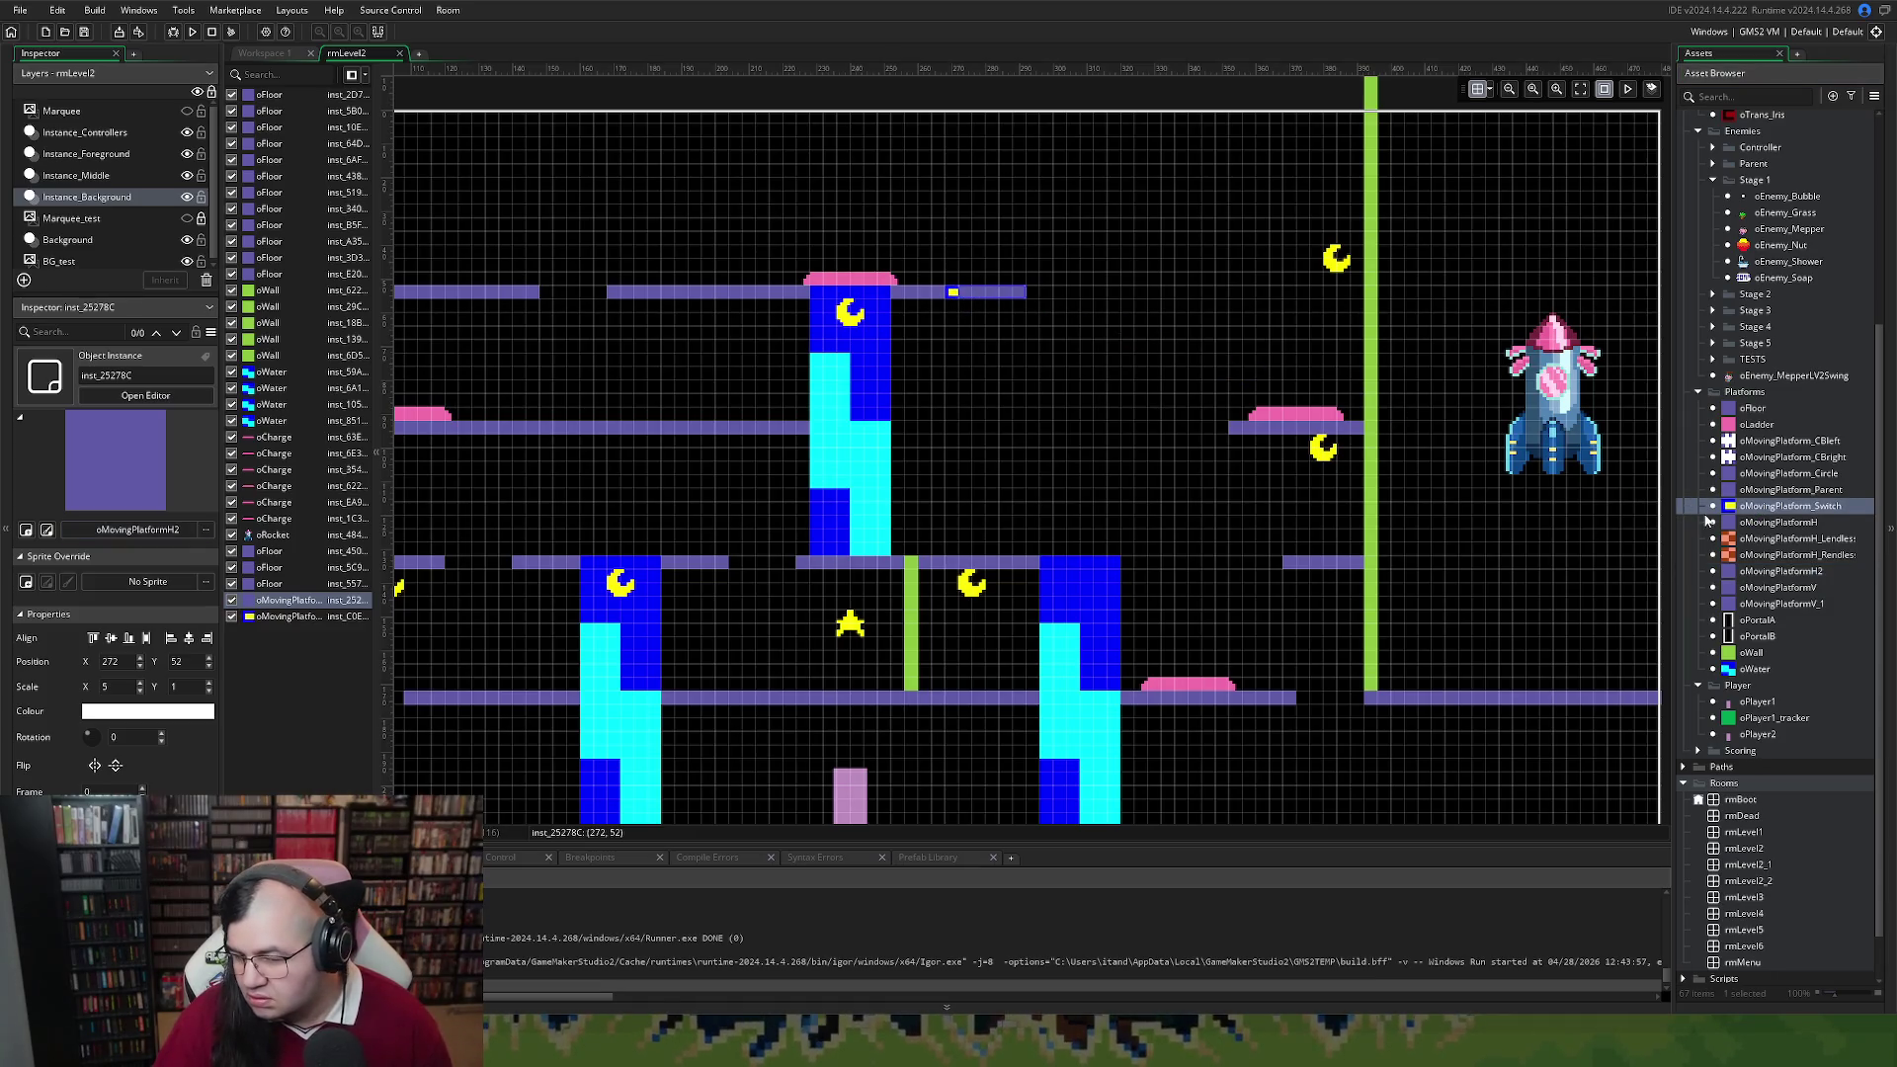
pyautogui.moveTo(1741, 506)
pyautogui.mouseDown()
pyautogui.moveTo(1356, 304)
pyautogui.moveTo(1214, 294)
pyautogui.moveTo(1372, 294)
pyautogui.mouseUp()
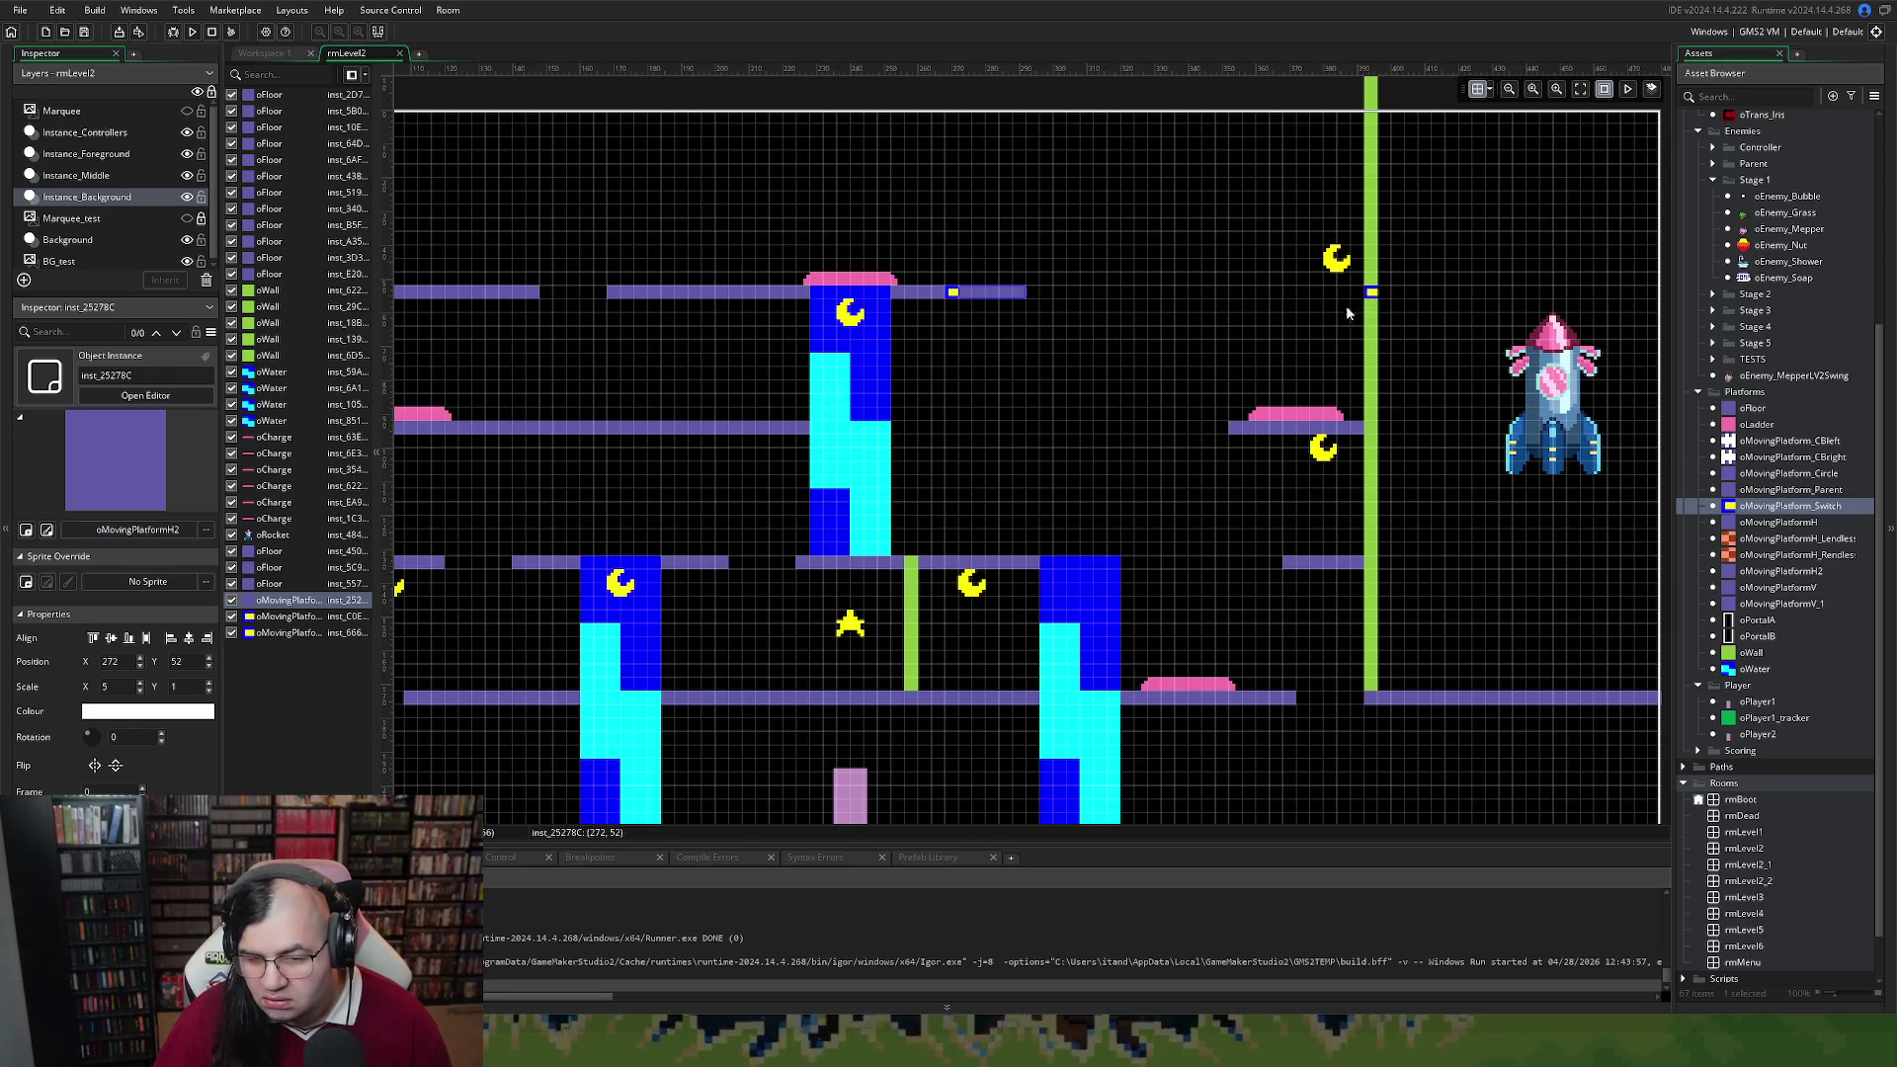
pyautogui.click(193, 32)
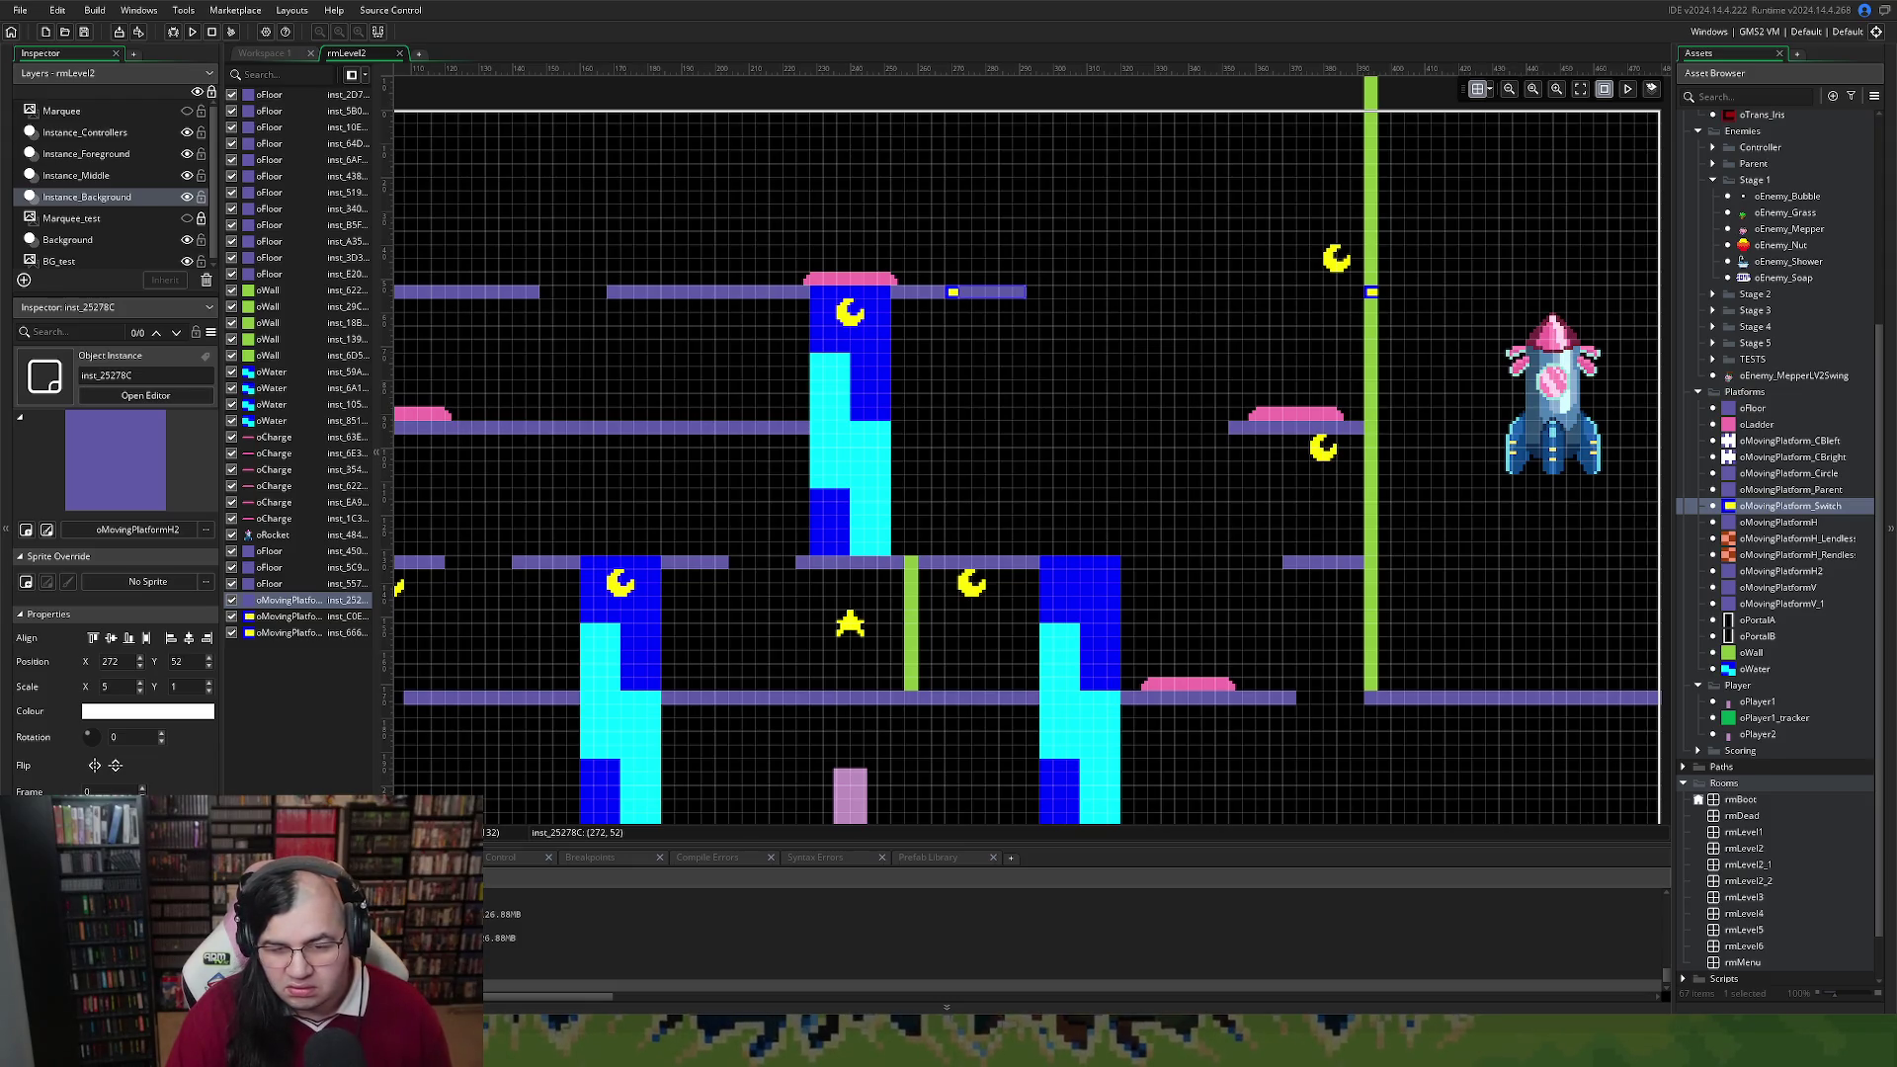
pyautogui.moveTo(983, 305); pyautogui.dragTo(1009, 304)
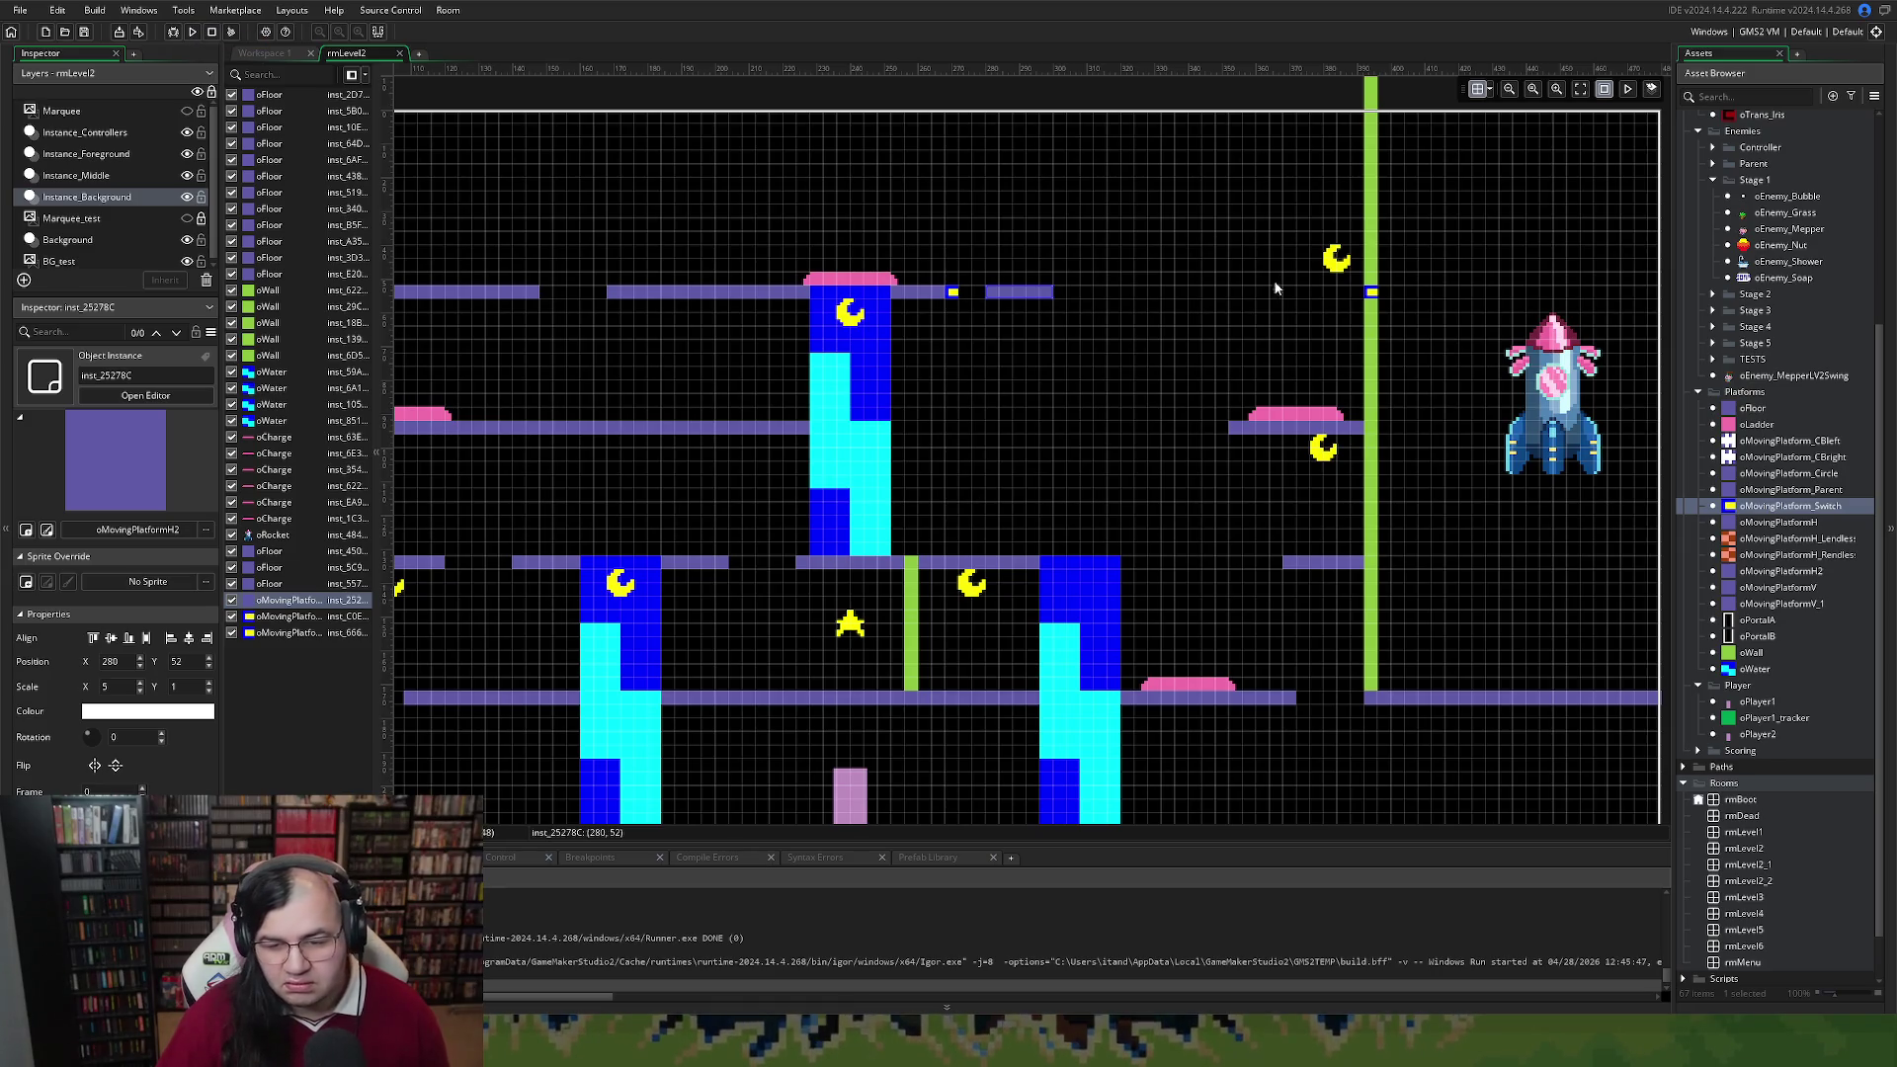
pyautogui.click(191, 32)
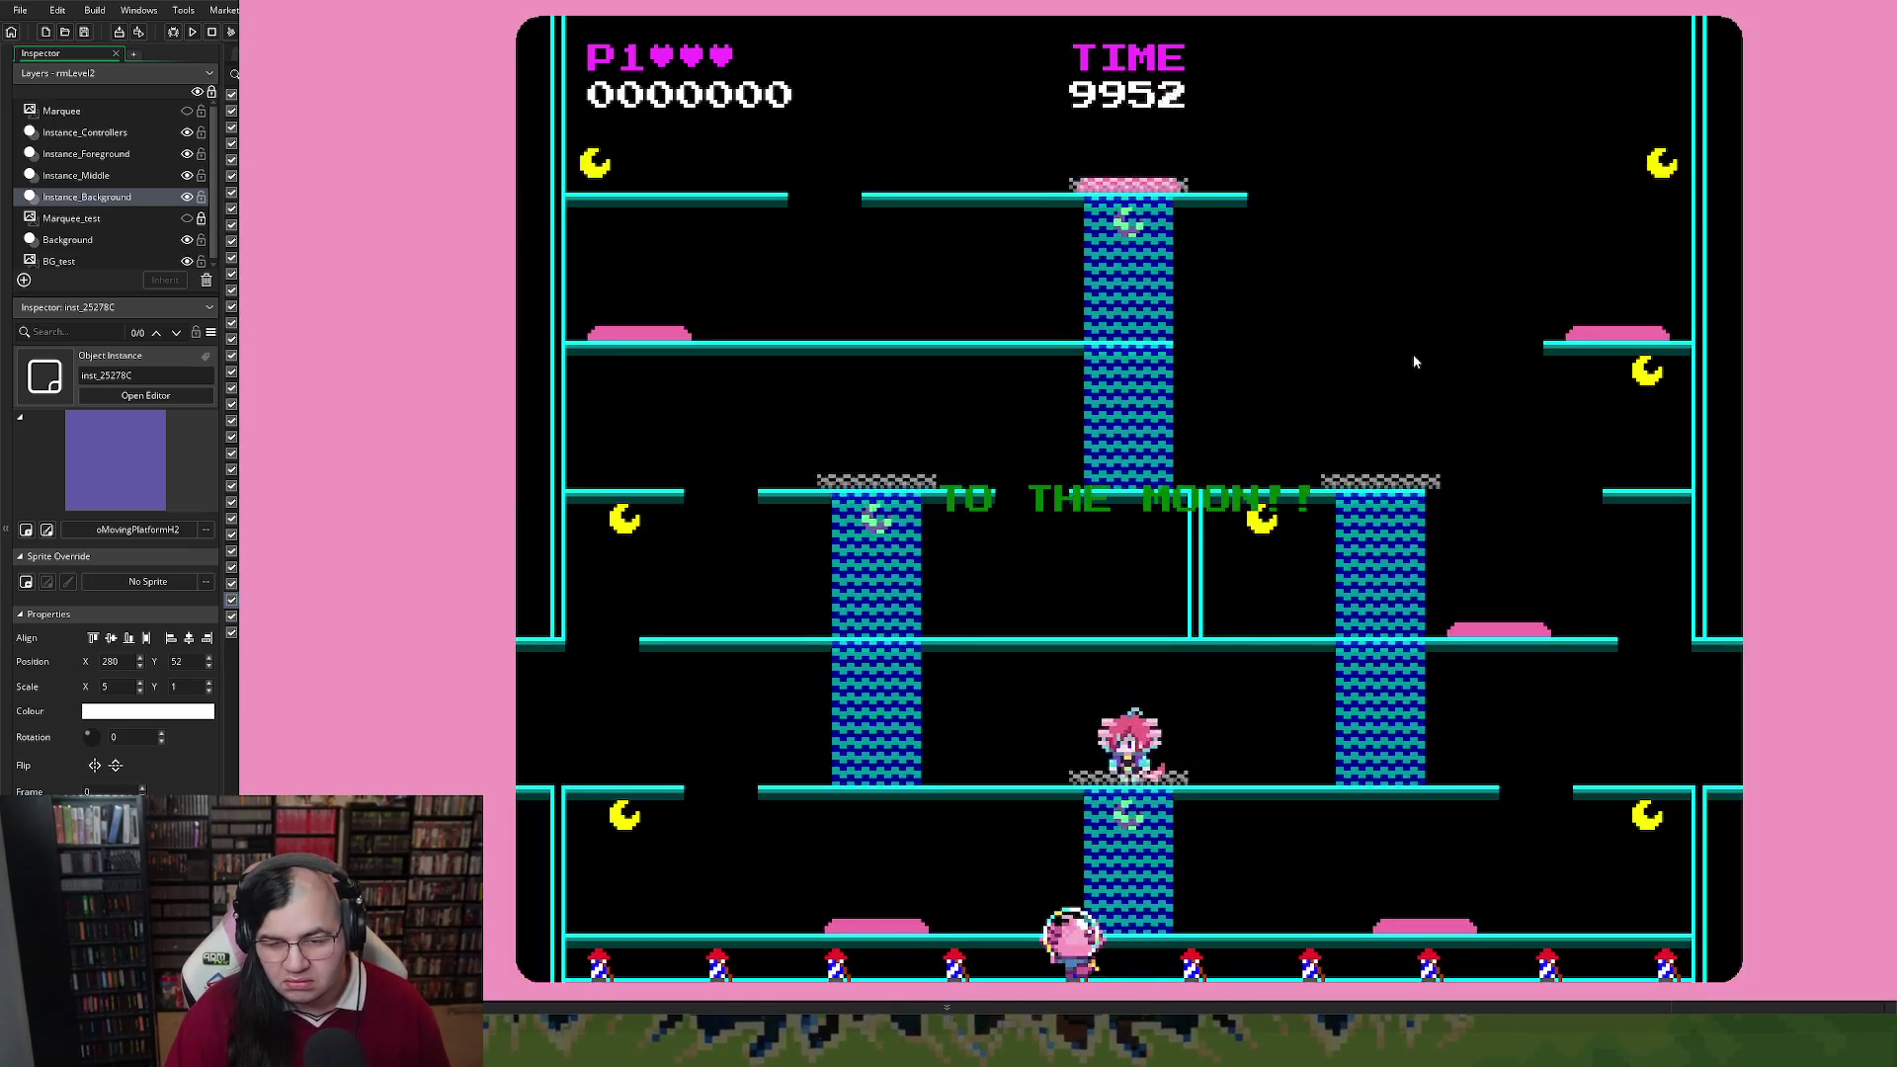
# Play briefly with the Left and Up keys, quit the game, and widen the instance list
pyautogui.press('Left')
pyautogui.press('Up')
pyautogui.press('Escape')
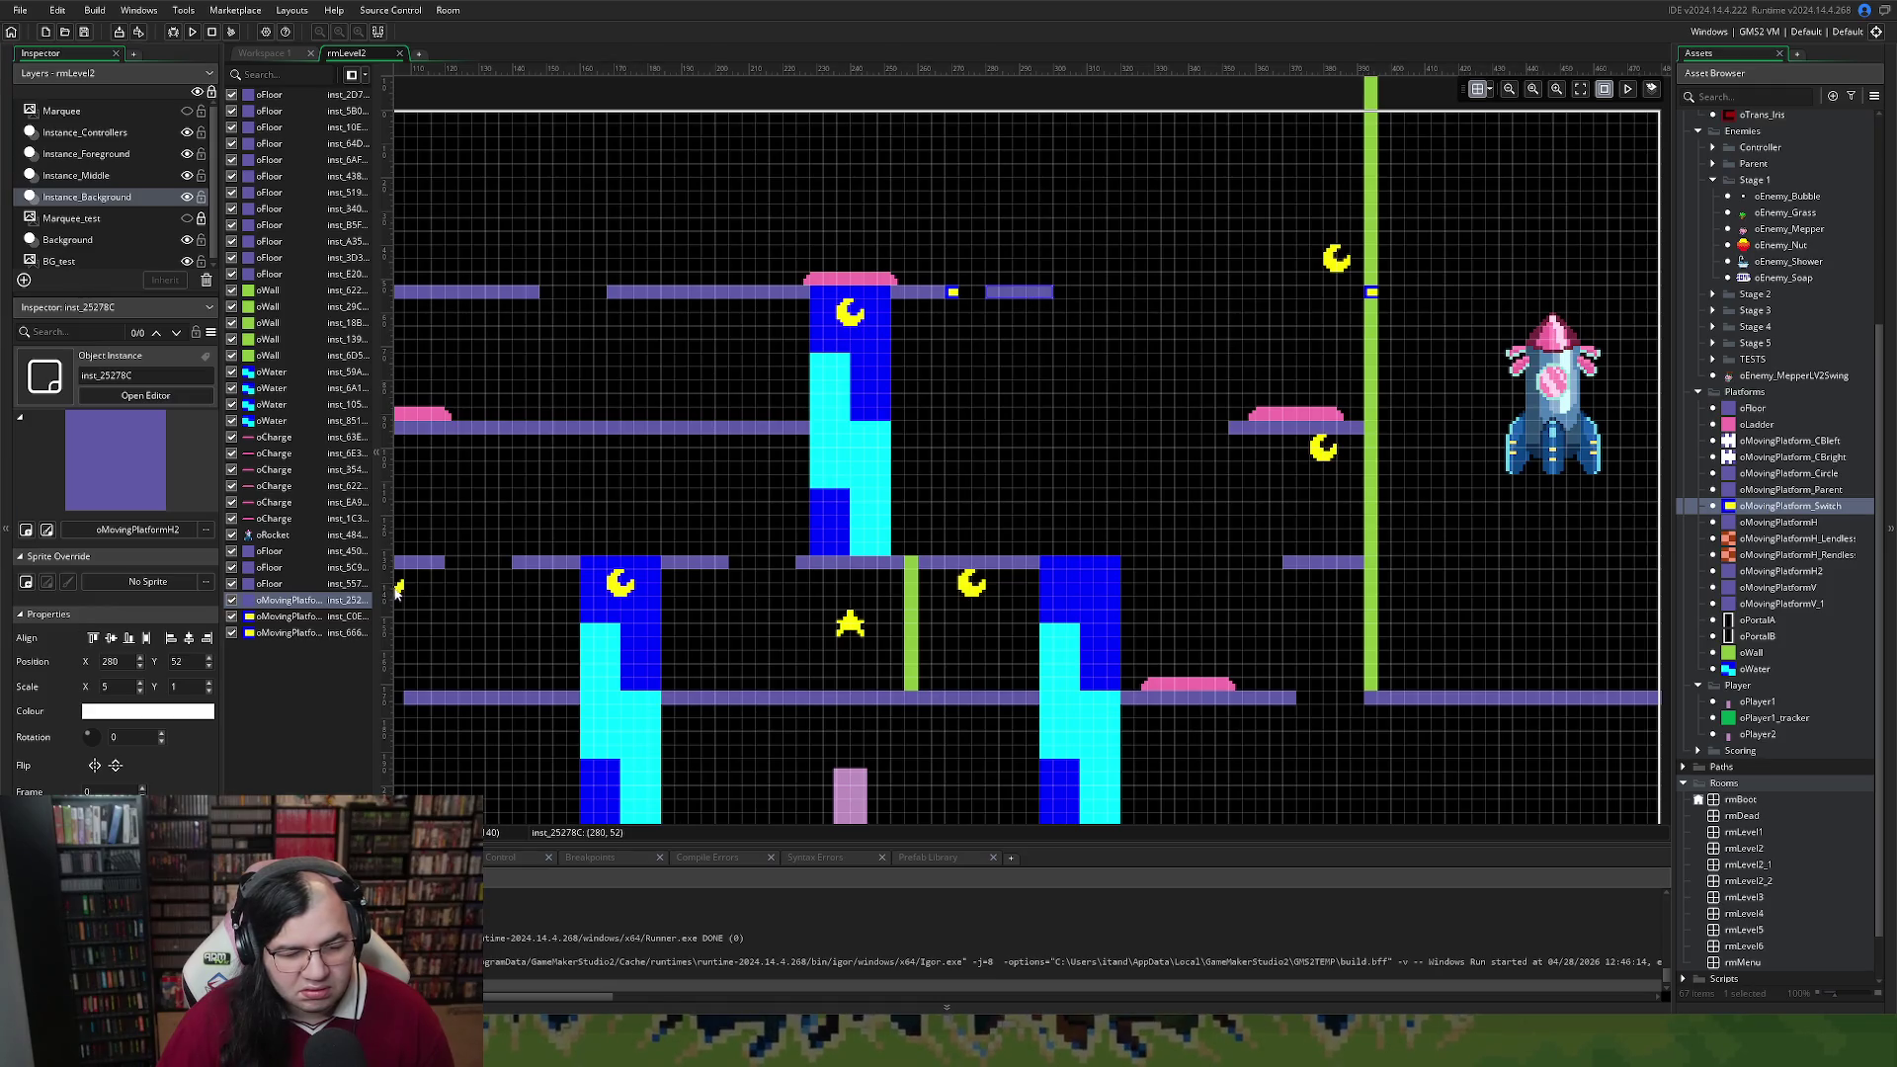
pyautogui.moveTo(373, 590)
pyautogui.mouseDown()
pyautogui.moveTo(619, 598)
pyautogui.moveTo(501, 603)
pyautogui.mouseUp()
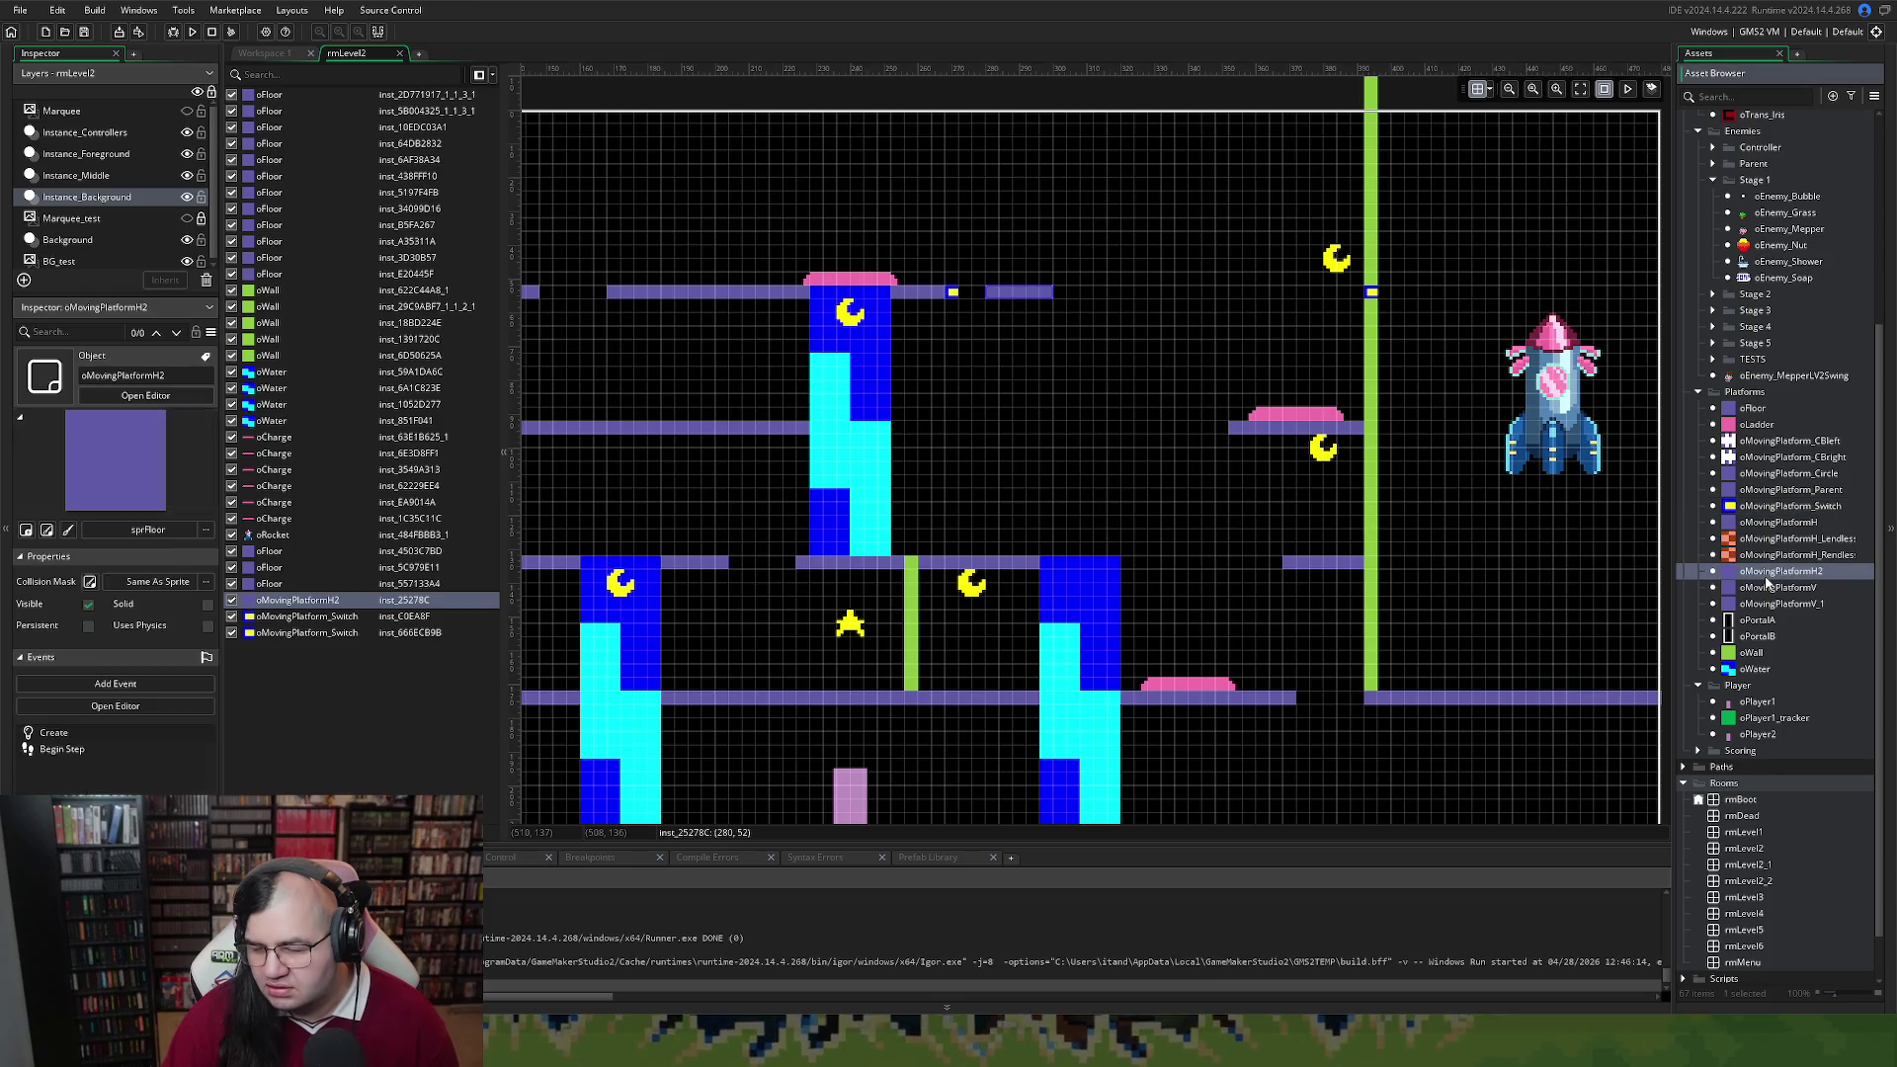
# Open oMovingPlatformH2, check the vsp value in its Create code, then view Begin Step full-size
pyautogui.click(145, 395)
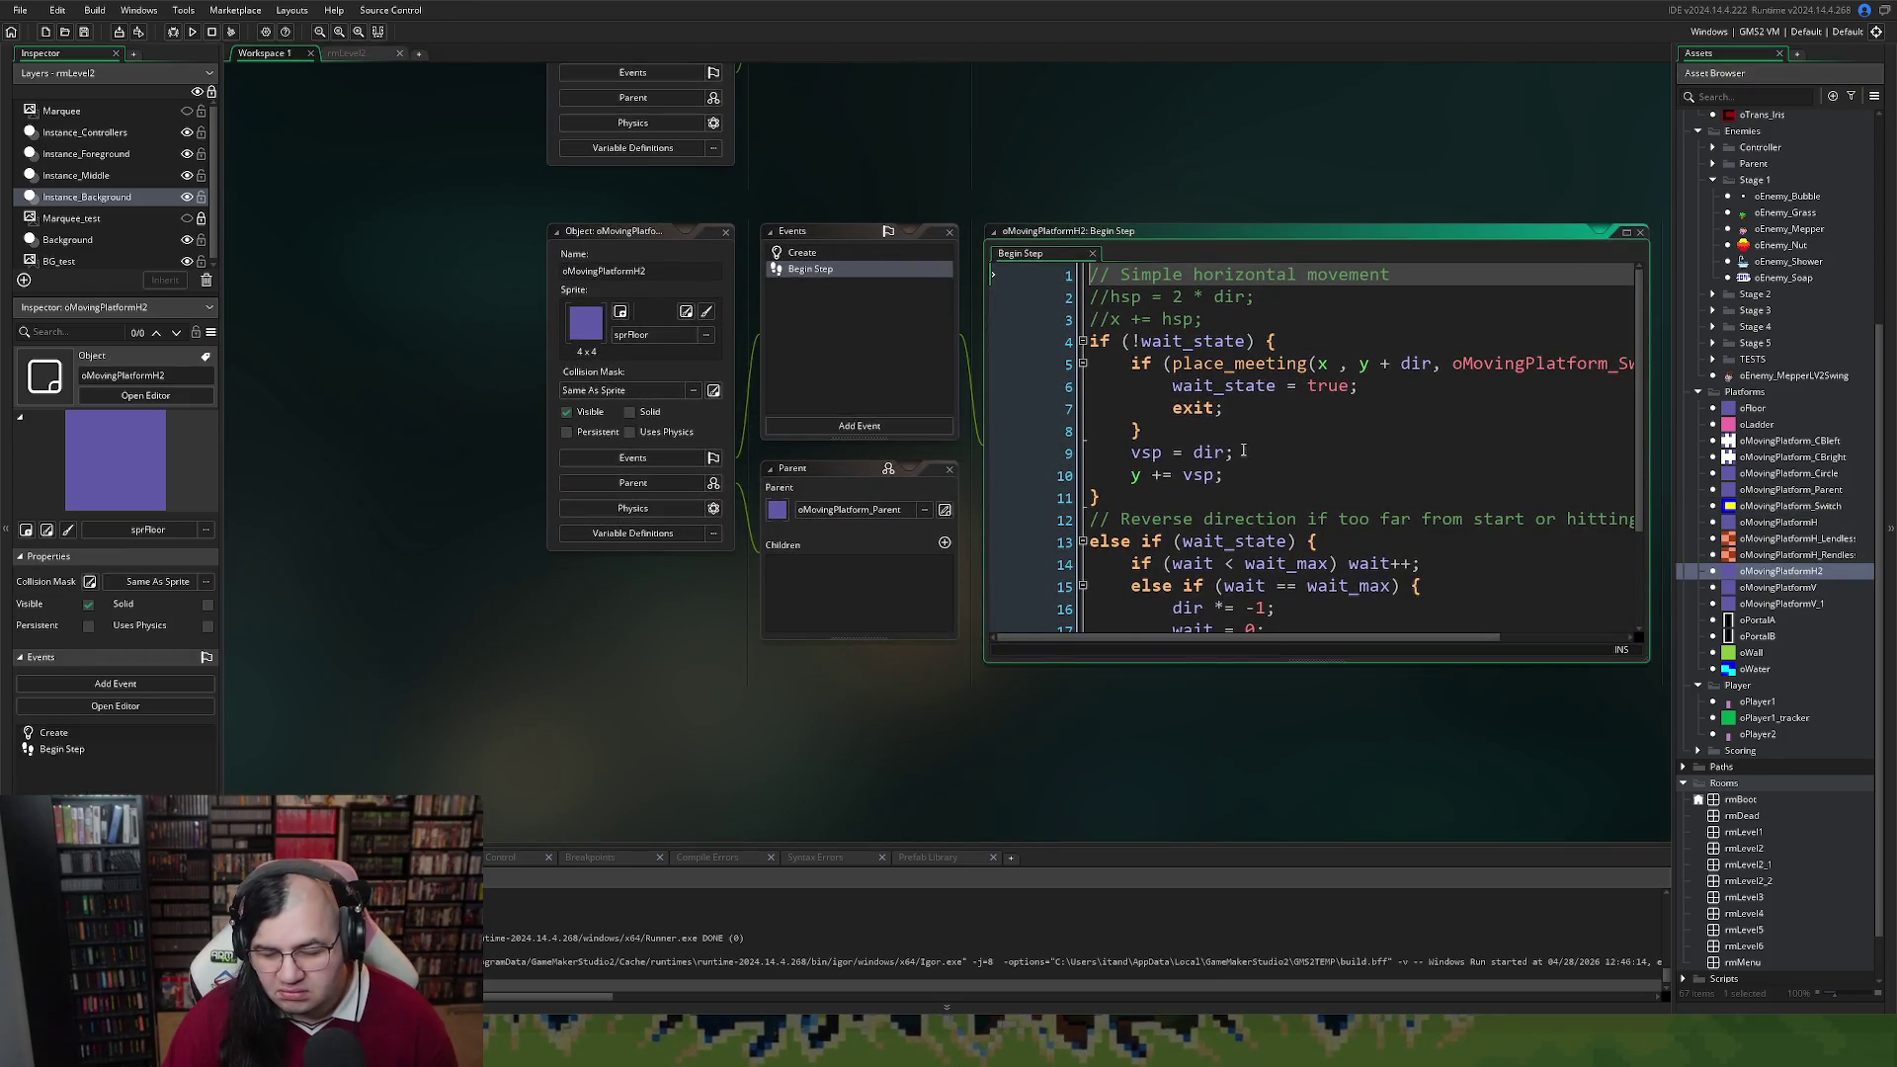
pyautogui.click(845, 254)
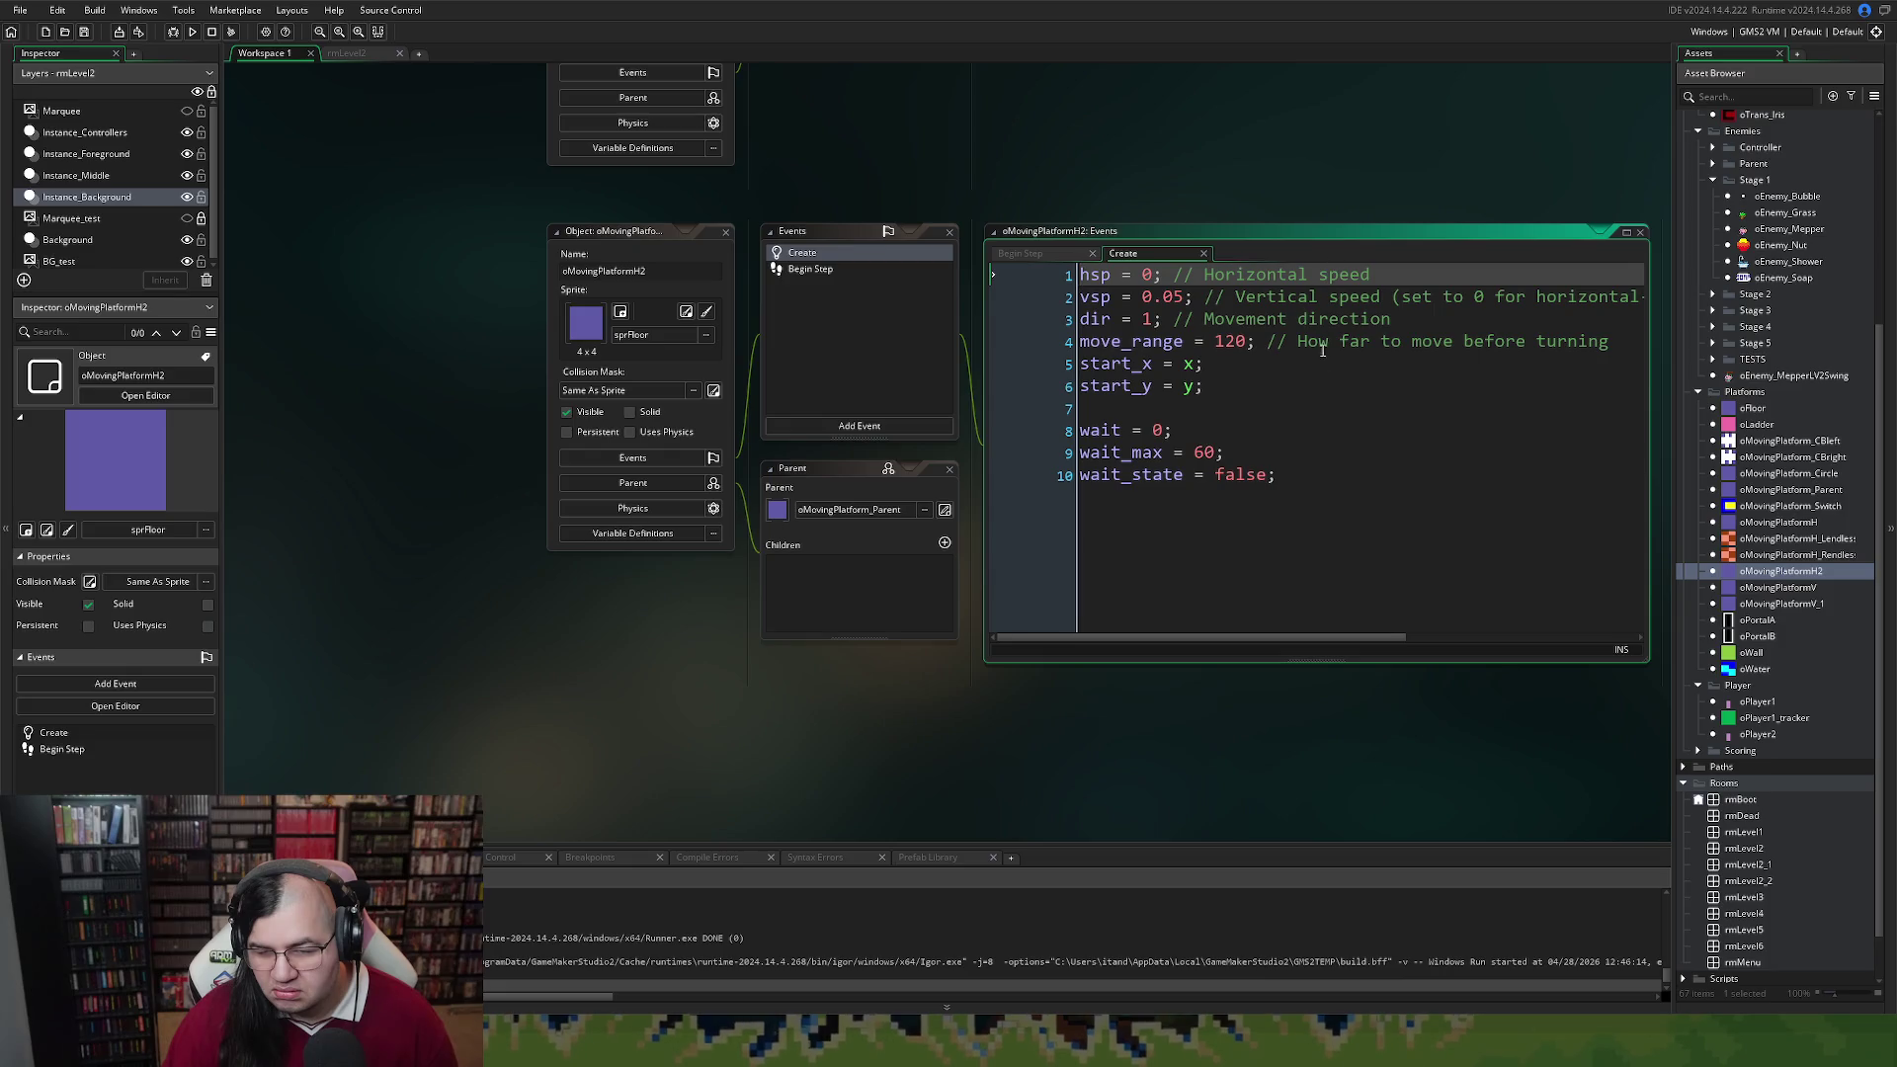
pyautogui.click(1174, 298)
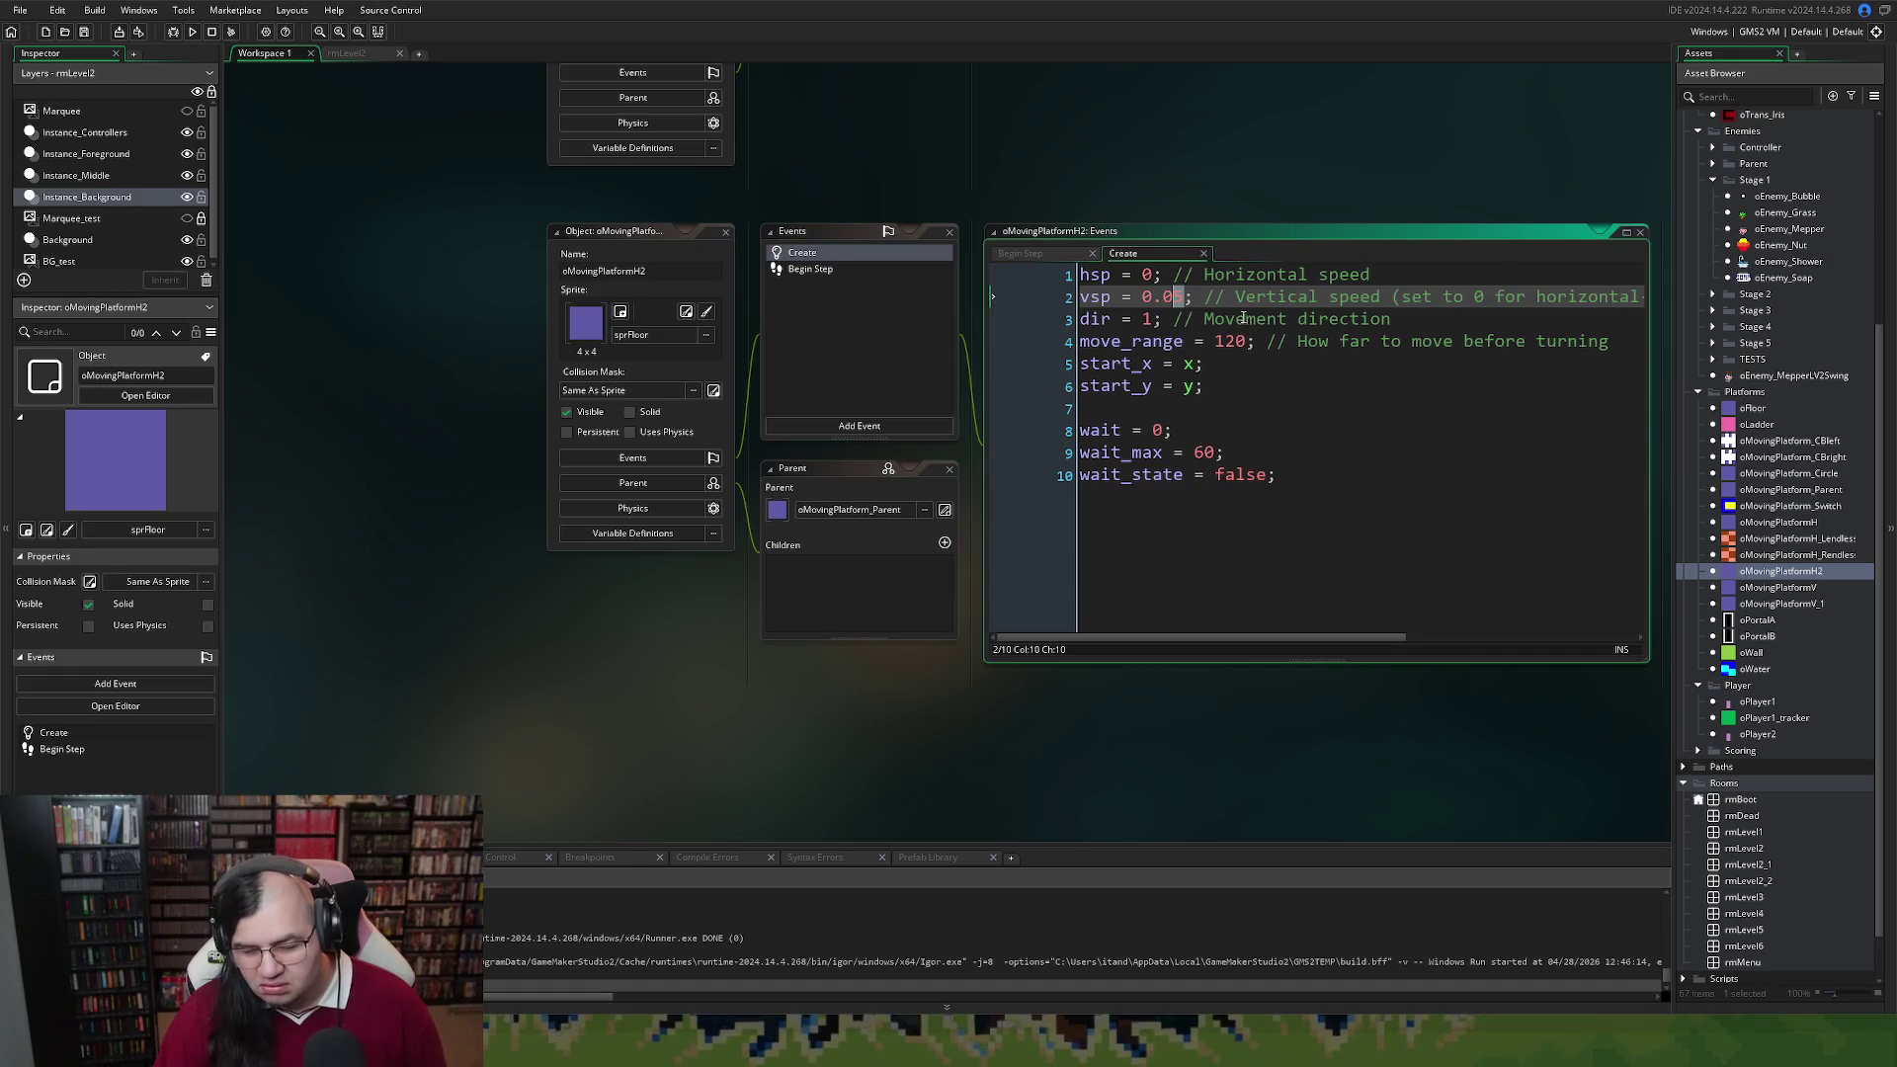
pyautogui.write('0')
pyautogui.click(817, 270)
pyautogui.click(817, 272)
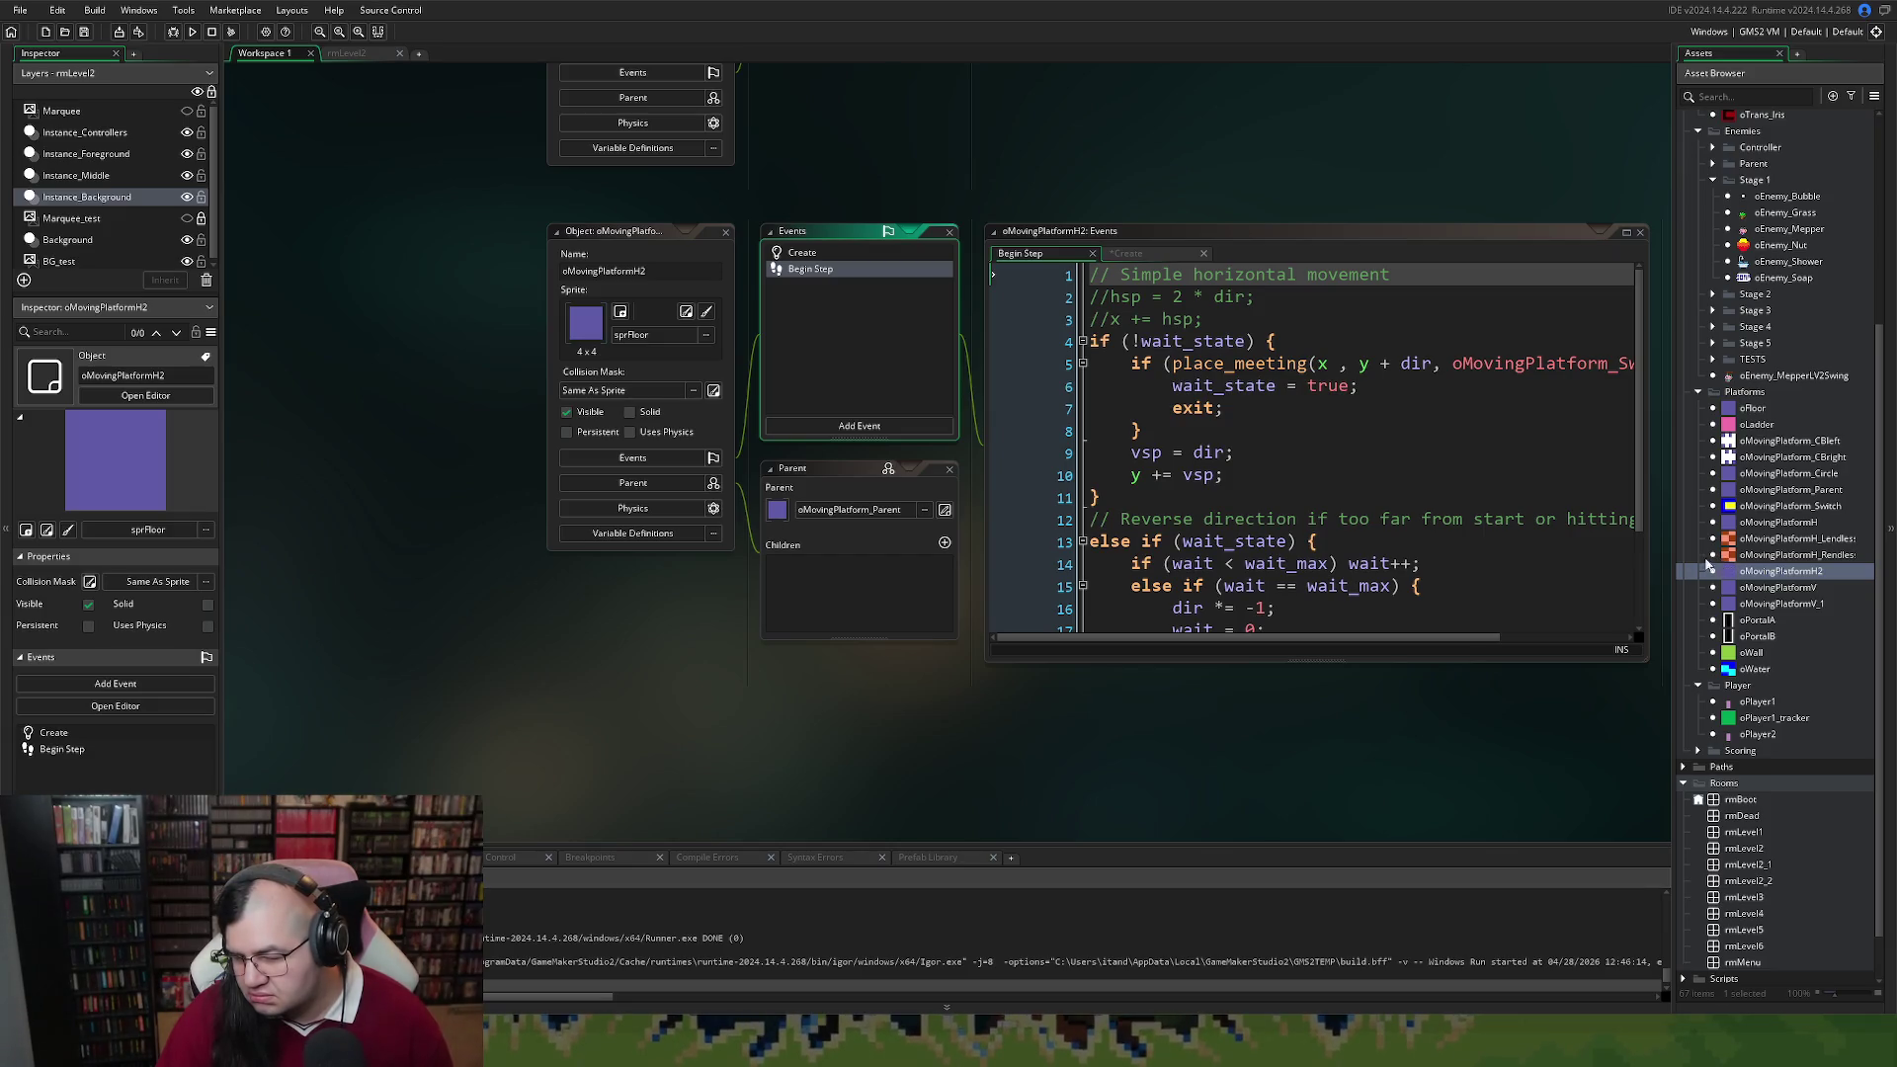
pyautogui.click(1626, 232)
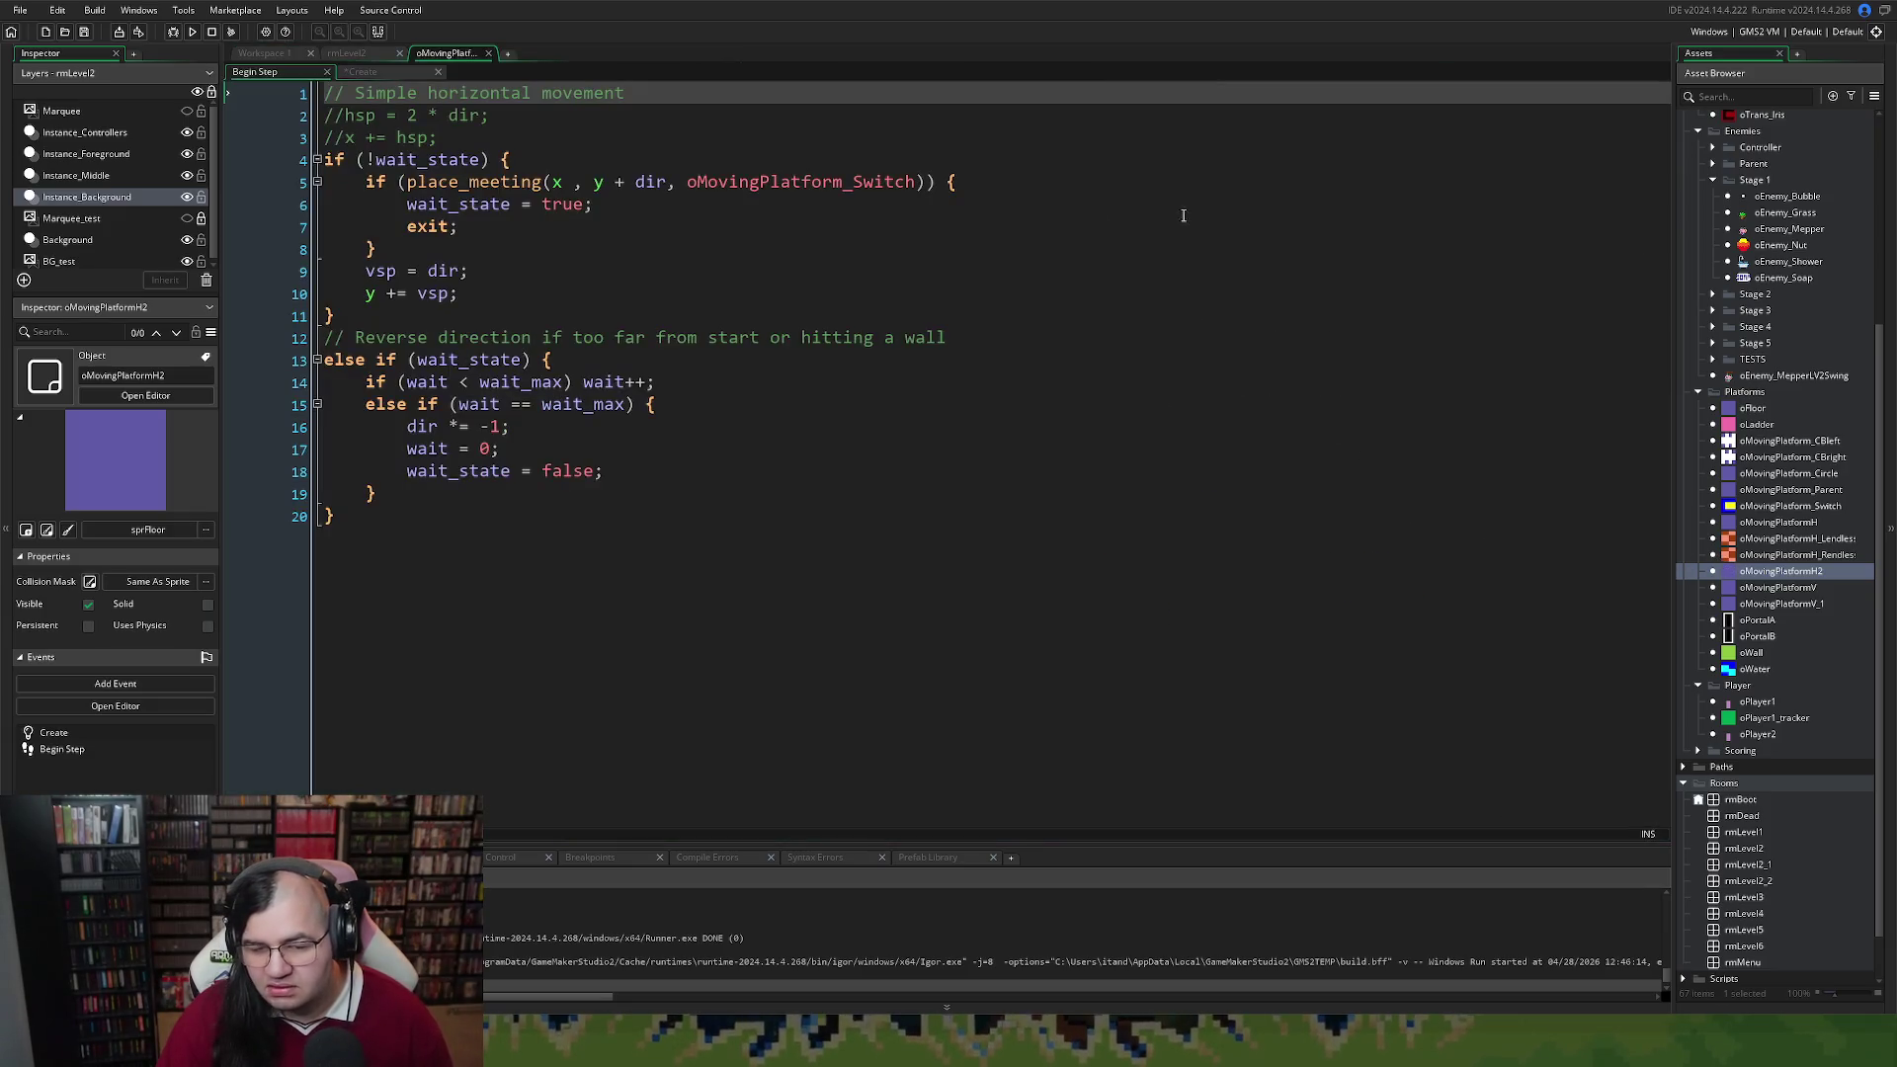
# Replace vsp with hsp on lines 9 and 10 of oMovingPlatformH2's Begin Step code
pyautogui.doubleClick(392, 273)
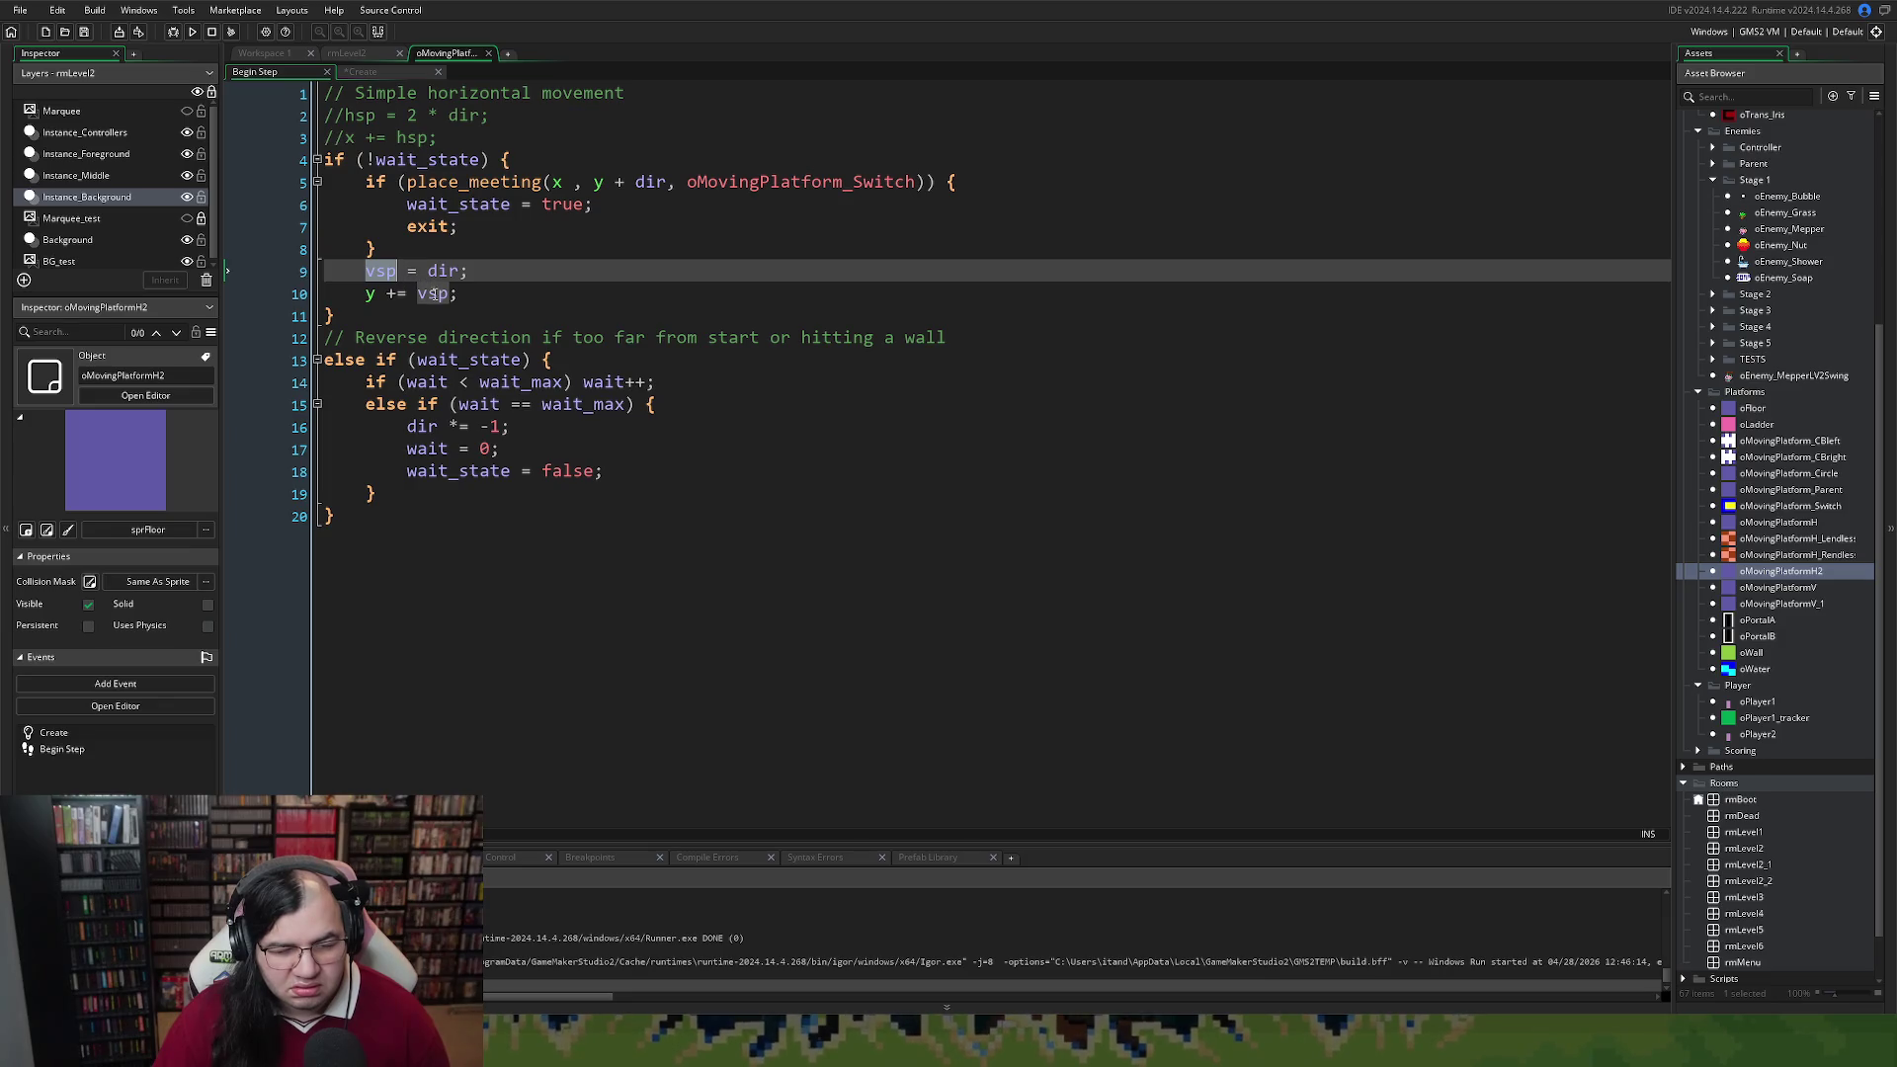
pyautogui.write('HSP')
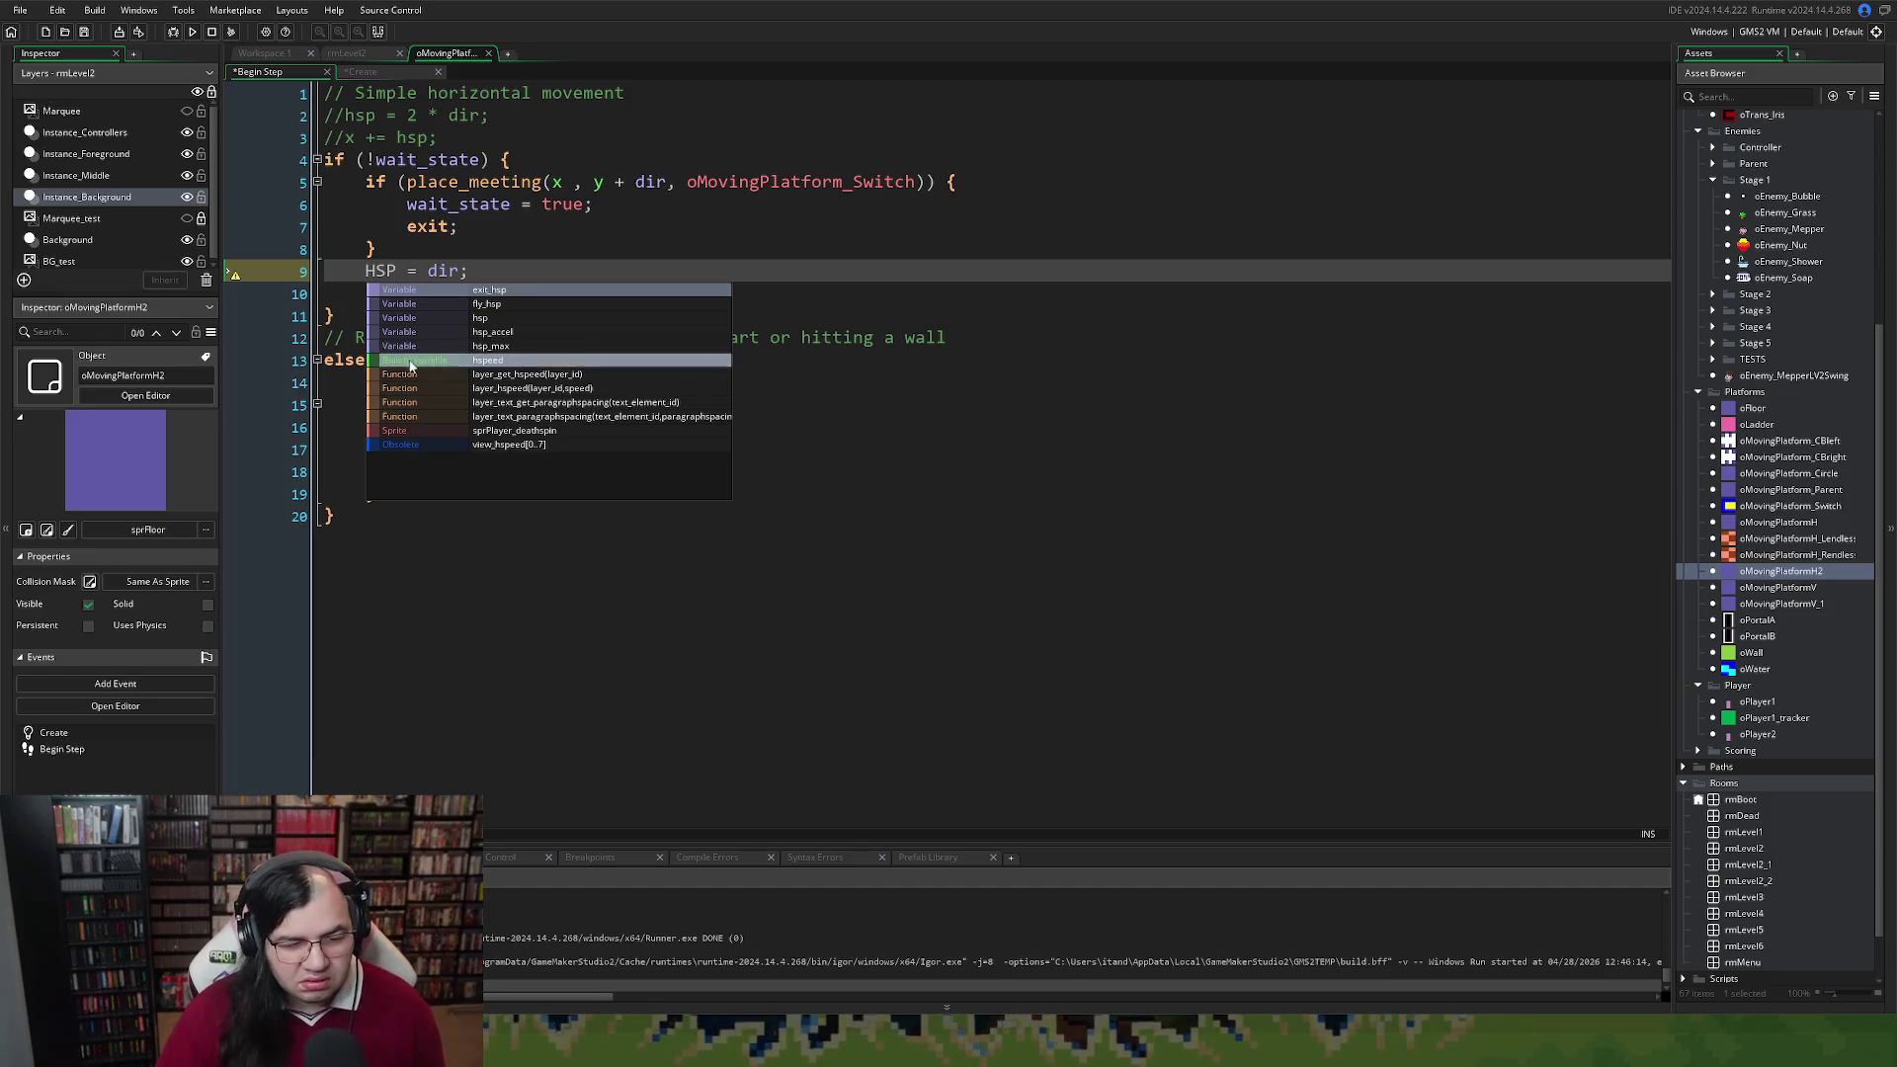
pyautogui.click(483, 318)
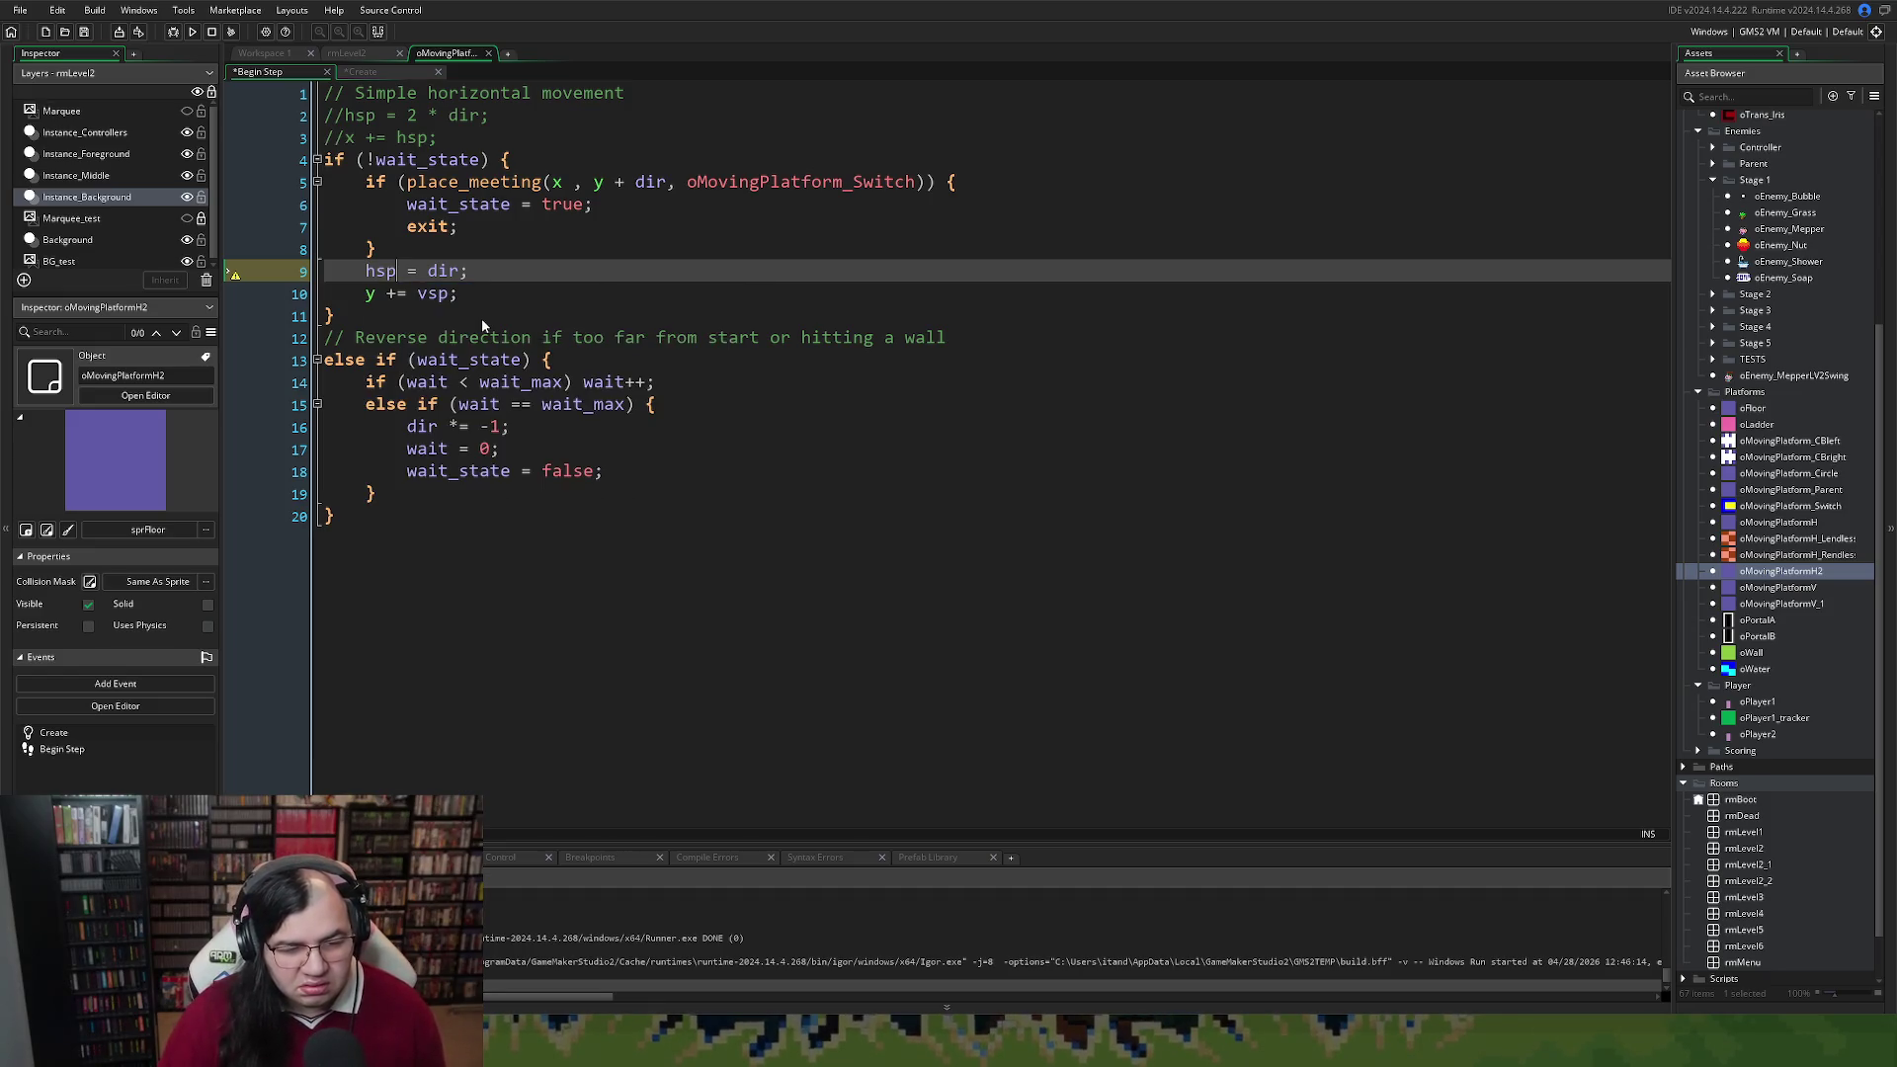
pyautogui.doubleClick(379, 272)
pyautogui.hotkey('ctrl', 'c')
pyautogui.doubleClick(437, 294)
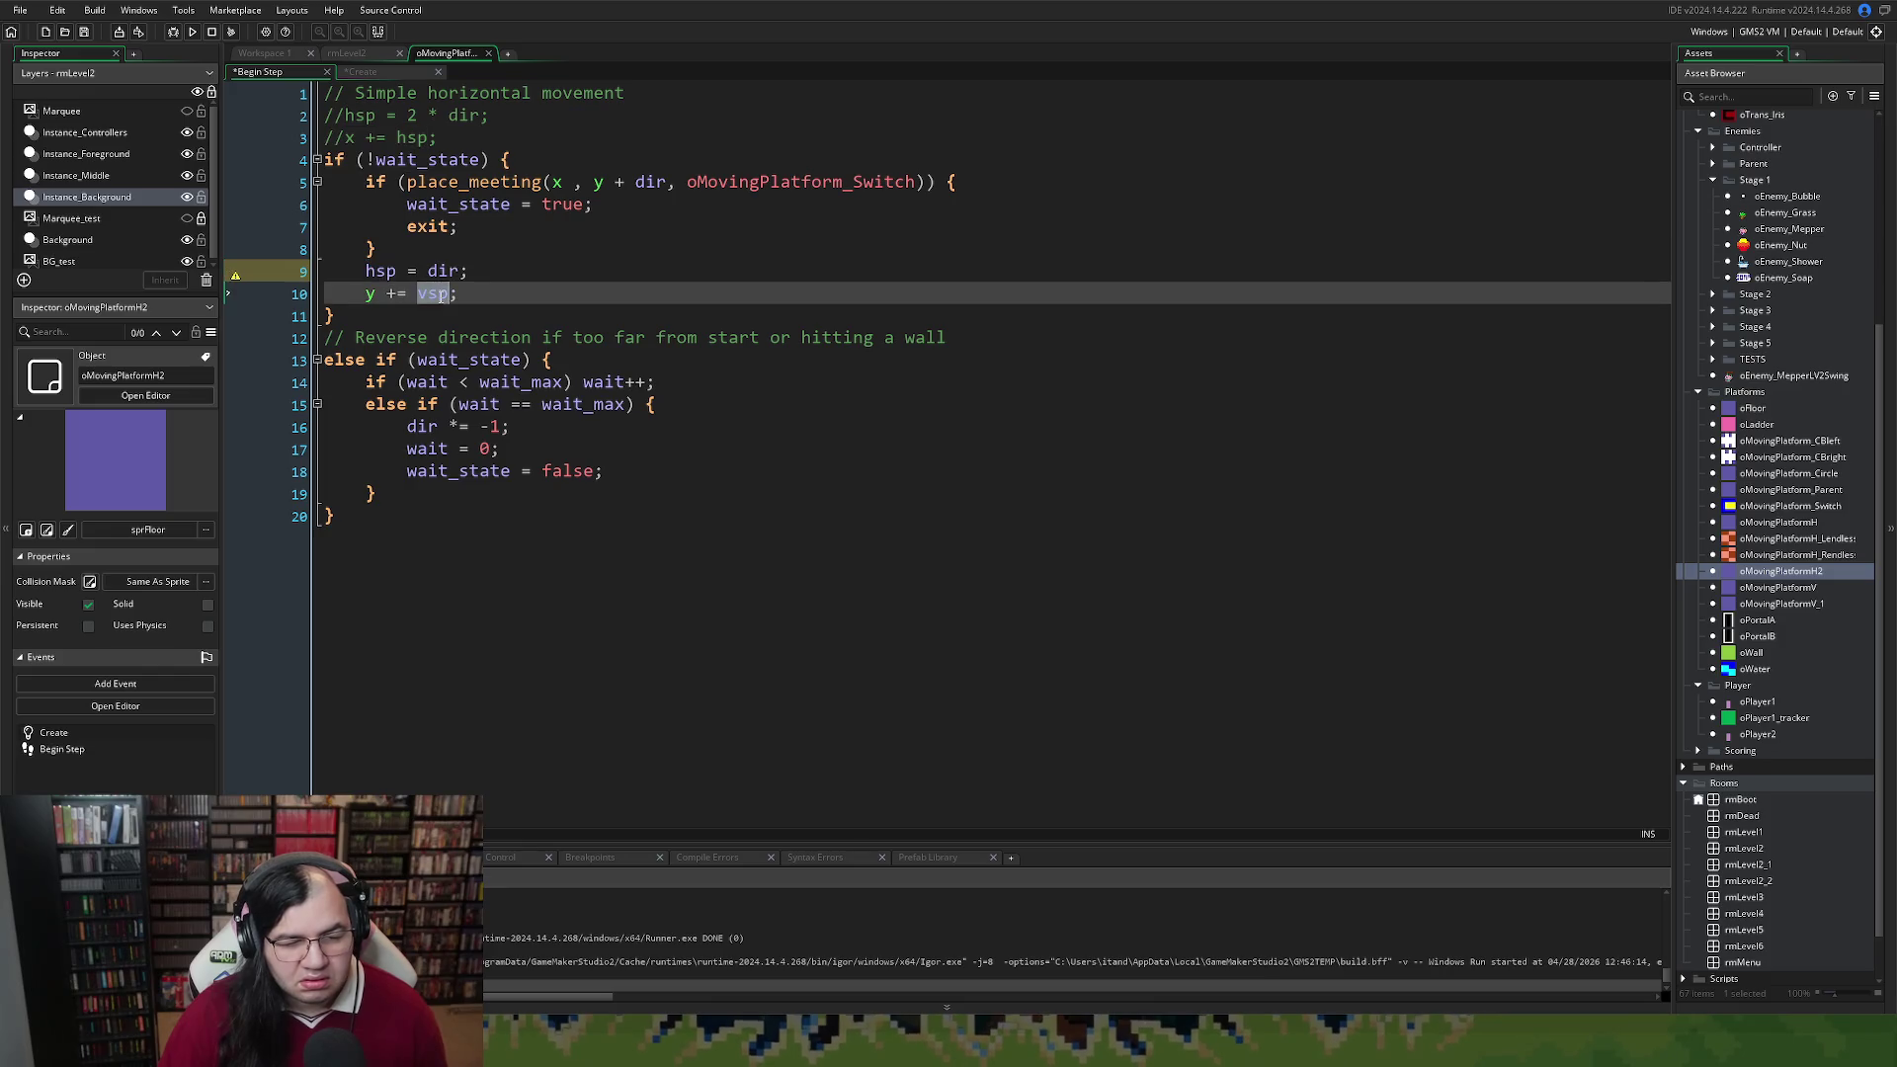
pyautogui.rightClick(440, 331)
pyautogui.press('Escape')
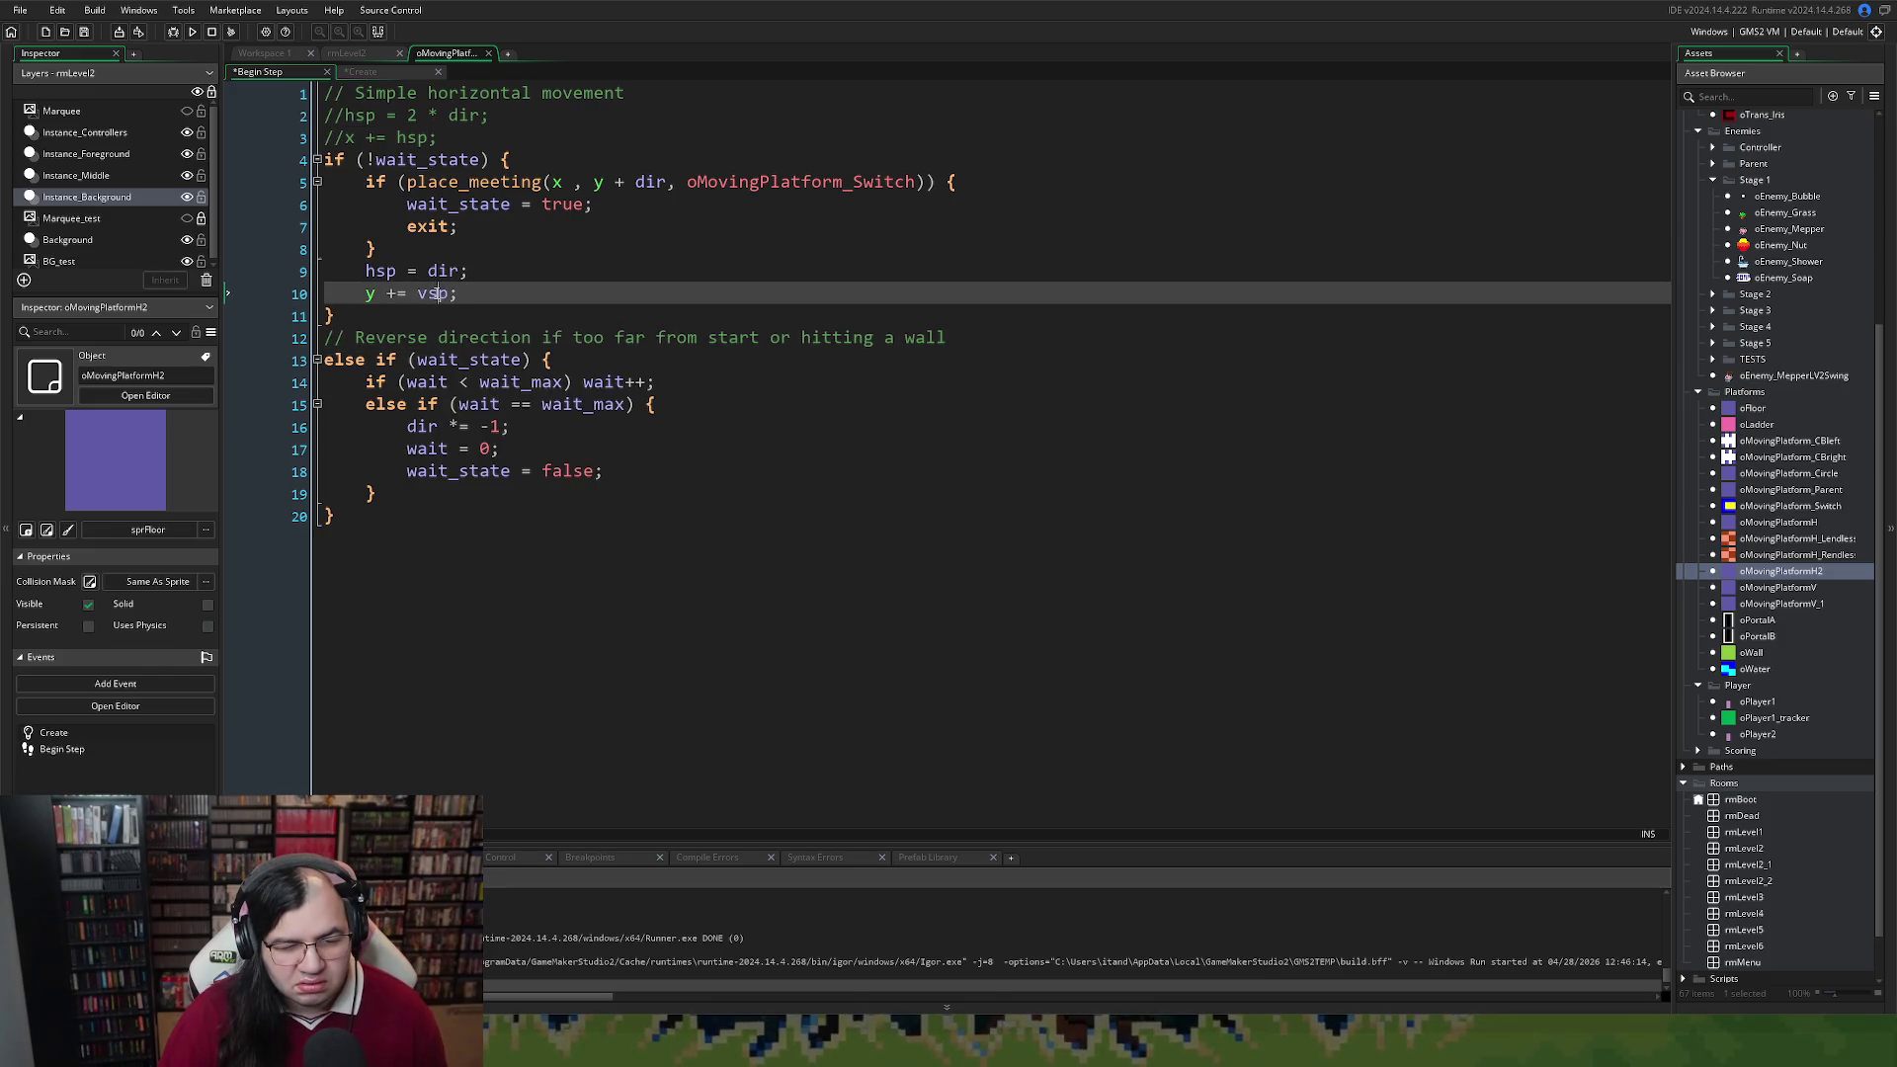
pyautogui.hotkey('ctrl', 'v')
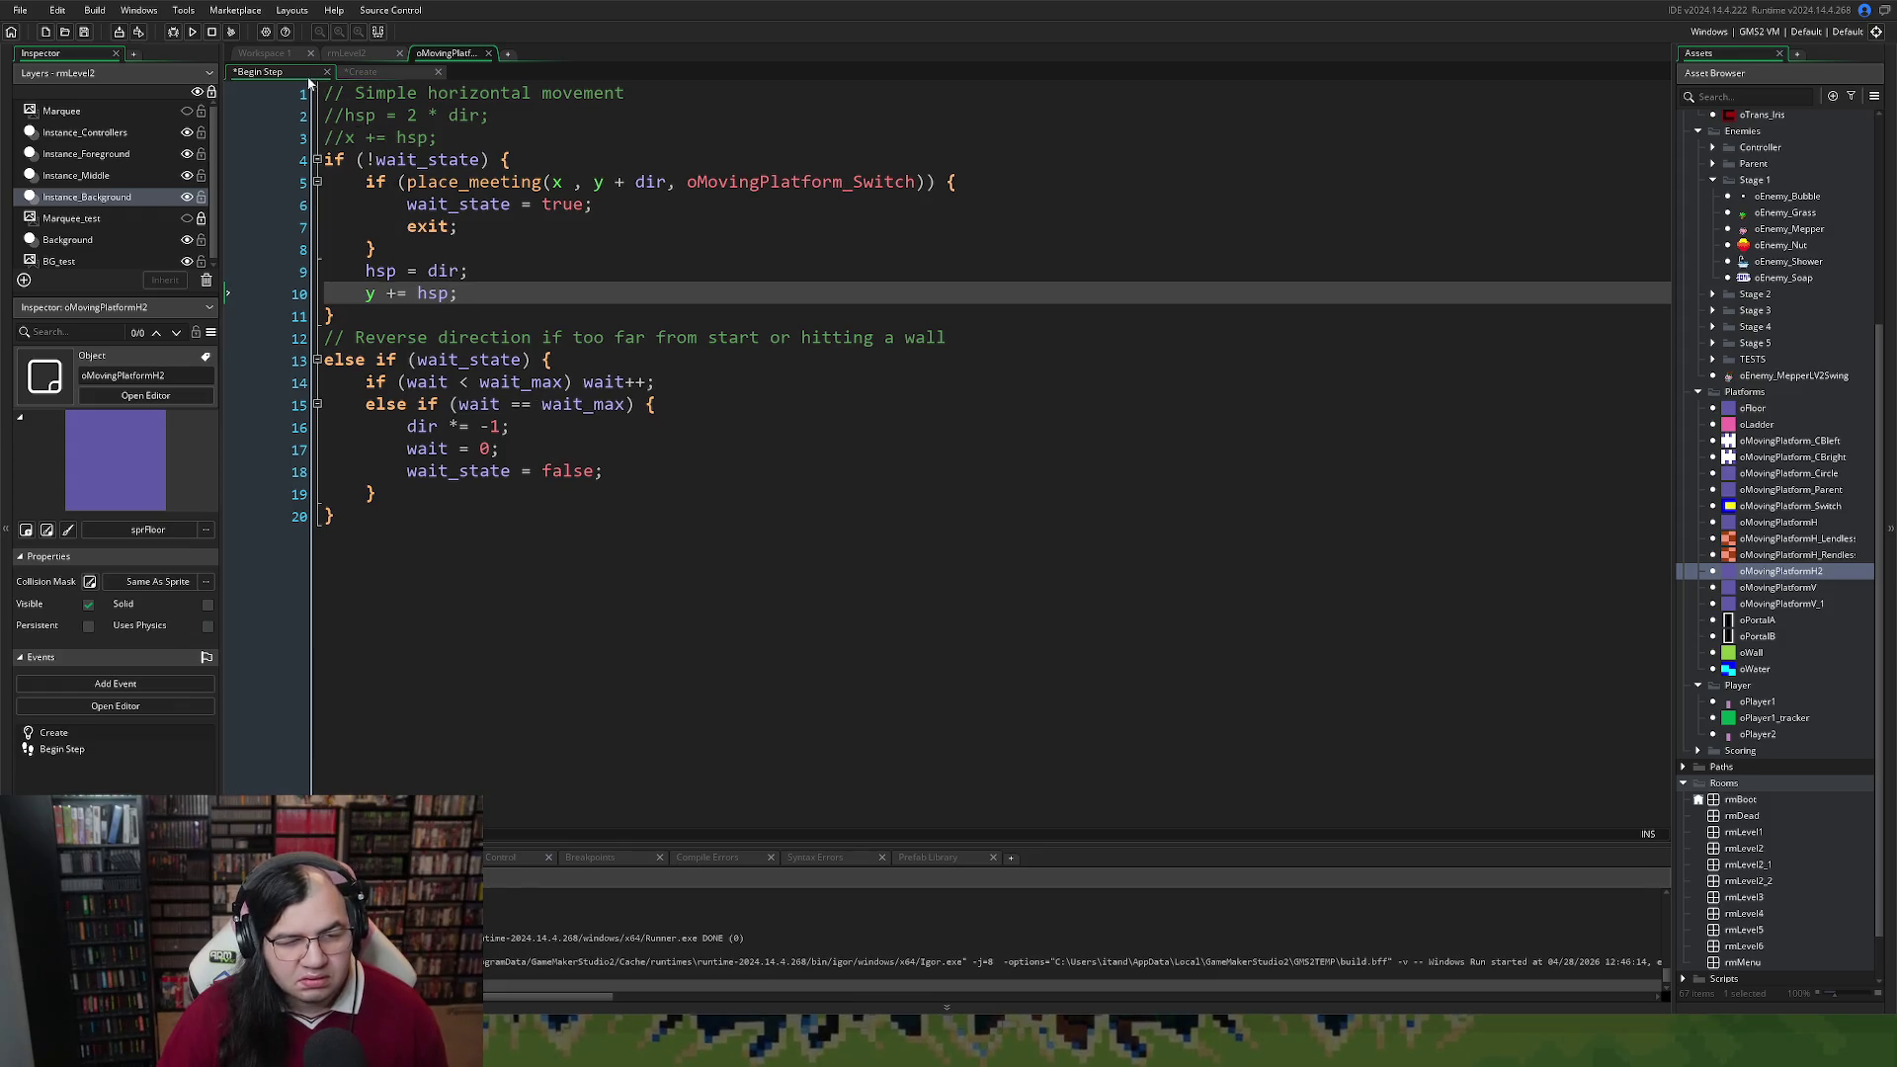
# Restore the normal-size code view and return to the rmLevel2 room tab
pyautogui.click(287, 55)
pyautogui.click(351, 53)
pyautogui.rightClick(343, 55)
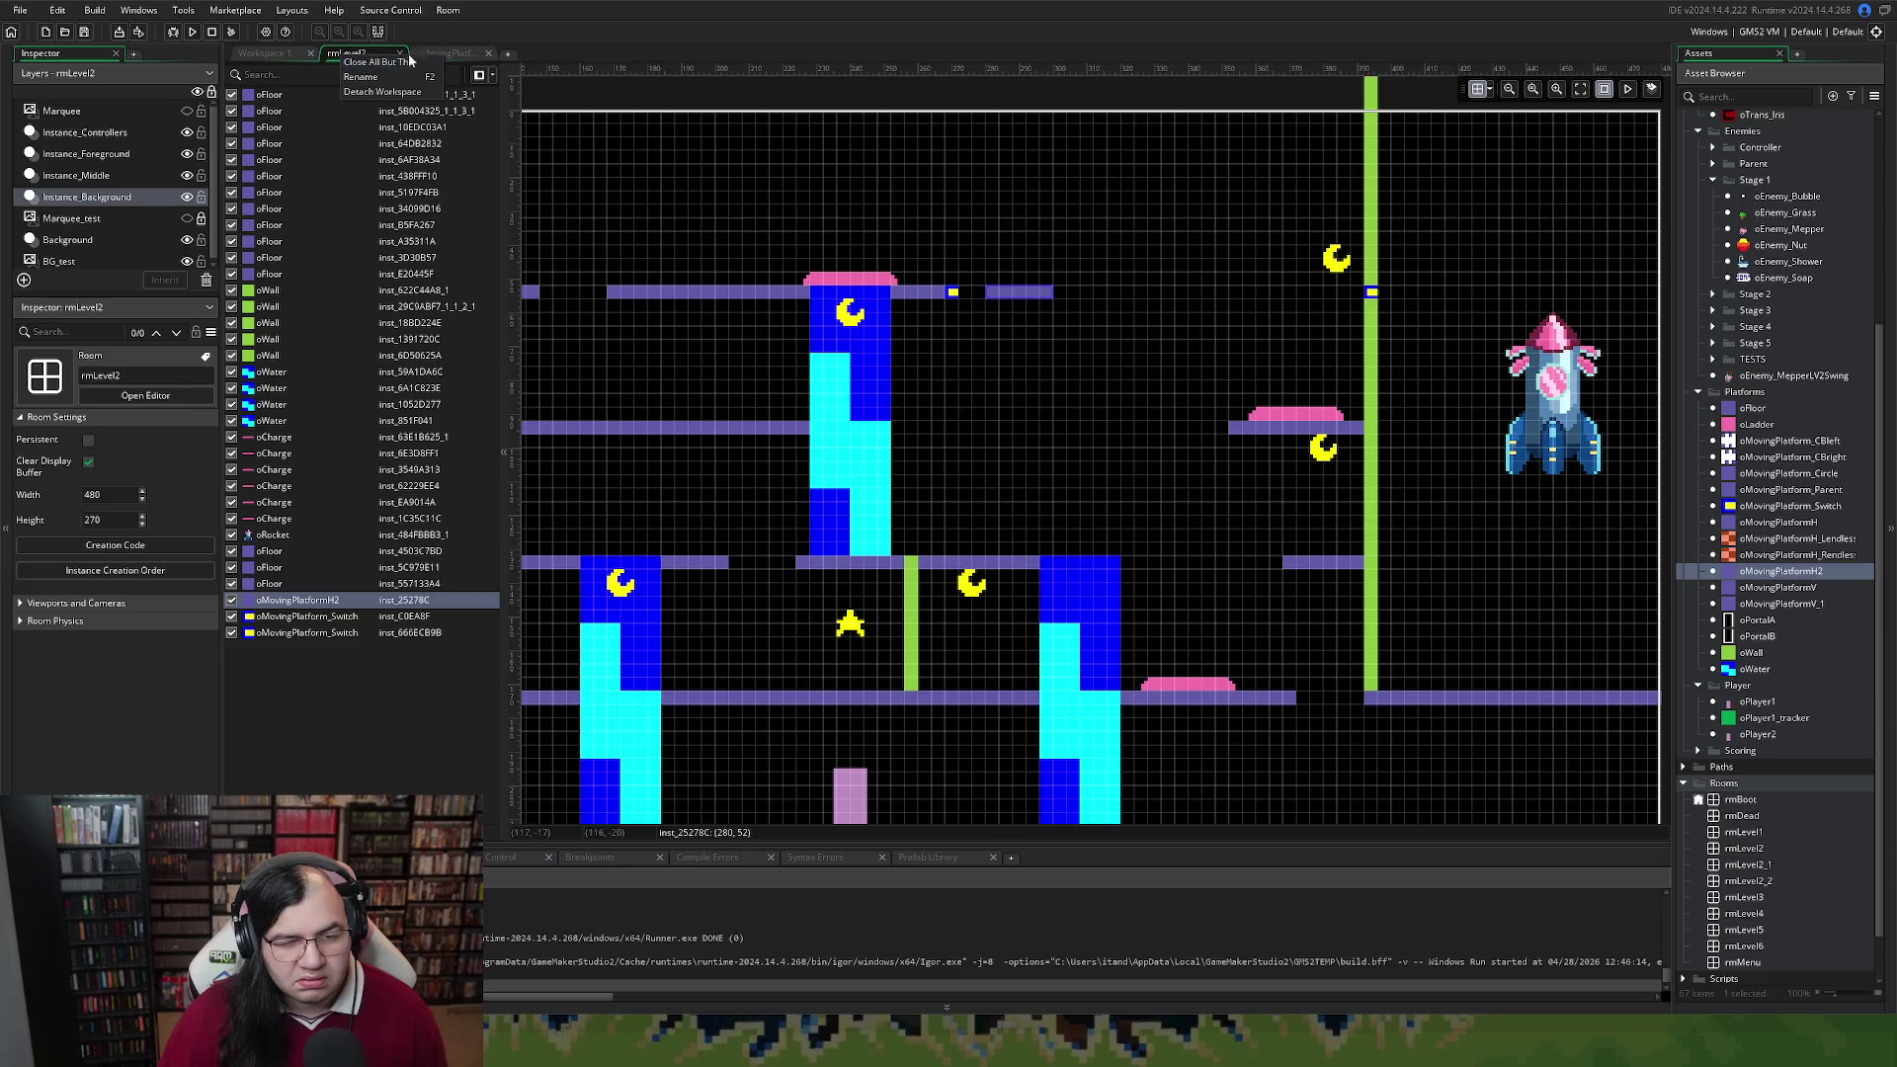
# Set oMovingPlatformH2's Create code to hsp = 1 and vsp = 0
pyautogui.click(296, 57)
pyautogui.doubleClick(796, 253)
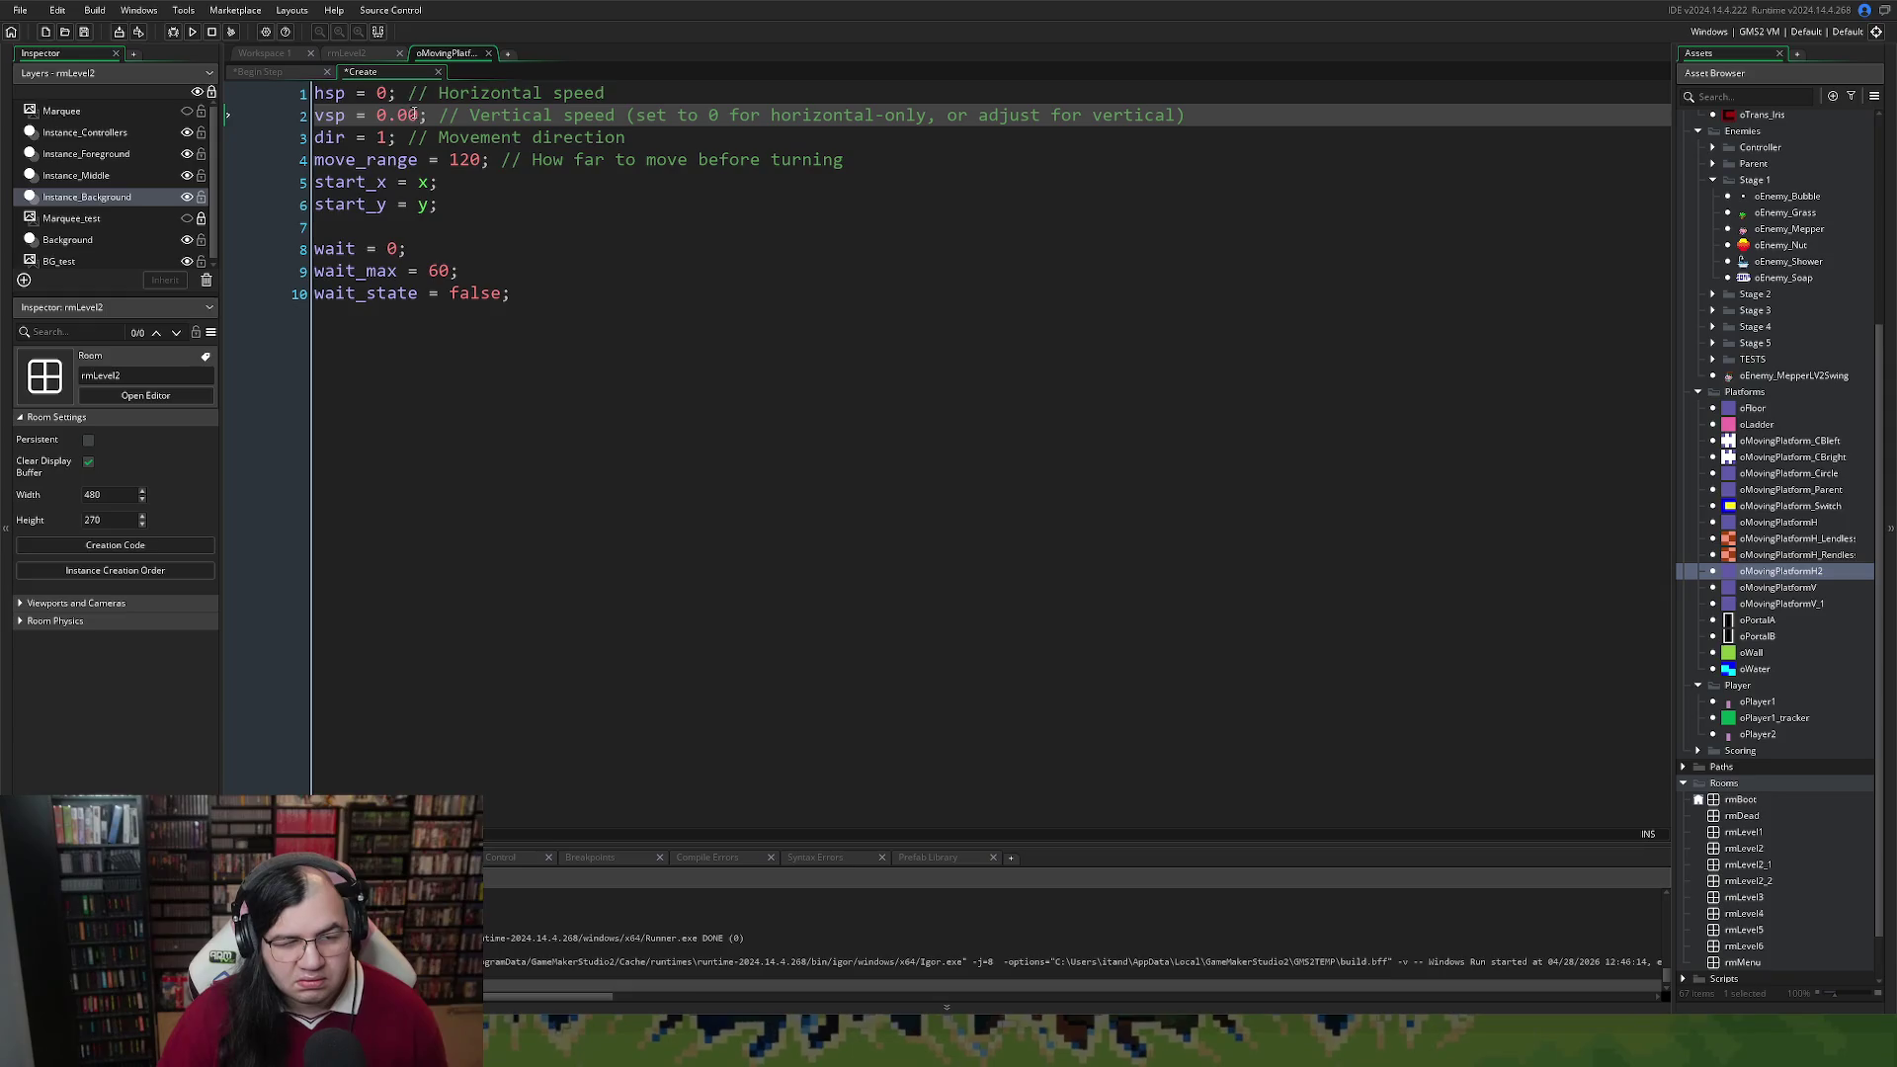
pyautogui.moveTo(419, 116); pyautogui.dragTo(397, 118)
pyautogui.press('BackSpace')
pyautogui.press('BackSpace')
pyautogui.doubleClick(382, 93)
pyautogui.write('1')
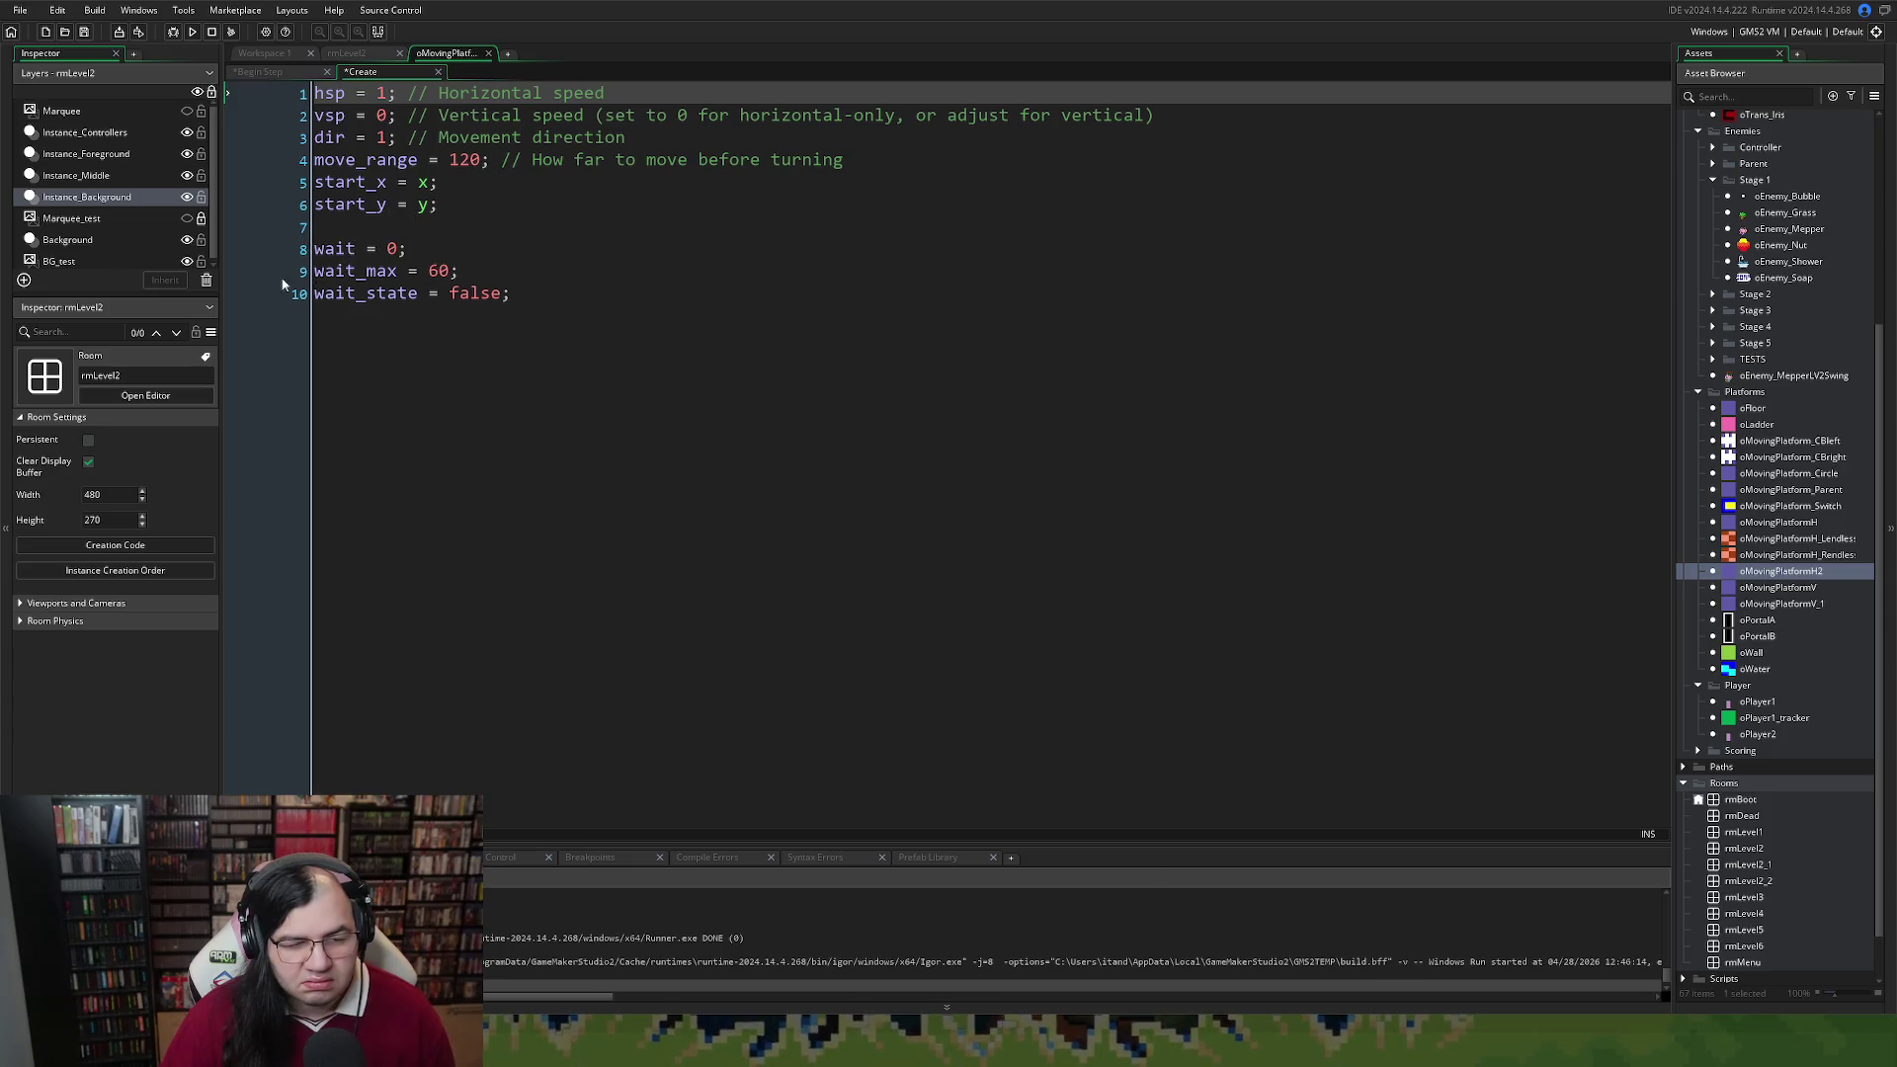
# Test-run the level with F5, play briefly, then close the game and return to rmLevel2
pyautogui.press('F5')
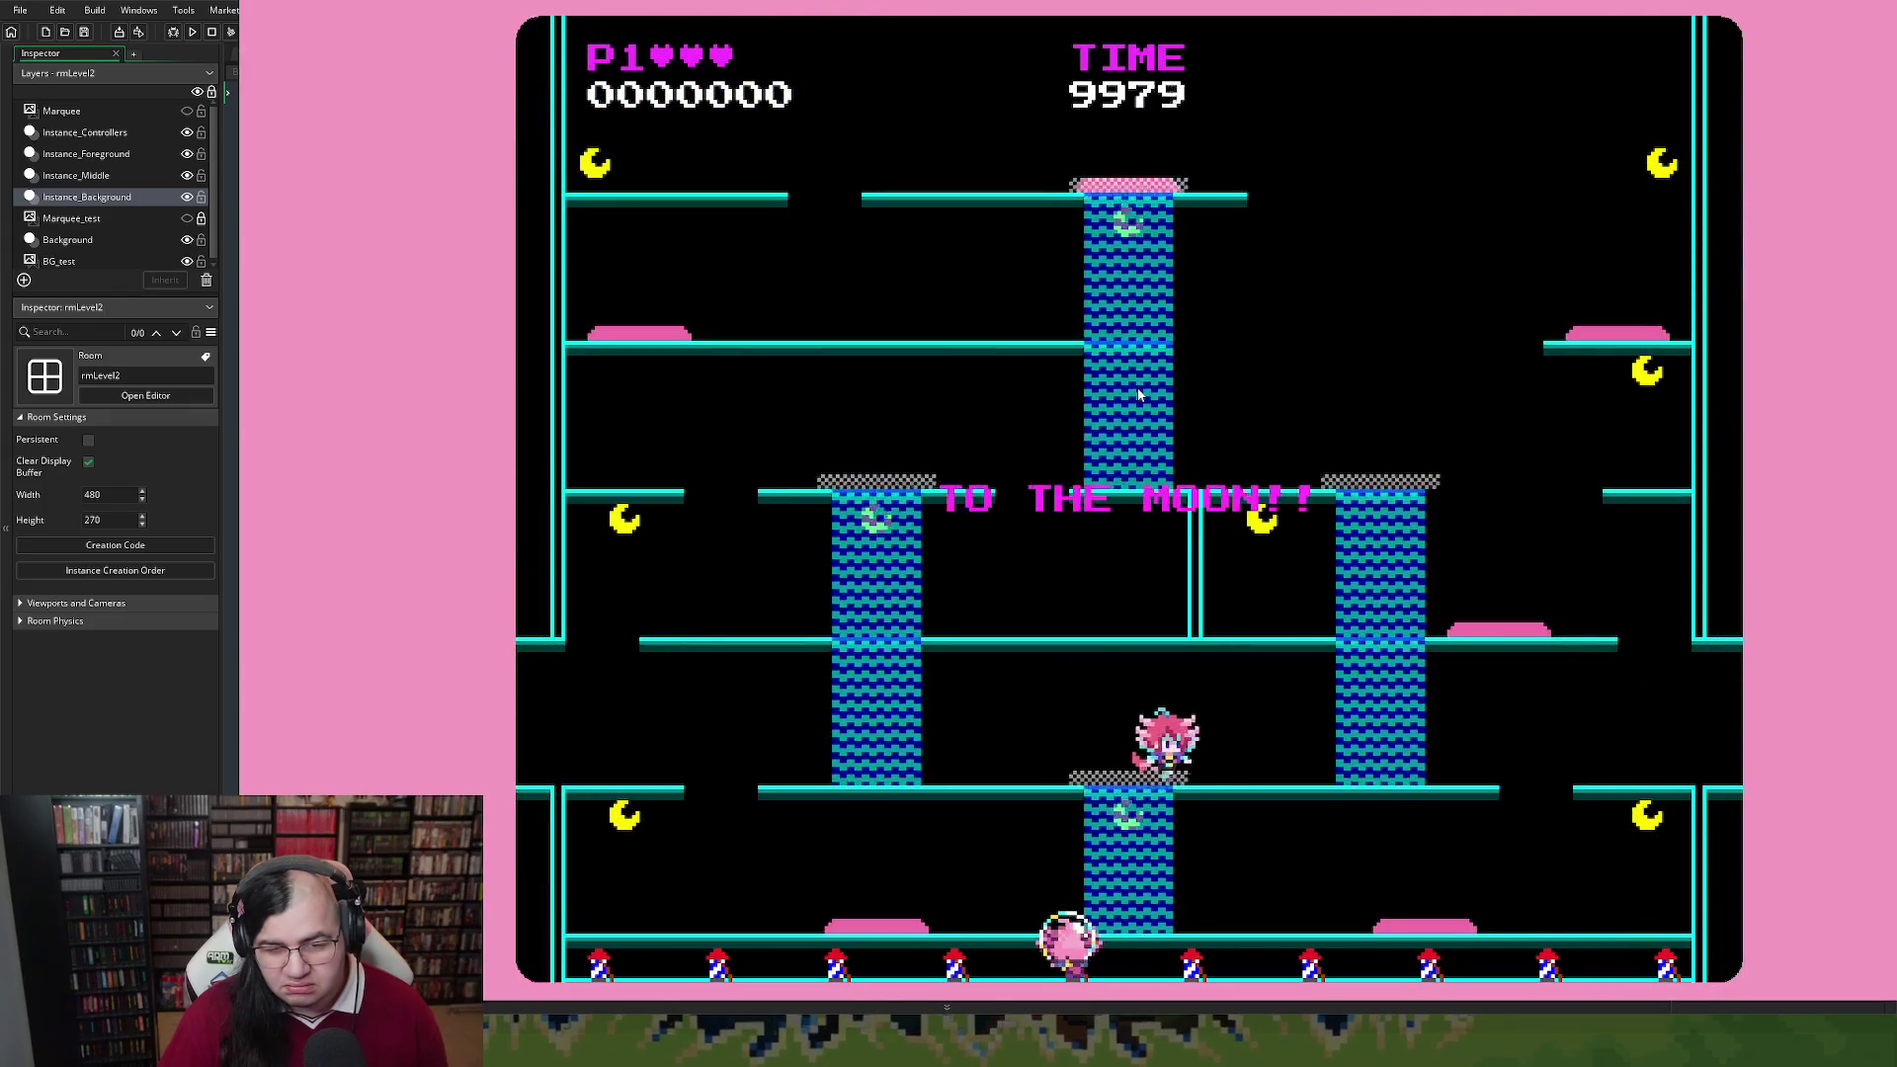
pyautogui.press('Left')
pyautogui.press('Up')
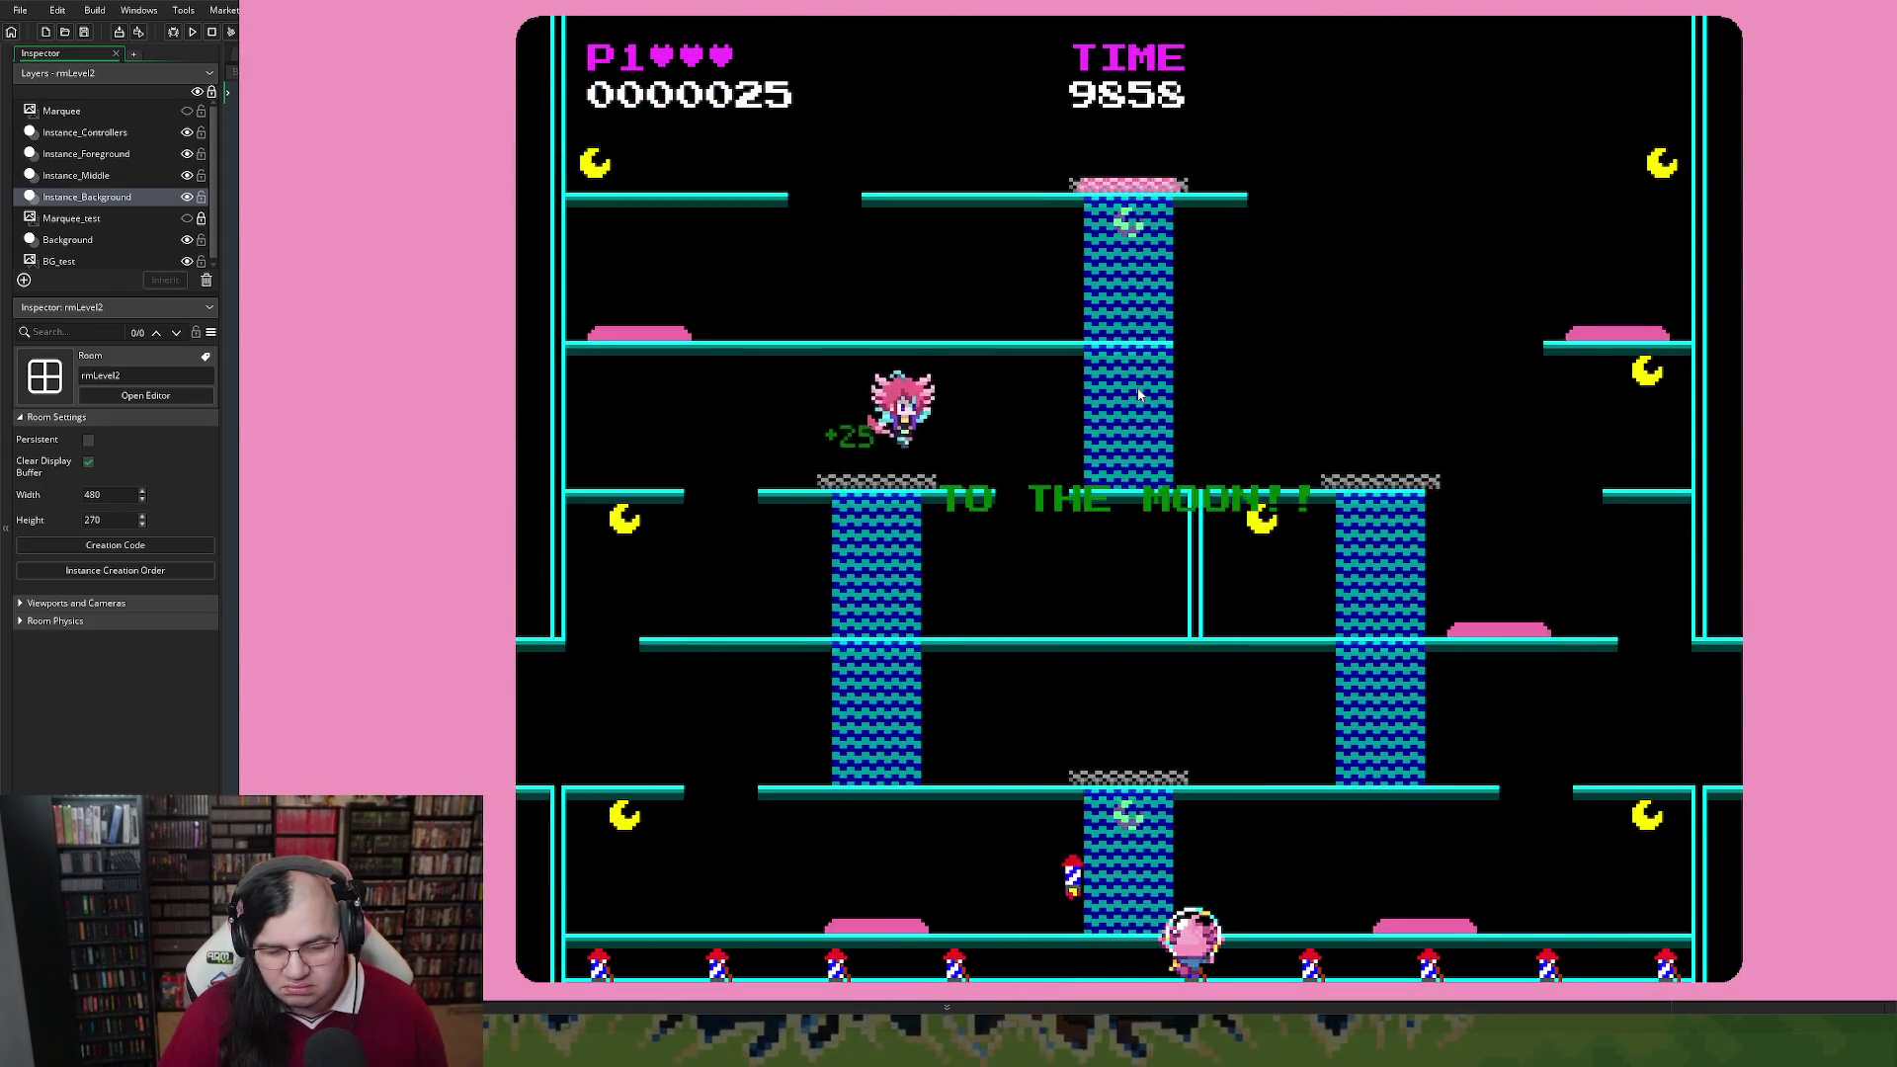
pyautogui.press('Escape')
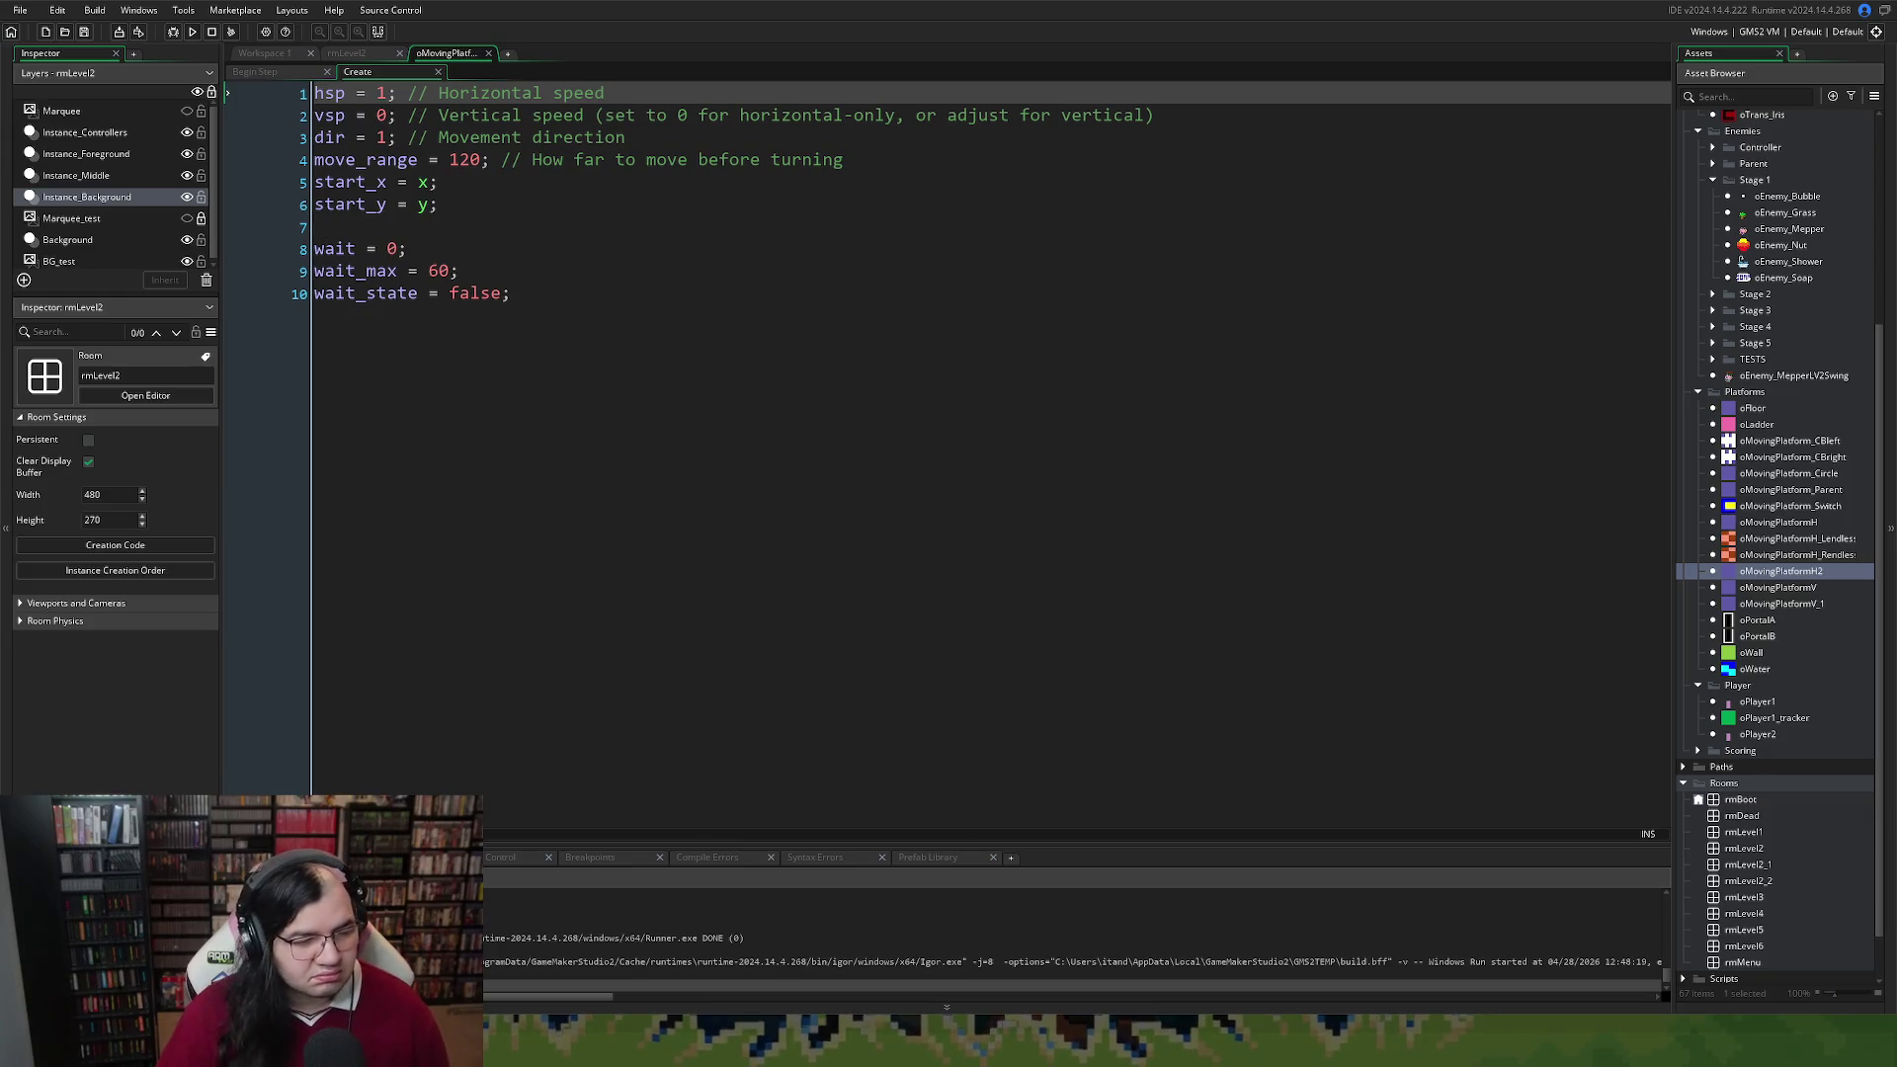
pyautogui.click(348, 53)
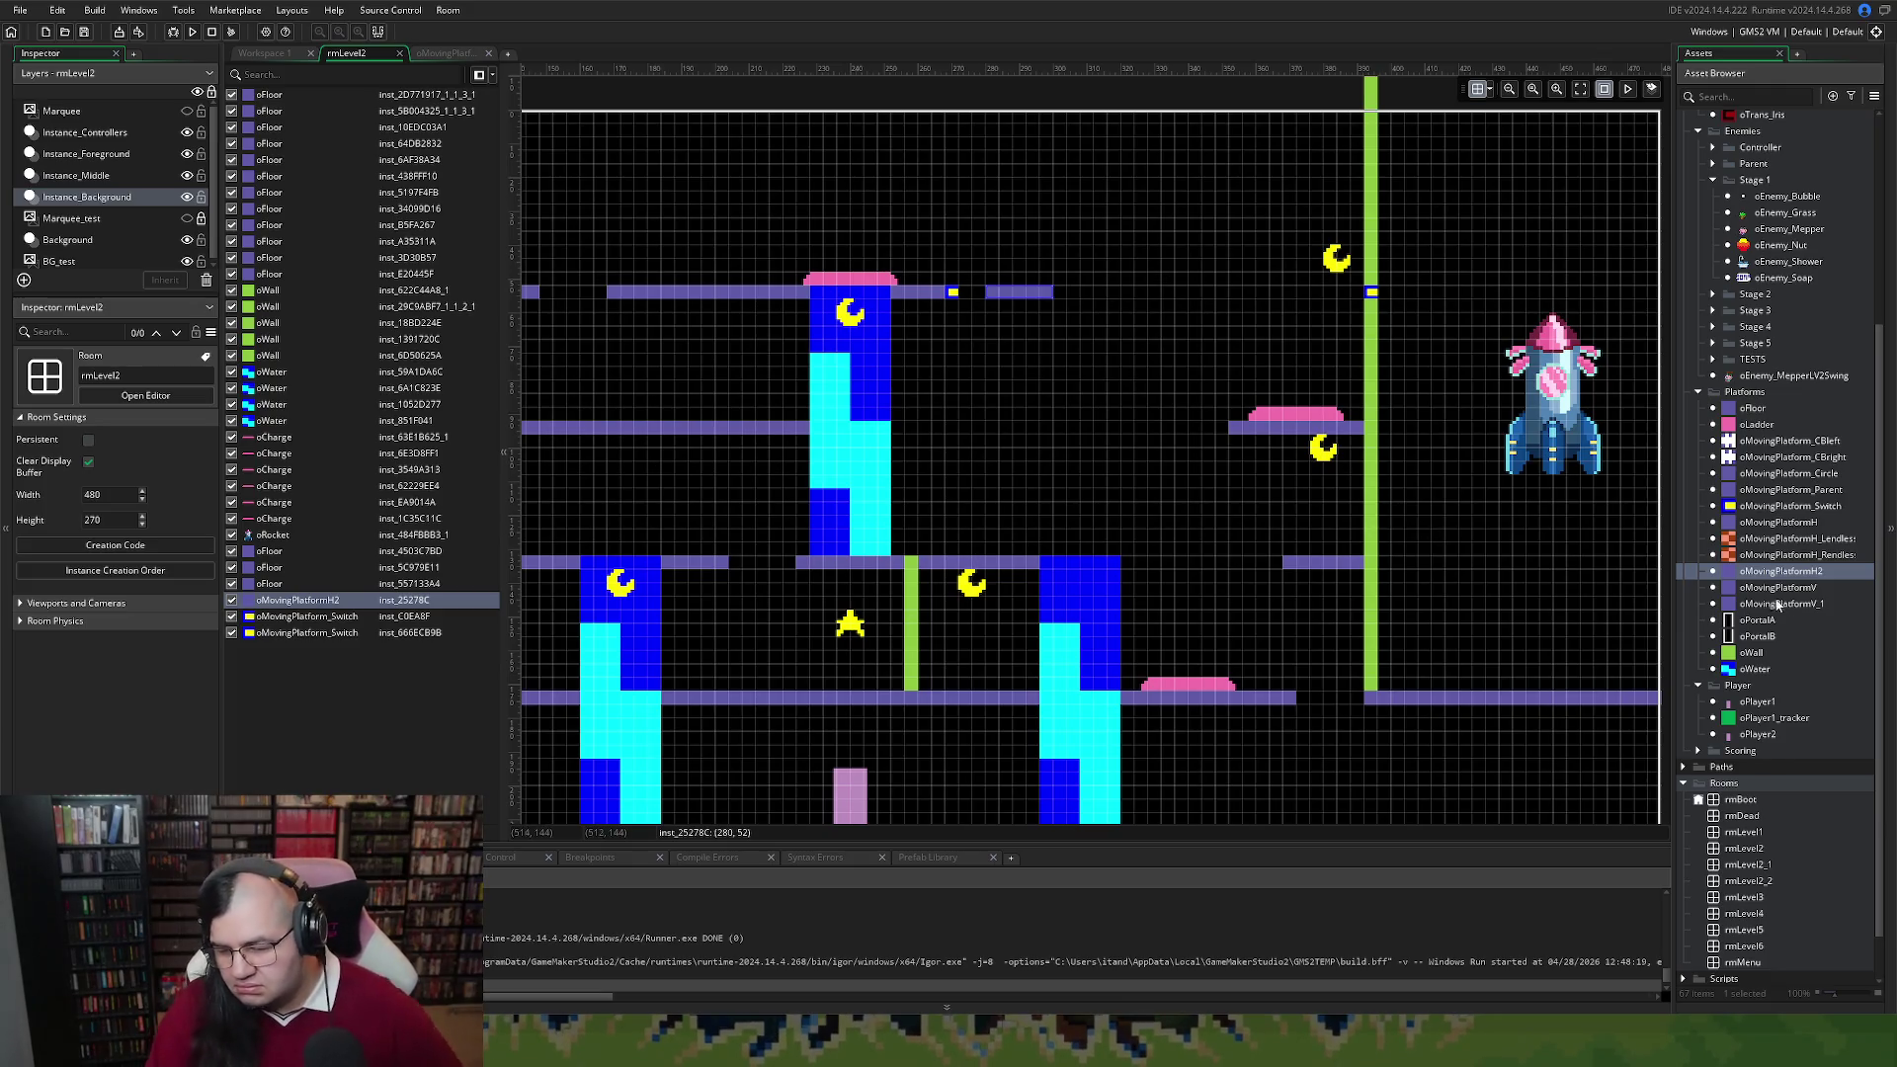
# Browse the TESTS and Stage 5 asset folders, then open the oMovingPlatformV object
pyautogui.scroll(1, 1750, 609)
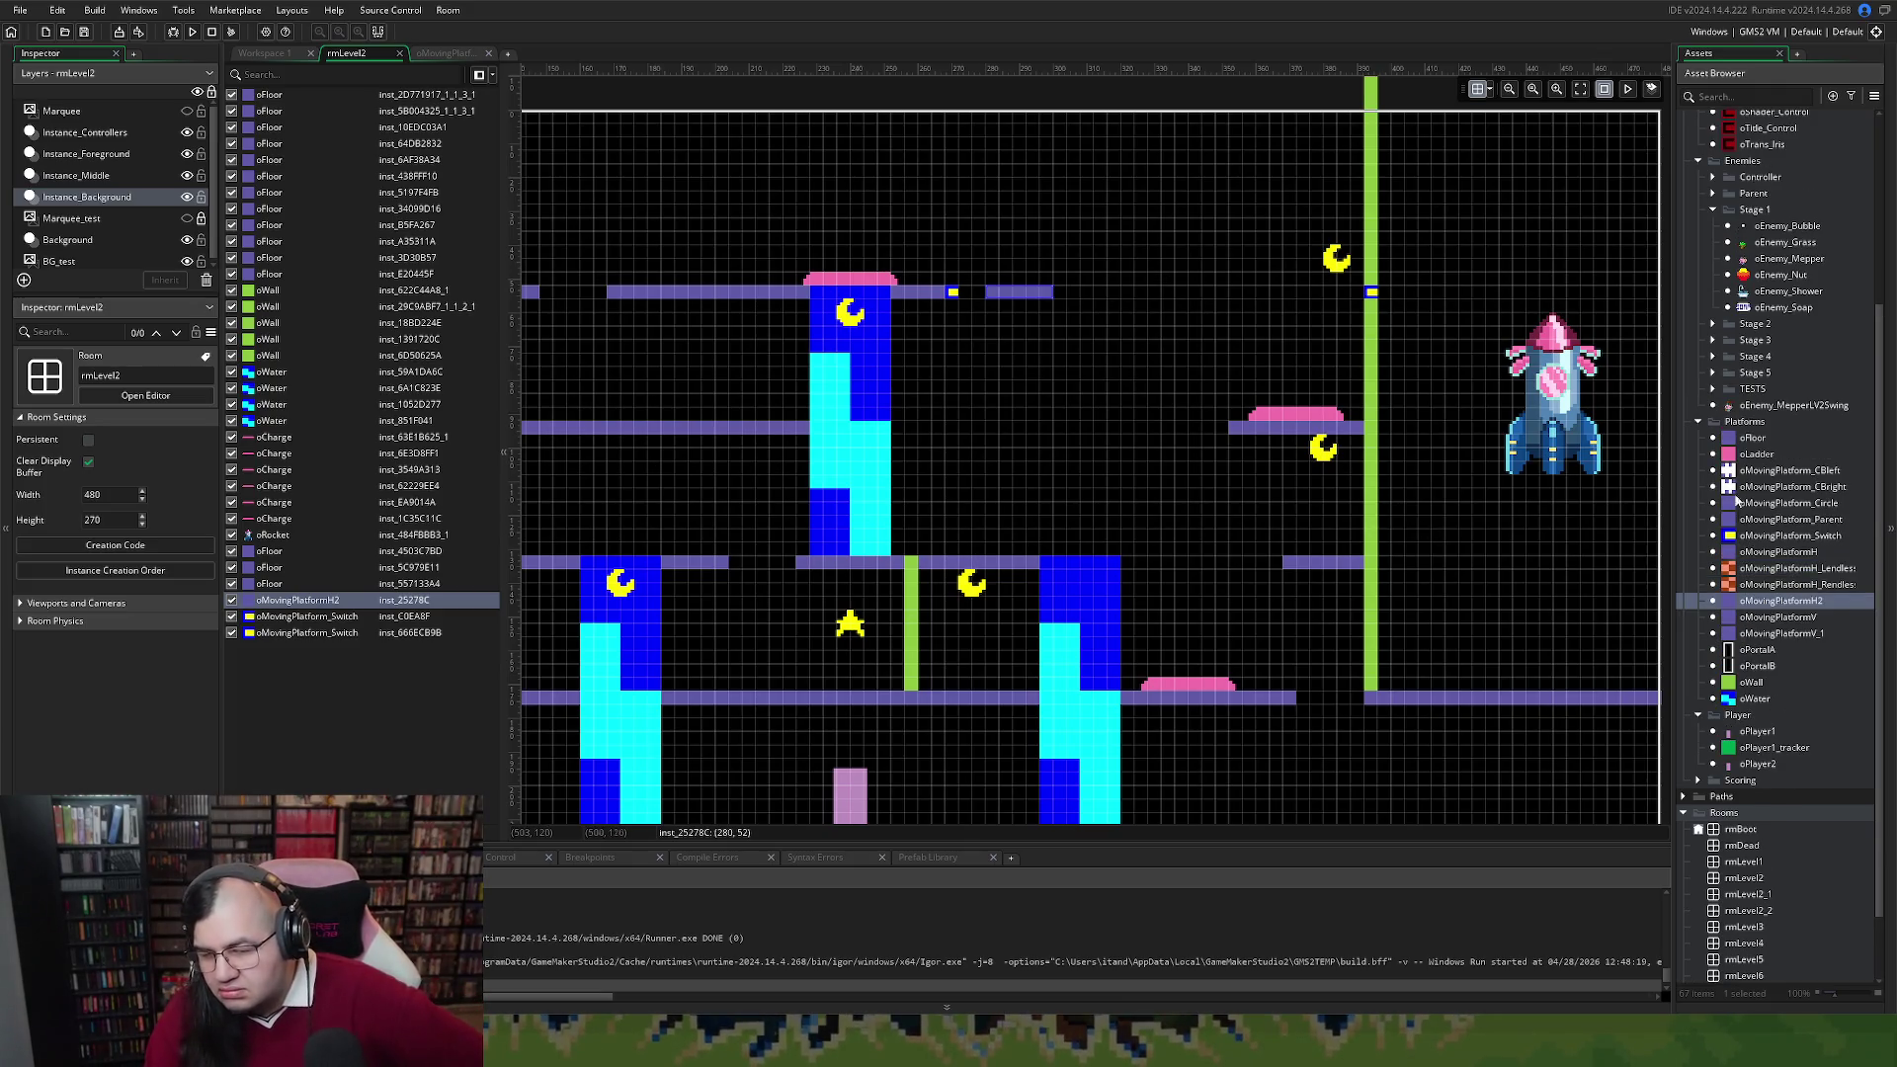
pyautogui.click(1712, 389)
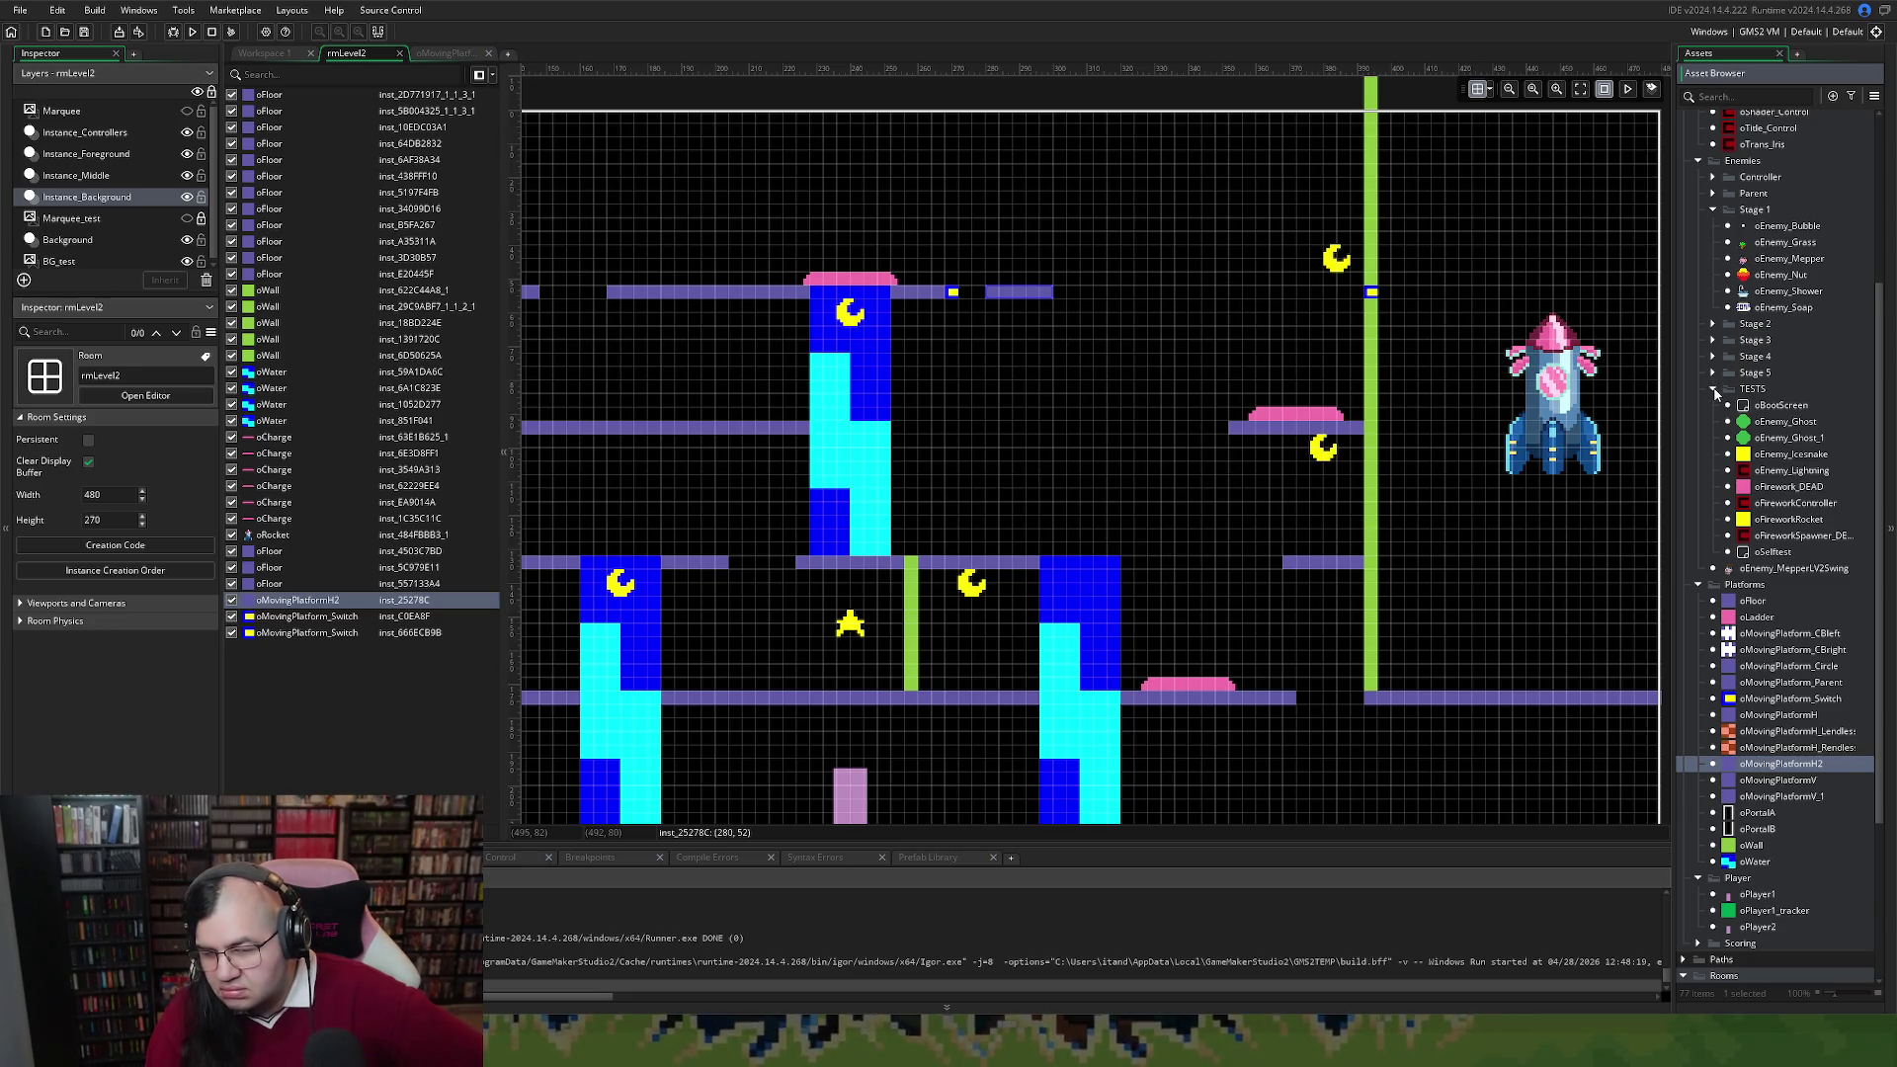
pyautogui.click(1713, 388)
pyautogui.click(1714, 373)
pyautogui.click(1714, 374)
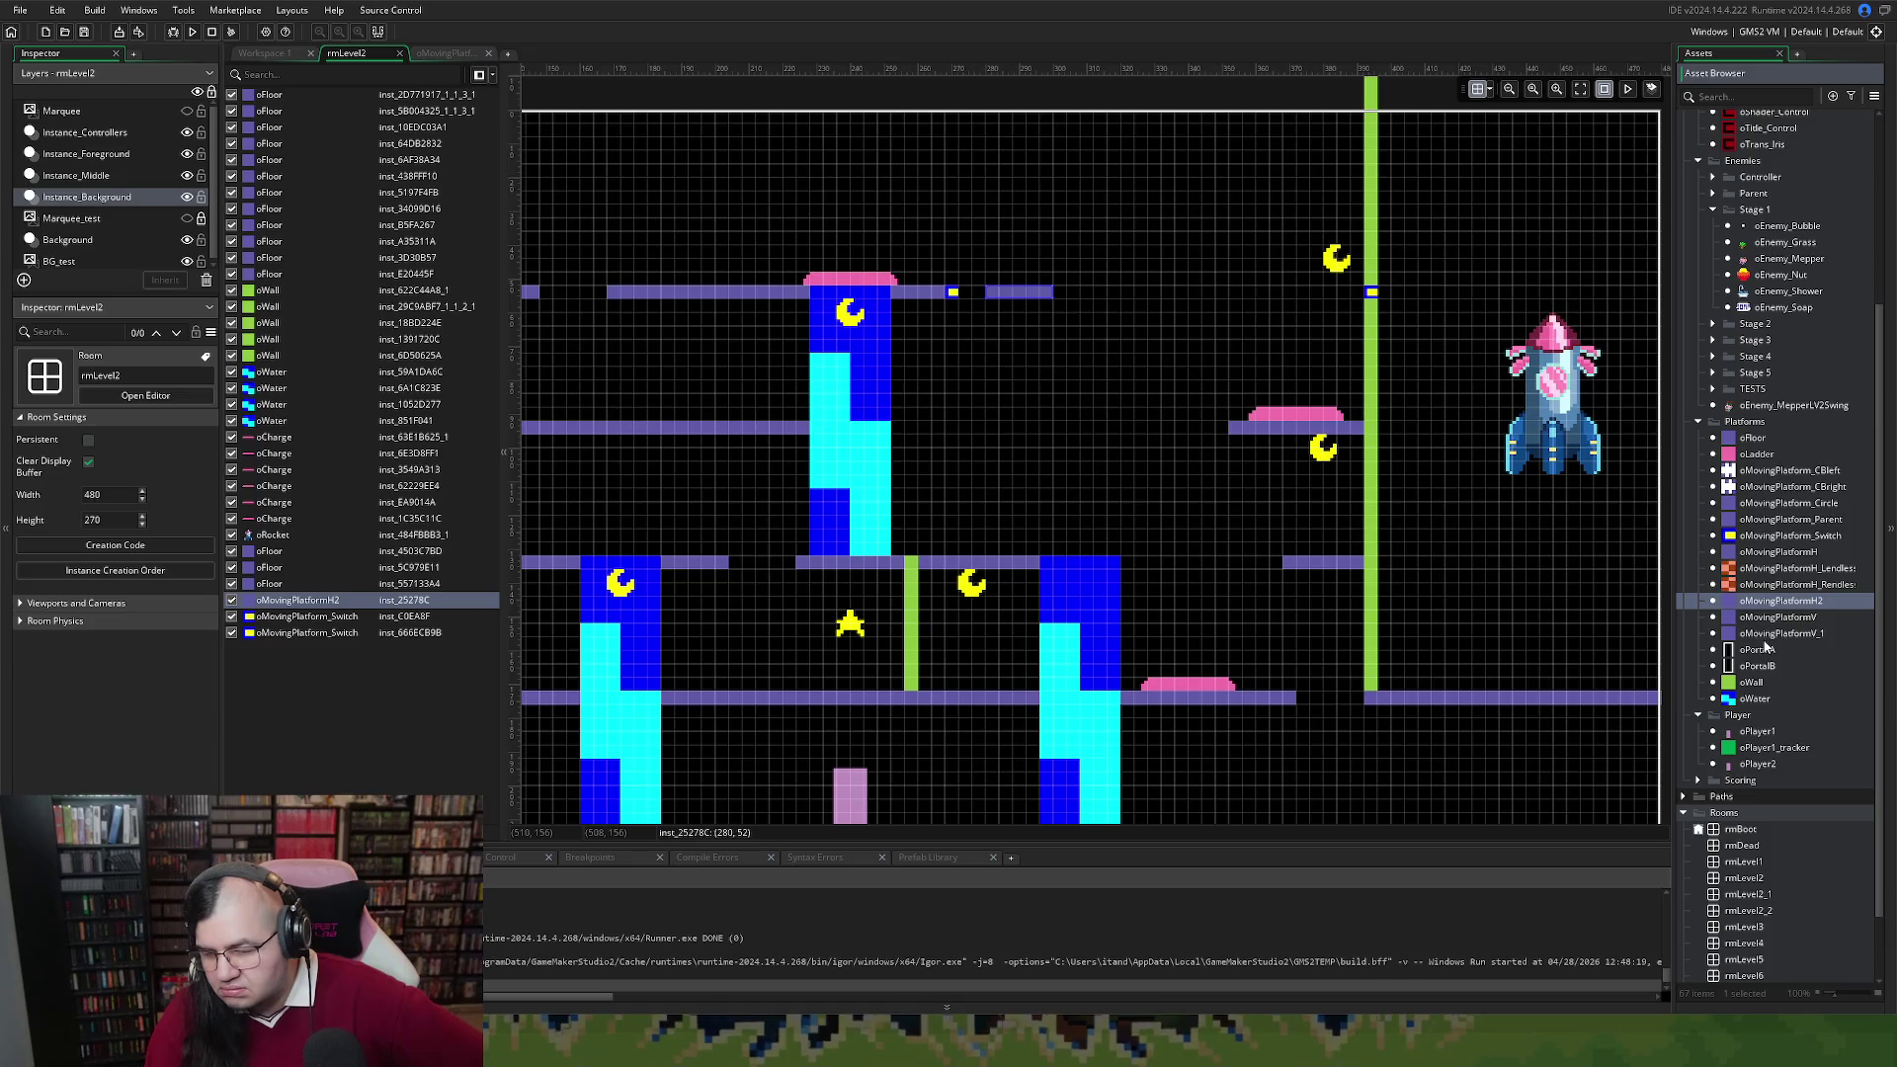
pyautogui.doubleClick(1757, 618)
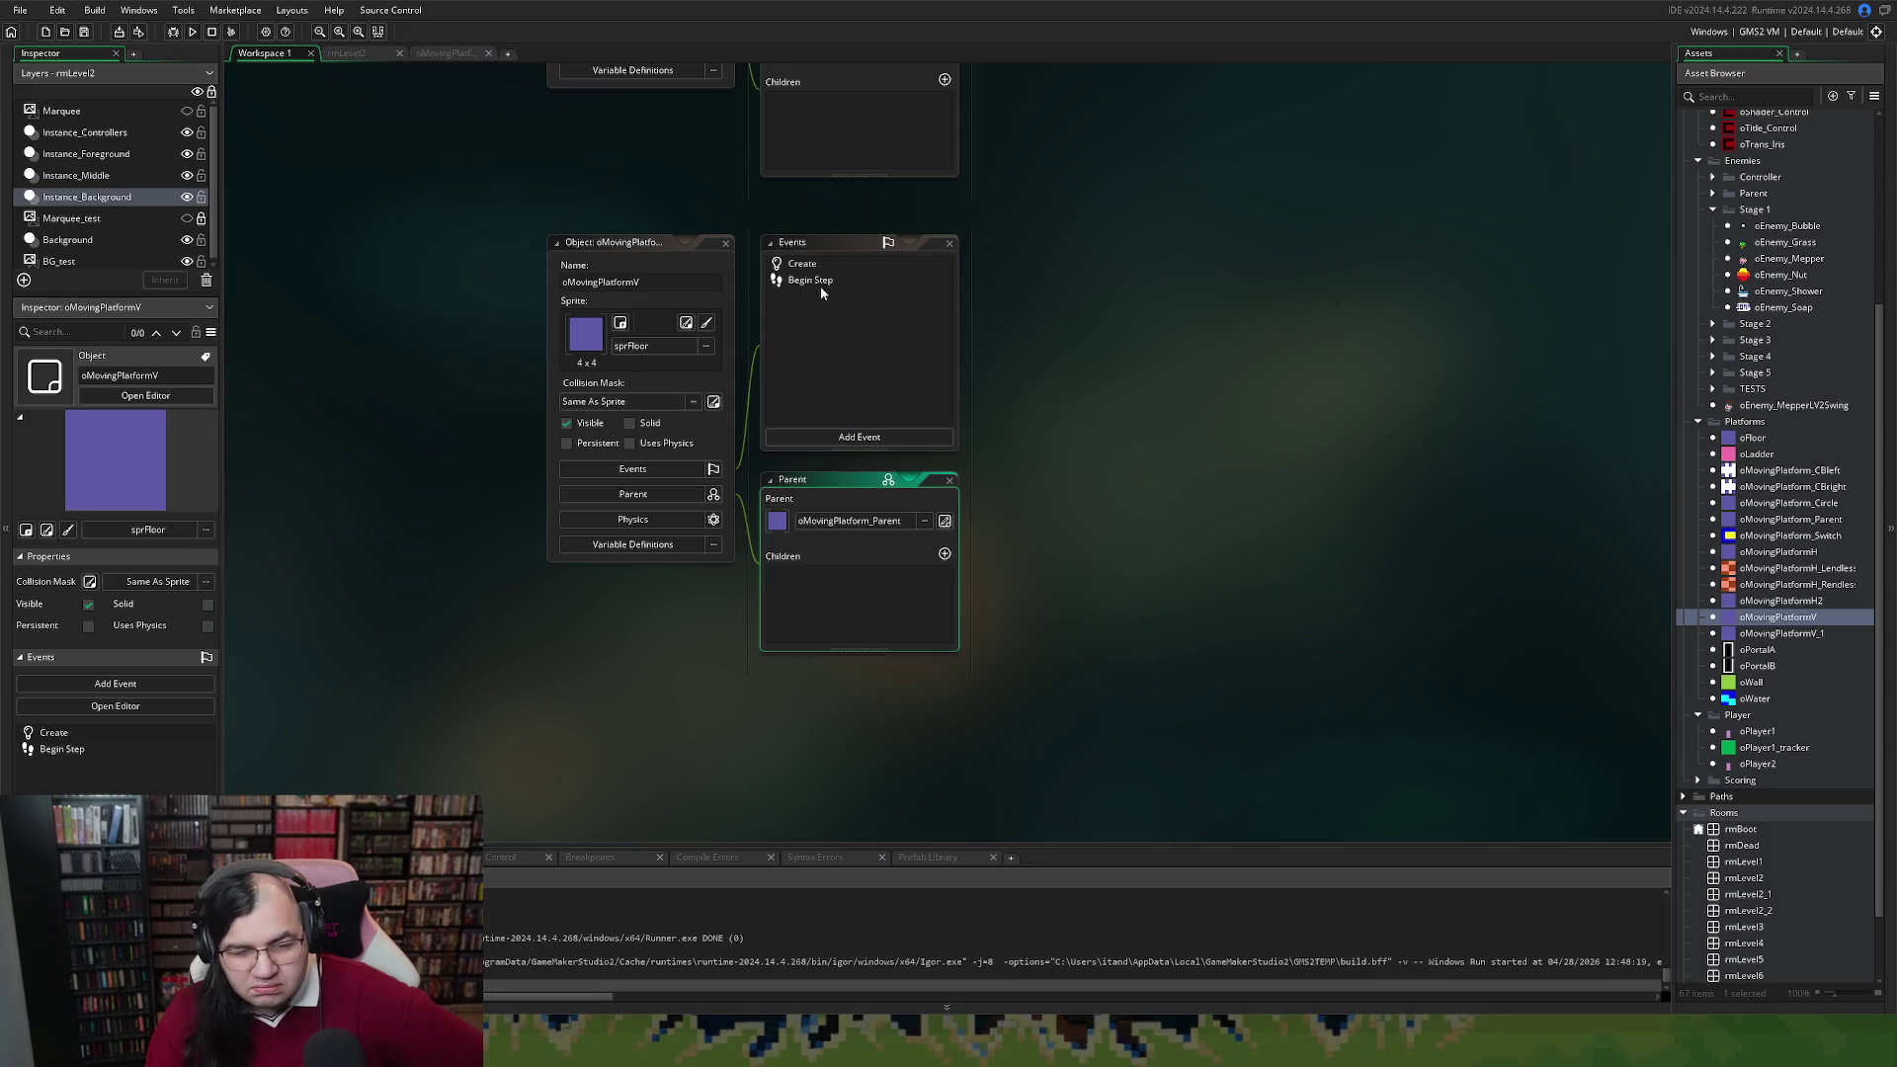
# Read through oMovingPlatformV's Begin Step and Create code, then close its editor
pyautogui.doubleClick(820, 283)
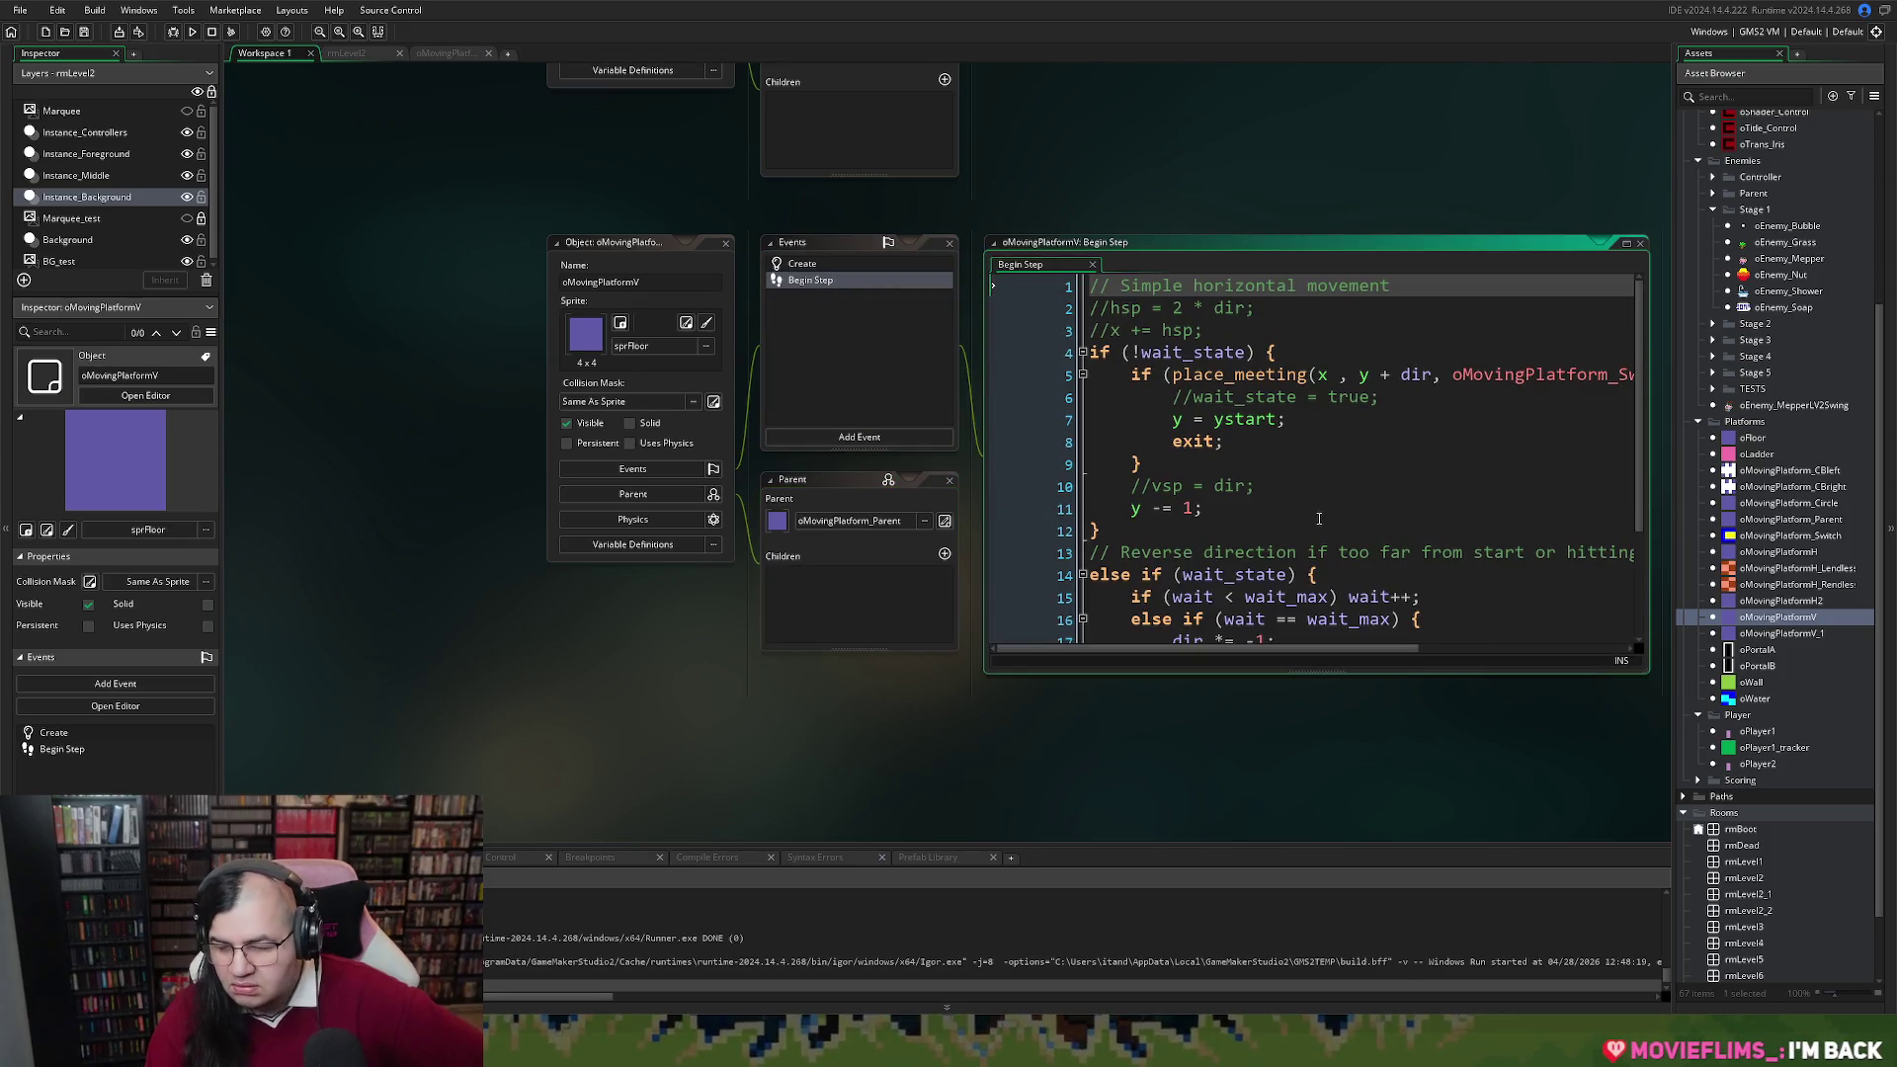
pyautogui.scroll(-2, 1318, 518)
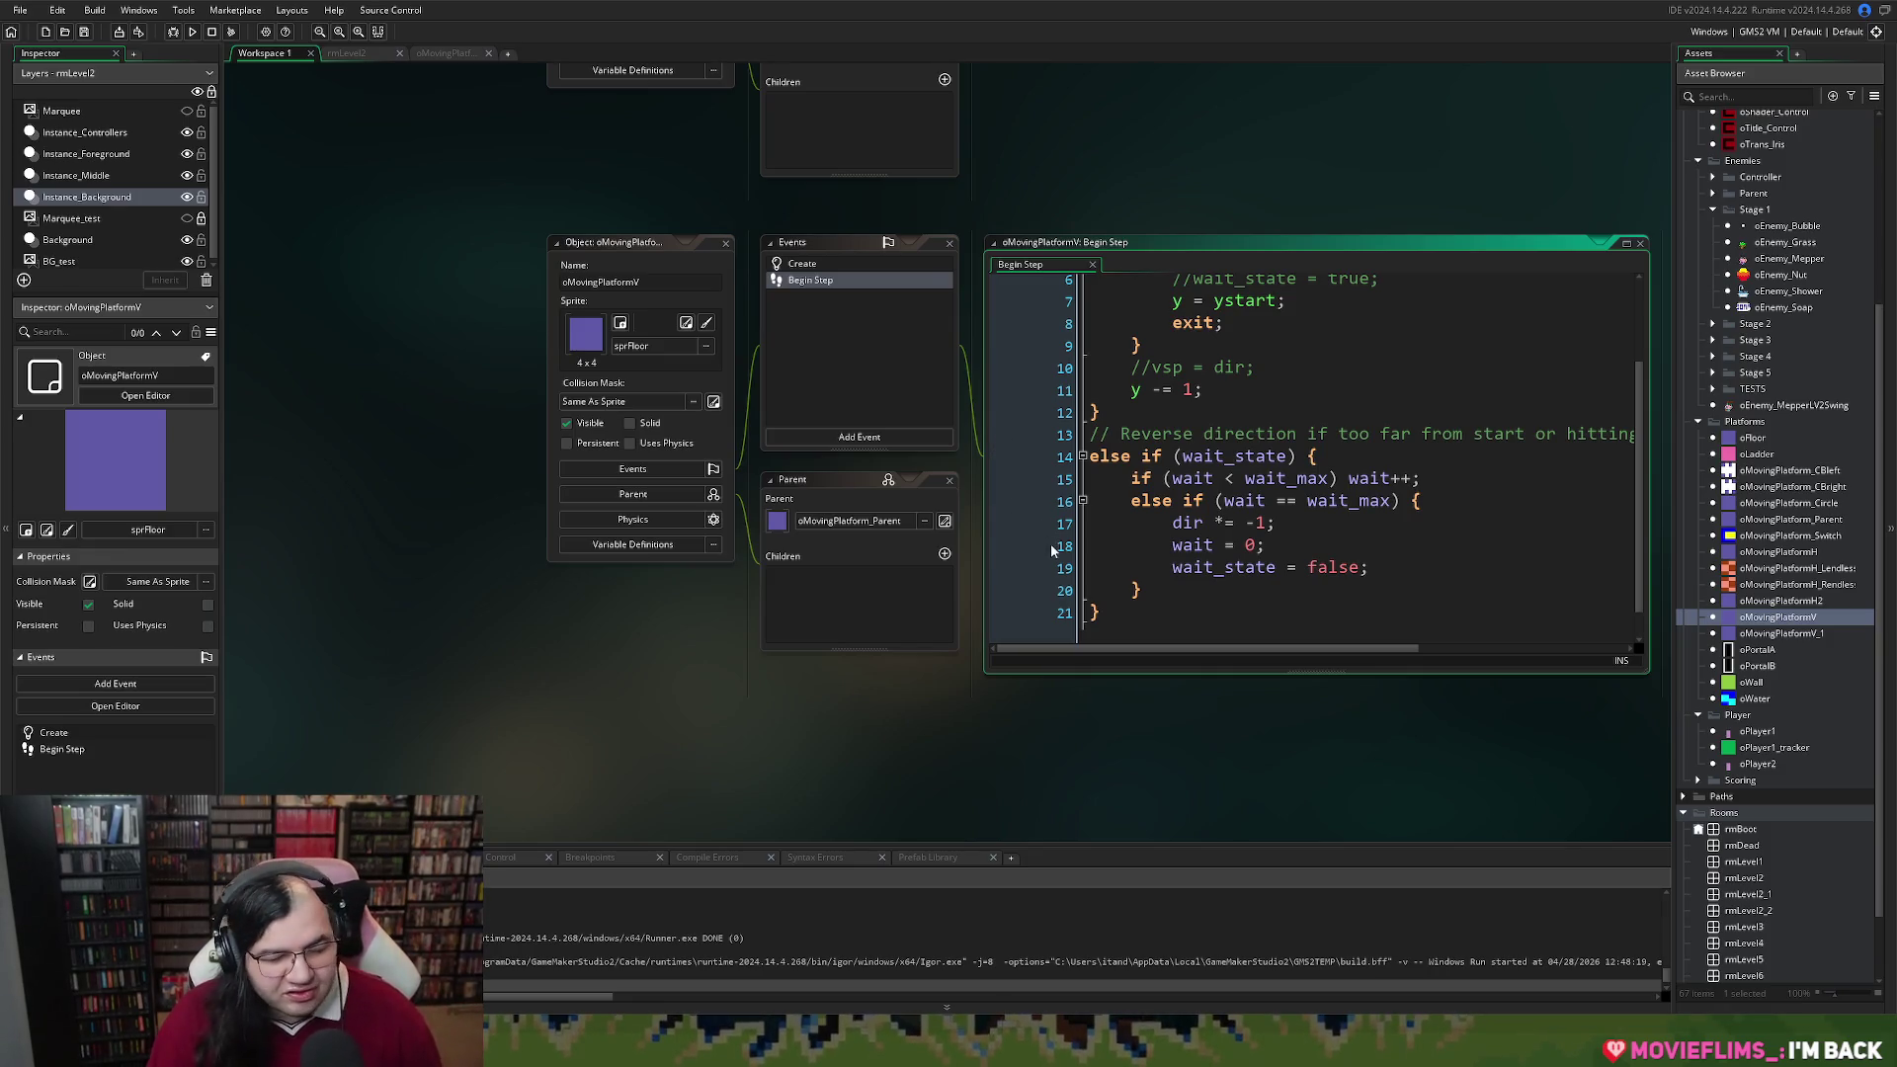
pyautogui.click(856, 268)
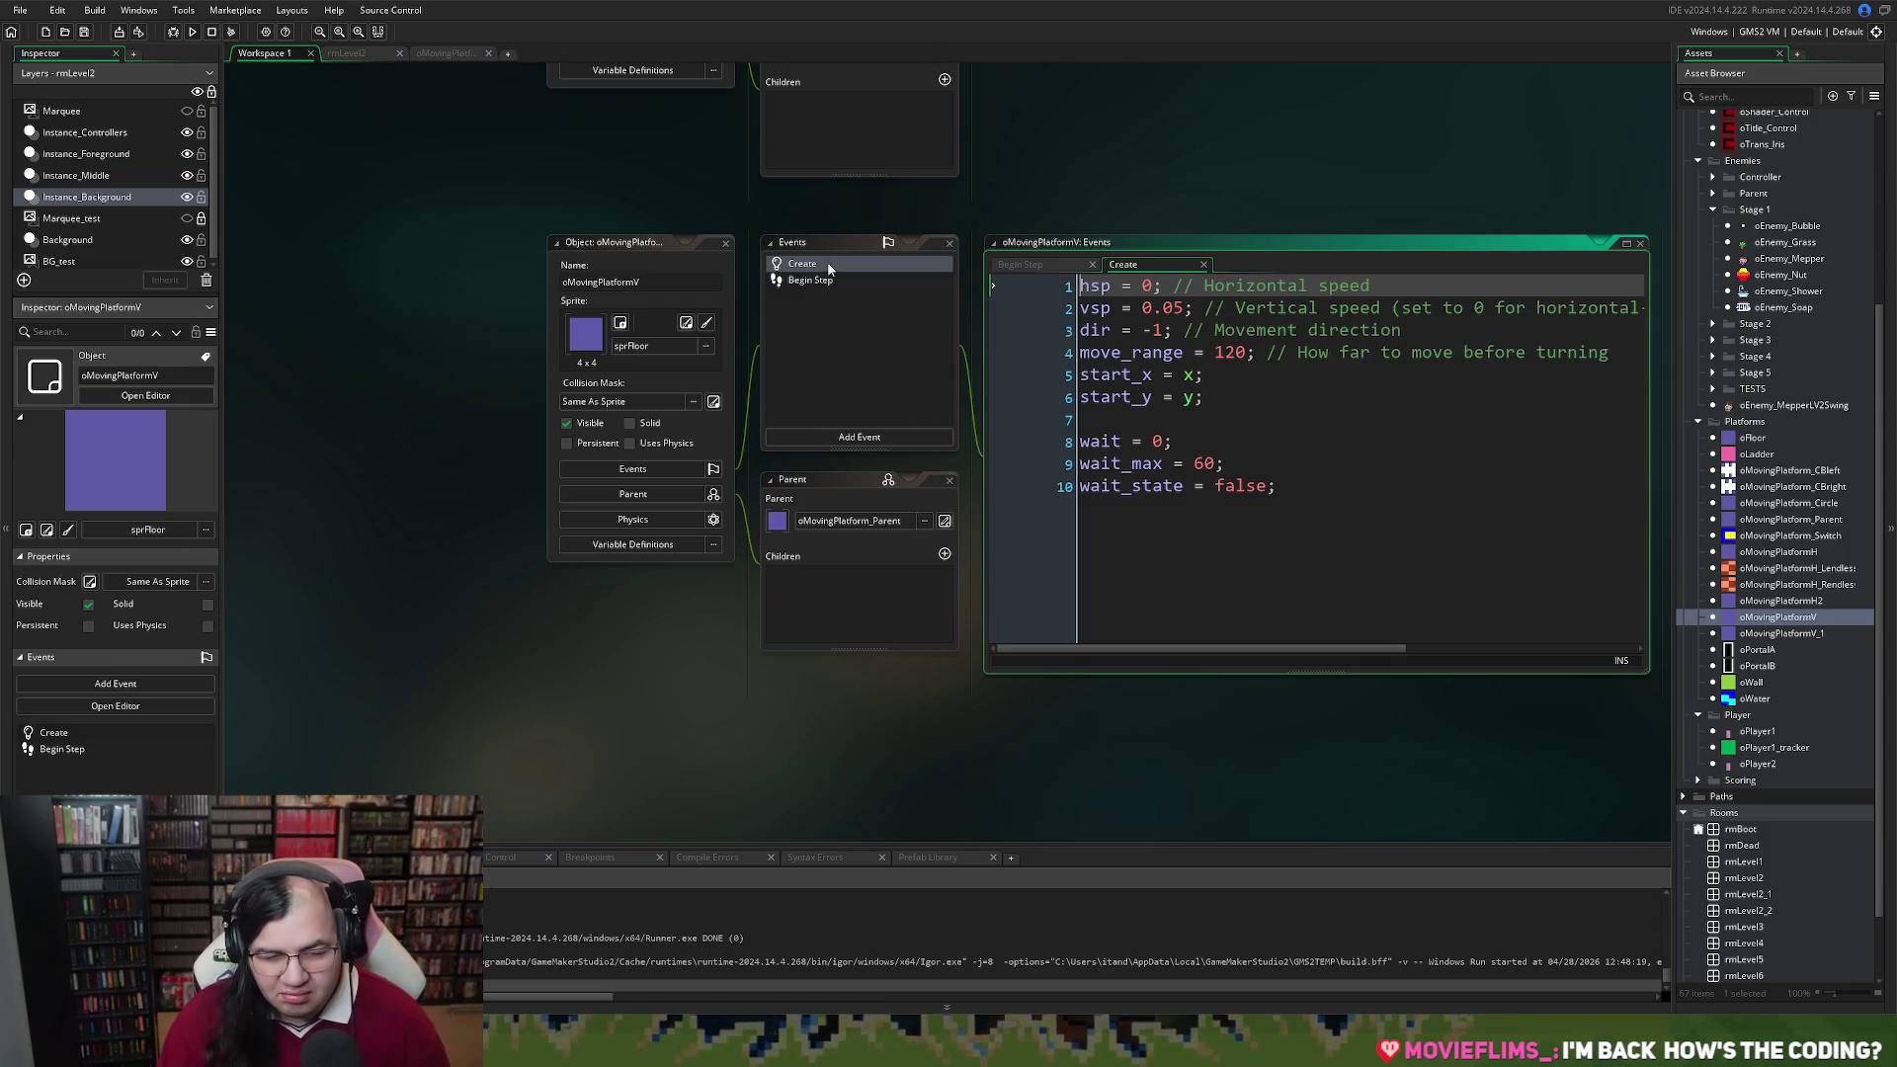
pyautogui.click(726, 245)
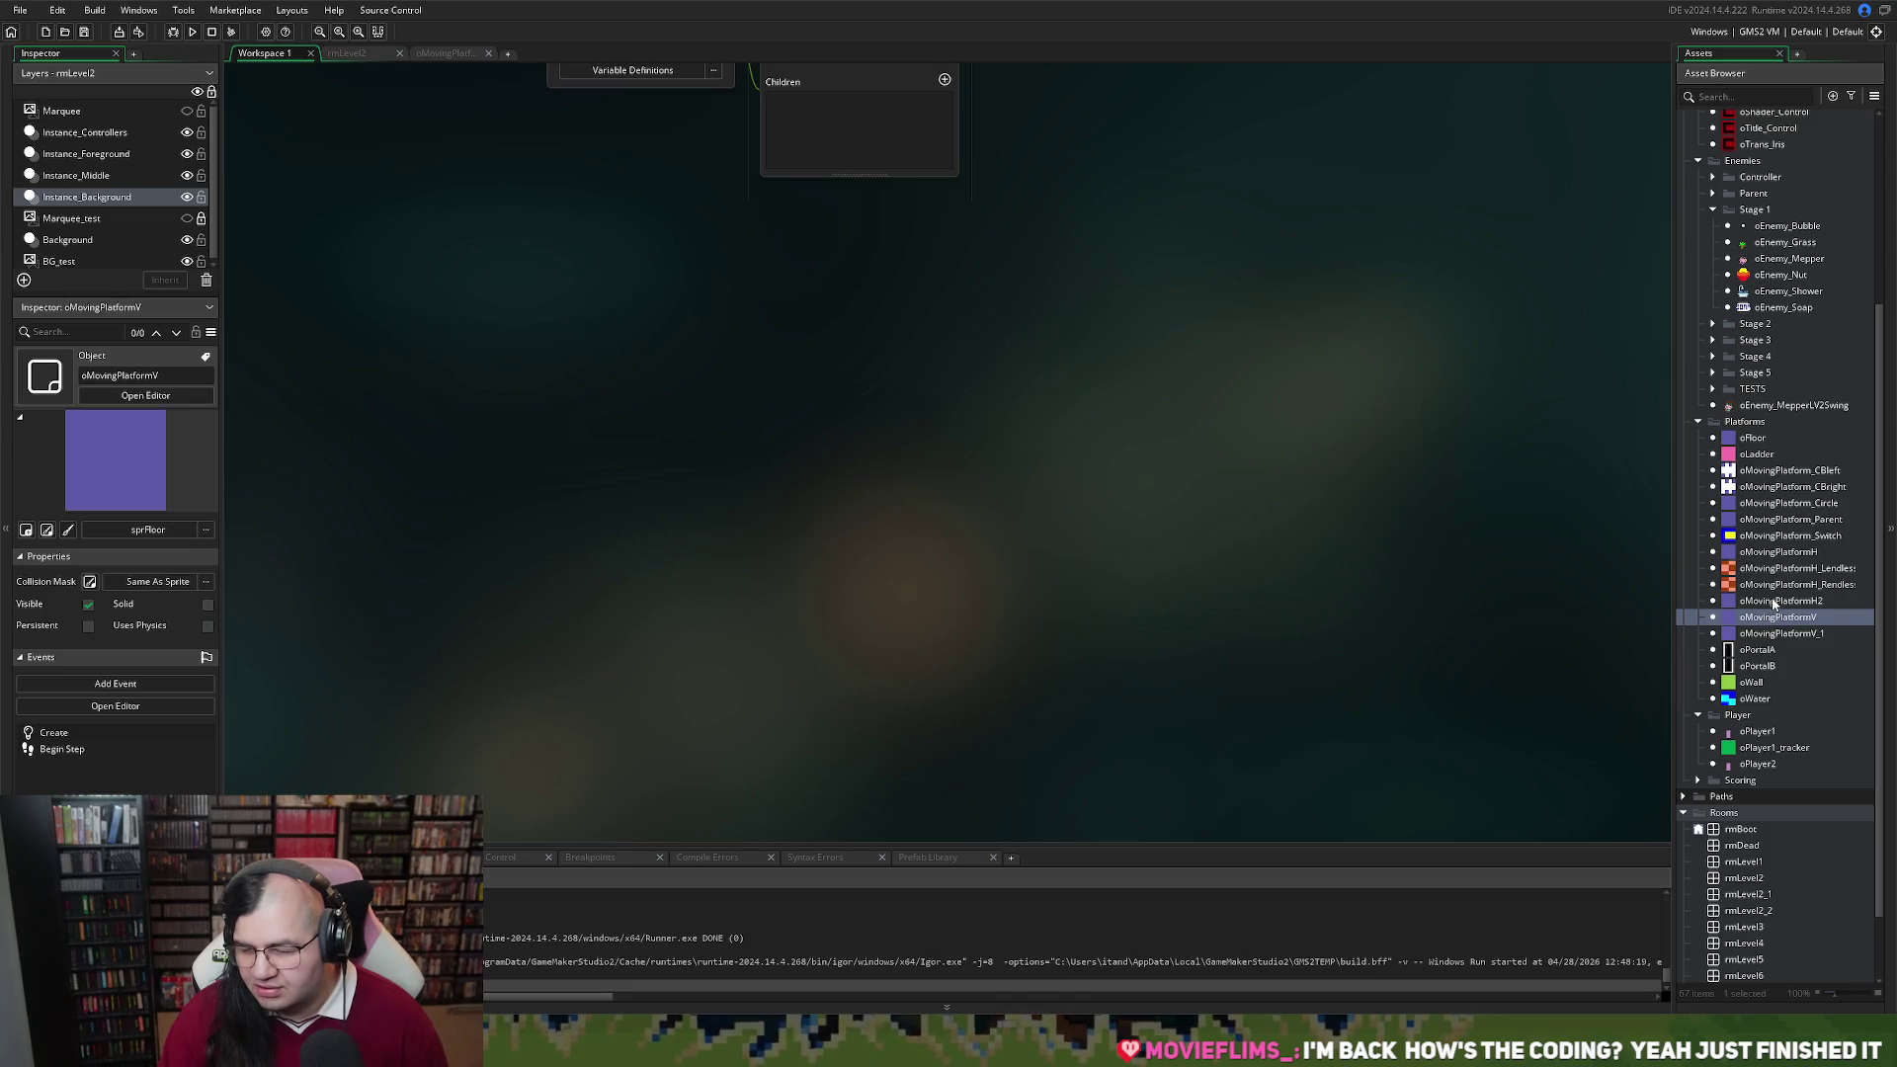
# Reopen oMovingPlatformH2, adjust the rmLevel2 view, then bring up the platform's Create code tab
pyautogui.doubleClick(1775, 602)
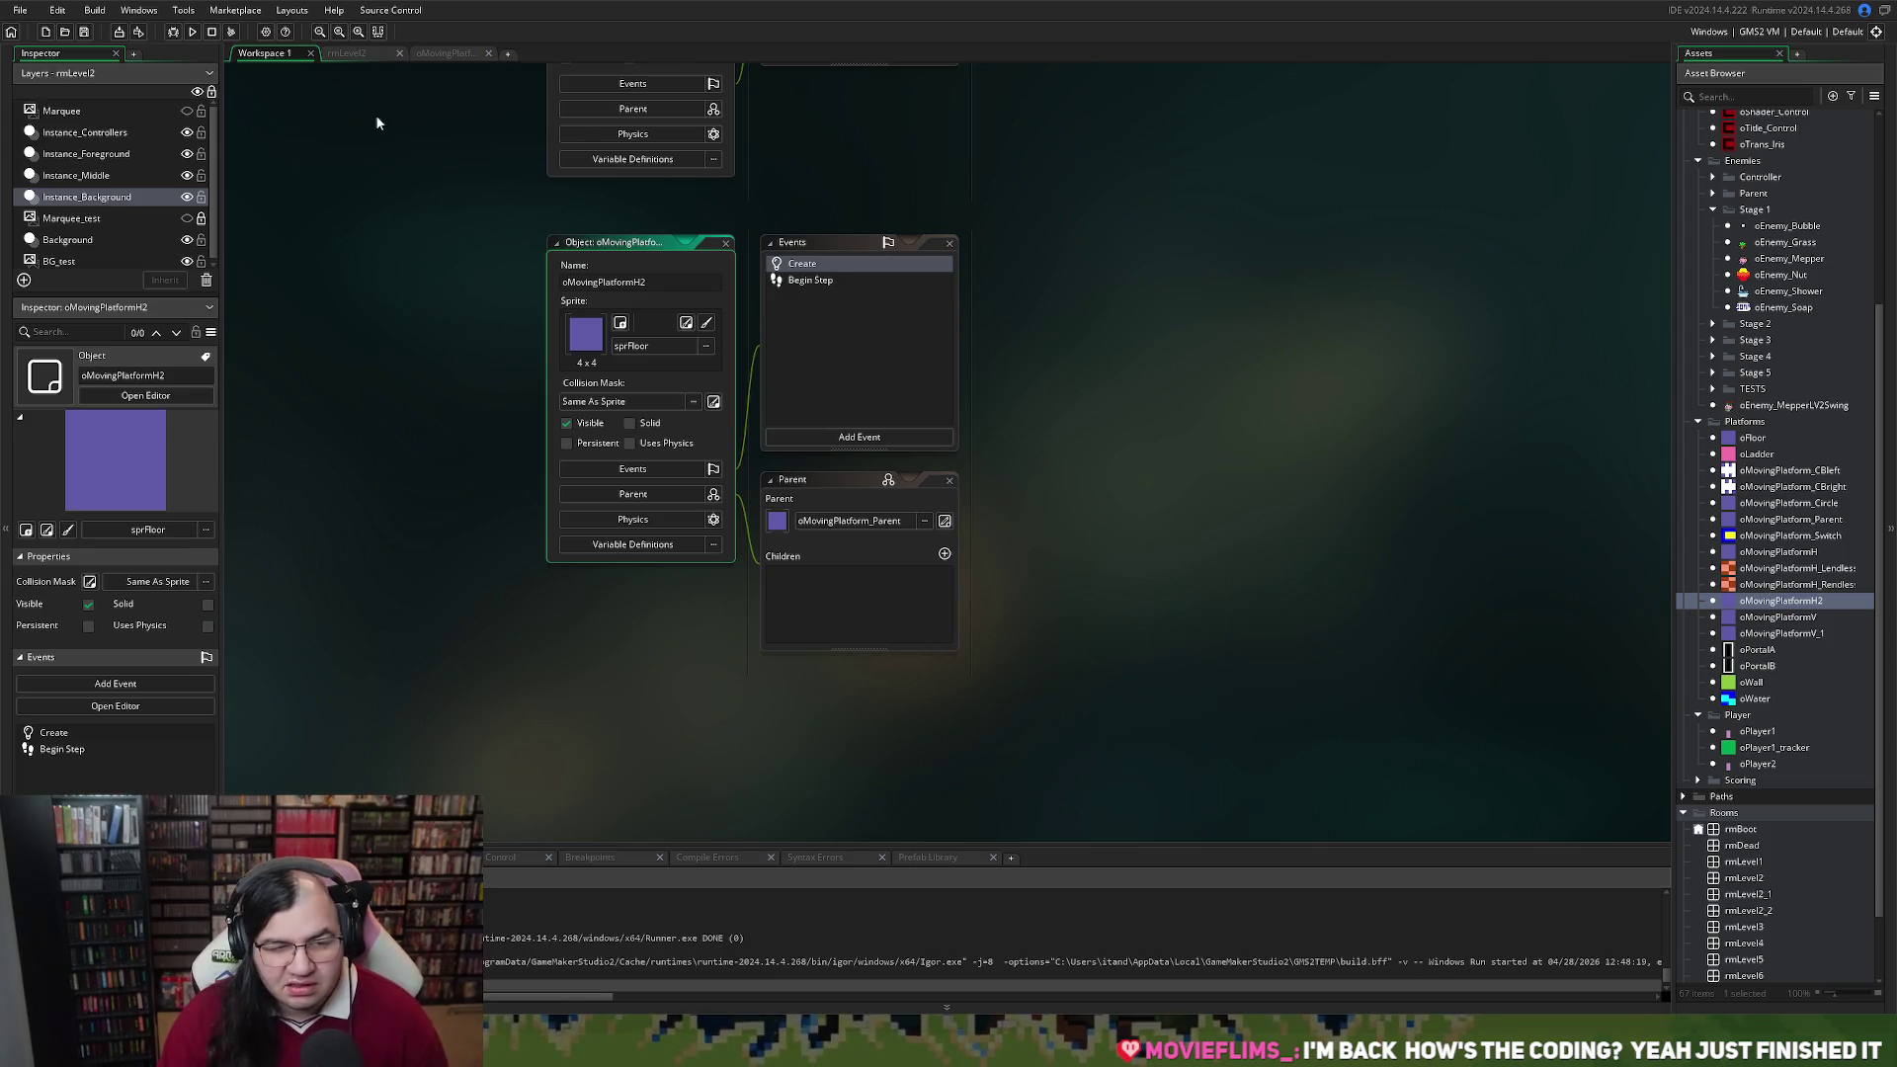
pyautogui.click(347, 52)
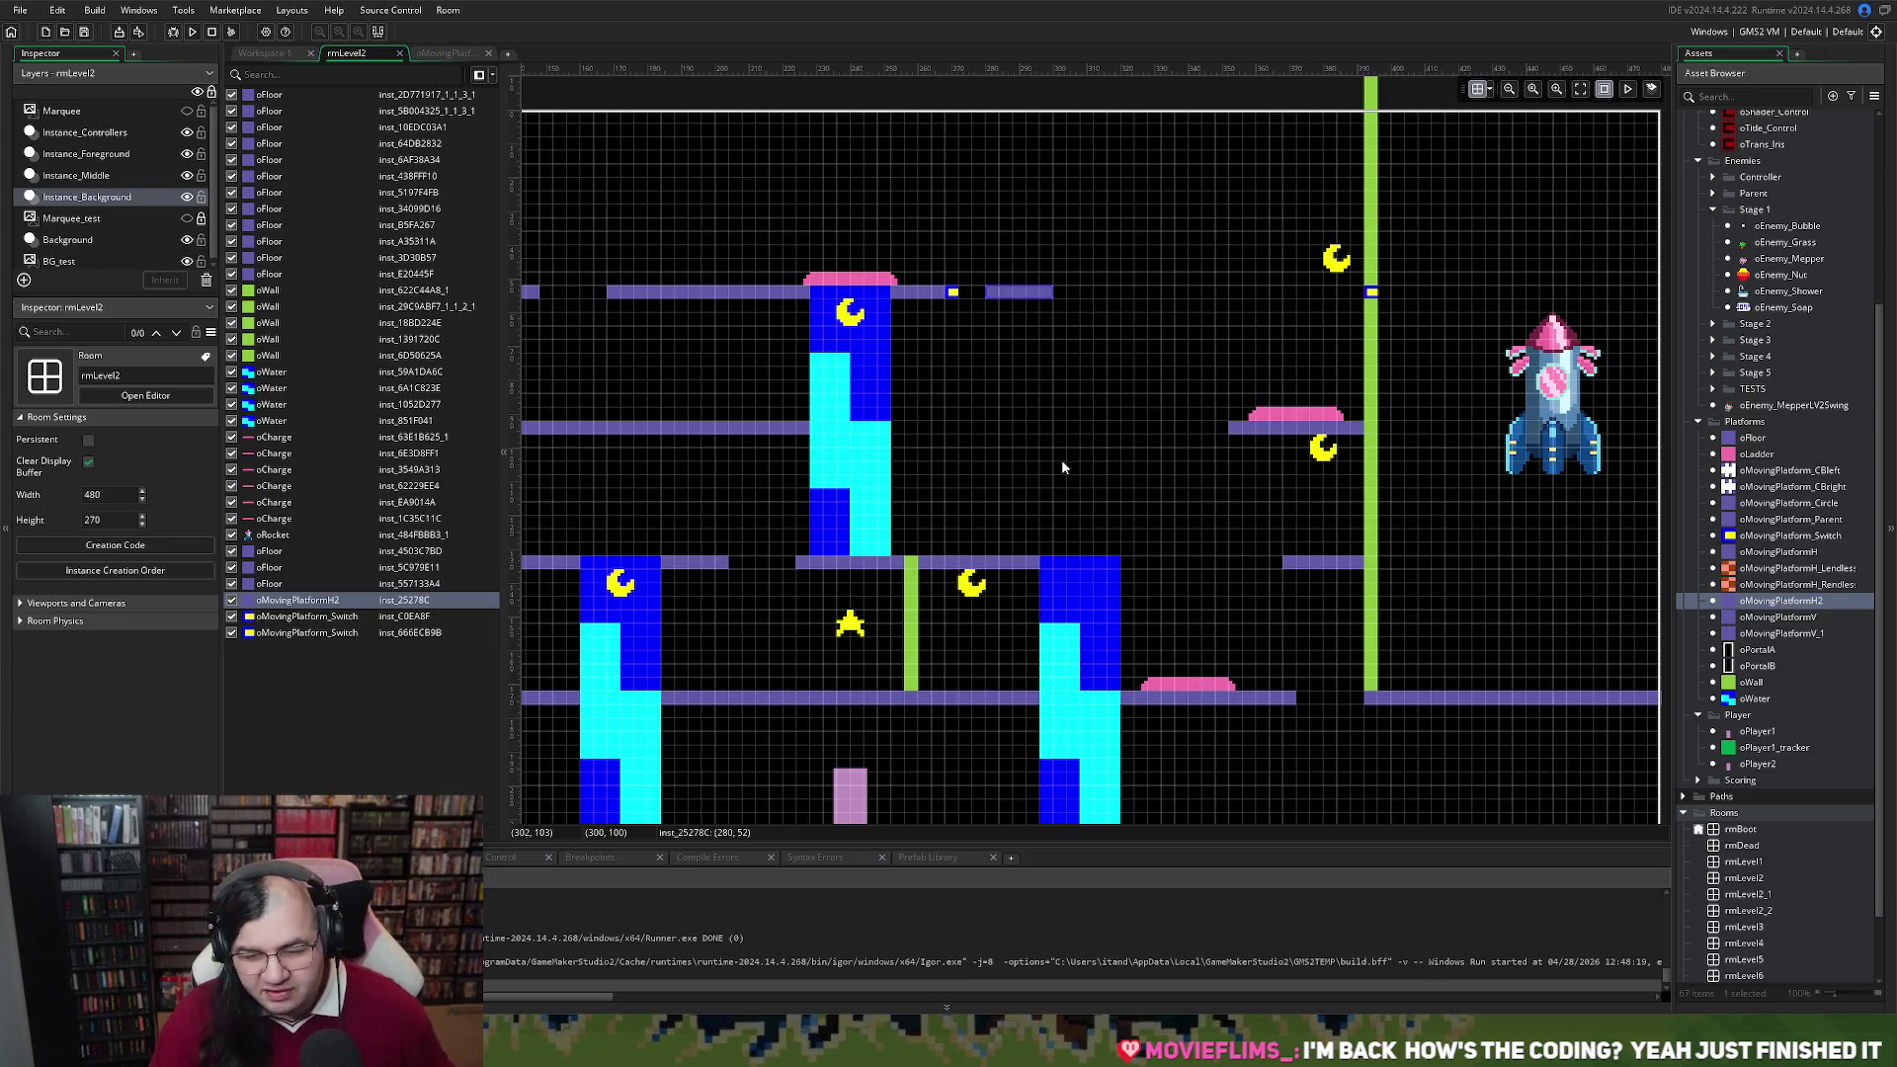
pyautogui.moveTo(1057, 467); pyautogui.dragTo(1180, 394)
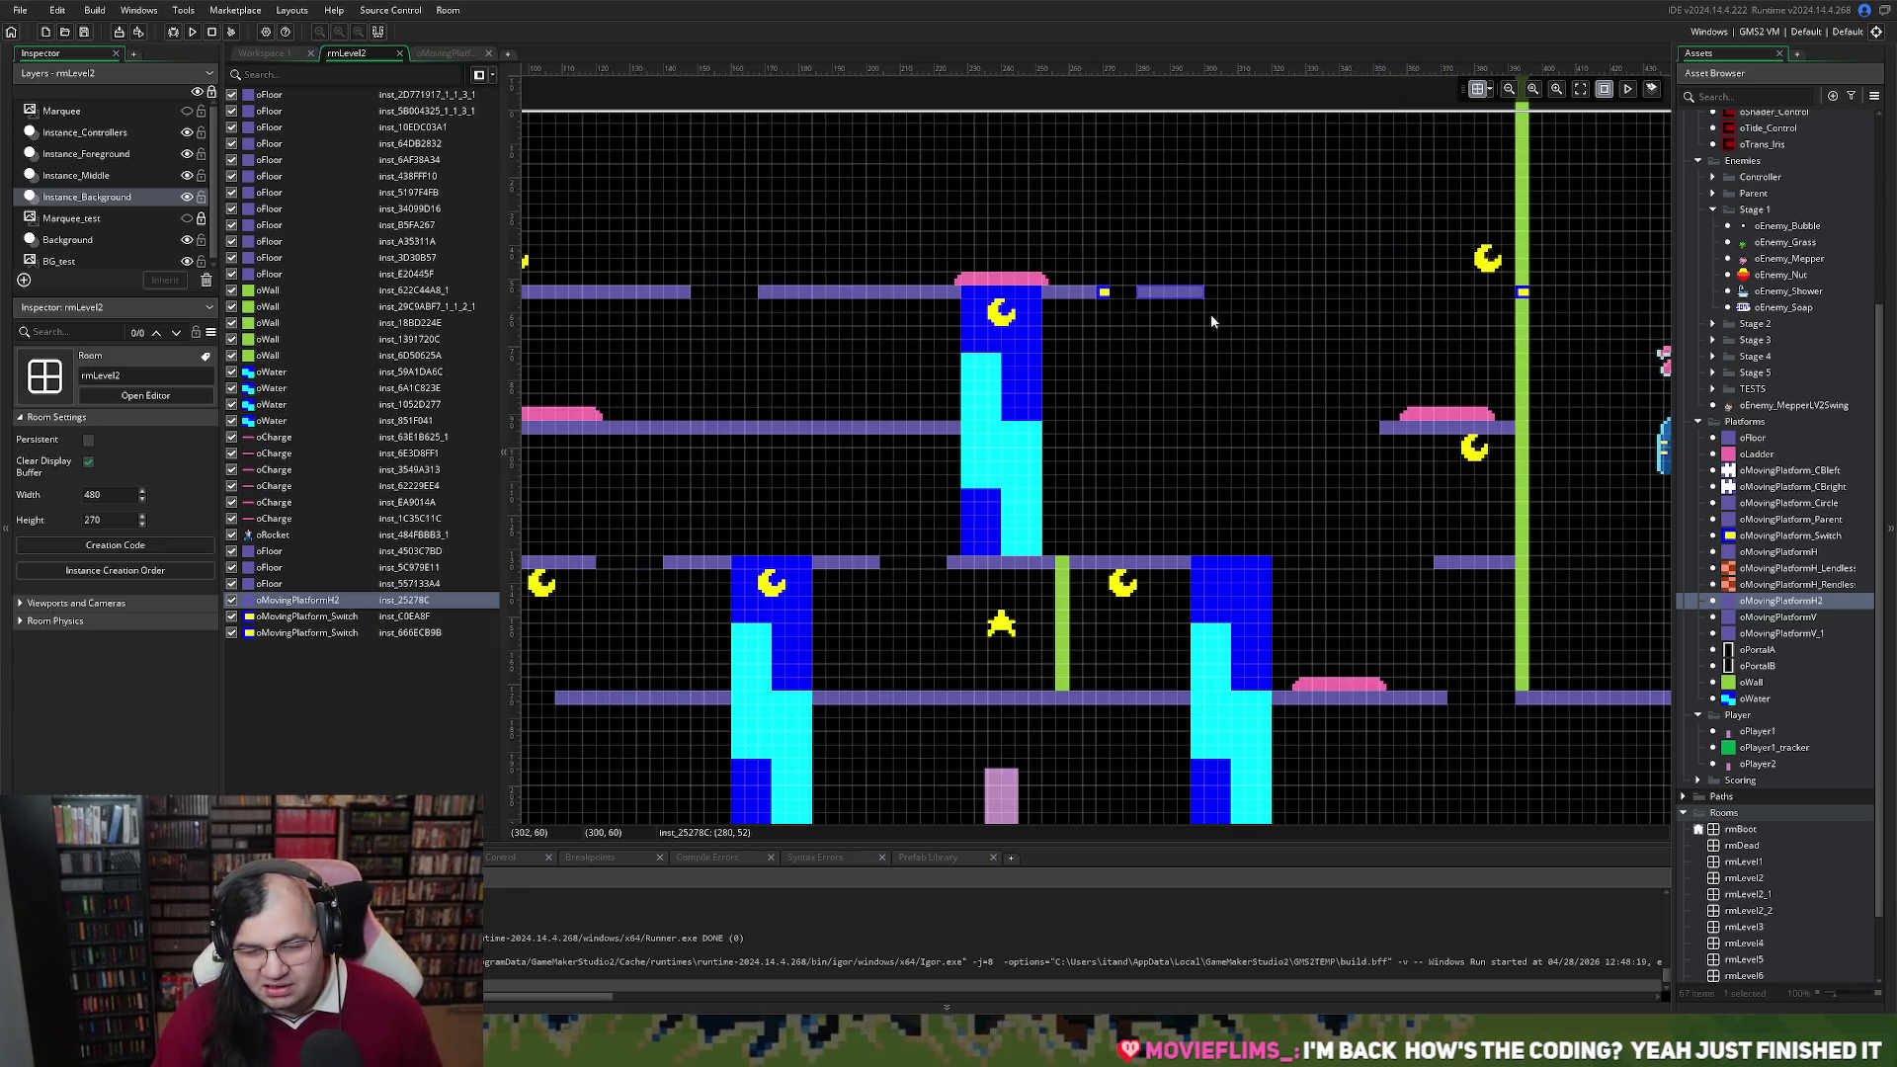
pyautogui.scroll(5, 1211, 312)
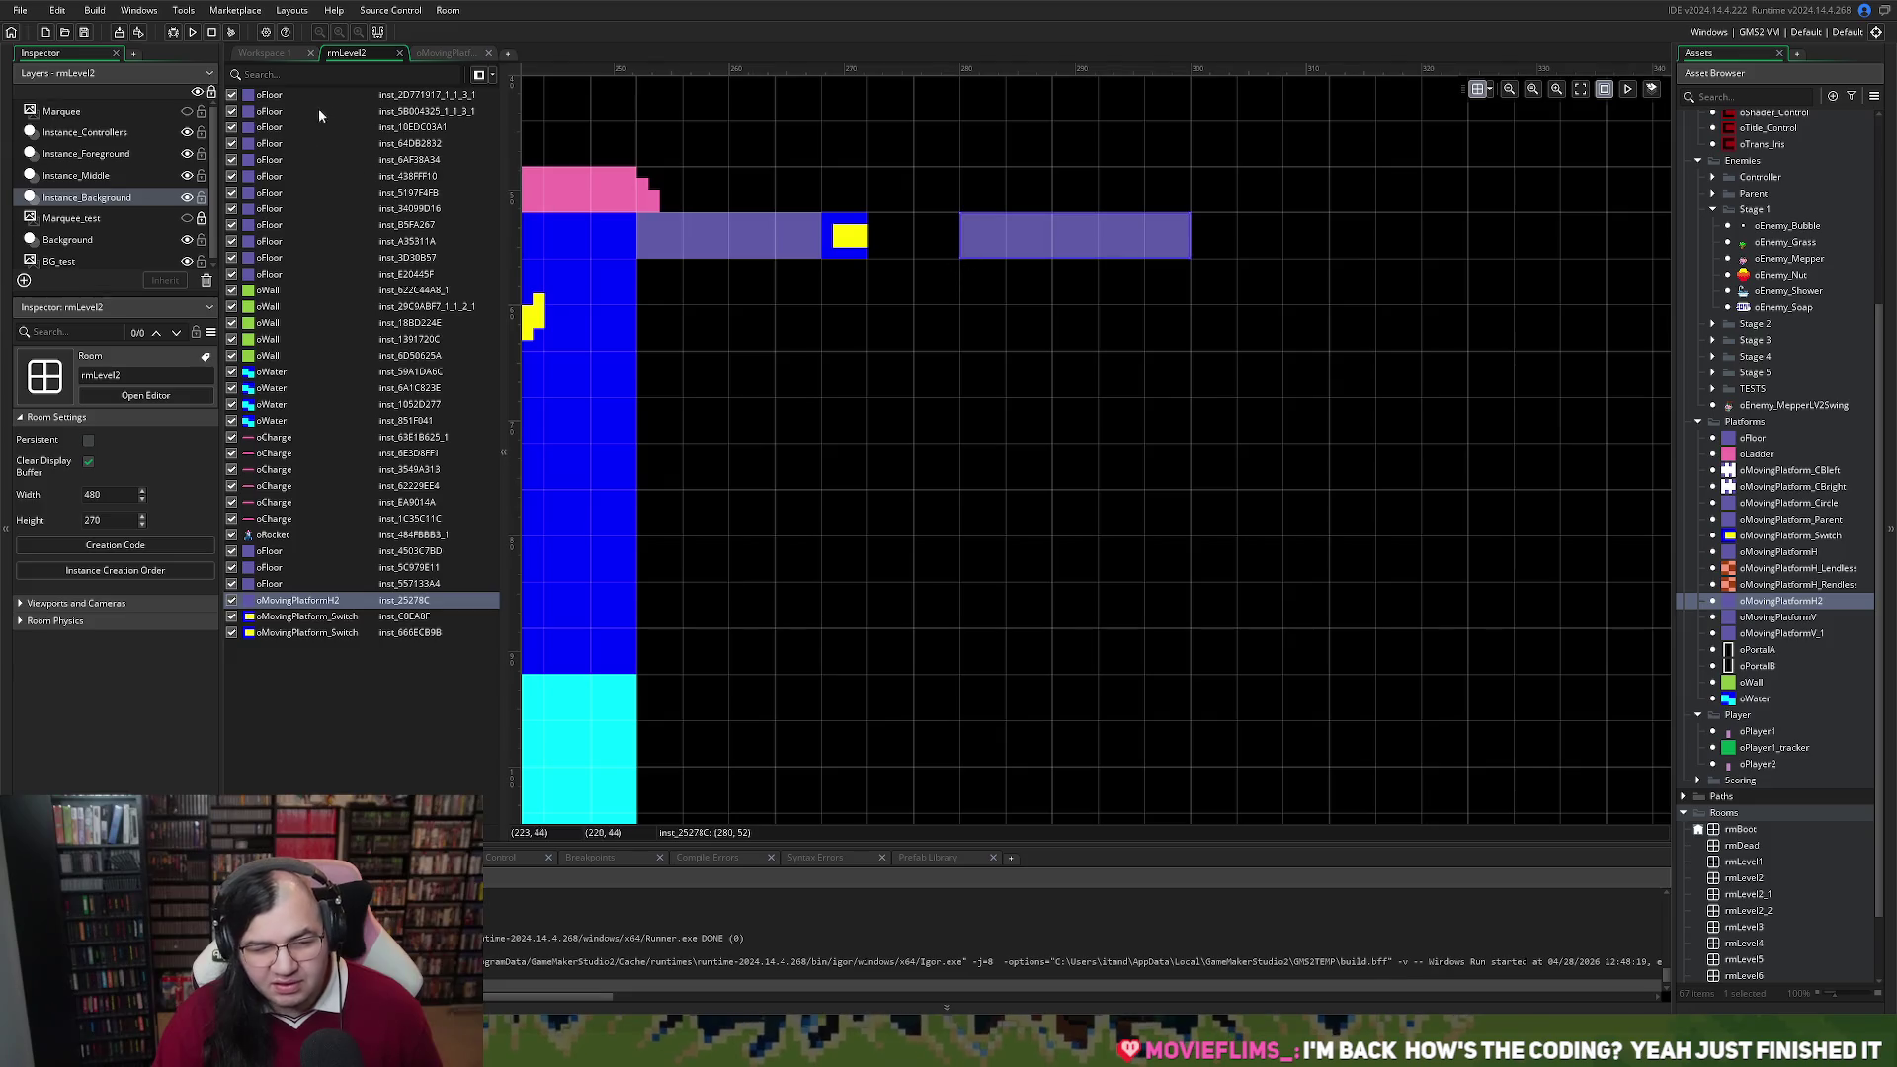
pyautogui.click(434, 53)
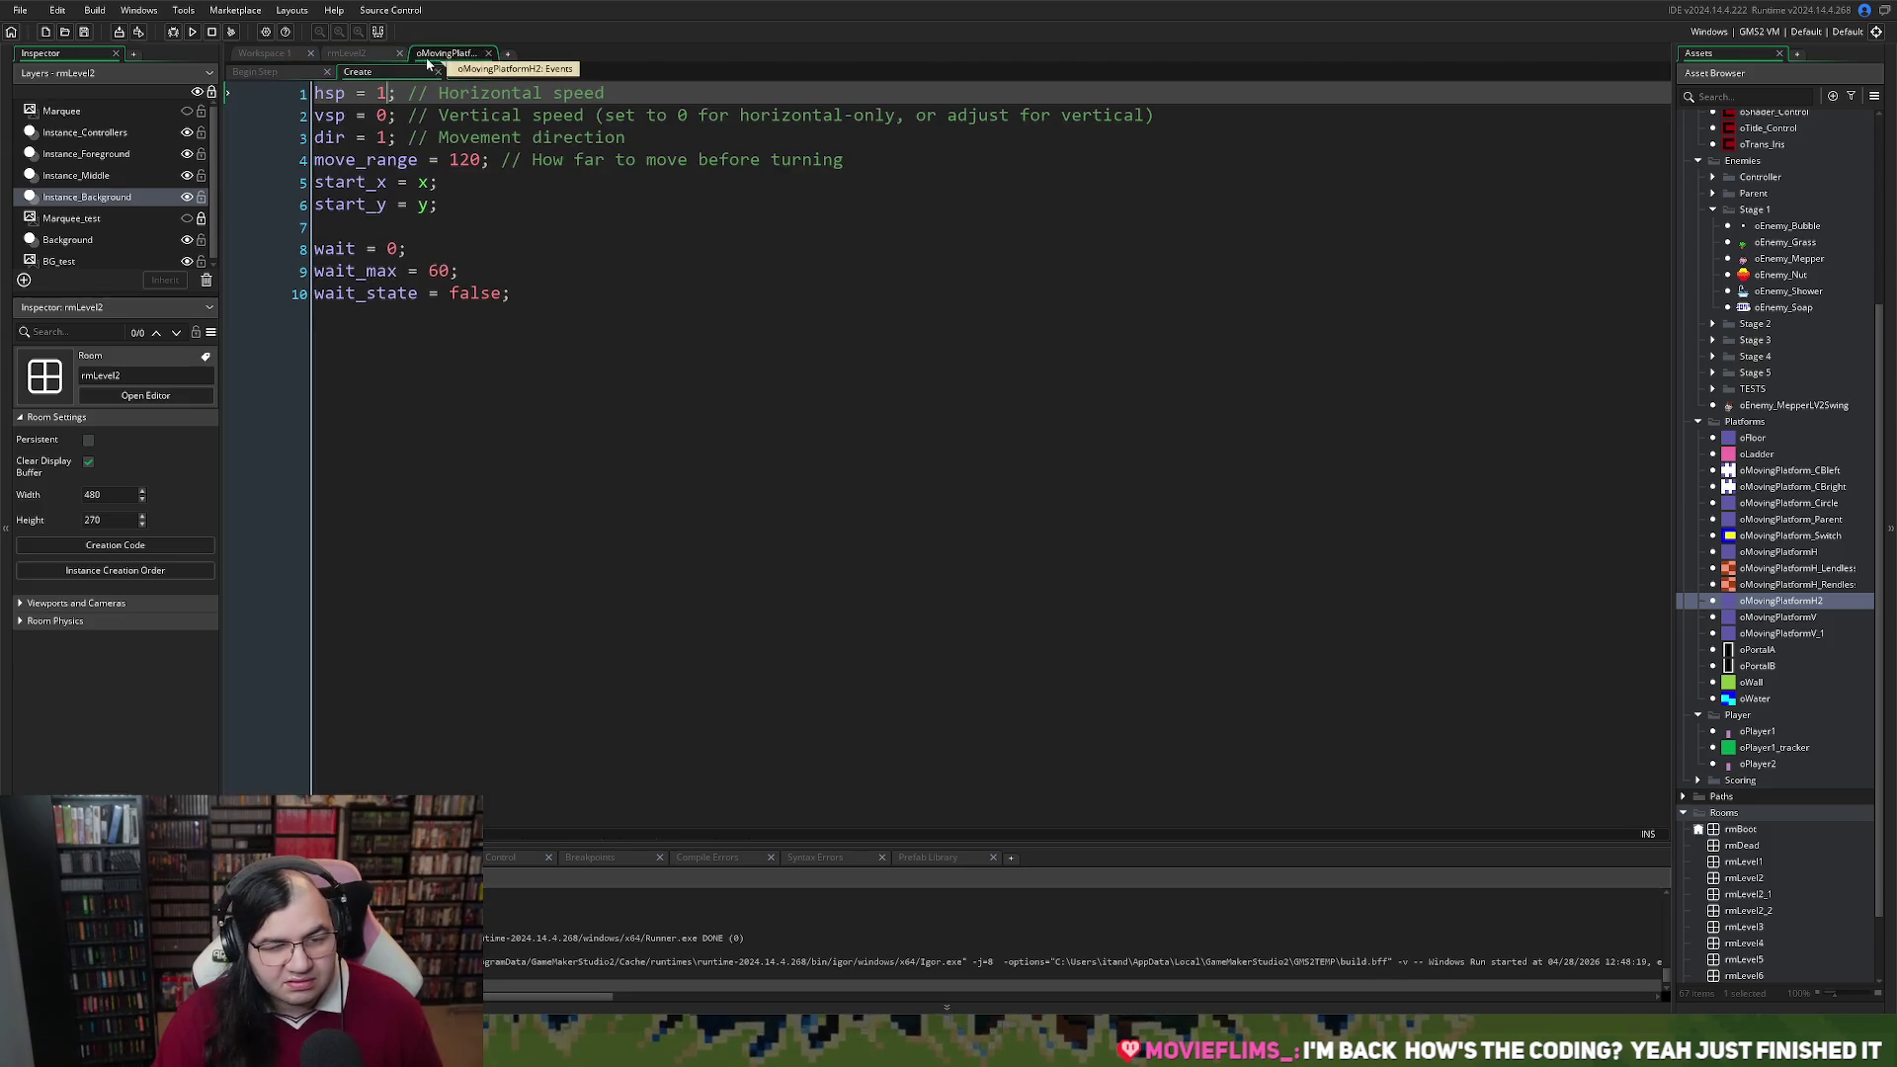
# Change the Begin Step movement line from y += hsp to x += hsp
pyautogui.click(265, 72)
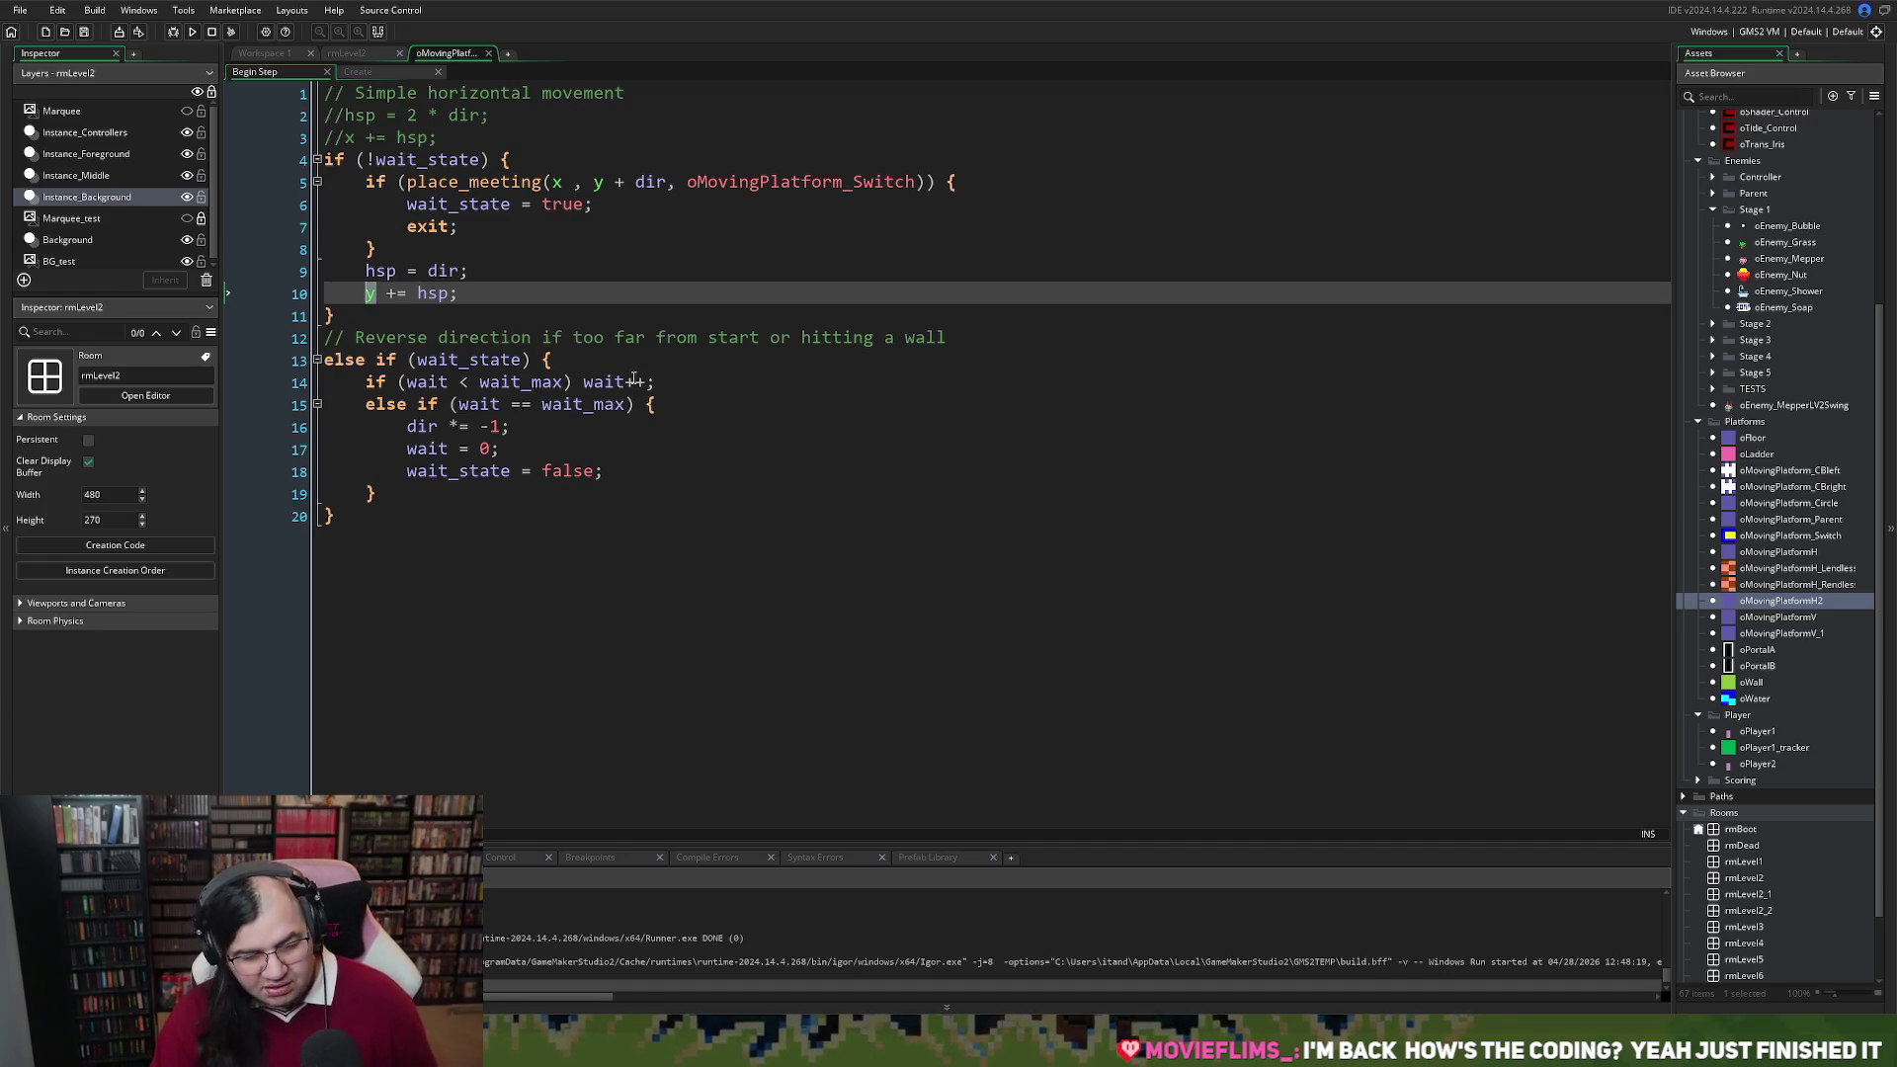
pyautogui.write('x')
pyautogui.click(684, 231)
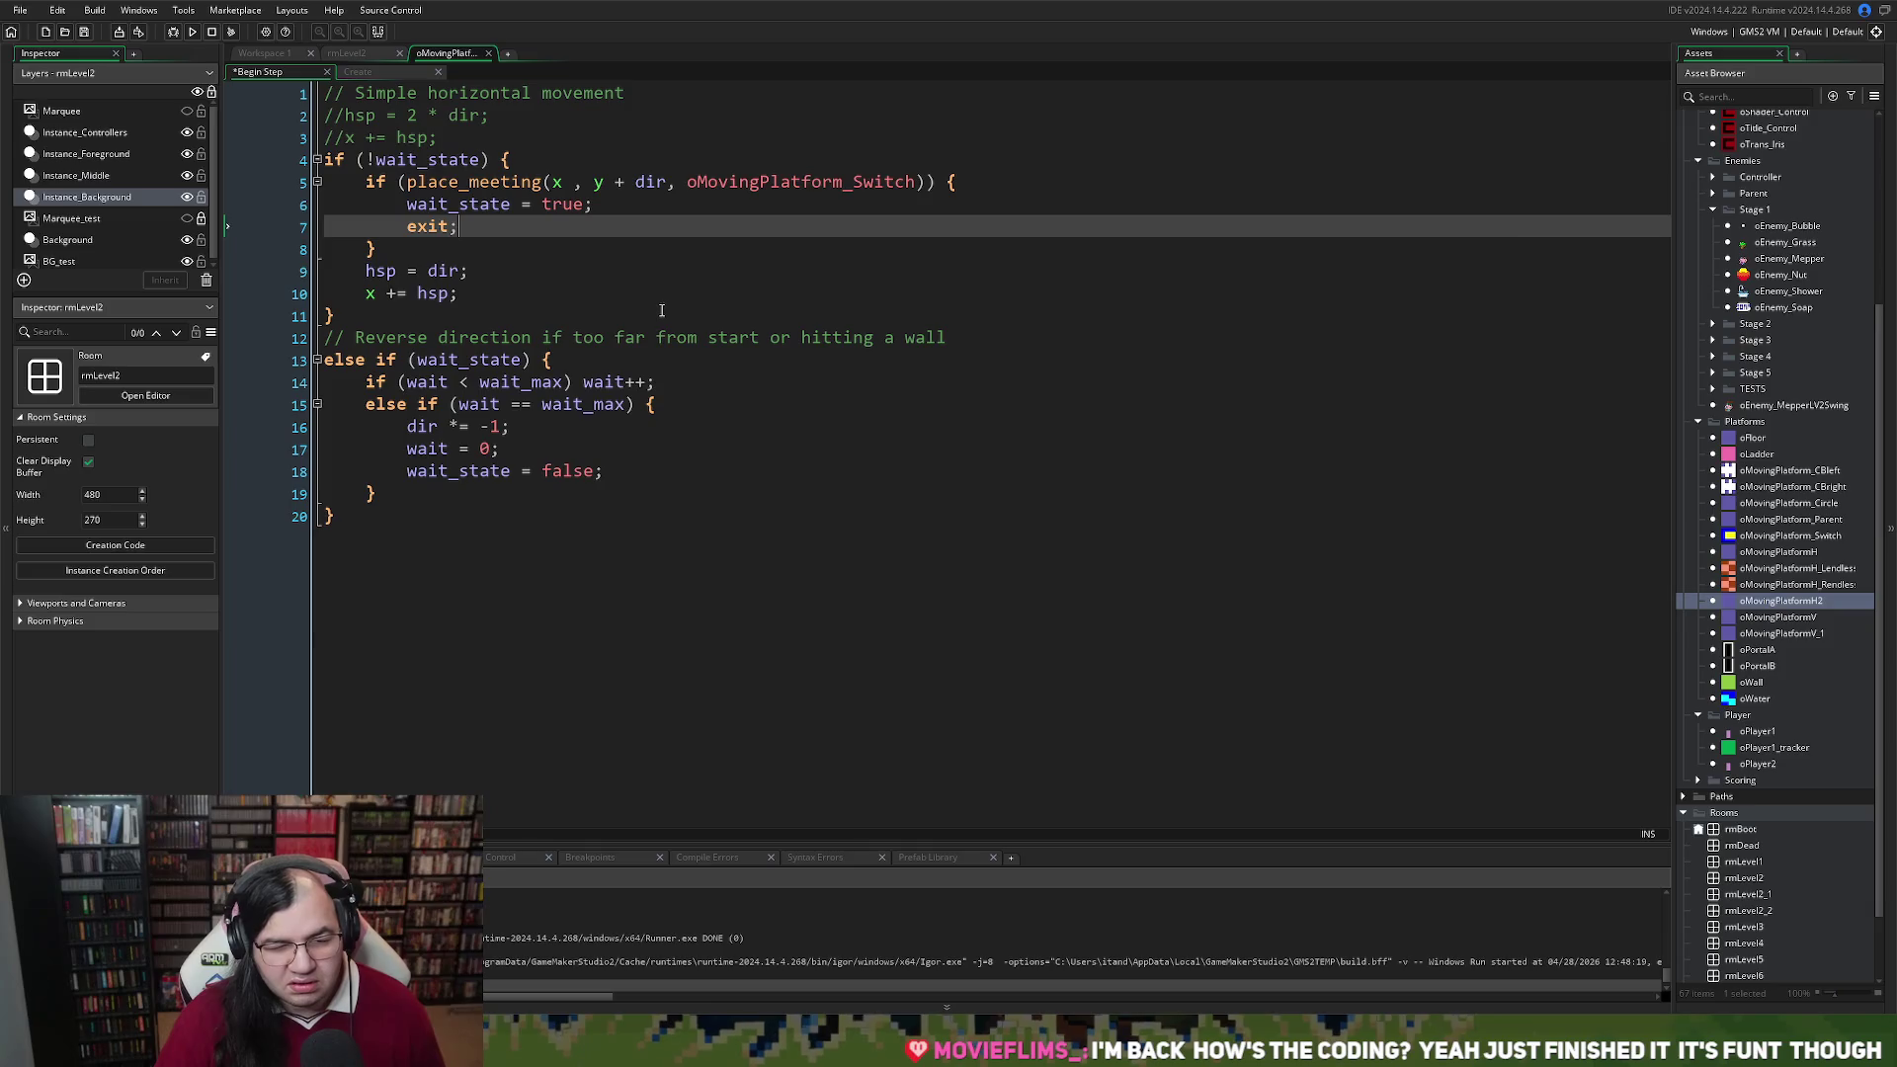
# Rewrite the switch check as place_meeting(x + dir, y, oMovingPlatform_Switch)
pyautogui.doubleClick(654, 184)
pyautogui.hotkey('ctrl', 'c')
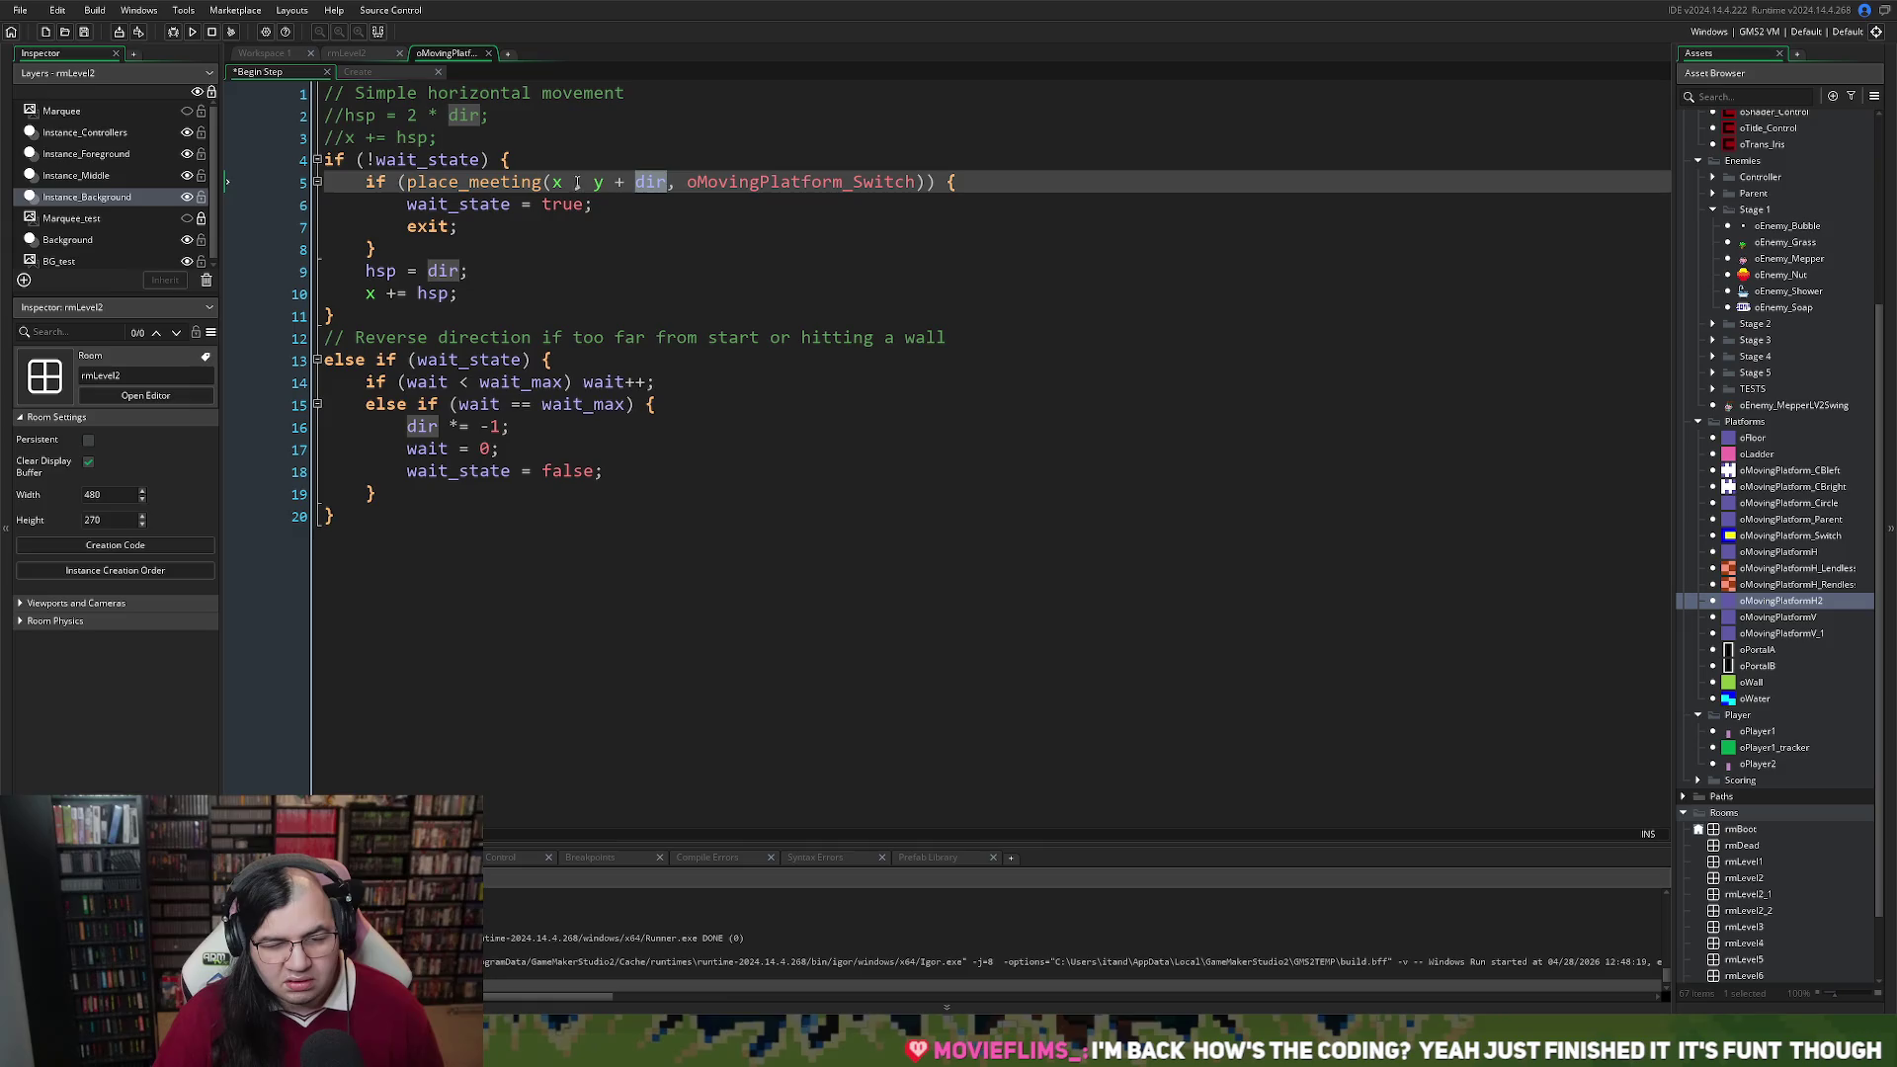
pyautogui.click(565, 184)
pyautogui.hotkey('ctrl', 'v')
pyautogui.click(564, 183)
pyautogui.write('+')
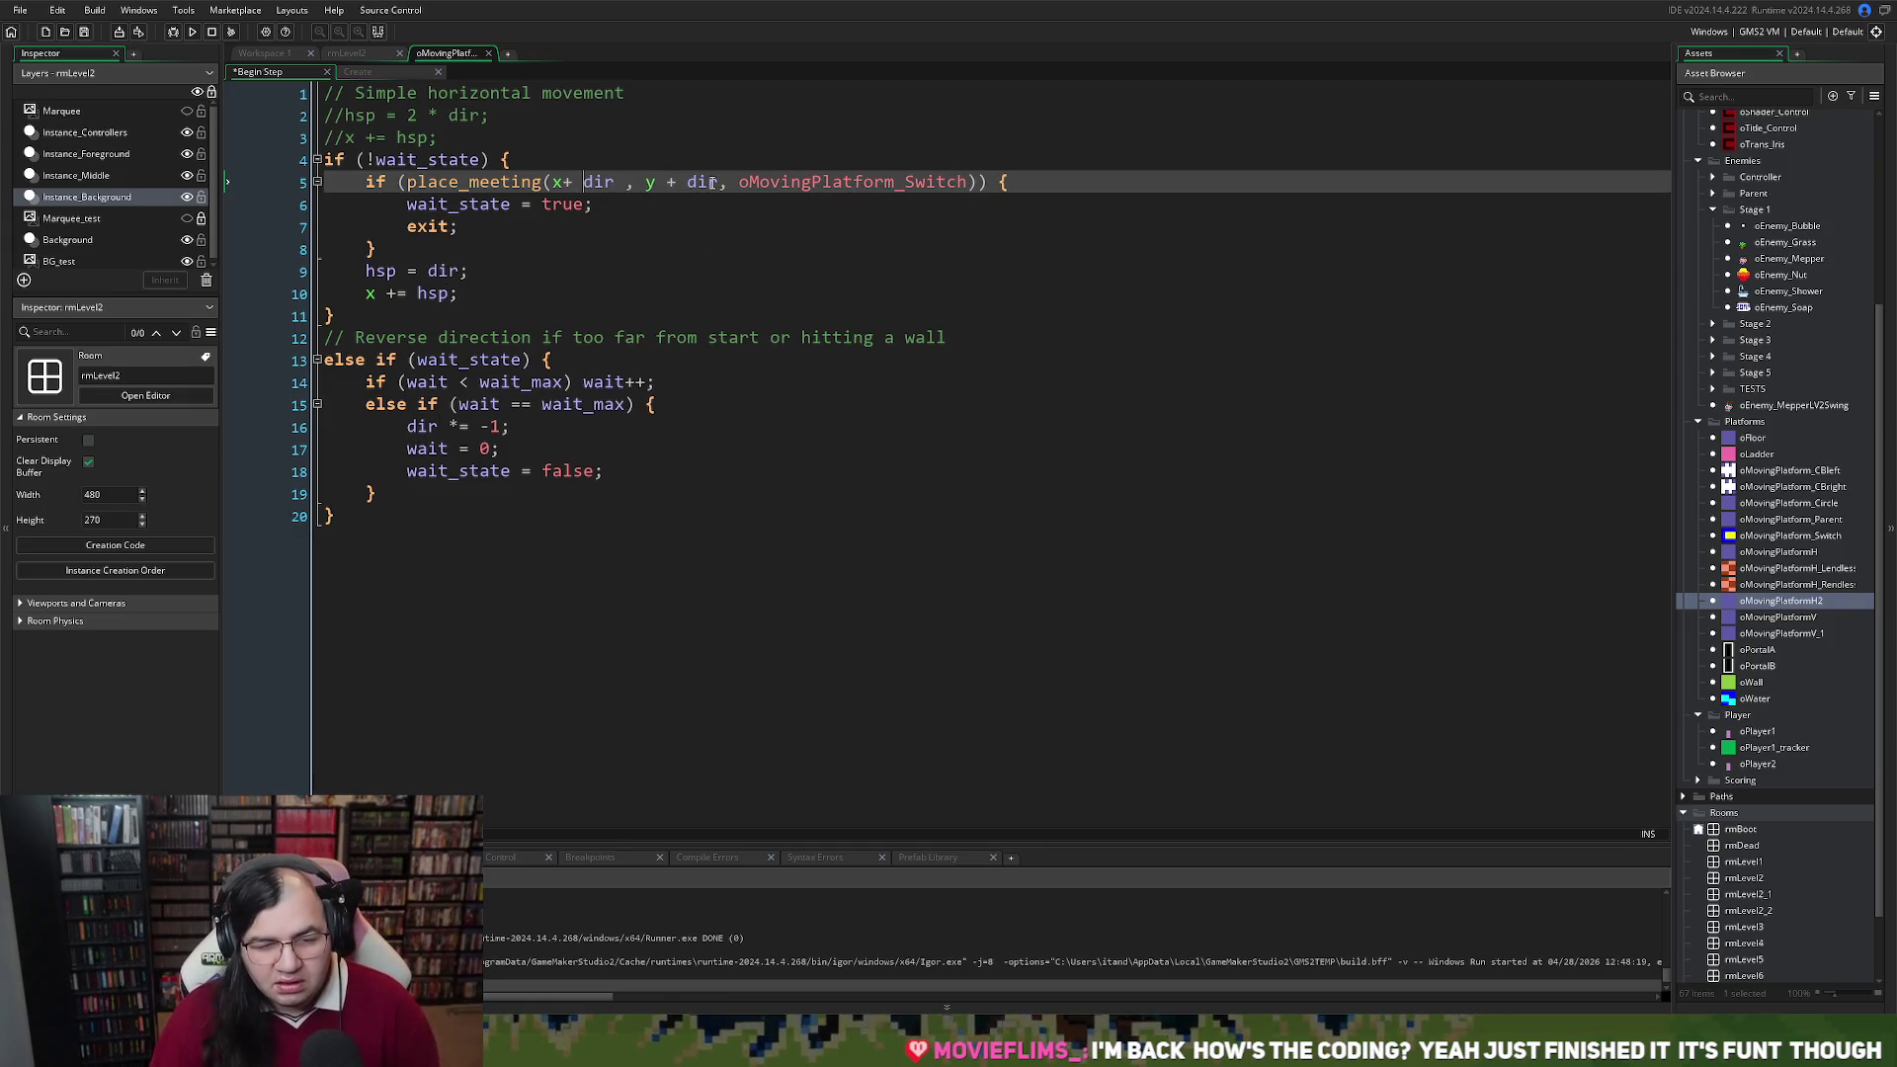
pyautogui.doubleClick(709, 184)
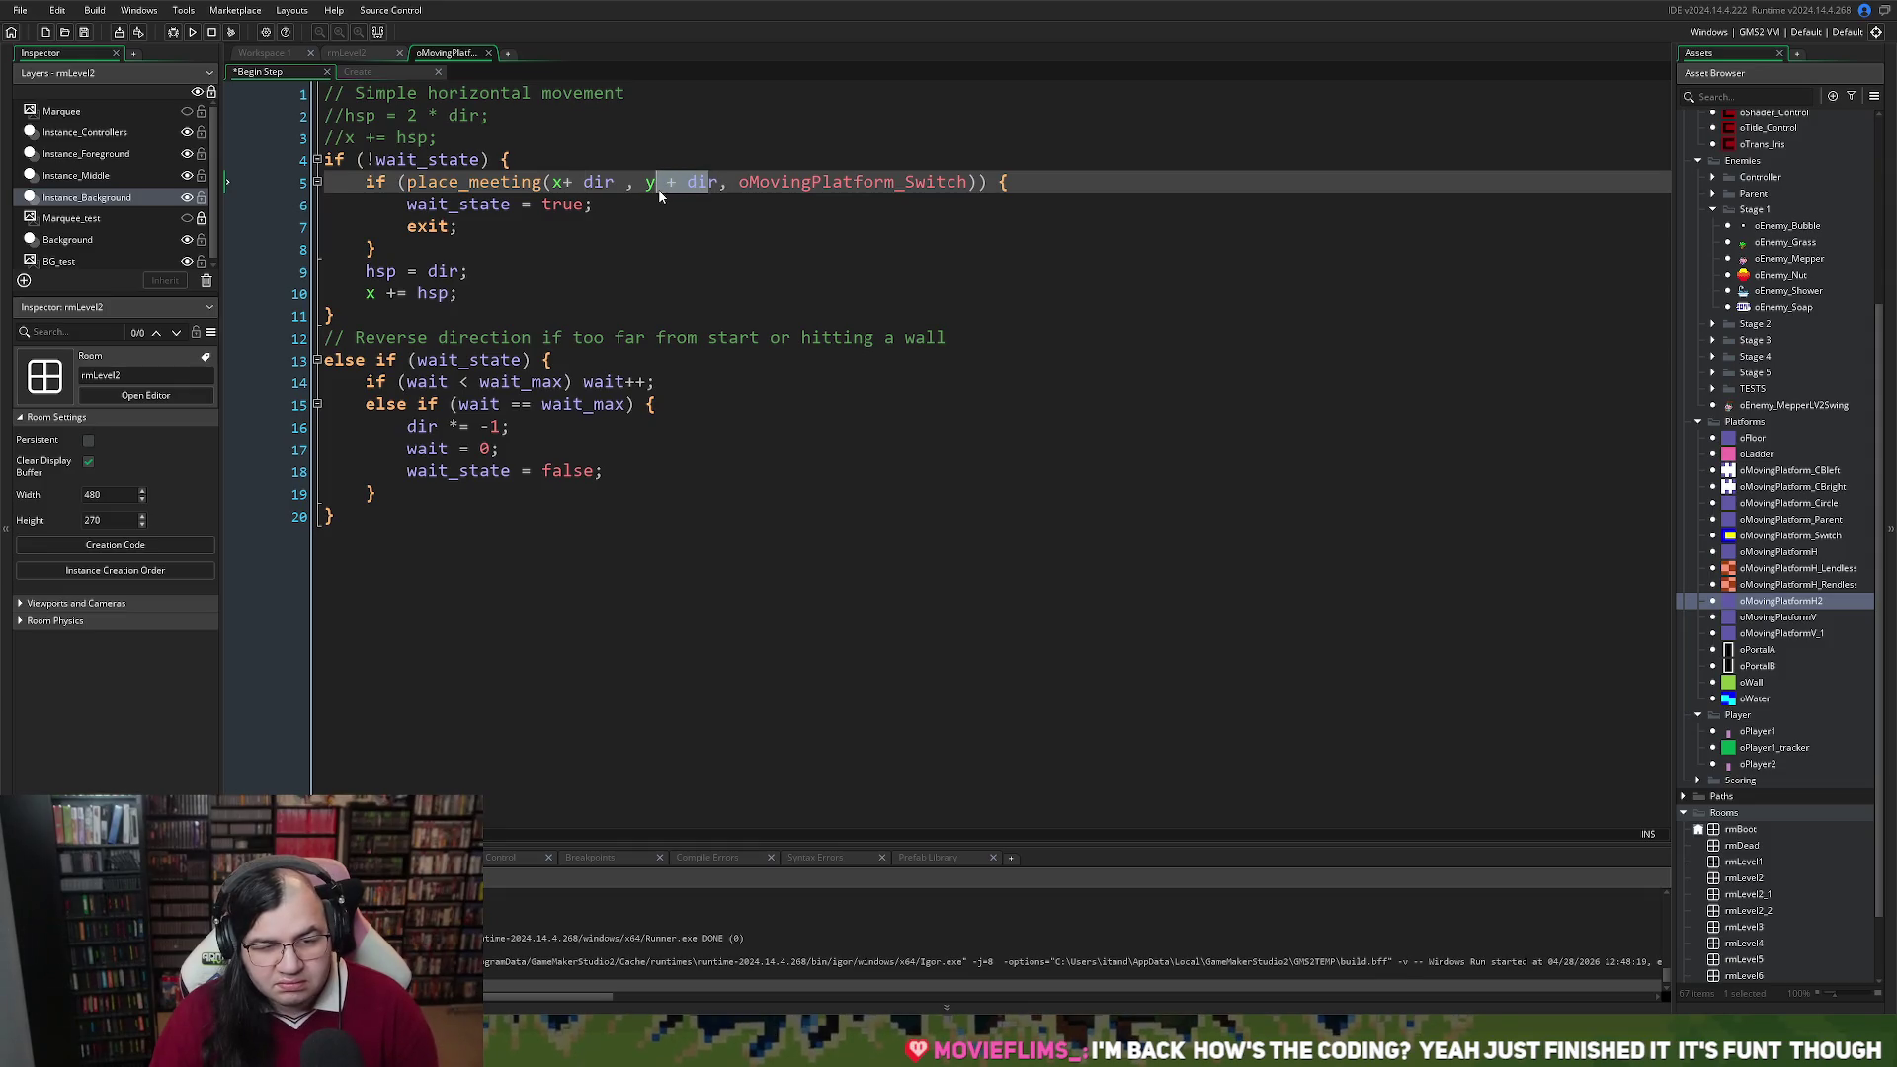
pyautogui.write('r')
pyautogui.press('BackSpace')
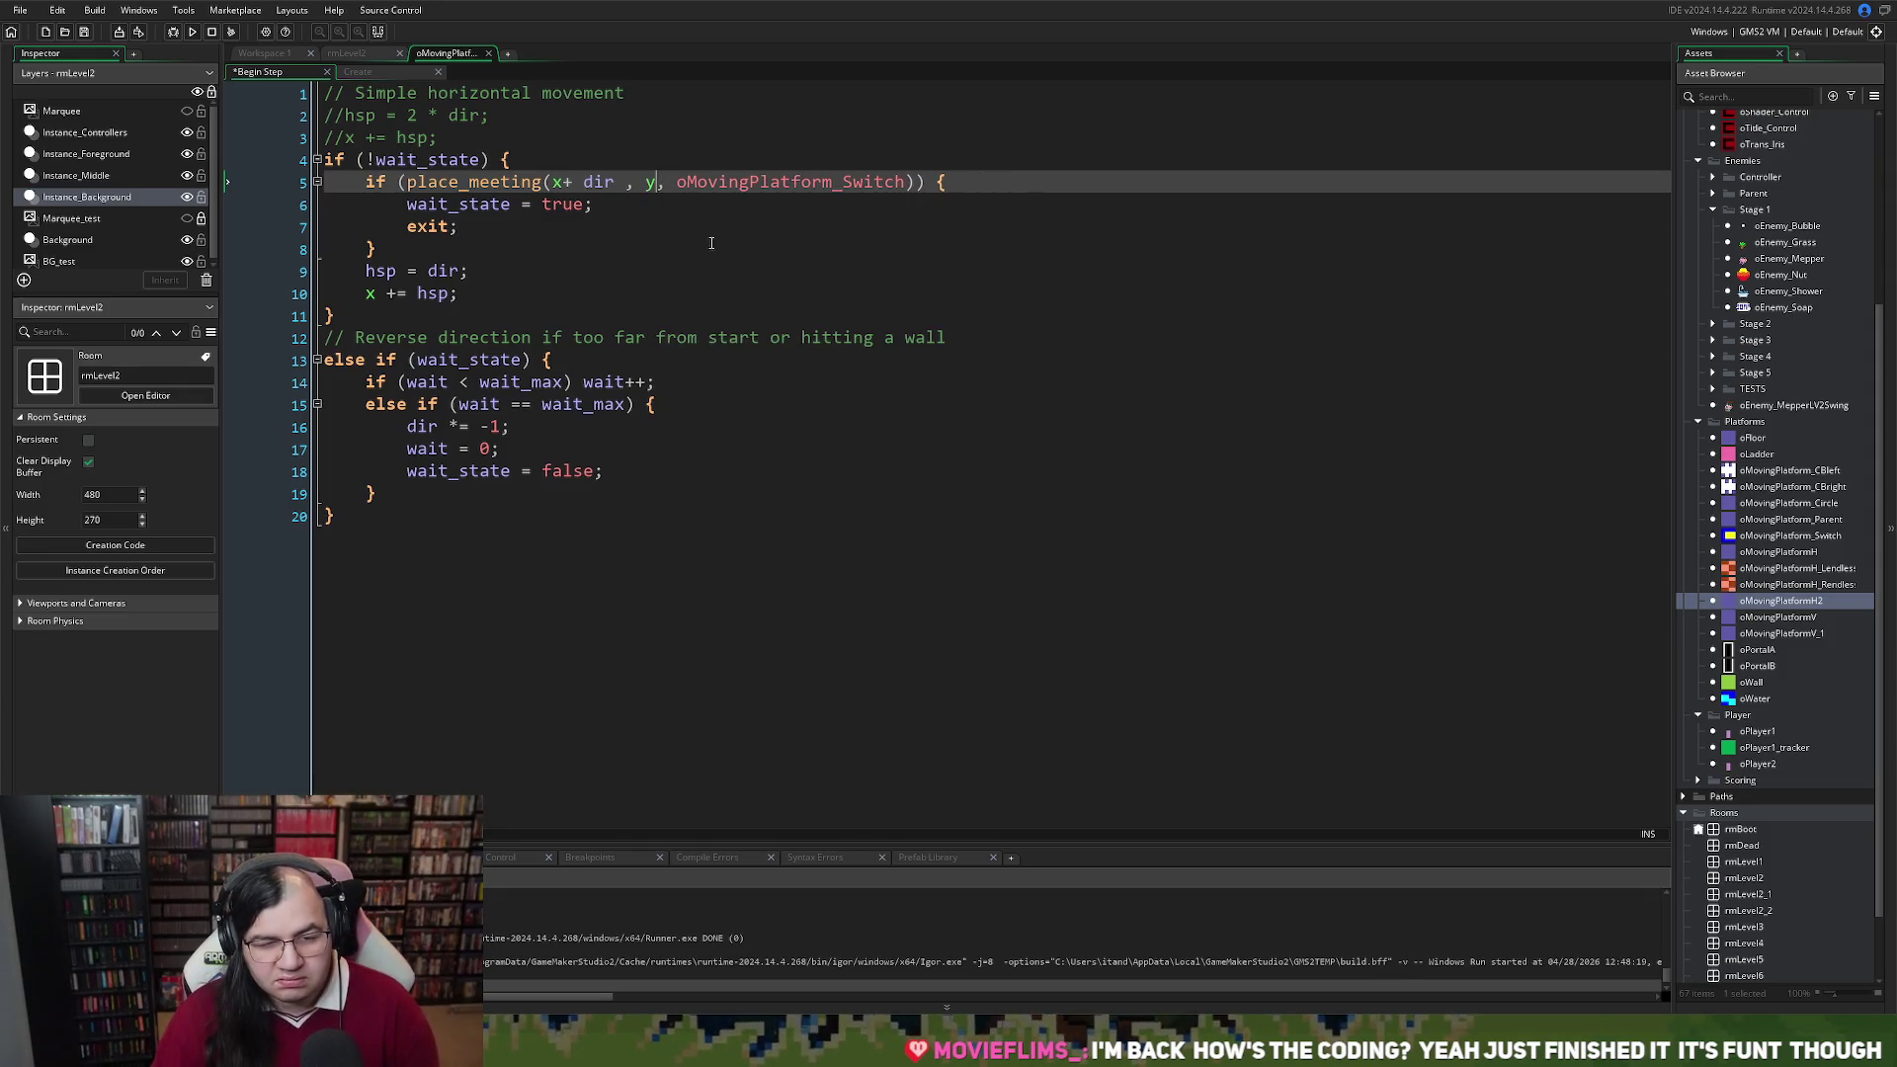
pyautogui.click(553, 272)
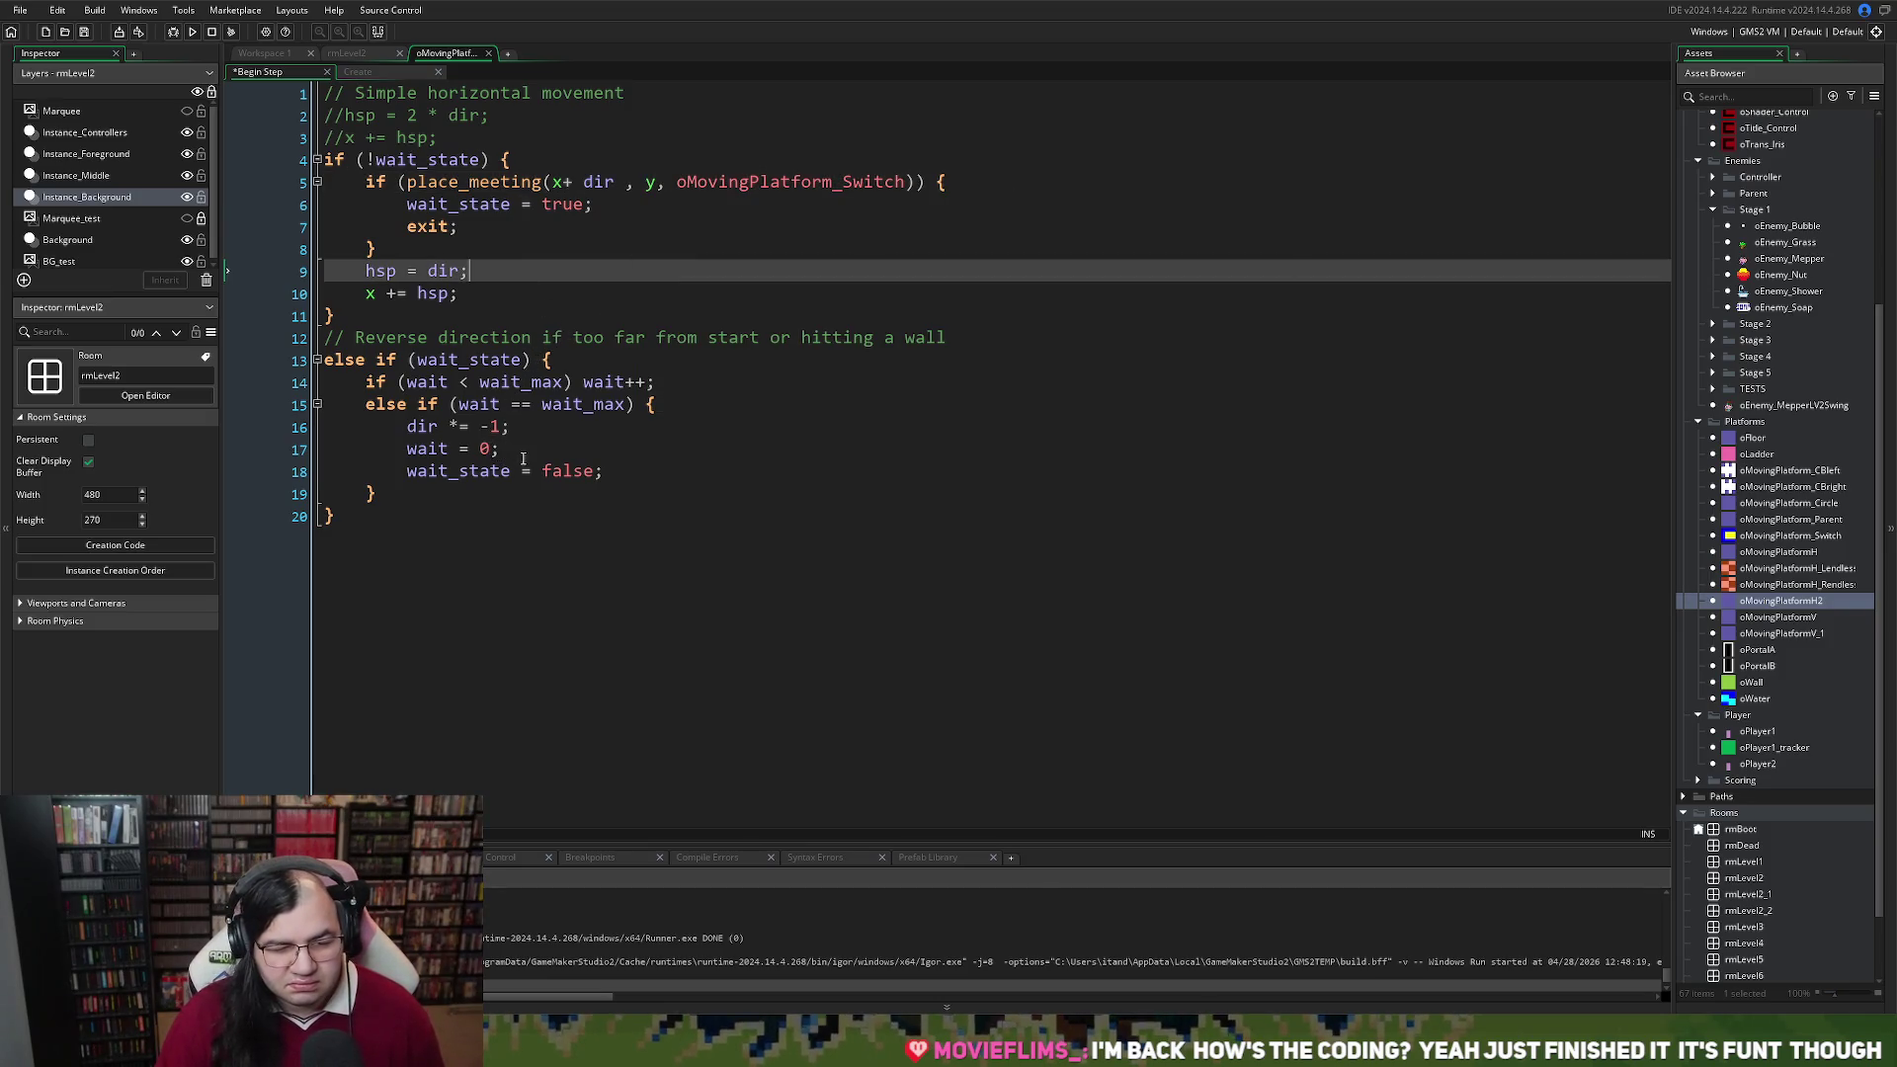
pyautogui.click(565, 472)
pyautogui.rightClick(564, 471)
pyautogui.click(561, 271)
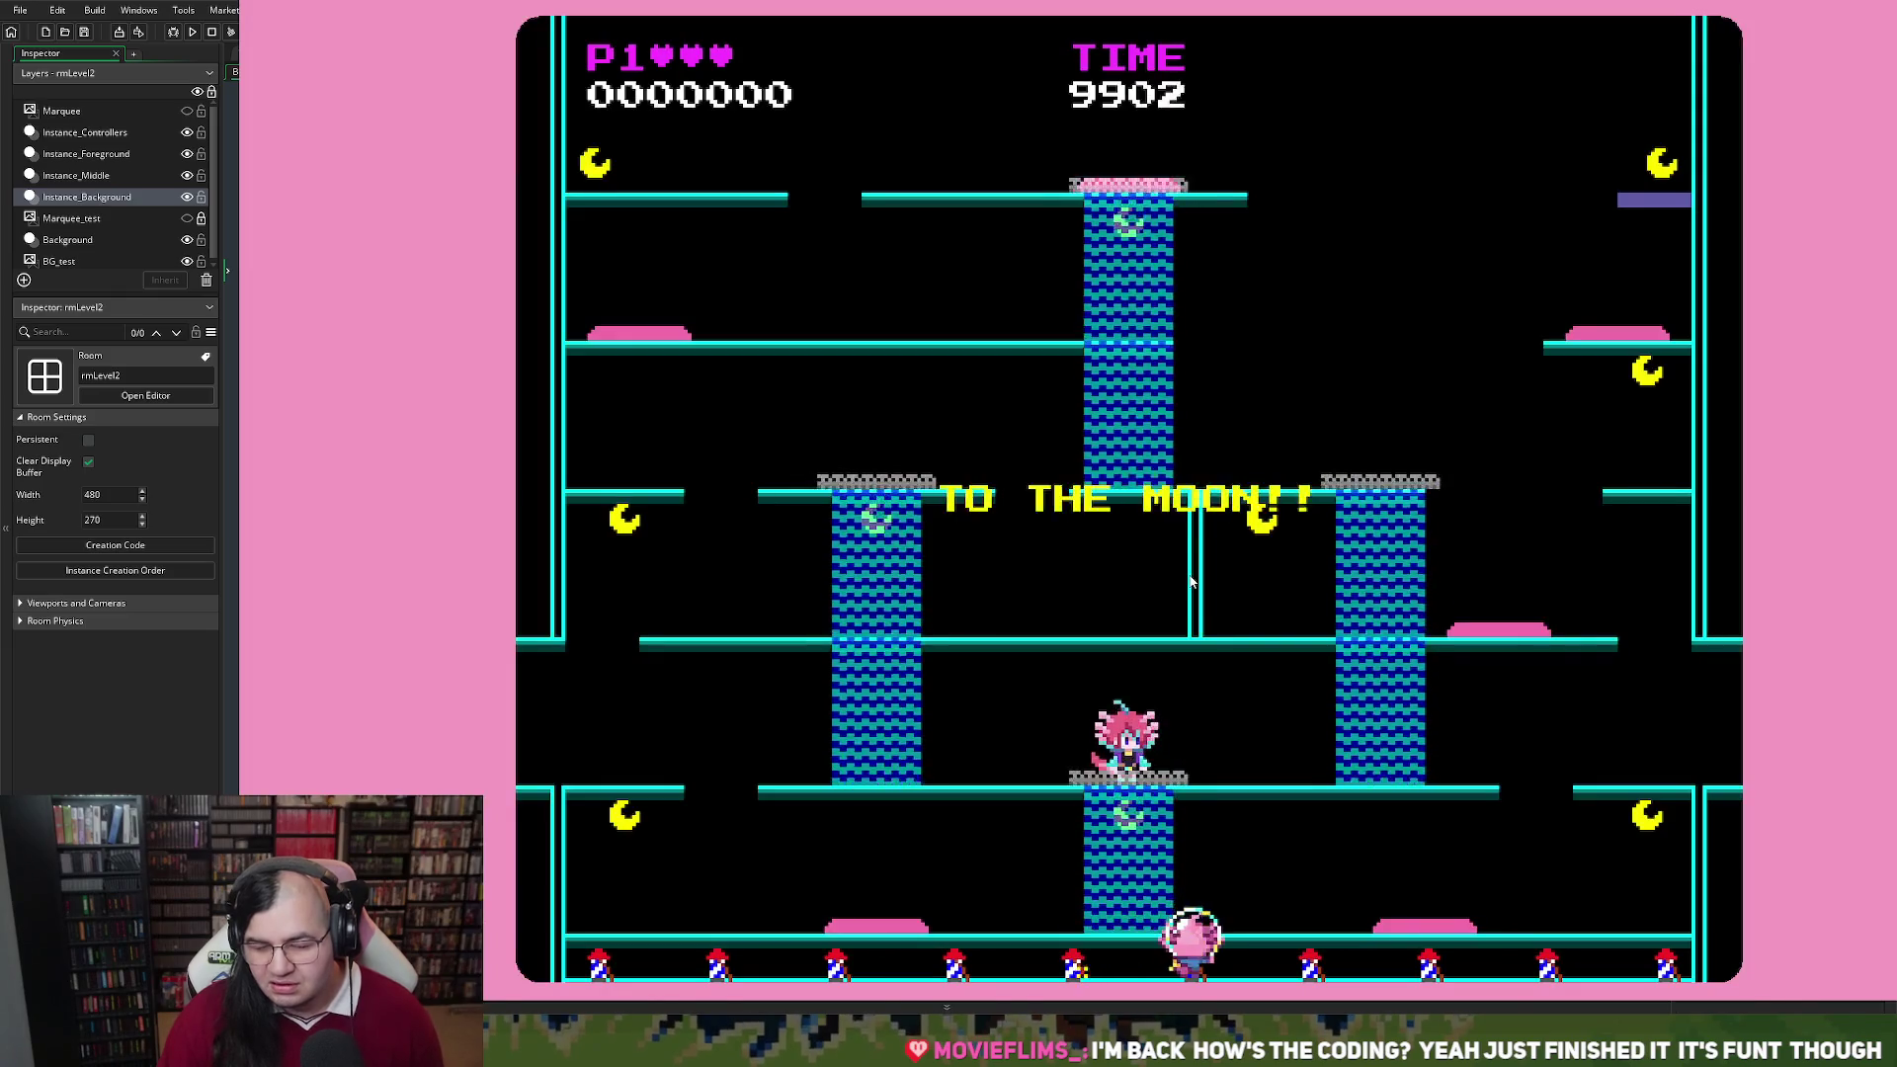
# Close the test game and move the purple moving platform to 352, 52 beside the green wall
pyautogui.press('Escape')
pyautogui.rightClick(515, 137)
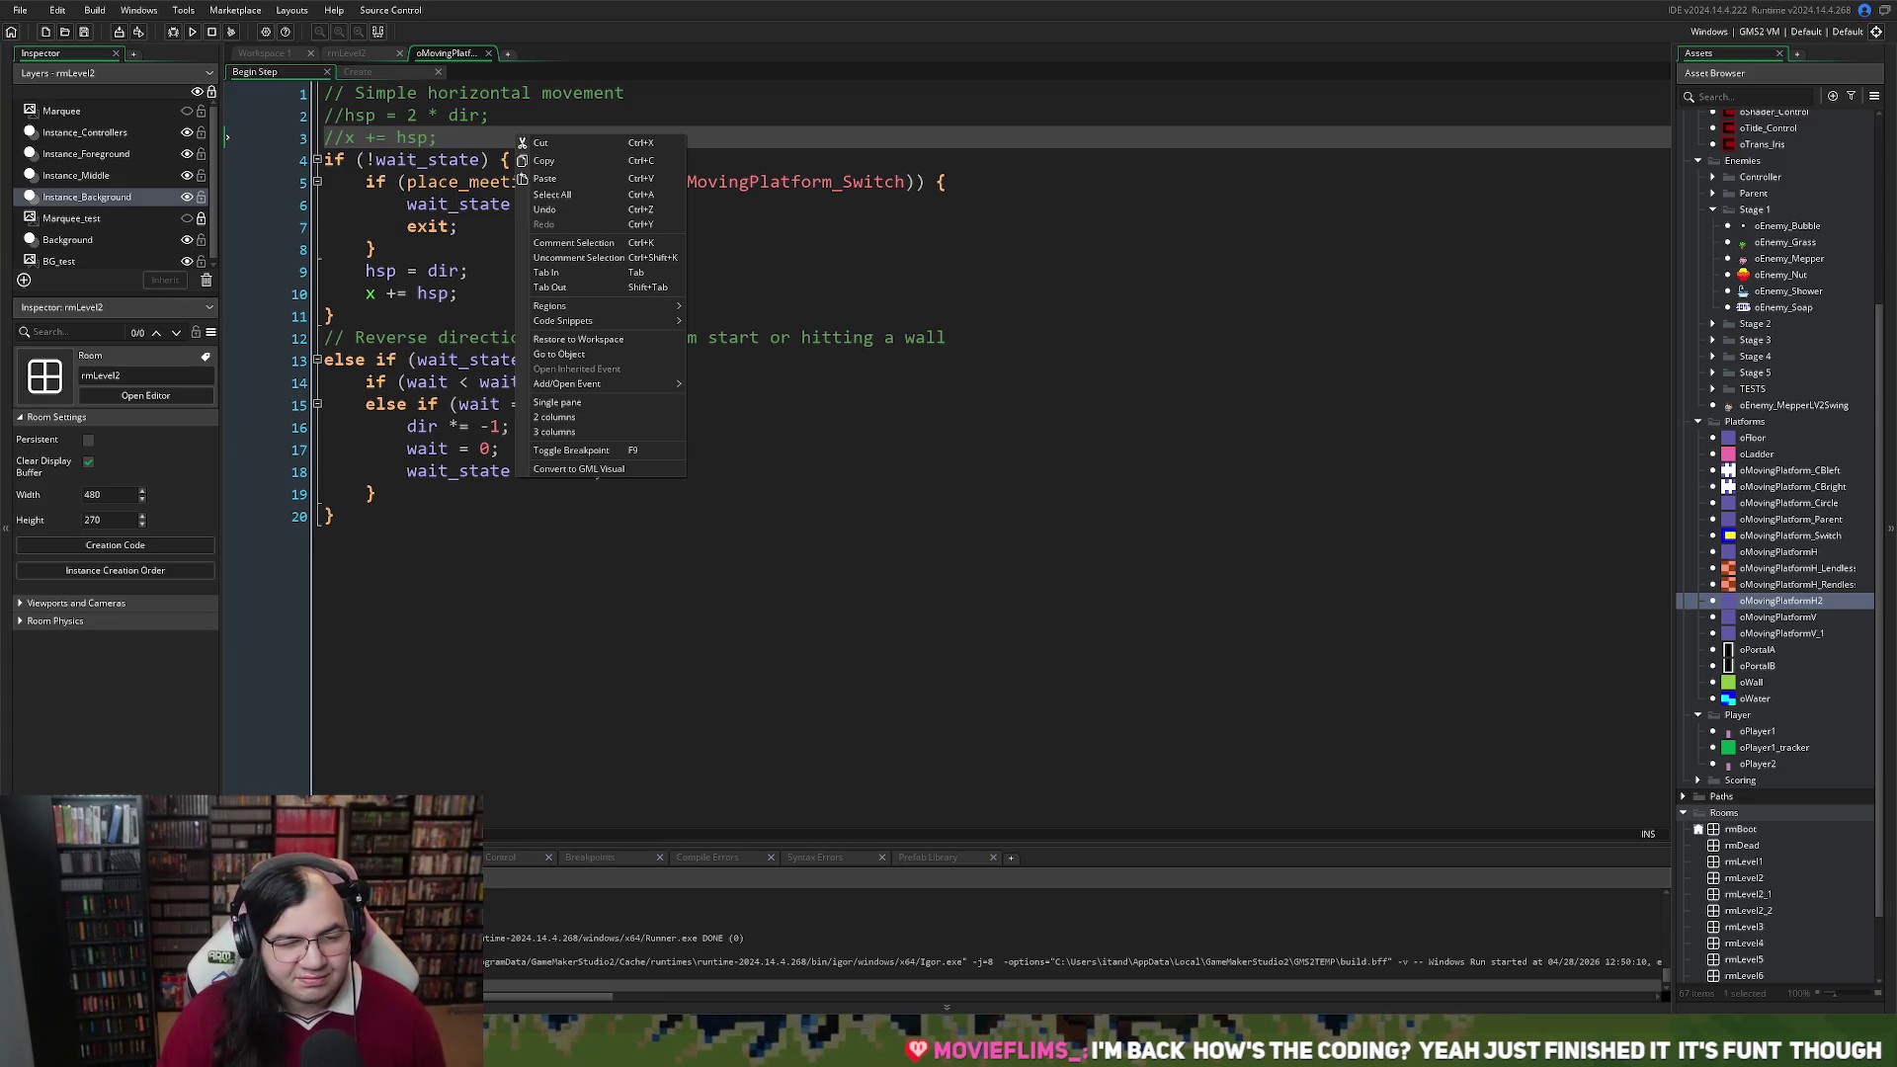
pyautogui.click(346, 54)
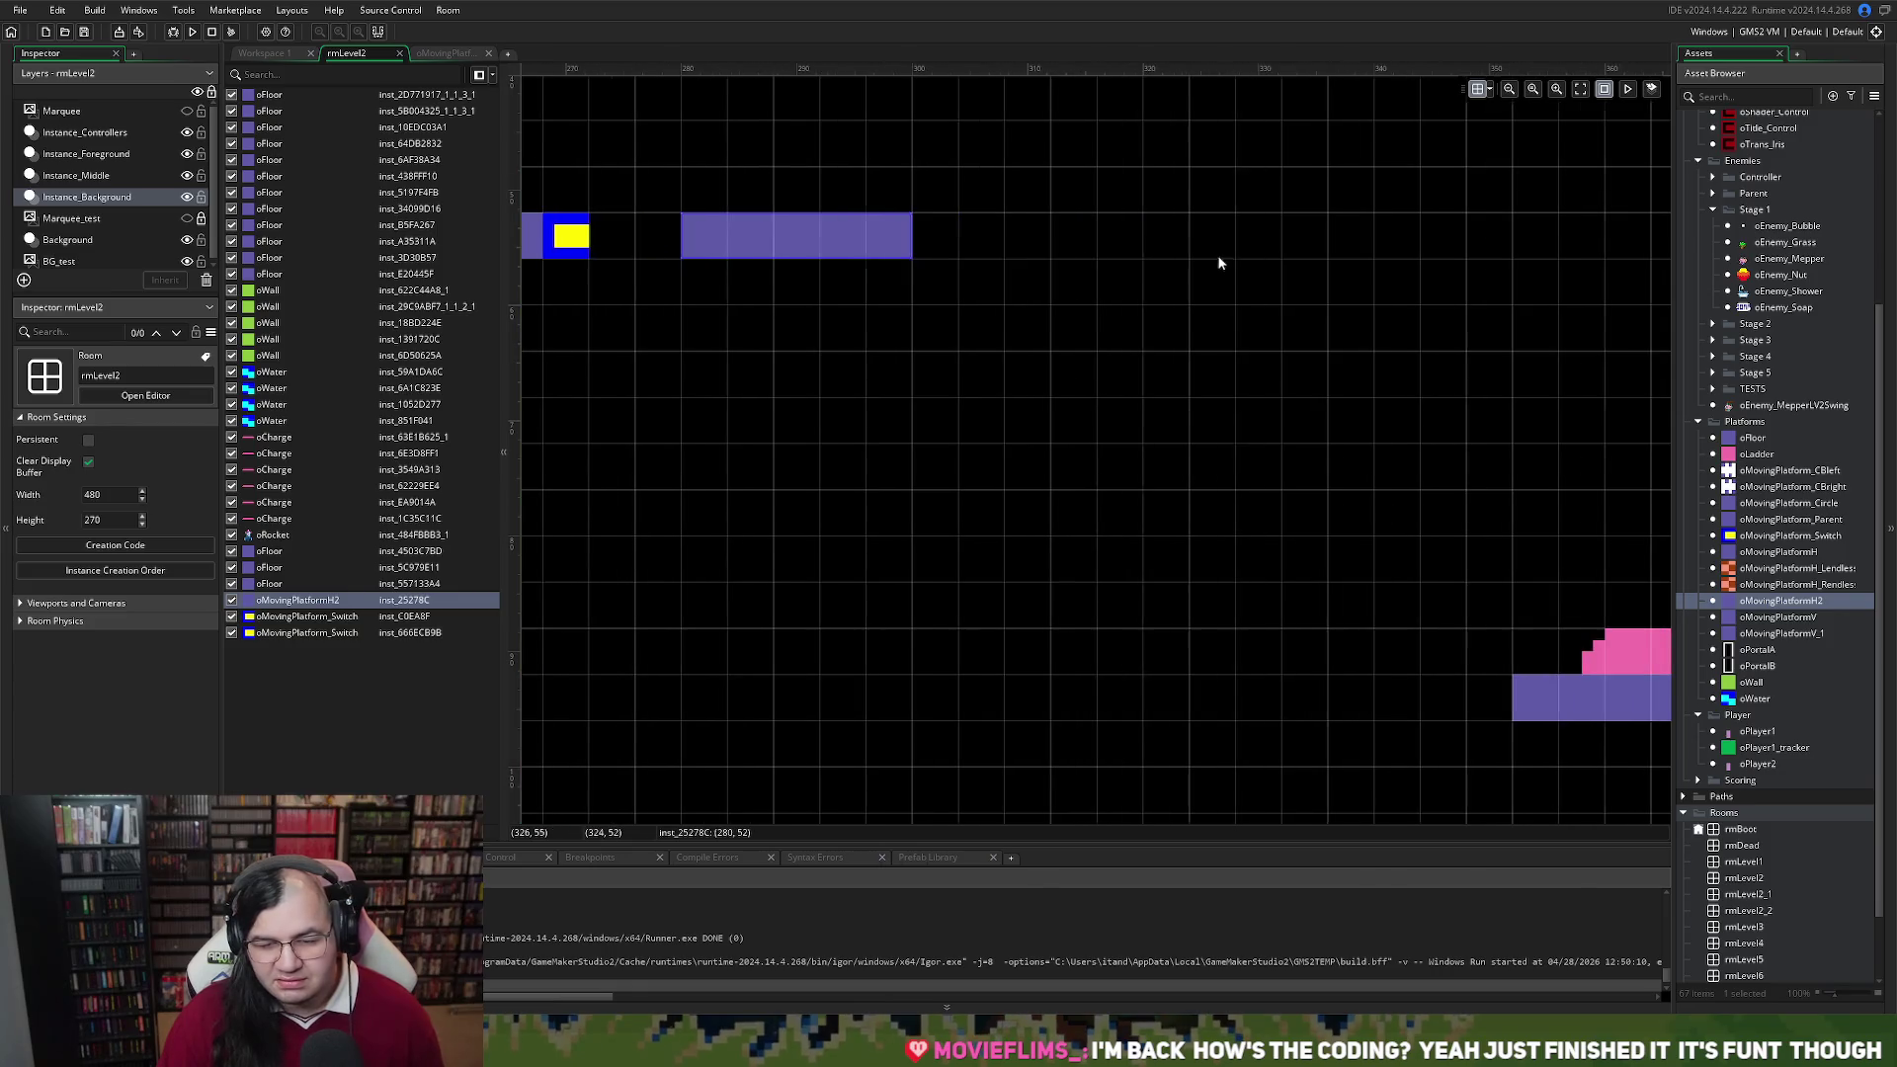
pyautogui.hscroll(4, 1217, 262)
pyautogui.moveTo(603, 232); pyautogui.dragTo(1392, 284)
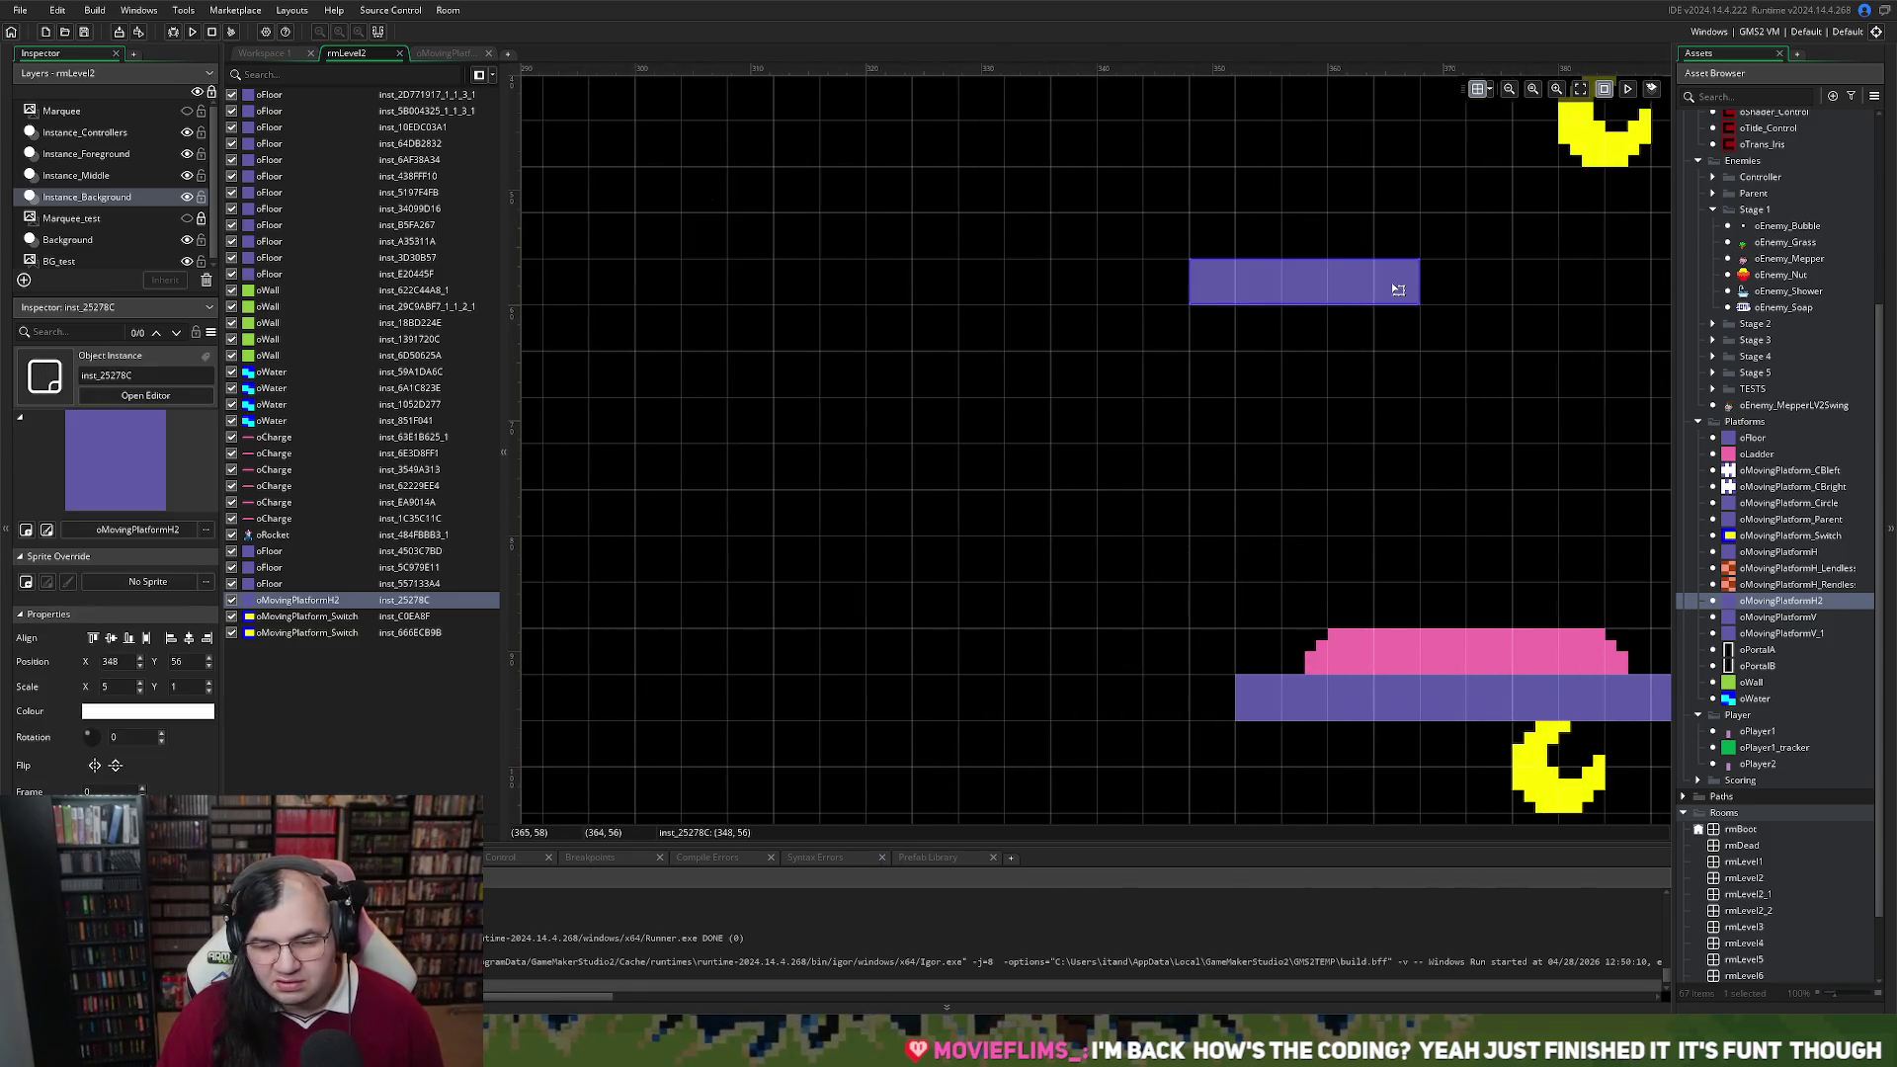
pyautogui.hscroll(3, 1367, 305)
pyautogui.moveTo(1071, 270); pyautogui.dragTo(1164, 266)
pyautogui.hotkey('ctrl', 'z')
# Stretch the purple platform to Scale X 10 and launch a test build
pyautogui.moveTo(1010, 286)
pyautogui.mouseDown()
pyautogui.moveTo(1202, 237)
pyautogui.moveTo(1292, 239)
pyautogui.mouseUp()
pyautogui.moveTo(1114, 234); pyautogui.dragTo(888, 238)
pyautogui.hotkey('ctrl', 'z')
pyautogui.scroll(-5, 895, 400)
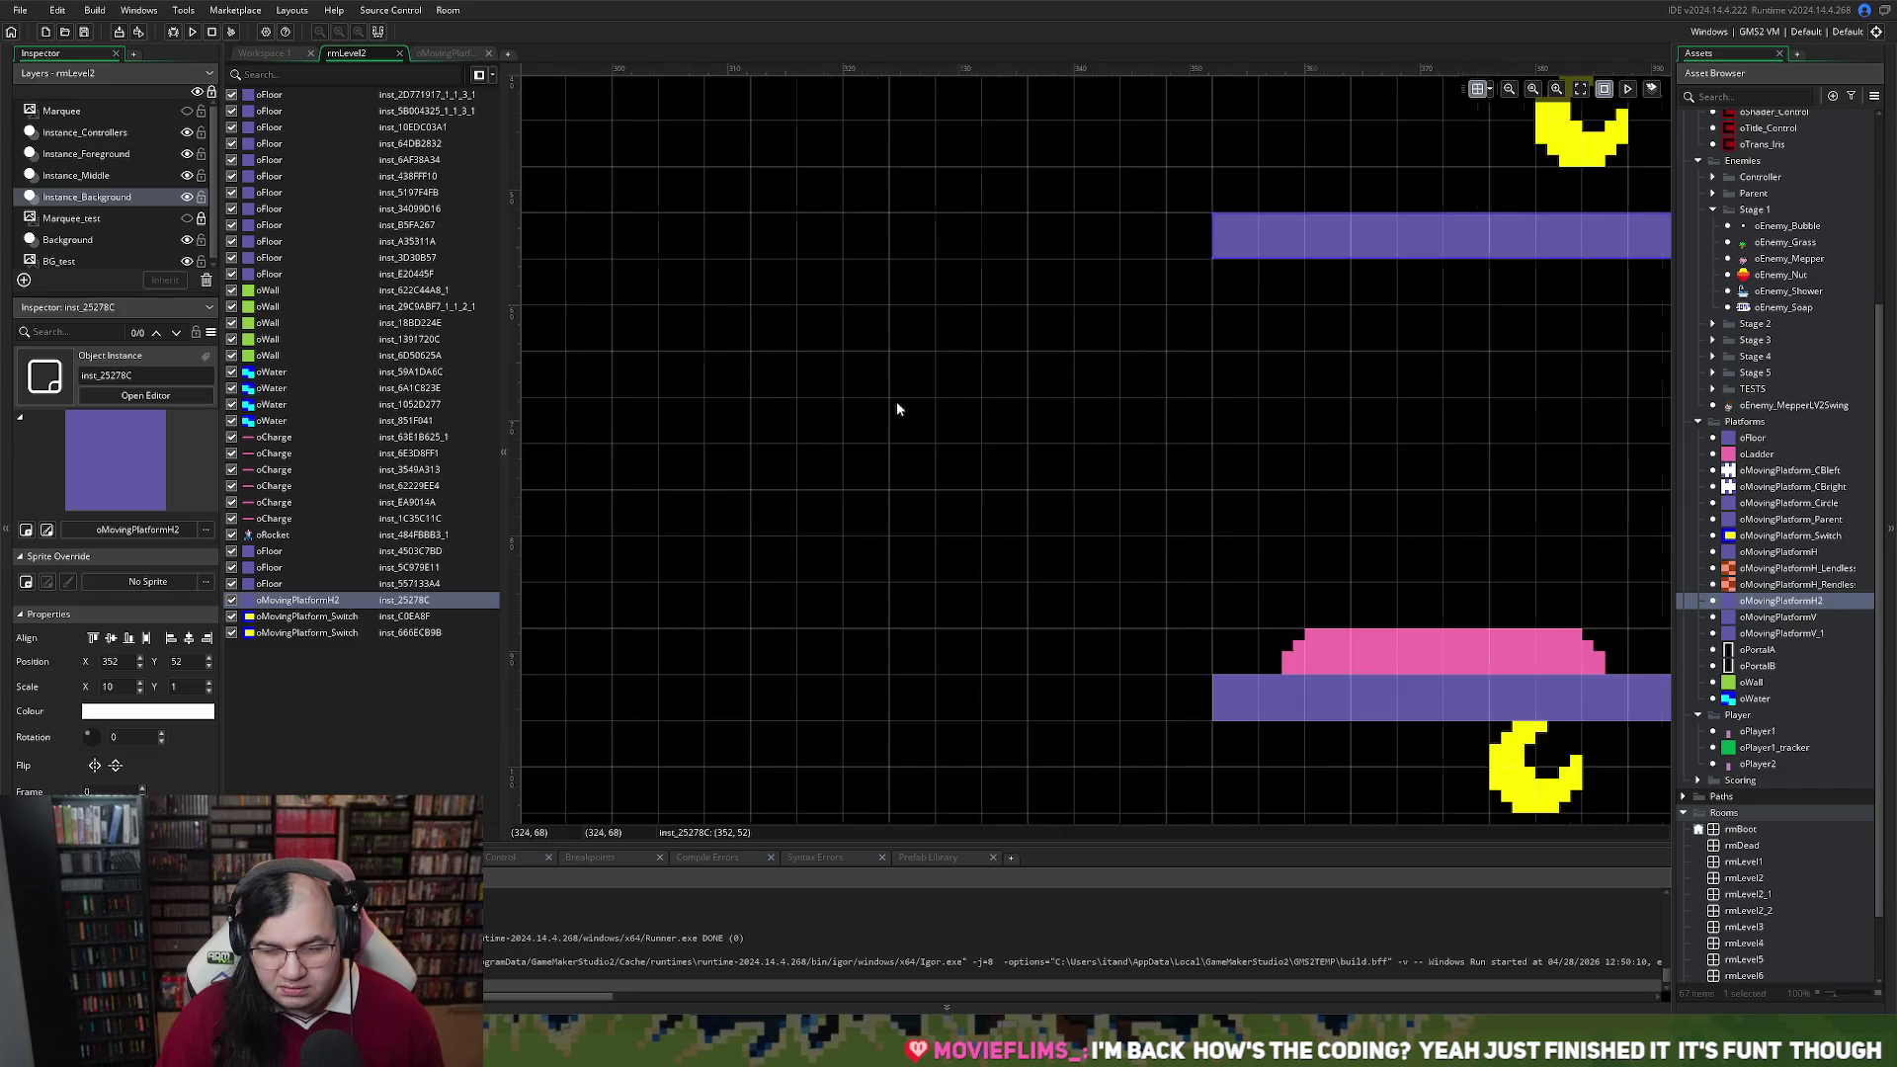
pyautogui.scroll(-1, 893, 406)
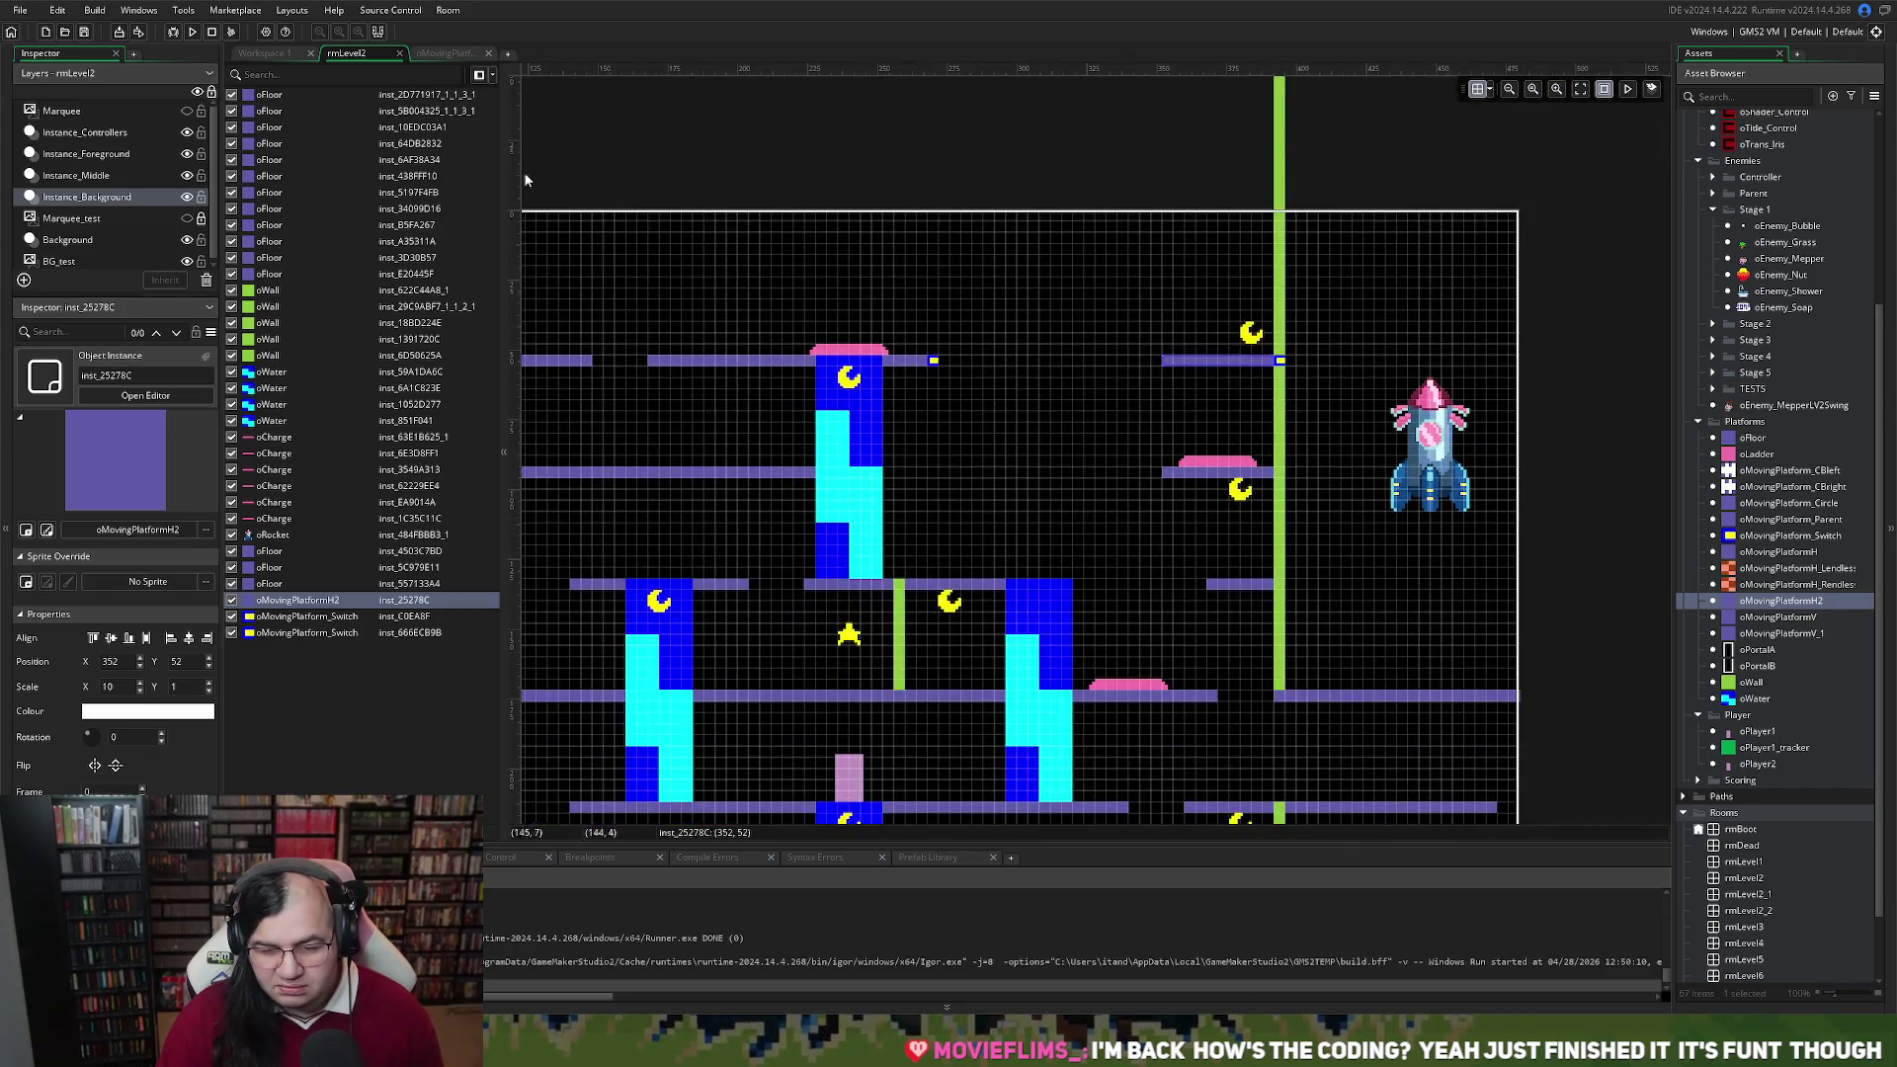
pyautogui.click(191, 32)
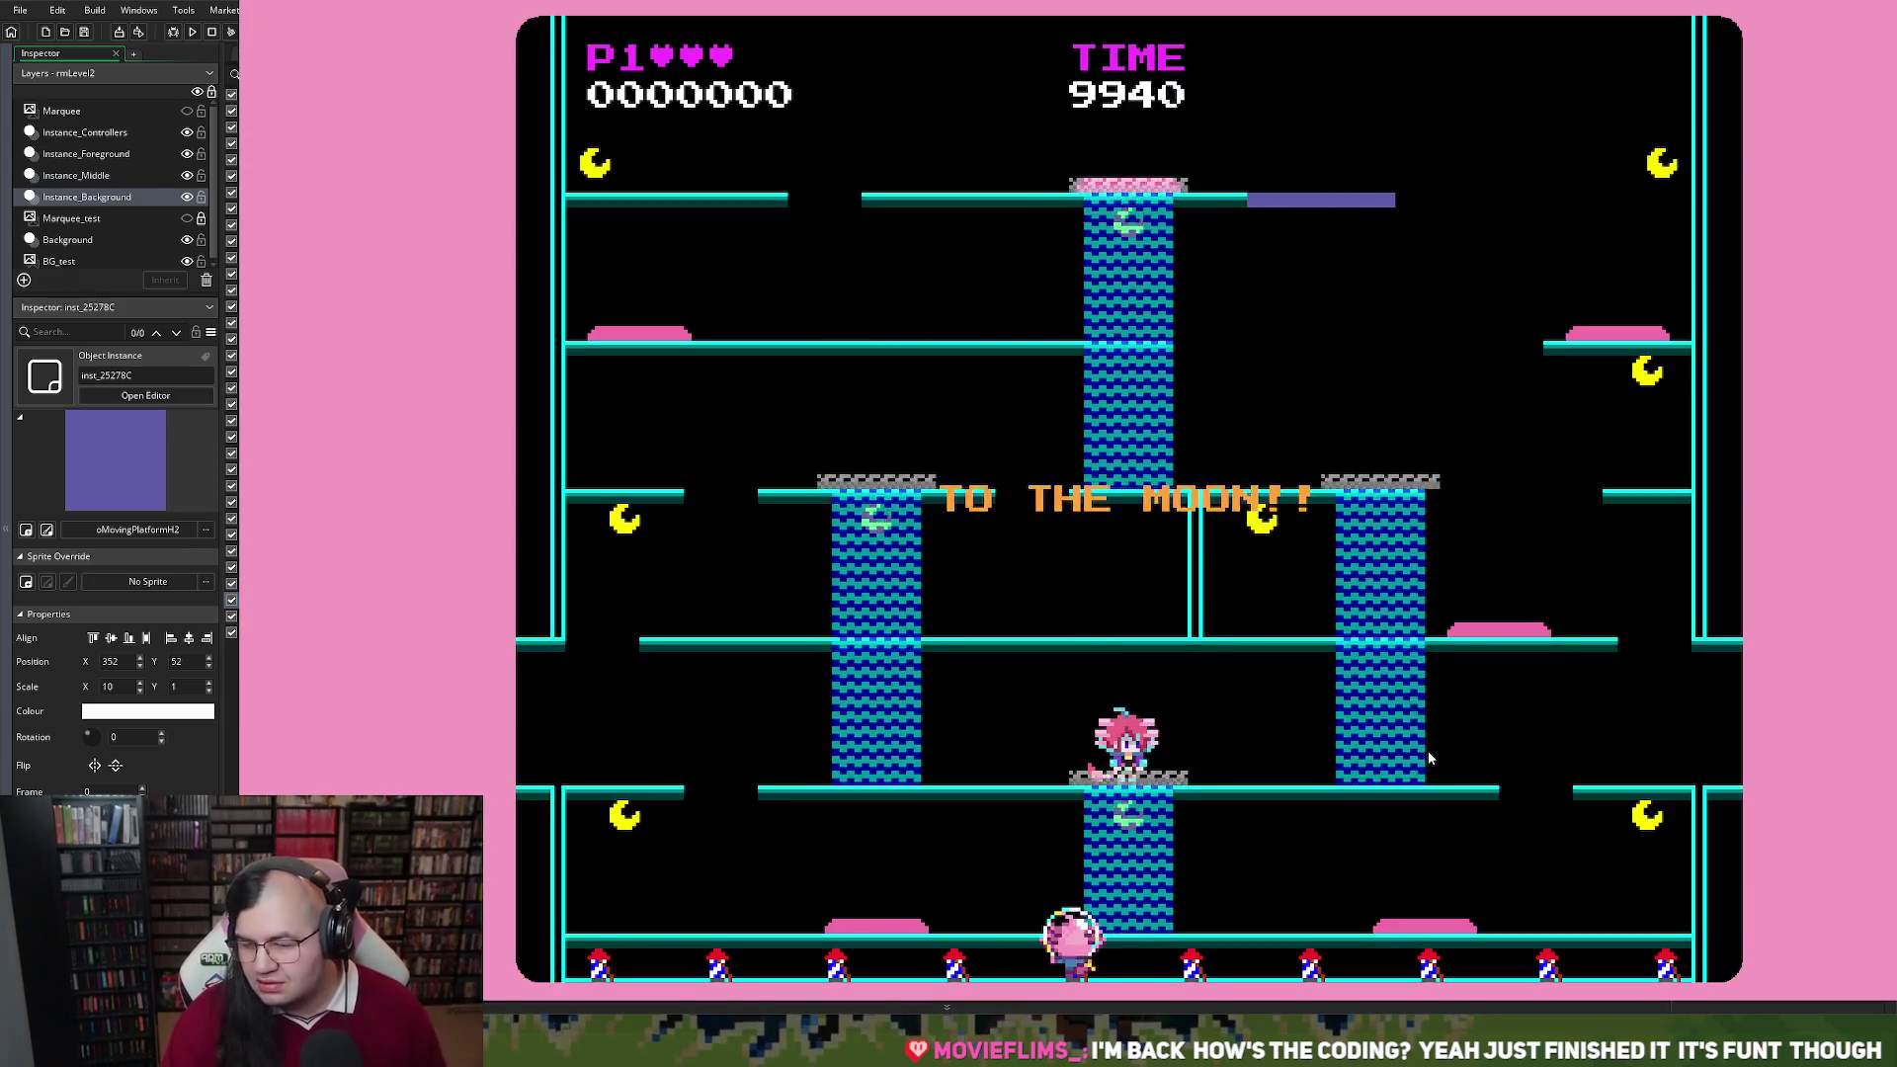
pyautogui.press('Left')
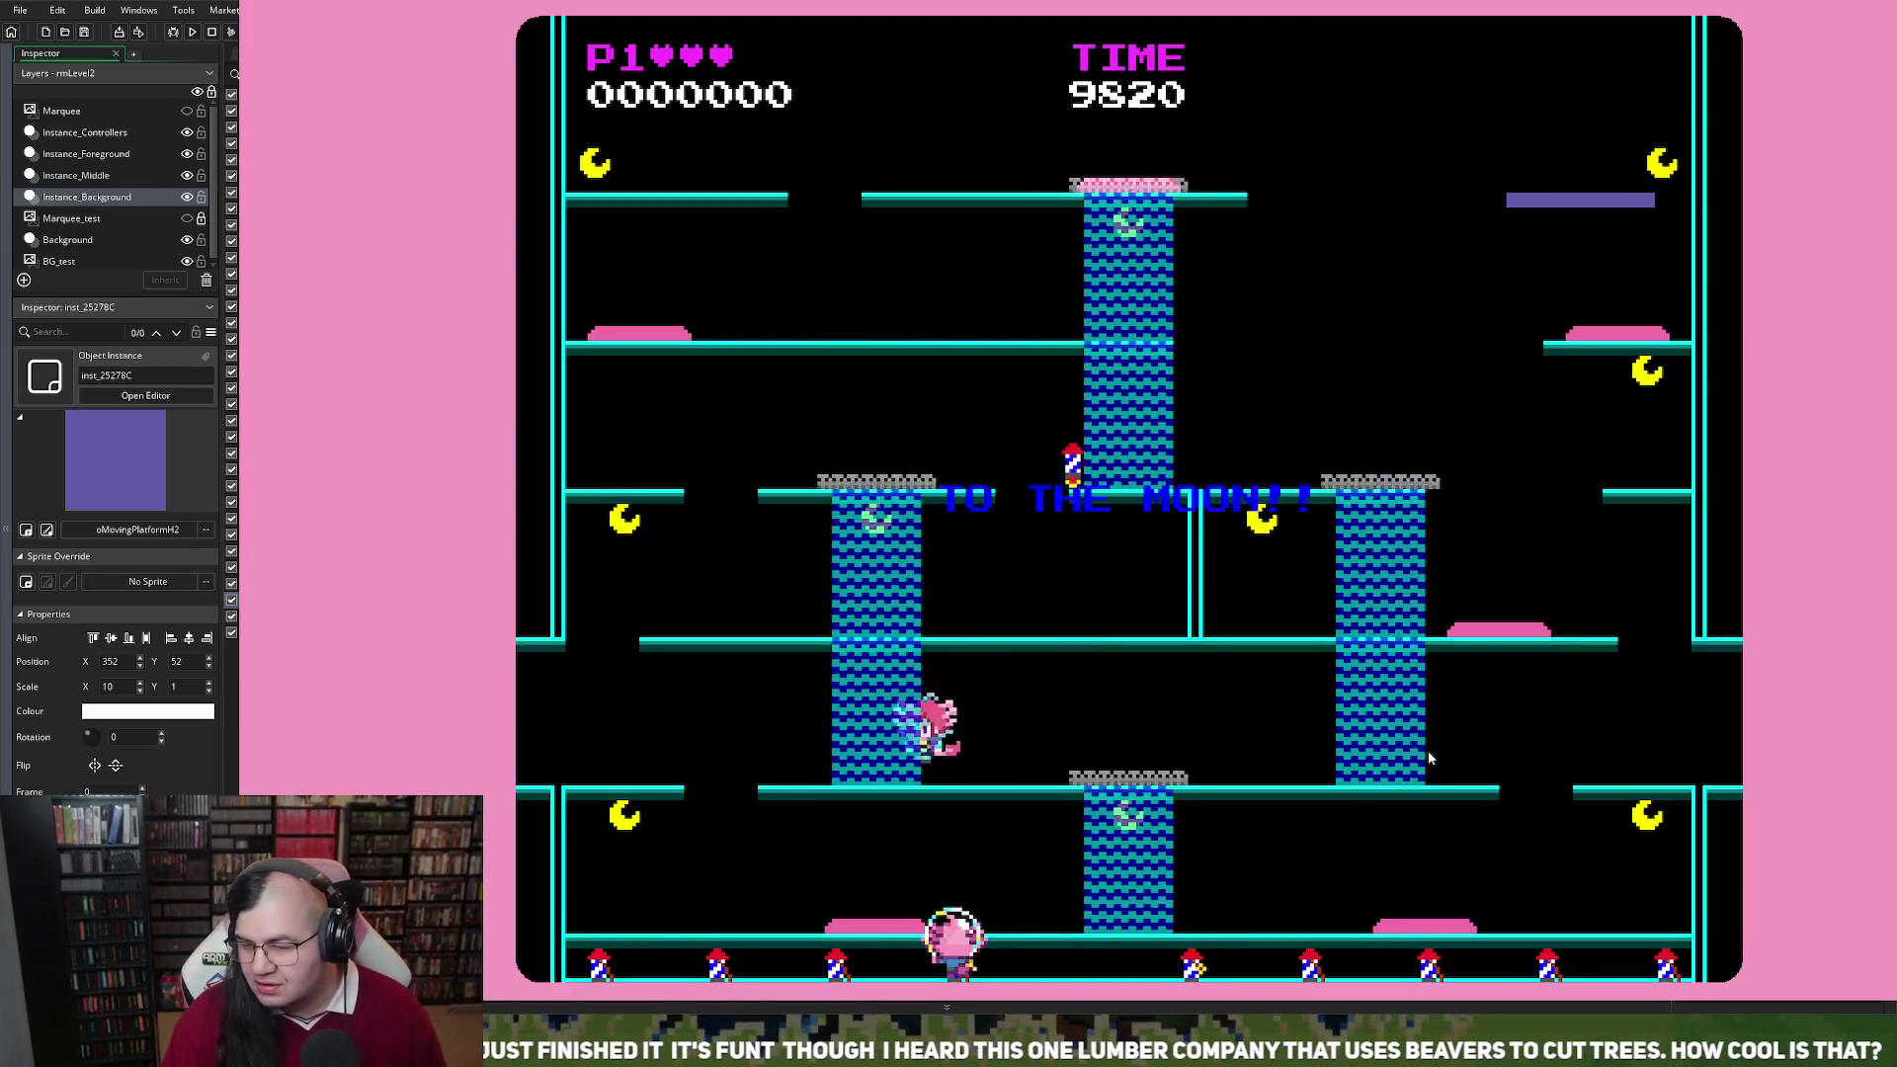
pyautogui.press('Right')
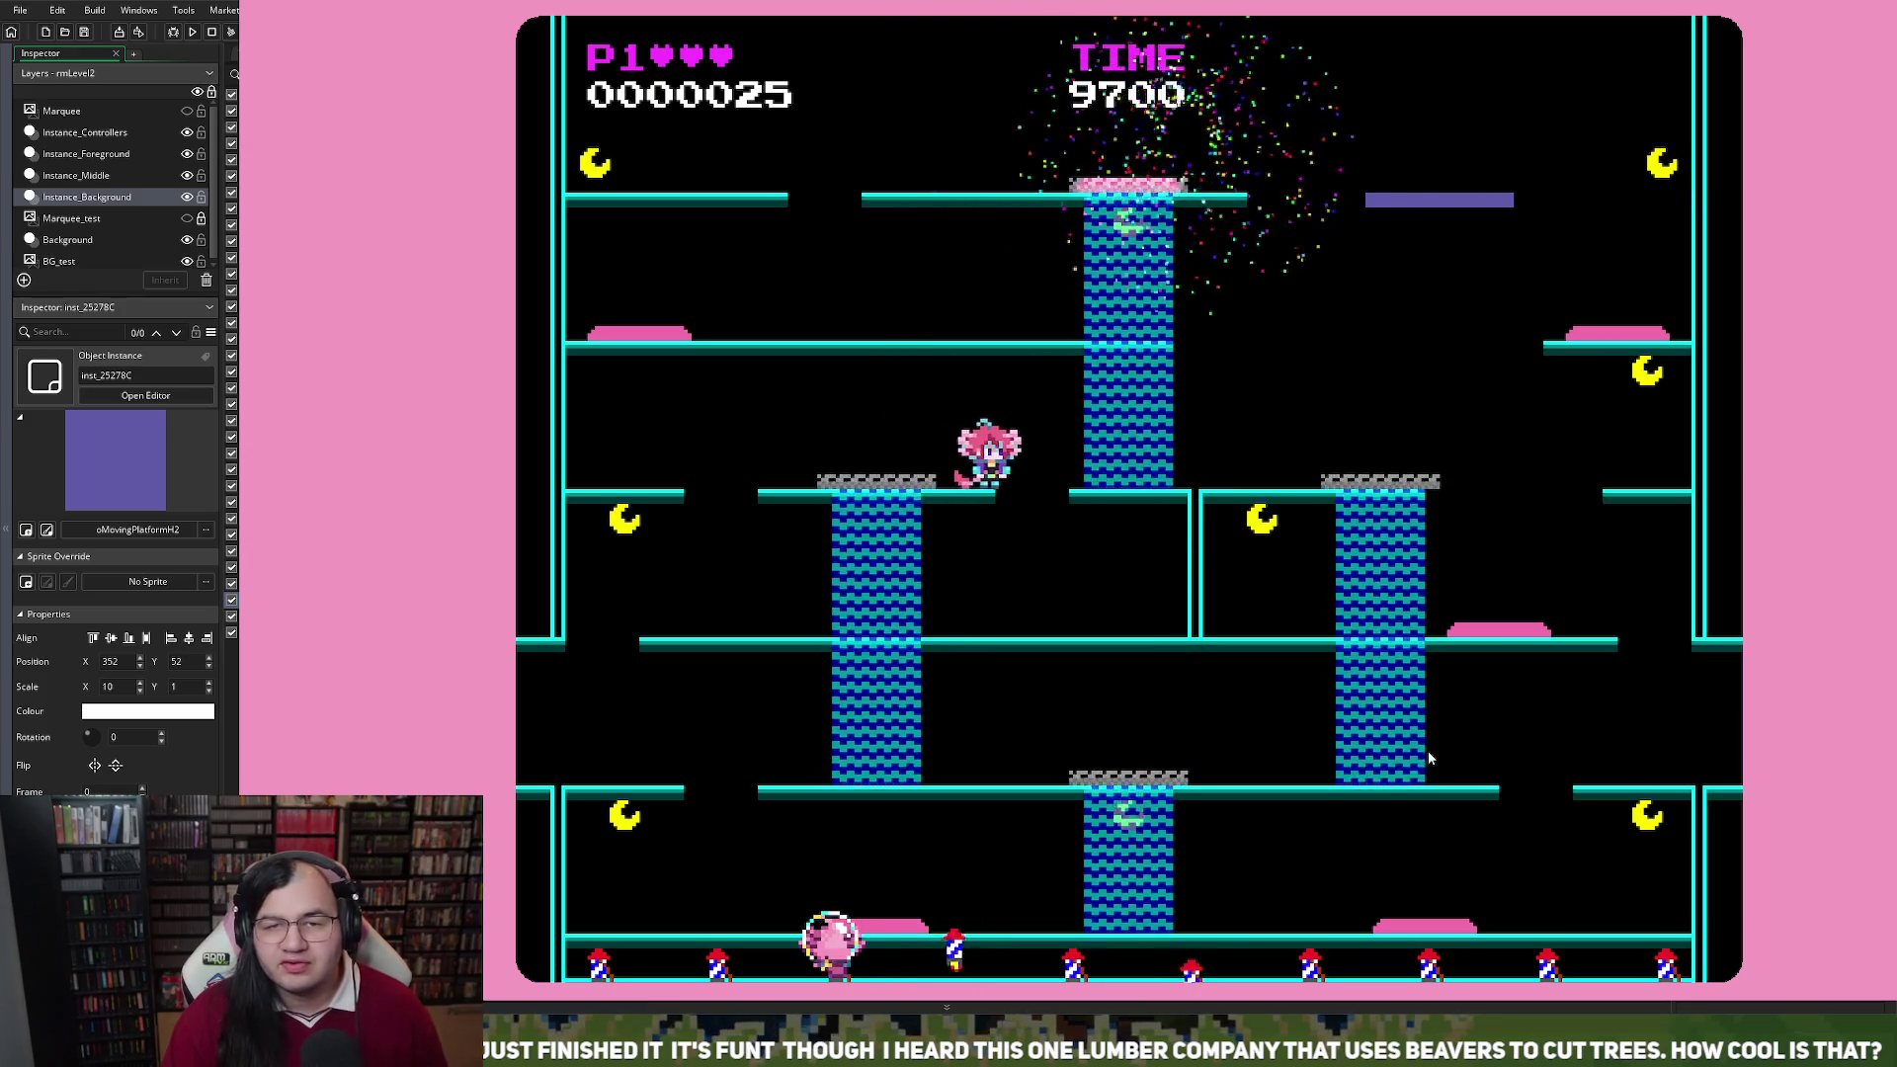
pyautogui.press('Left')
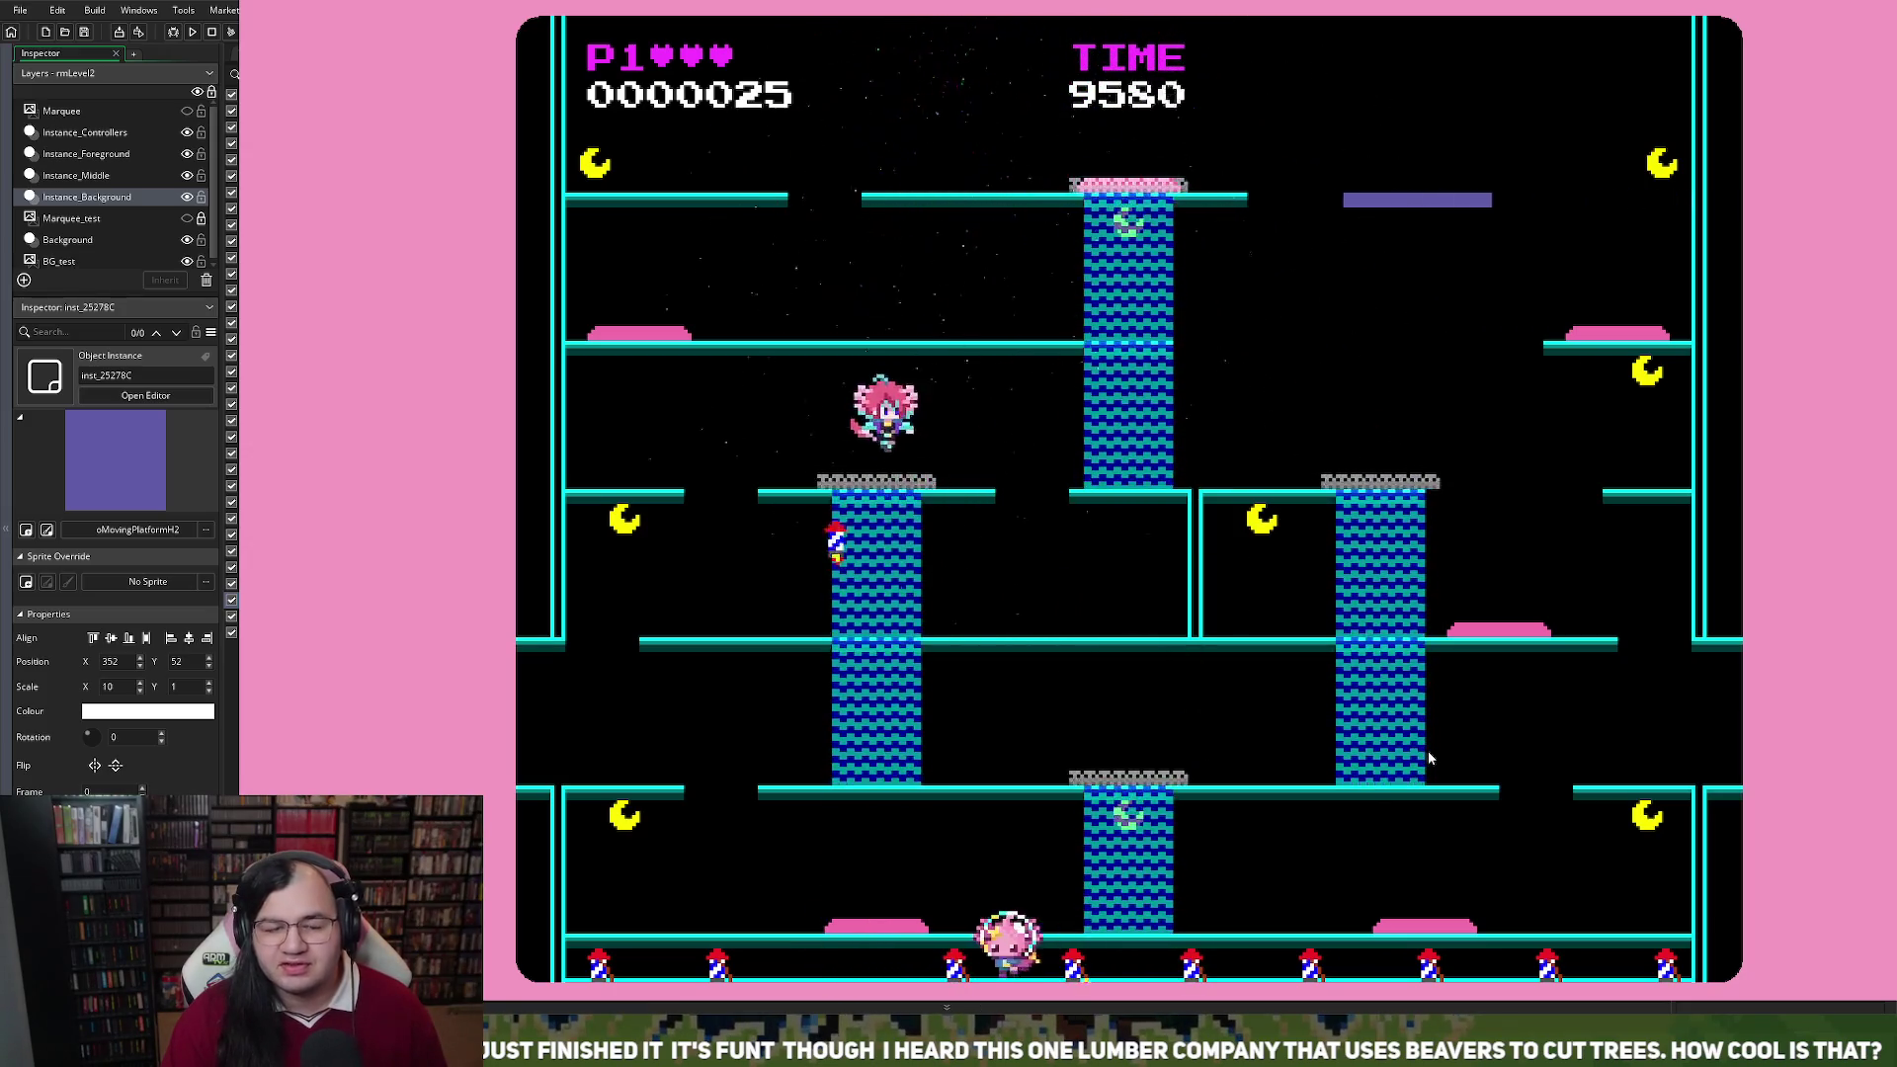
pyautogui.press('Right')
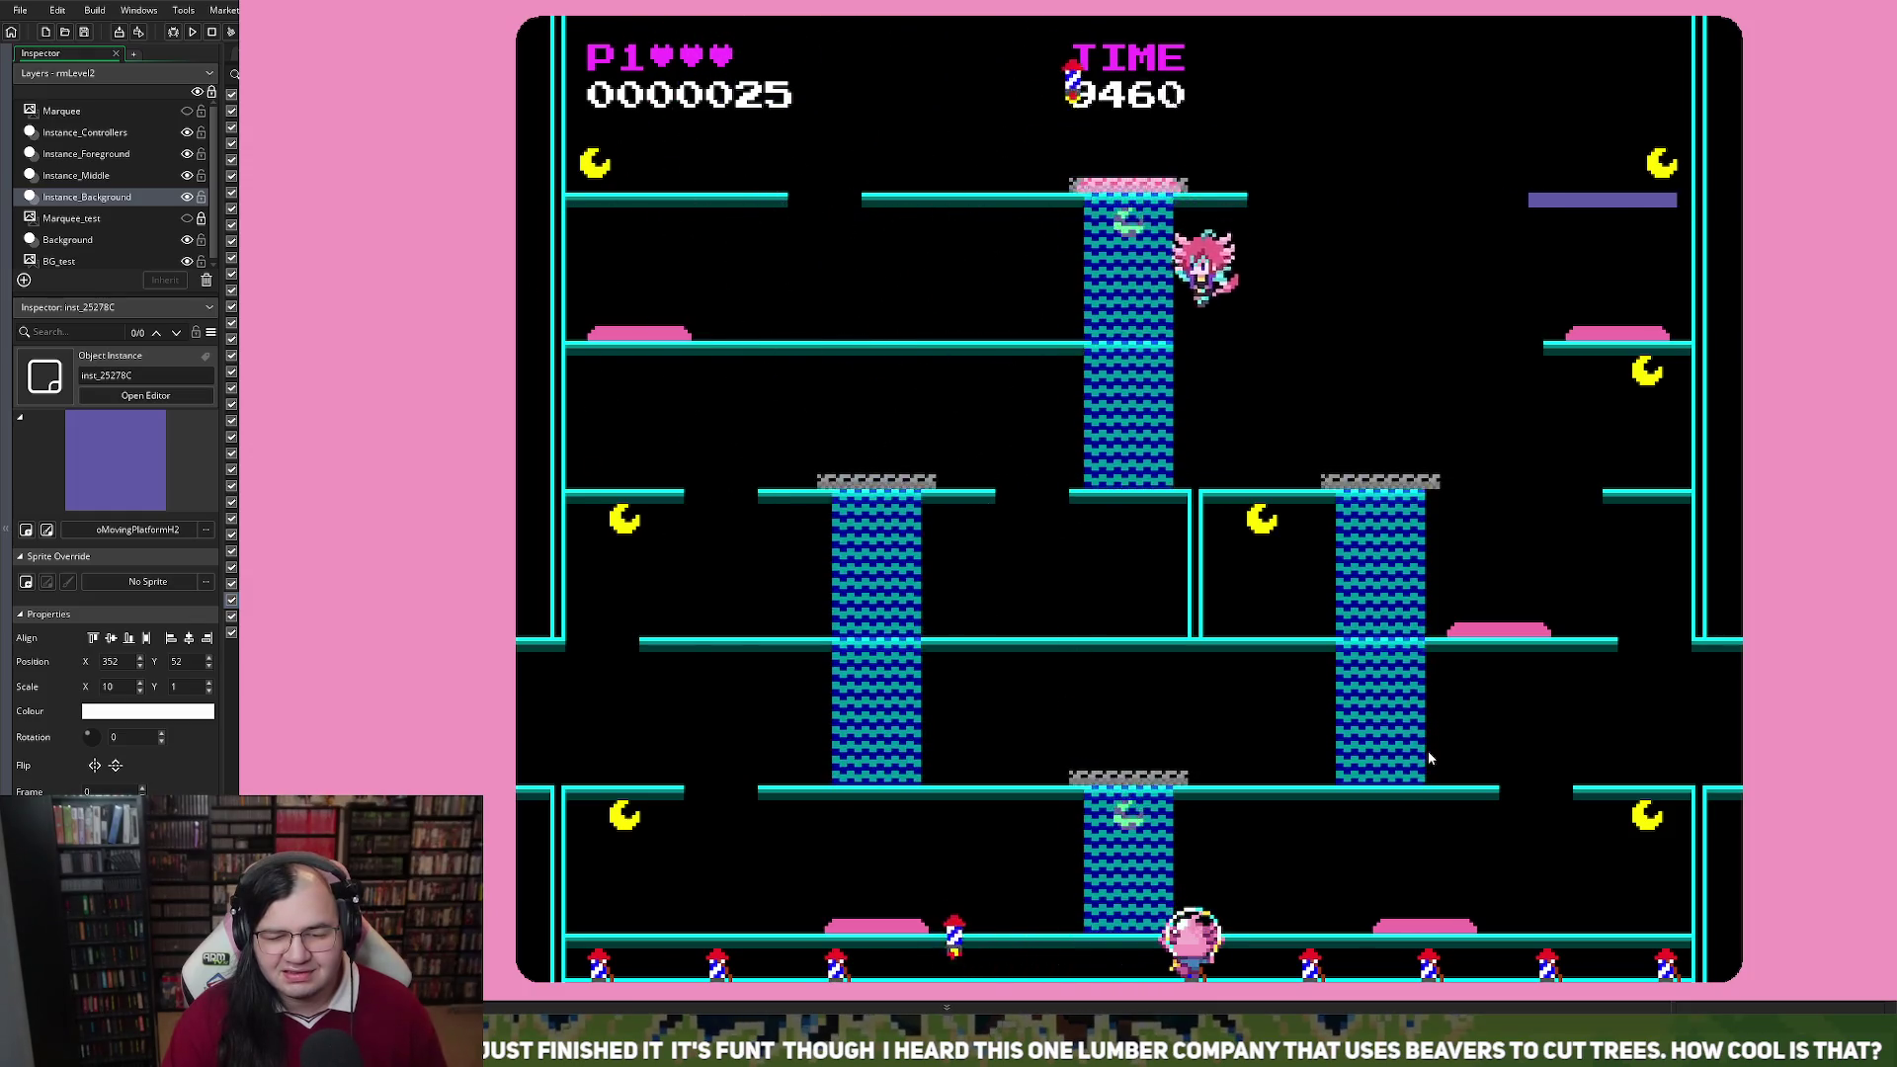
pyautogui.press('Left')
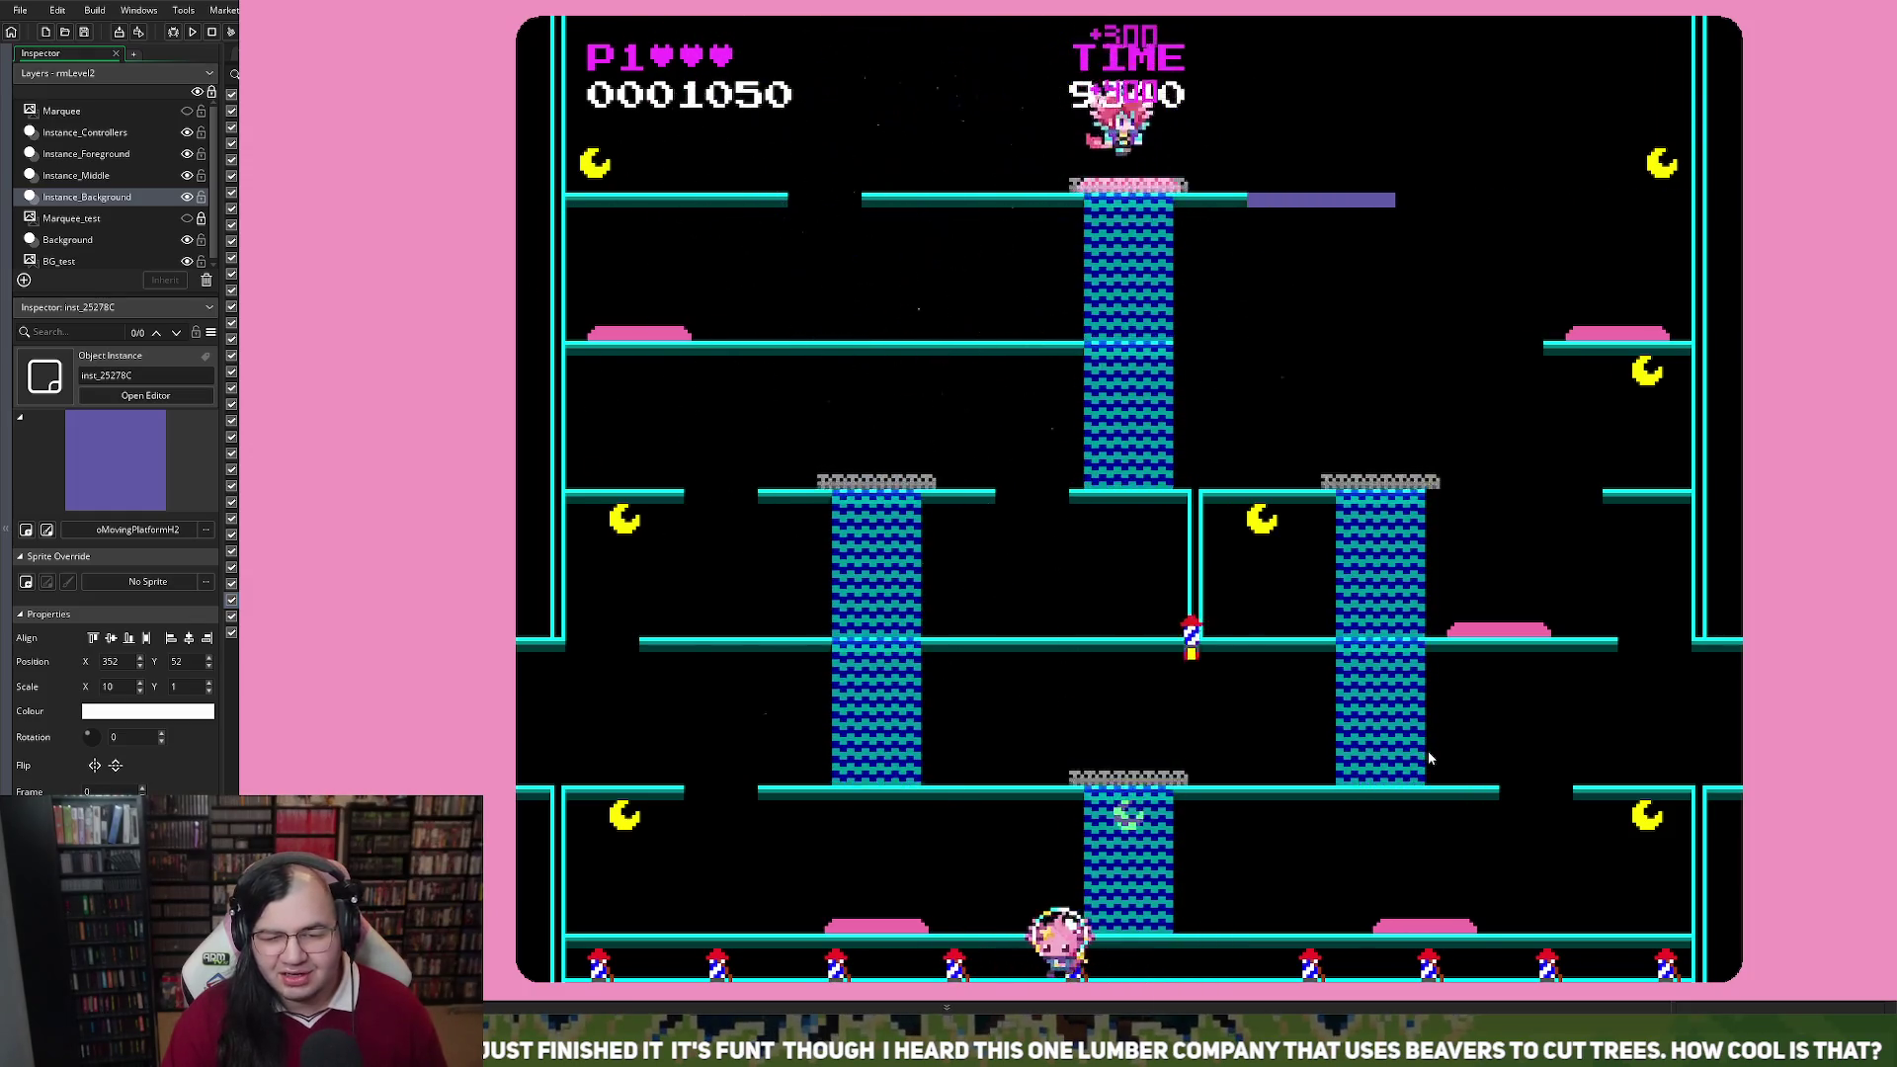
pyautogui.press('Right')
pyautogui.press('Left')
pyautogui.press('Right')
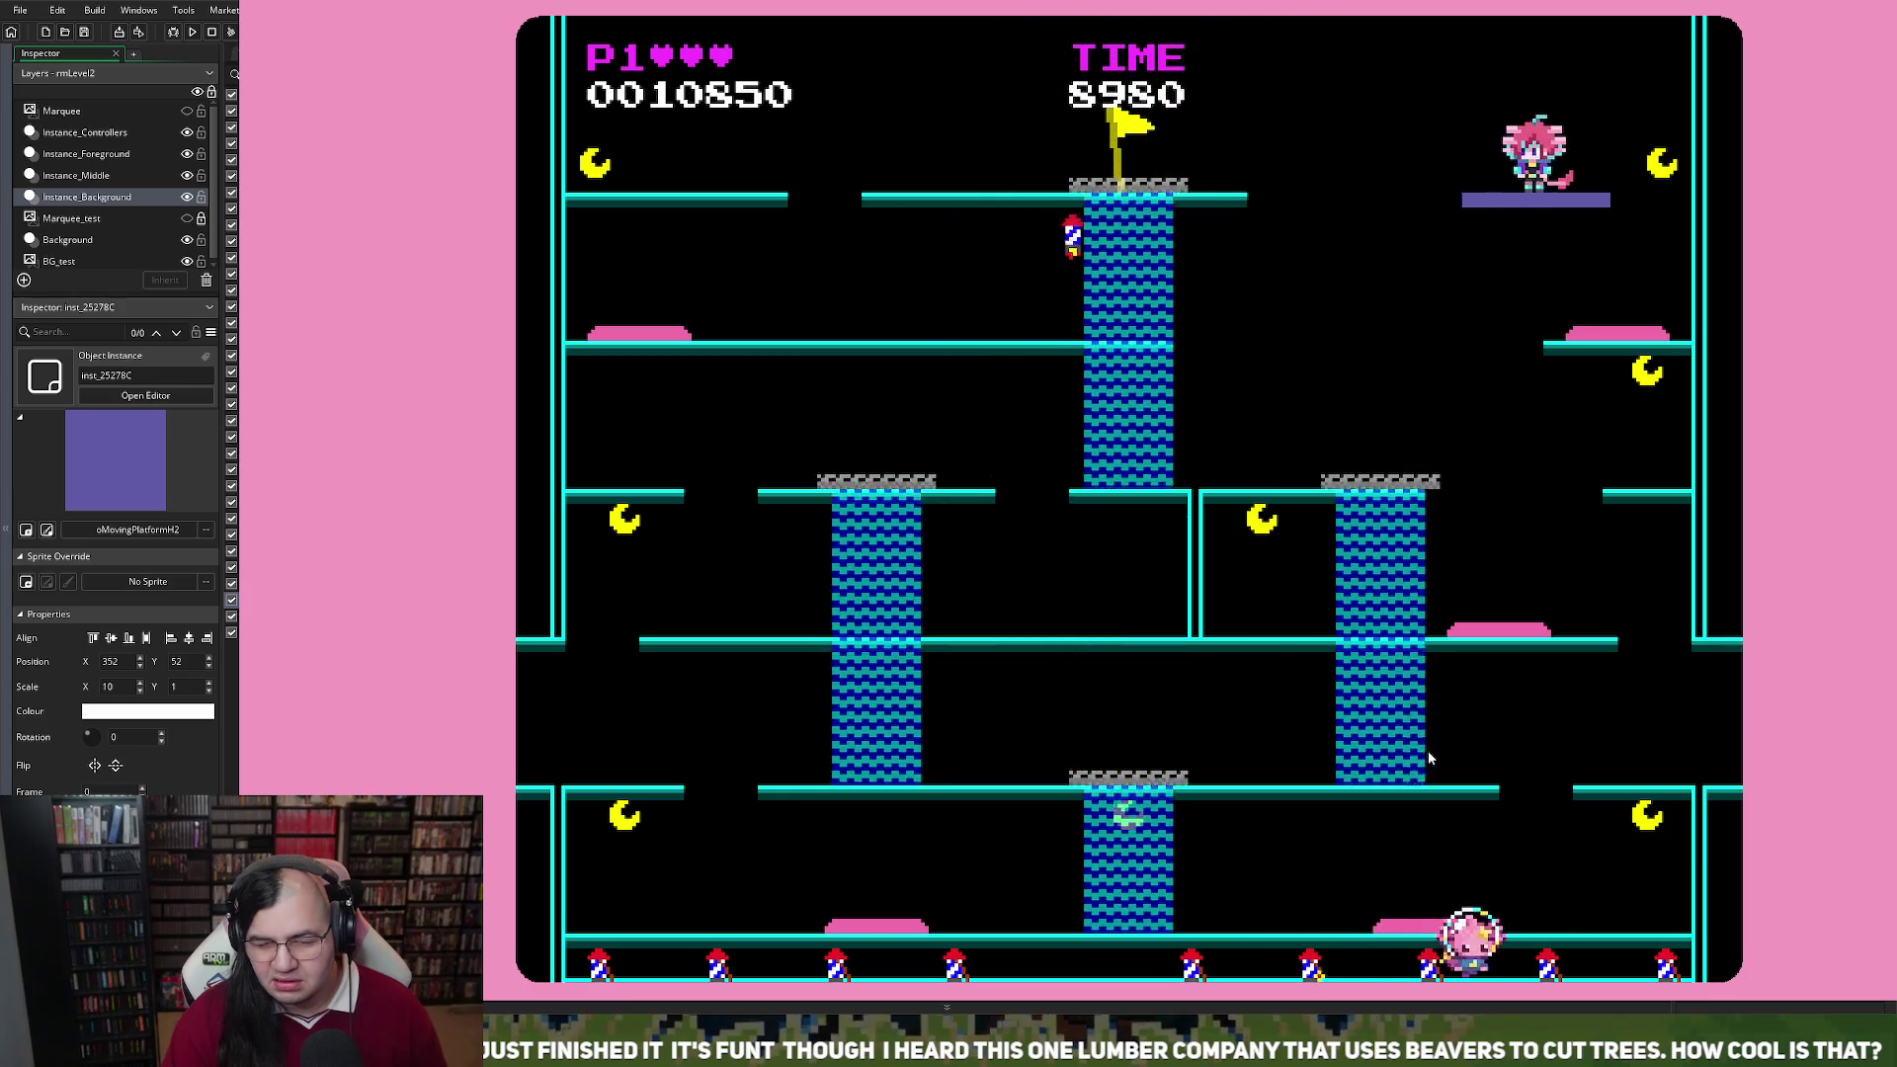
pyautogui.press('Right')
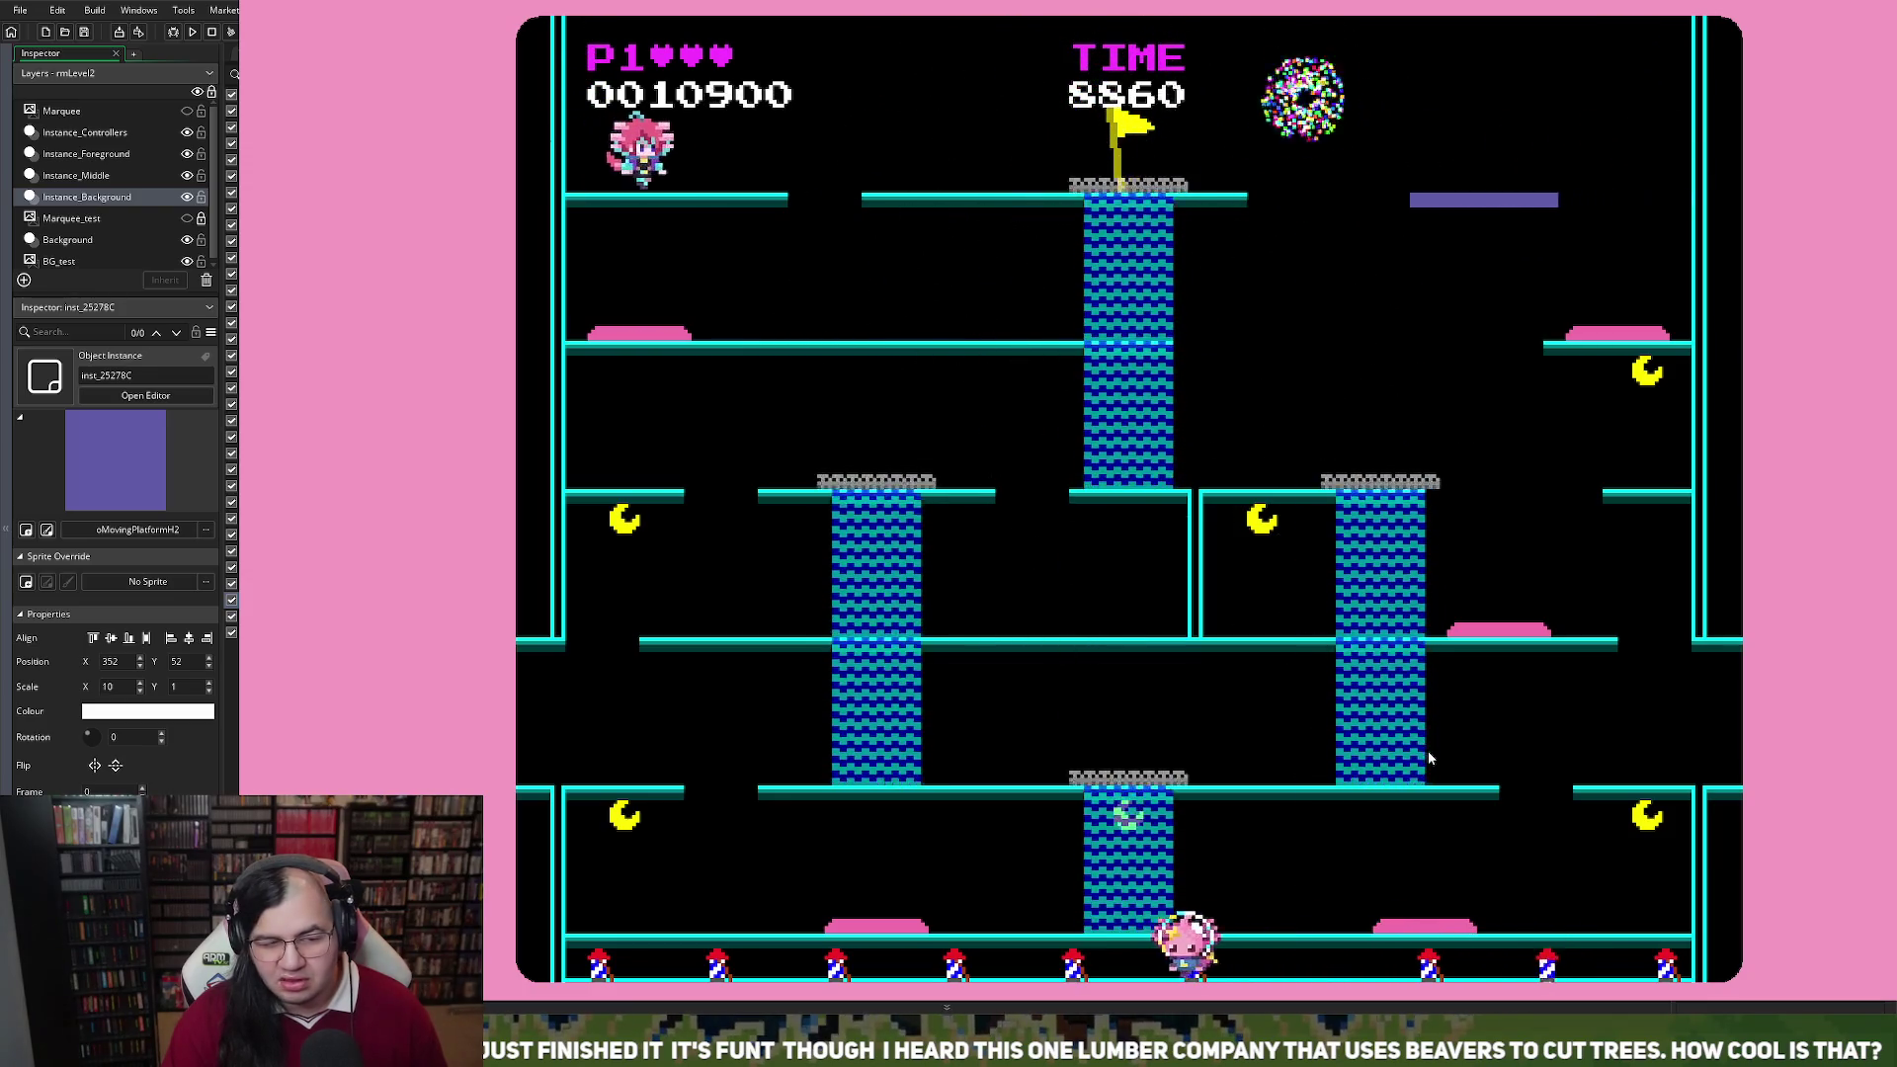
pyautogui.press('Right')
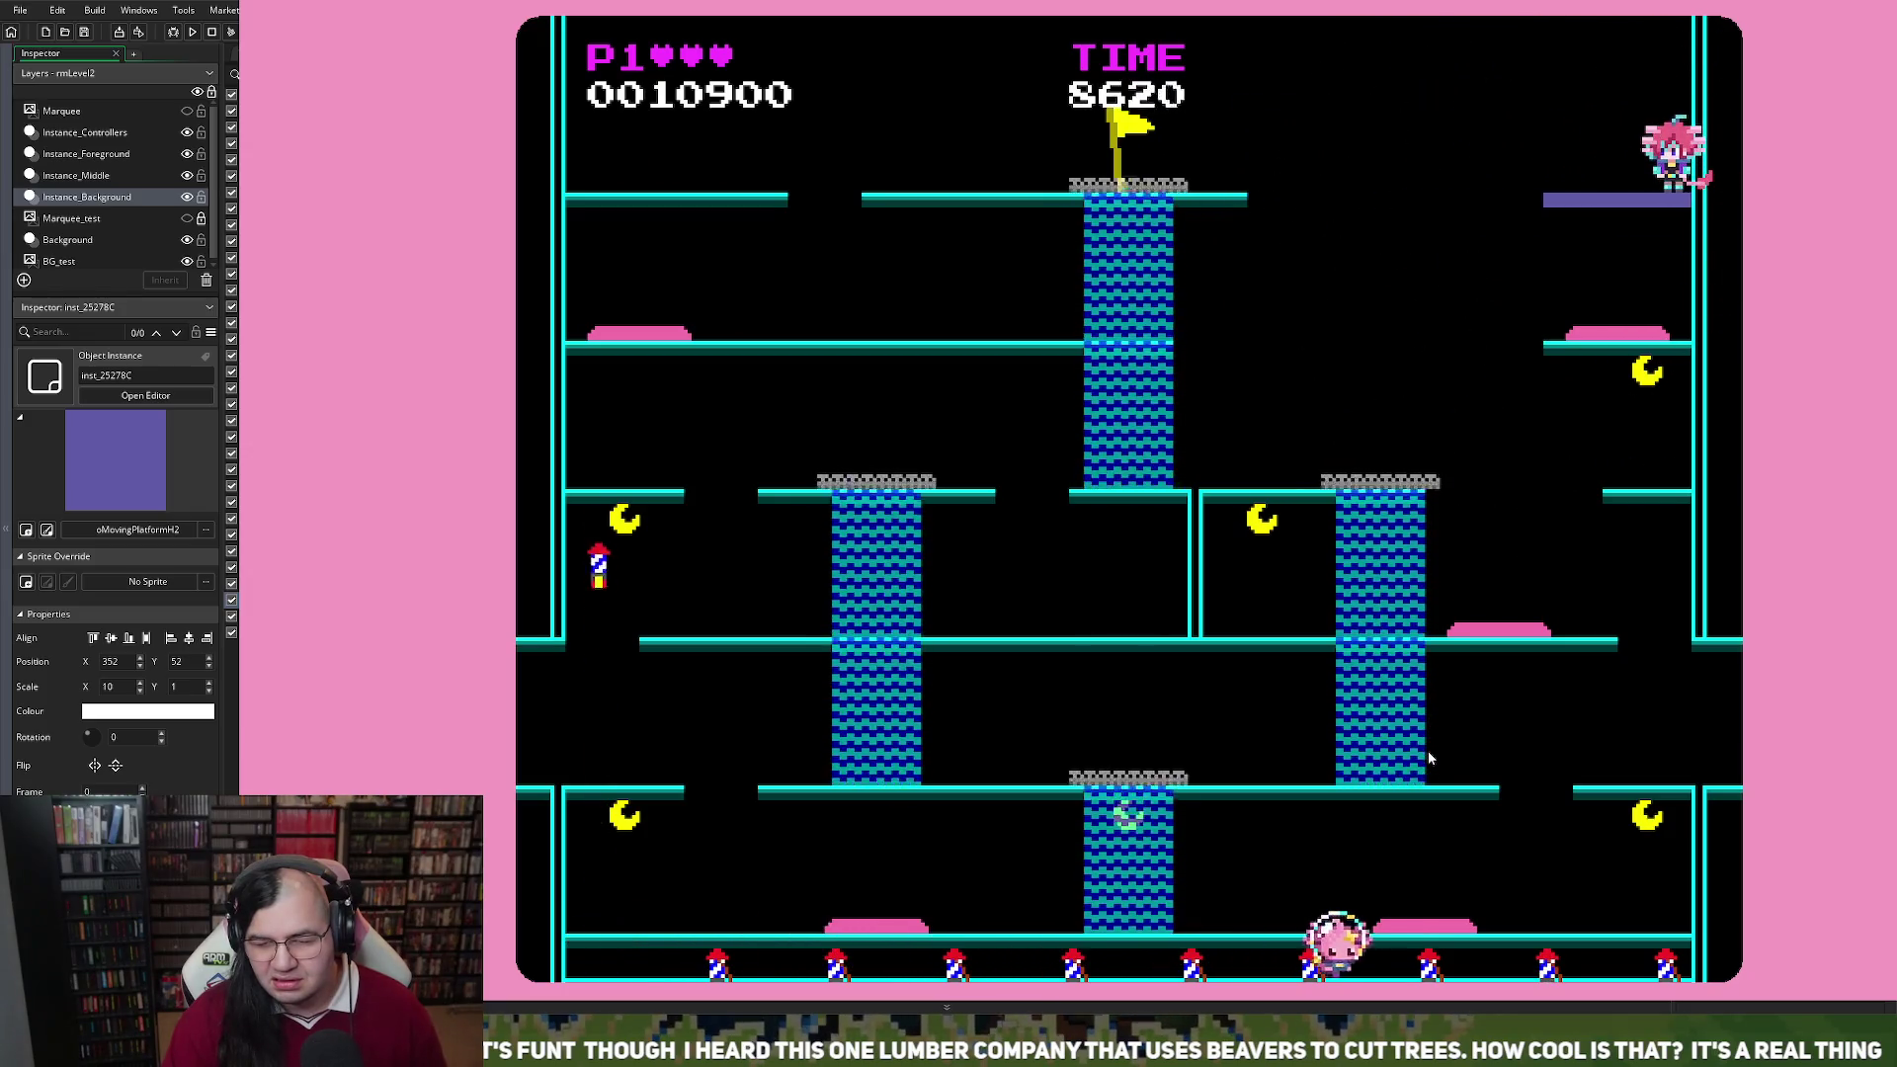
pyautogui.press('Left')
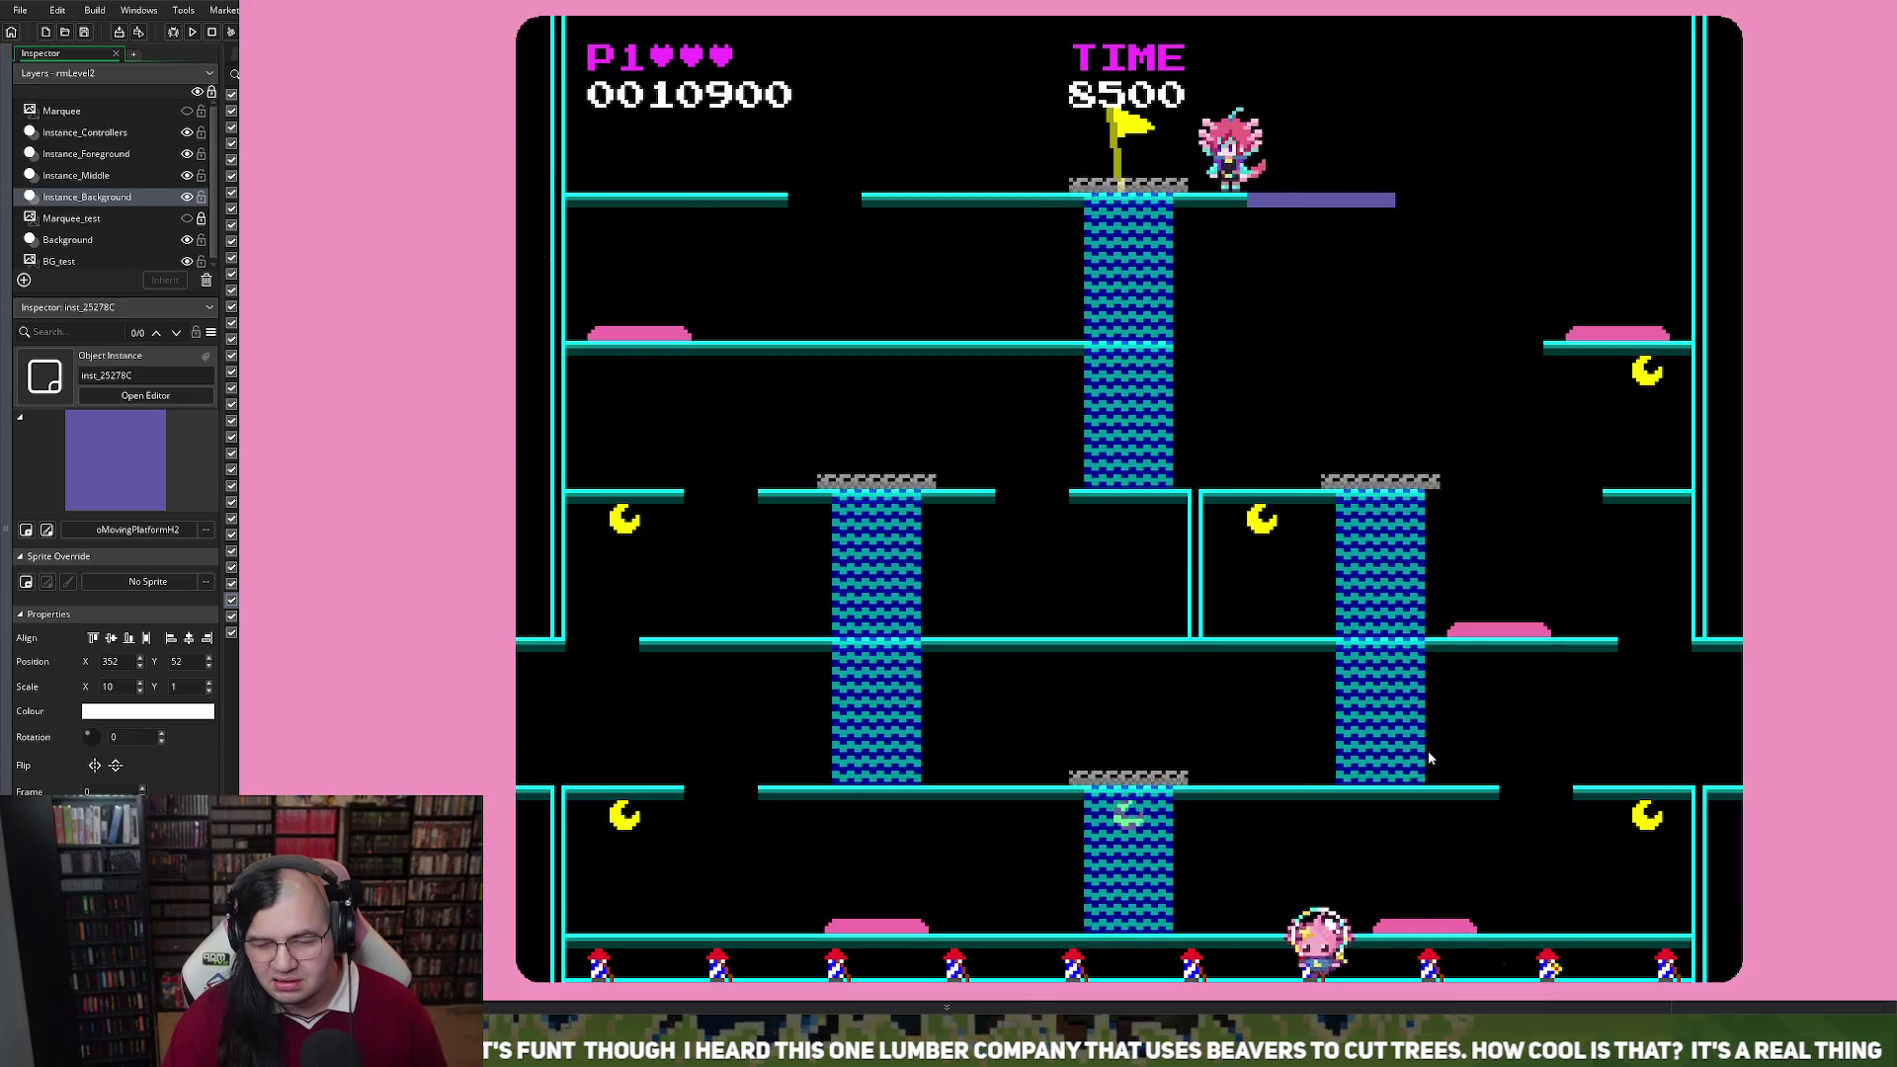
pyautogui.press('Left')
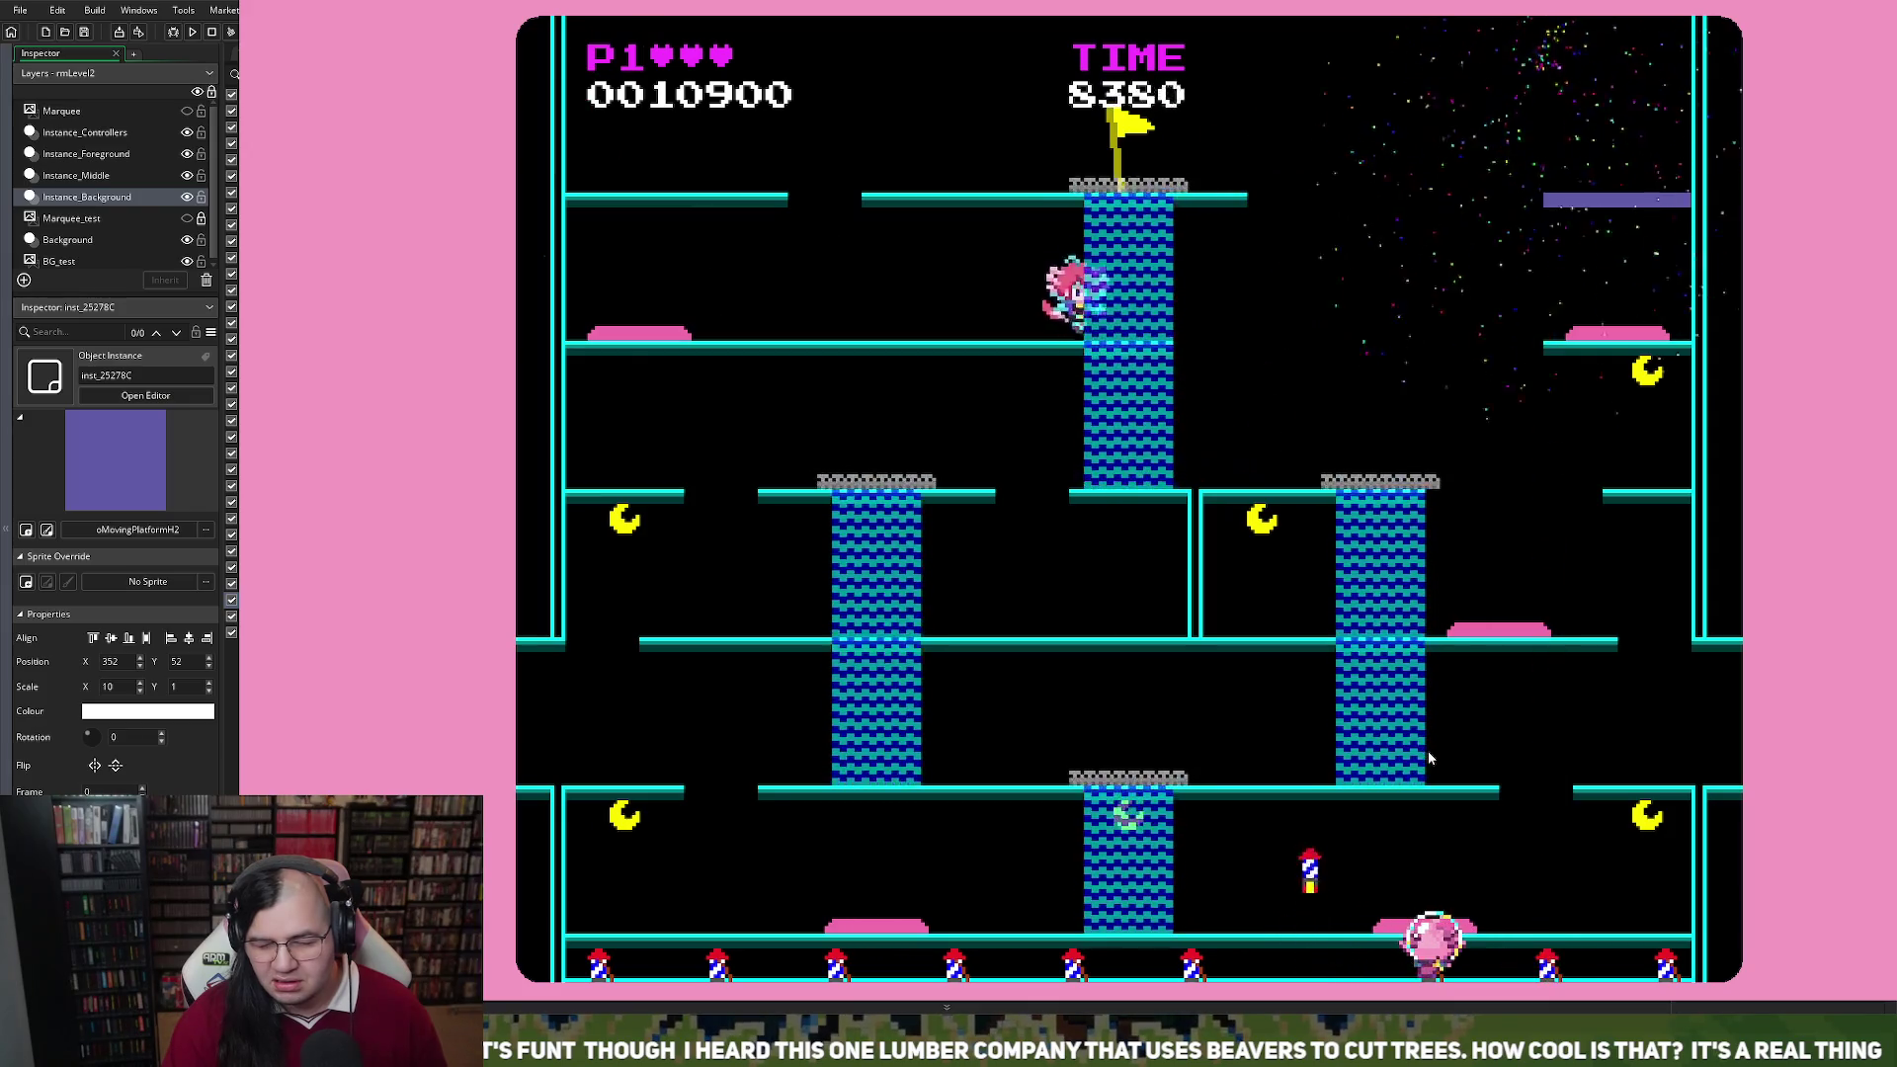
pyautogui.press('Right')
pyautogui.press('Left')
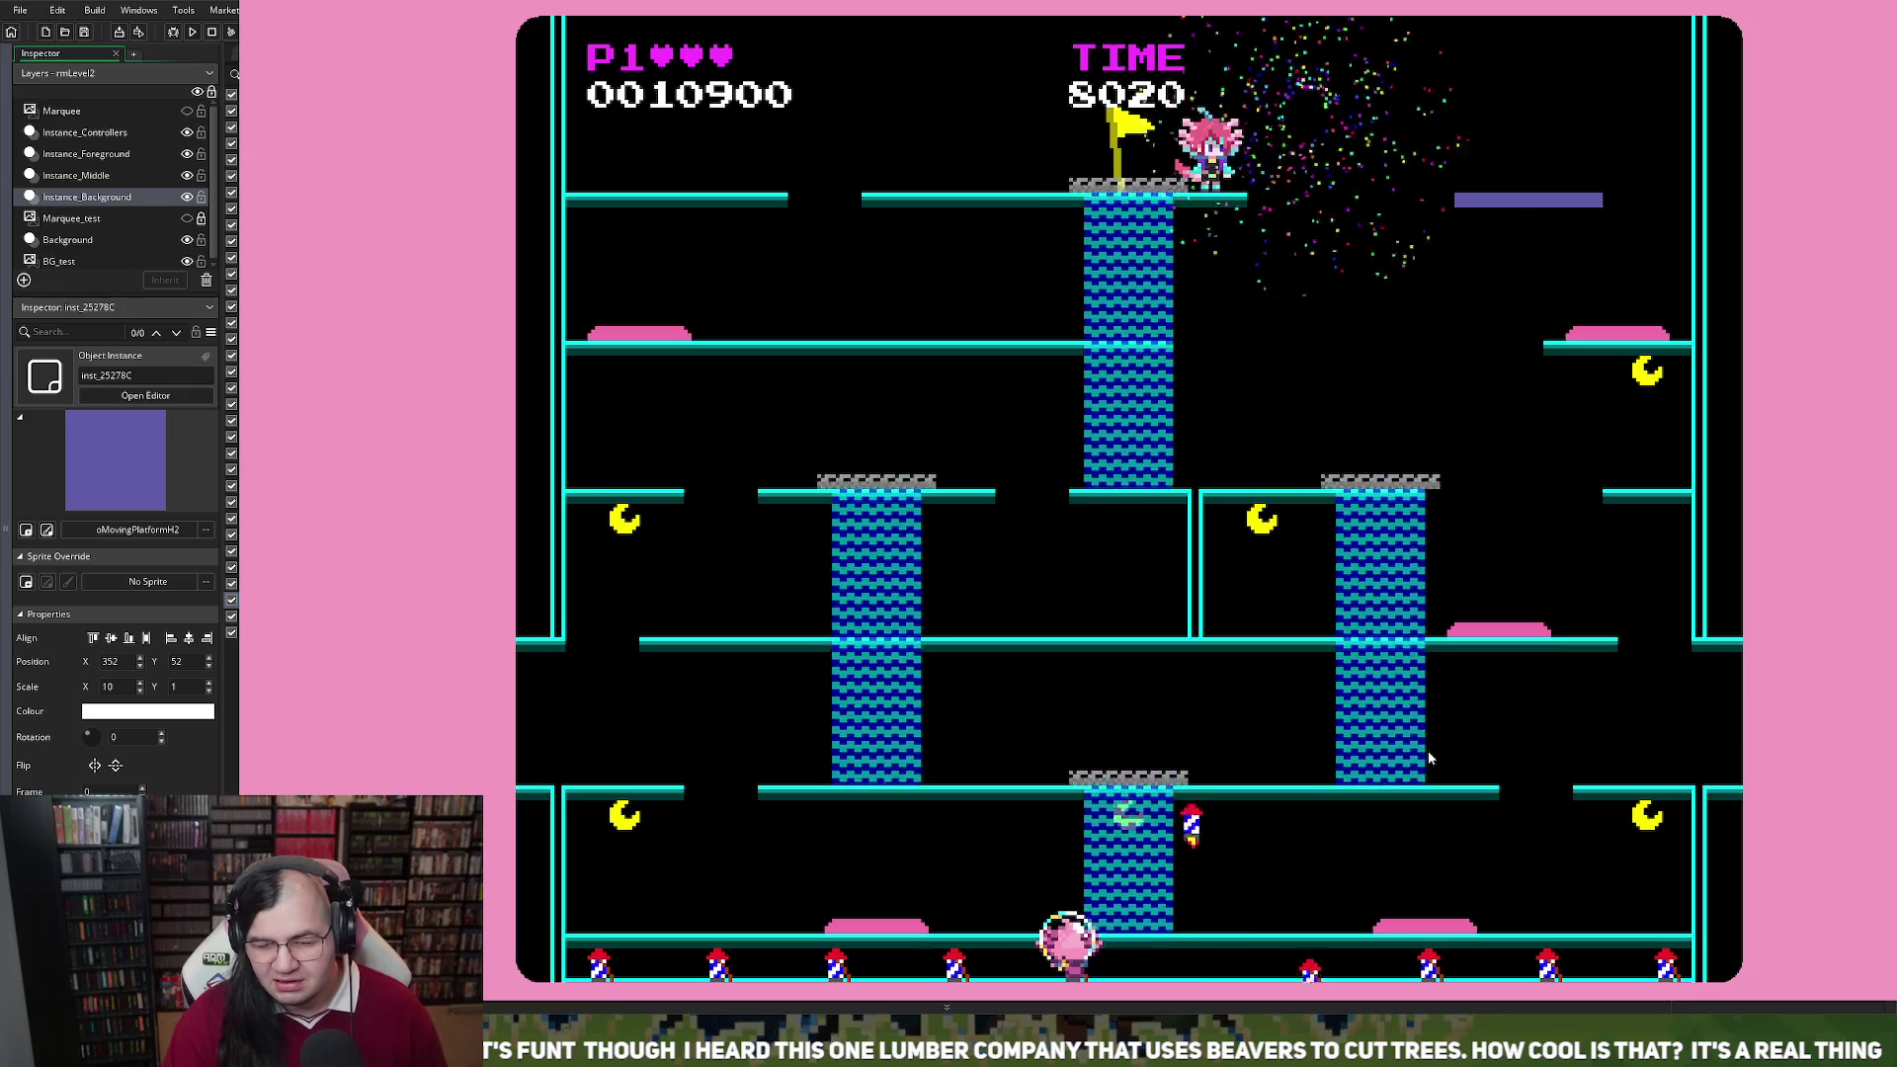
pyautogui.press('Right')
pyautogui.press('Left')
pyautogui.press('Right')
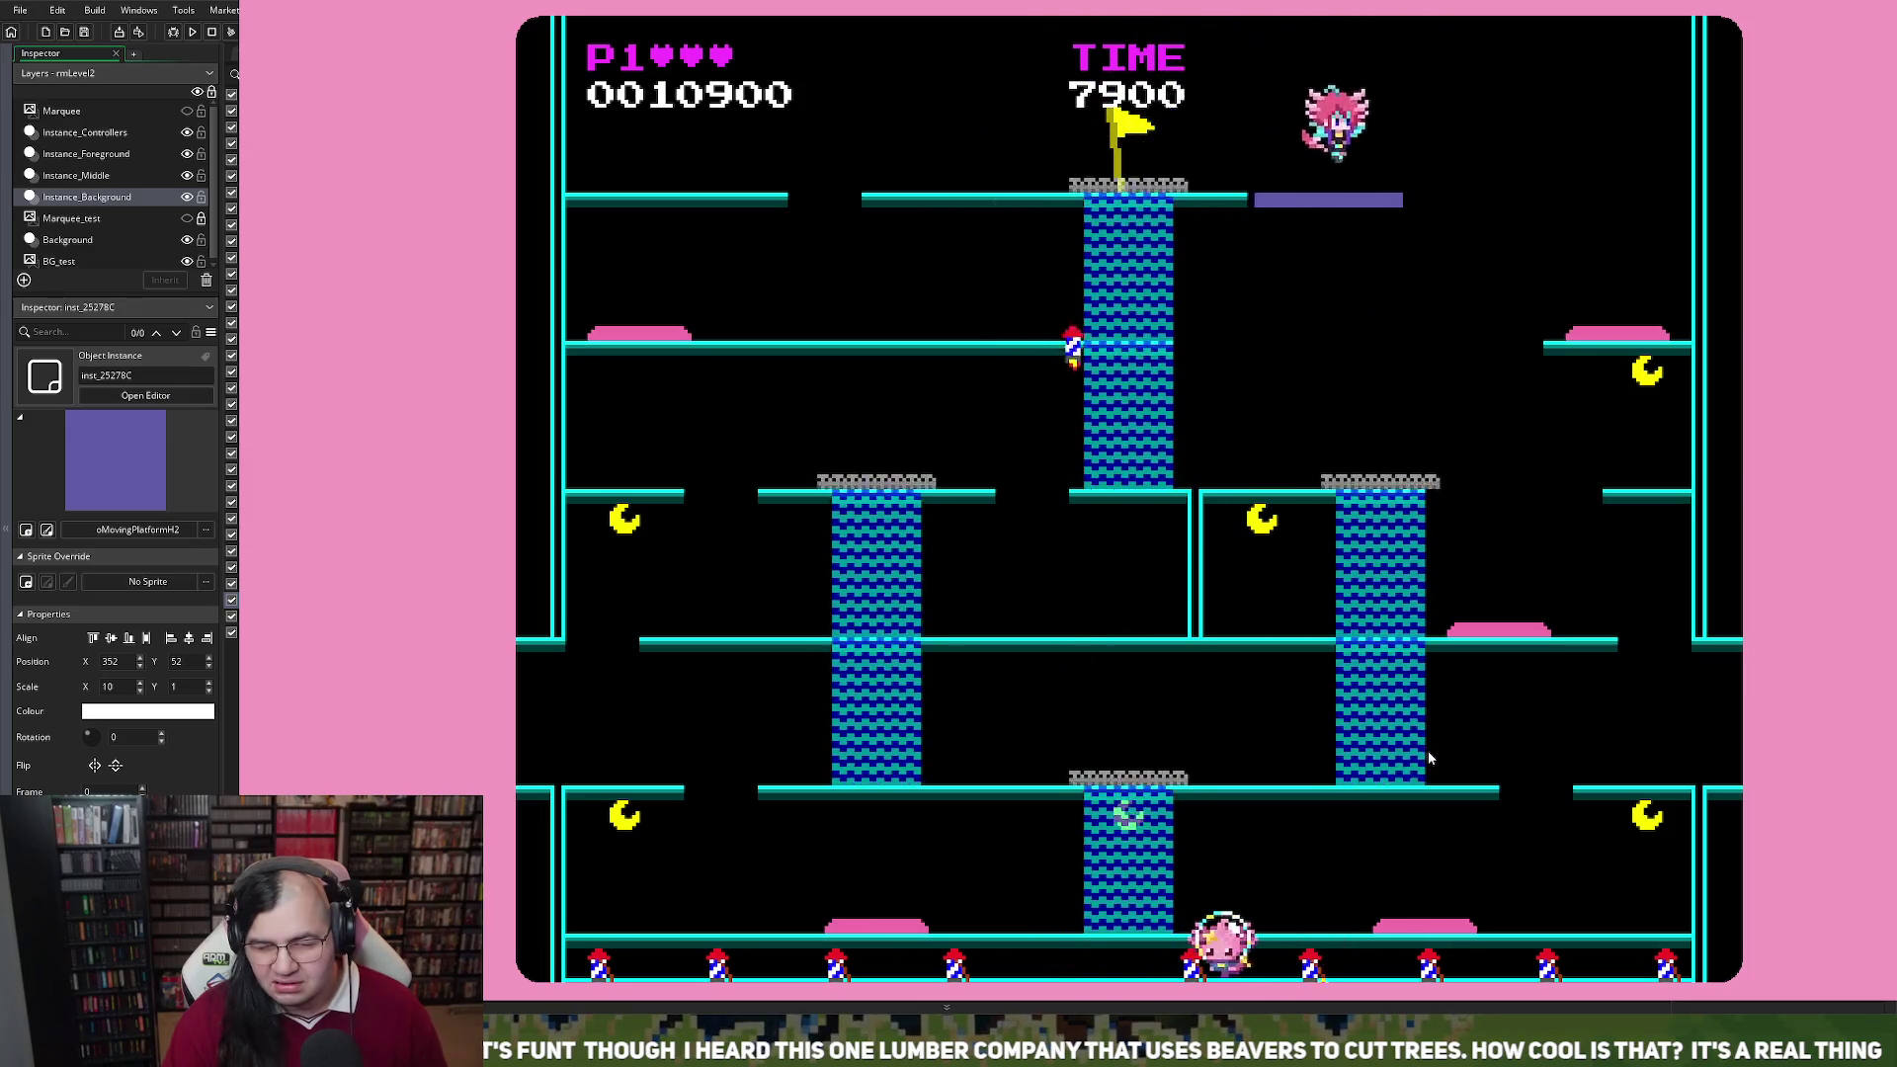
pyautogui.press('Right')
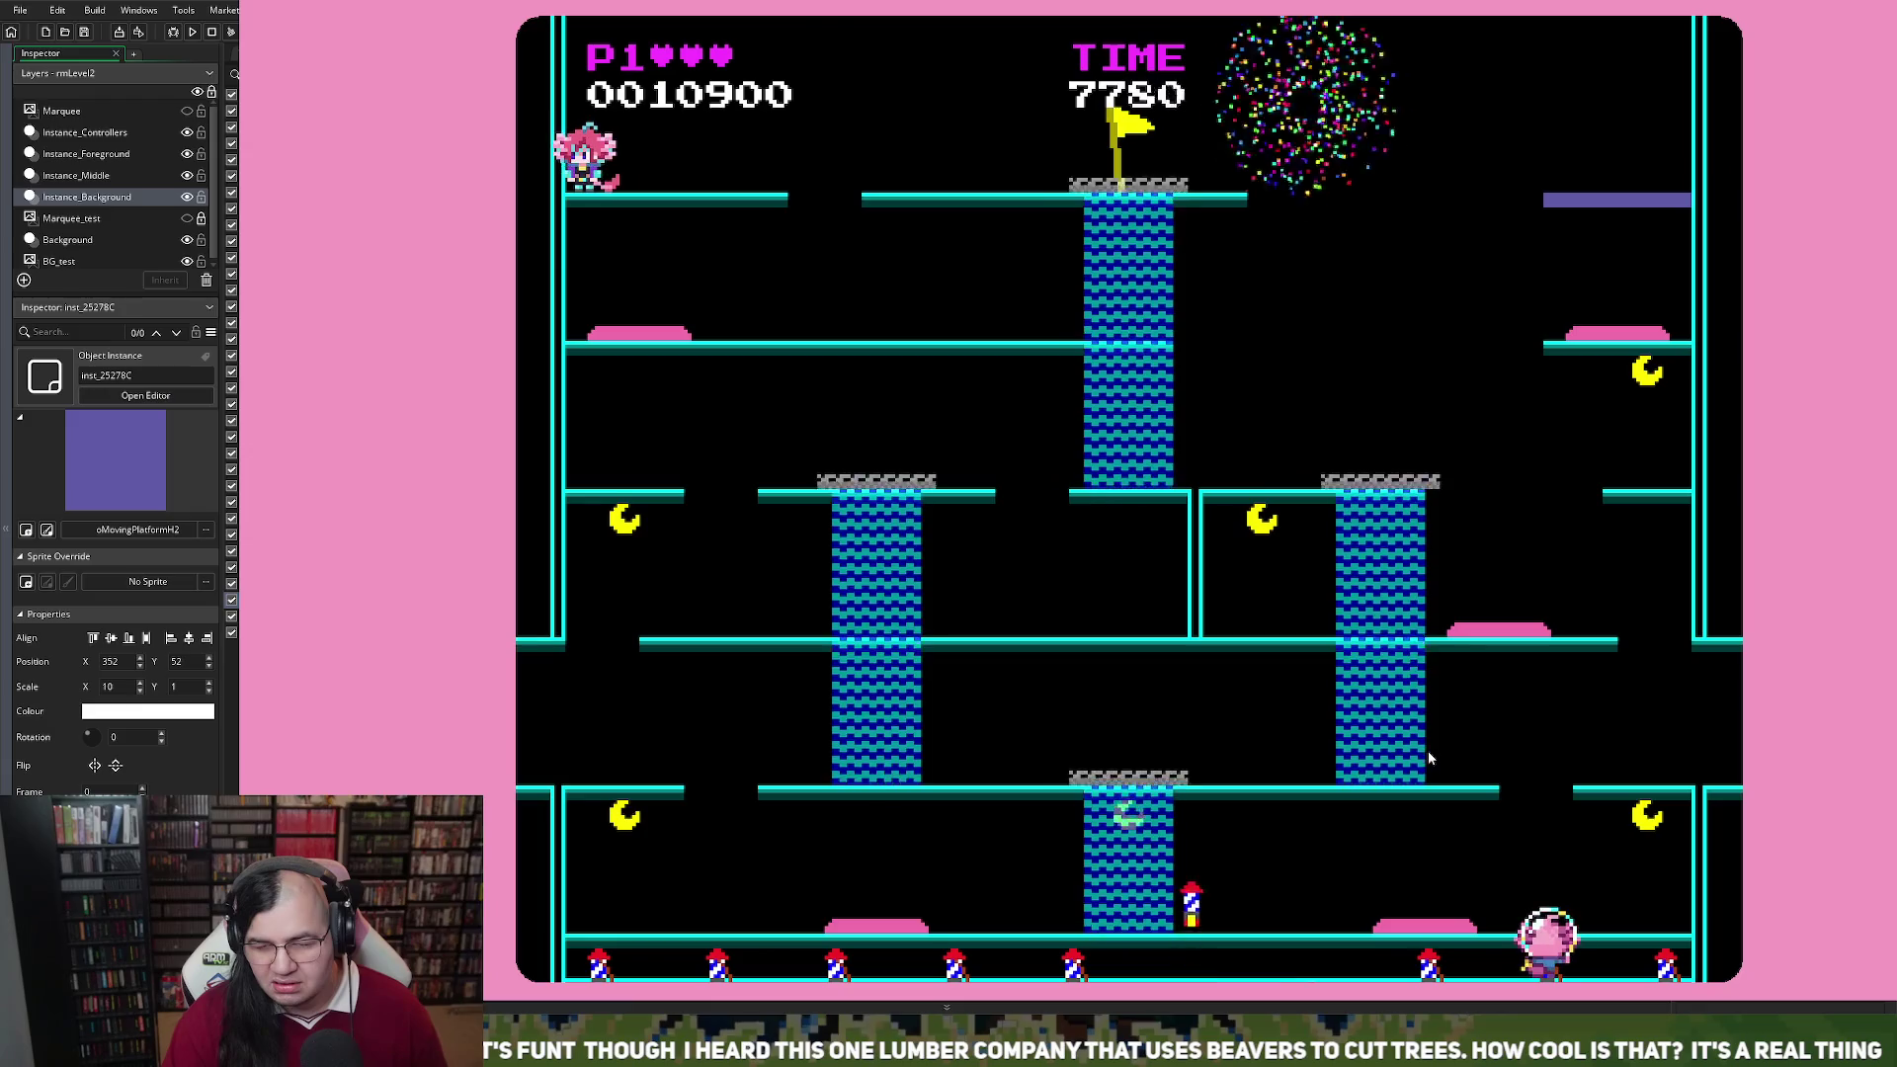
pyautogui.press('Escape')
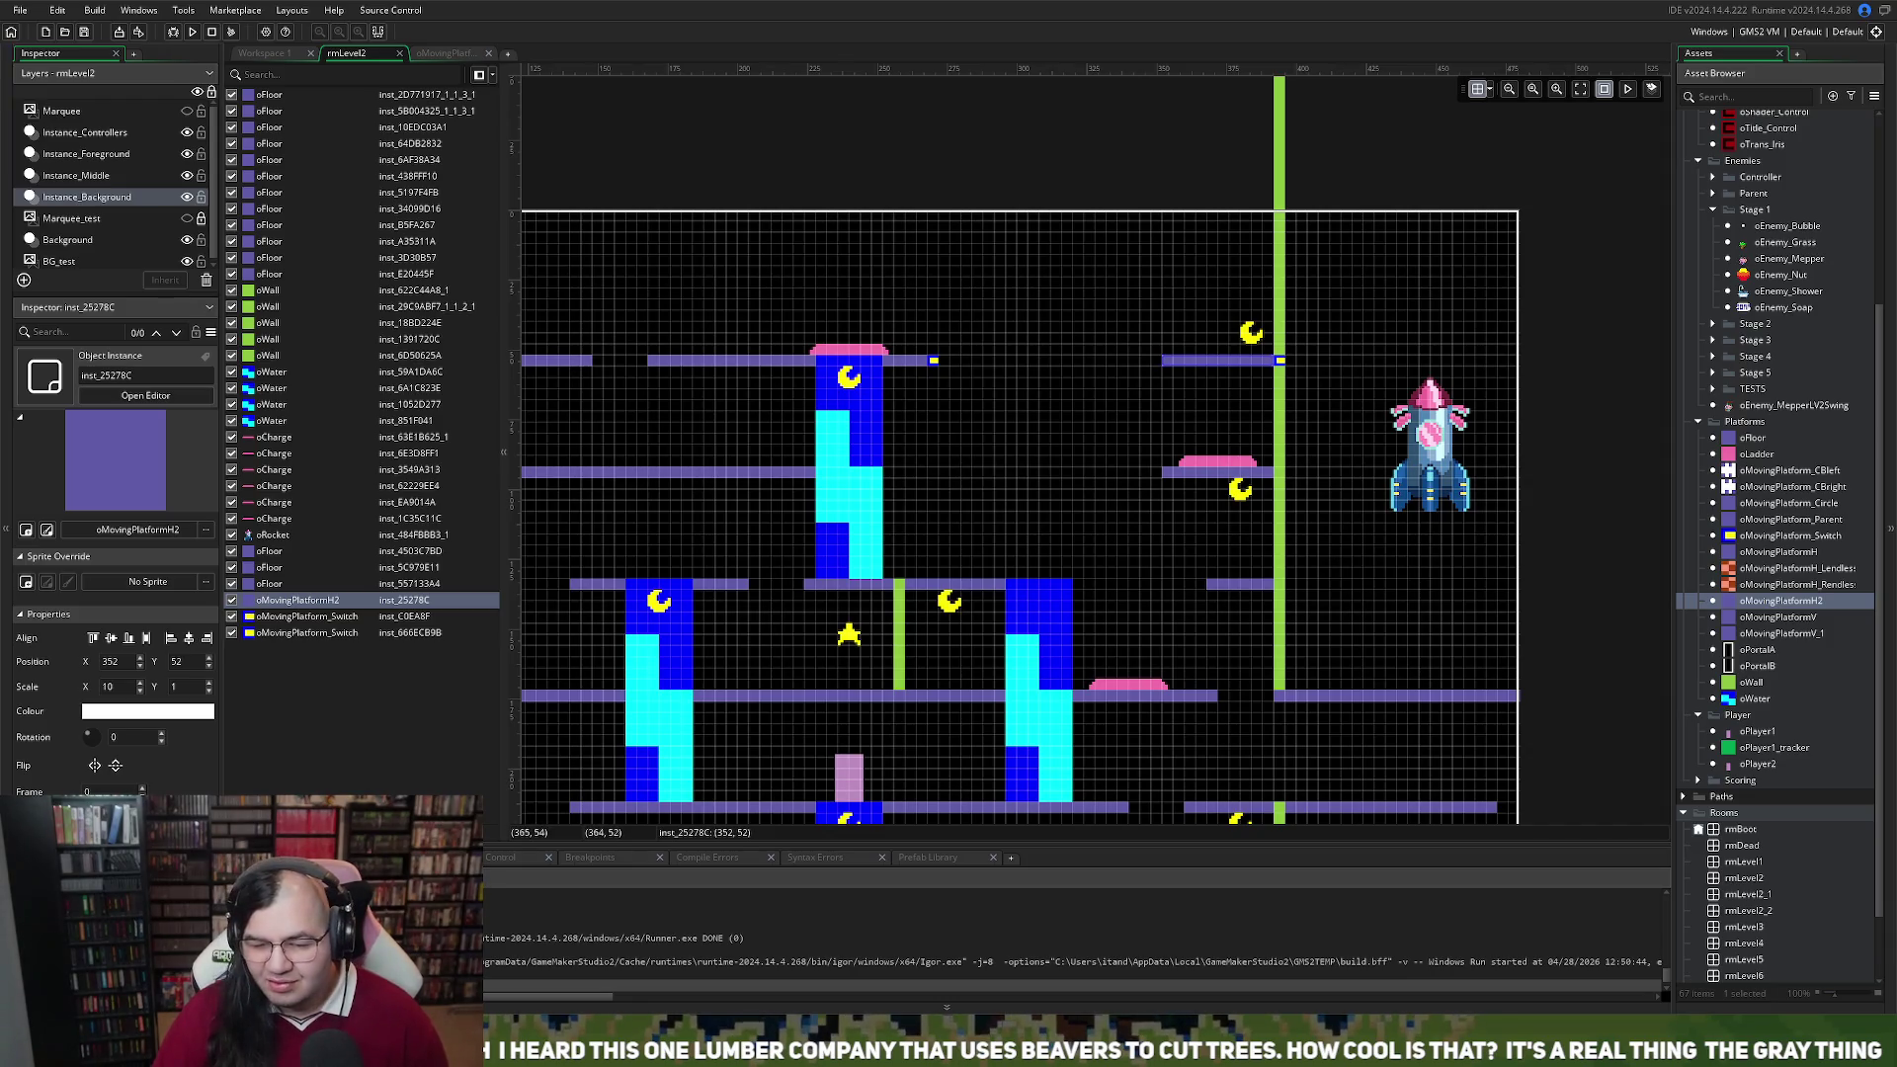
pyautogui.click(277, 57)
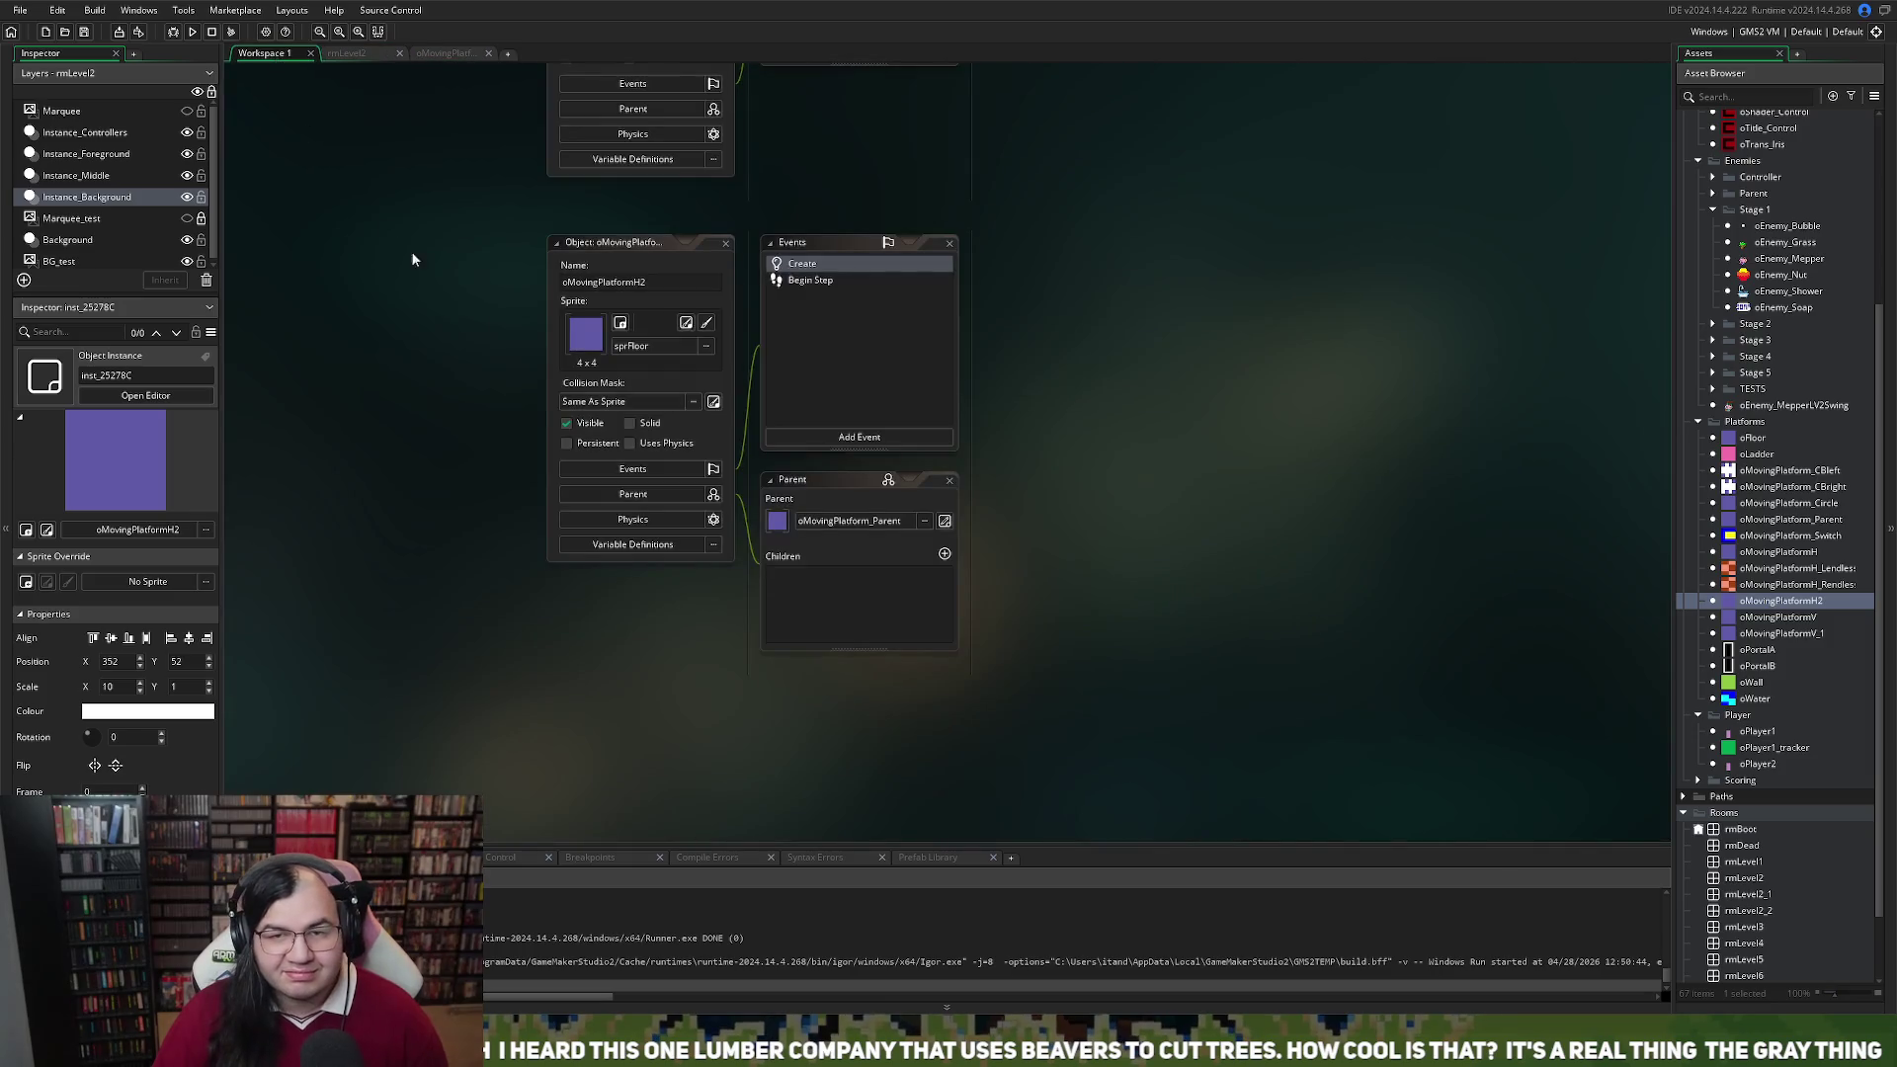
pyautogui.doubleClick(803, 279)
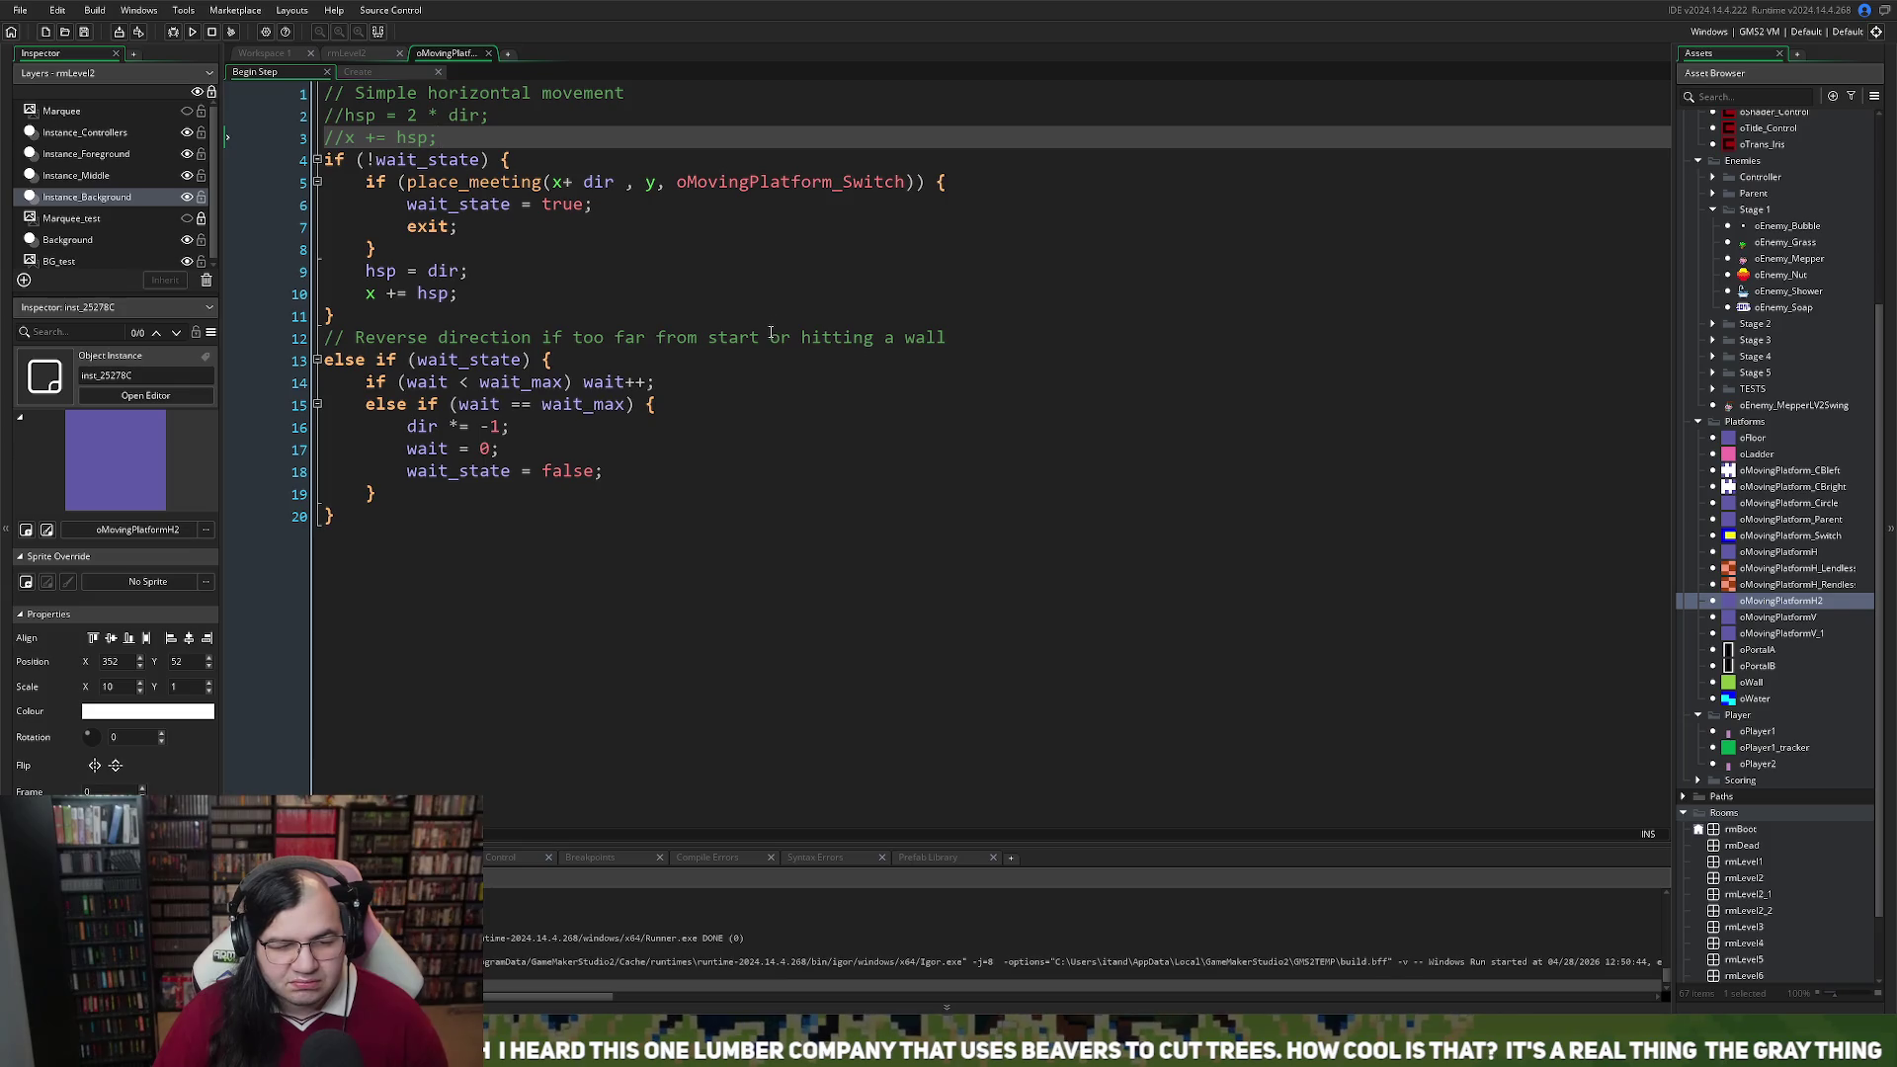
pyautogui.click(370, 77)
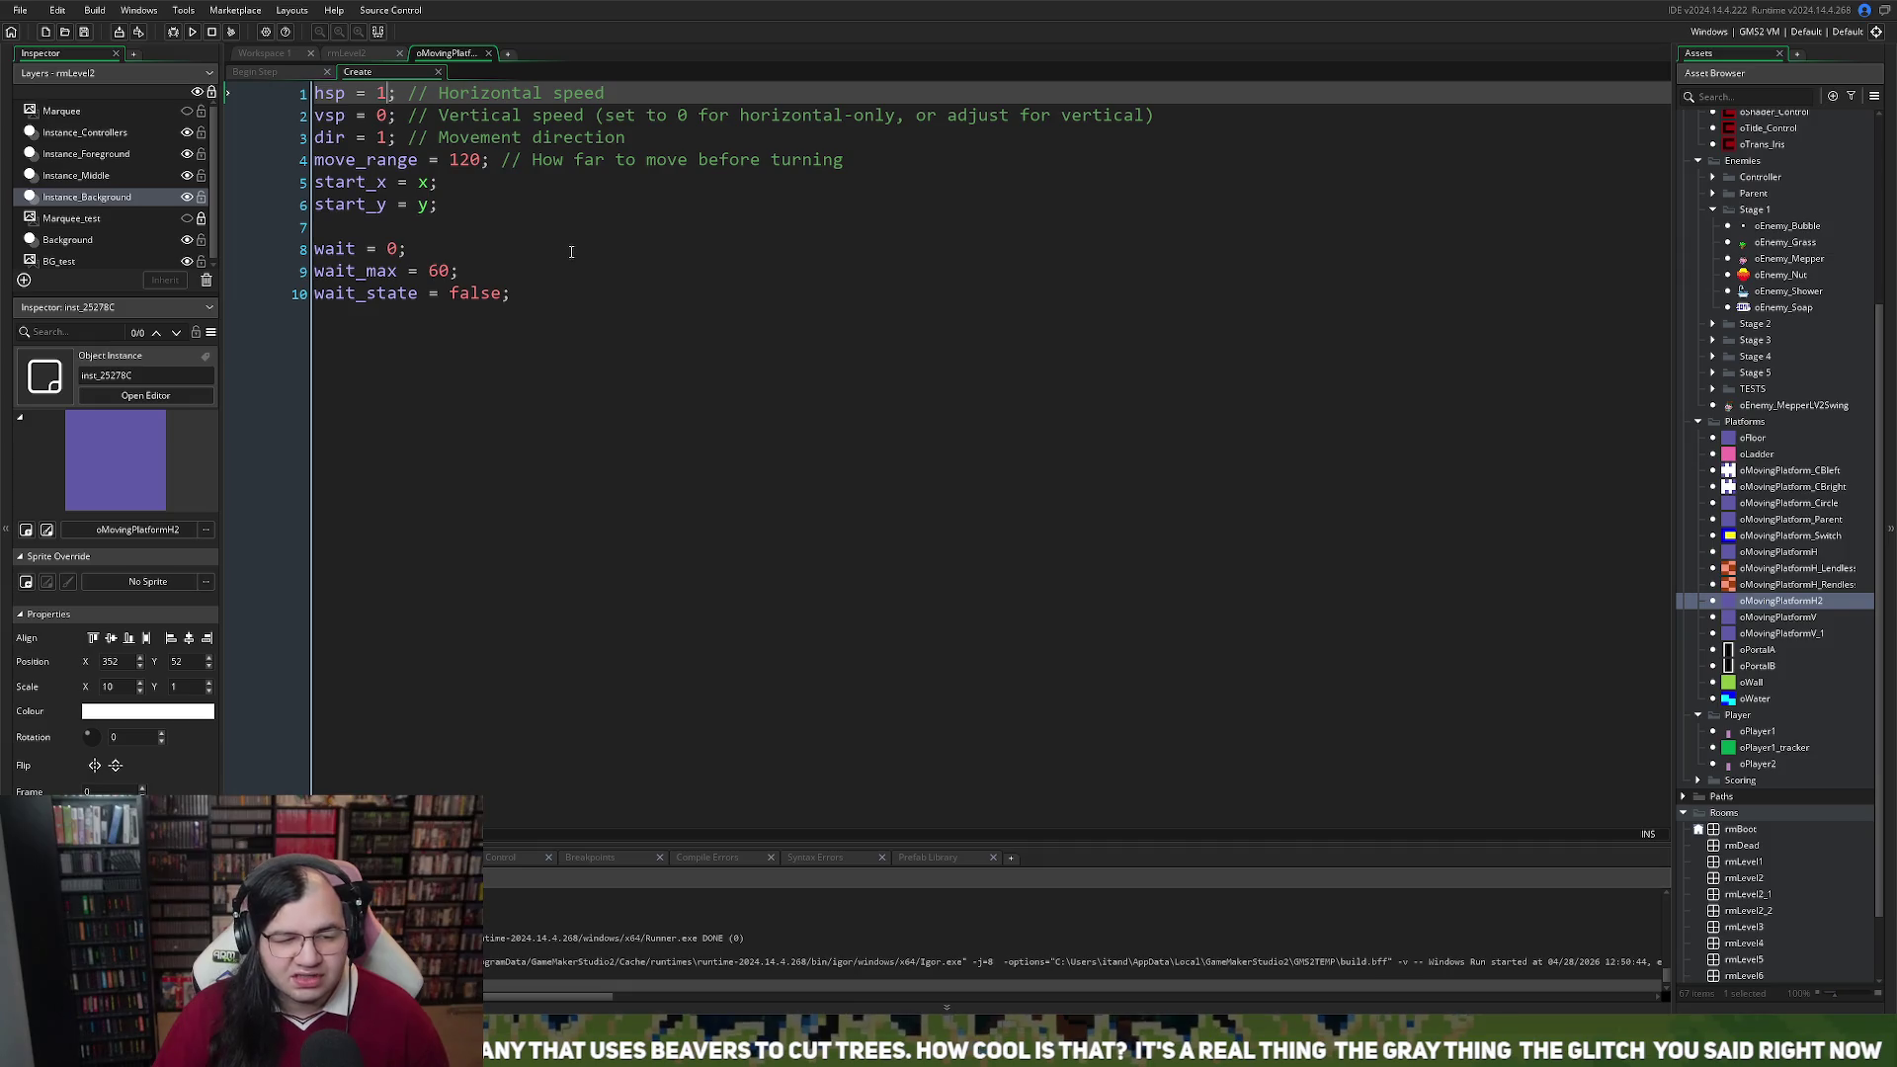
pyautogui.click(346, 52)
pyautogui.click(300, 51)
pyautogui.rightClick(300, 52)
pyautogui.click(342, 54)
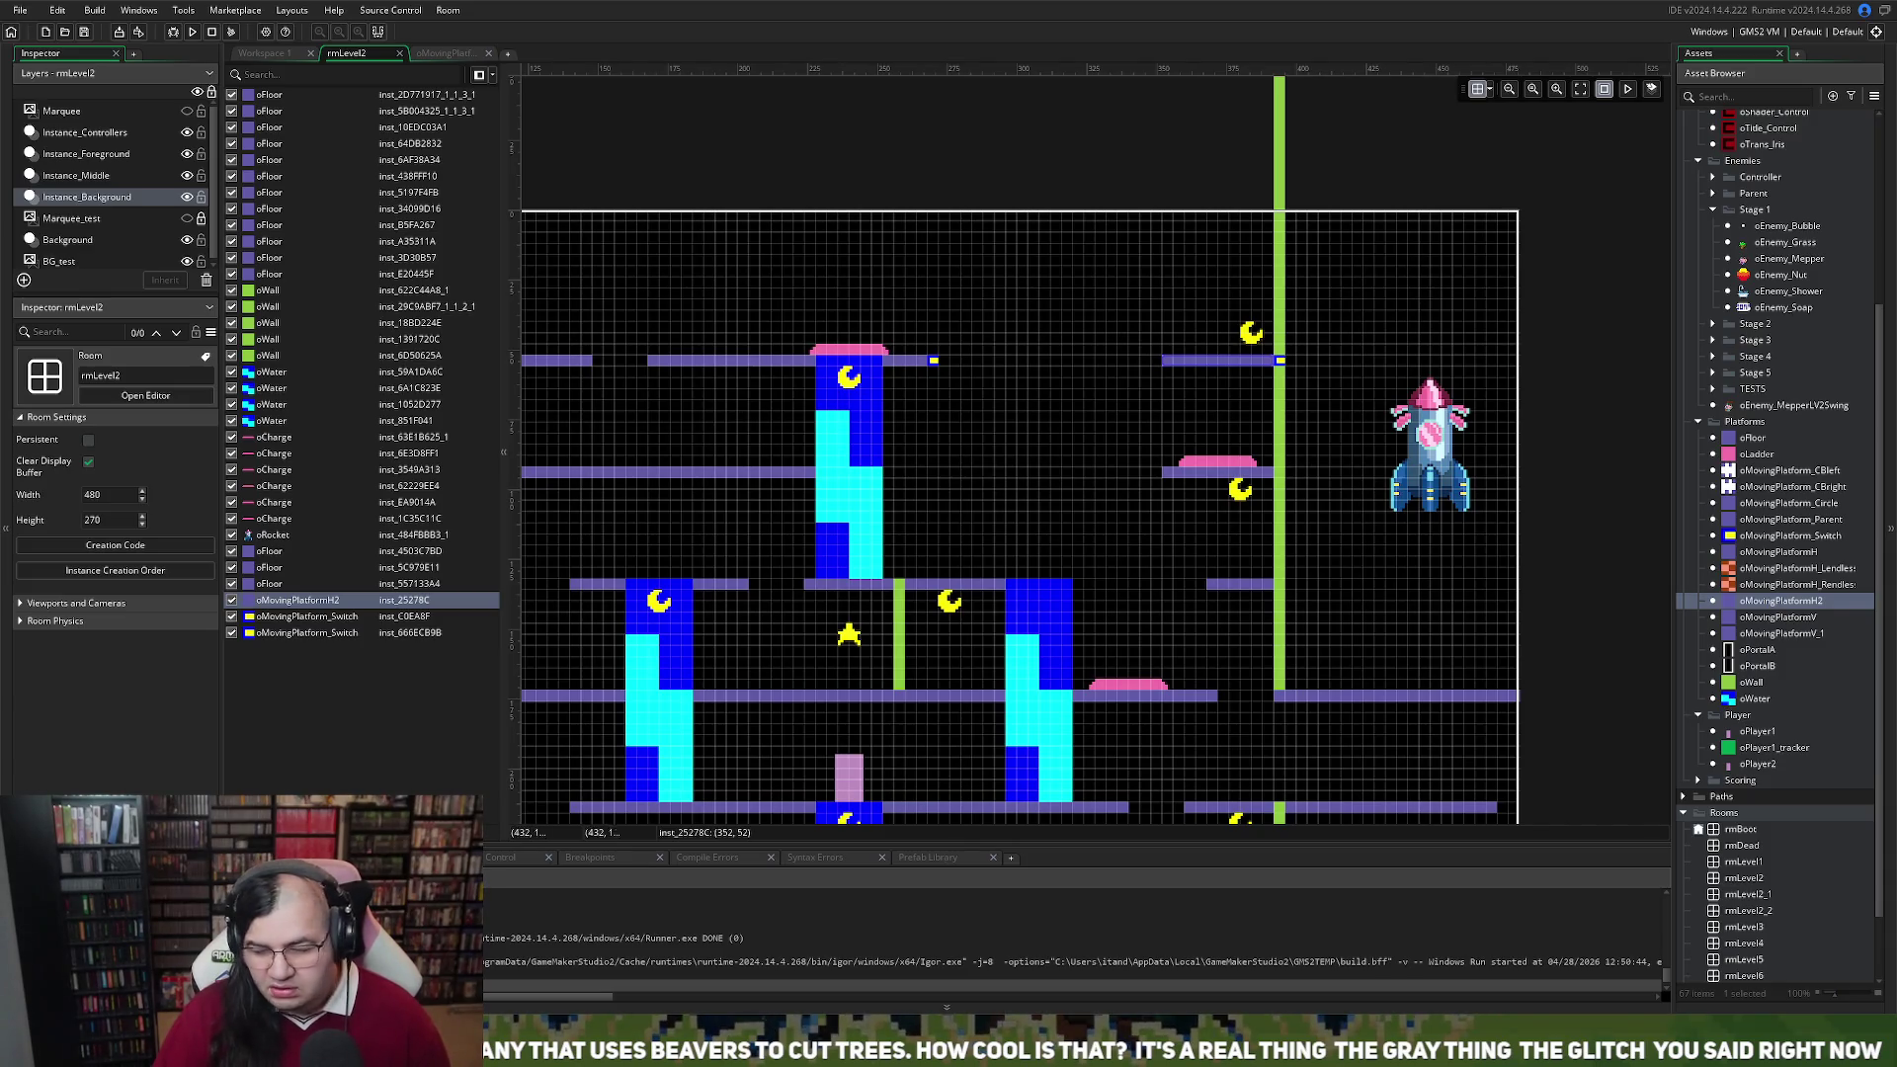
pyautogui.doubleClick(1743, 601)
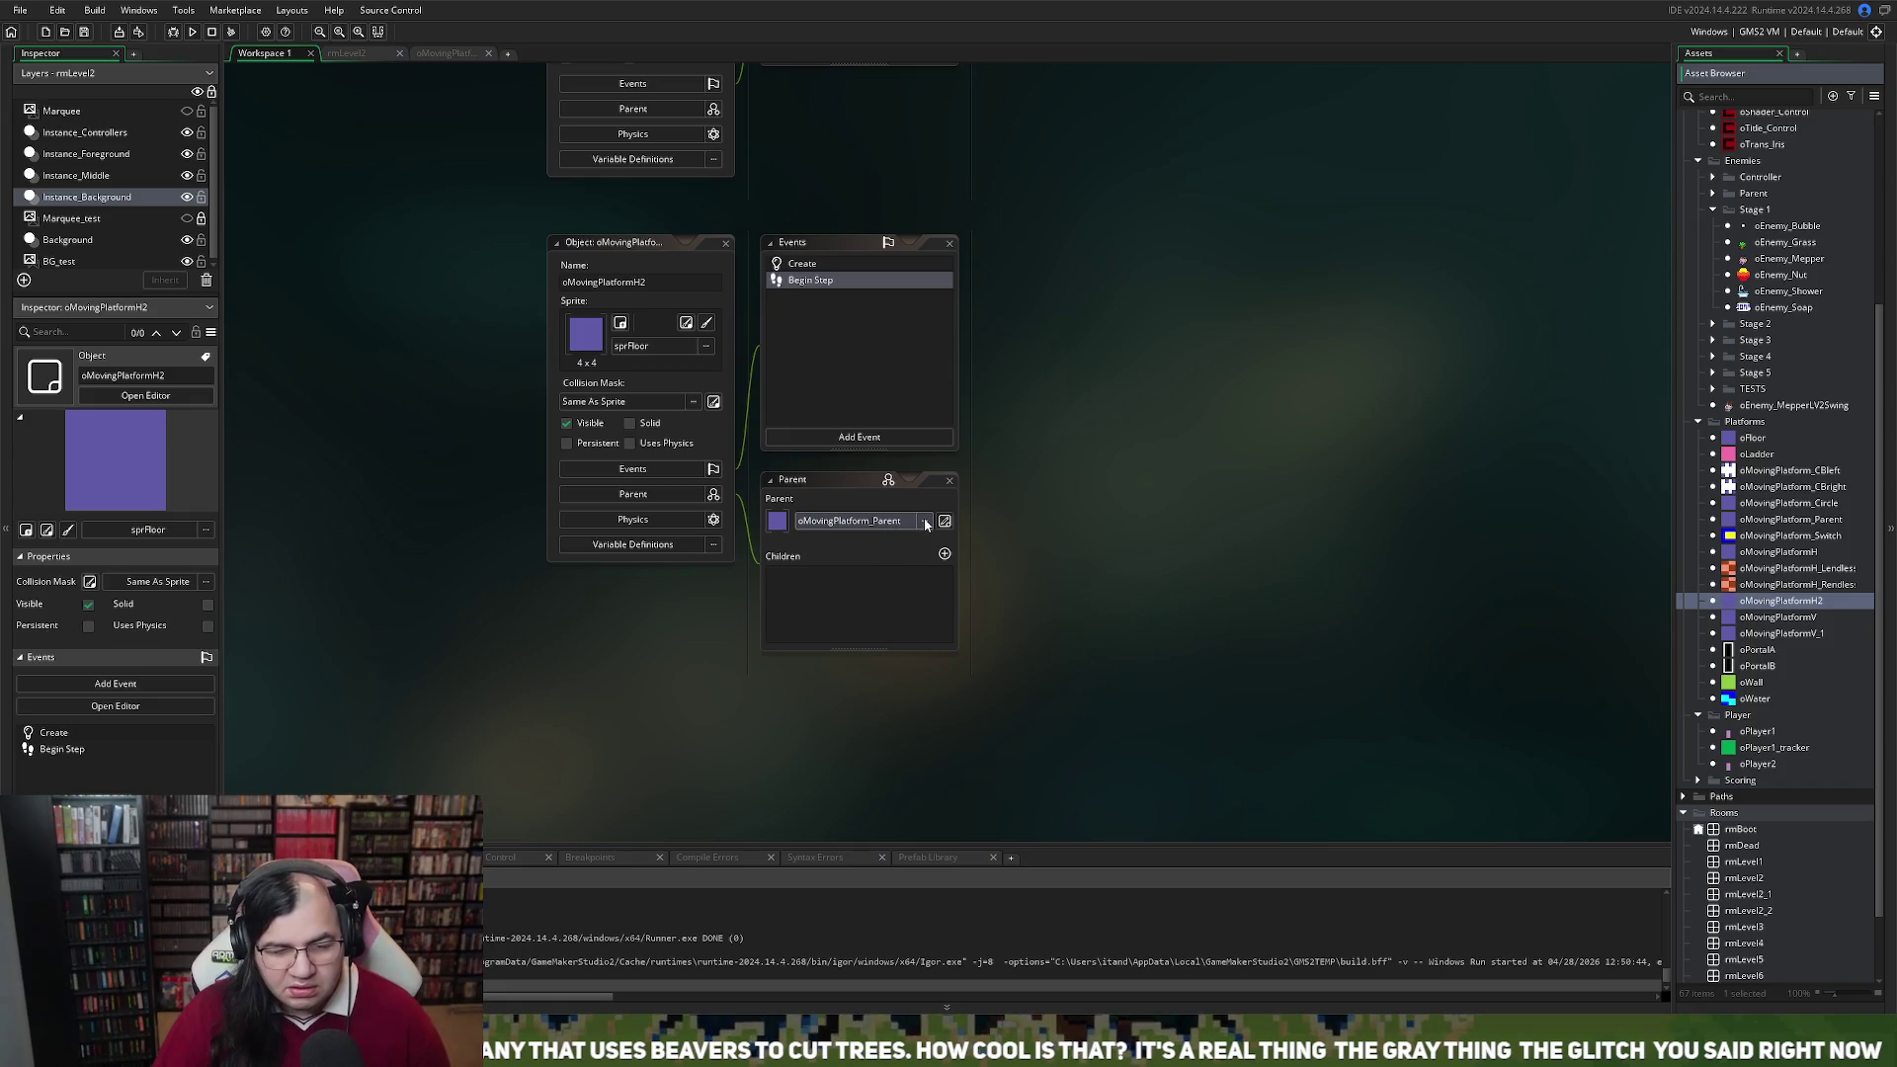
pyautogui.doubleClick(829, 266)
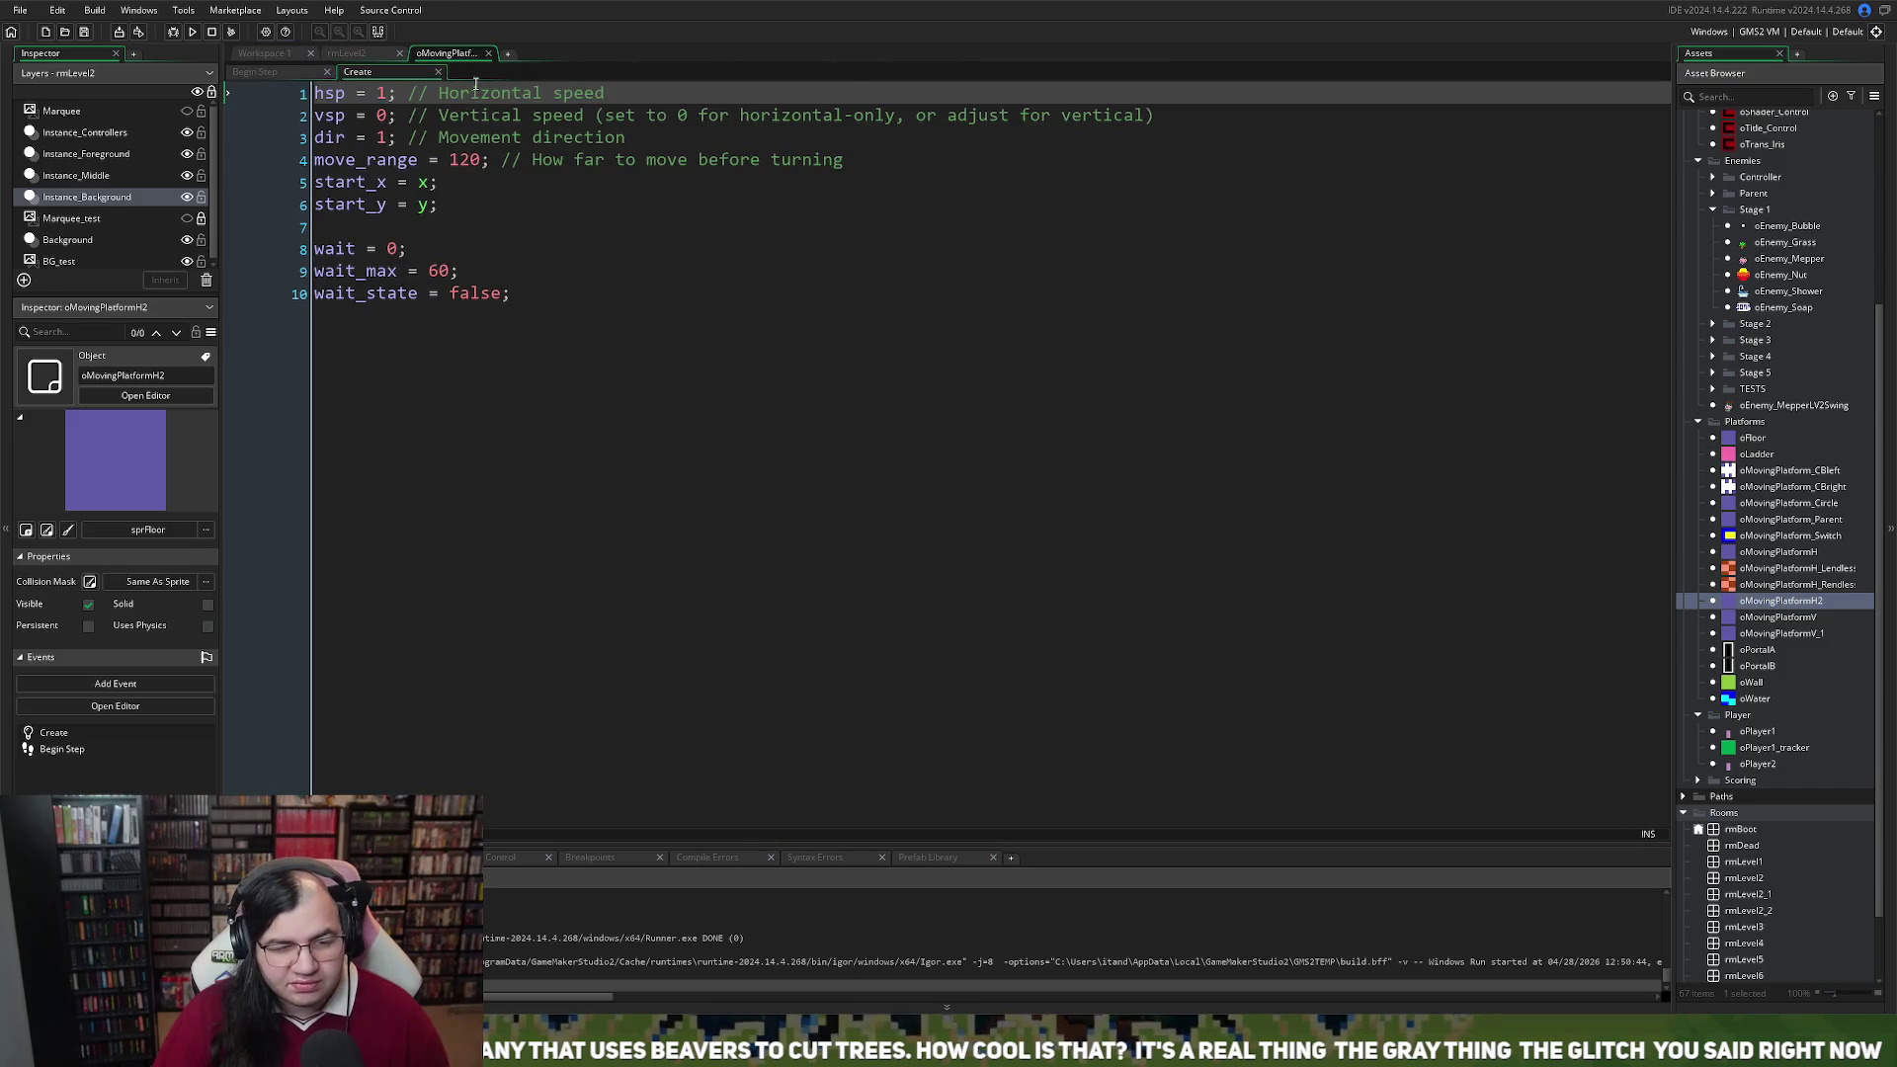
pyautogui.click(439, 73)
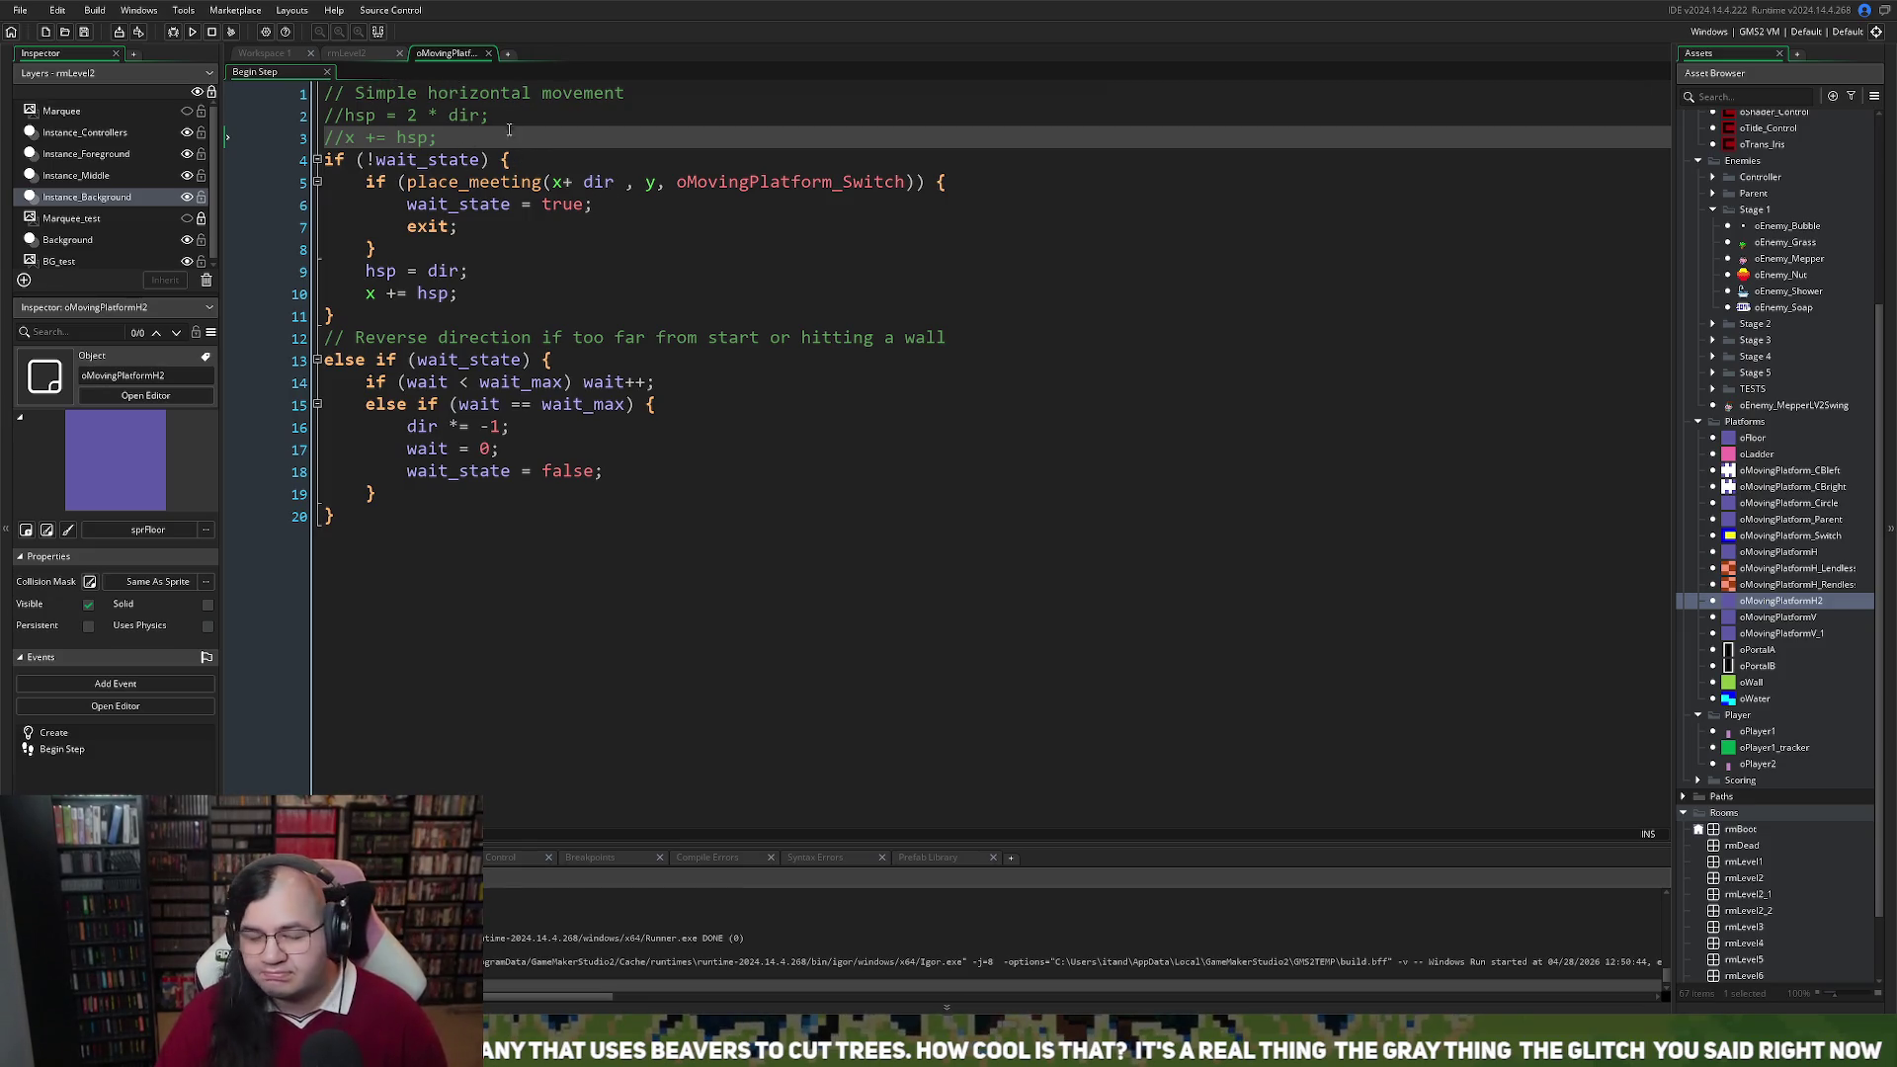
pyautogui.click(354, 55)
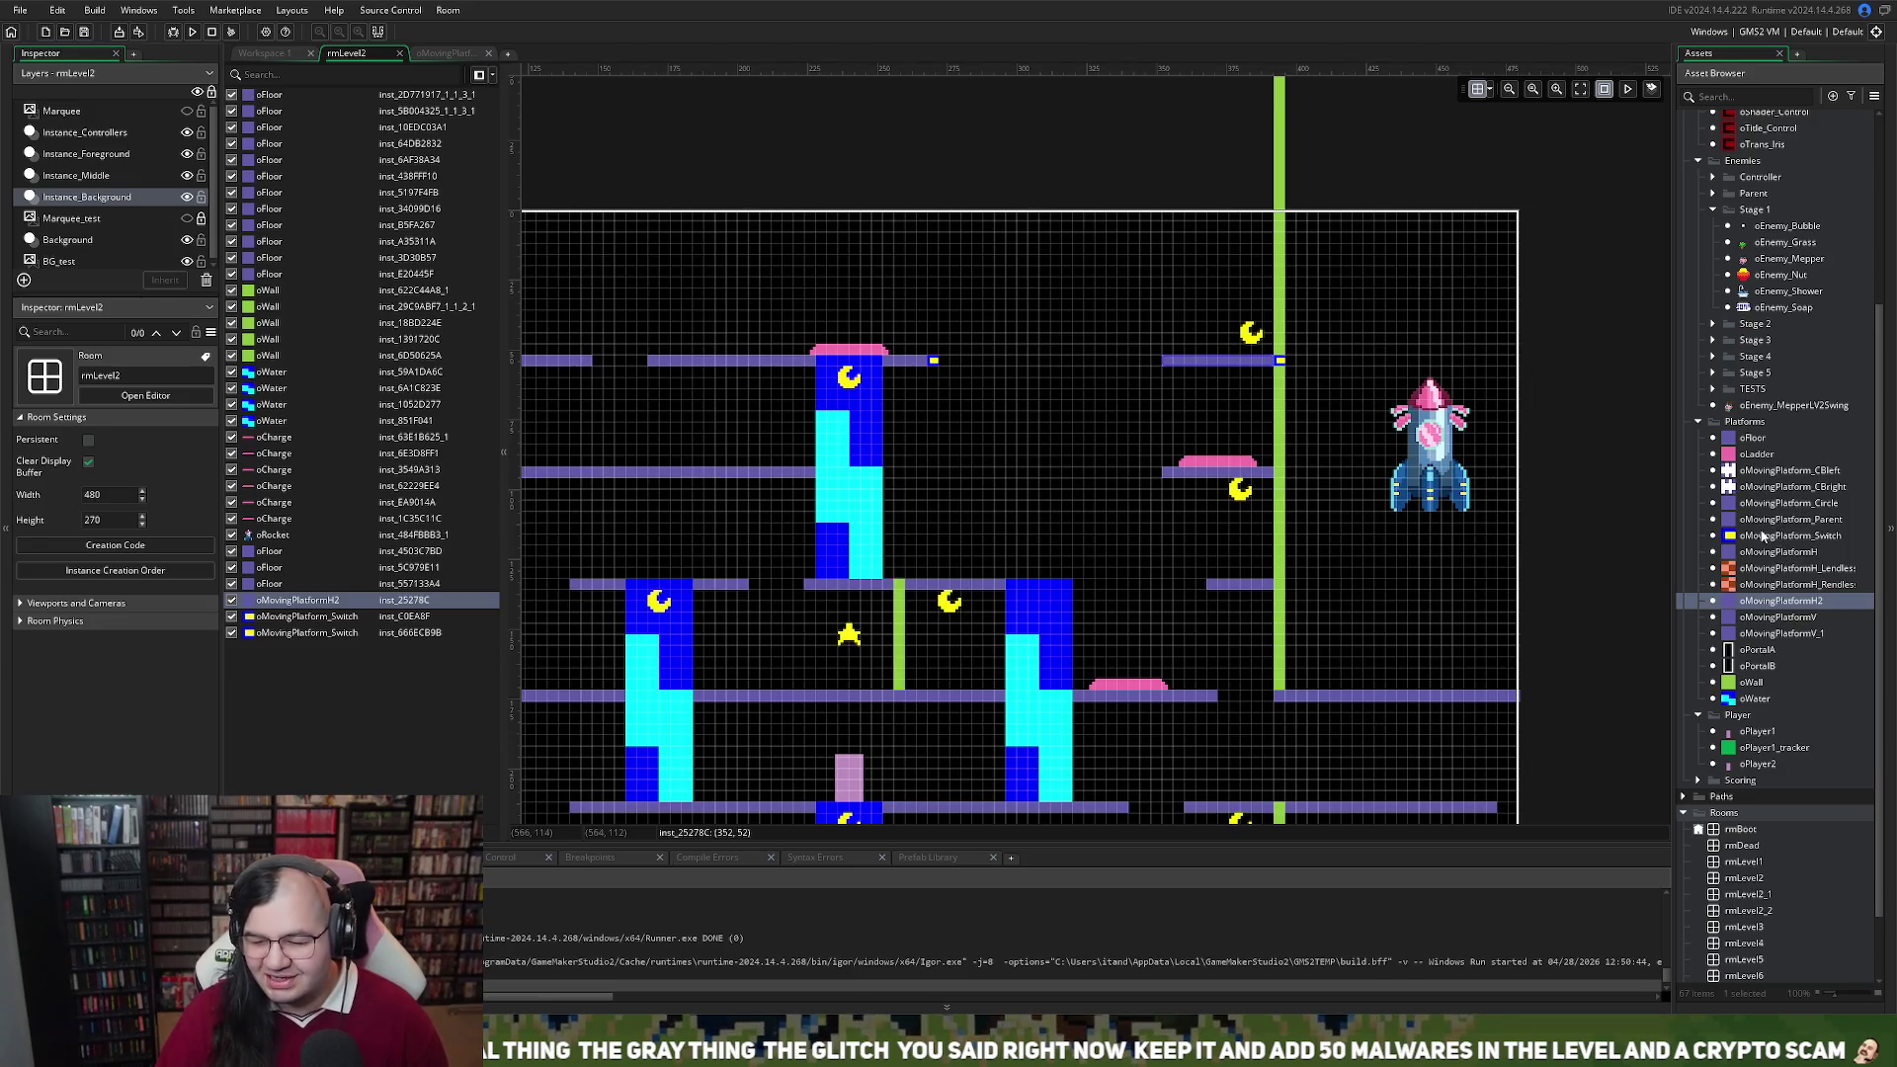
# Glance at oMovingPlatform_CBleft, then delete the top-row oMovingPlatformH2 instance from rmLevel2
pyautogui.doubleClick(1743, 473)
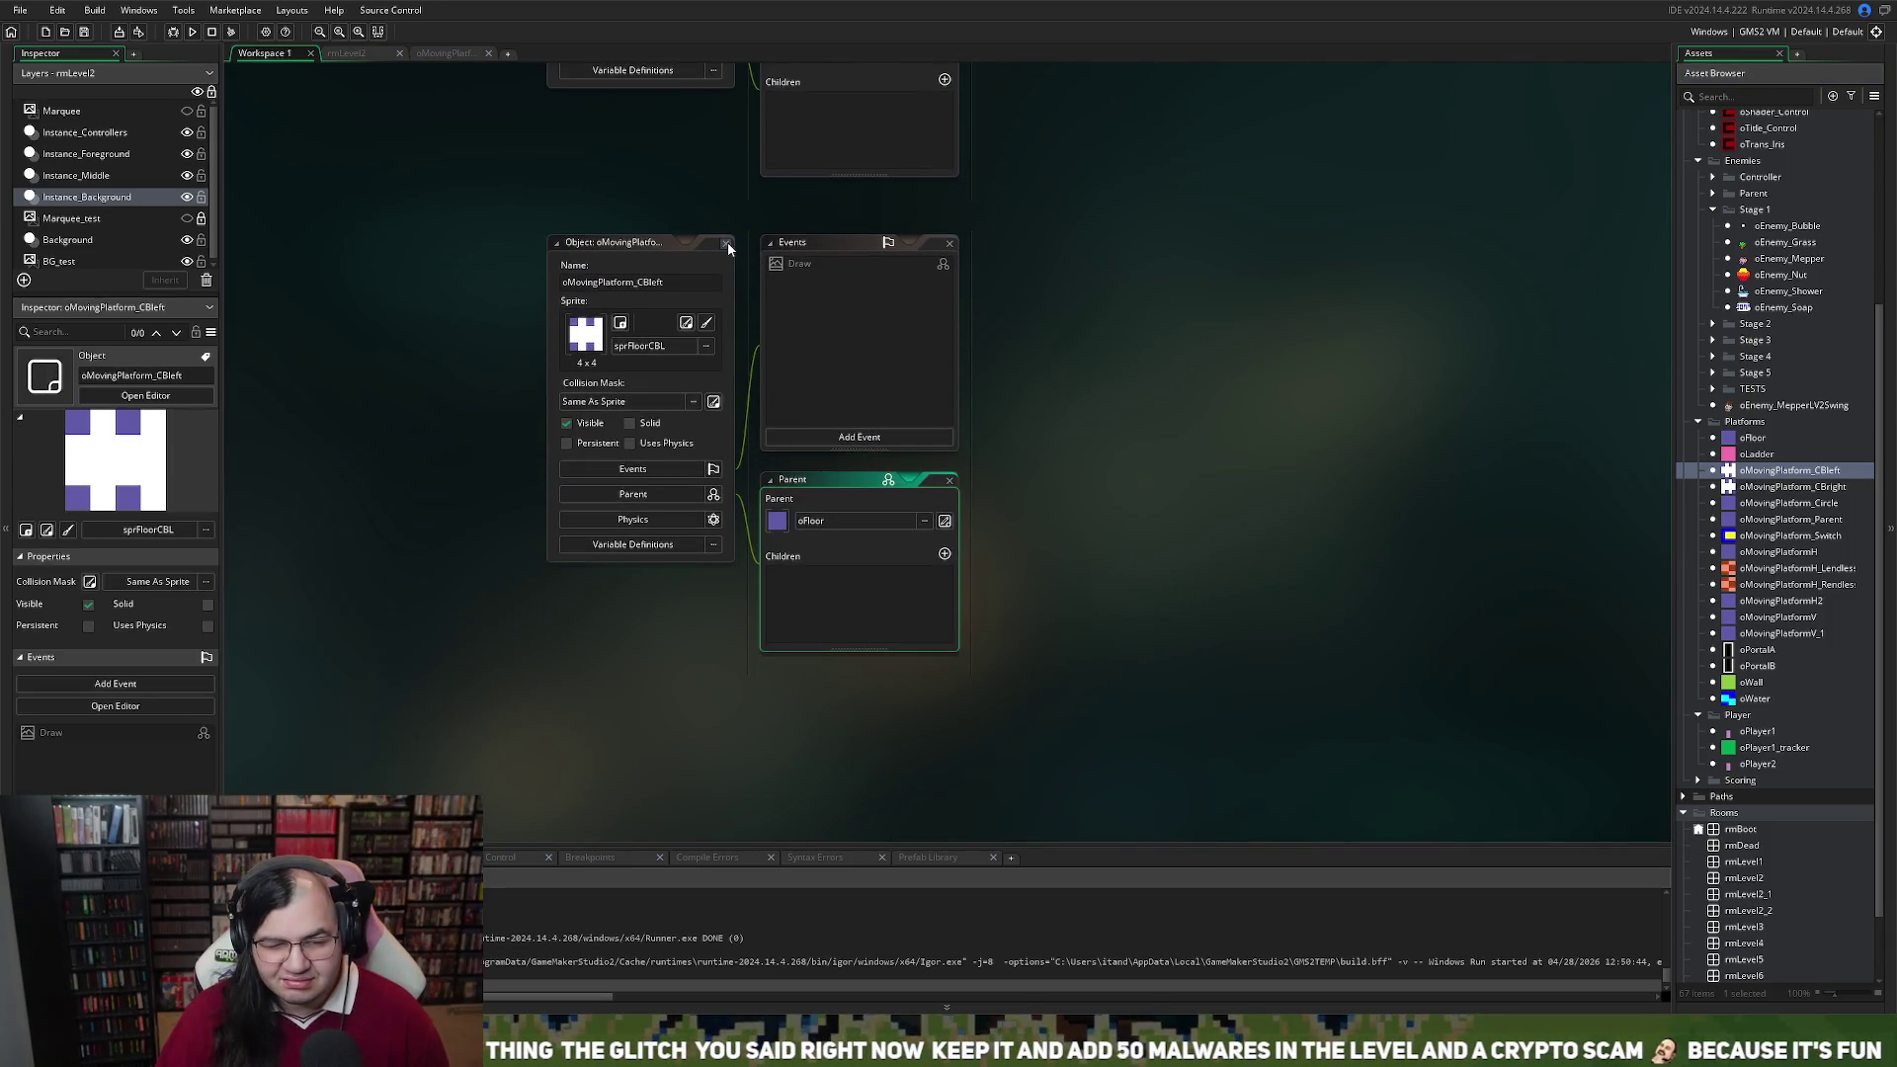
pyautogui.click(726, 244)
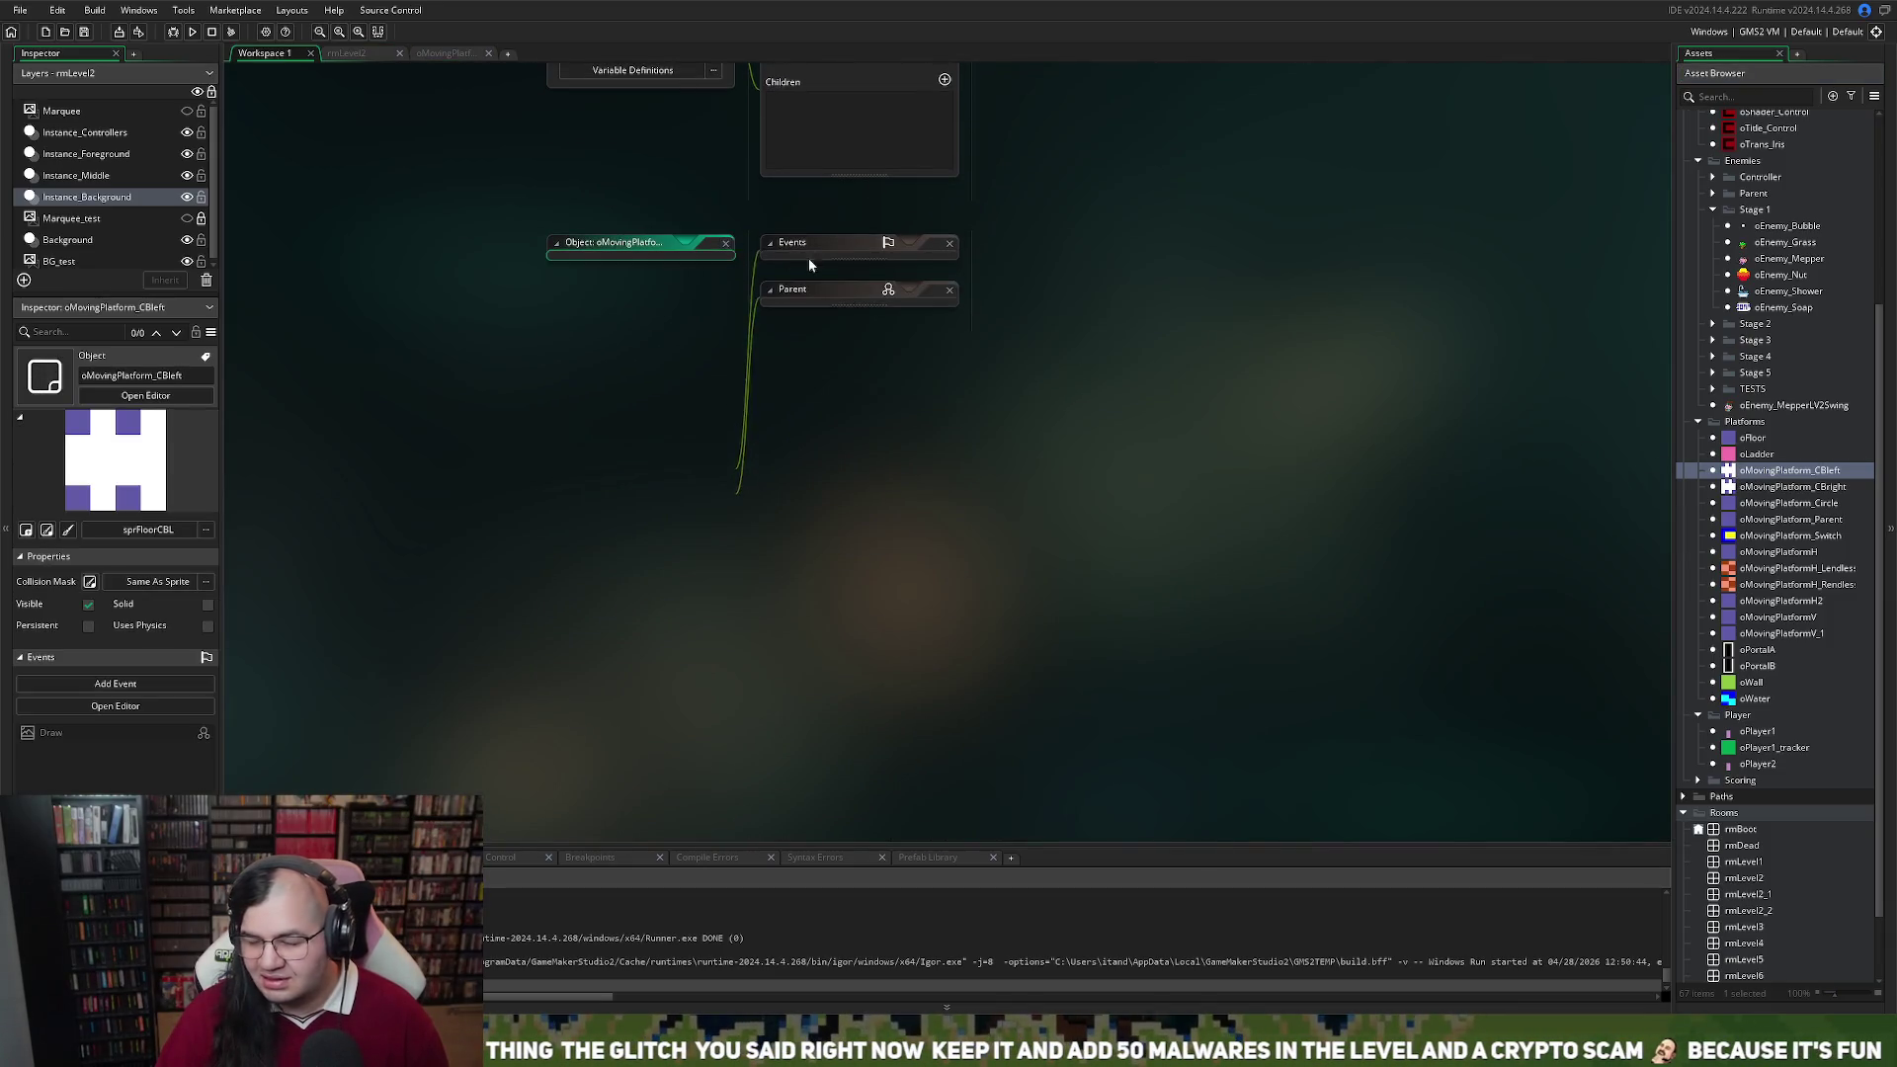
pyautogui.click(447, 53)
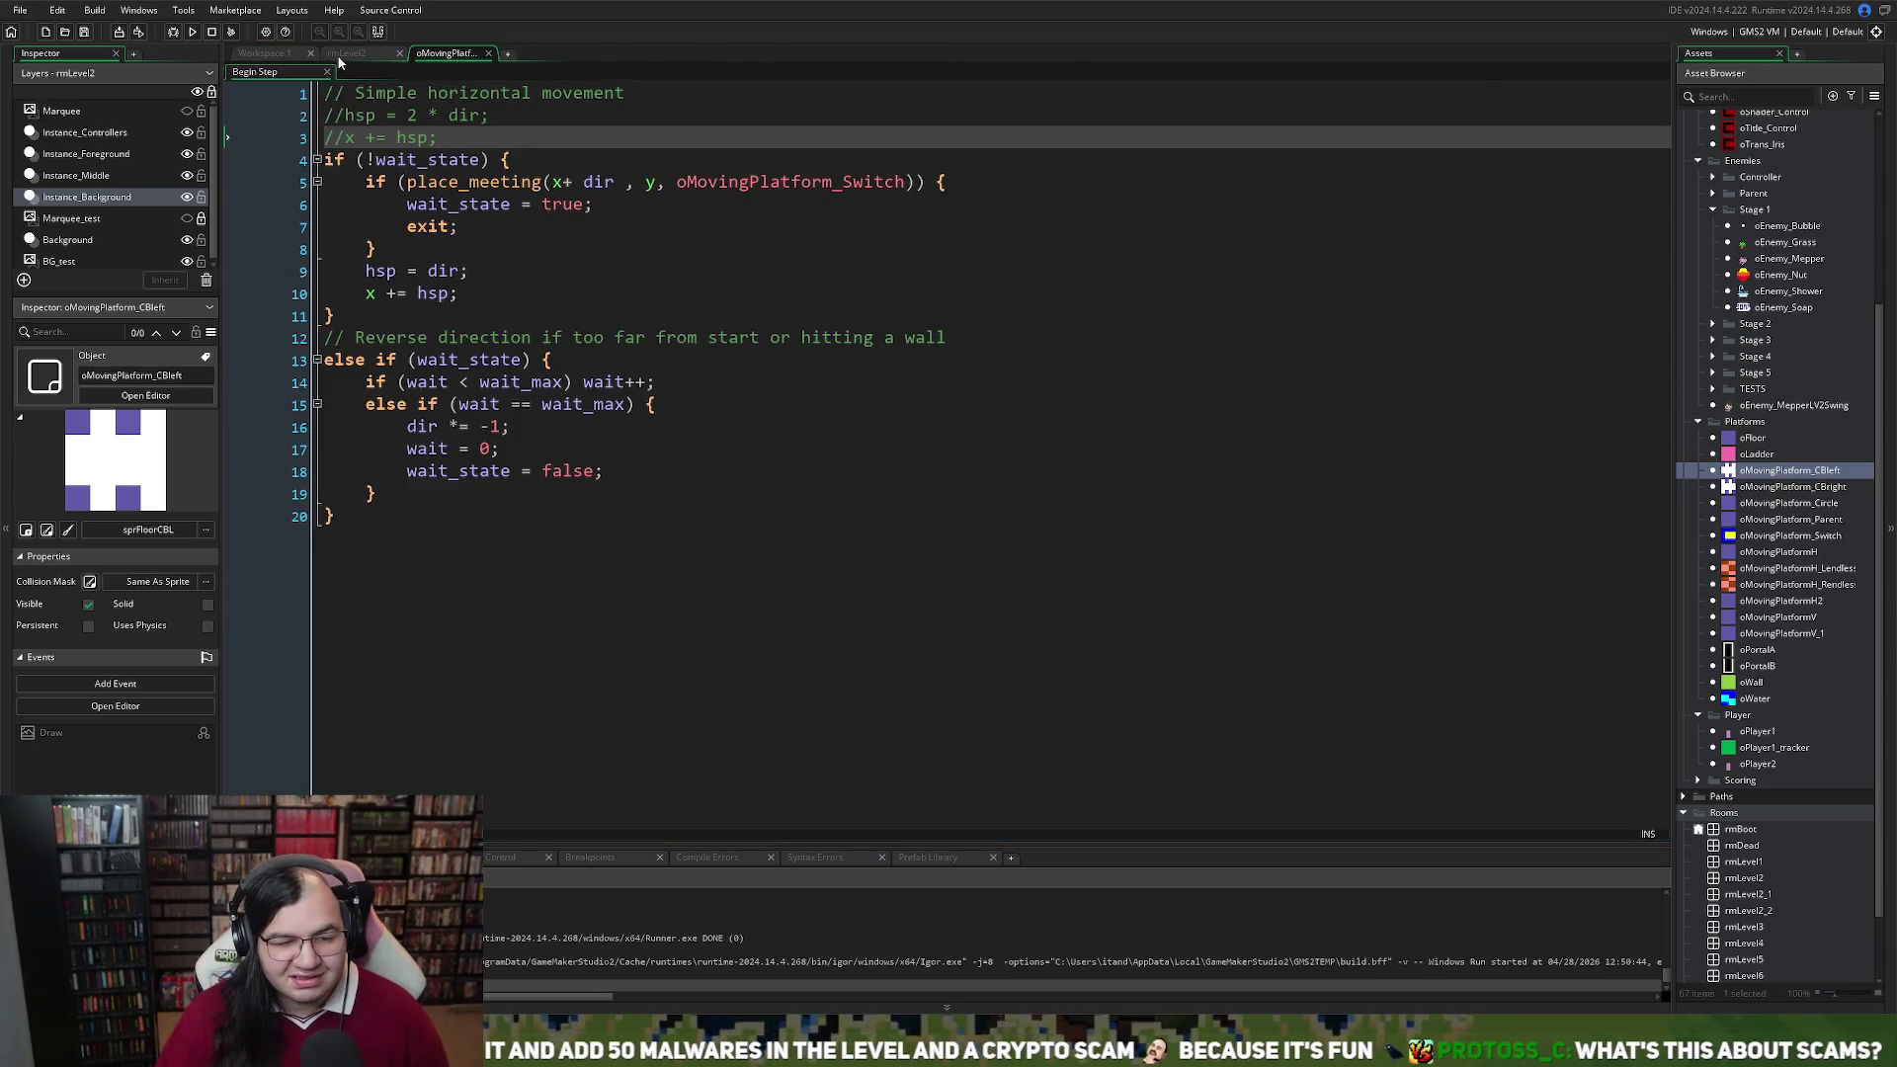
pyautogui.click(387, 54)
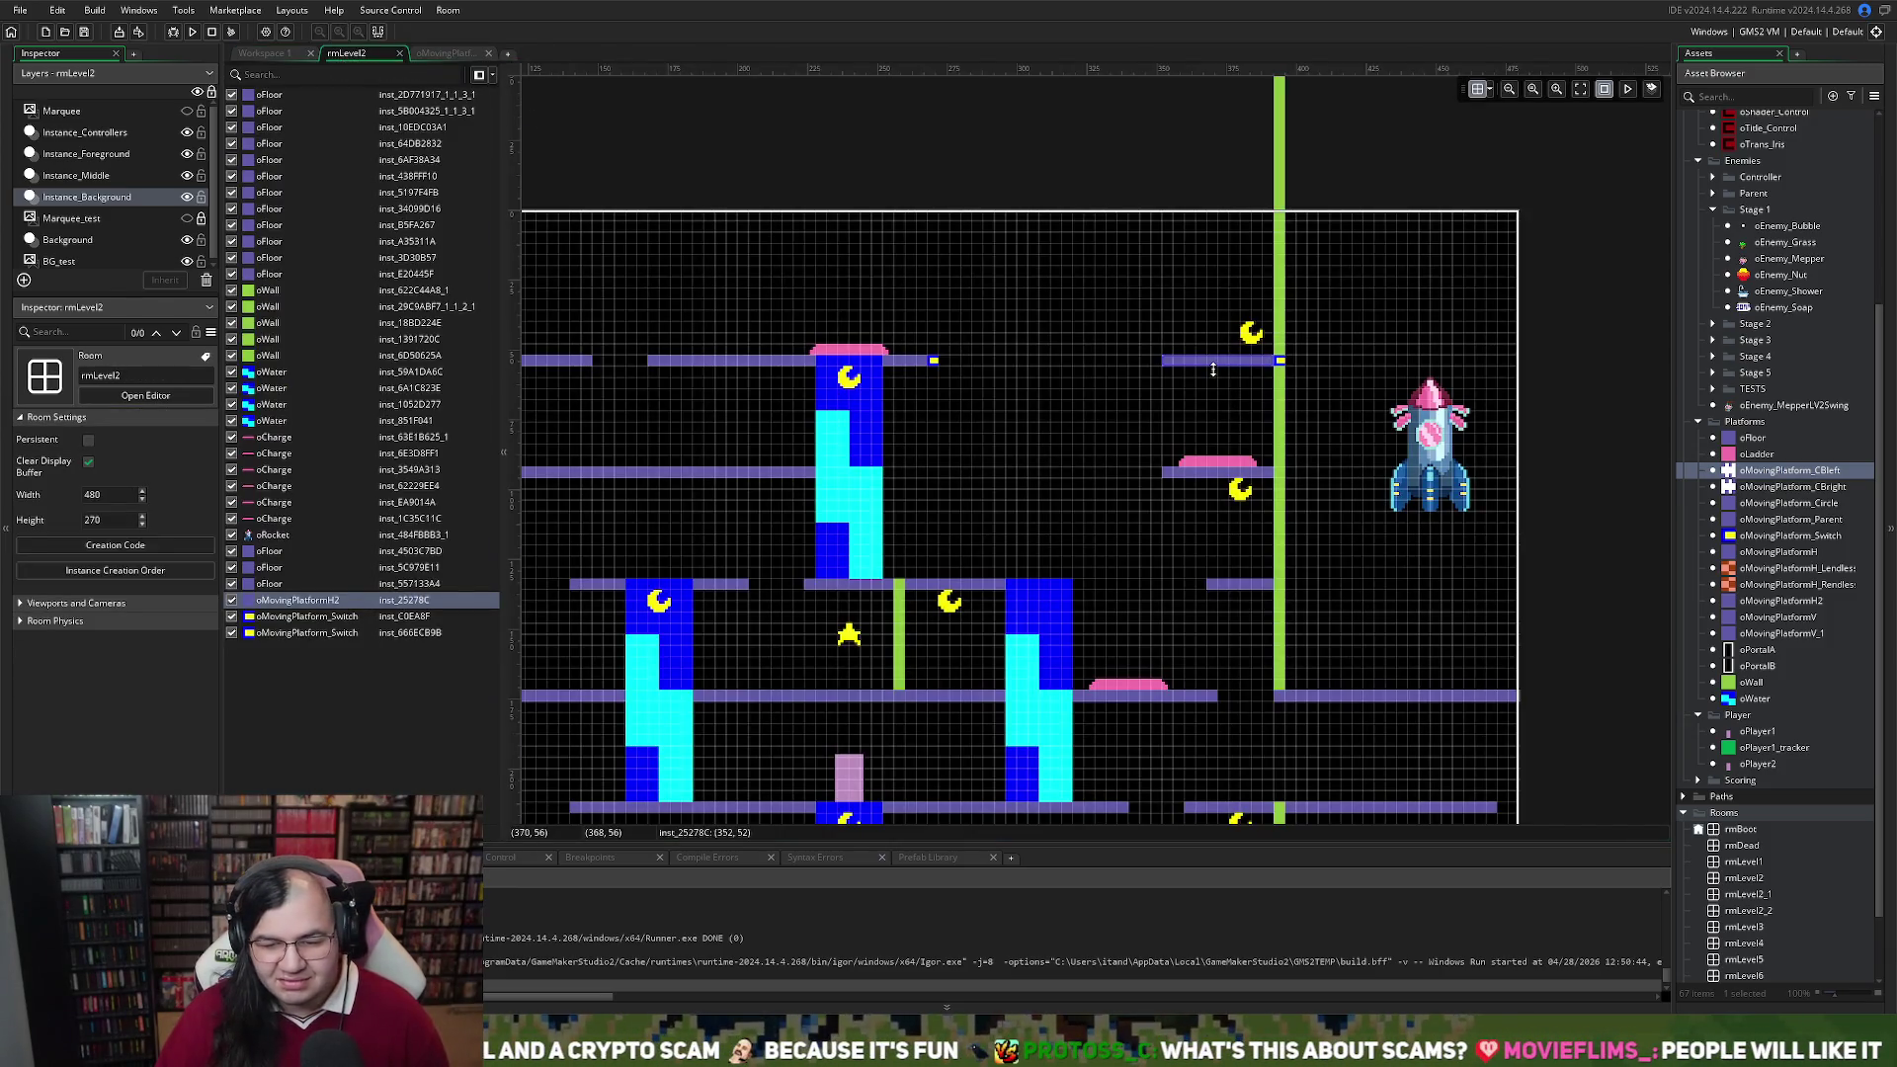
pyautogui.moveTo(1207, 366); pyautogui.dragTo(1189, 364)
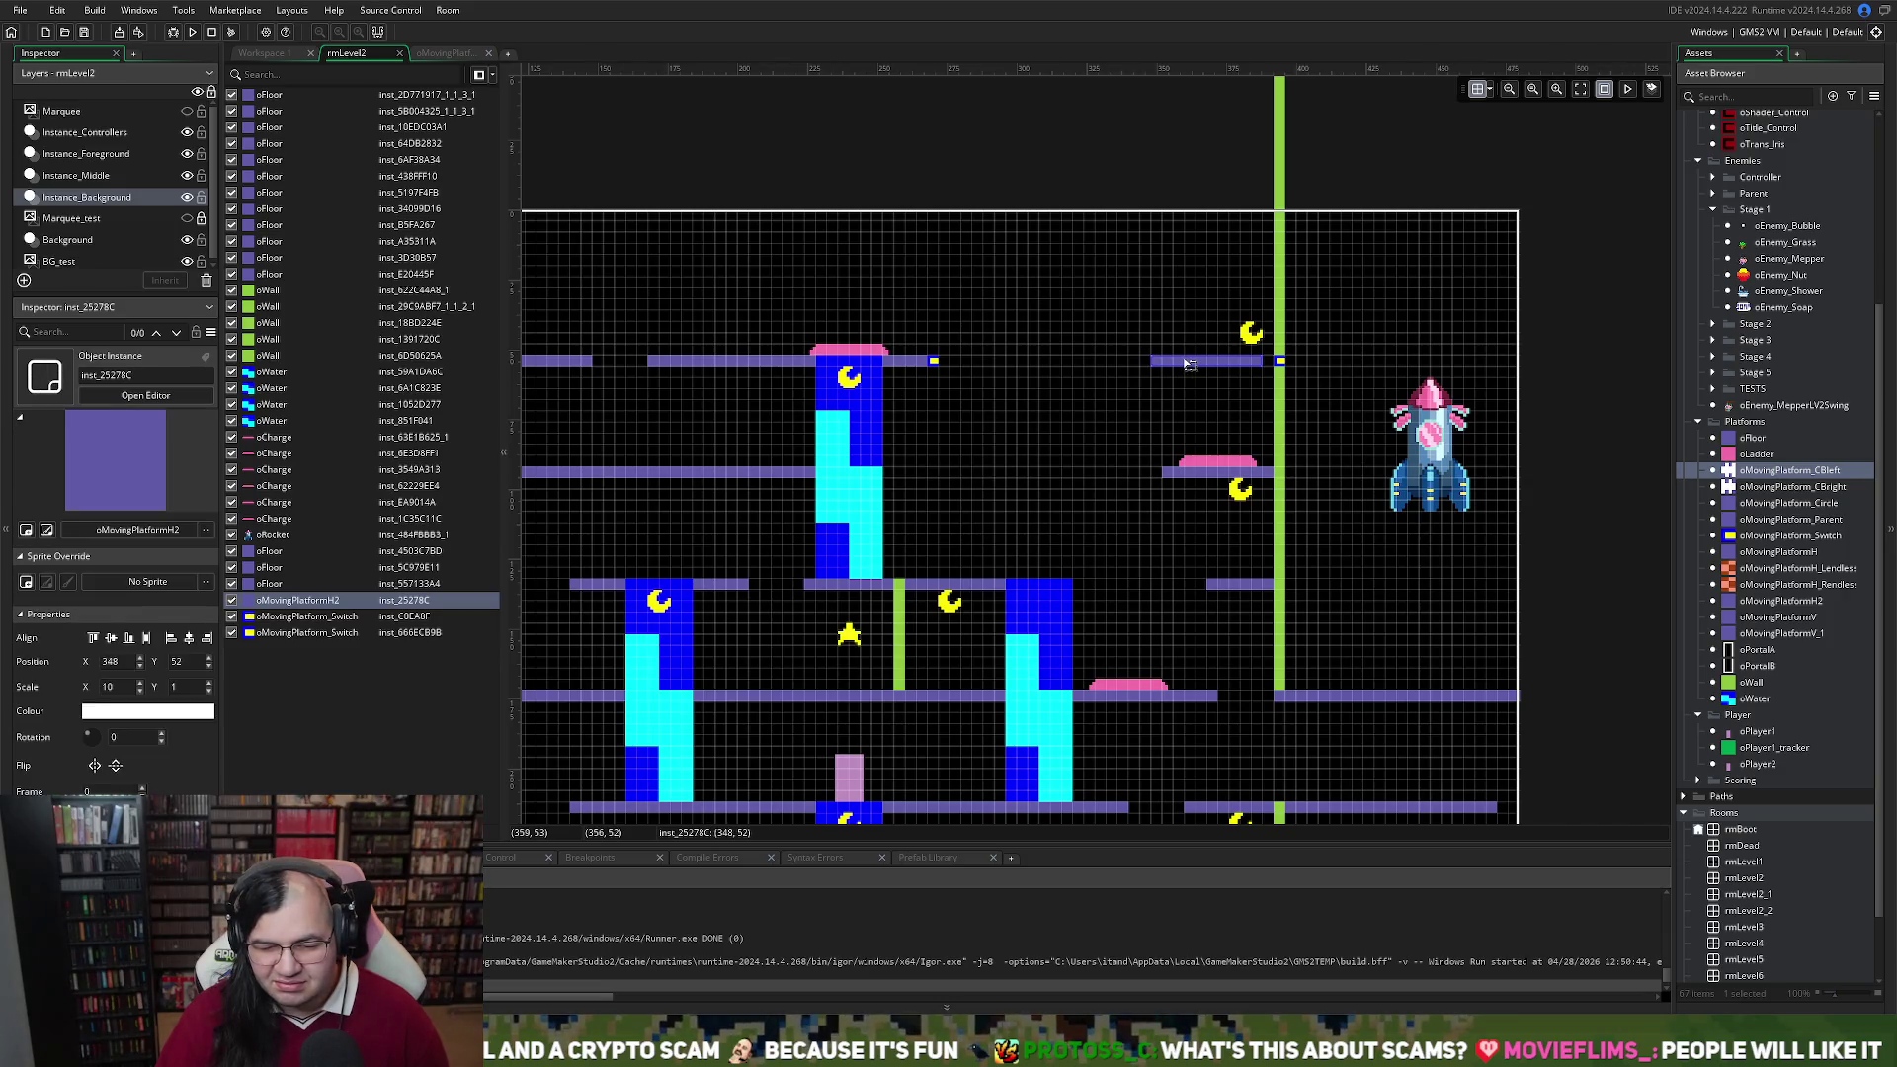
pyautogui.press('Delete')
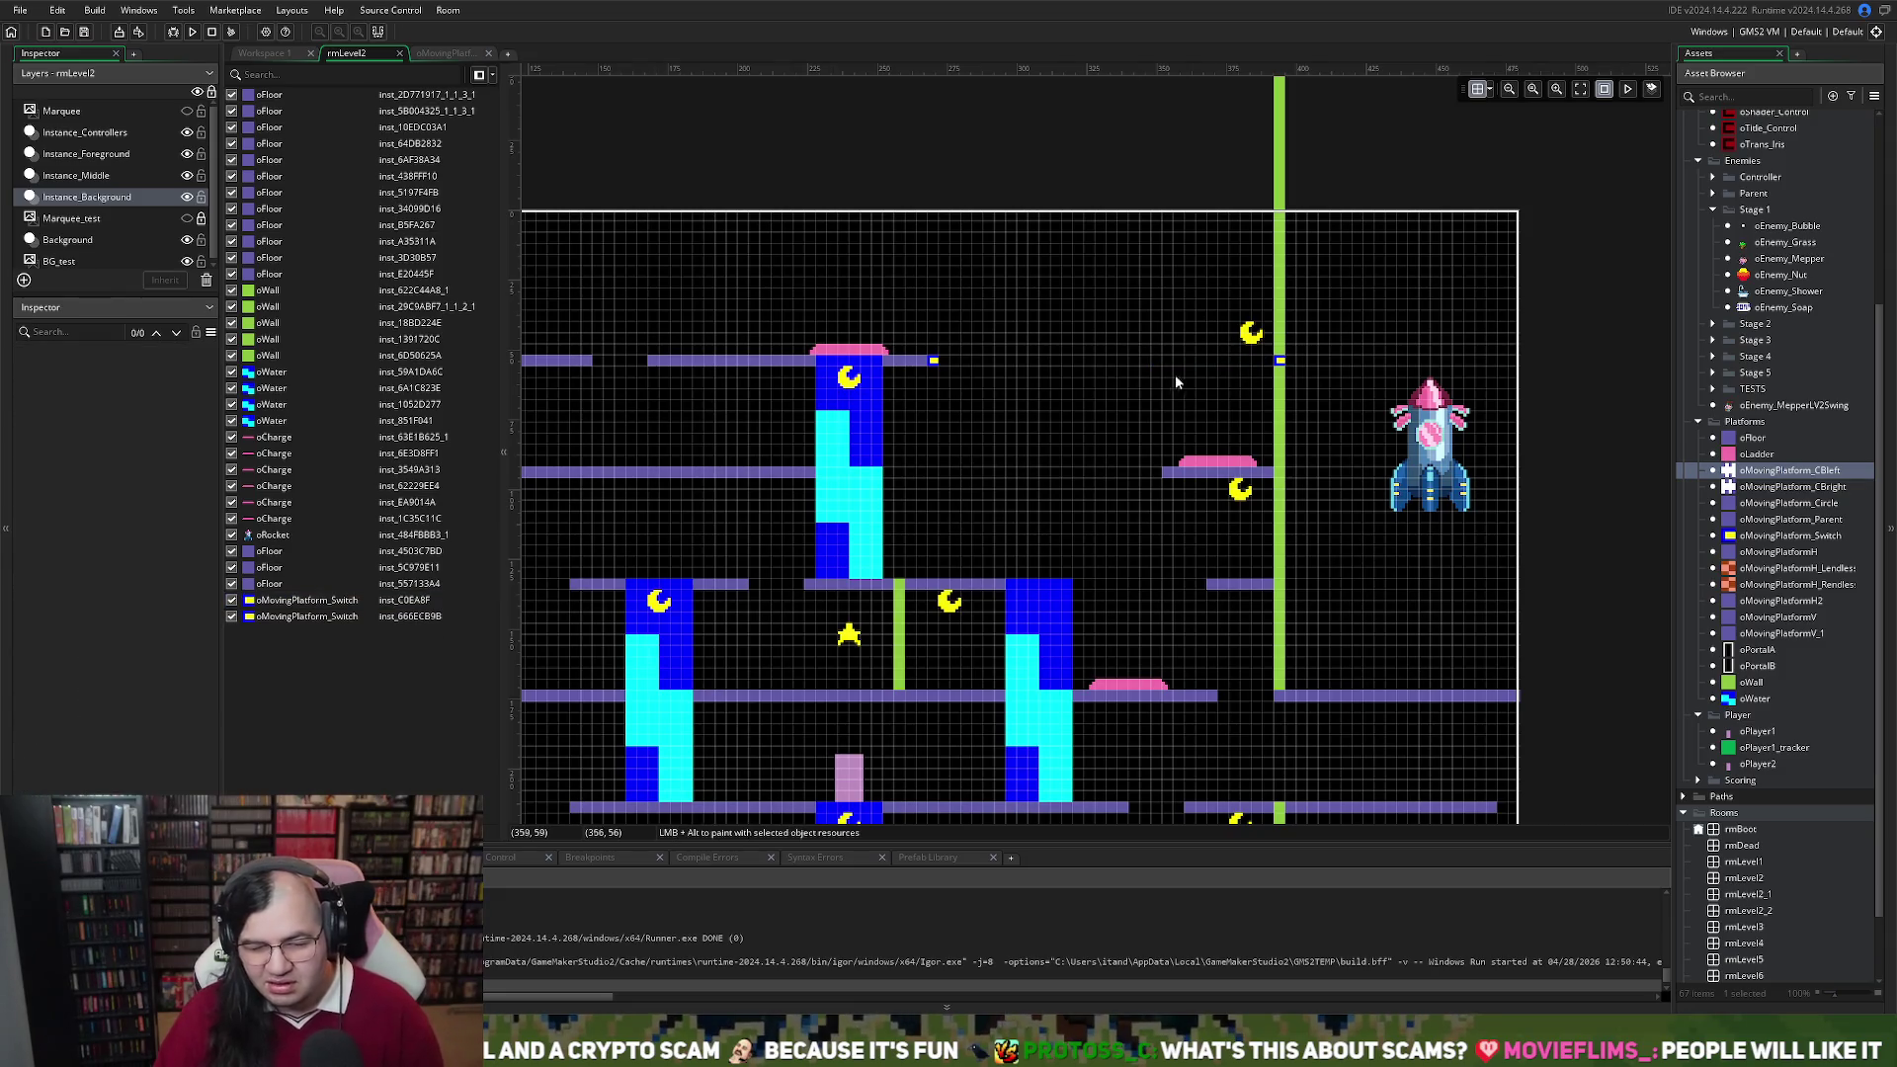
# Delete both oMovingPlatform_Switch instances from rmLevel2
pyautogui.click(934, 359)
pyautogui.press('Delete')
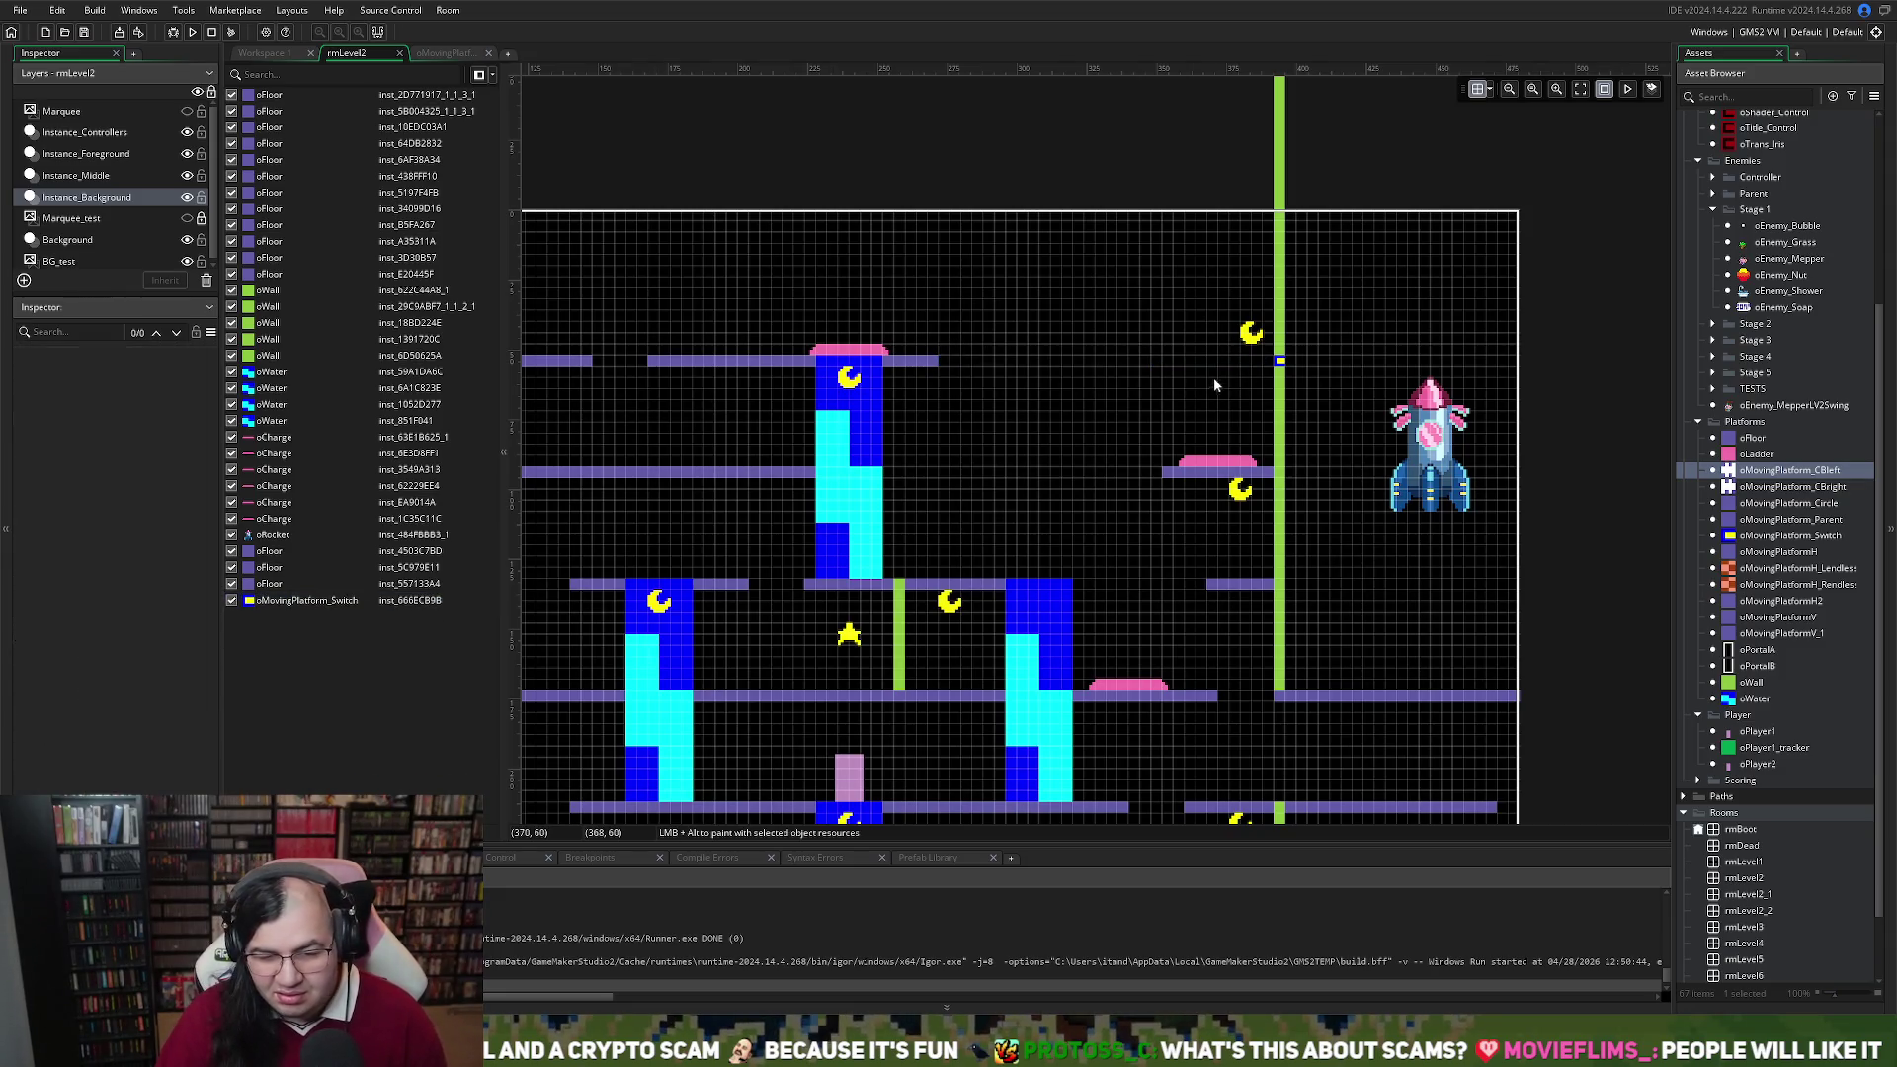
pyautogui.click(1278, 360)
pyautogui.press('Delete')
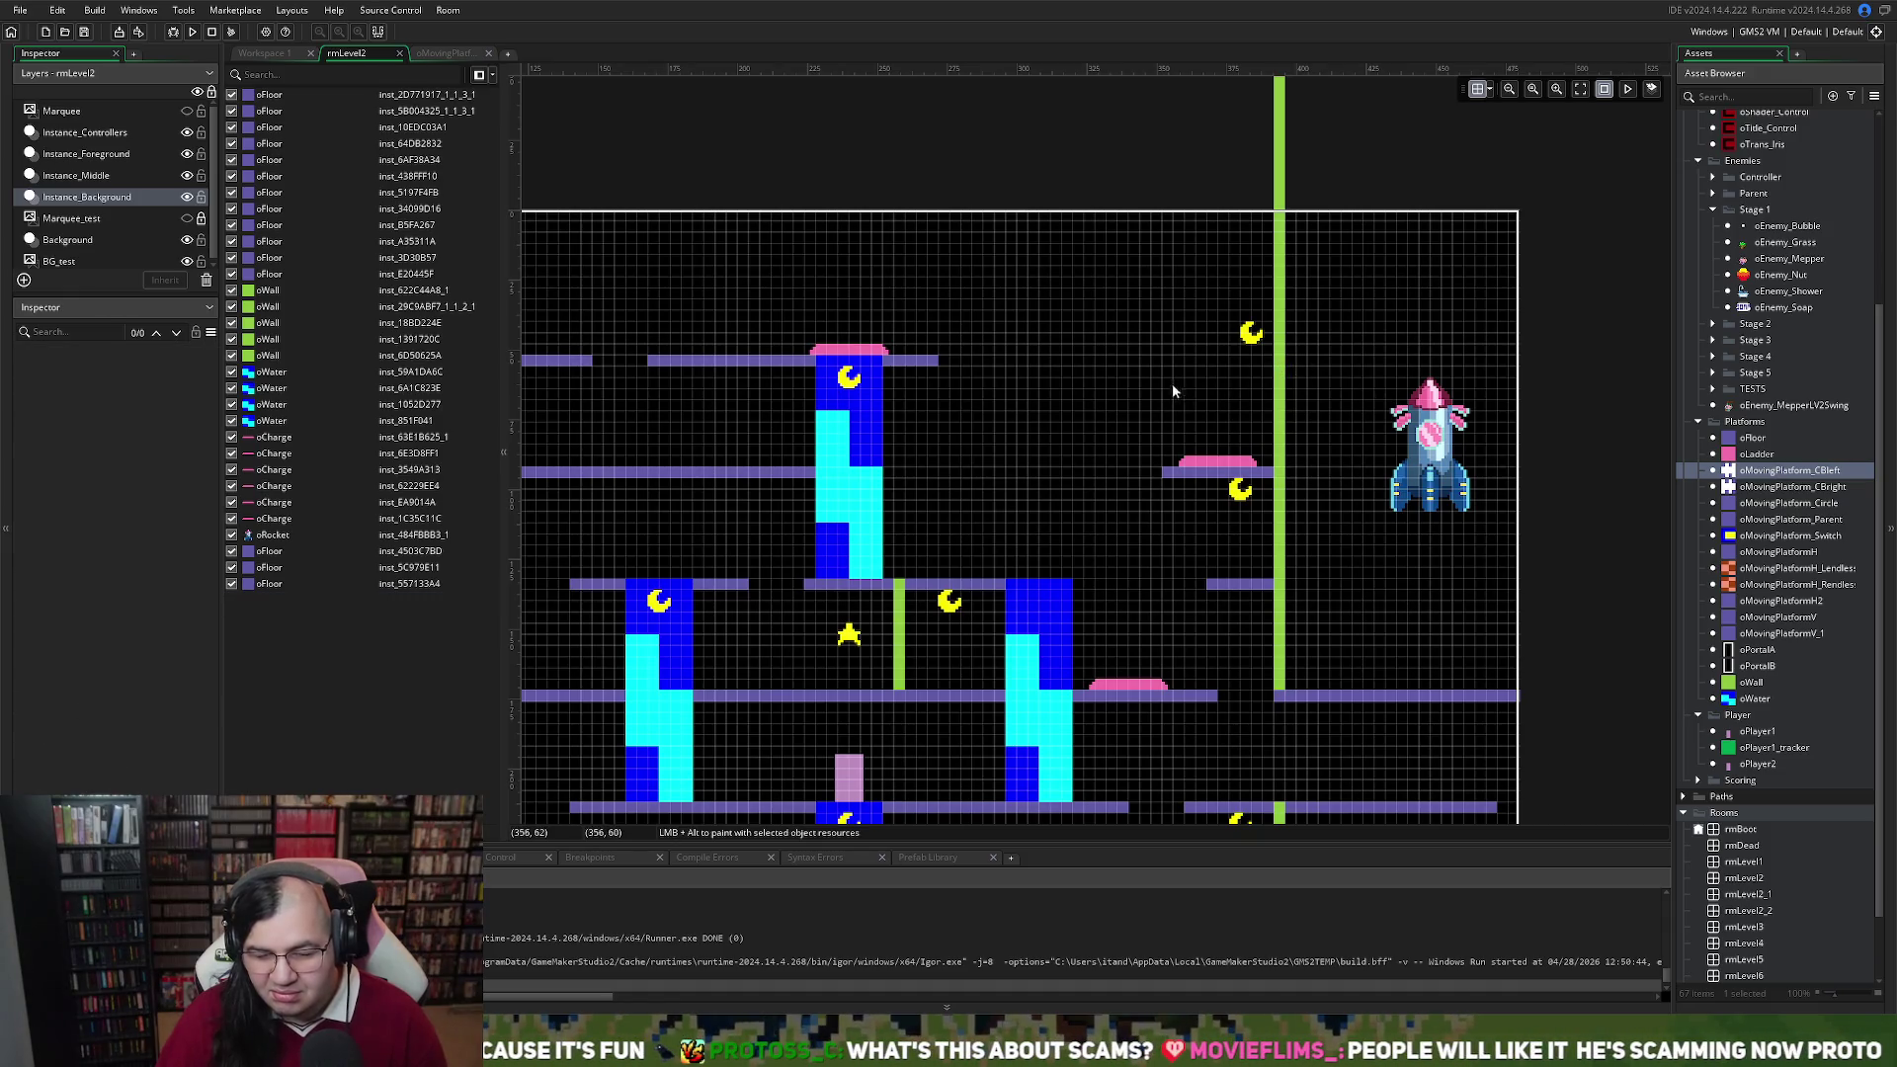
# Shorten the top-row floor over the water column to Scale X 12 at 216, 52
pyautogui.hscroll(-5, 1118, 370)
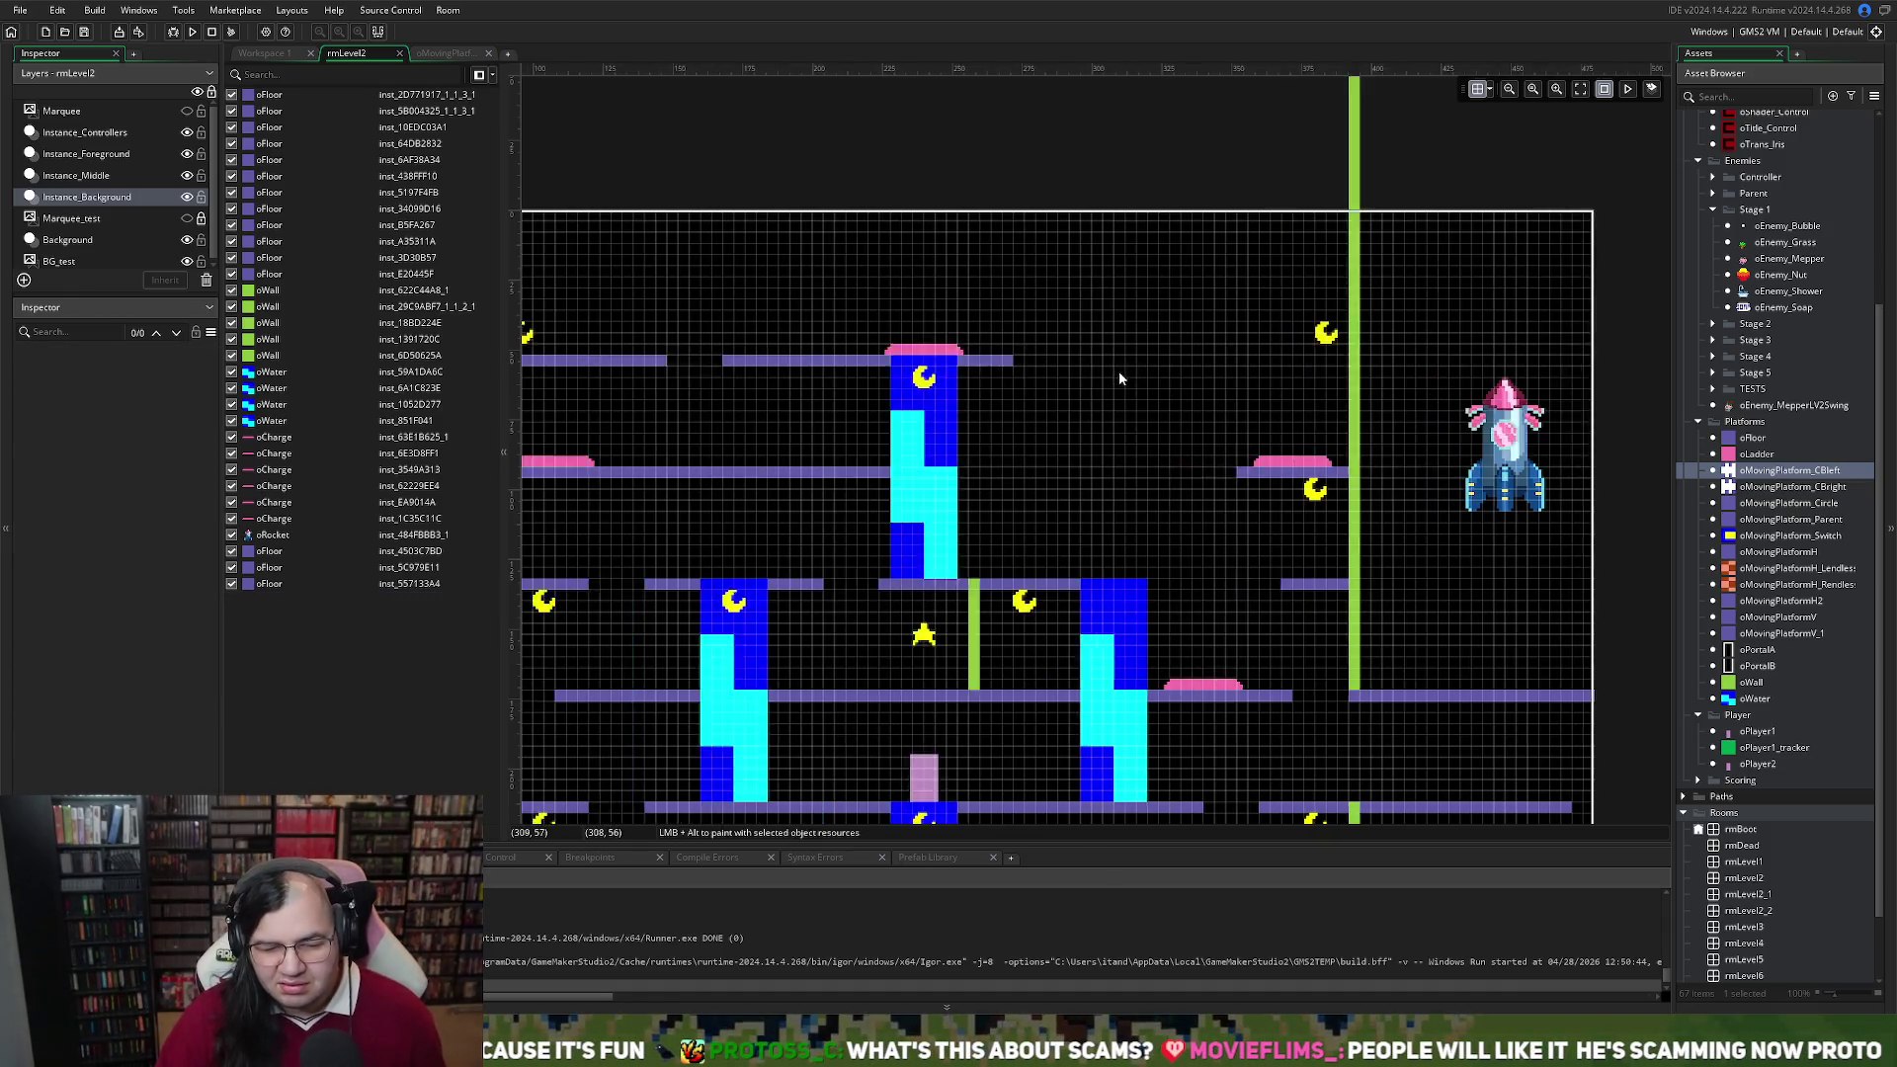
pyautogui.click(878, 362)
pyautogui.moveTo(878, 361); pyautogui.dragTo(988, 364)
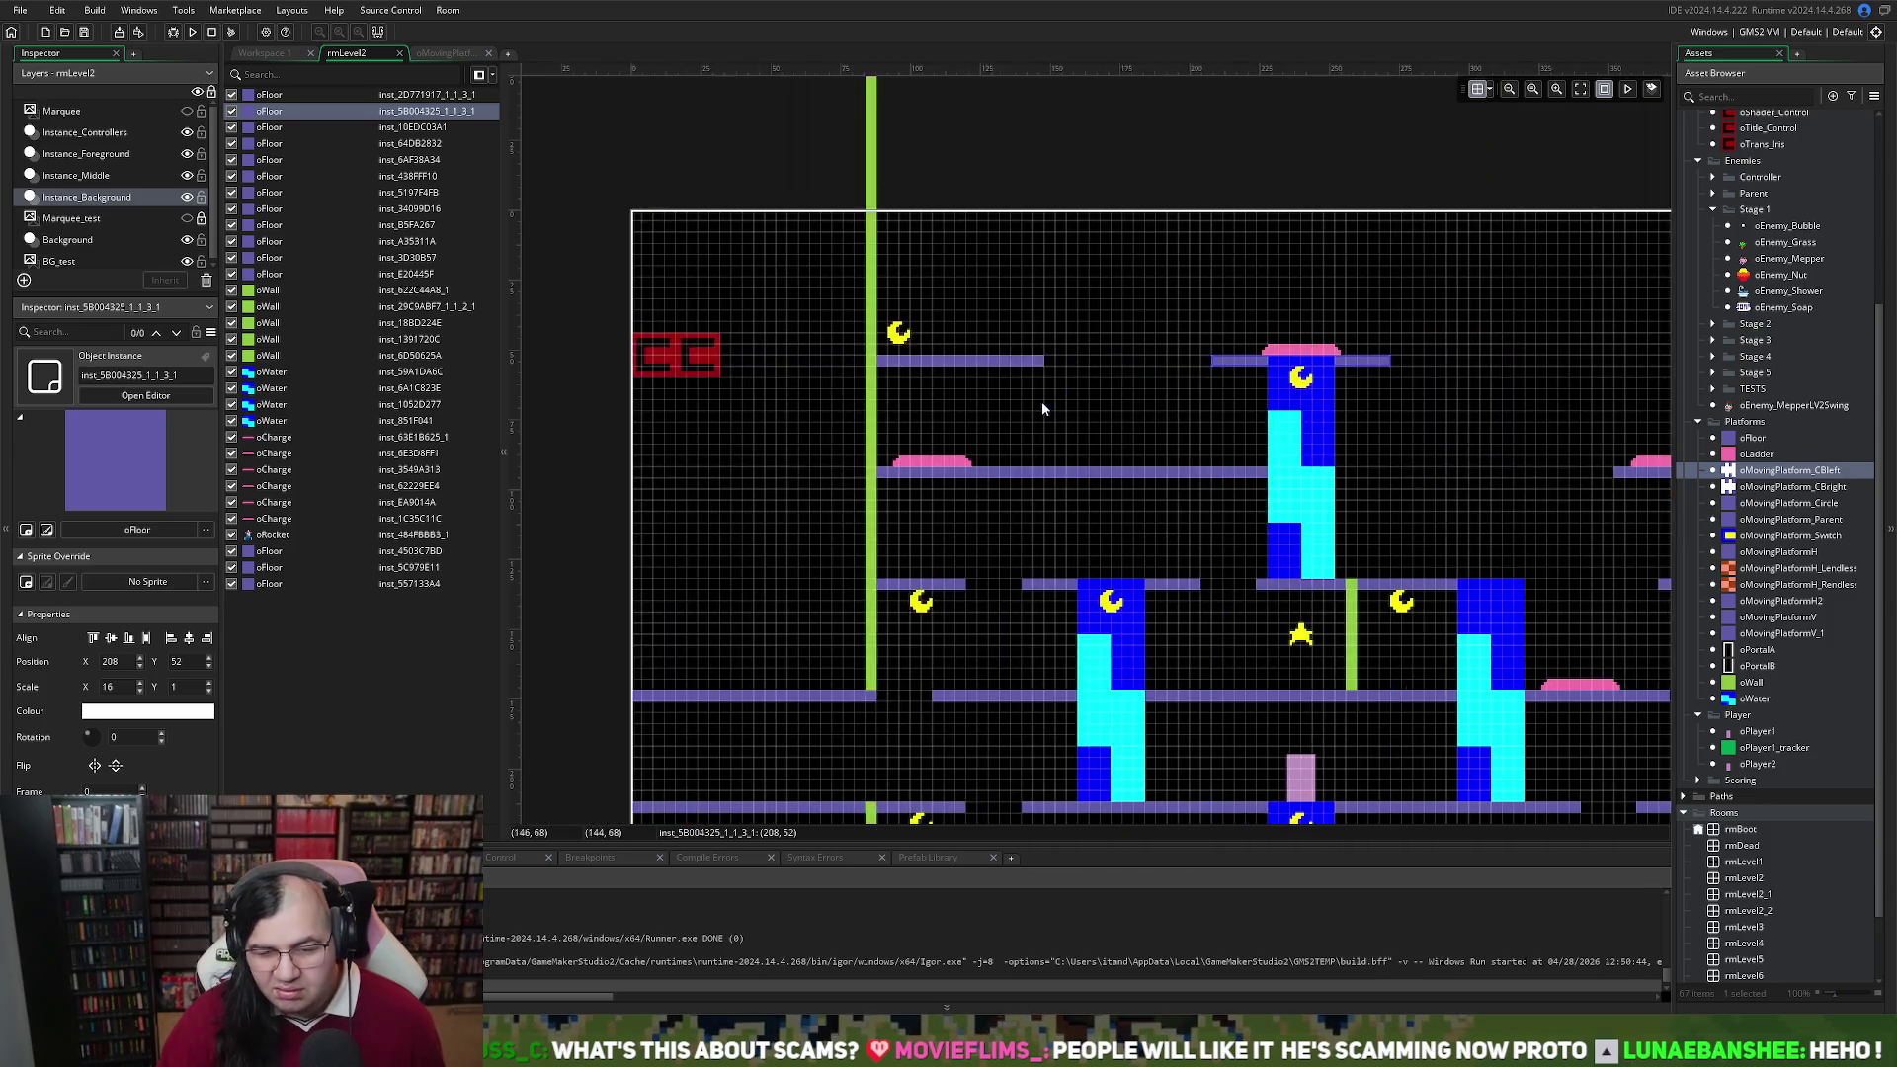
pyautogui.scroll(3, 1042, 401)
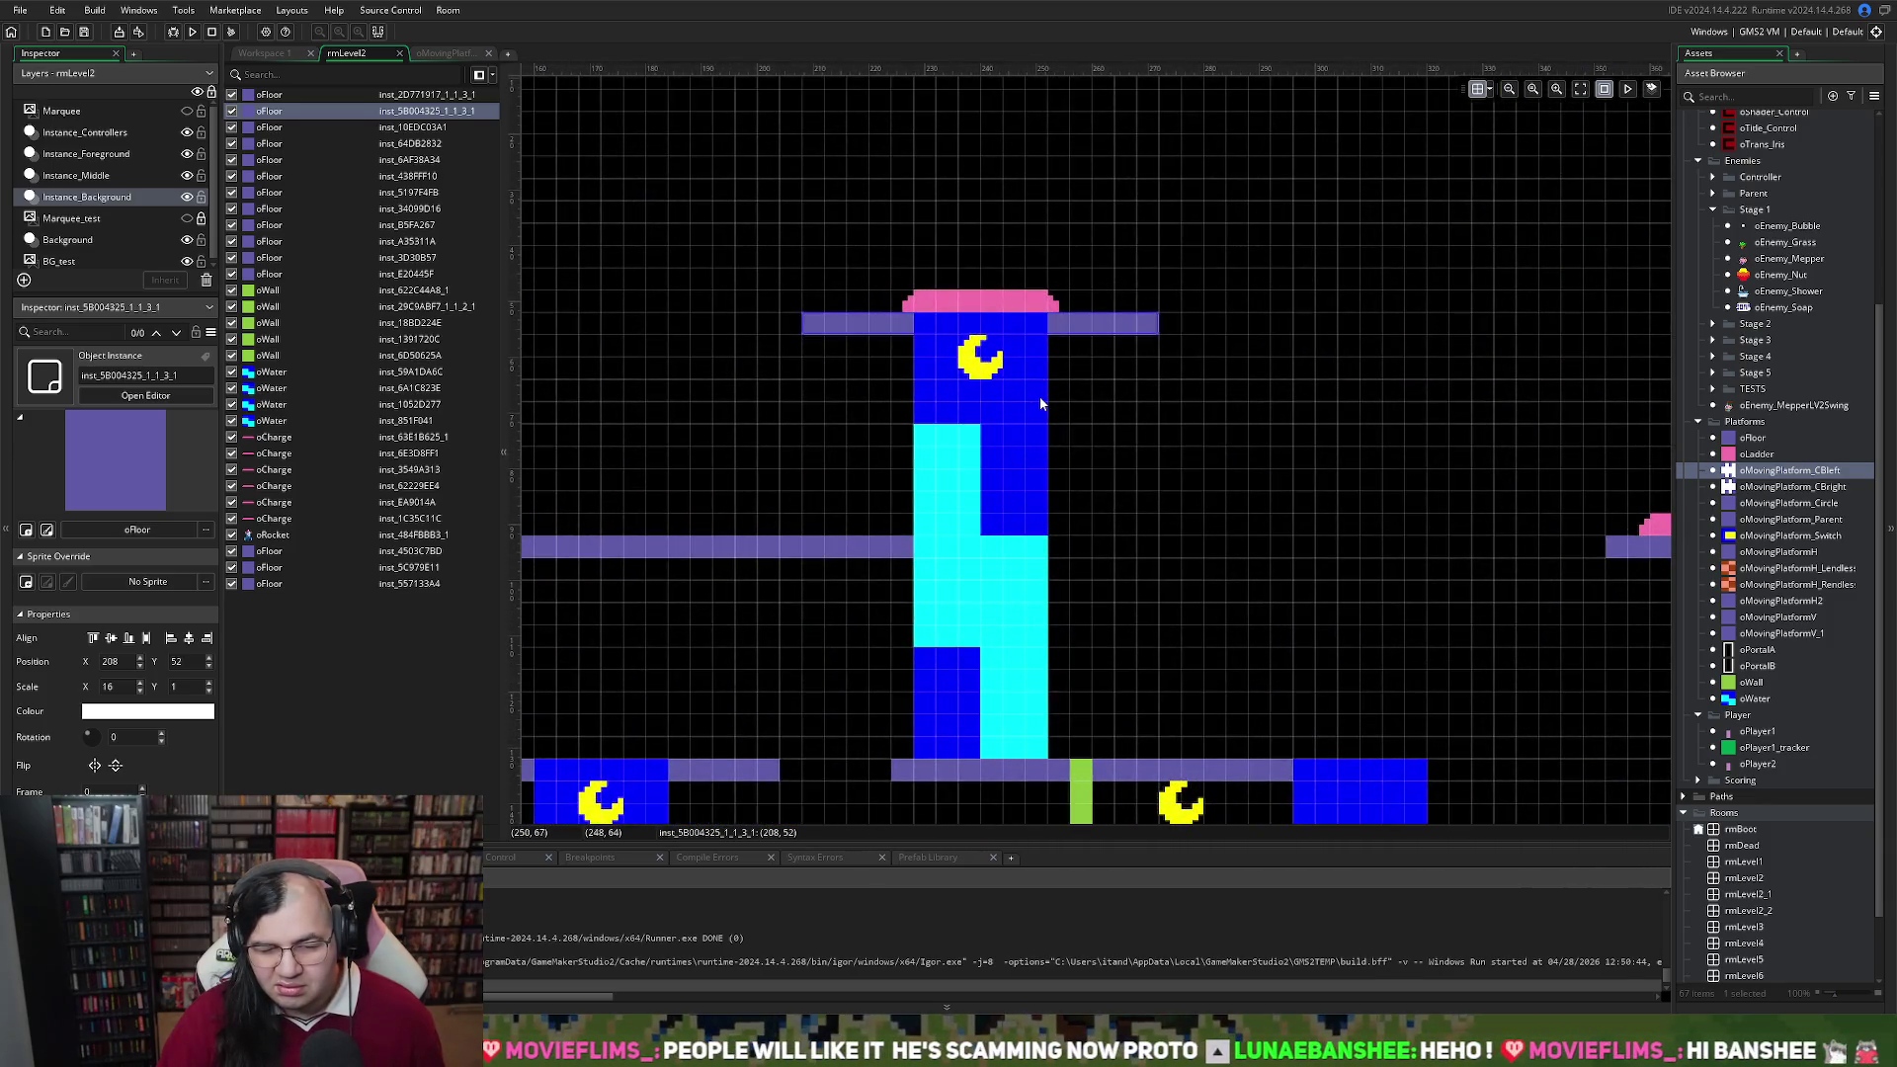
pyautogui.moveTo(802, 323); pyautogui.dragTo(901, 331)
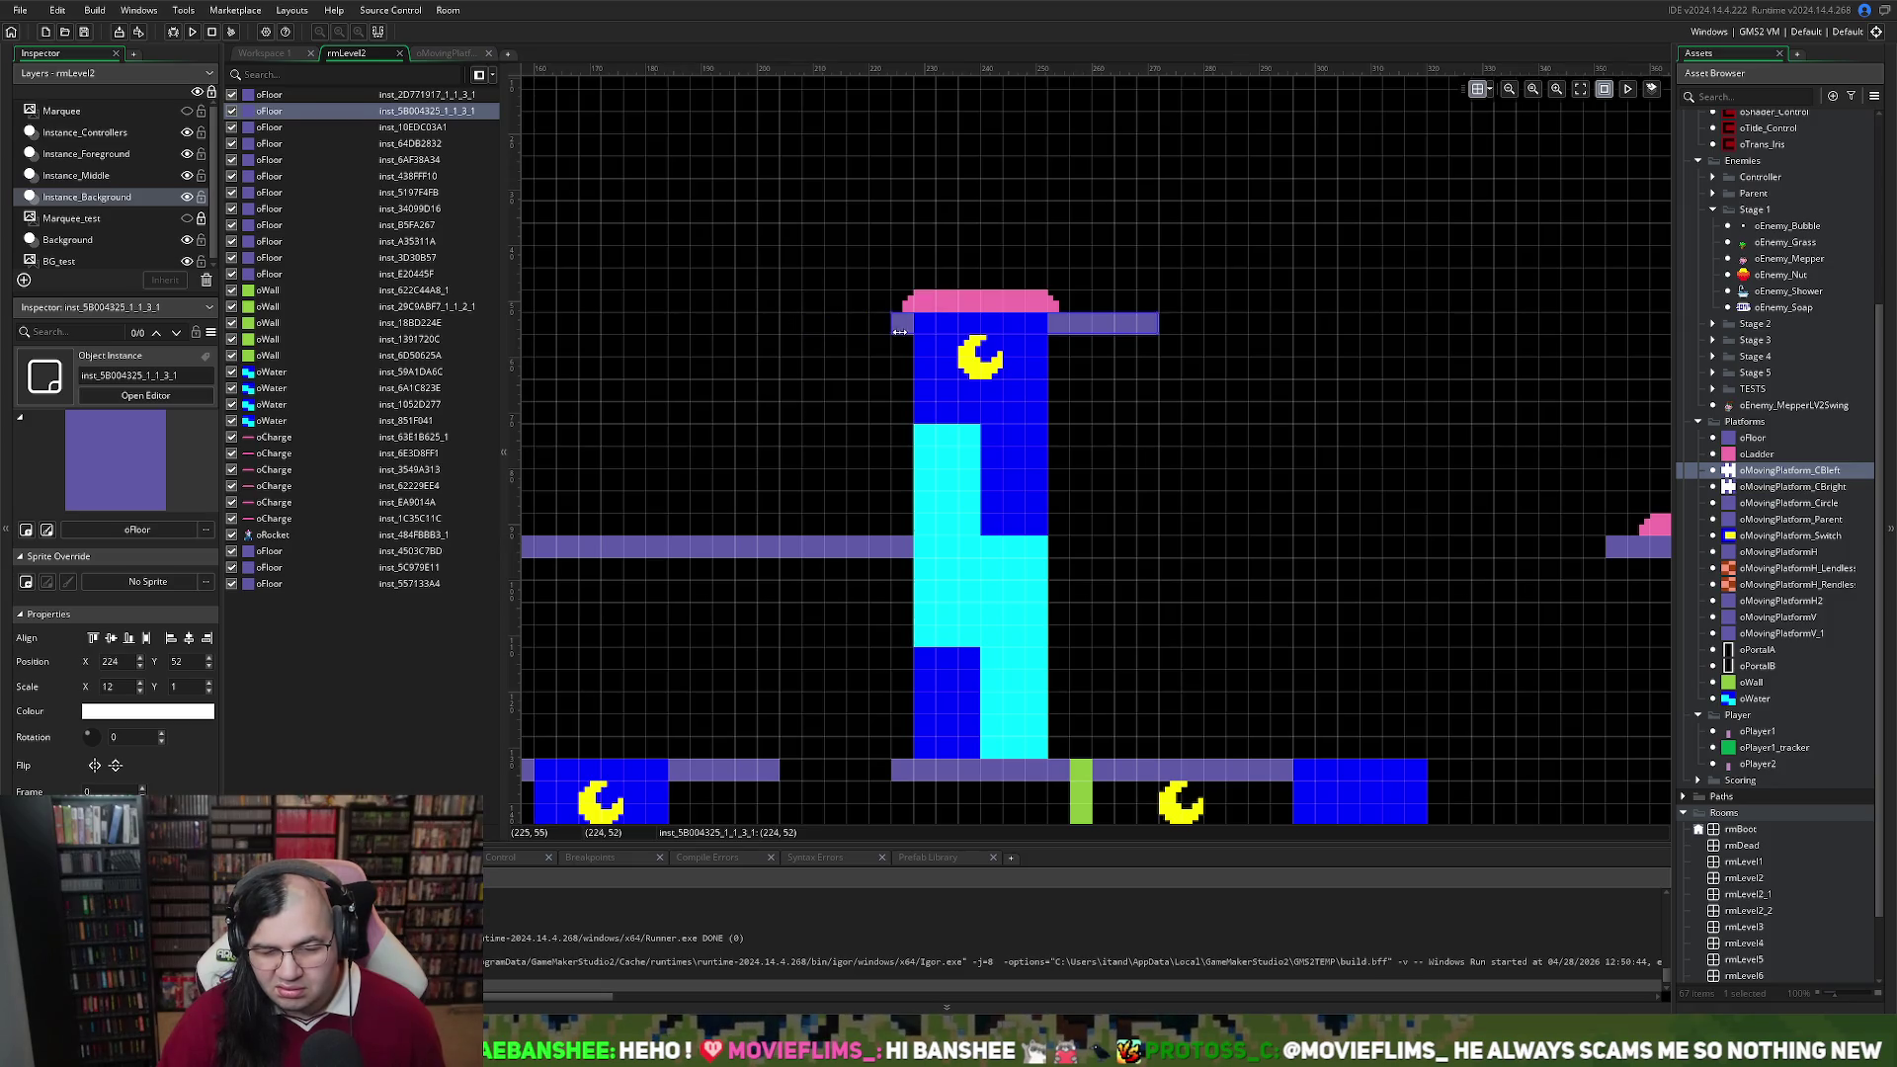
pyautogui.moveTo(1147, 321); pyautogui.dragTo(1105, 336)
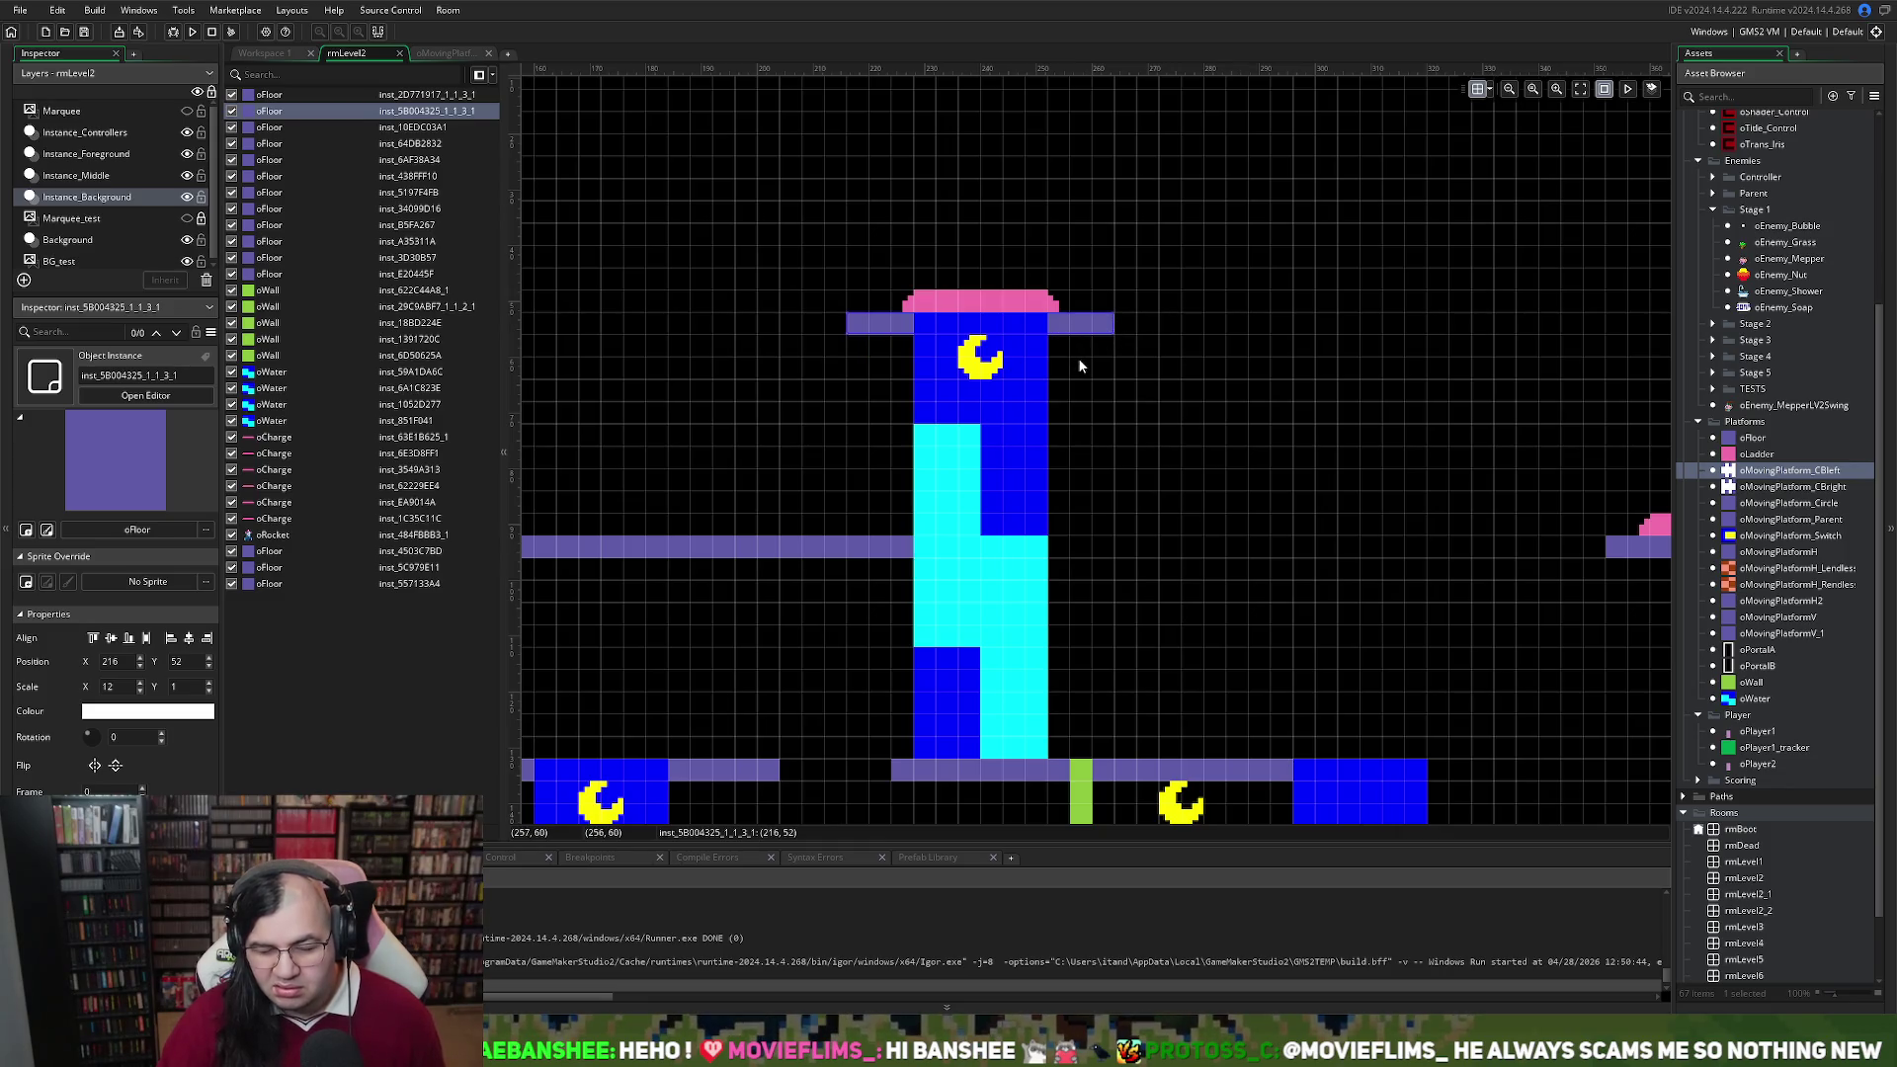
pyautogui.hscroll(-5, 1079, 366)
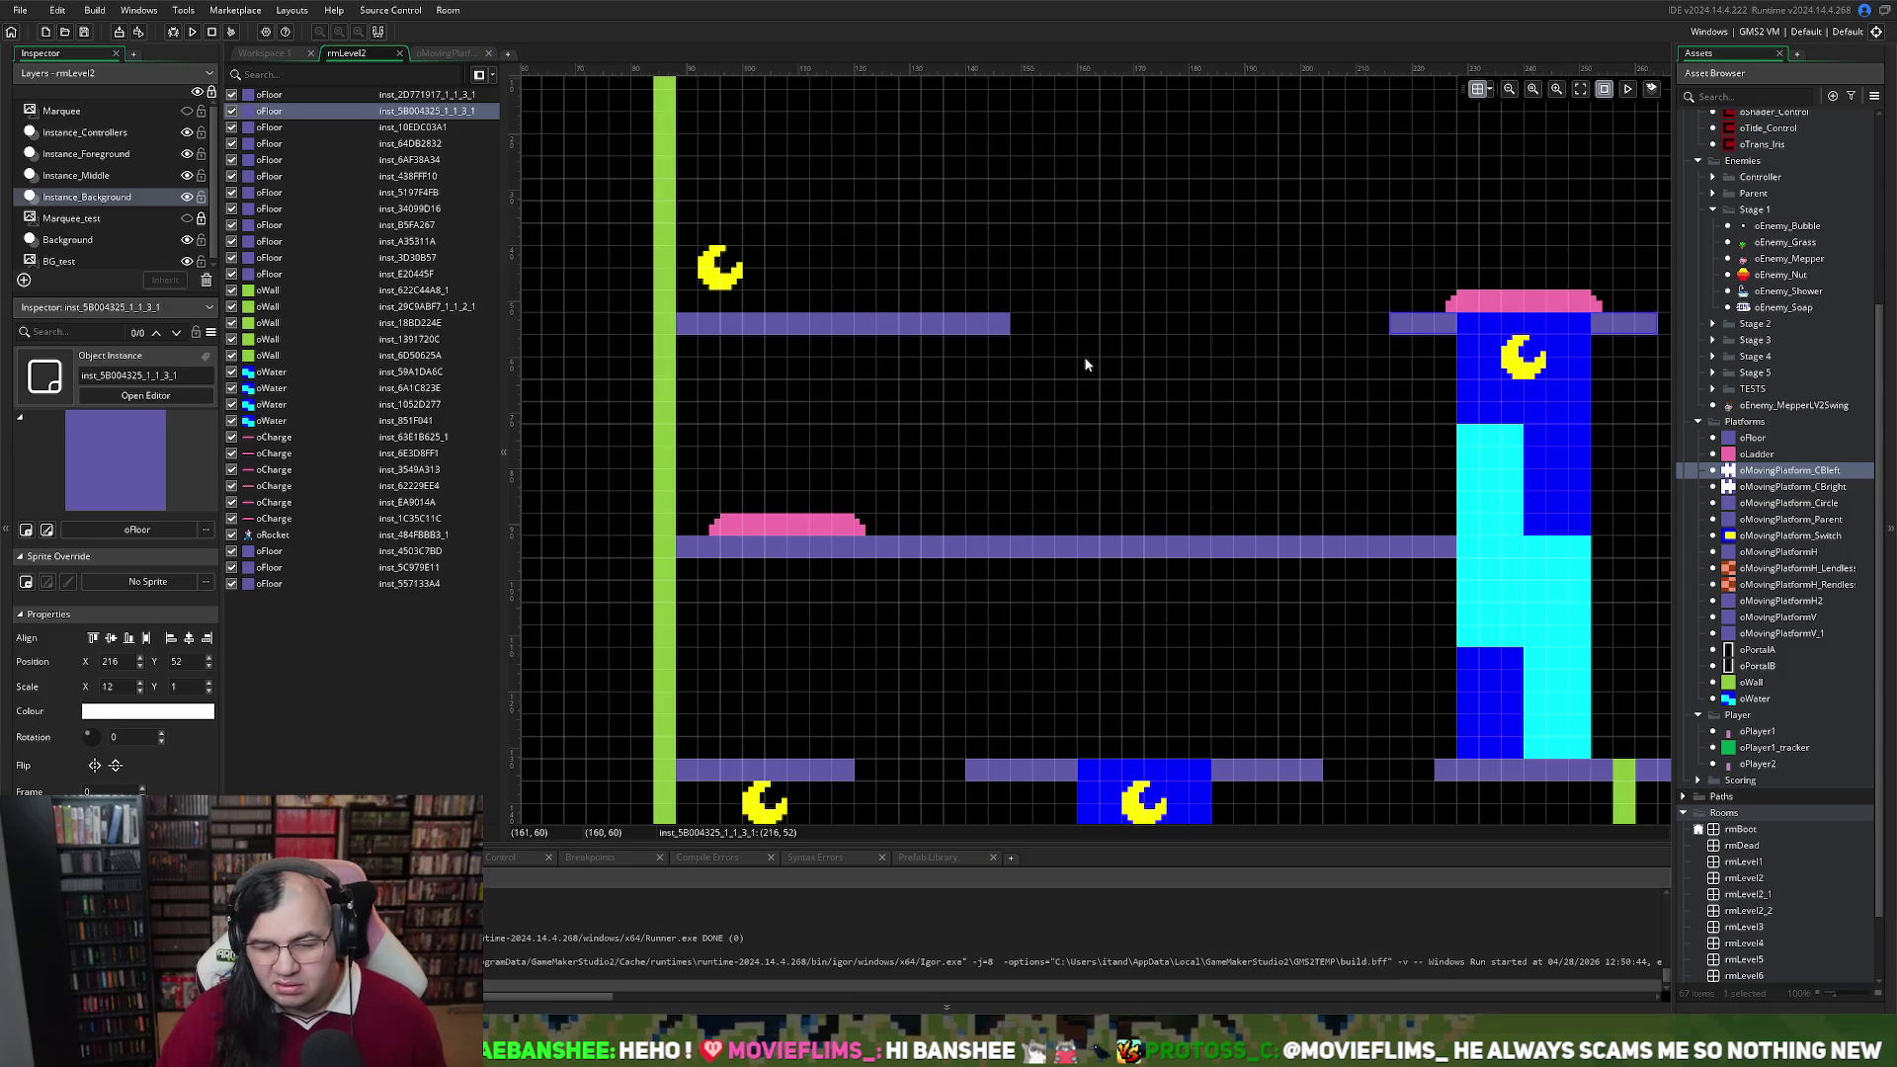
pyautogui.click(1005, 325)
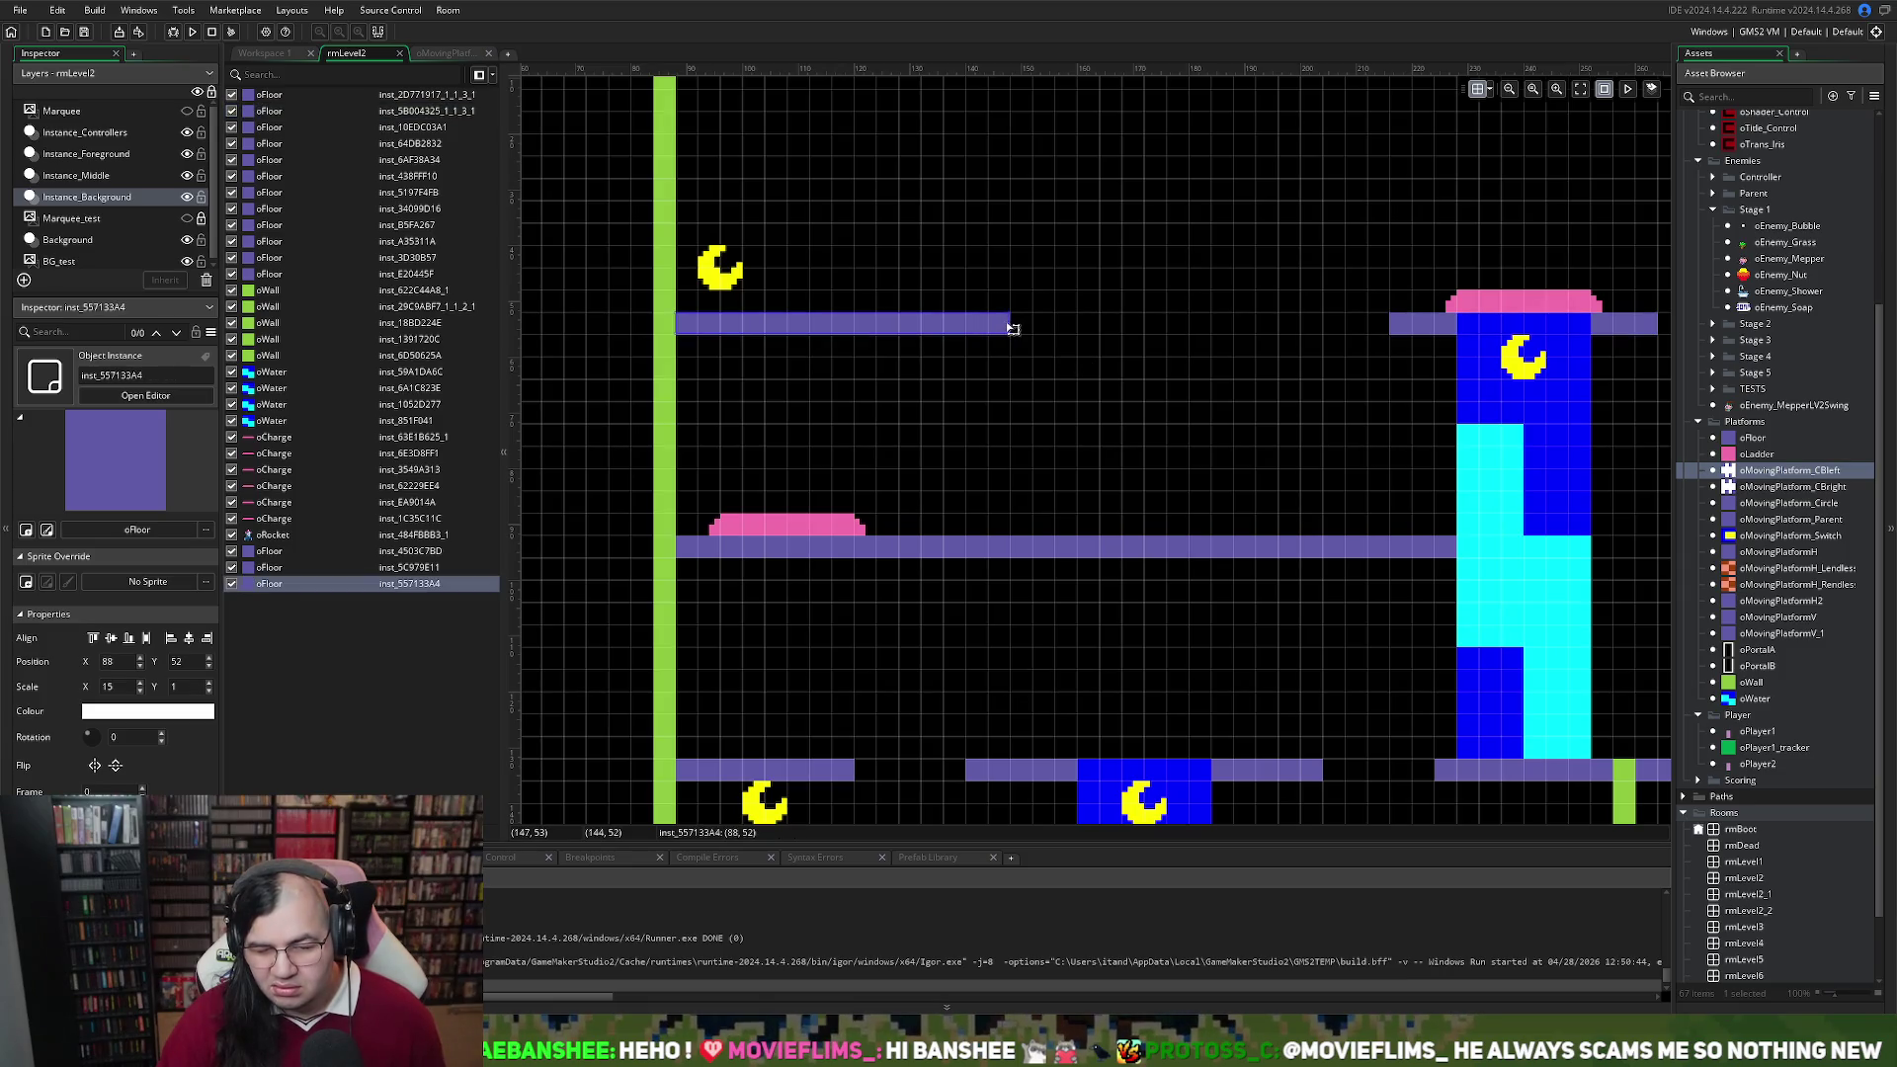
# Stretch the upper-left oFloor at 88, 52 to Scale X 27, leaving a gap before the water-column floor
pyautogui.moveTo(1007, 325)
pyautogui.mouseDown()
pyautogui.moveTo(1345, 332)
pyautogui.moveTo(1273, 333)
pyautogui.mouseUp()
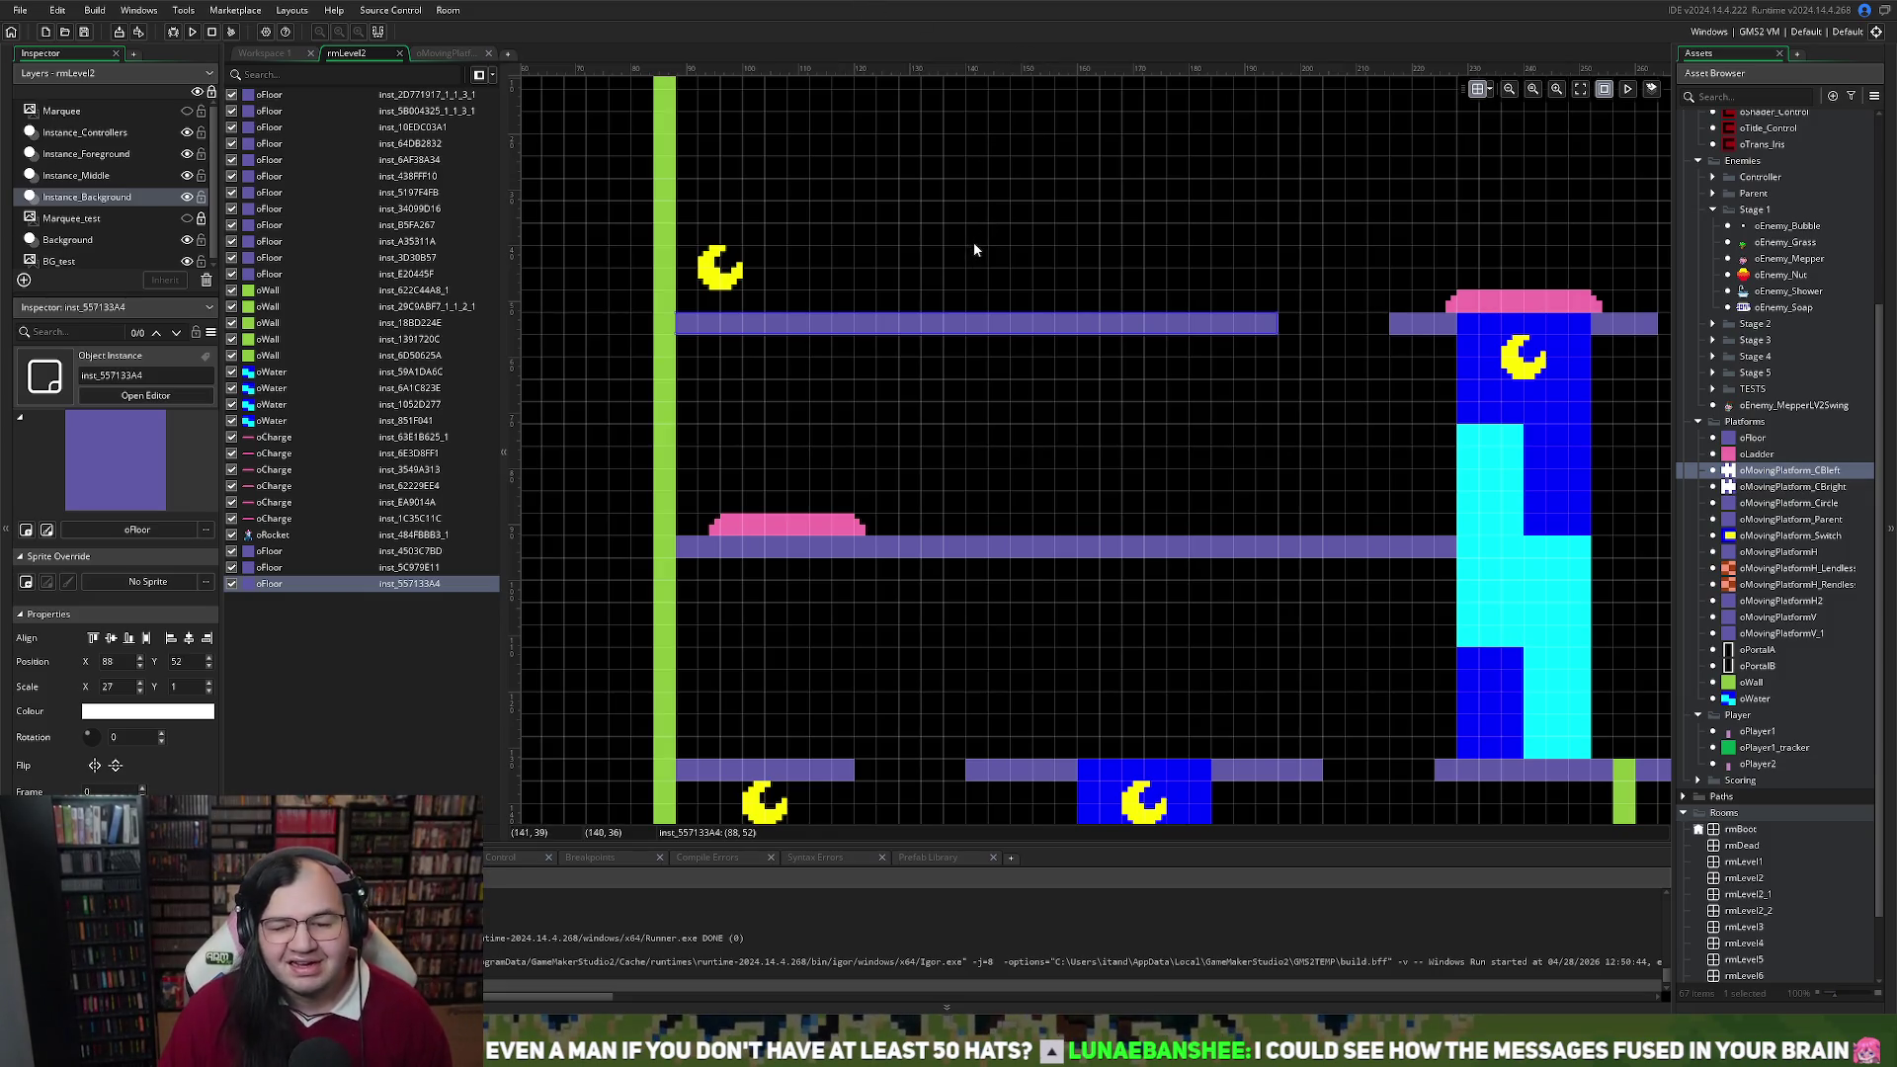
pyautogui.scroll(-4, 975, 242)
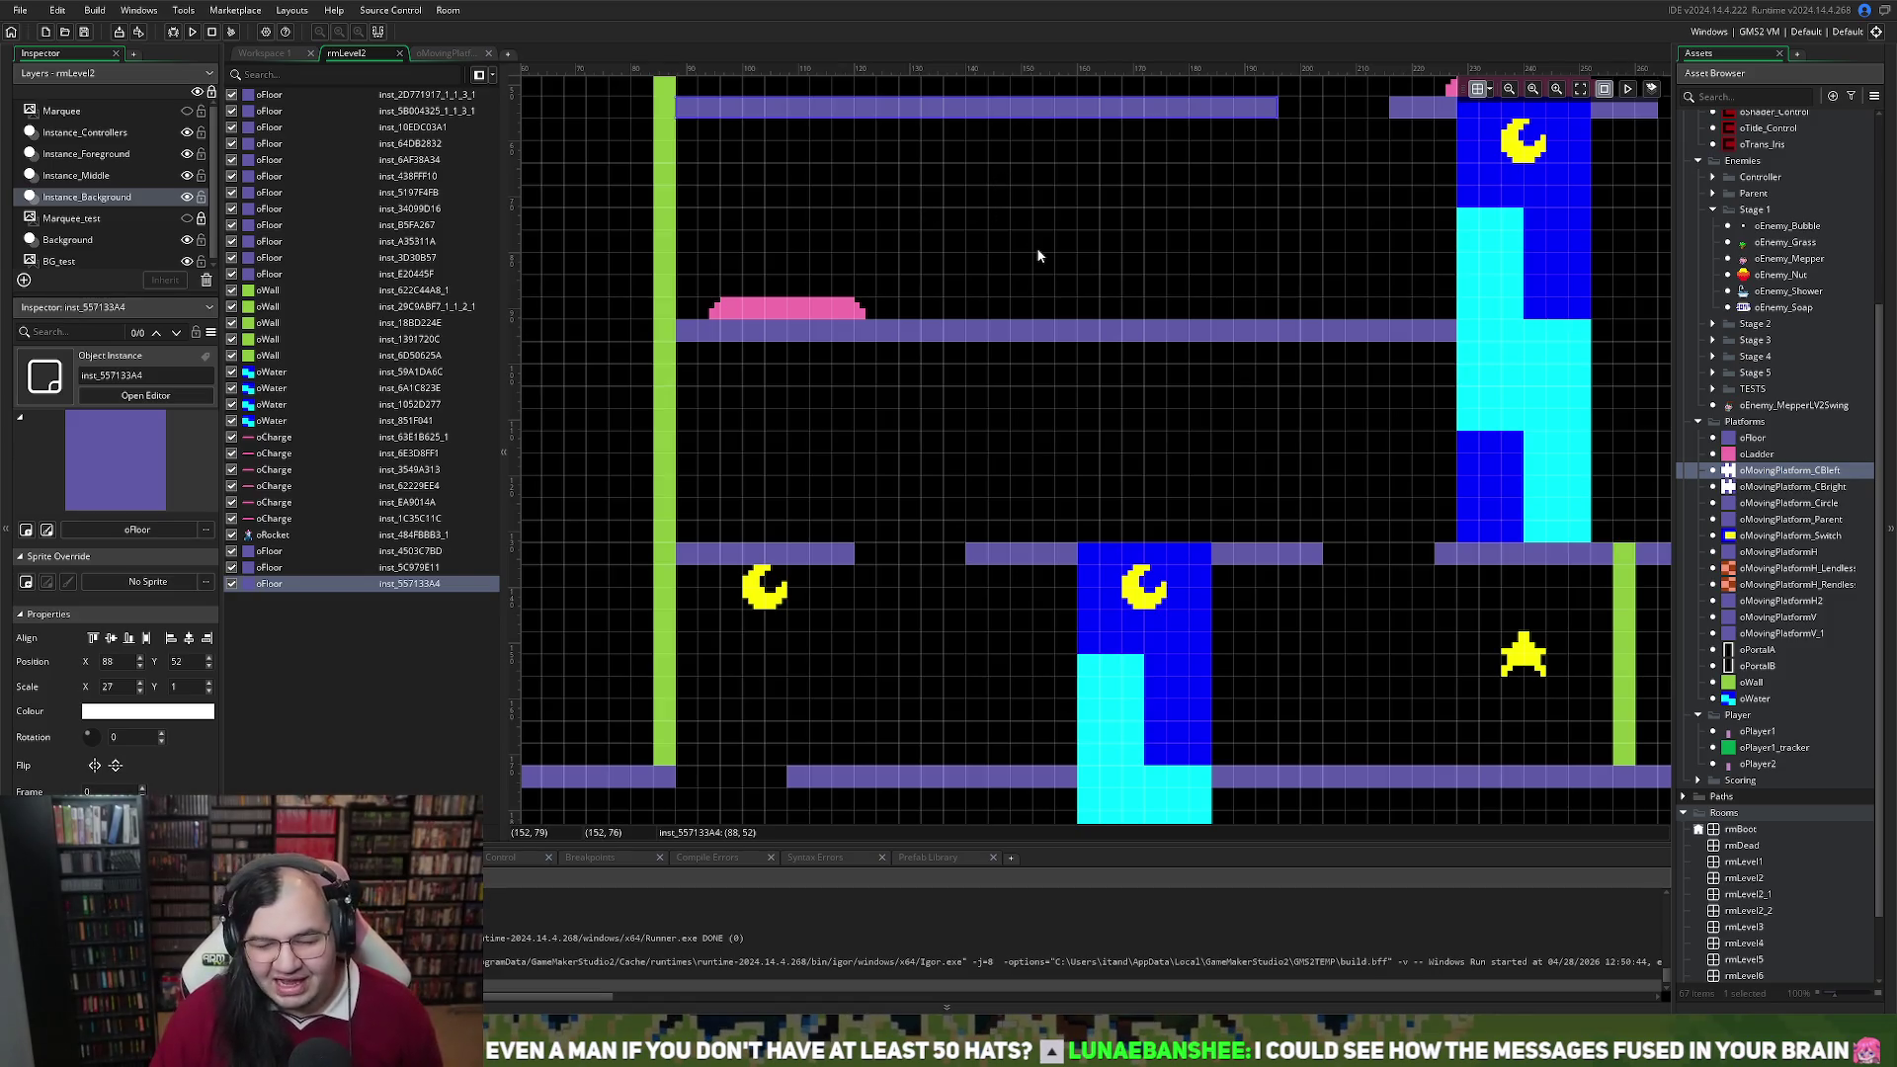
pyautogui.keyDown('ctrl'); pyautogui.scroll(-2, 1032, 251); pyautogui.keyUp('ctrl')
pyautogui.click(969, 262)
pyautogui.keyDown('ctrl'); pyautogui.scroll(-2, 970, 263); pyautogui.keyUp('ctrl')
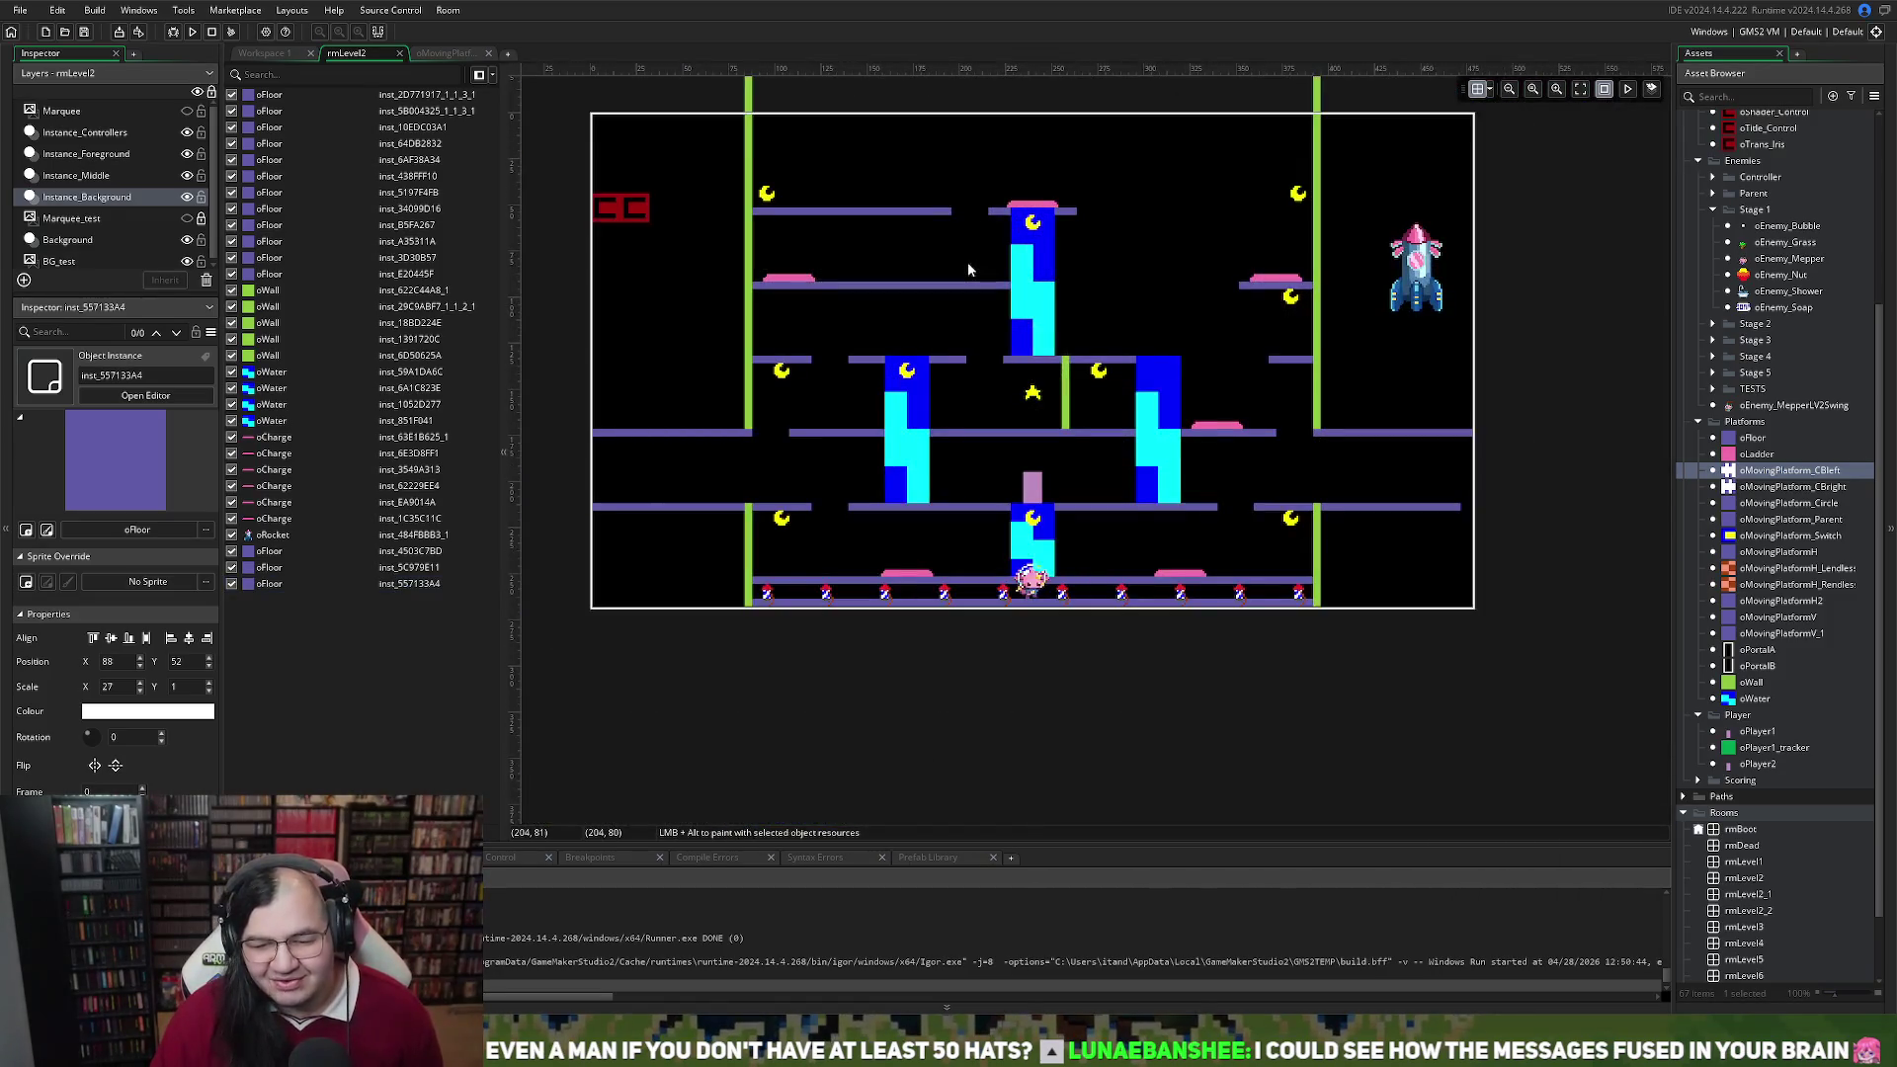
pyautogui.keyDown('ctrl'); pyautogui.scroll(1, 969, 263); pyautogui.keyUp('ctrl')
pyautogui.keyDown('ctrl'); pyautogui.scroll(2, 969, 261); pyautogui.keyUp('ctrl')
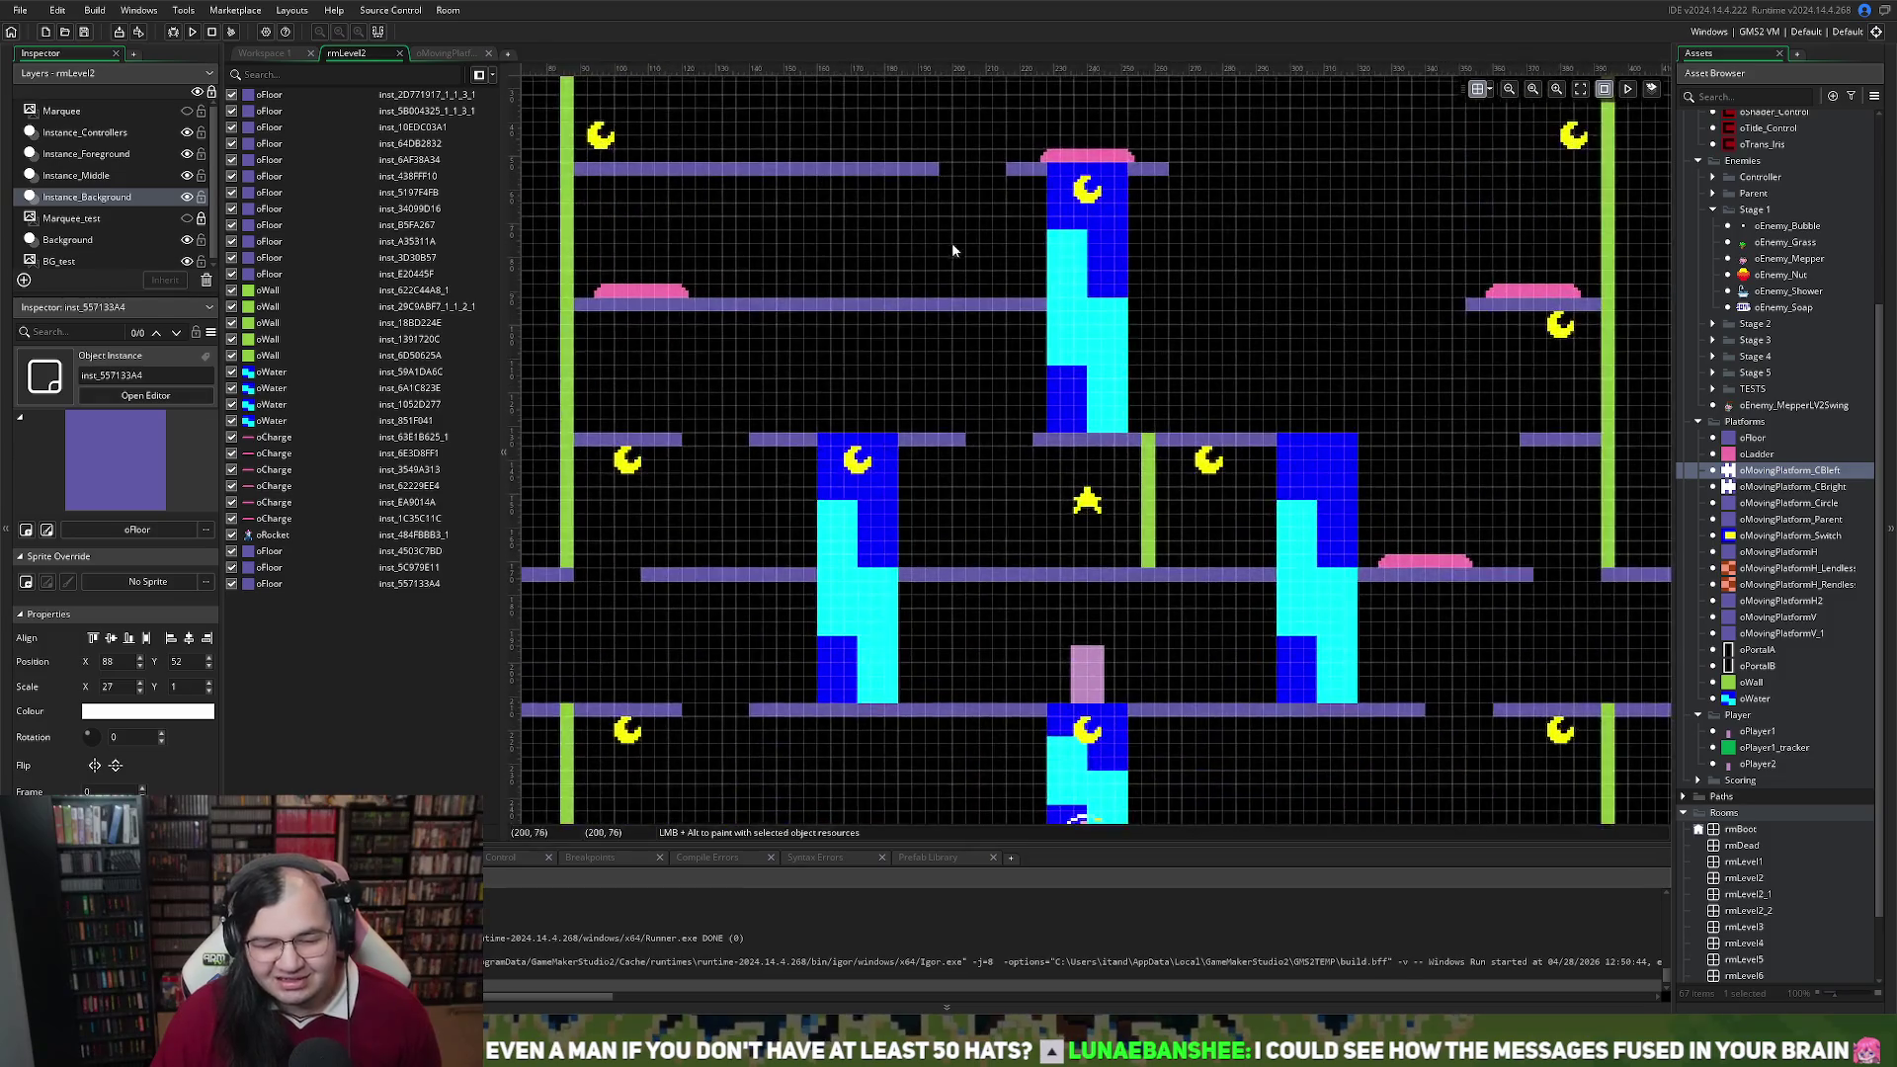
pyautogui.keyDown('ctrl'); pyautogui.scroll(2, 948, 247); pyautogui.keyUp('ctrl')
pyautogui.keyDown('ctrl'); pyautogui.scroll(-4, 941, 253); pyautogui.keyUp('ctrl')
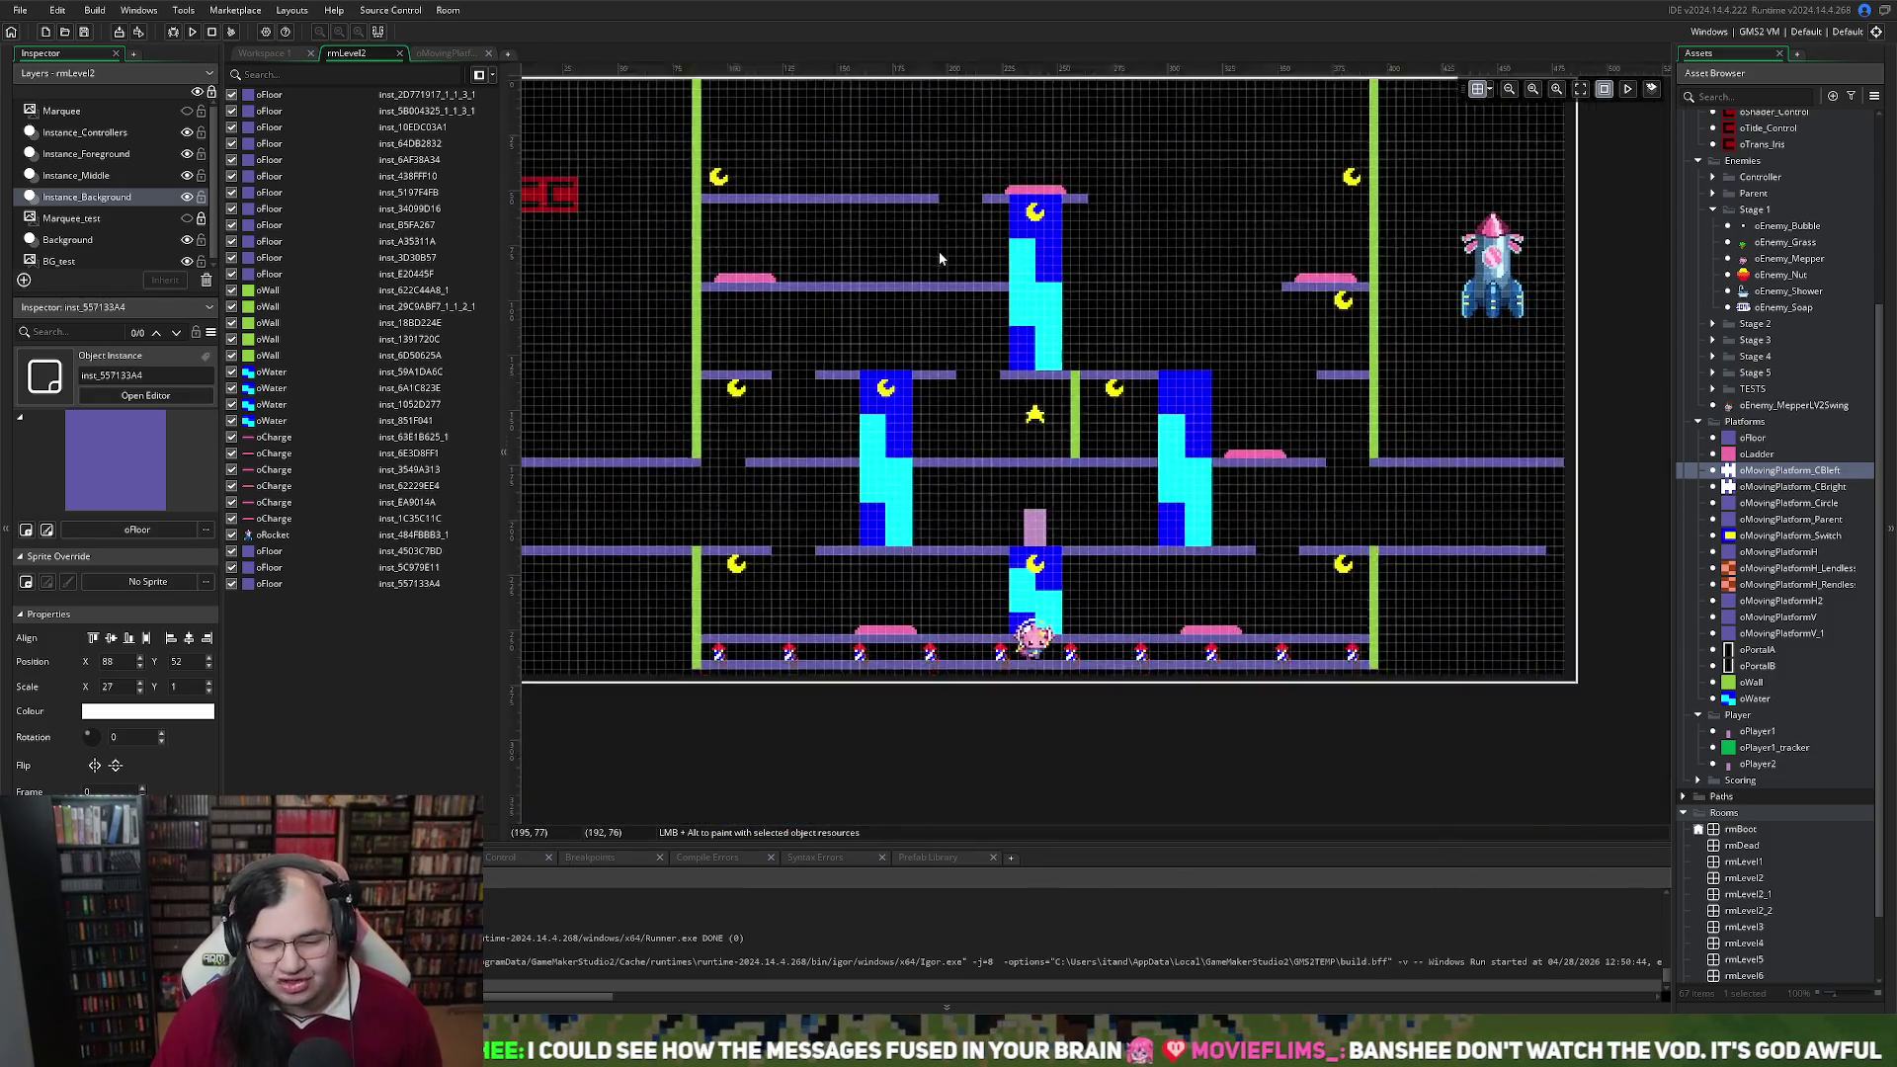
pyautogui.keyDown('ctrl'); pyautogui.scroll(-1, 939, 255); pyautogui.keyUp('ctrl')
pyautogui.keyDown('ctrl'); pyautogui.scroll(4, 939, 254); pyautogui.keyUp('ctrl')
pyautogui.keyDown('ctrl'); pyautogui.scroll(-2, 937, 257); pyautogui.keyUp('ctrl')
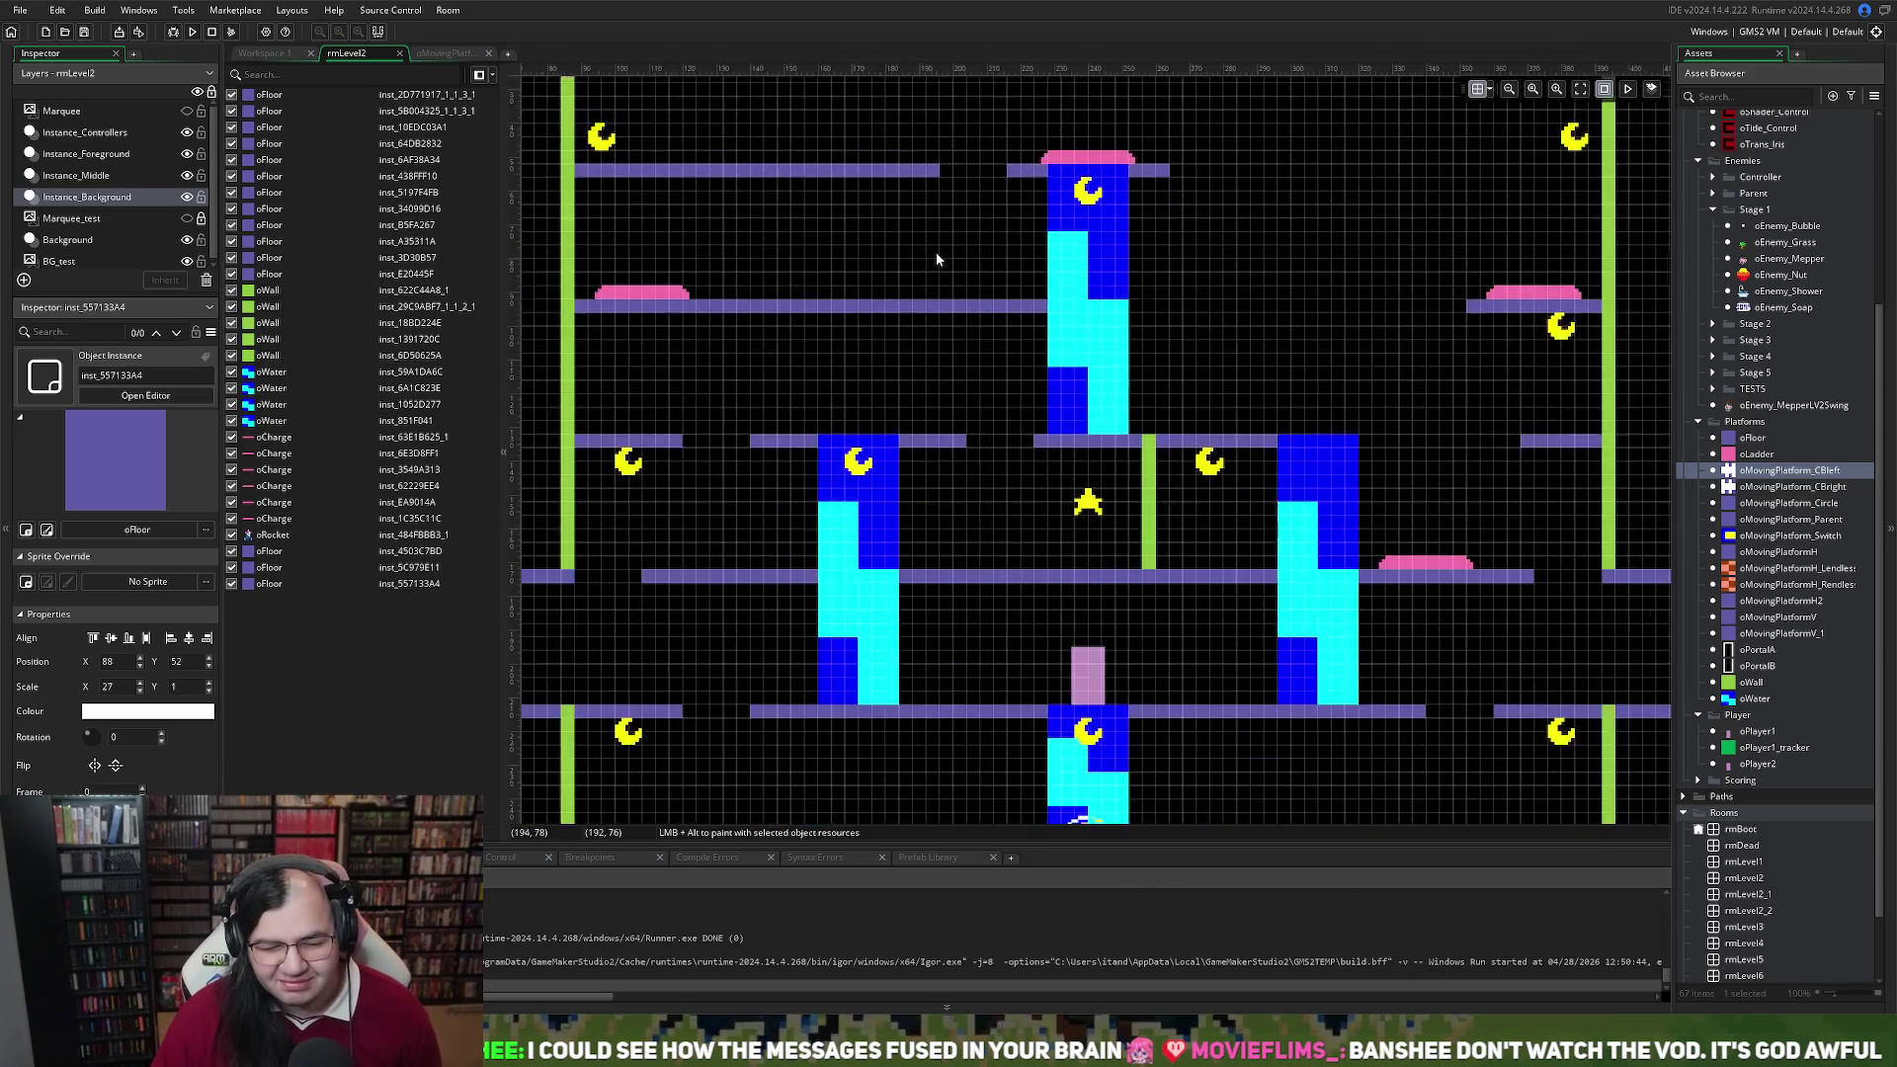
pyautogui.hscroll(-3, 935, 252)
pyautogui.hscroll(4, 935, 251)
pyautogui.hscroll(-2, 934, 251)
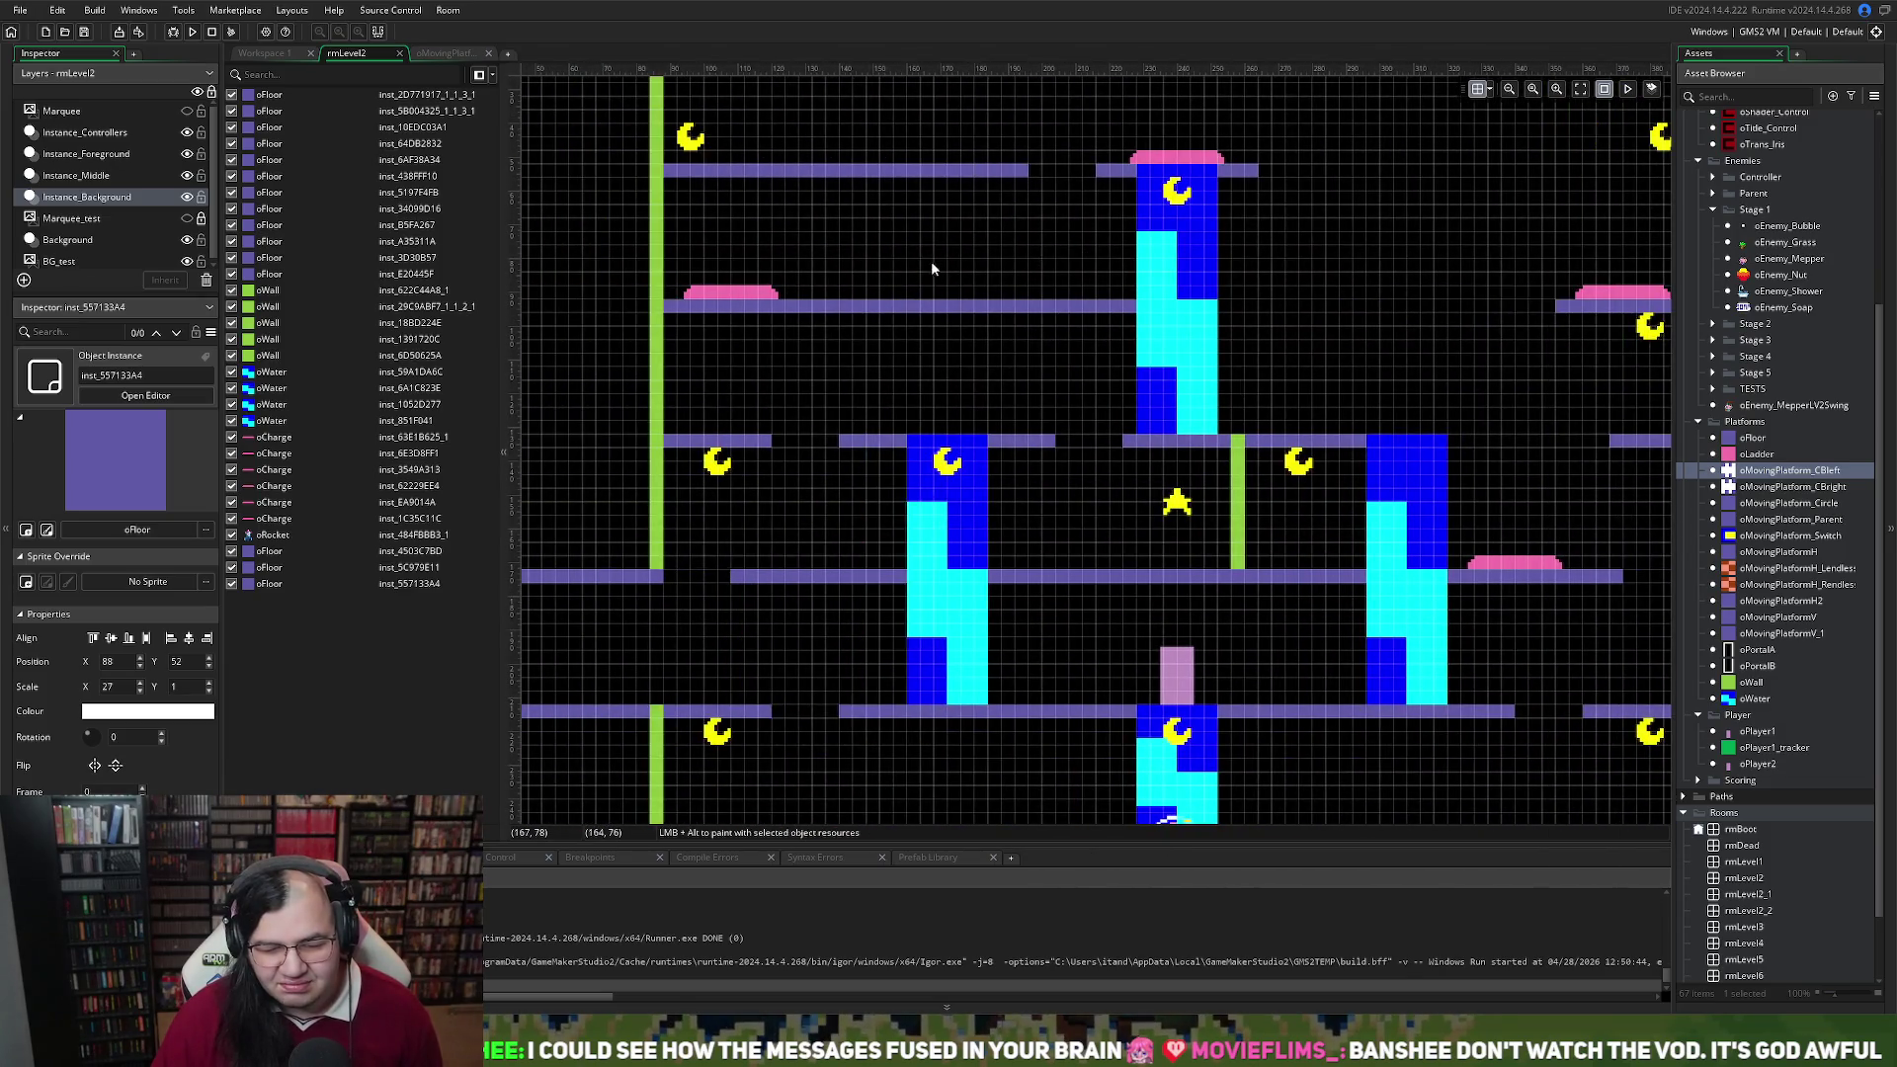
pyautogui.click(743, 308)
pyautogui.moveTo(665, 307); pyautogui.dragTo(666, 307)
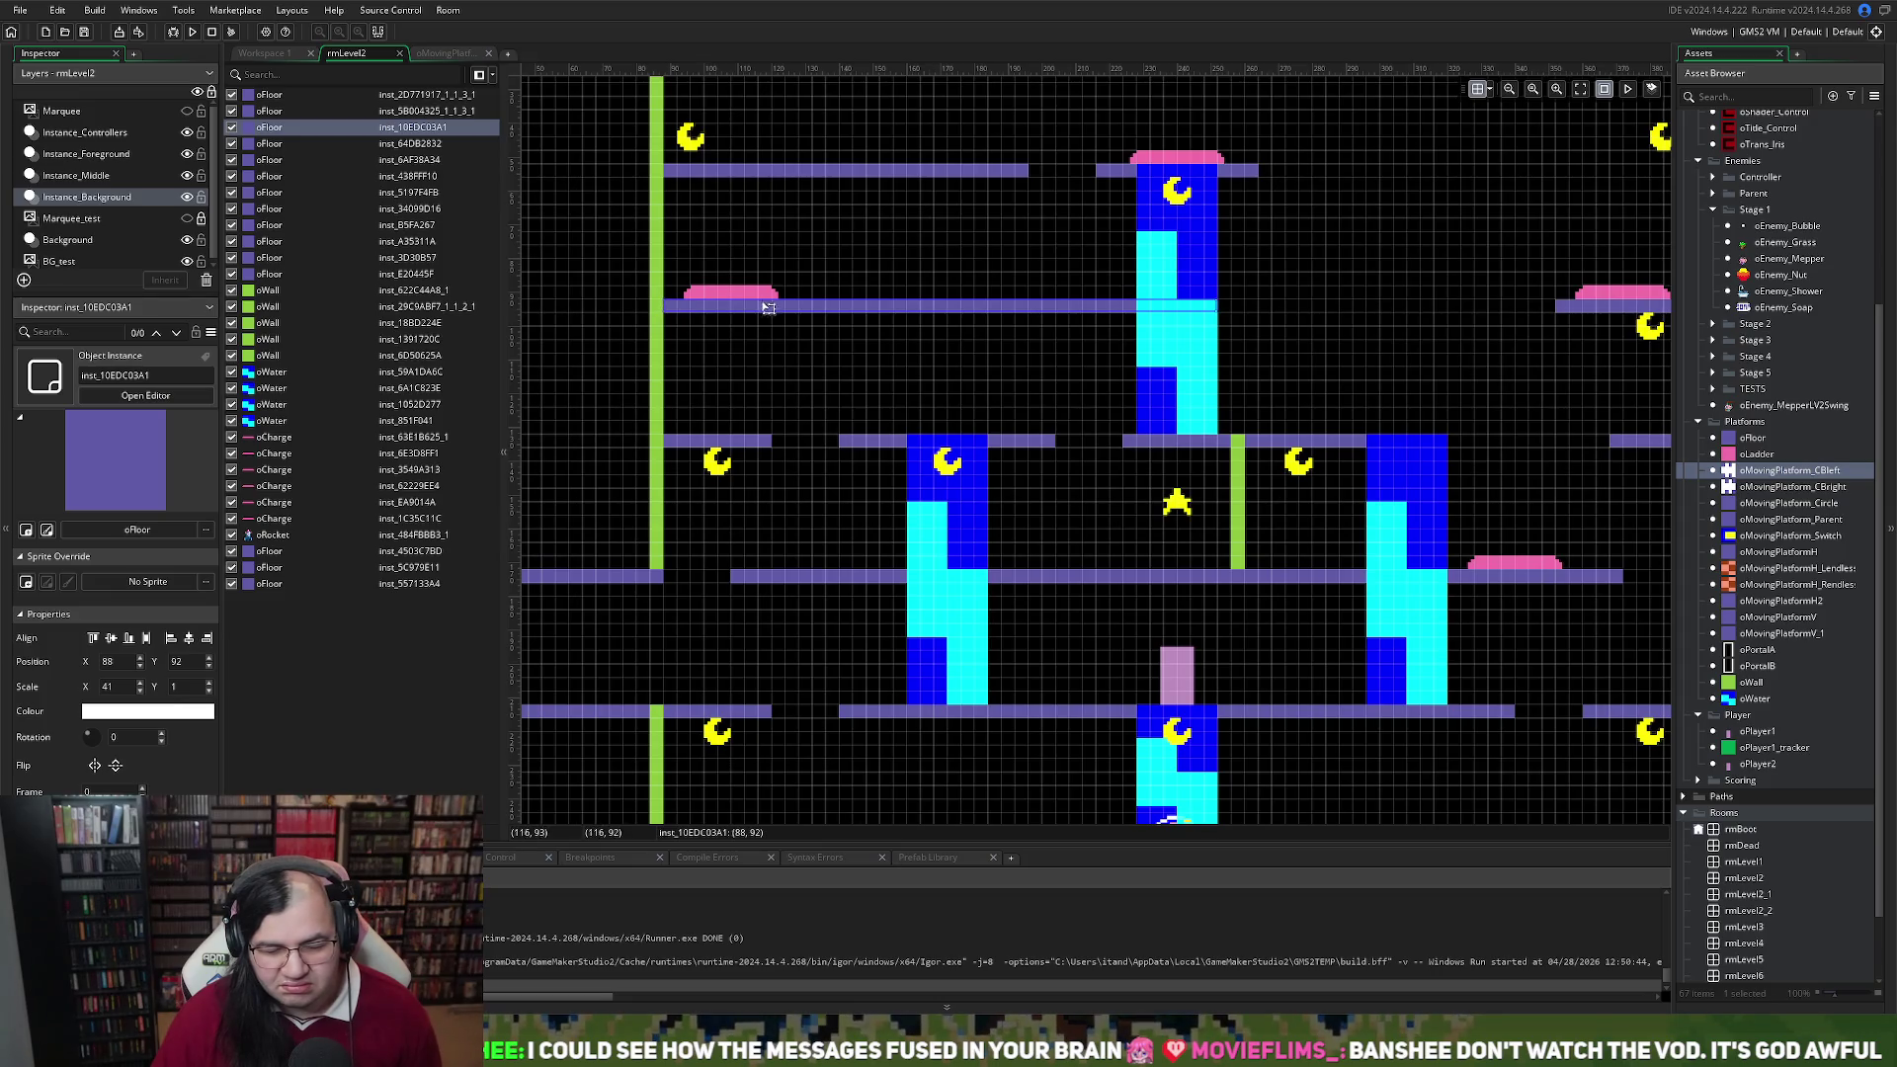
pyautogui.hscroll(5, 768, 307)
pyautogui.hscroll(-3, 754, 304)
pyautogui.hscroll(-2, 754, 304)
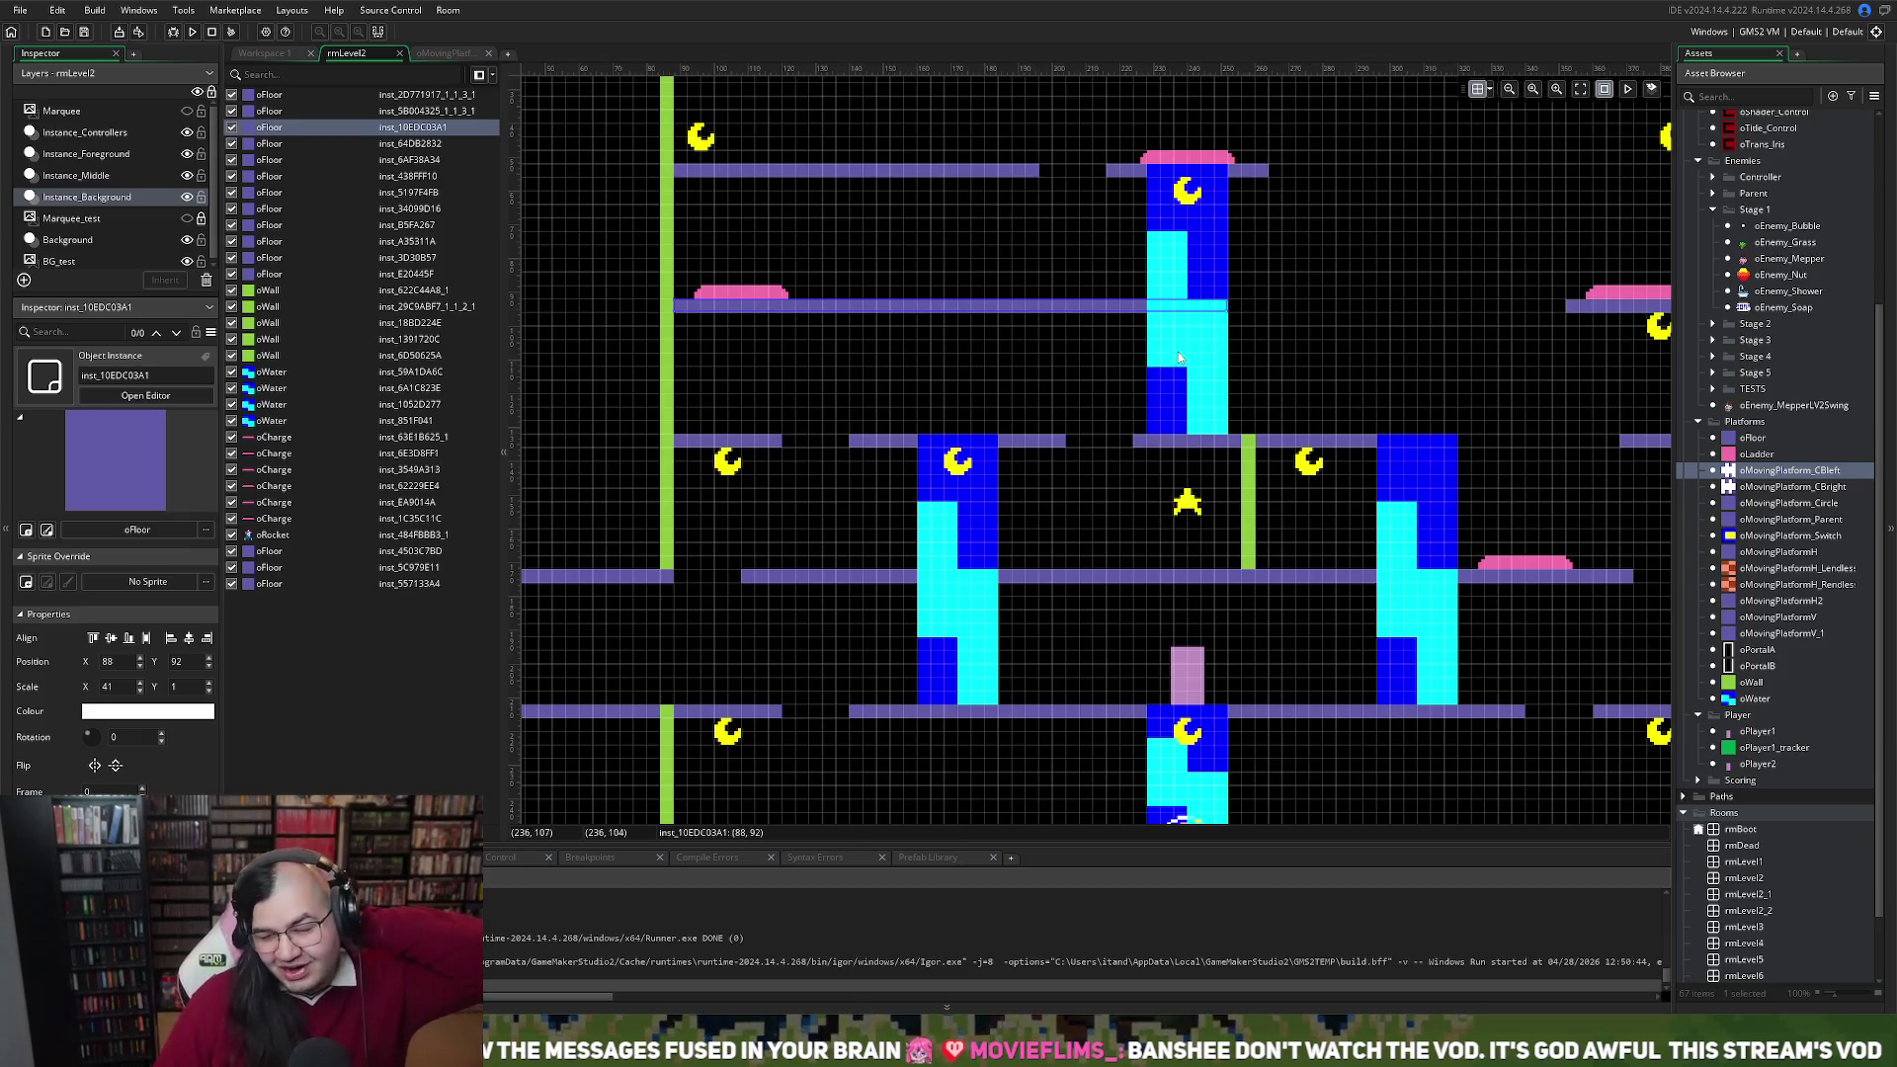
pyautogui.scroll(3, 1113, 264)
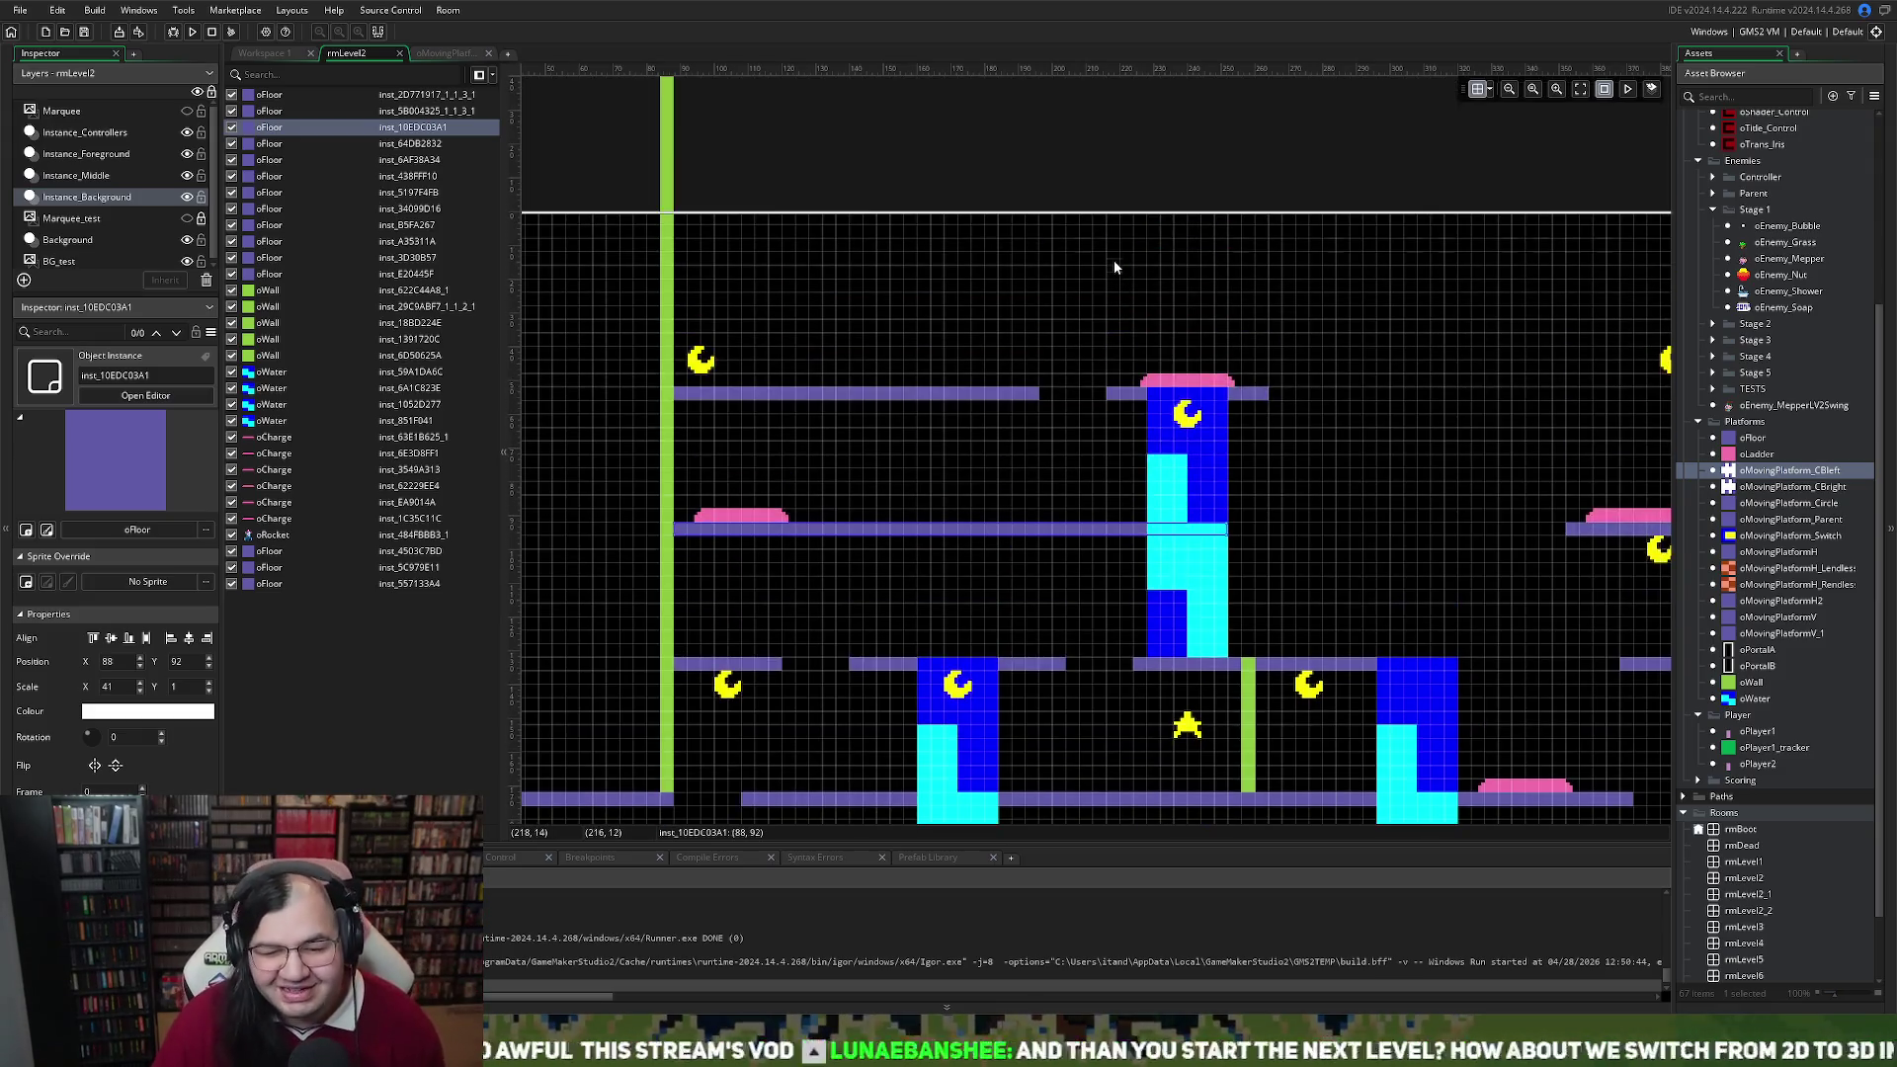
# Move the pink oCharge pad up toward the top of rmLevel2
pyautogui.click(1027, 395)
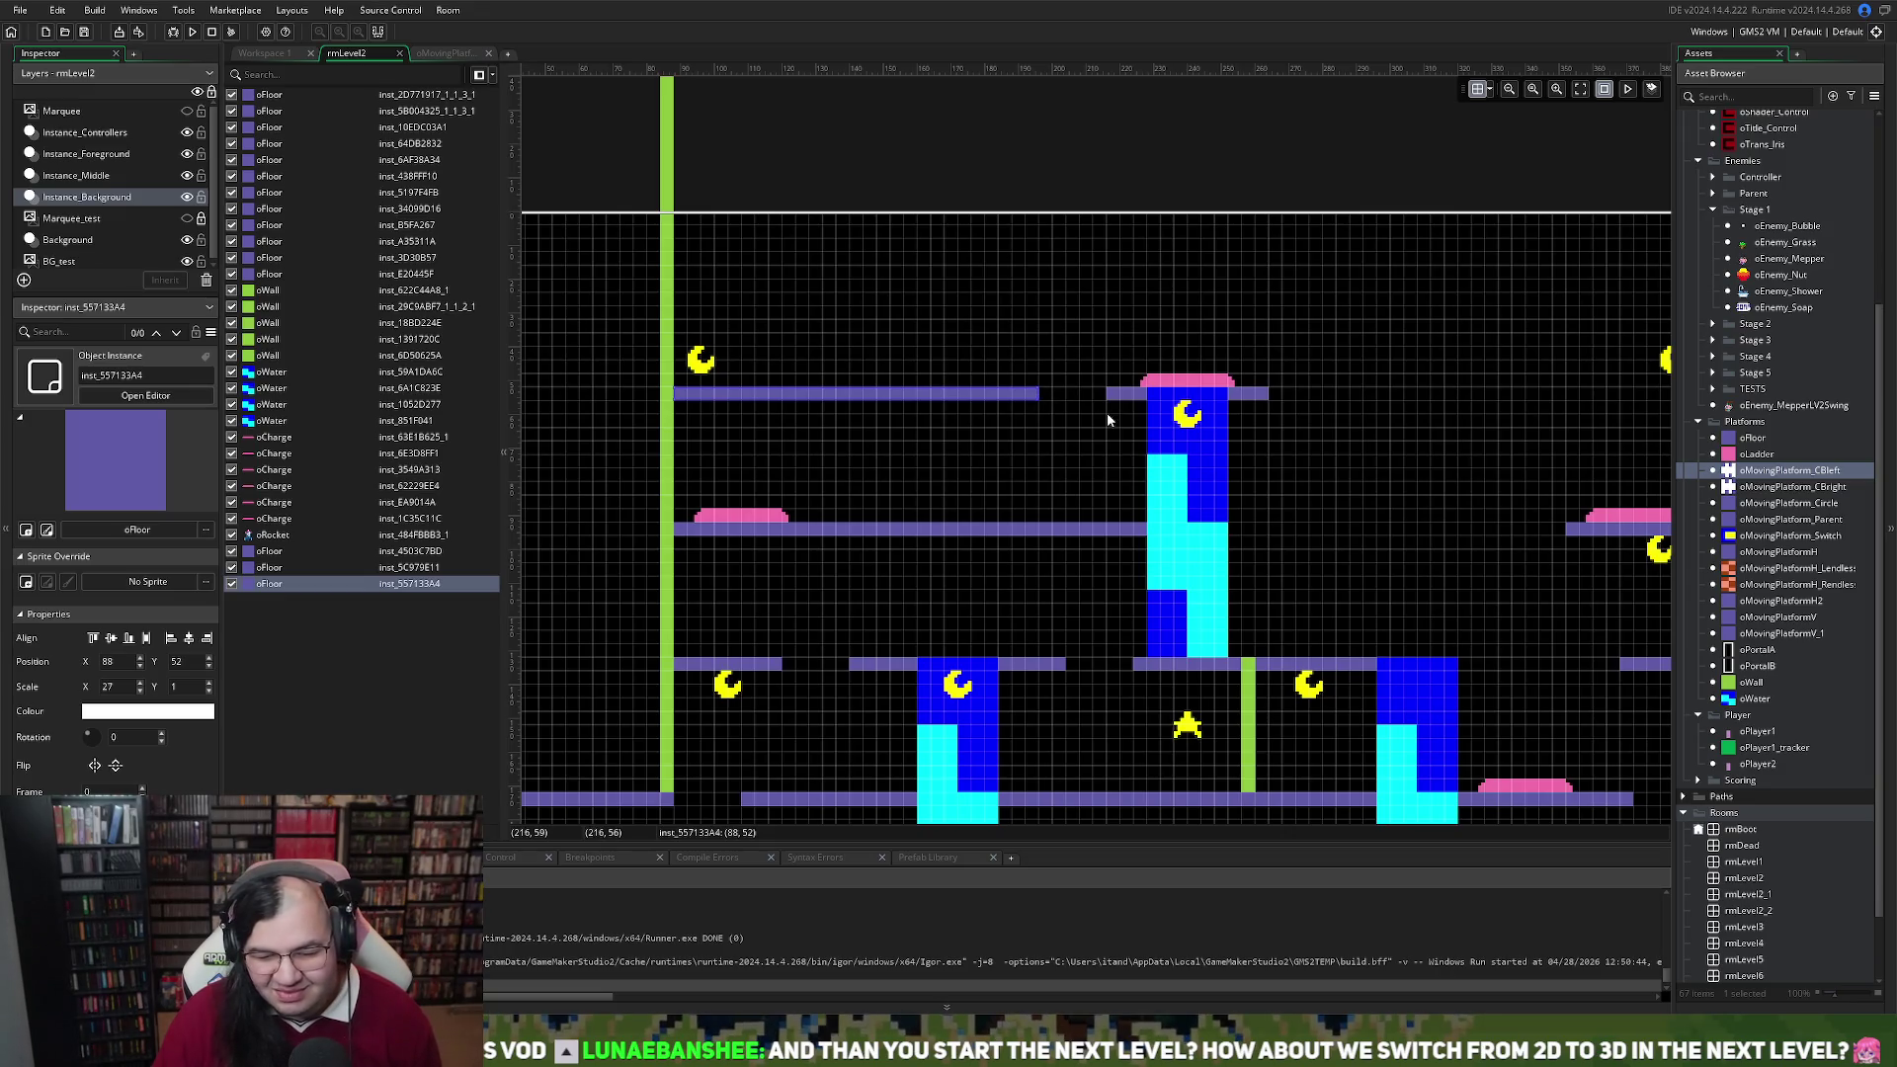
pyautogui.hscroll(5, 1106, 412)
pyautogui.hscroll(-2, 1067, 417)
pyautogui.hscroll(-2, 1065, 417)
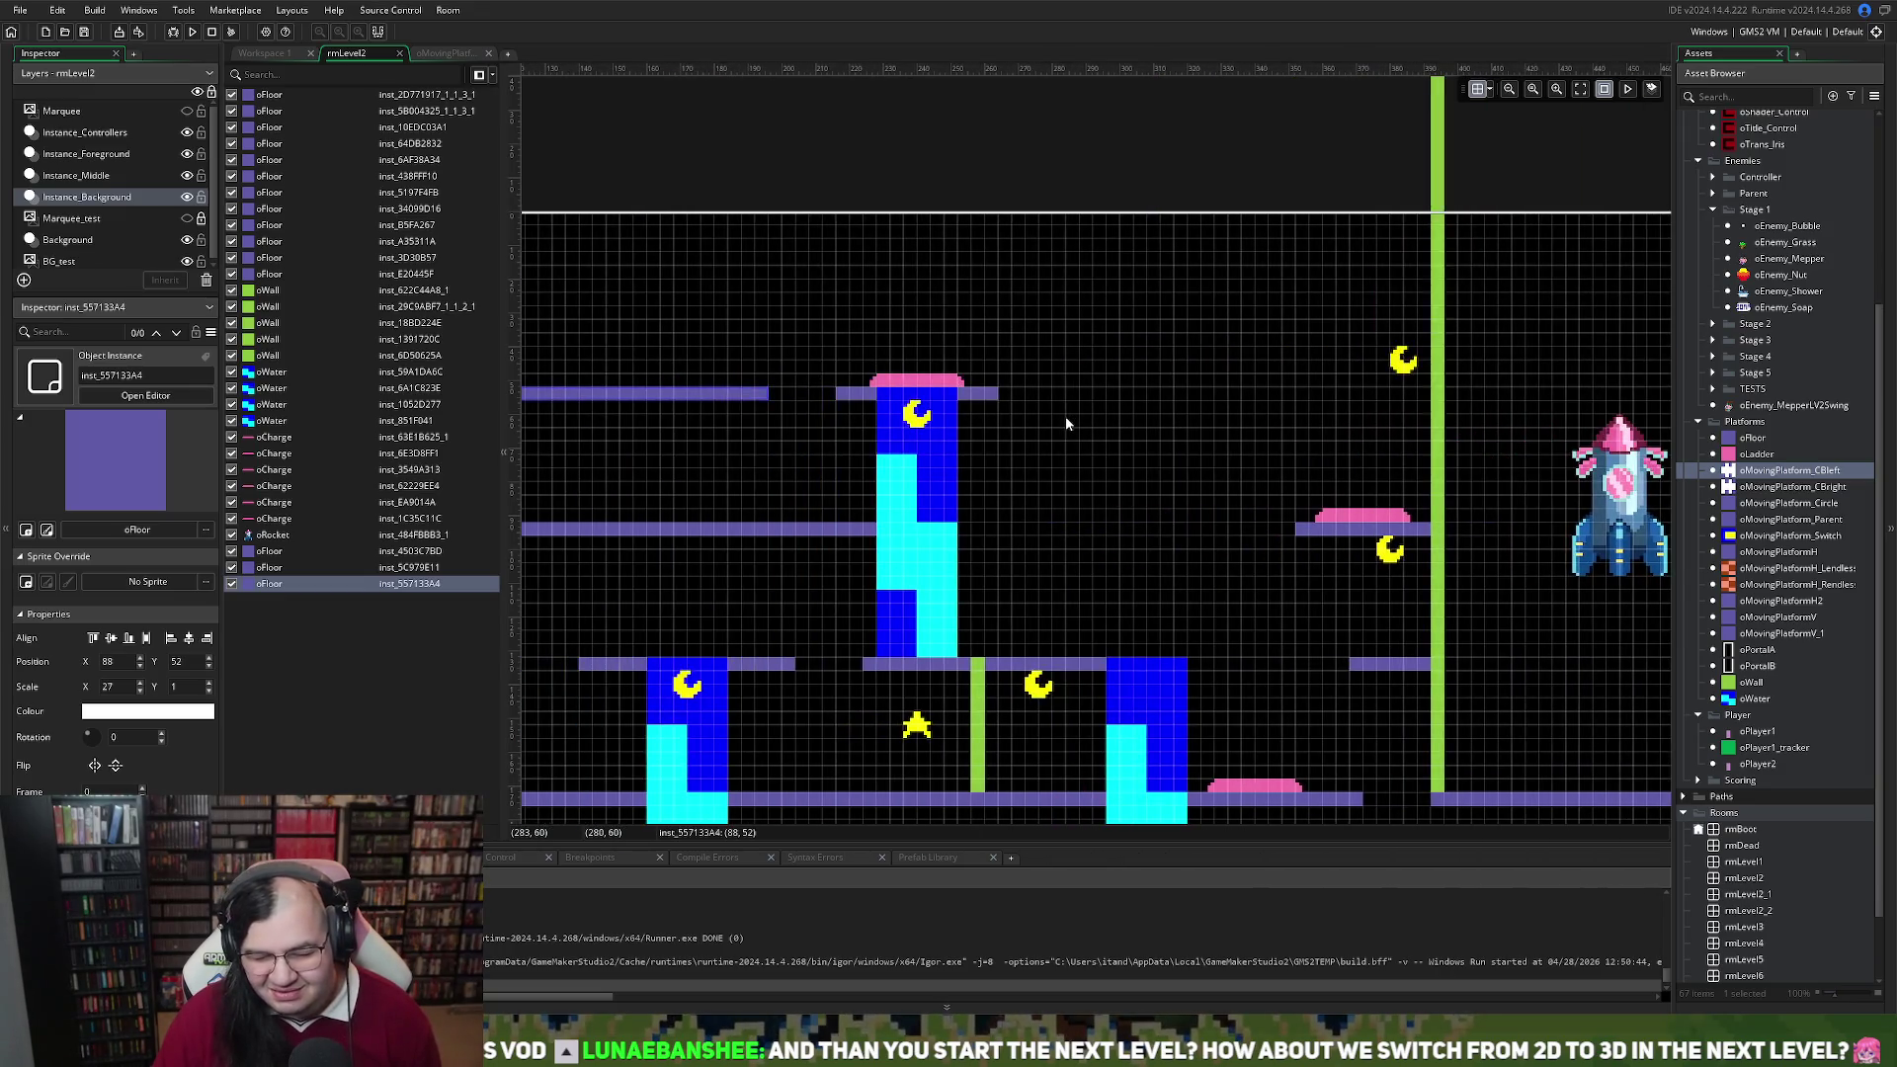
pyautogui.scroll(-2, 1065, 417)
pyautogui.moveTo(1359, 454)
pyautogui.mouseDown()
pyautogui.moveTo(1158, 272)
pyautogui.moveTo(1010, 203)
pyautogui.moveTo(1054, 228)
pyautogui.mouseUp()
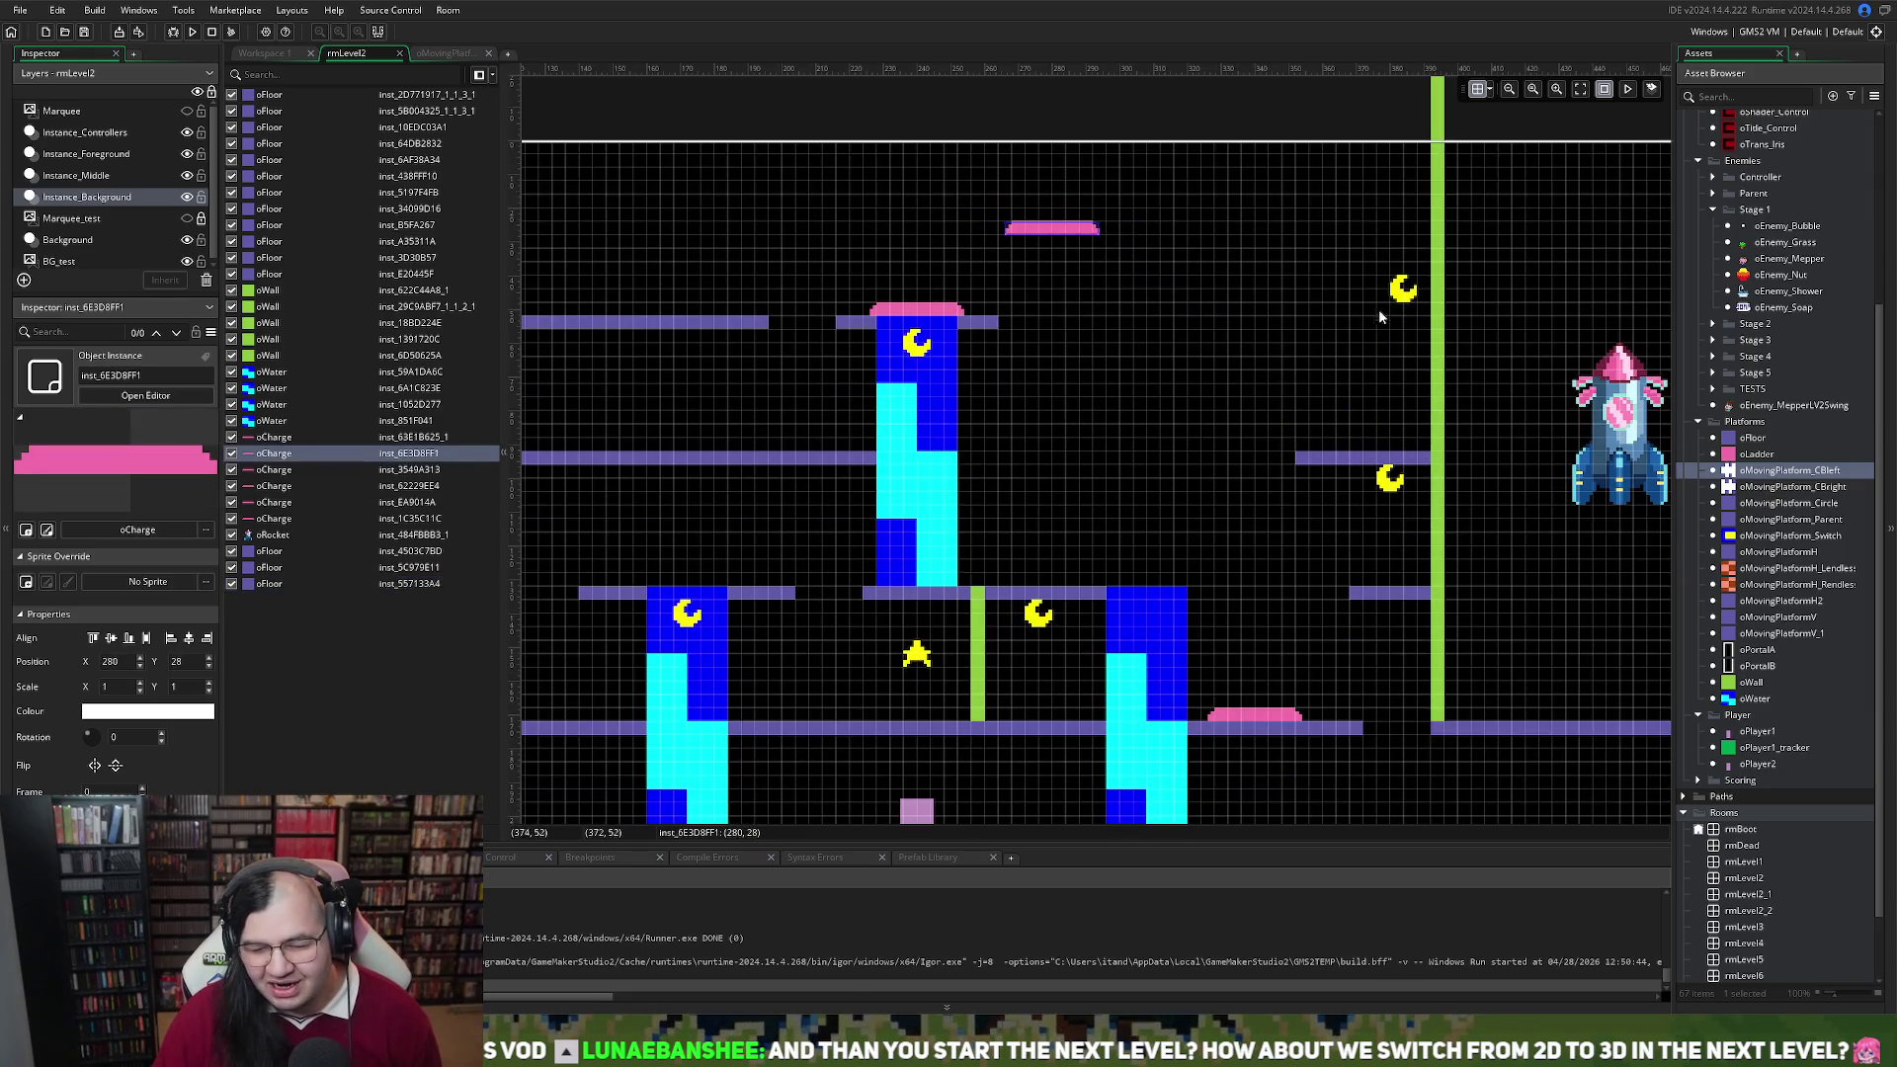
pyautogui.click(1254, 280)
# On the Instance_Background layer, move a short oFloor to the top-left at 148, 20
pyautogui.click(76, 175)
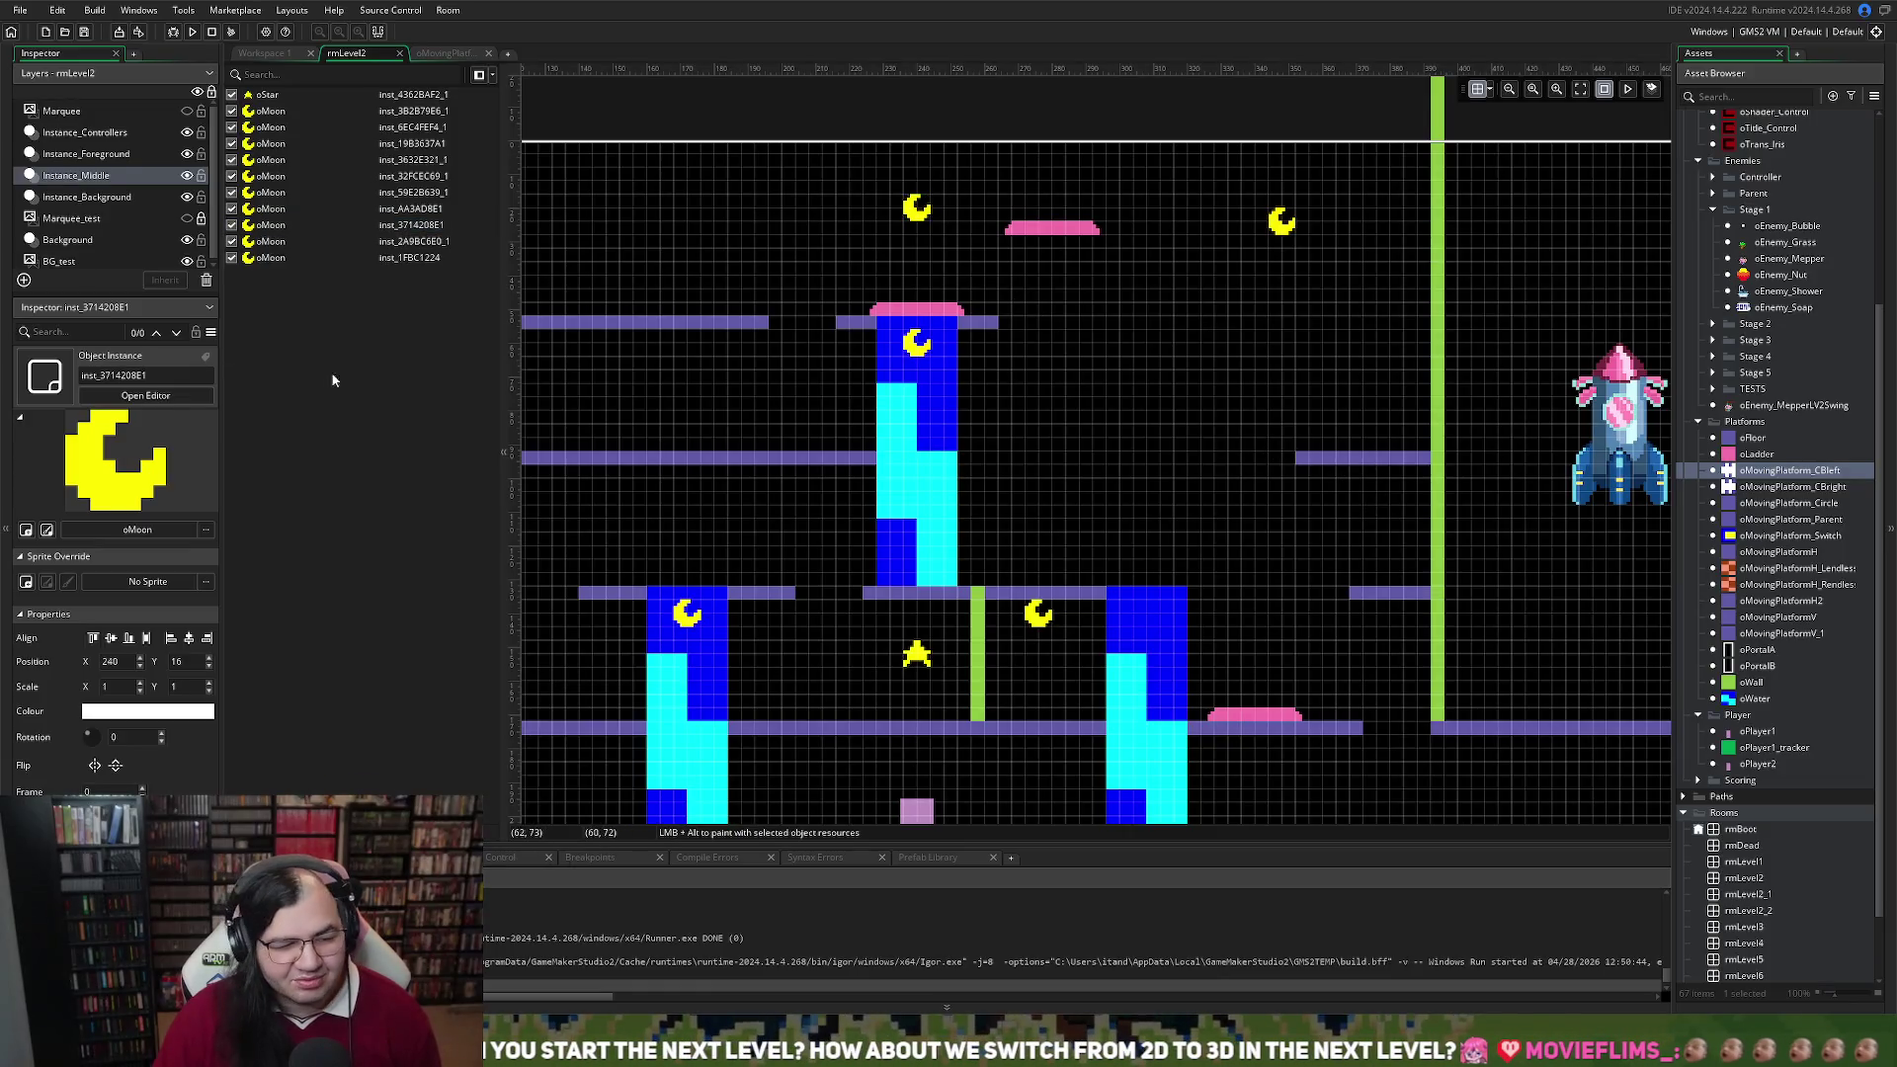
pyautogui.click(87, 197)
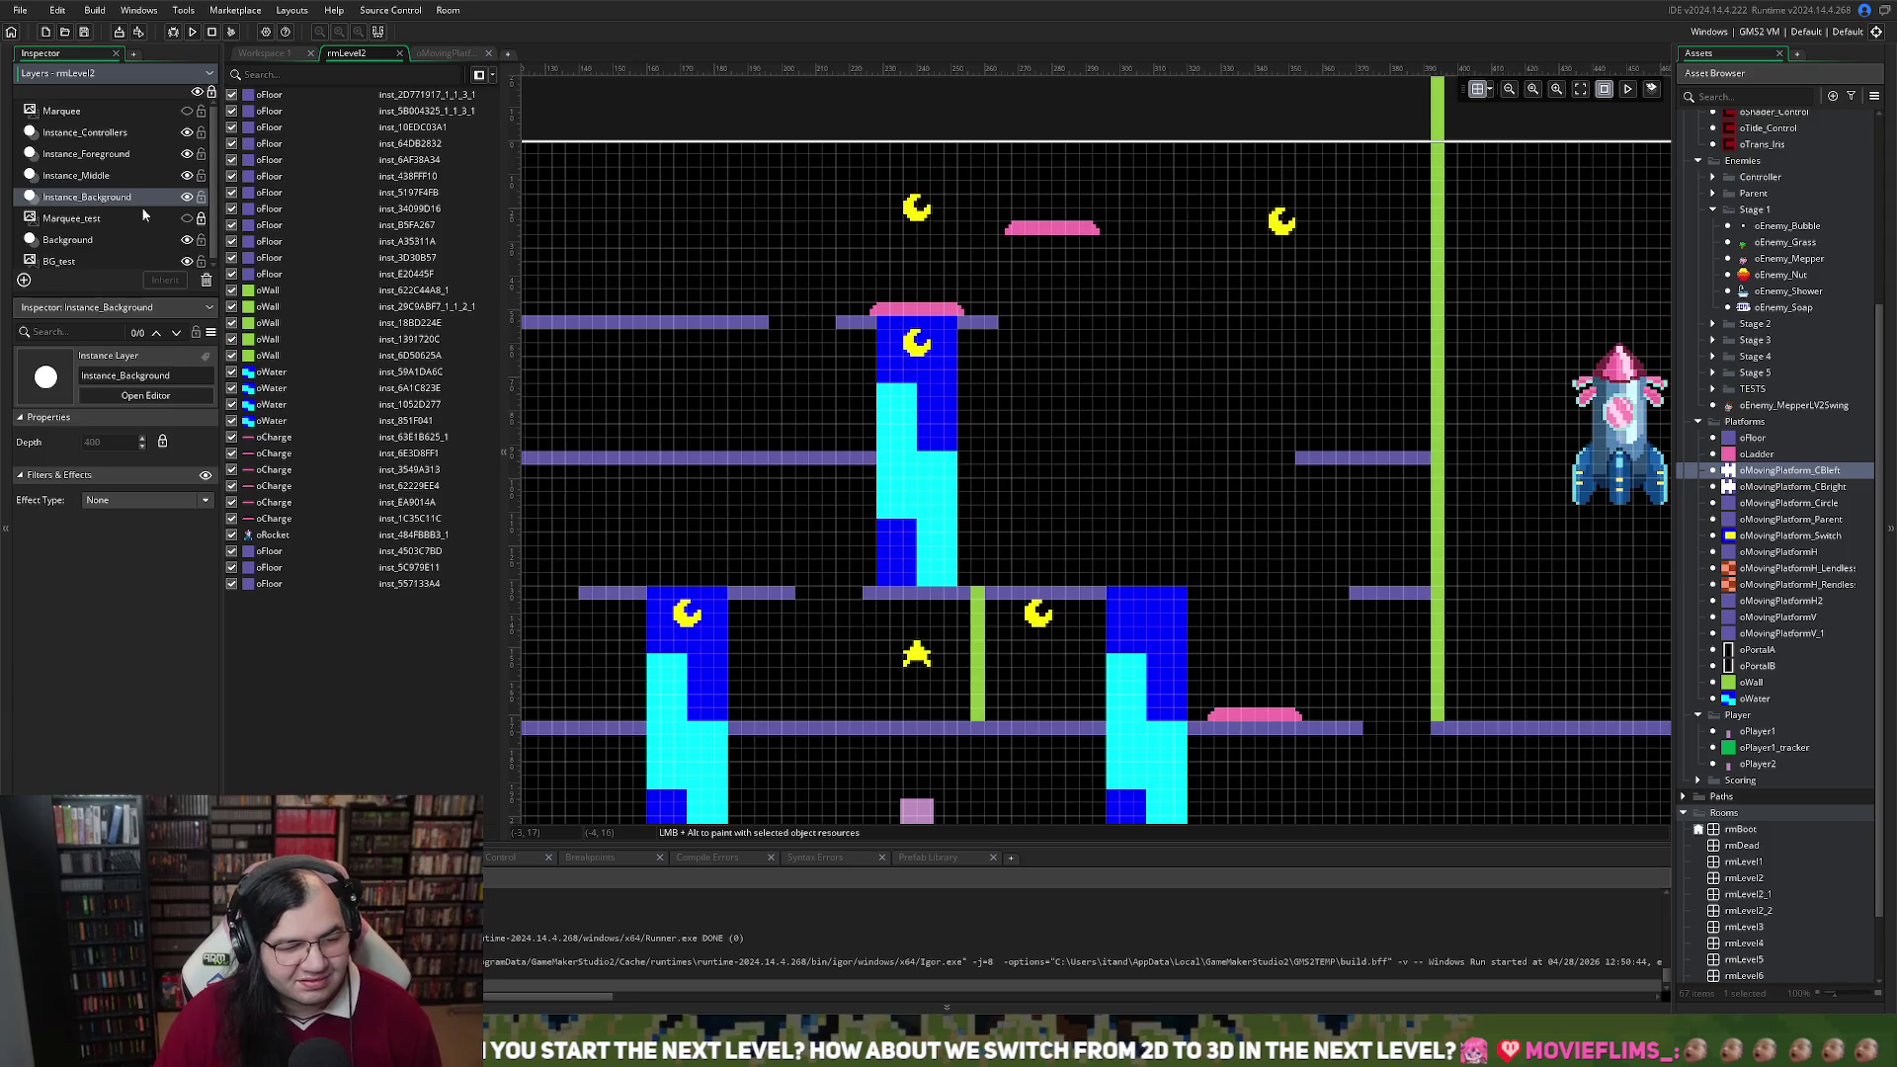
pyautogui.moveTo(1319, 457); pyautogui.dragTo(629, 213)
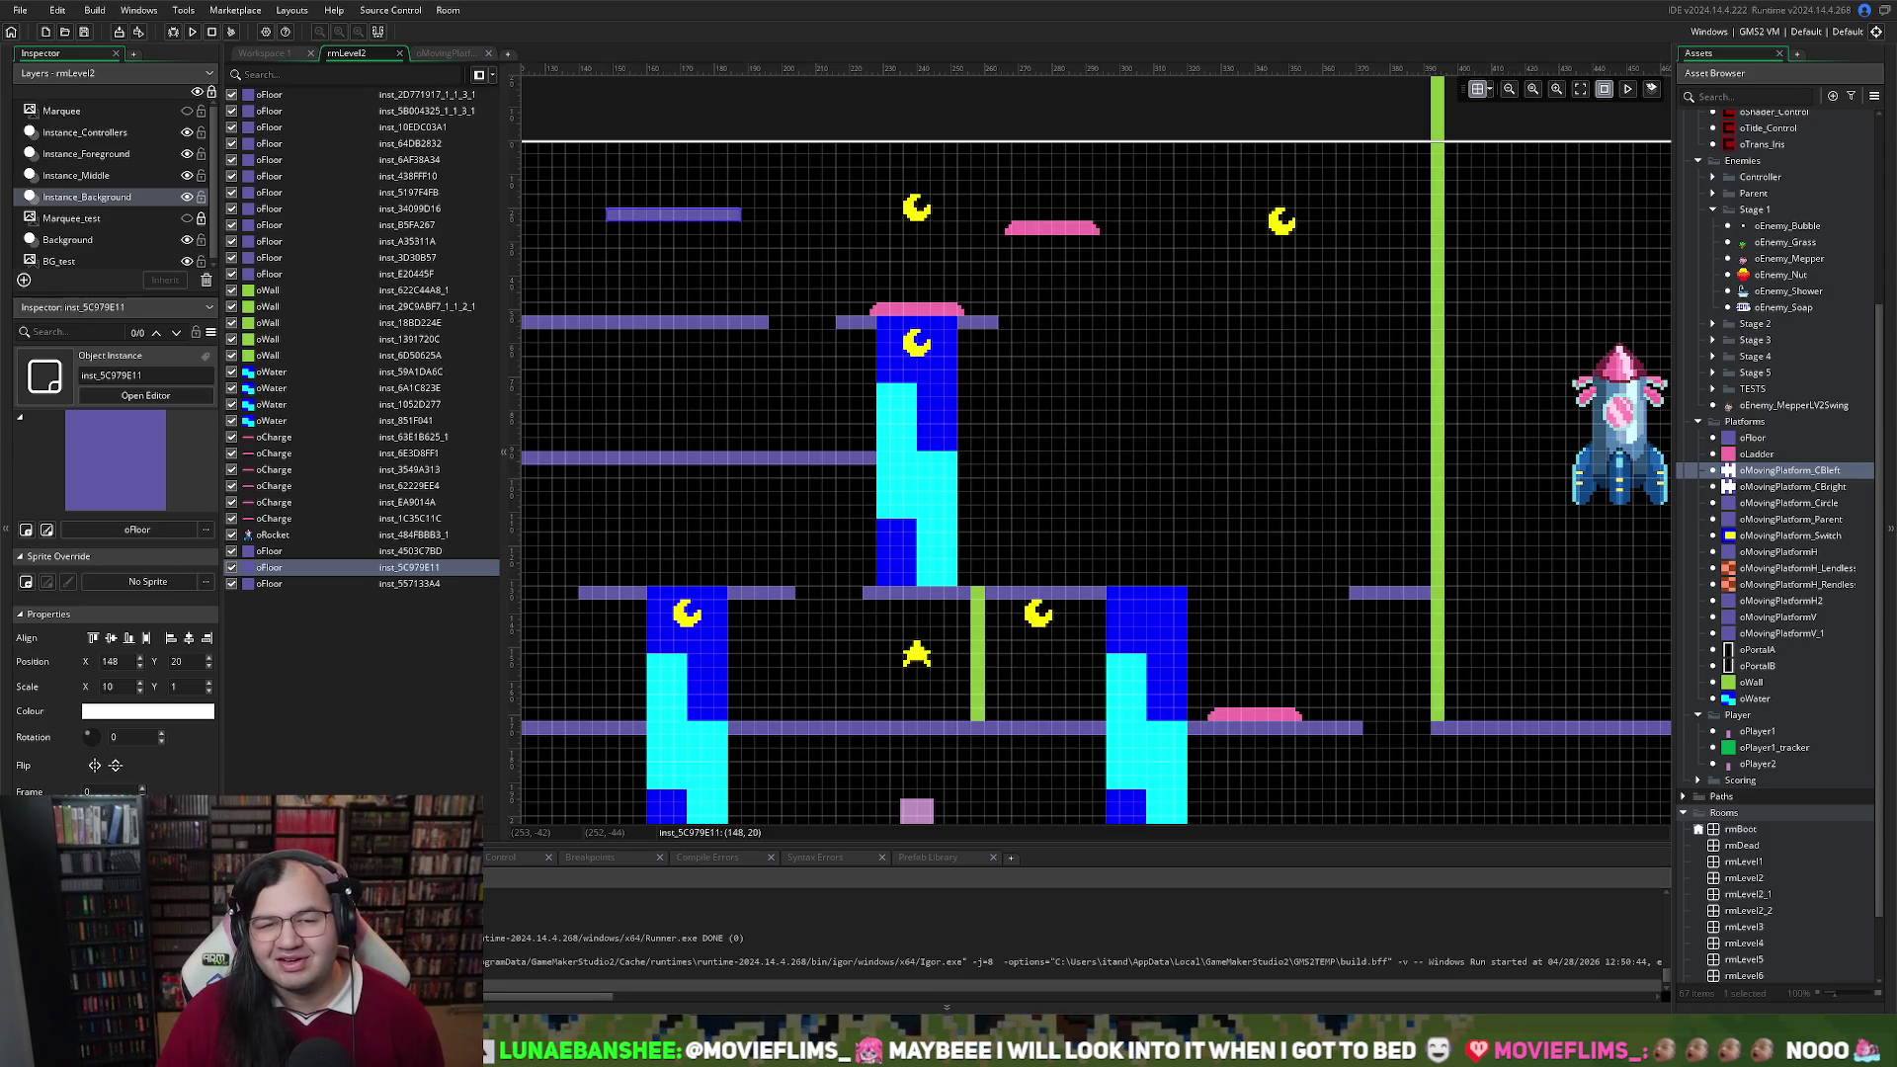
# Move the oWater column right so it stands against the right wall
pyautogui.click(1209, 229)
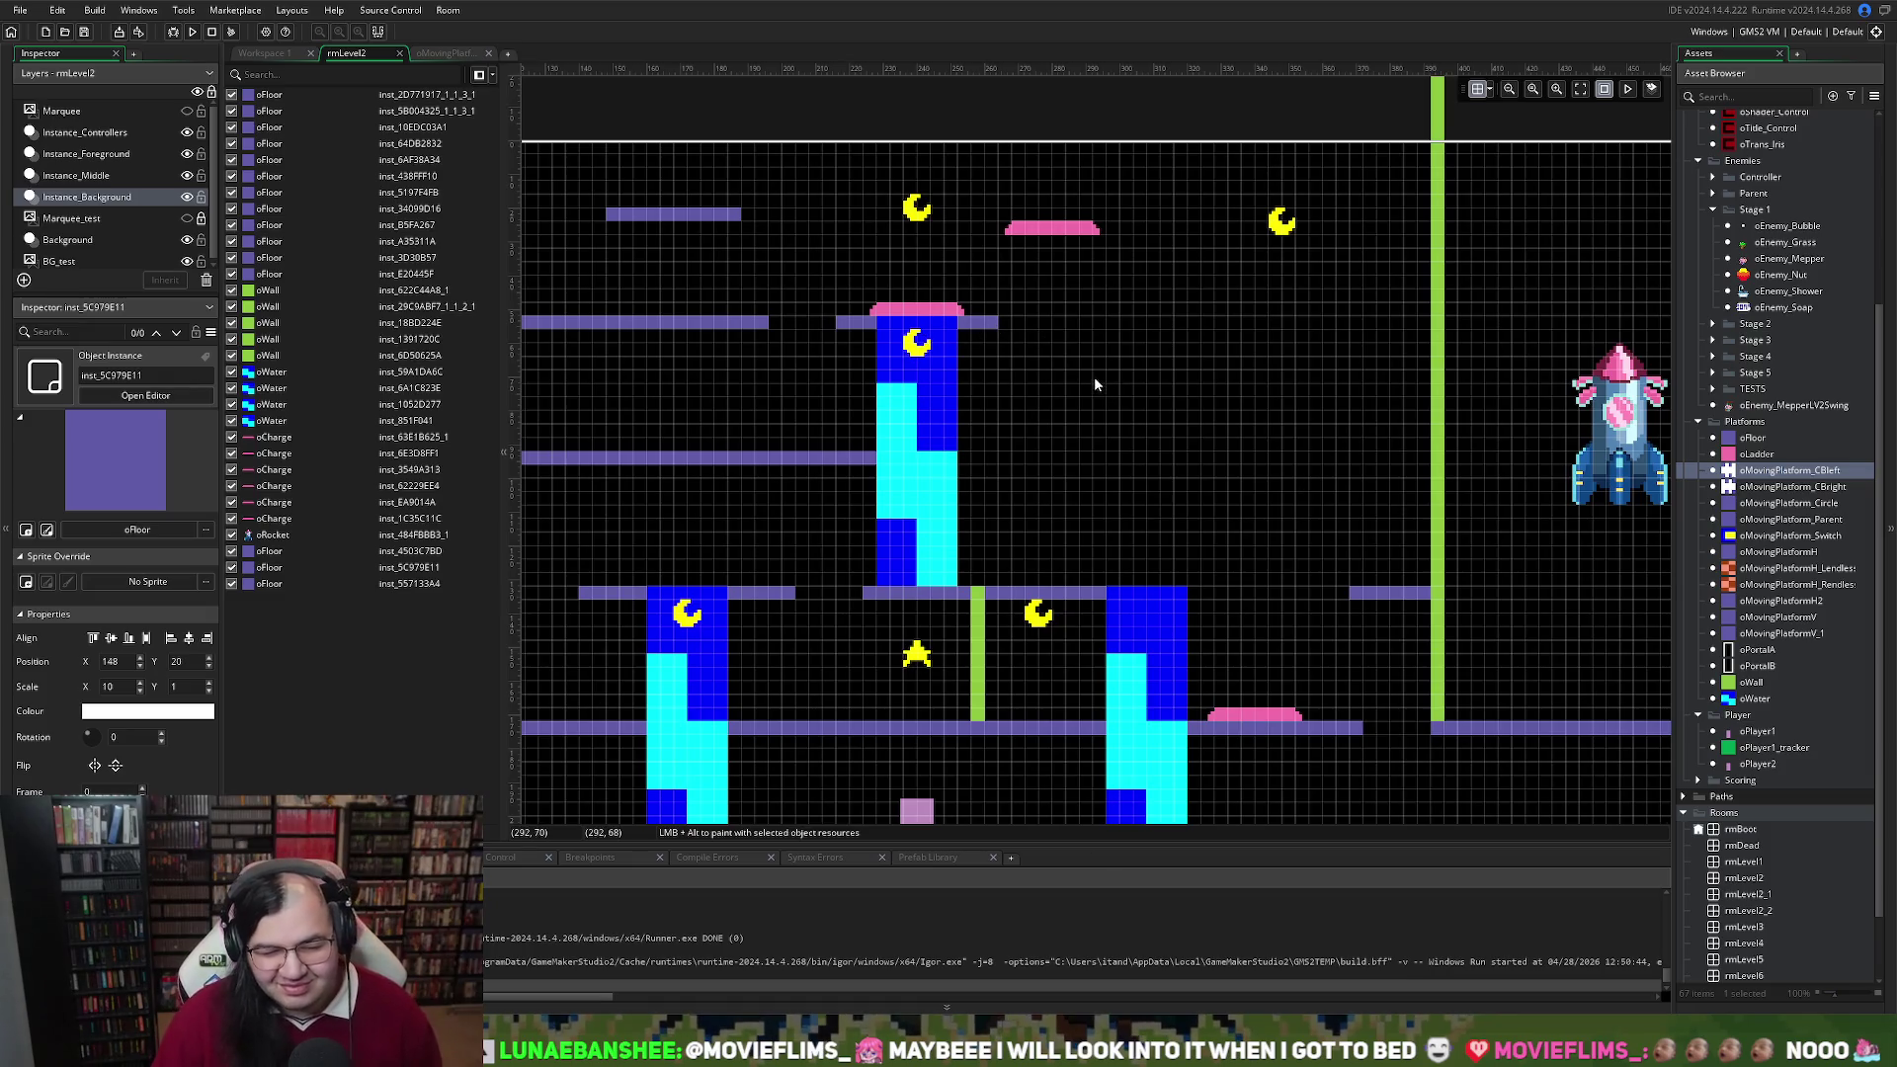
pyautogui.hscroll(-3, 1093, 380)
pyautogui.hscroll(3, 1093, 385)
pyautogui.moveTo(846, 450); pyautogui.dragTo(1325, 450)
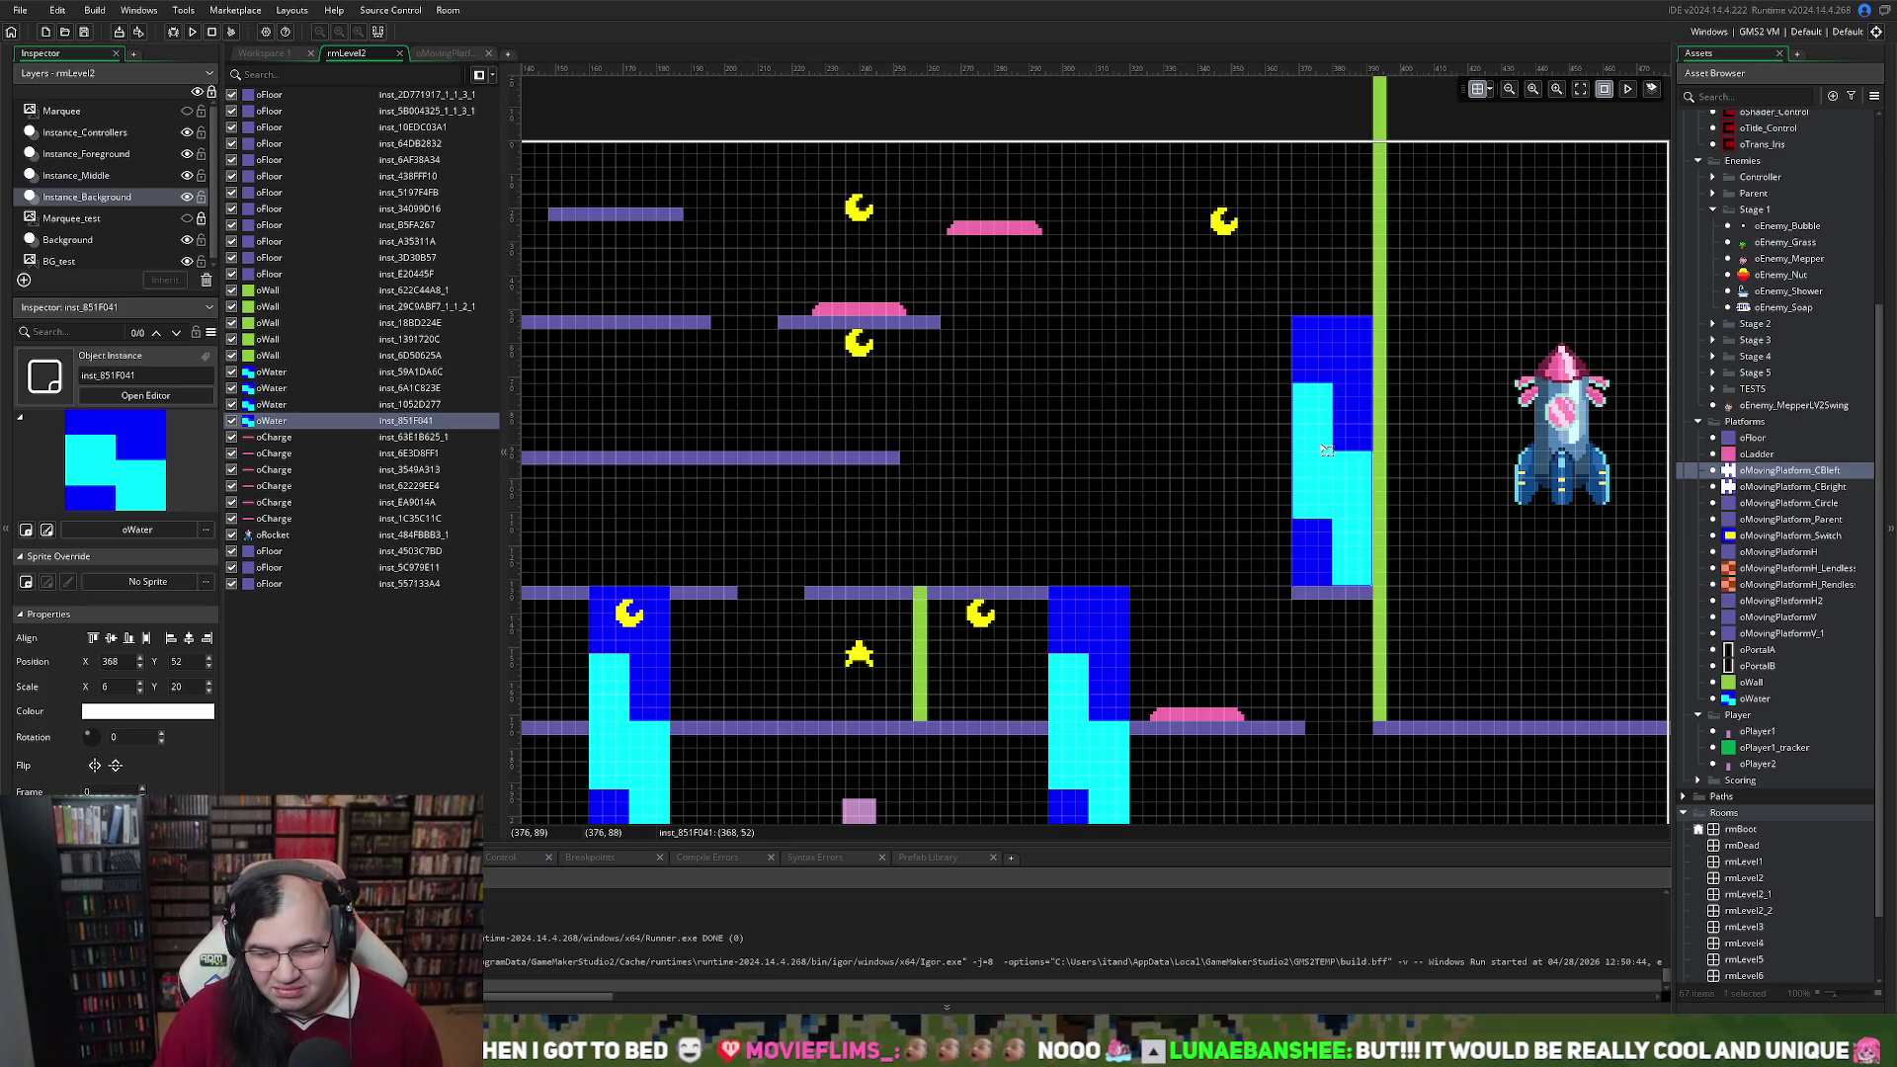
# Shift and resize the nearby oFloor platforms, stretching the one at 224, 132 to Scale X 27
pyautogui.moveTo(940, 326)
pyautogui.mouseDown()
pyautogui.moveTo(1363, 328)
pyautogui.moveTo(1366, 294)
pyautogui.moveTo(1359, 326)
pyautogui.mouseUp()
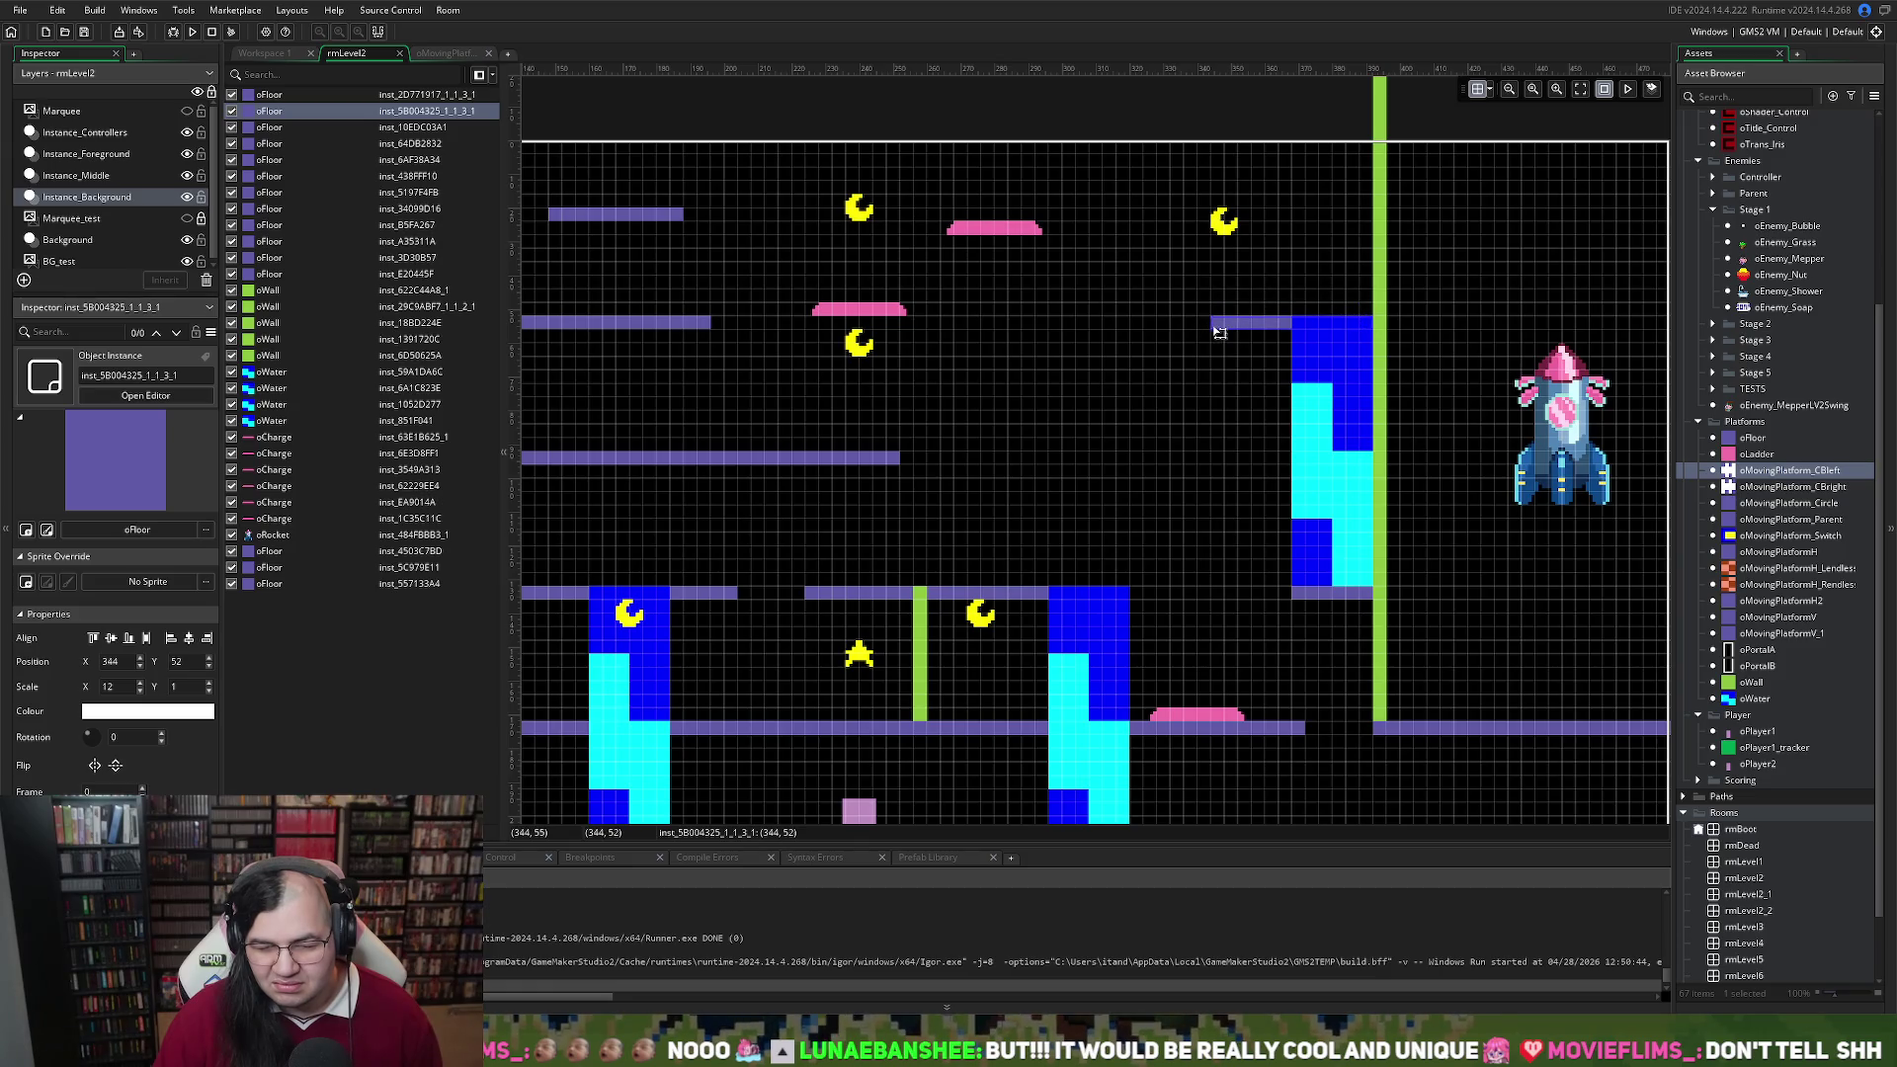
pyautogui.moveTo(1219, 332)
pyautogui.mouseDown()
pyautogui.moveTo(1279, 326)
pyautogui.moveTo(1224, 326)
pyautogui.mouseUp()
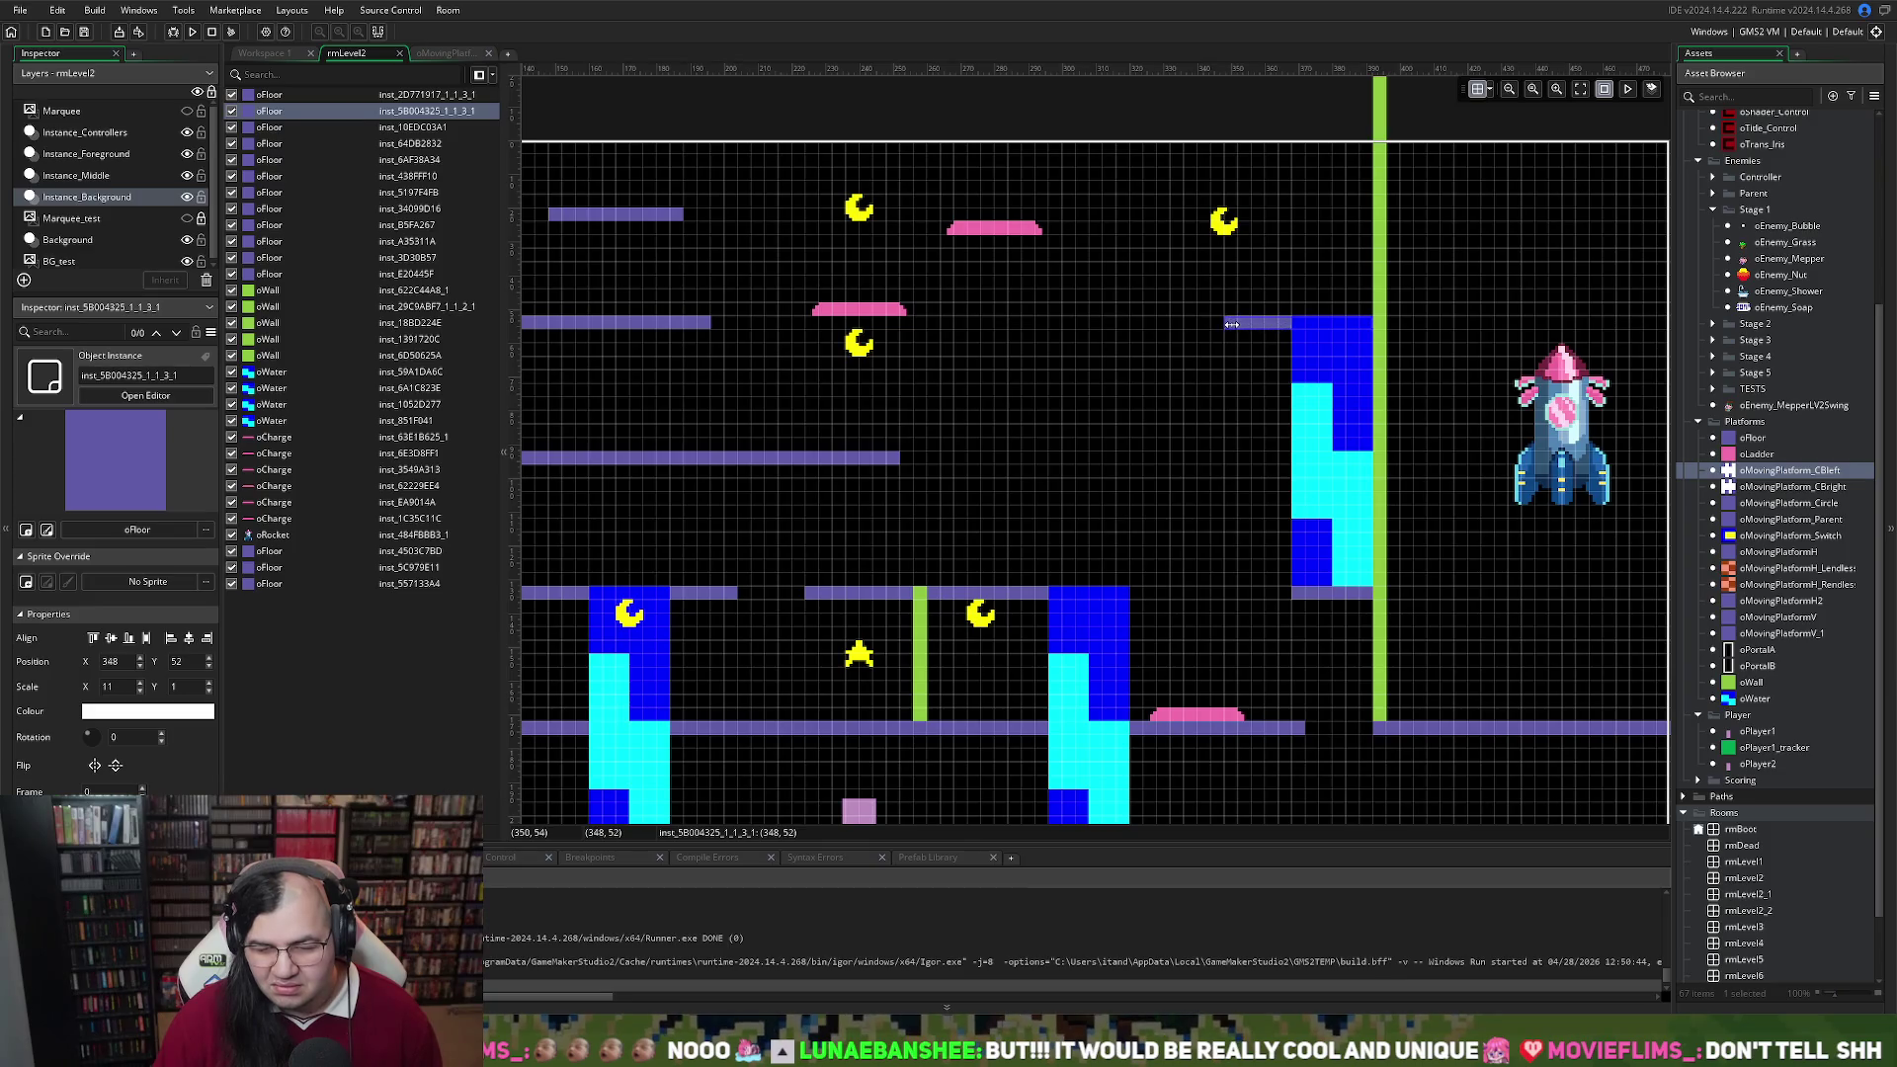
pyautogui.click(1287, 596)
pyautogui.moveTo(1280, 596); pyautogui.dragTo(1185, 592)
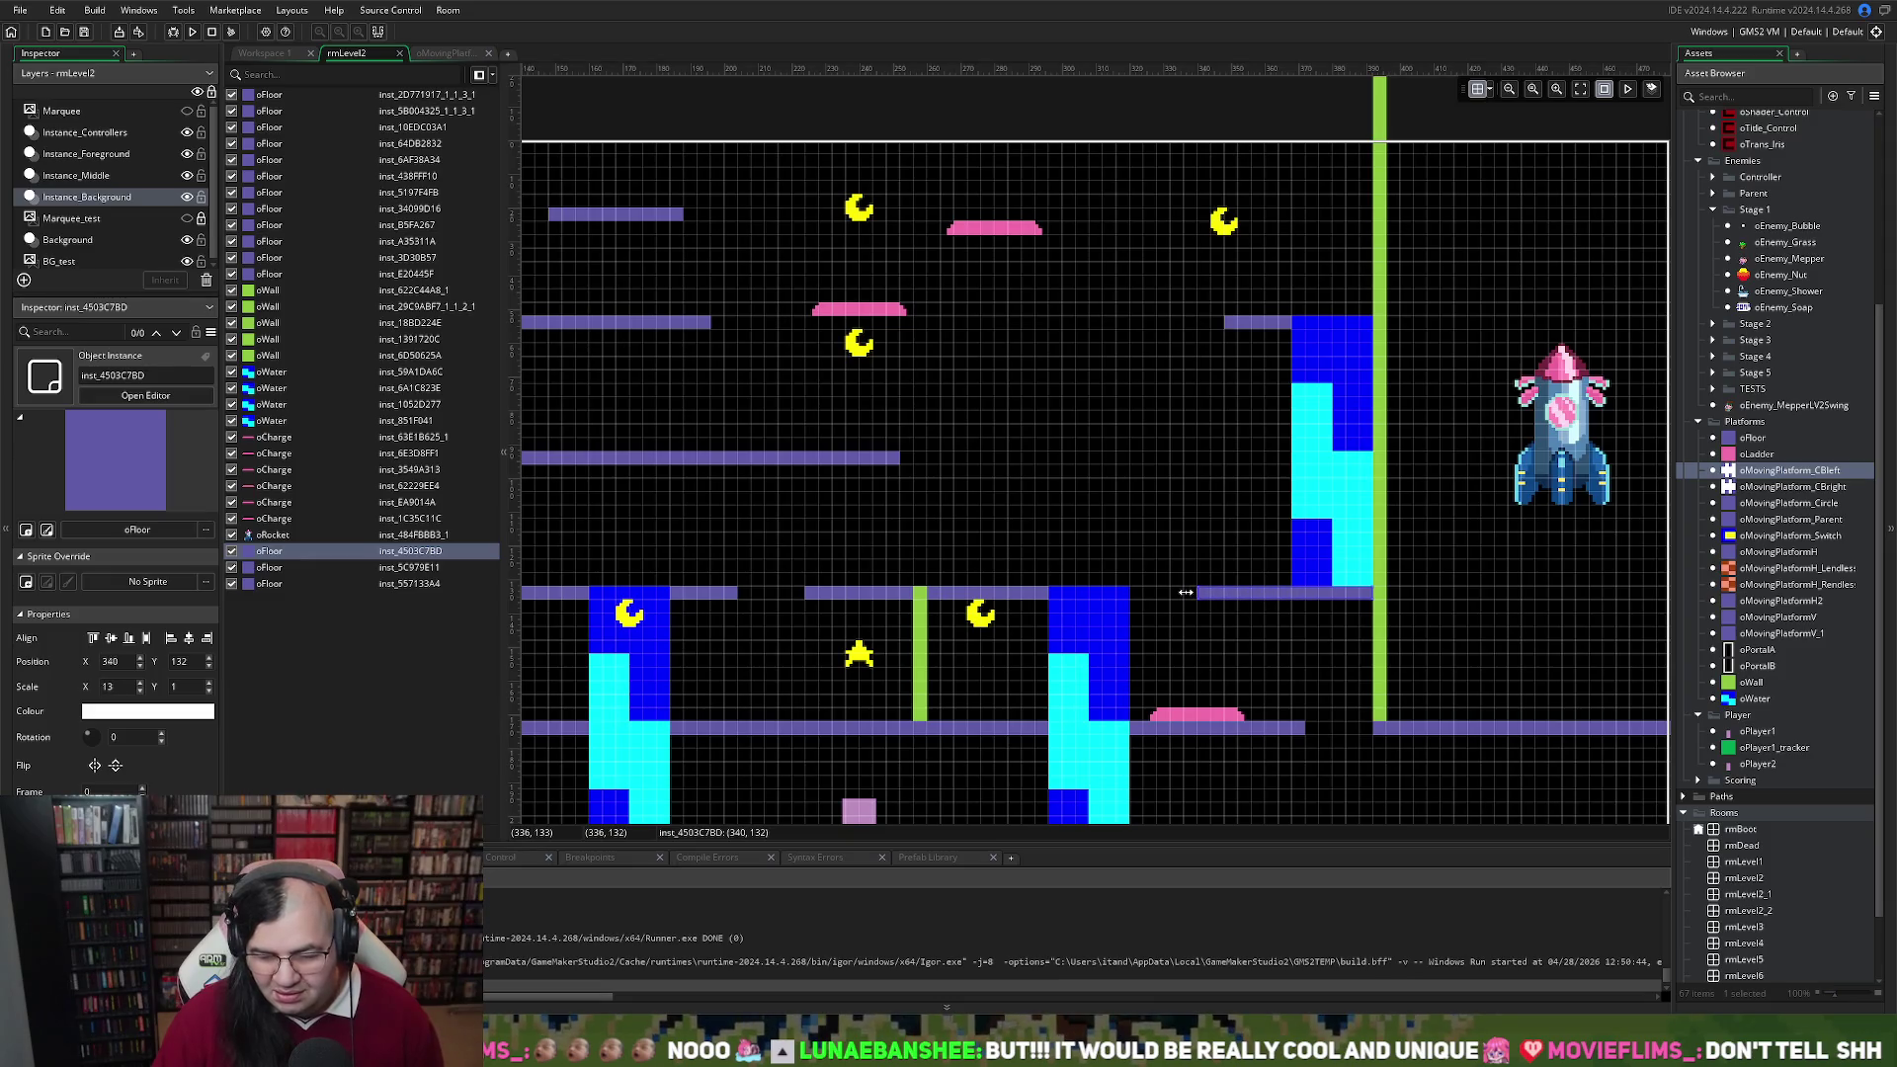
pyautogui.click(1039, 594)
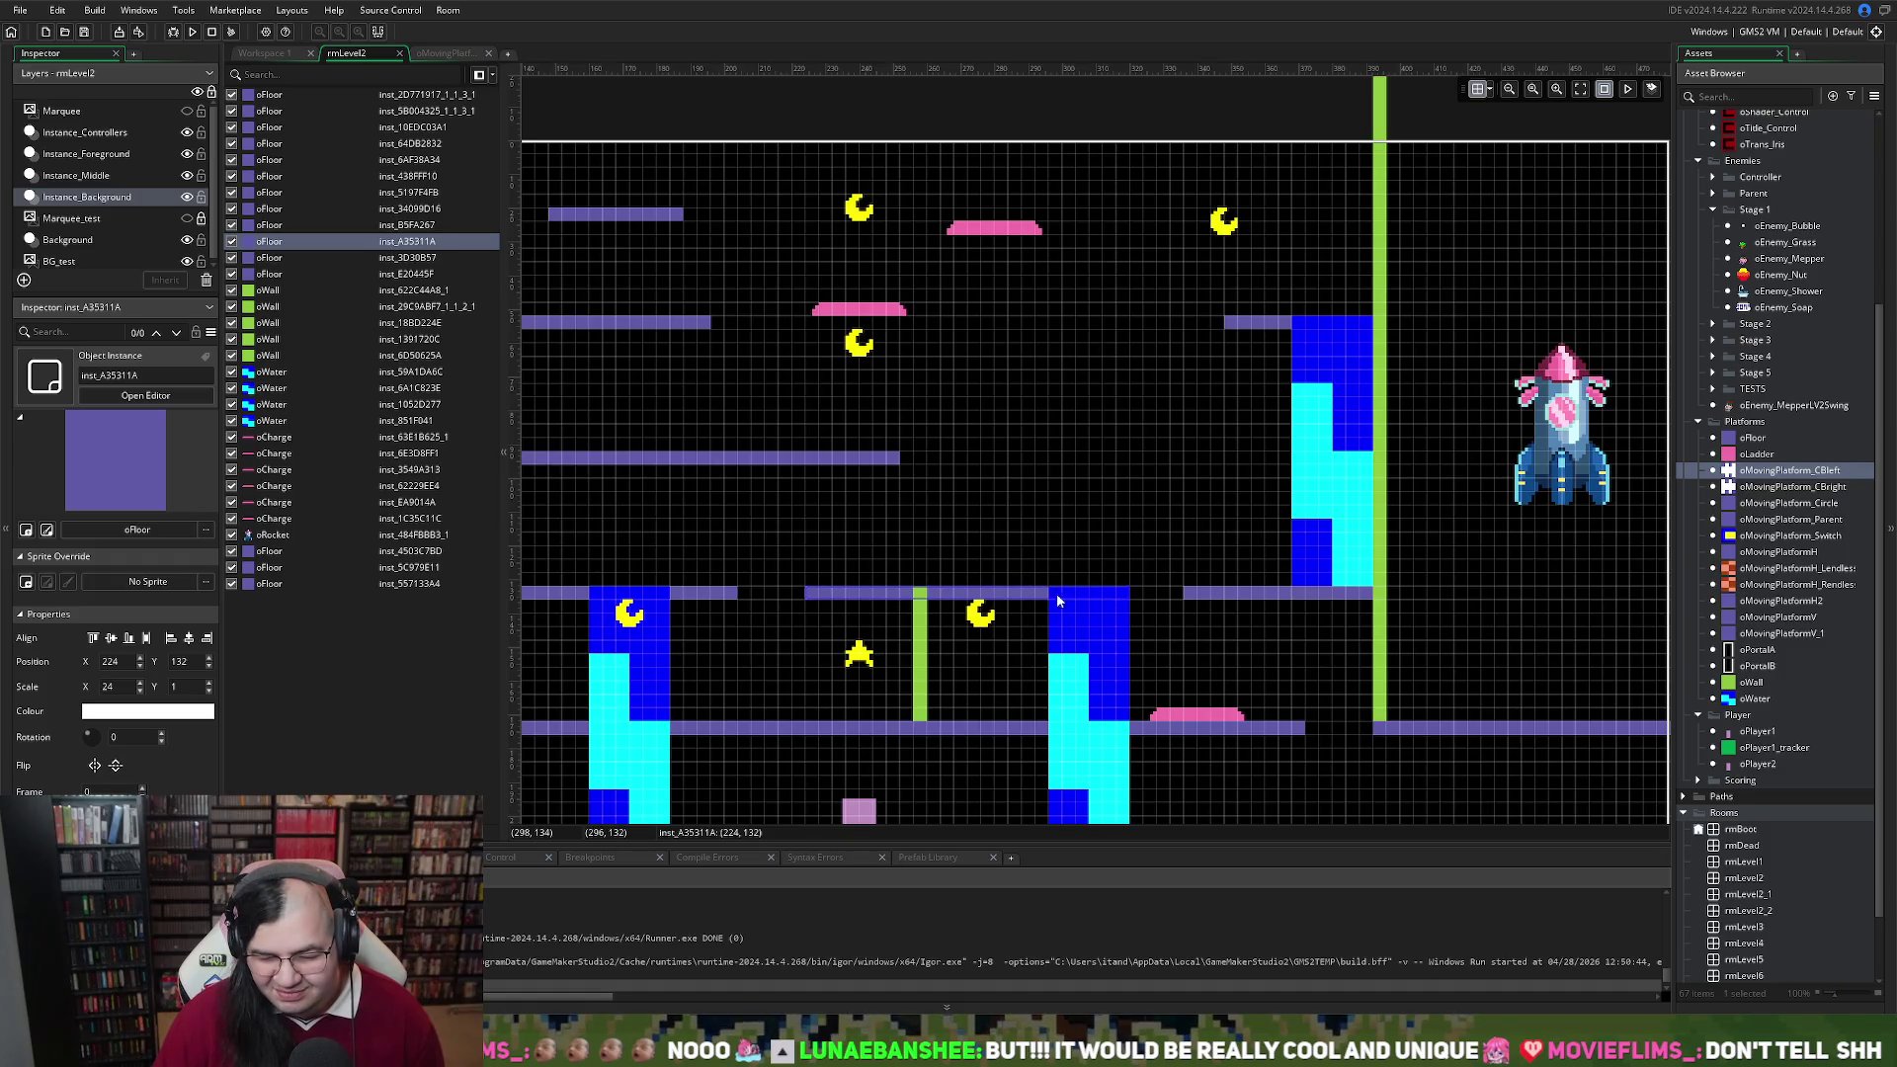
pyautogui.moveTo(1133, 594); pyautogui.dragTo(1171, 594)
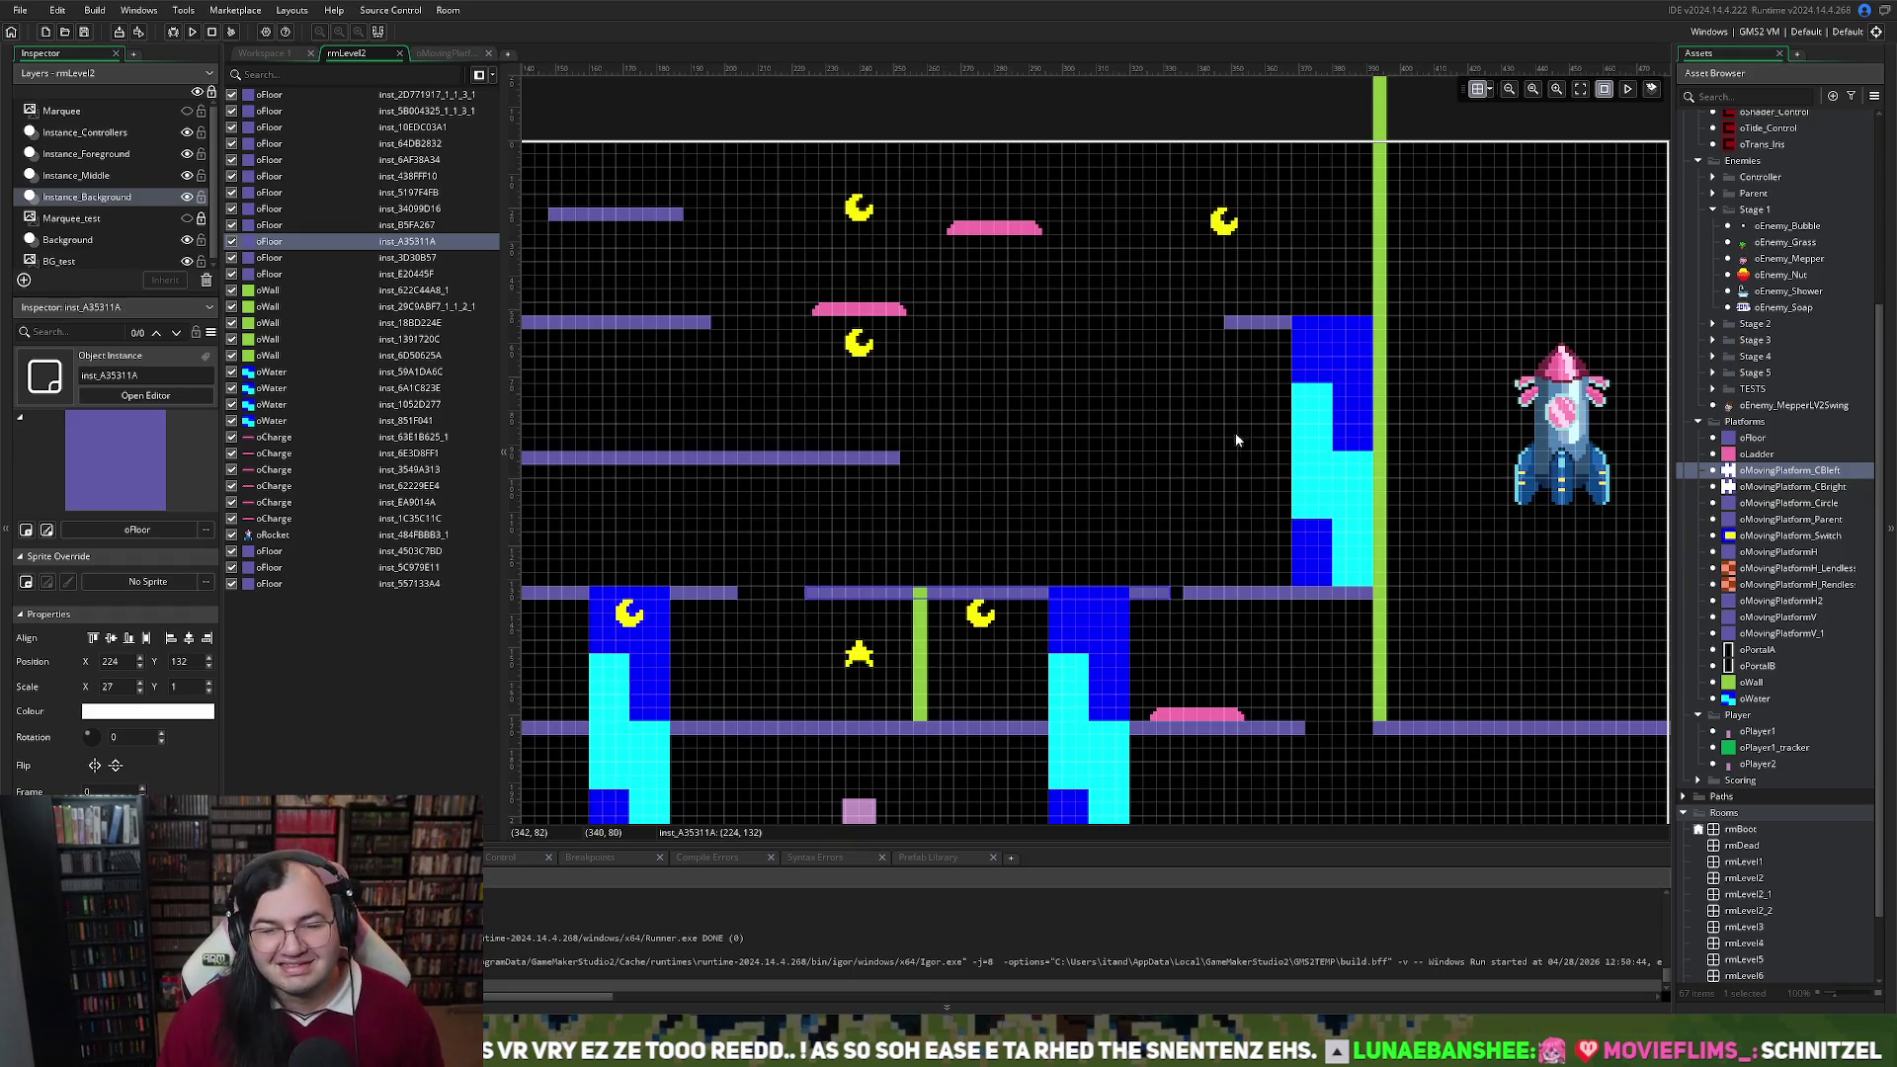
# Shorten the right floor piece and pull back the middle platform's right end on the middle row
pyautogui.click(1187, 592)
pyautogui.moveTo(1185, 590); pyautogui.dragTo(1218, 591)
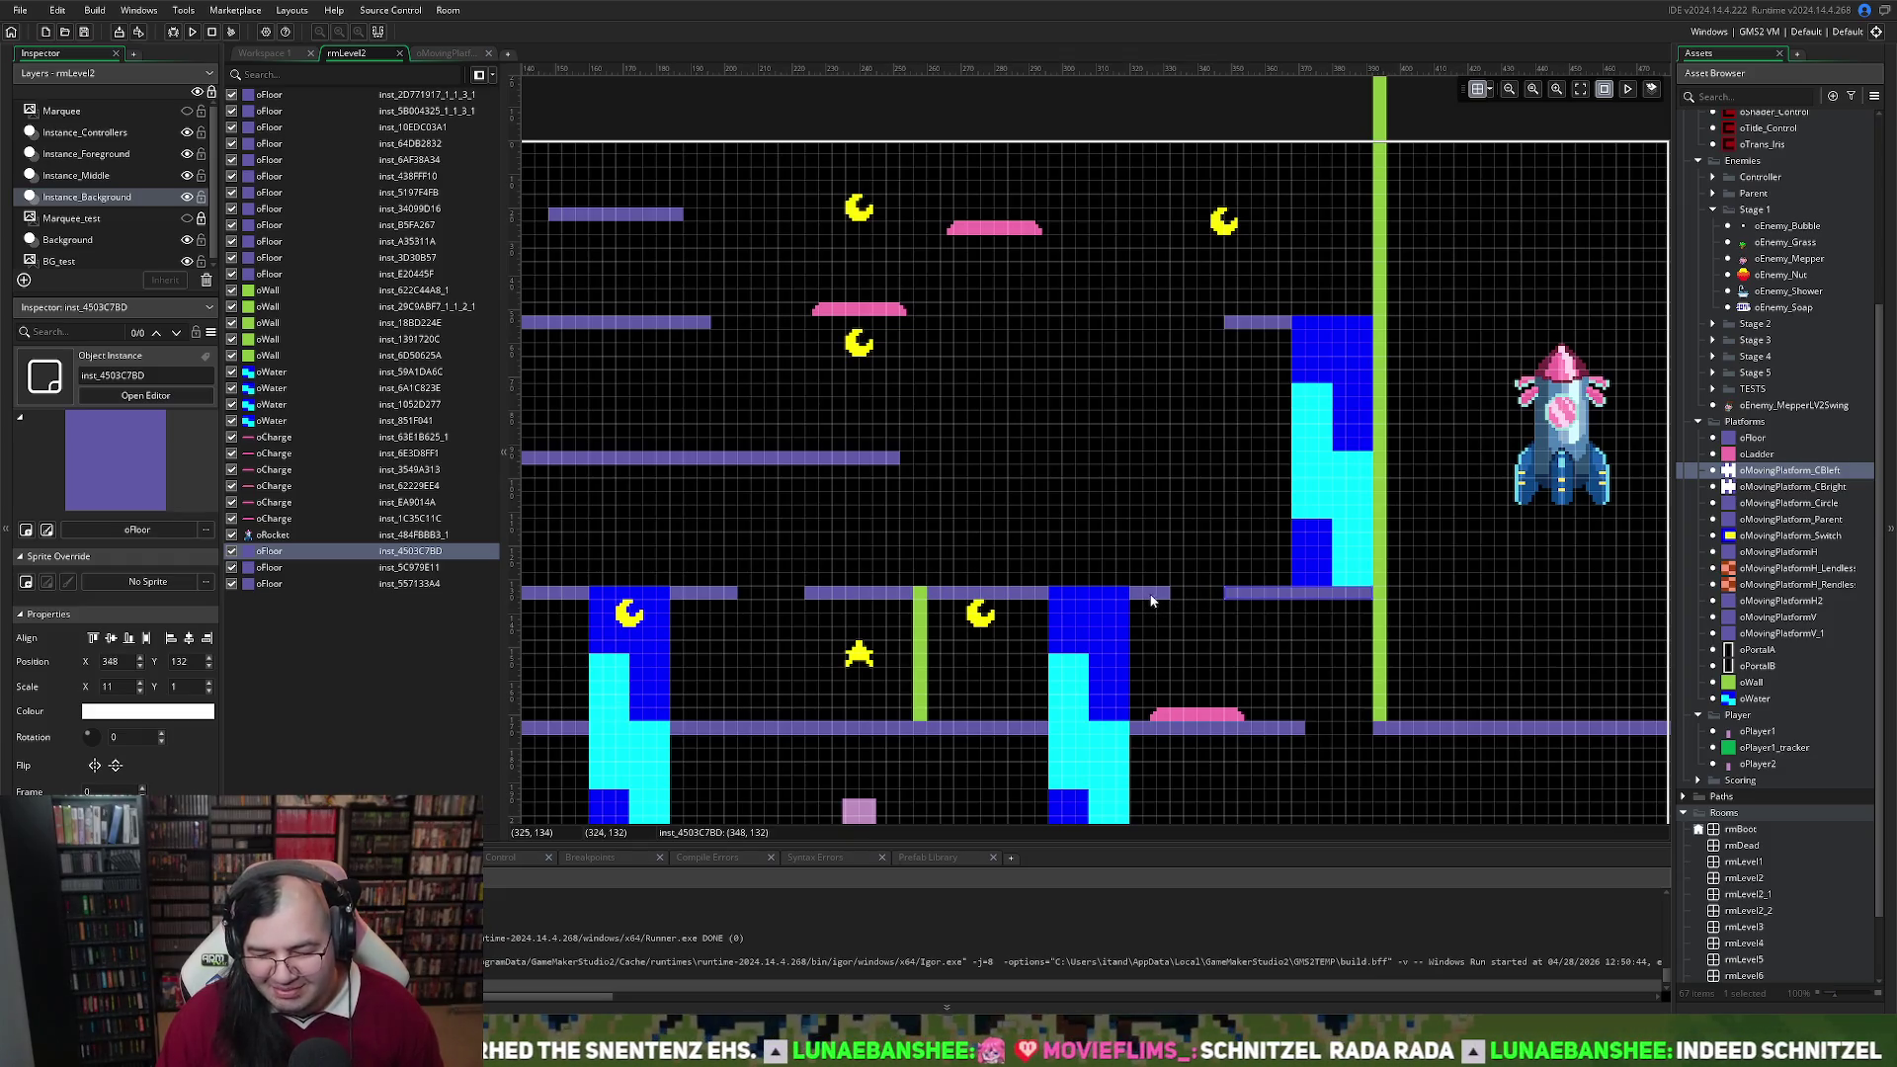
pyautogui.moveTo(1168, 596); pyautogui.dragTo(1077, 620)
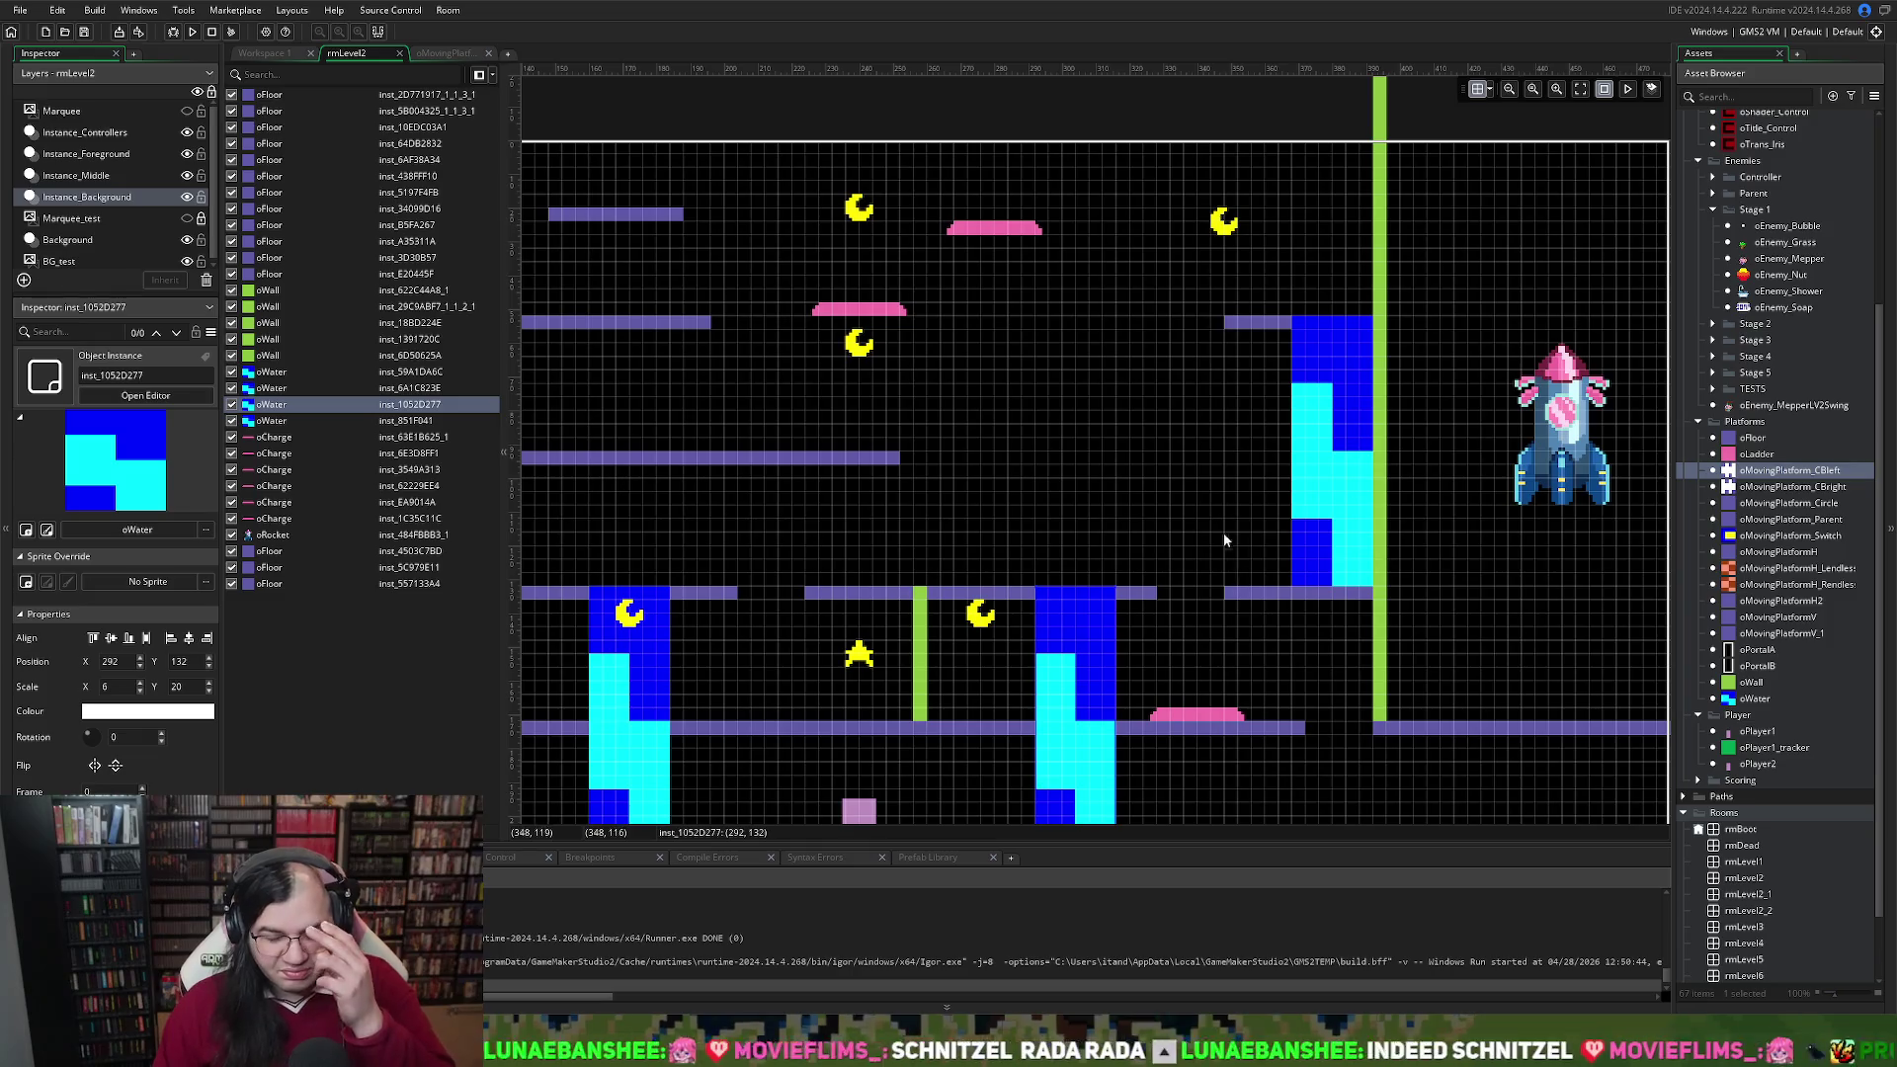
# Move the short oFloor bar onto the upper row and paste a duplicate beside it
pyautogui.scroll(2, 1140, 425)
pyautogui.scroll(-1, 1140, 424)
pyautogui.hscroll(-1, 1134, 444)
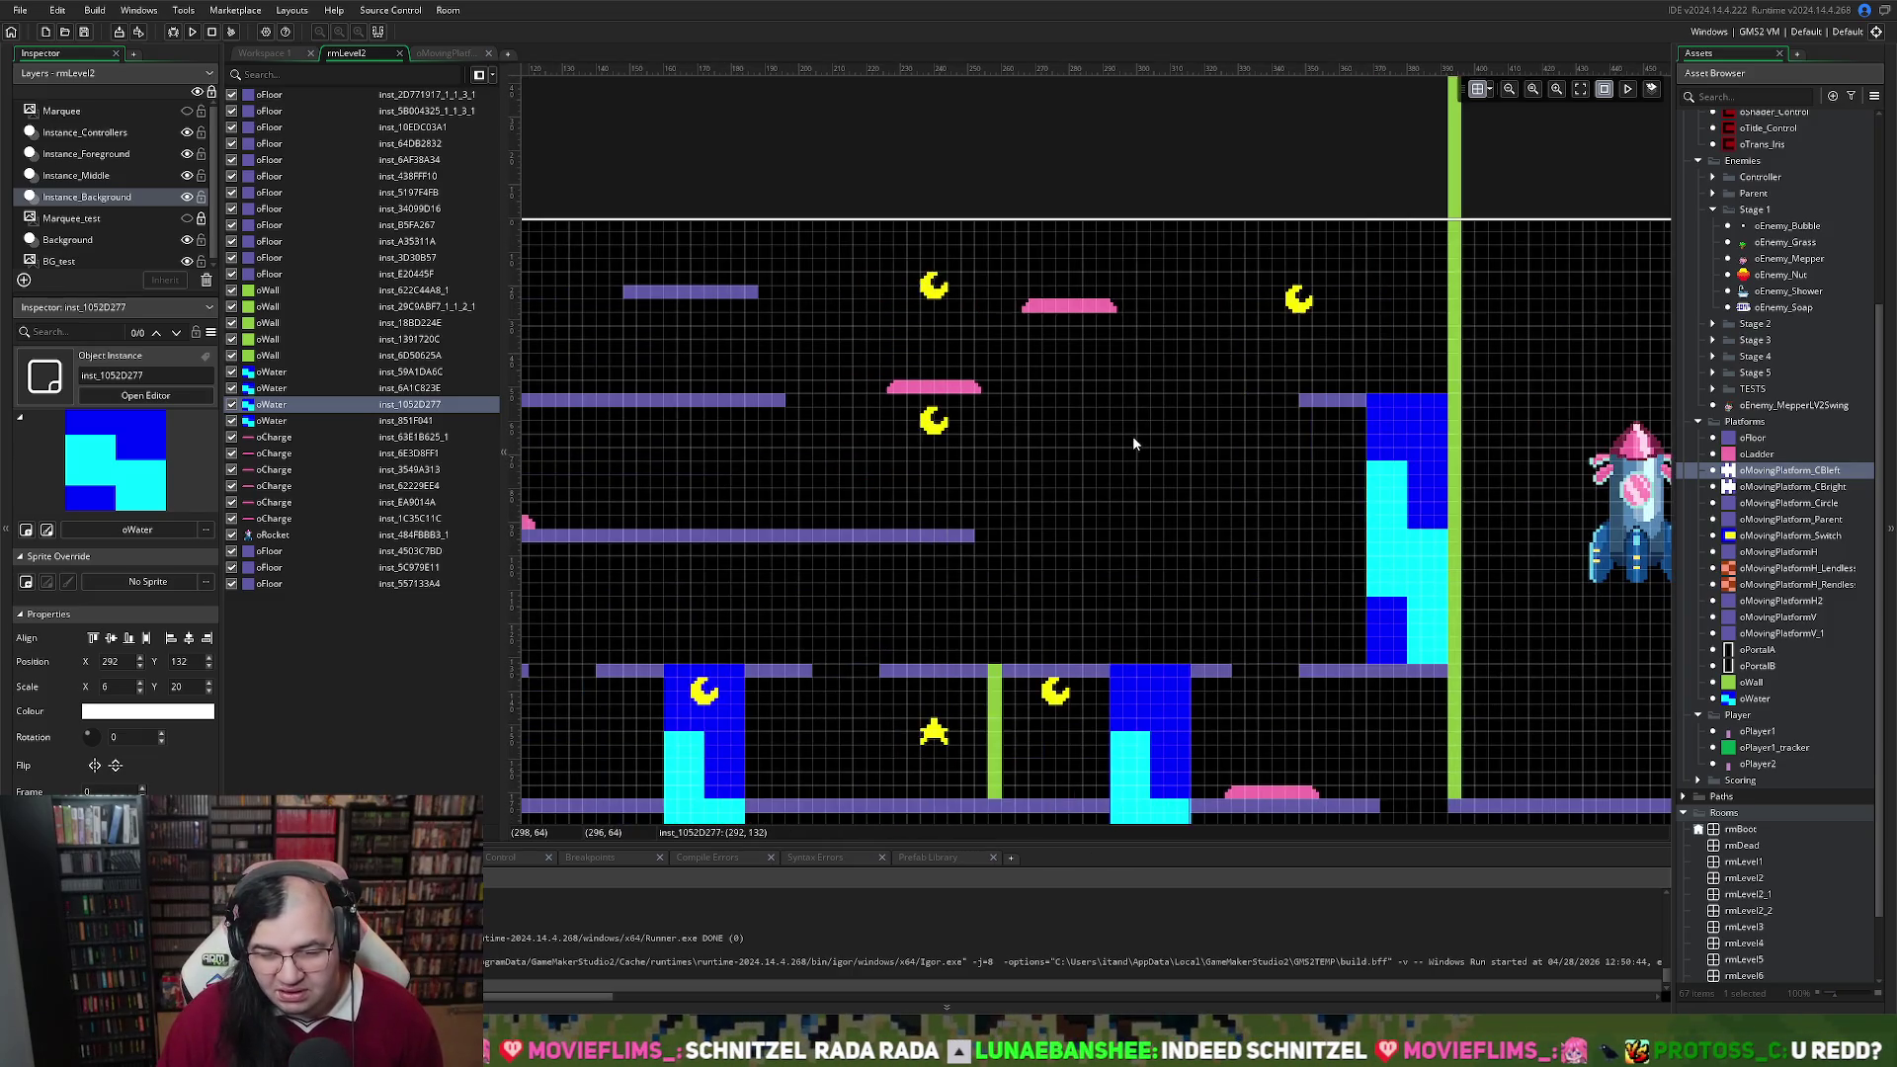
pyautogui.hscroll(-1, 1134, 443)
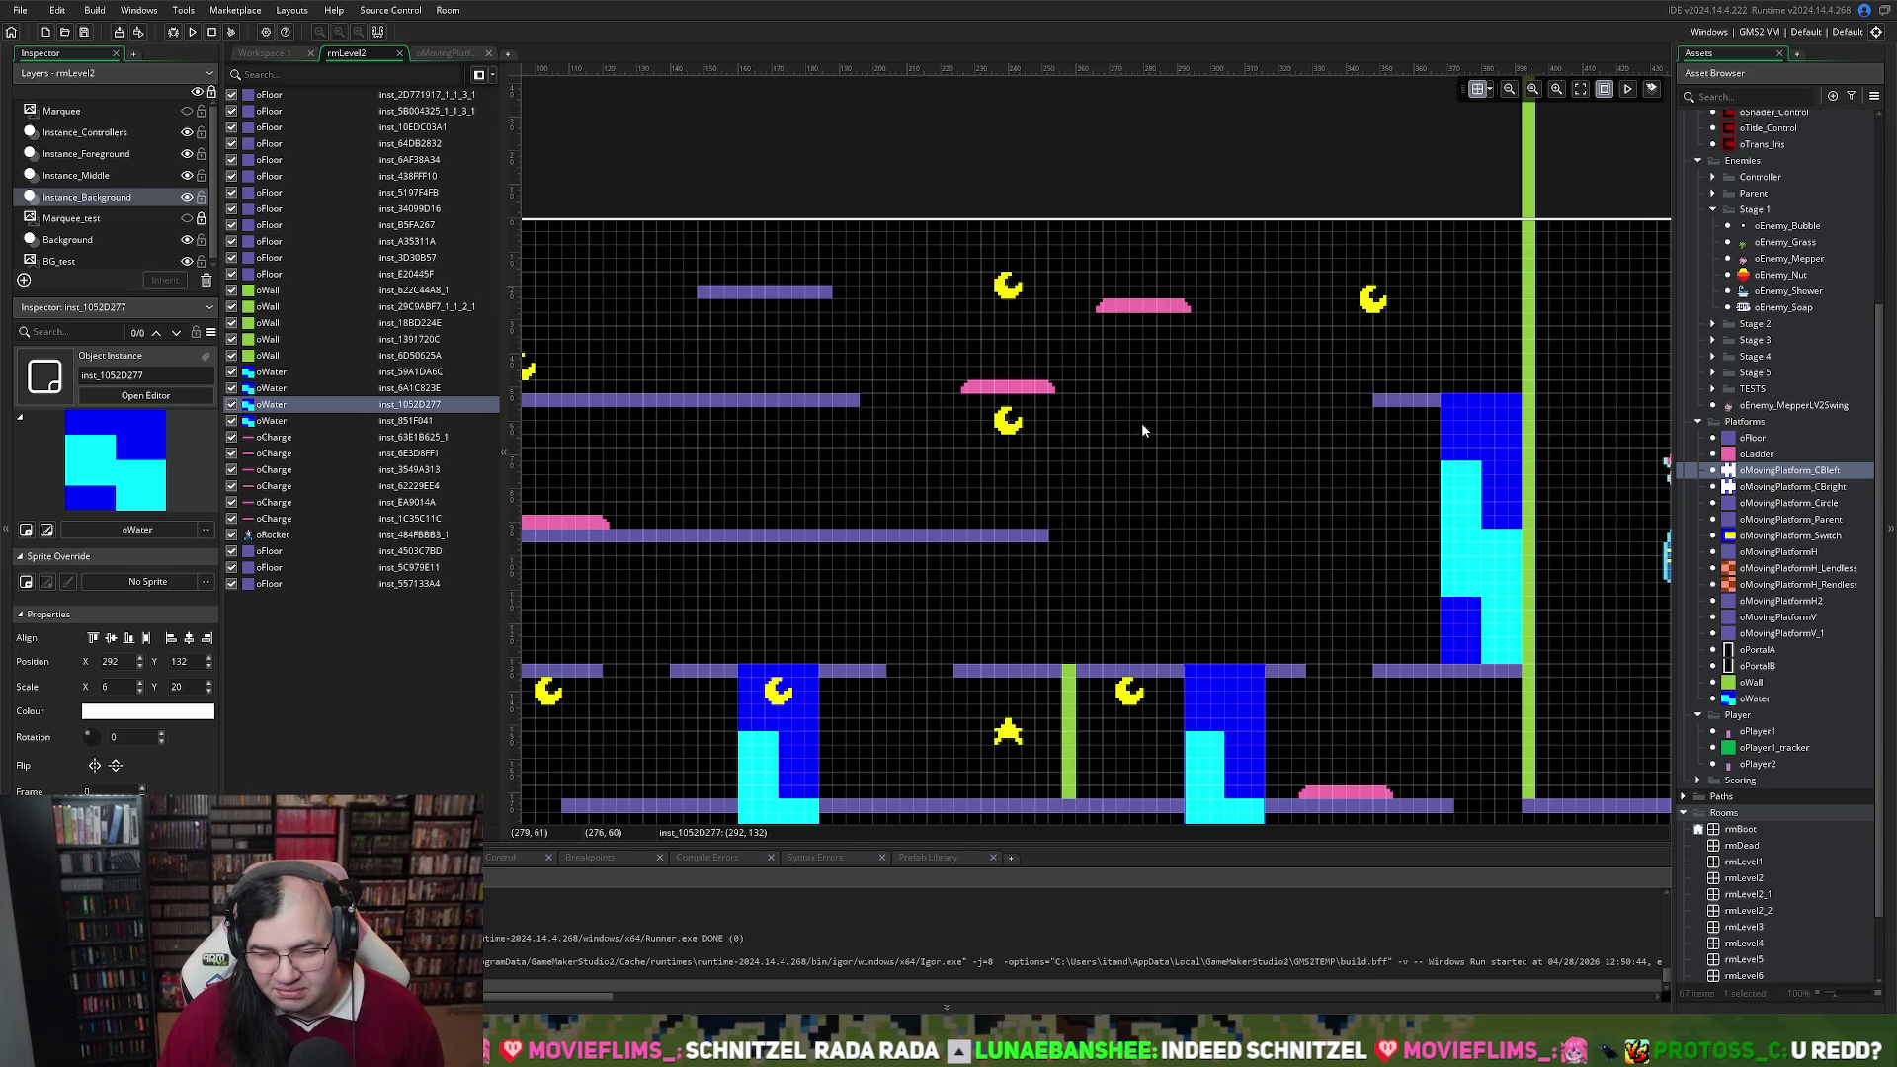
pyautogui.moveTo(767, 296)
pyautogui.mouseDown()
pyautogui.moveTo(1117, 393)
pyautogui.moveTo(1263, 401)
pyautogui.moveTo(1171, 402)
pyautogui.moveTo(1234, 406)
pyautogui.mouseUp()
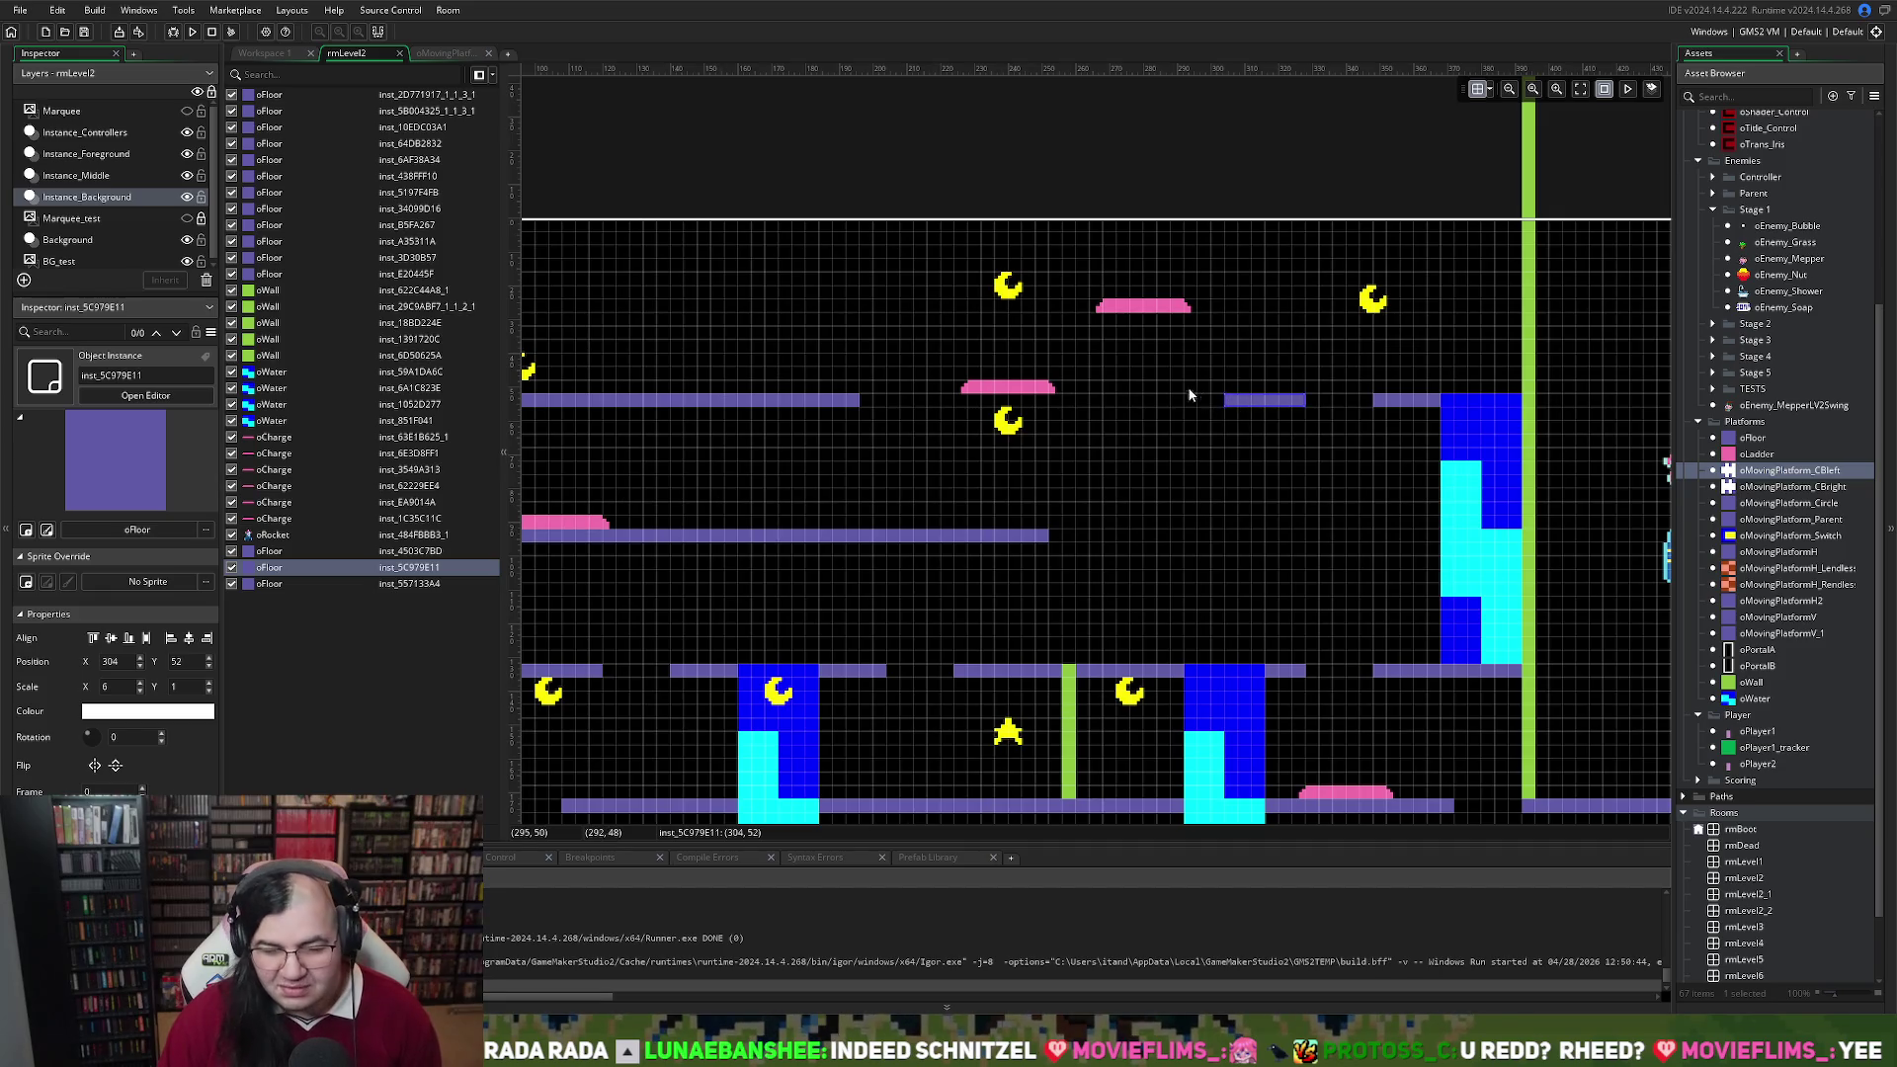
pyautogui.hotkey('ctrl', 'c')
pyautogui.hotkey('ctrl', 'v')
pyautogui.moveTo(1247, 410)
pyautogui.mouseDown()
pyautogui.moveTo(1097, 408)
pyautogui.moveTo(1183, 388)
pyautogui.moveTo(1079, 280)
pyautogui.mouseUp()
# Reposition the short bar and stretch the top-row oFloor to 108, 52 with Scale X 44
pyautogui.hscroll(-5, 1146, 405)
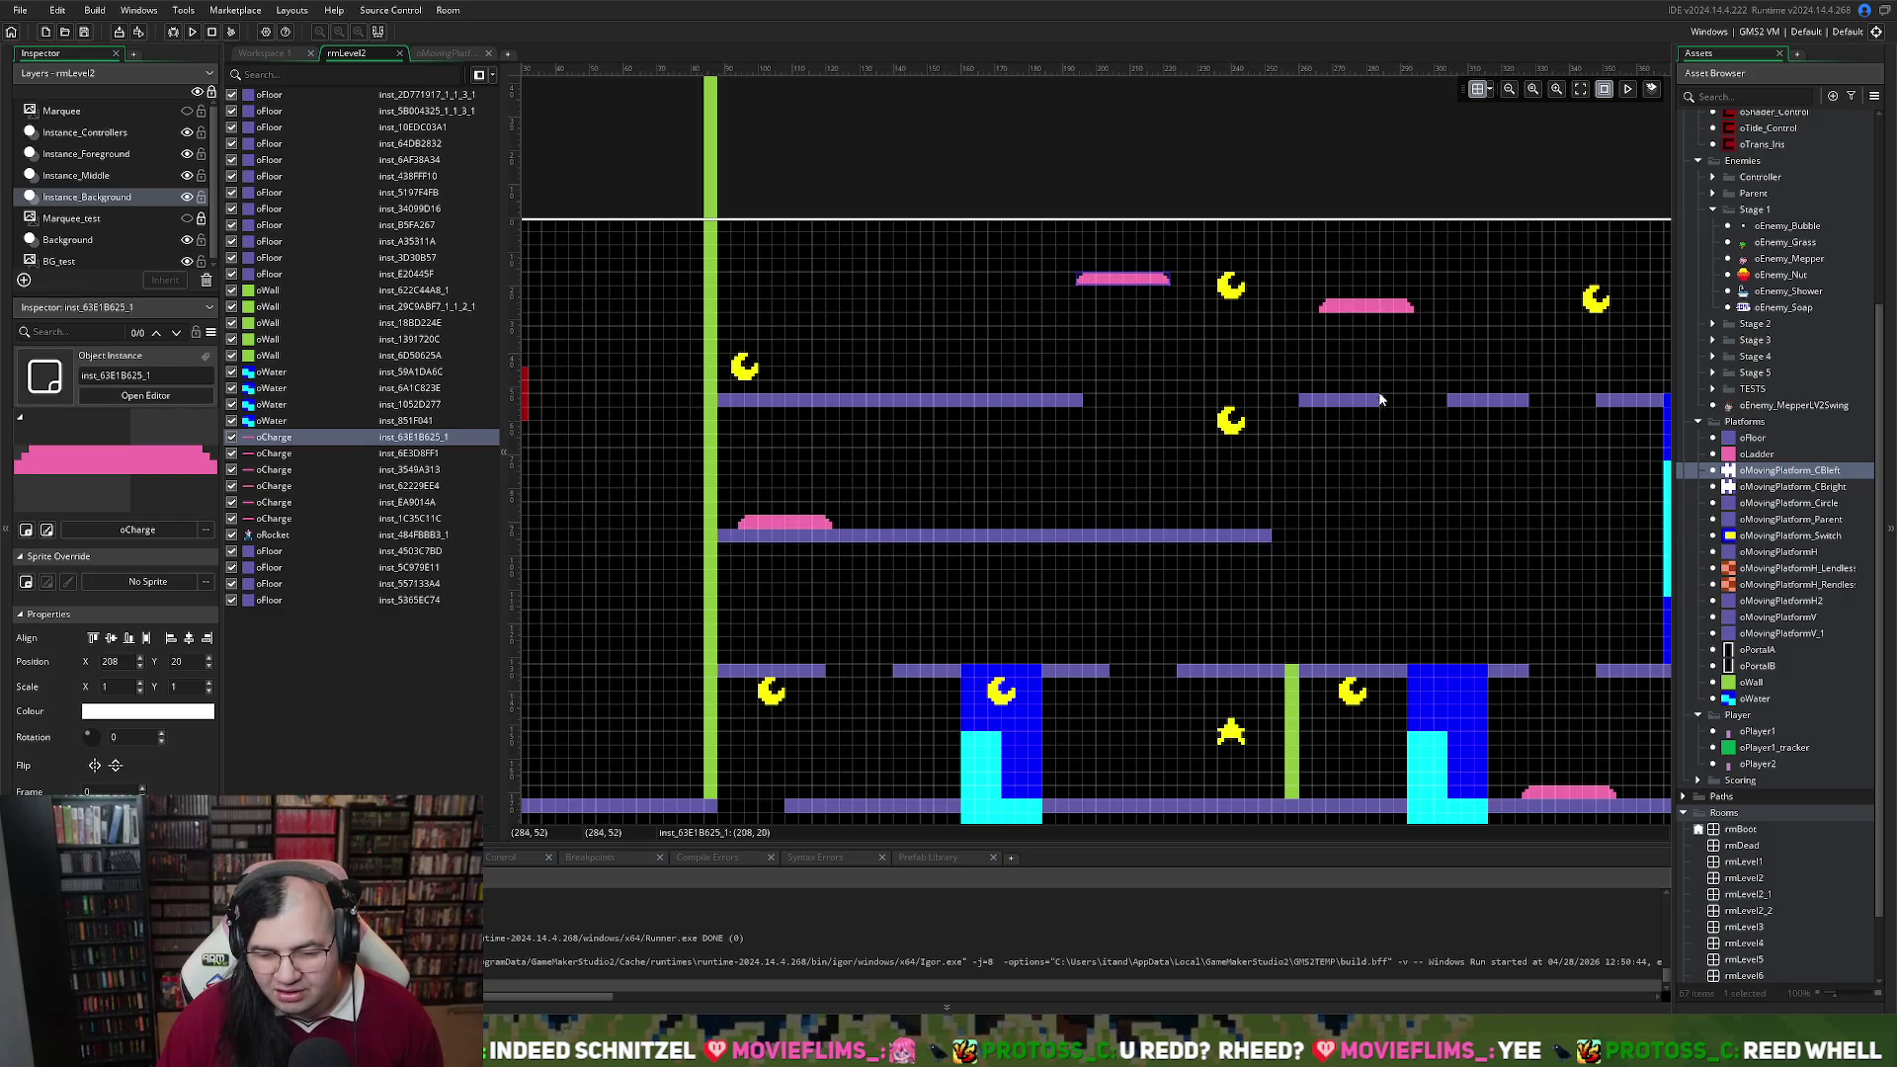
pyautogui.moveTo(1335, 399); pyautogui.dragTo(1086, 336)
pyautogui.moveTo(1027, 405); pyautogui.dragTo(1325, 411)
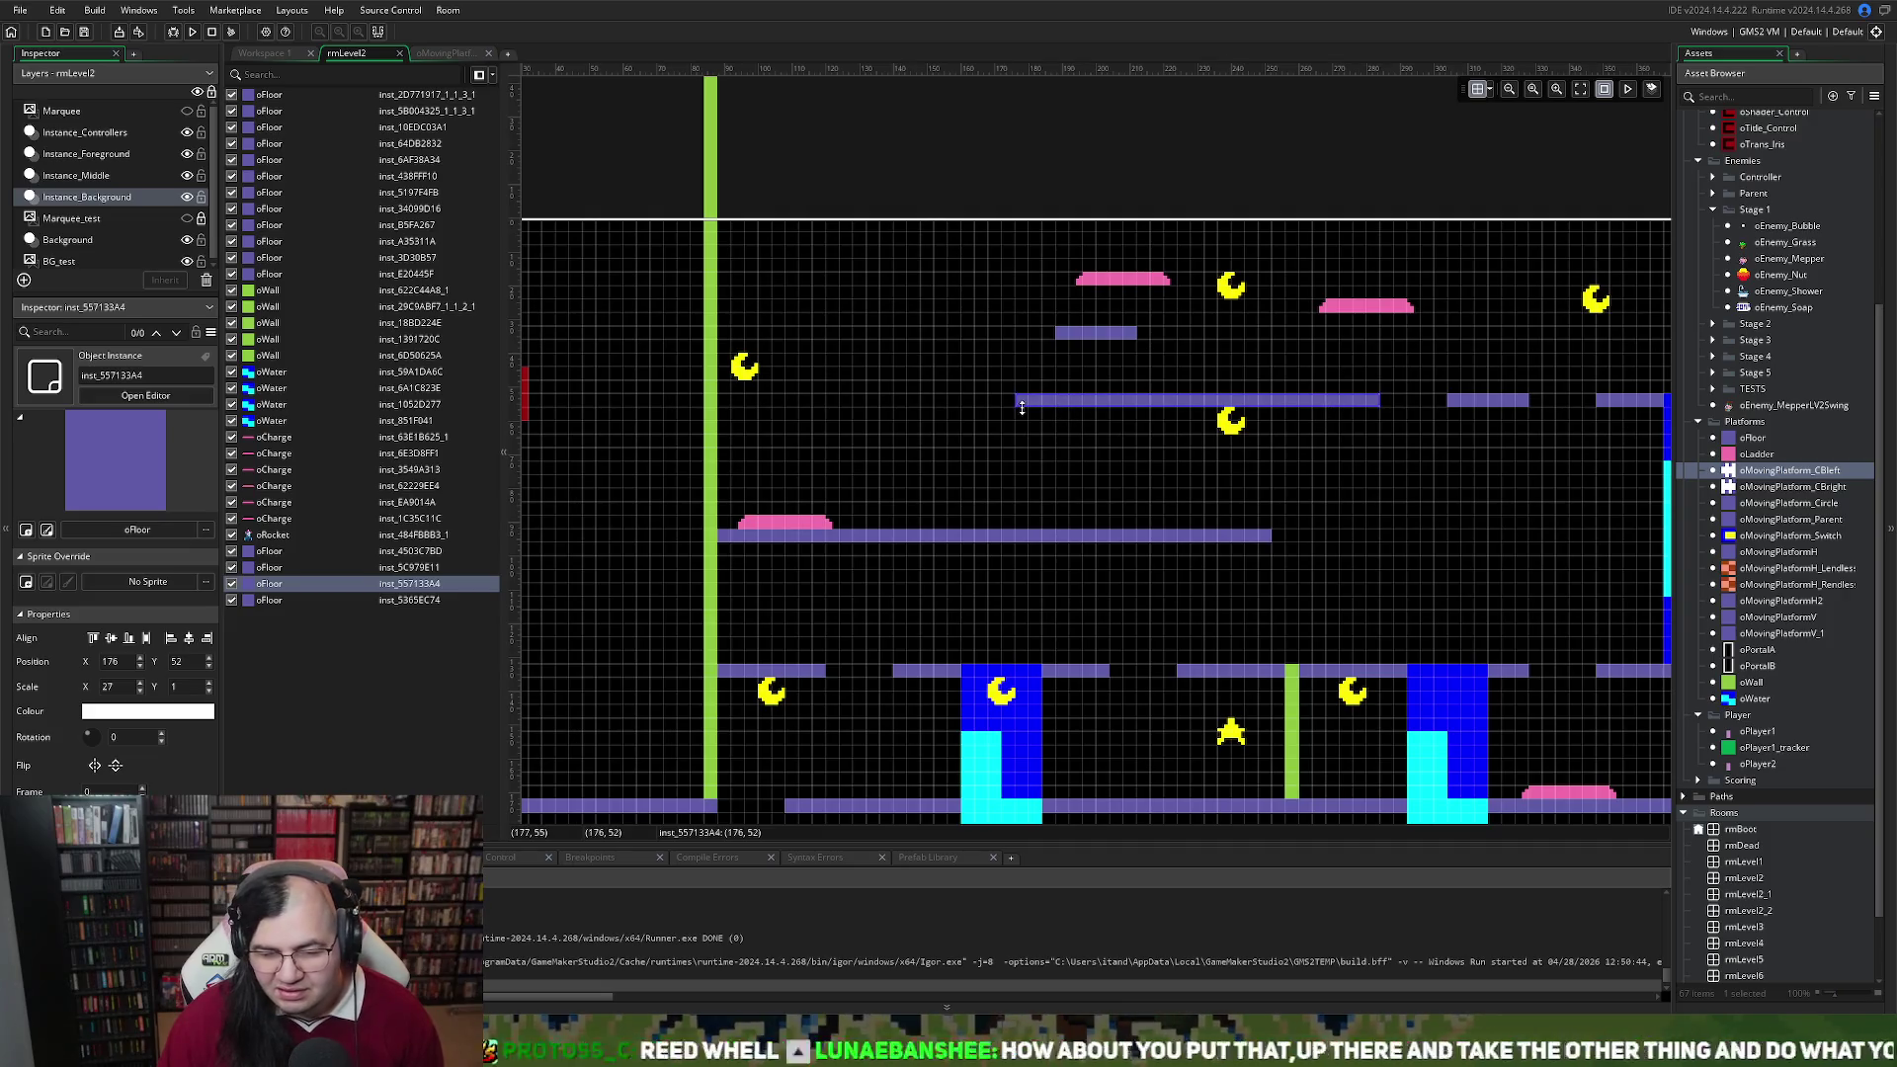
pyautogui.moveTo(1020, 405); pyautogui.dragTo(785, 399)
pyautogui.scroll(1, 779, 379)
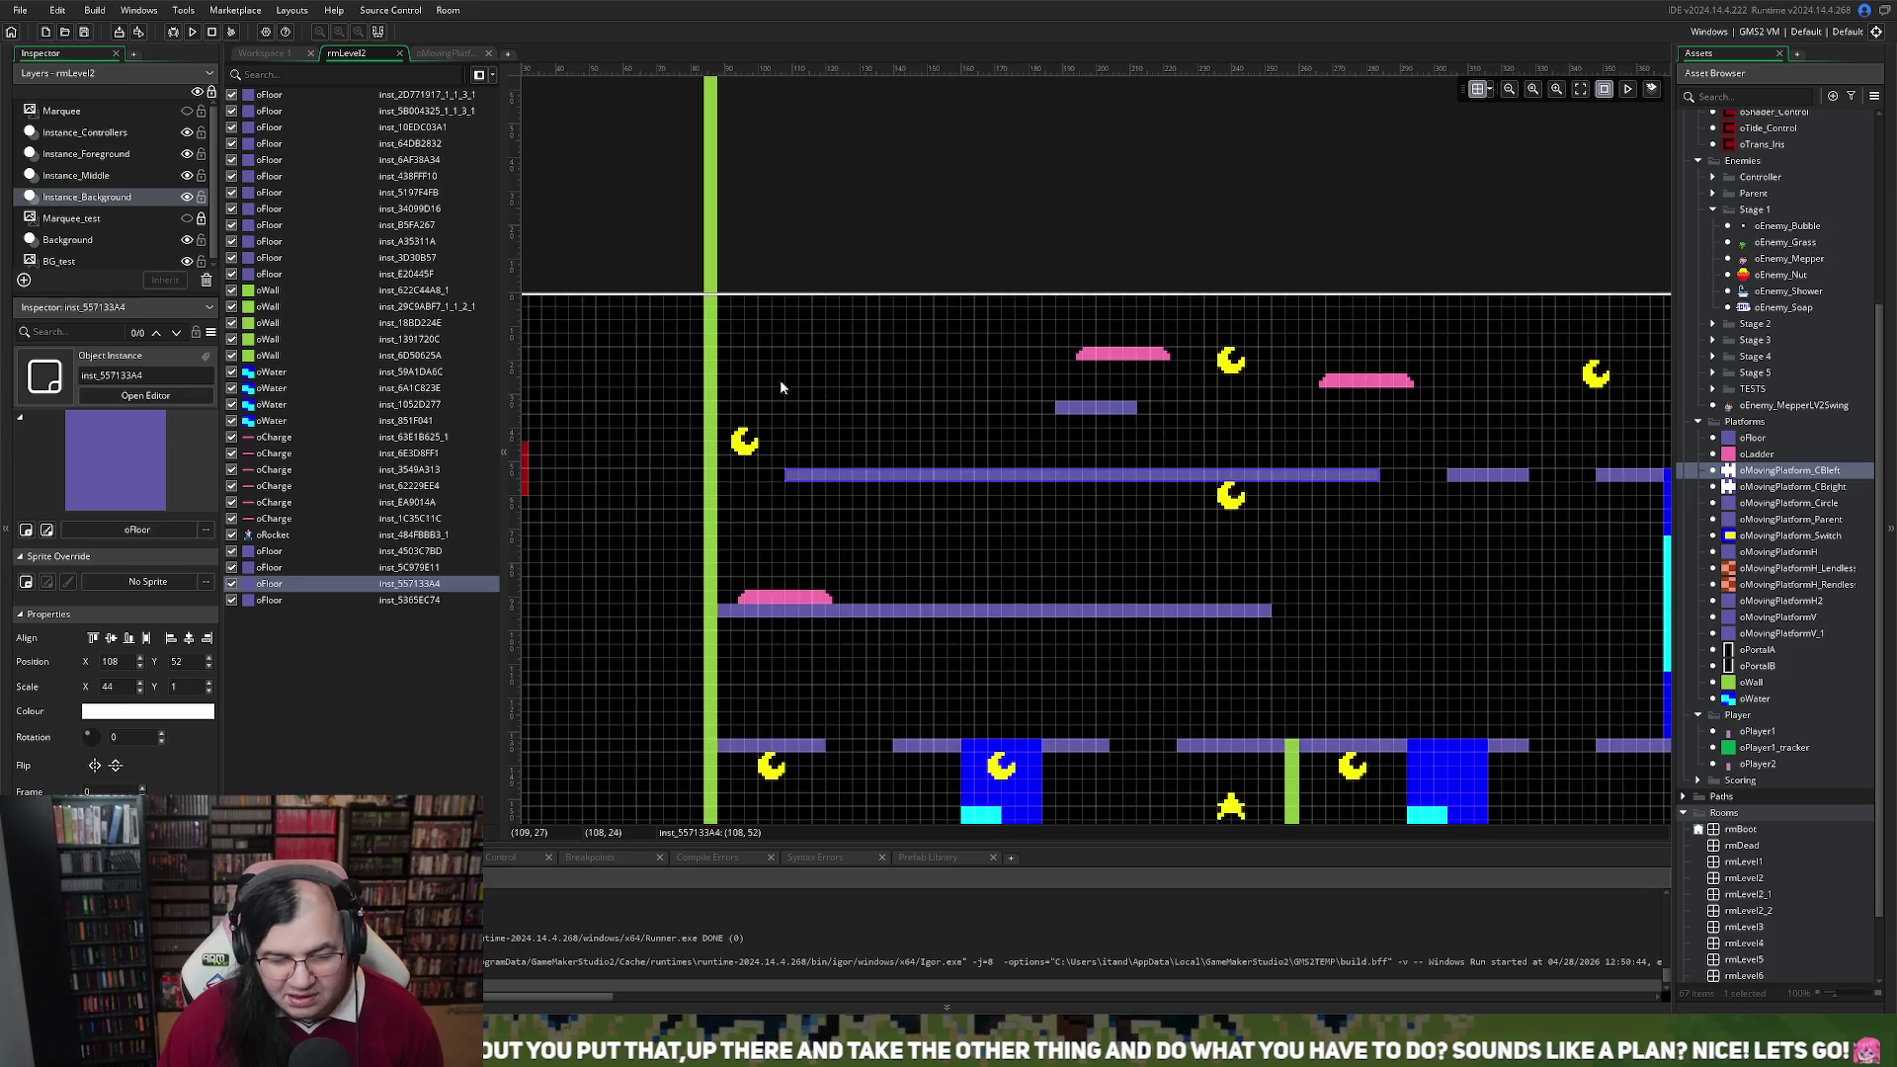
# On Instance_Middle, place the upper-left oMoon at 120, 36 above the long floor's left end
pyautogui.click(746, 446)
pyautogui.click(89, 175)
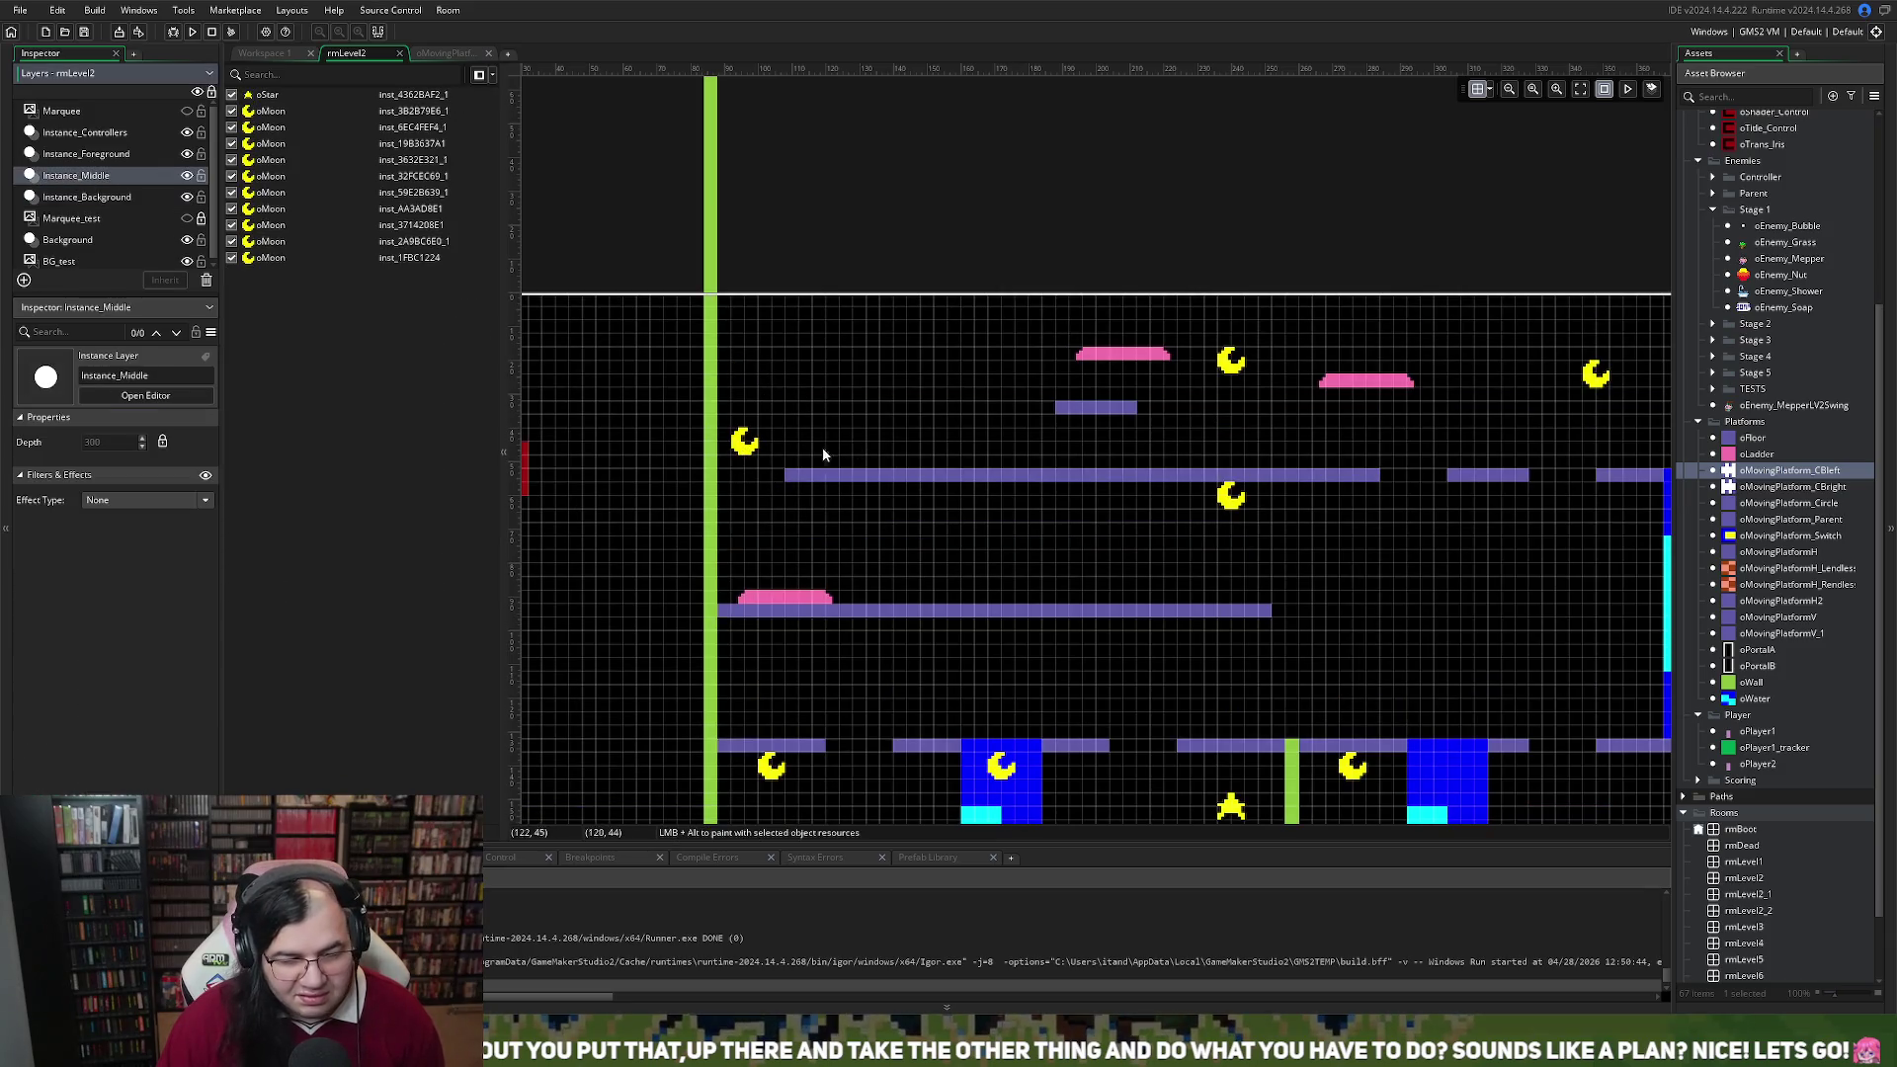
pyautogui.moveTo(739, 446); pyautogui.dragTo(815, 443)
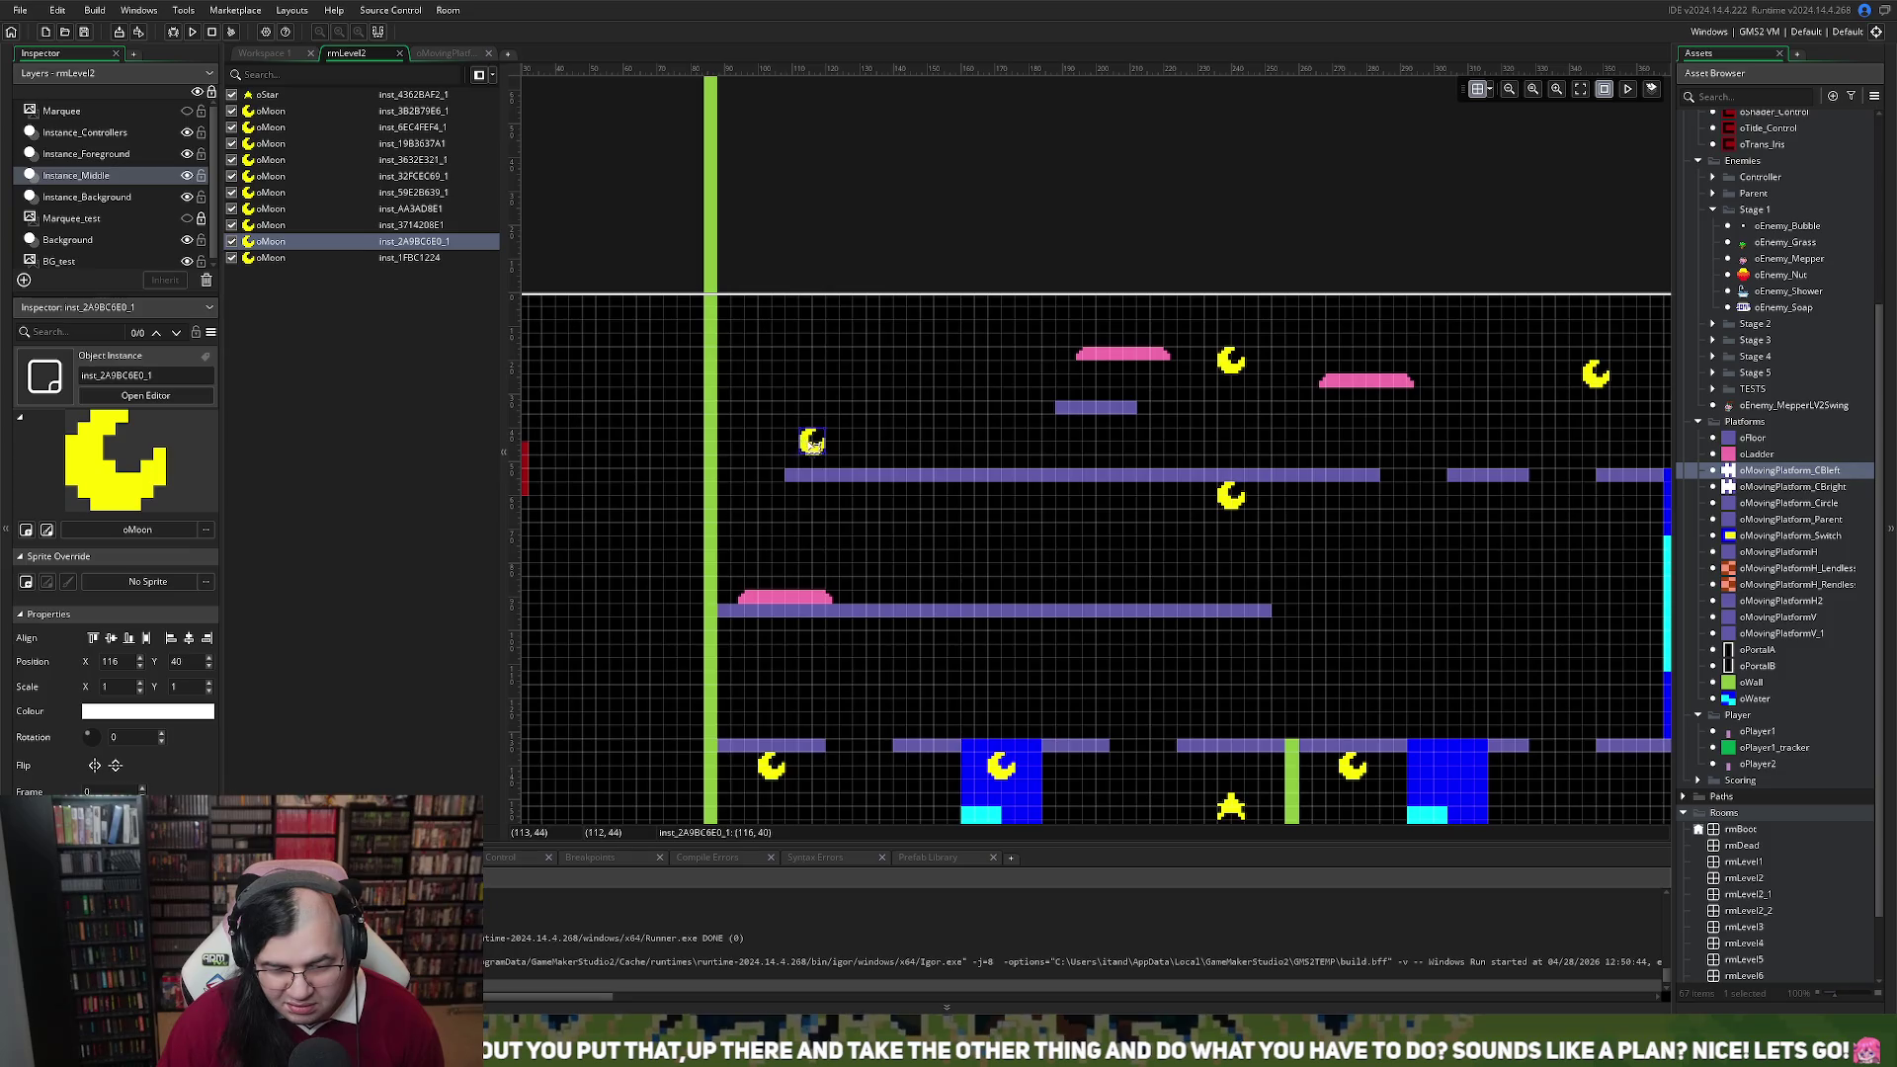
pyautogui.moveTo(826, 447)
pyautogui.mouseDown()
pyautogui.moveTo(880, 446)
pyautogui.moveTo(825, 445)
pyautogui.moveTo(826, 430)
pyautogui.mouseUp()
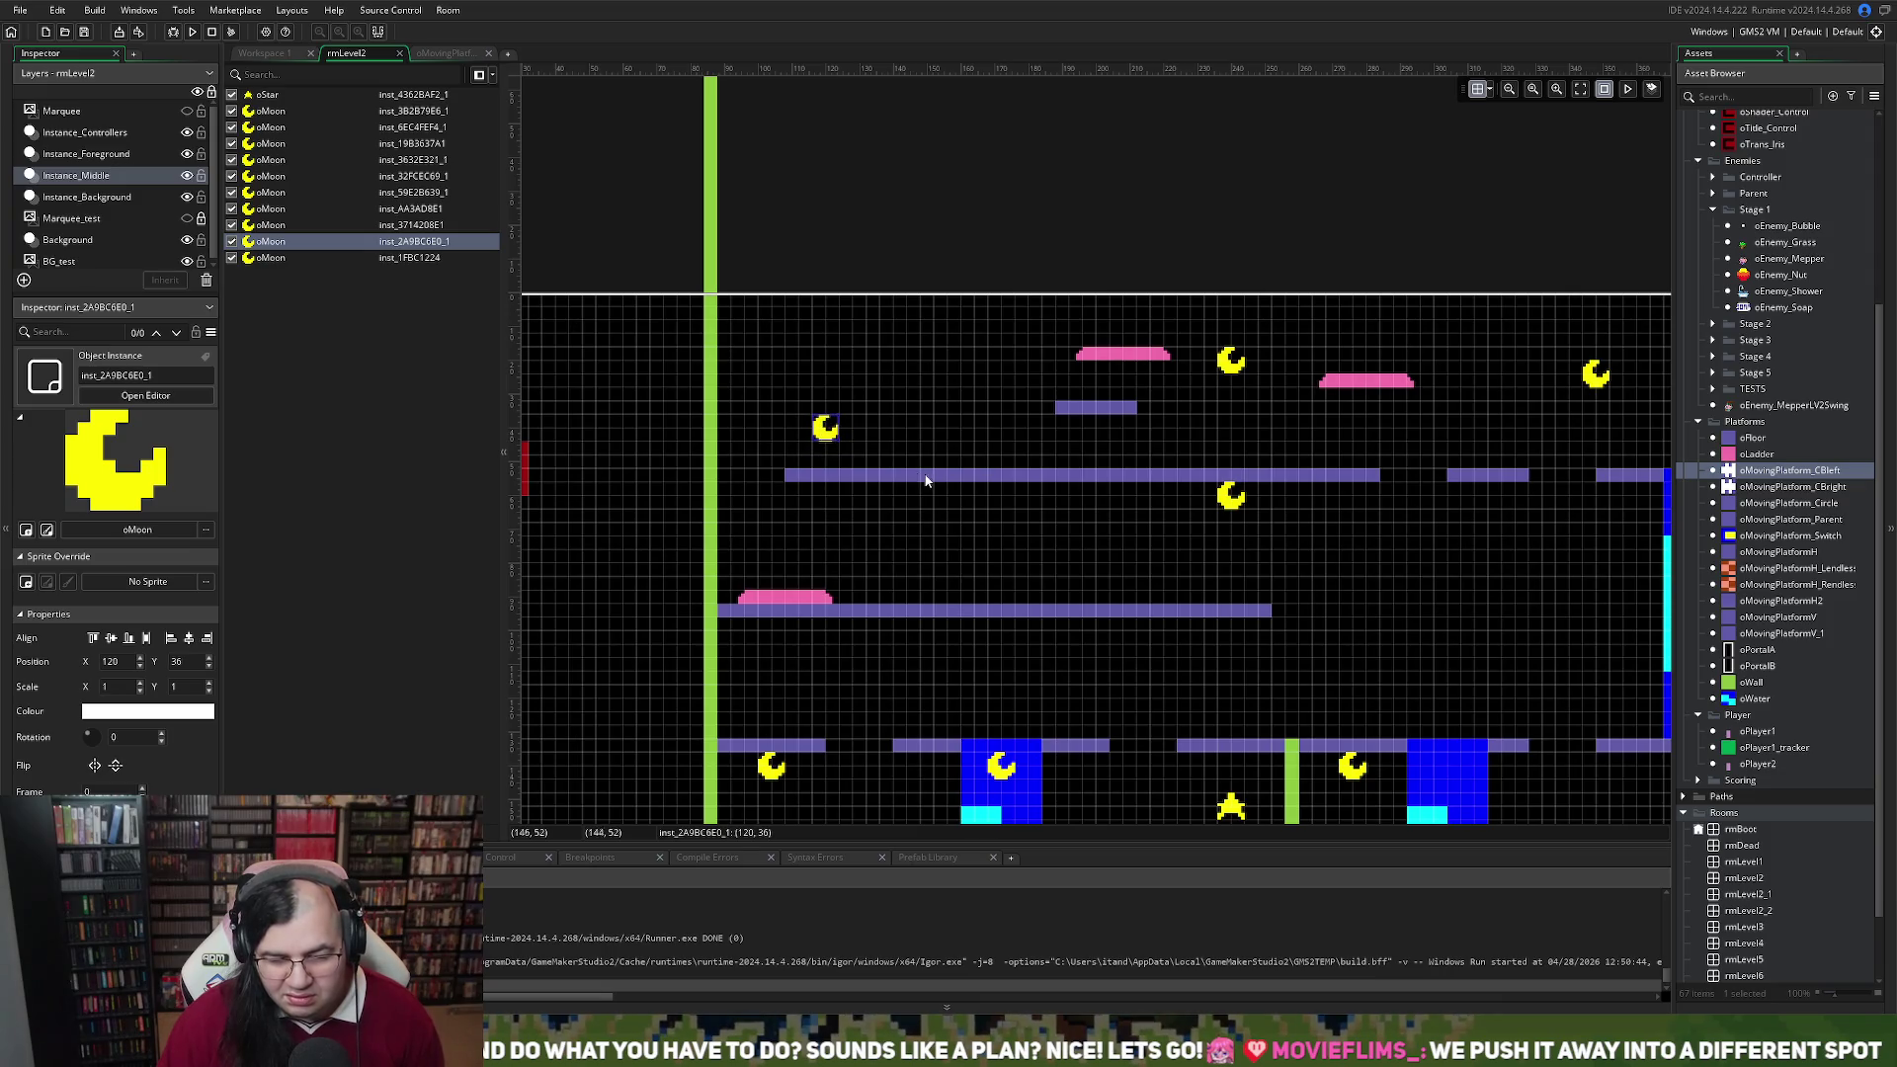
pyautogui.hscroll(2, 863, 445)
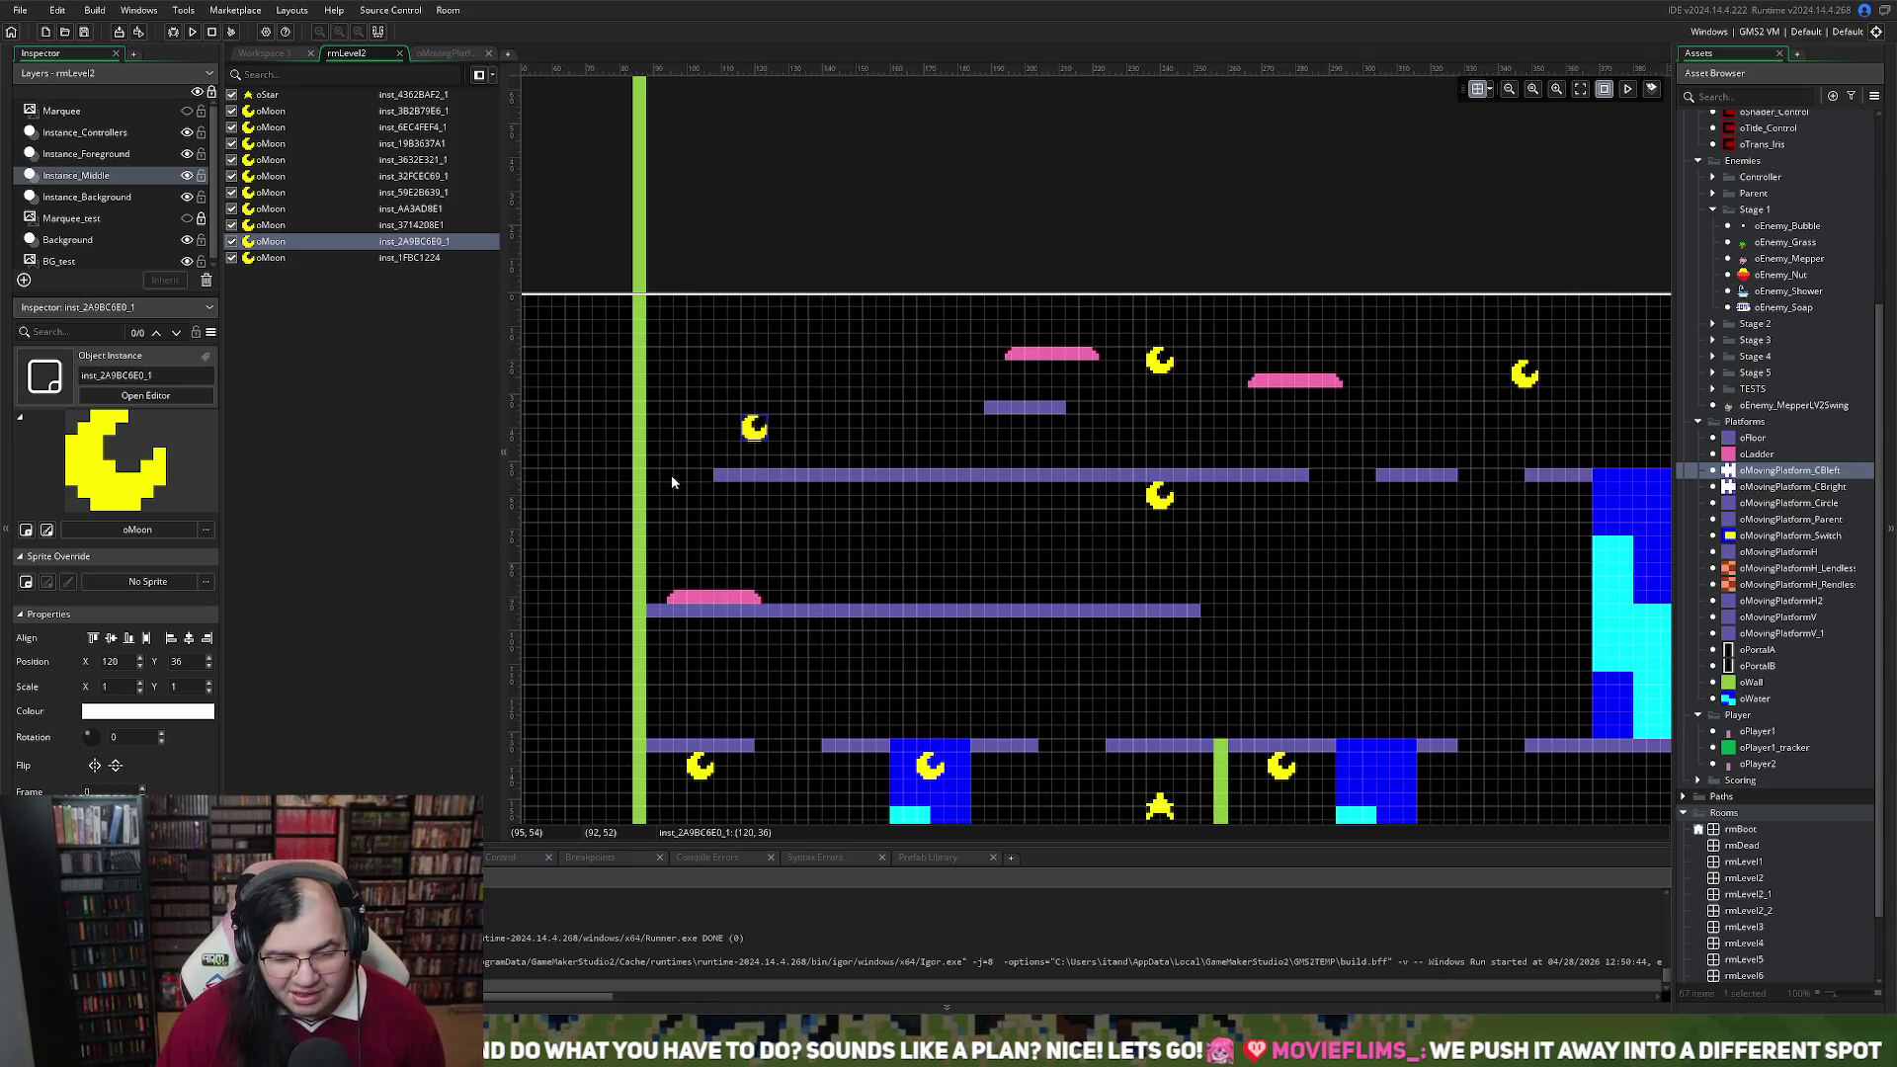
pyautogui.scroll(-2, 738, 476)
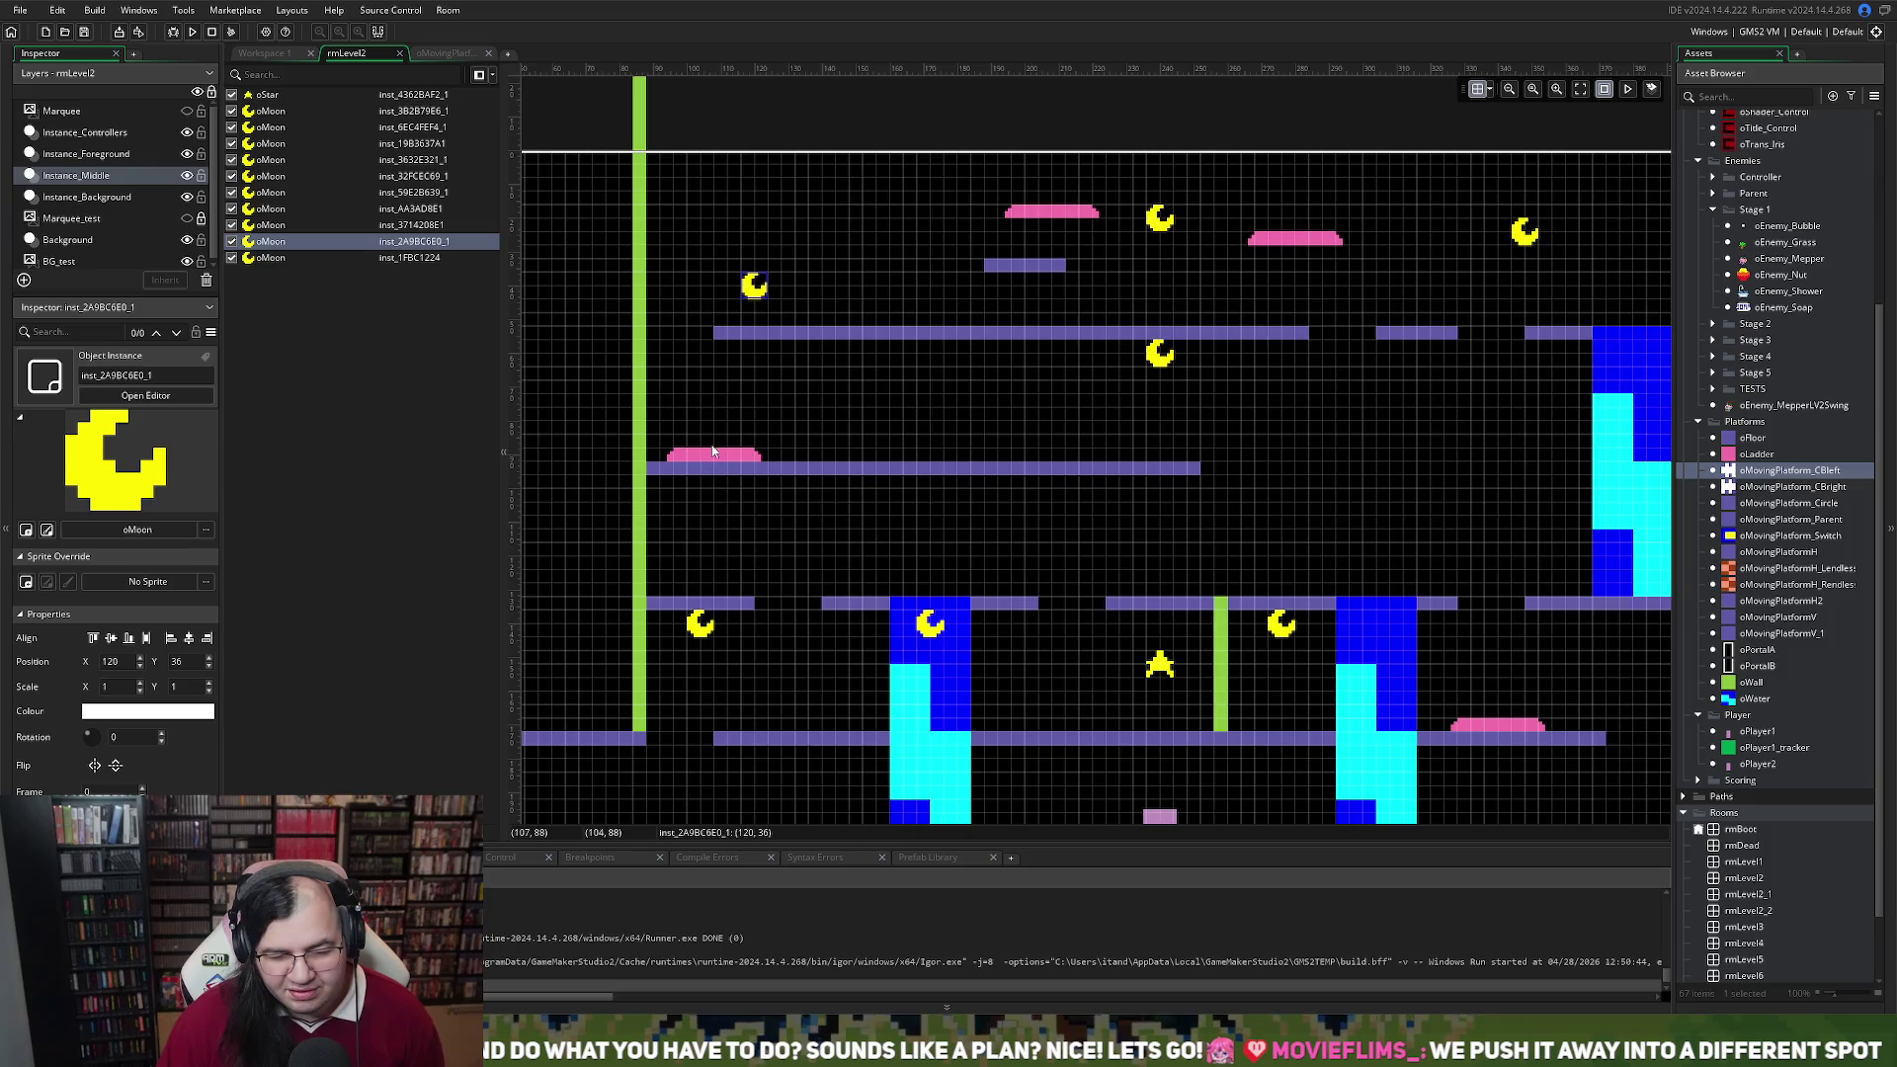
pyautogui.click(724, 459)
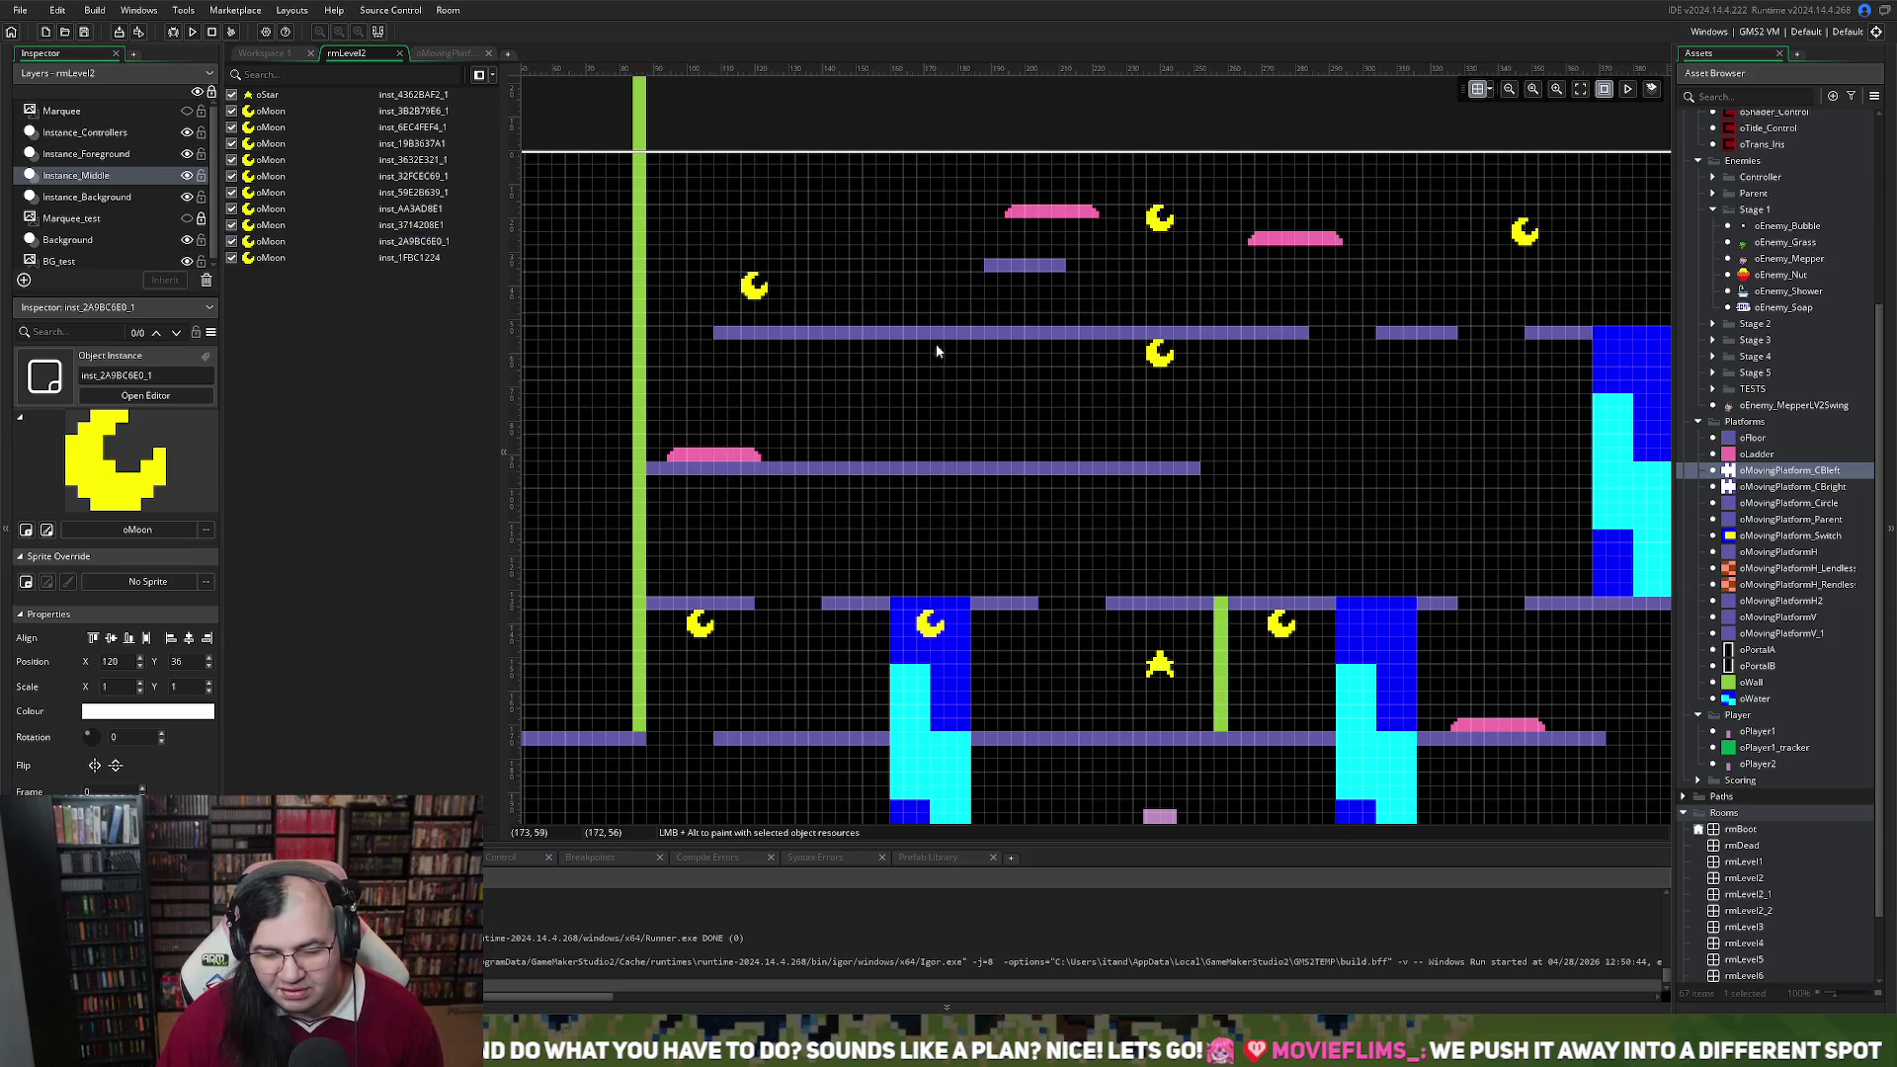
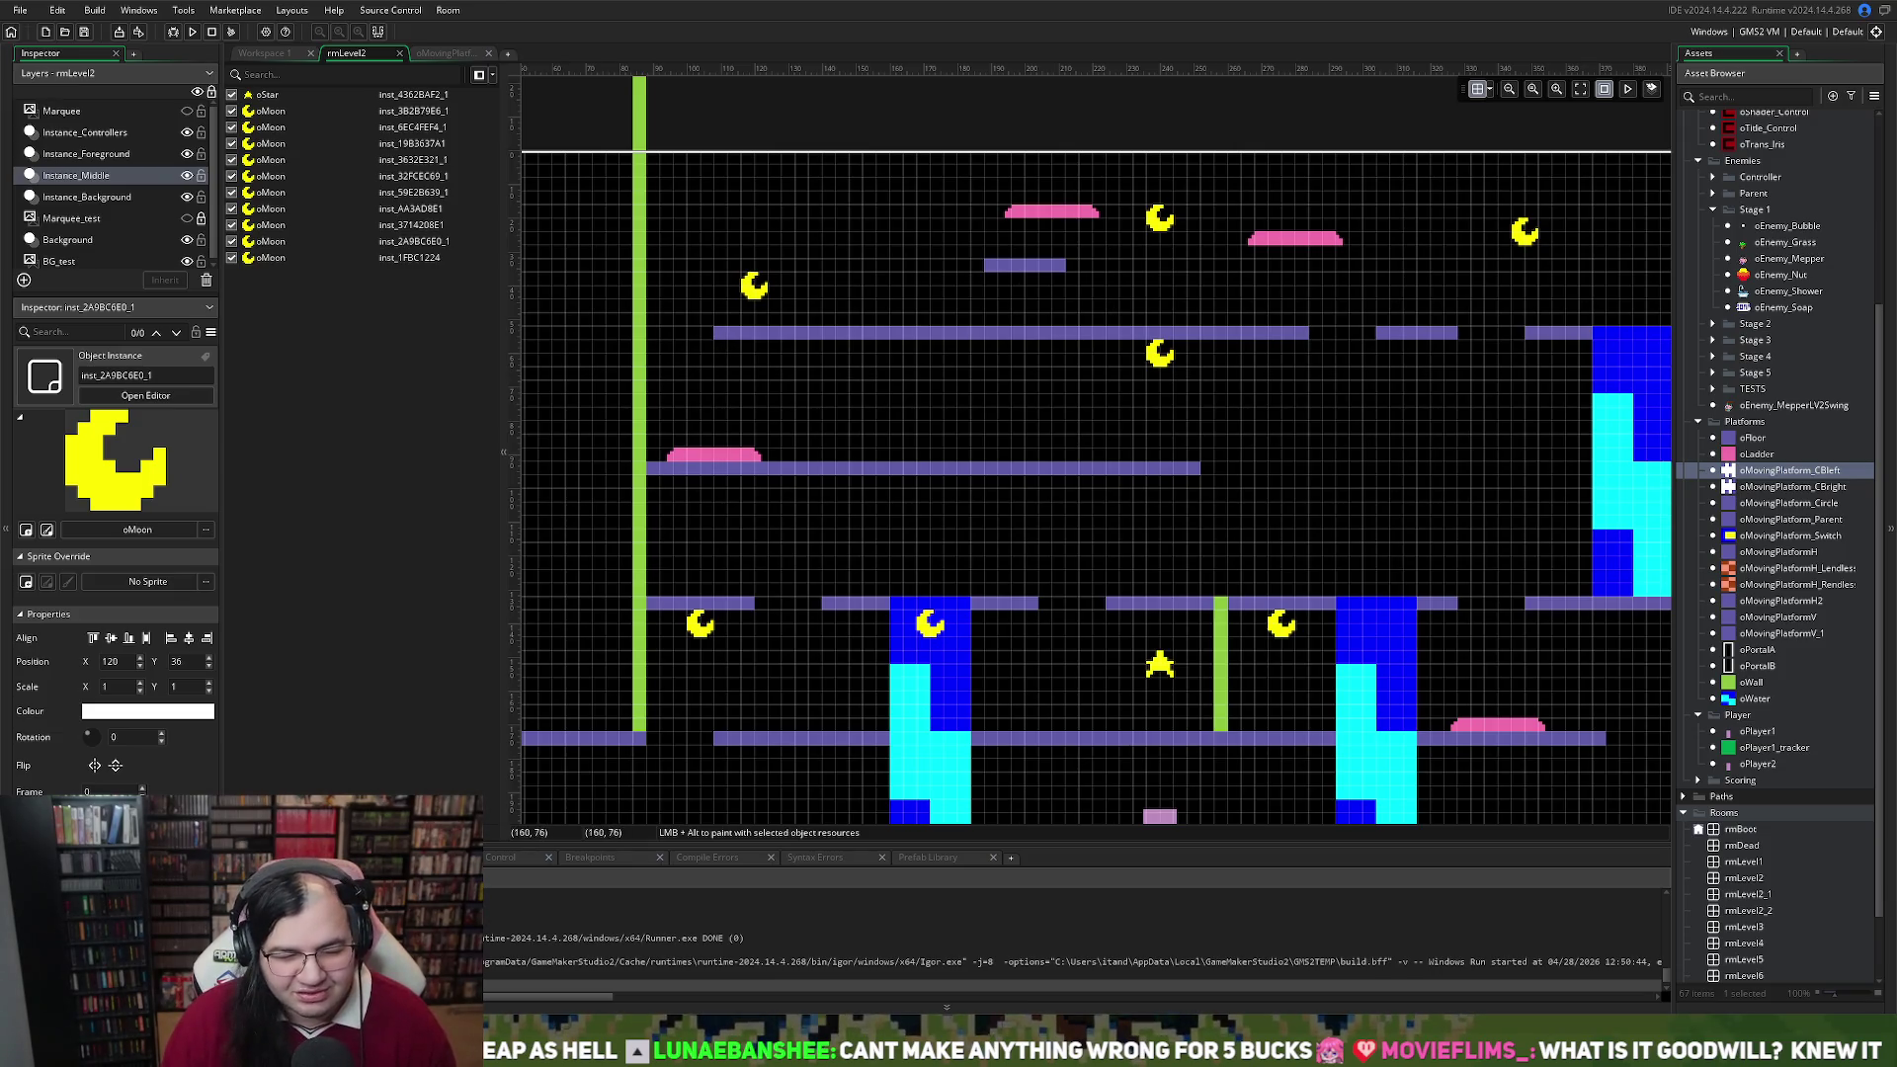
# On the Instance_Background layer, slide the left pink charge pad to the right
pyautogui.scroll(-3, 1258, 412)
pyautogui.scroll(4, 1258, 412)
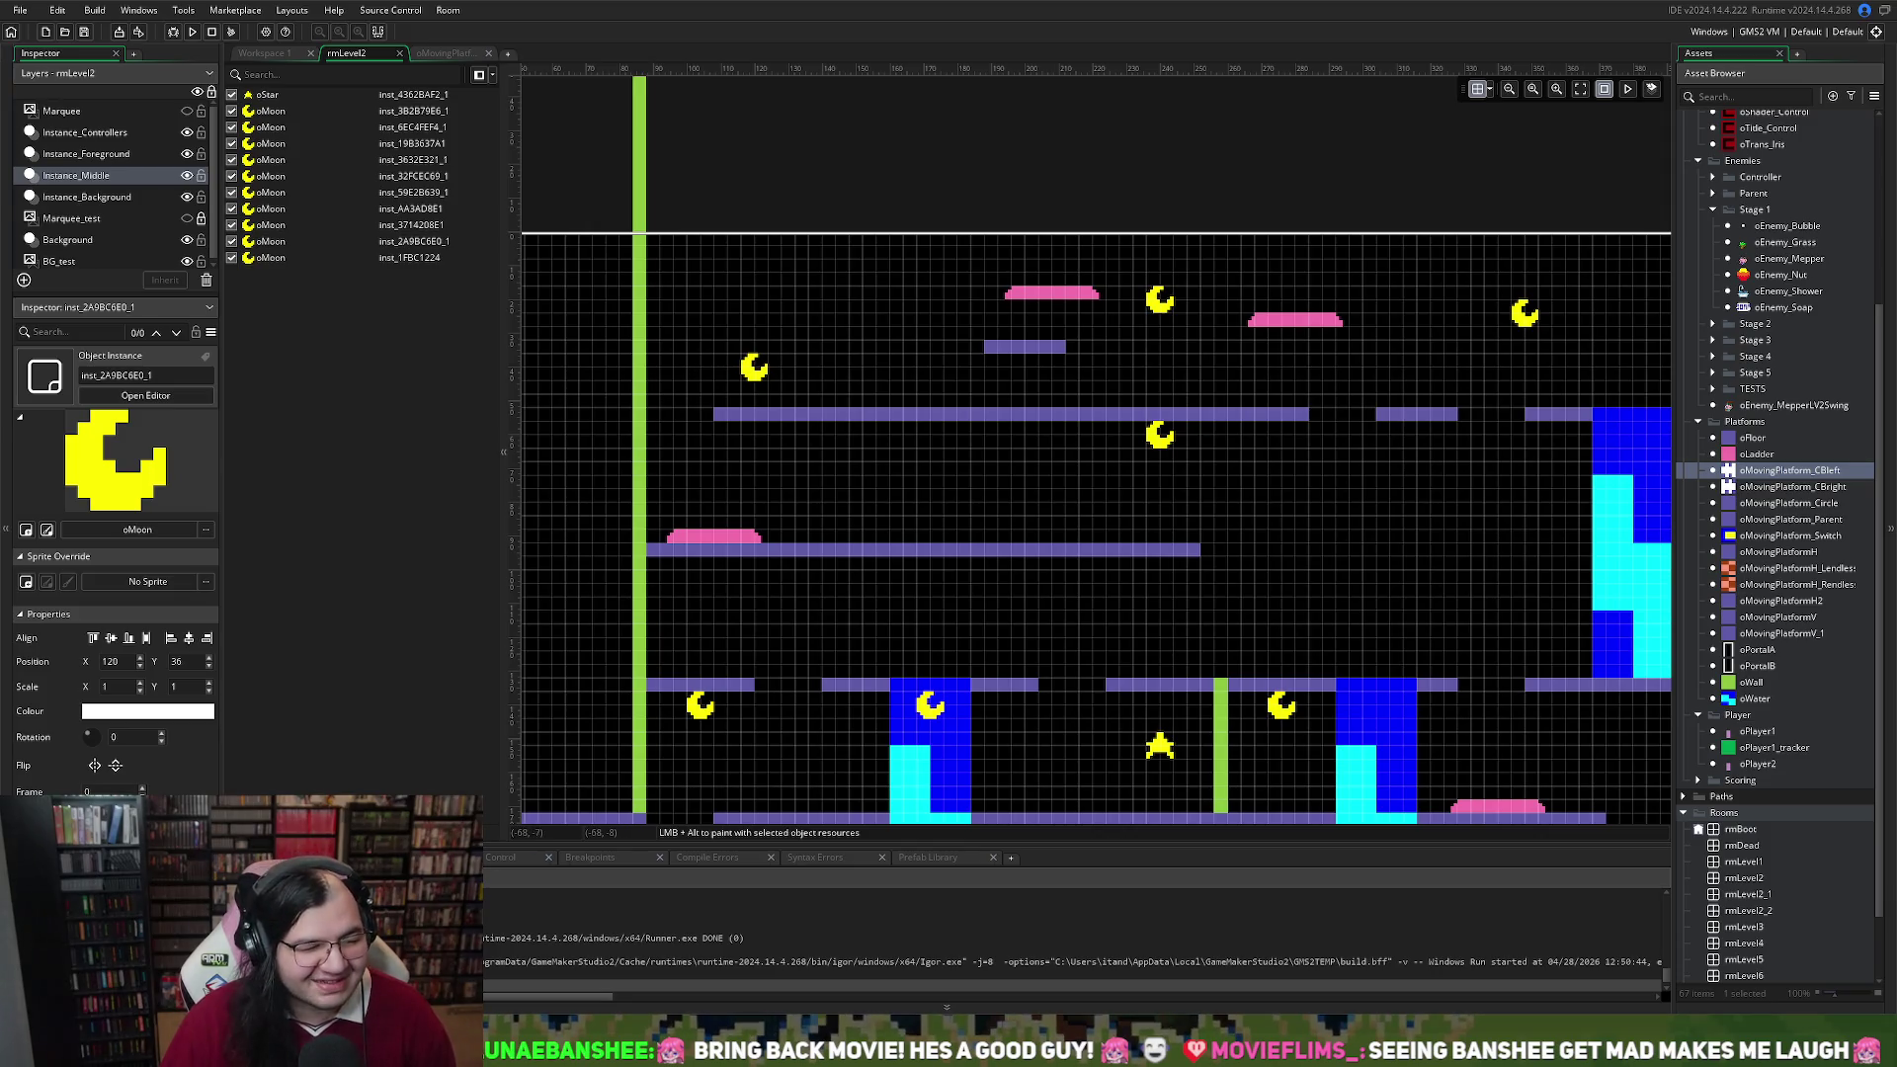
pyautogui.click(87, 197)
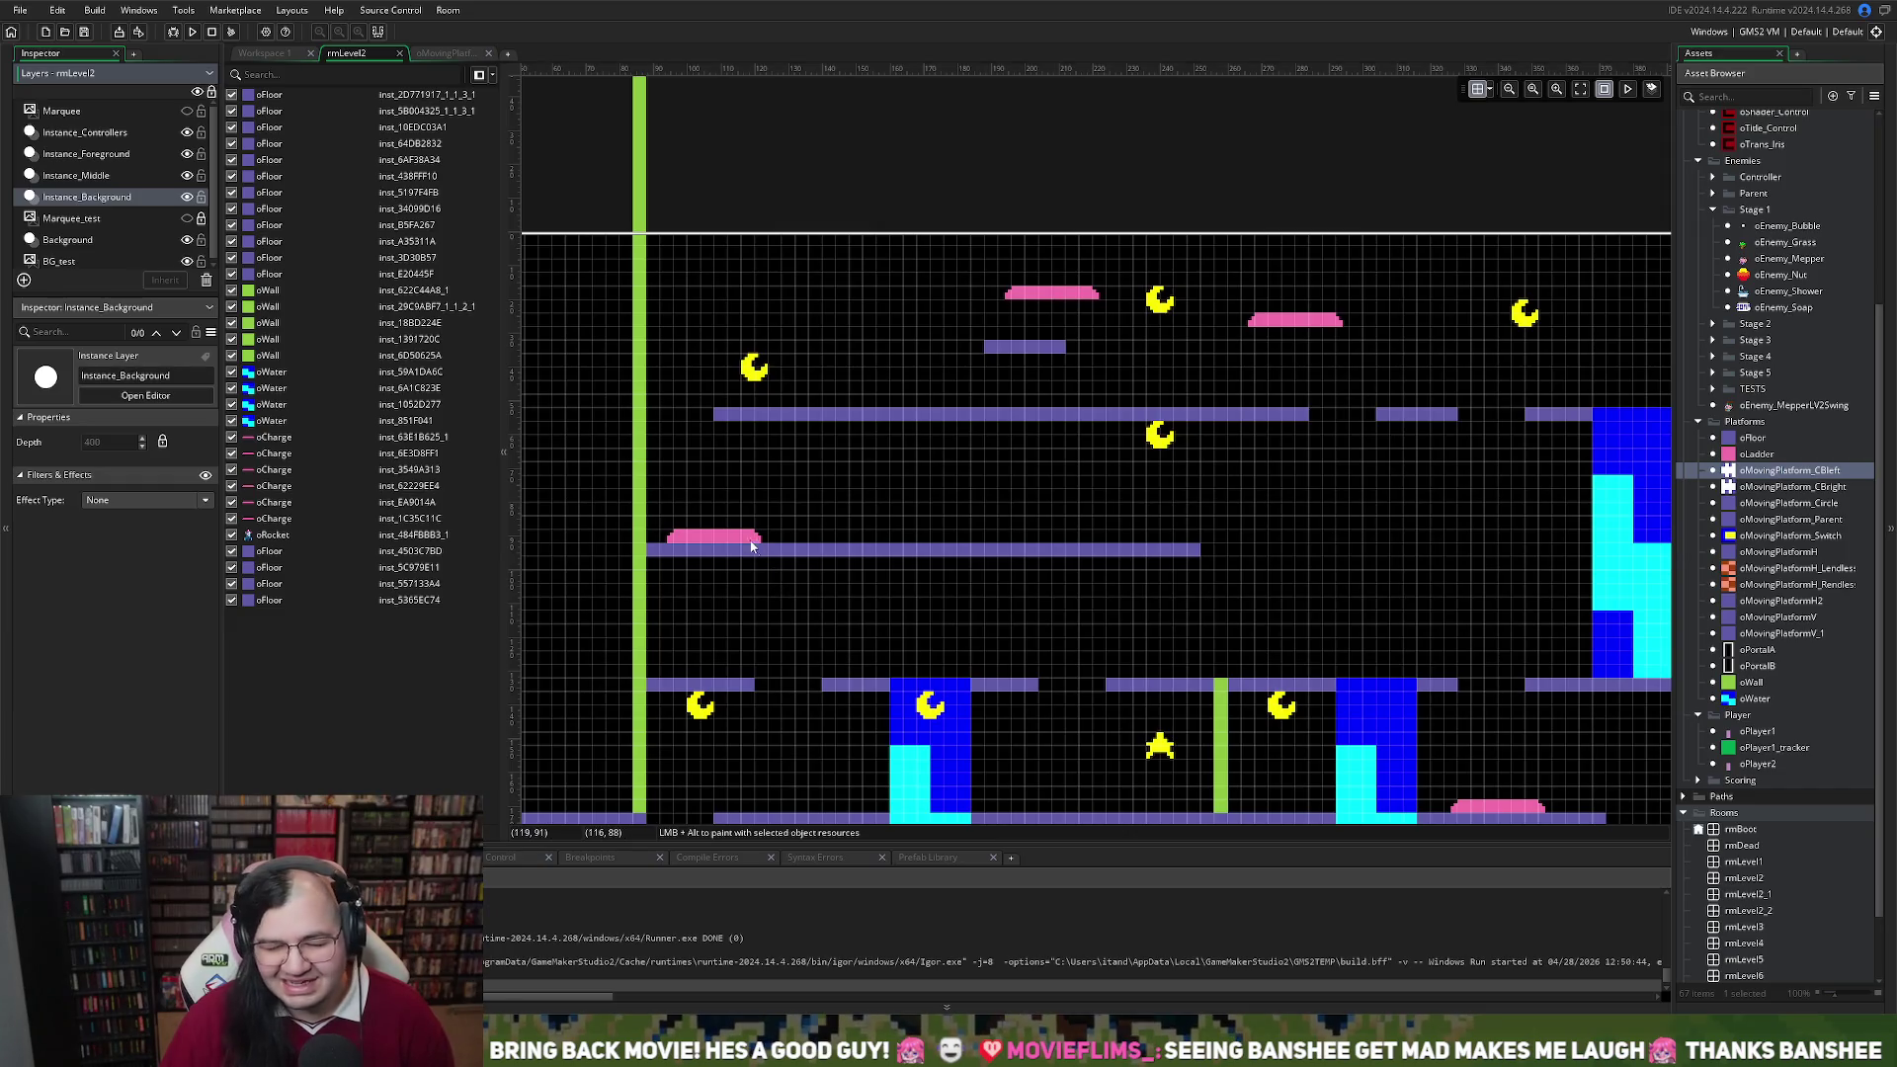
pyautogui.moveTo(736, 527); pyautogui.dragTo(844, 526)
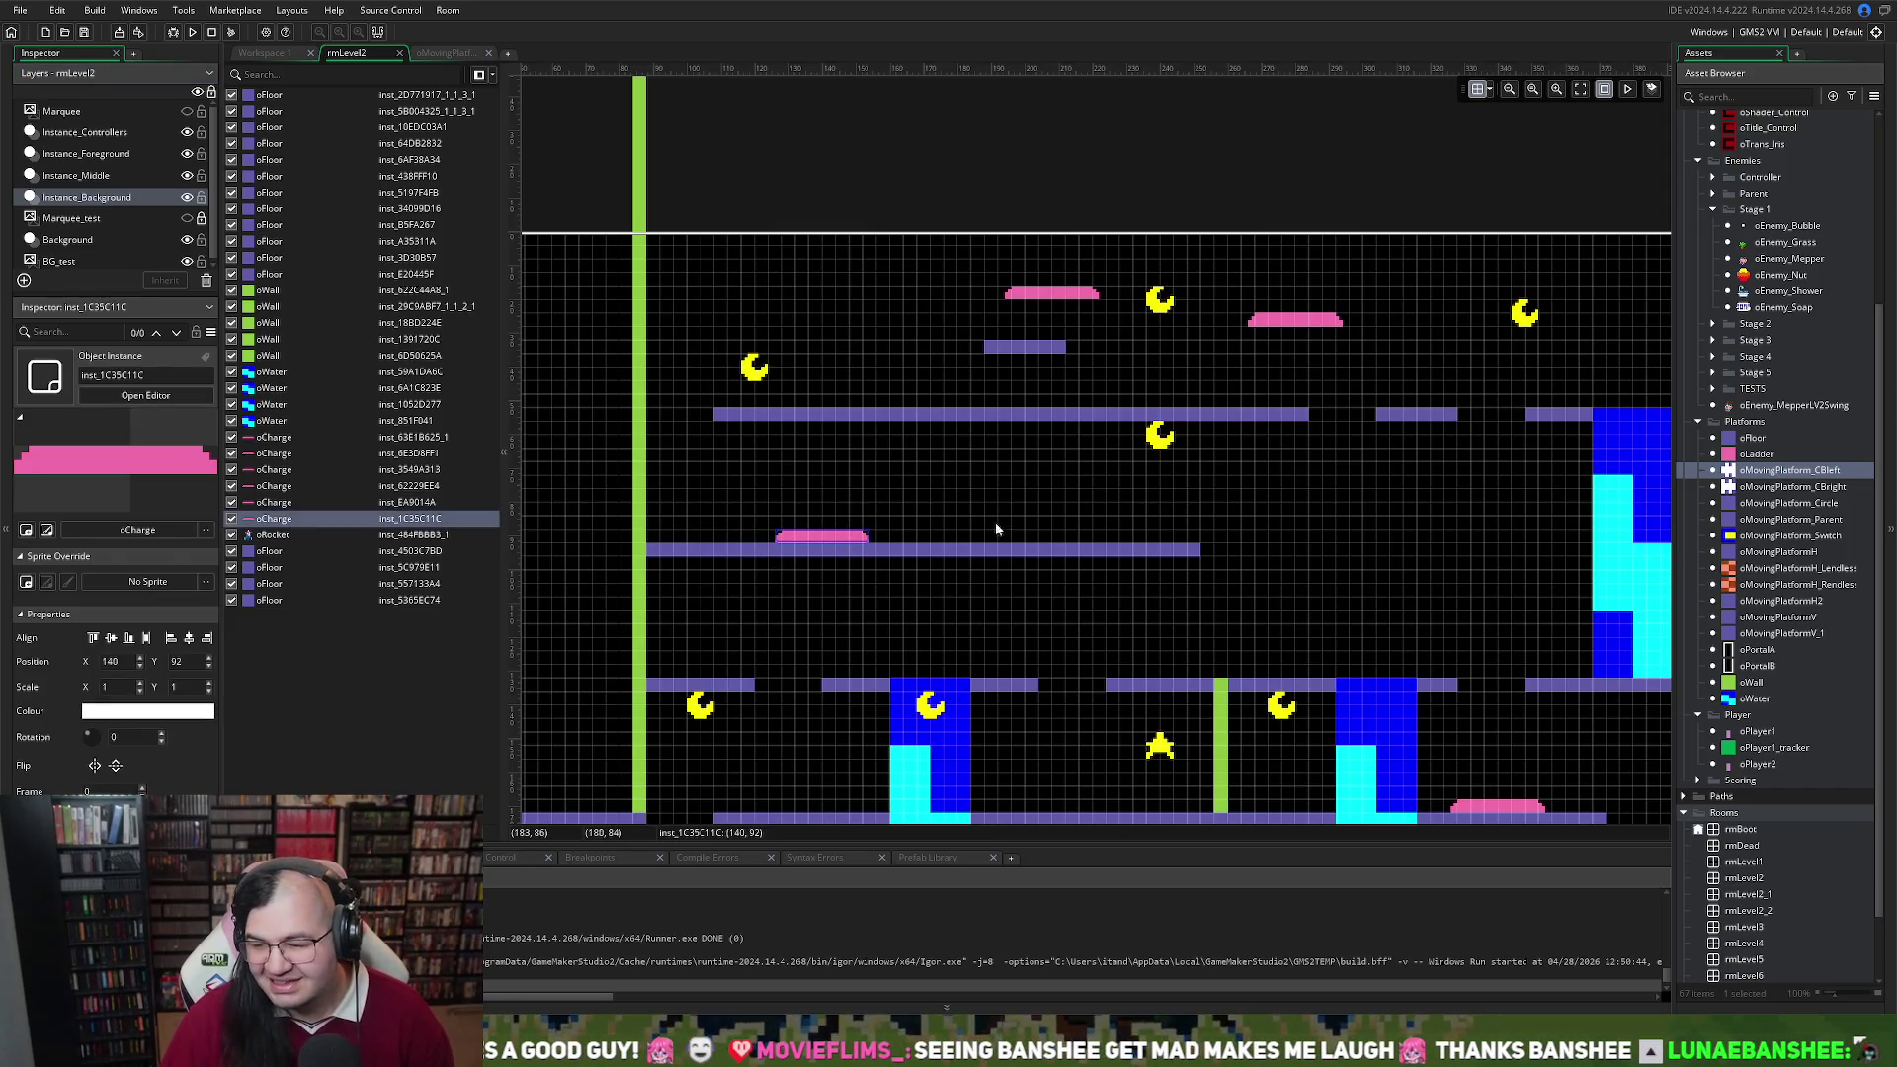
pyautogui.hscroll(3, 1116, 479)
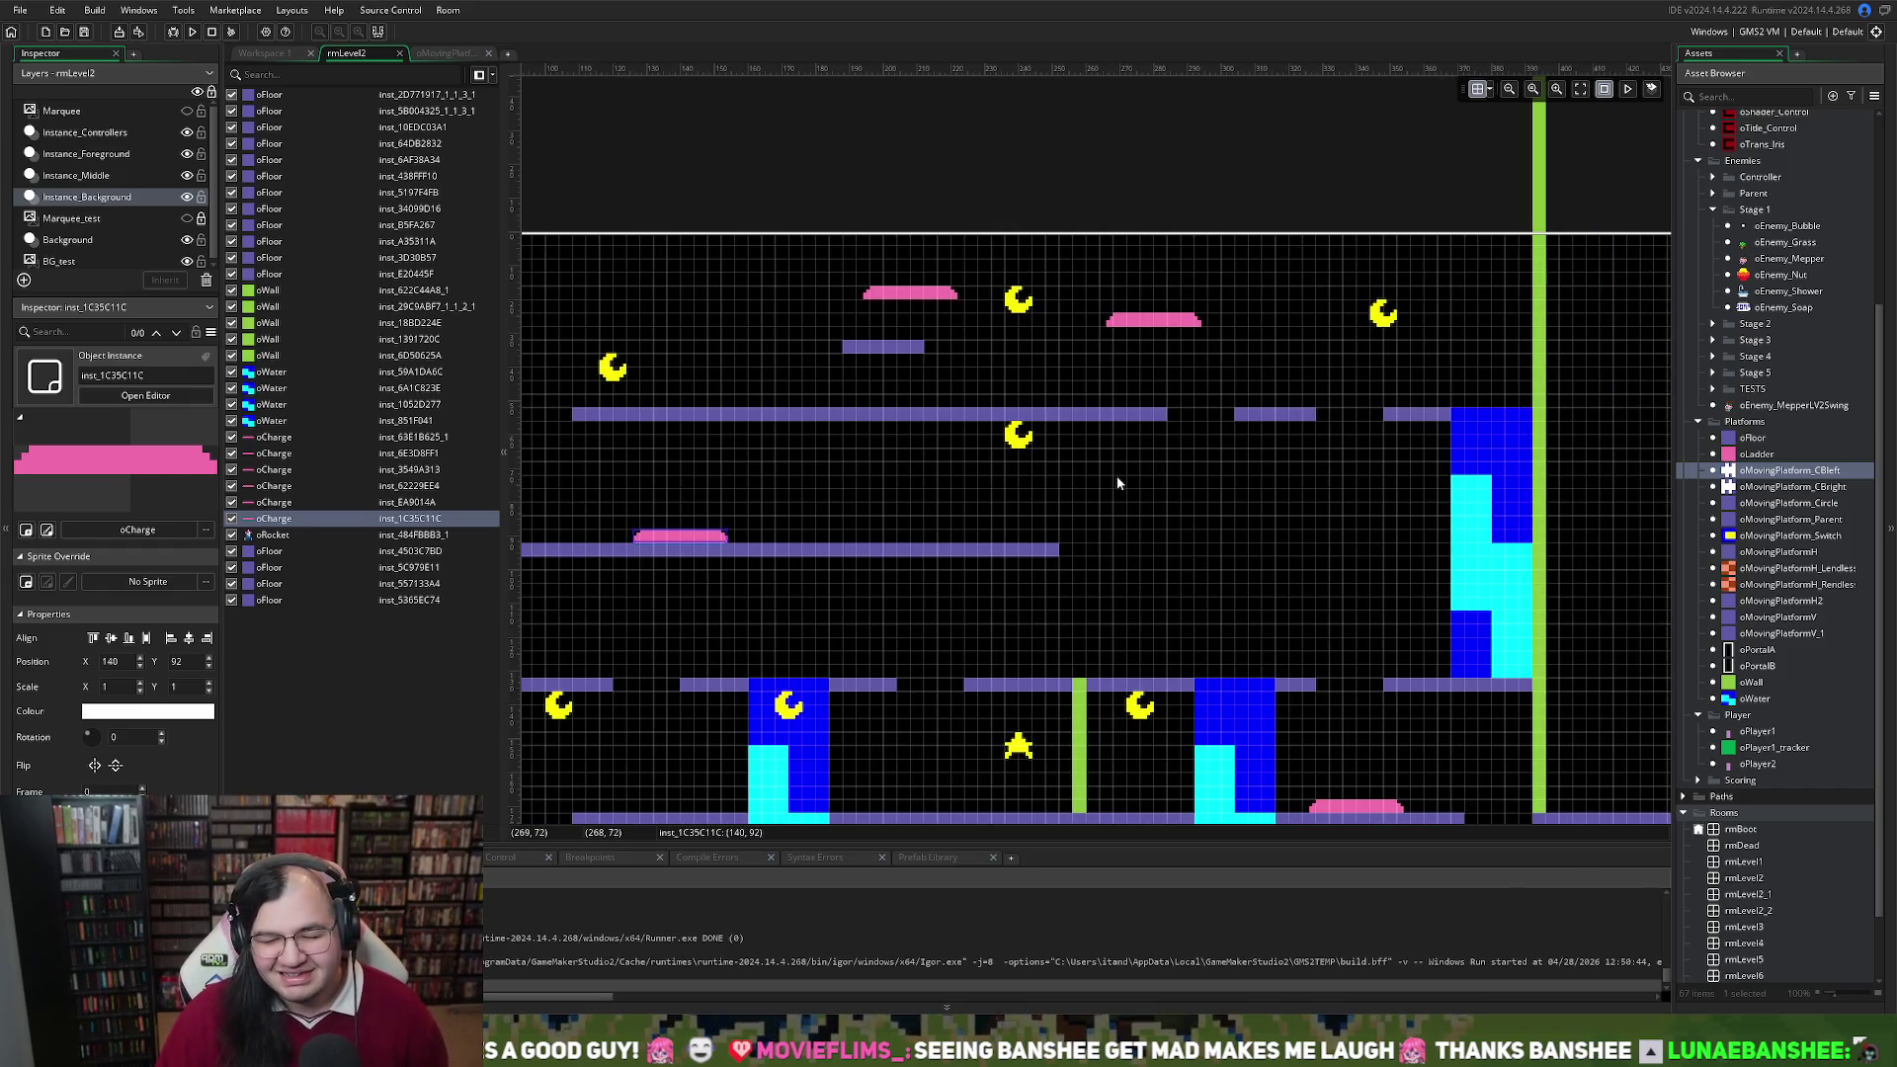
pyautogui.hscroll(-3, 1116, 477)
pyautogui.hscroll(3, 1118, 482)
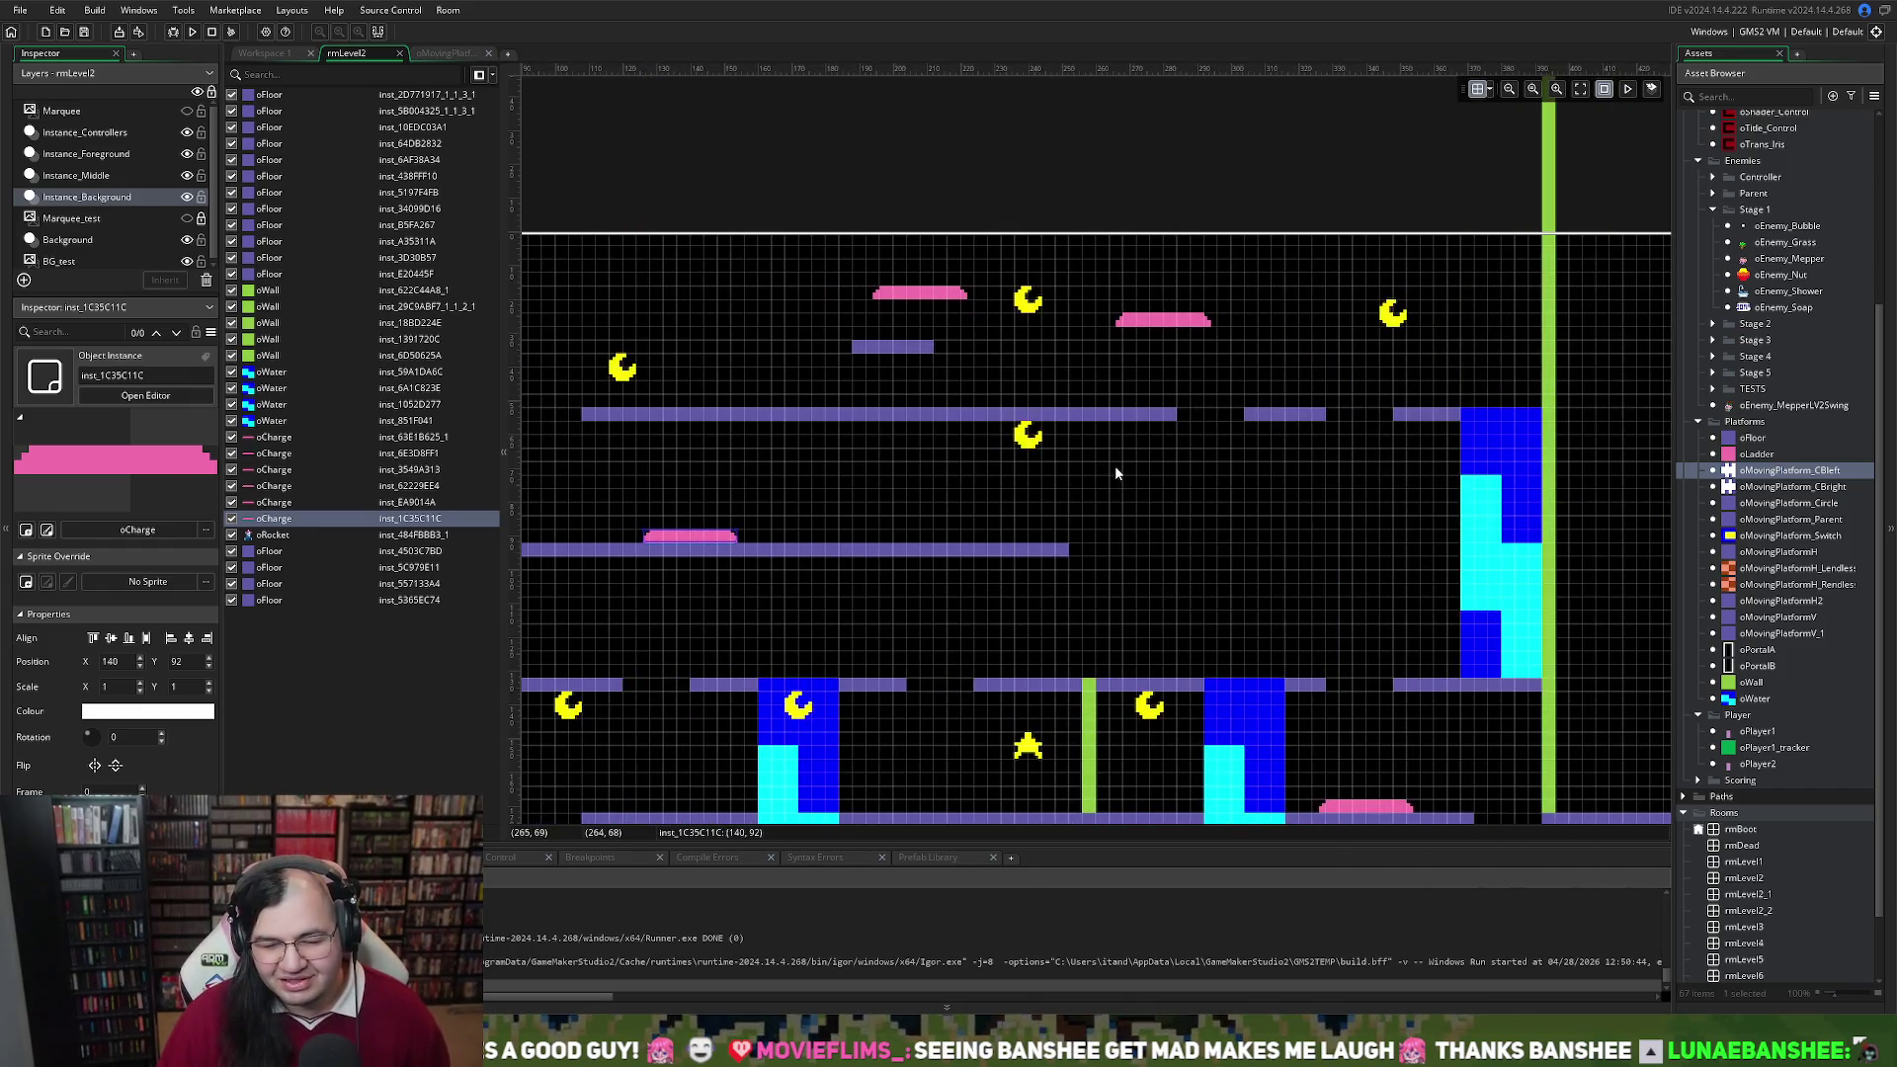
# Move a pink charge pad onto the long oFloor at X 240, then drag in a grass enemy
pyautogui.click(1171, 413)
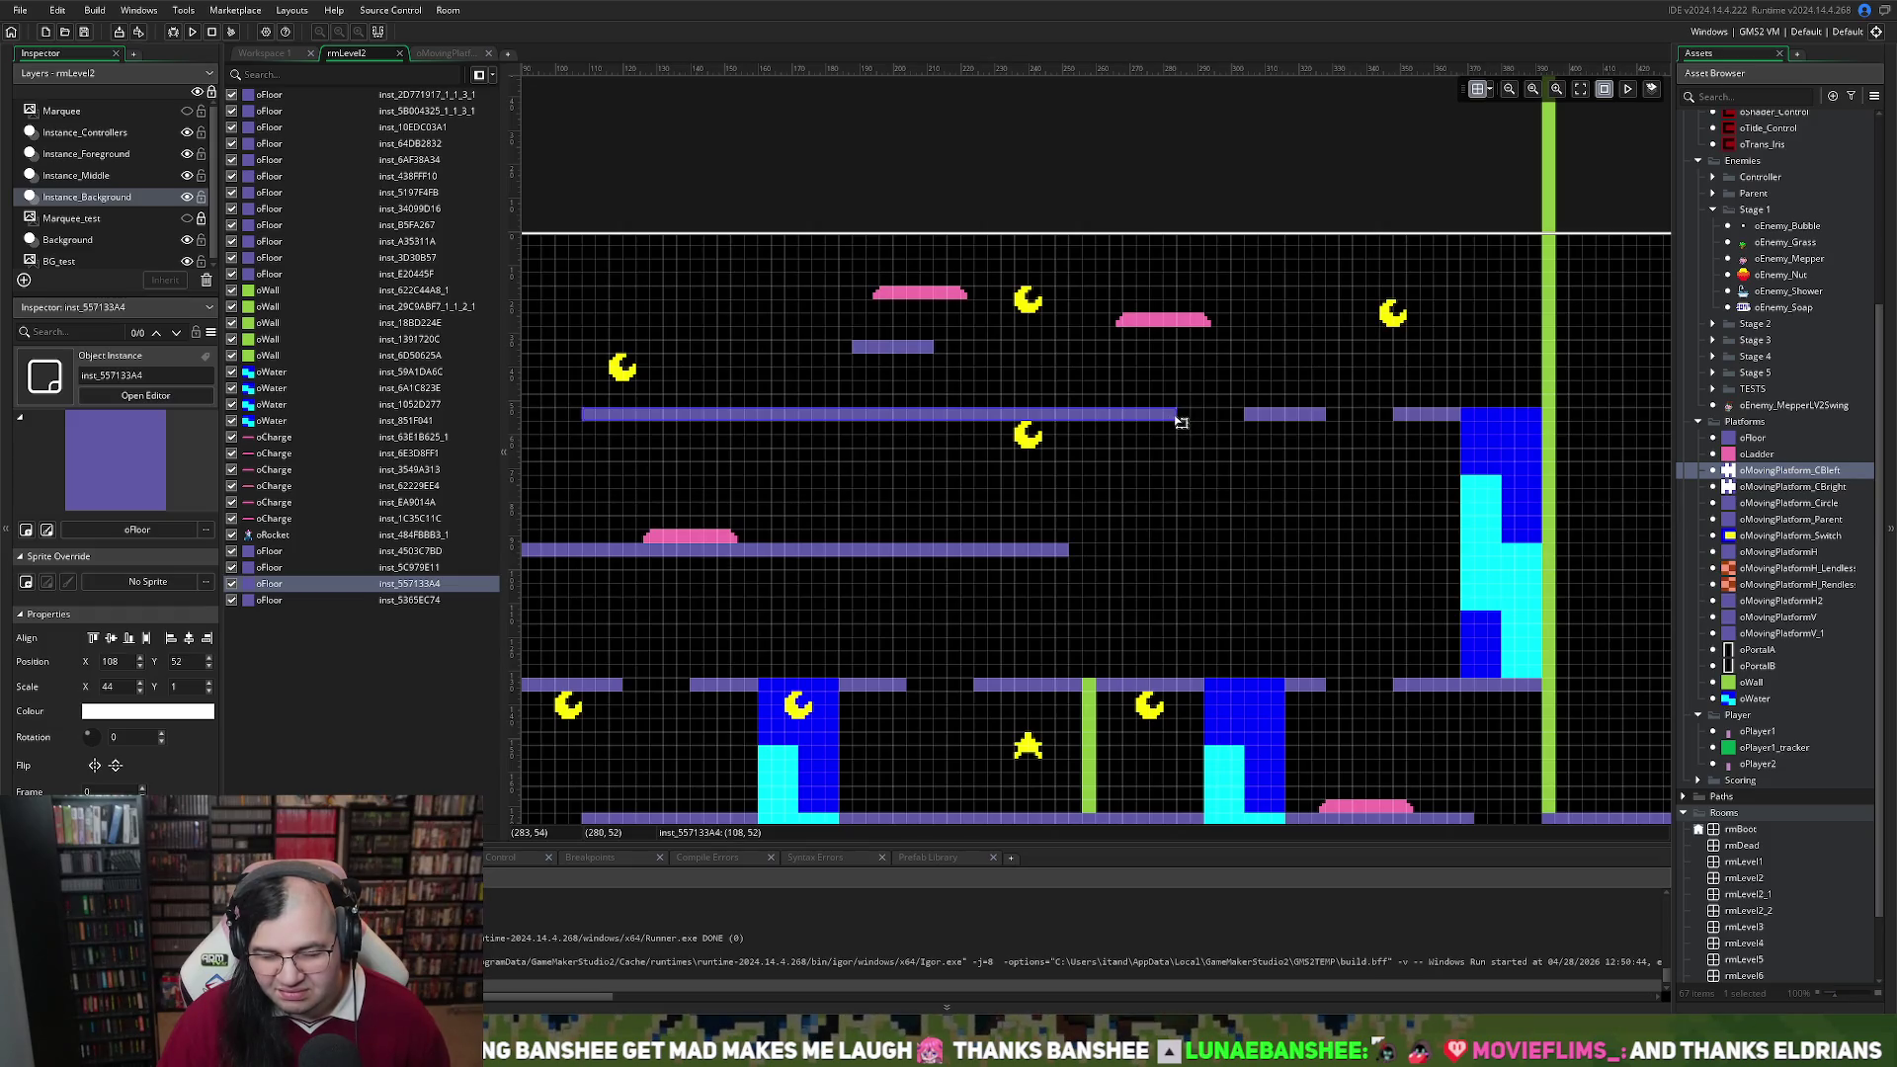
pyautogui.moveTo(934, 294)
pyautogui.mouseDown()
pyautogui.moveTo(941, 402)
pyautogui.moveTo(915, 402)
pyautogui.moveTo(966, 401)
pyautogui.mouseUp()
pyautogui.scroll(-3, 945, 401)
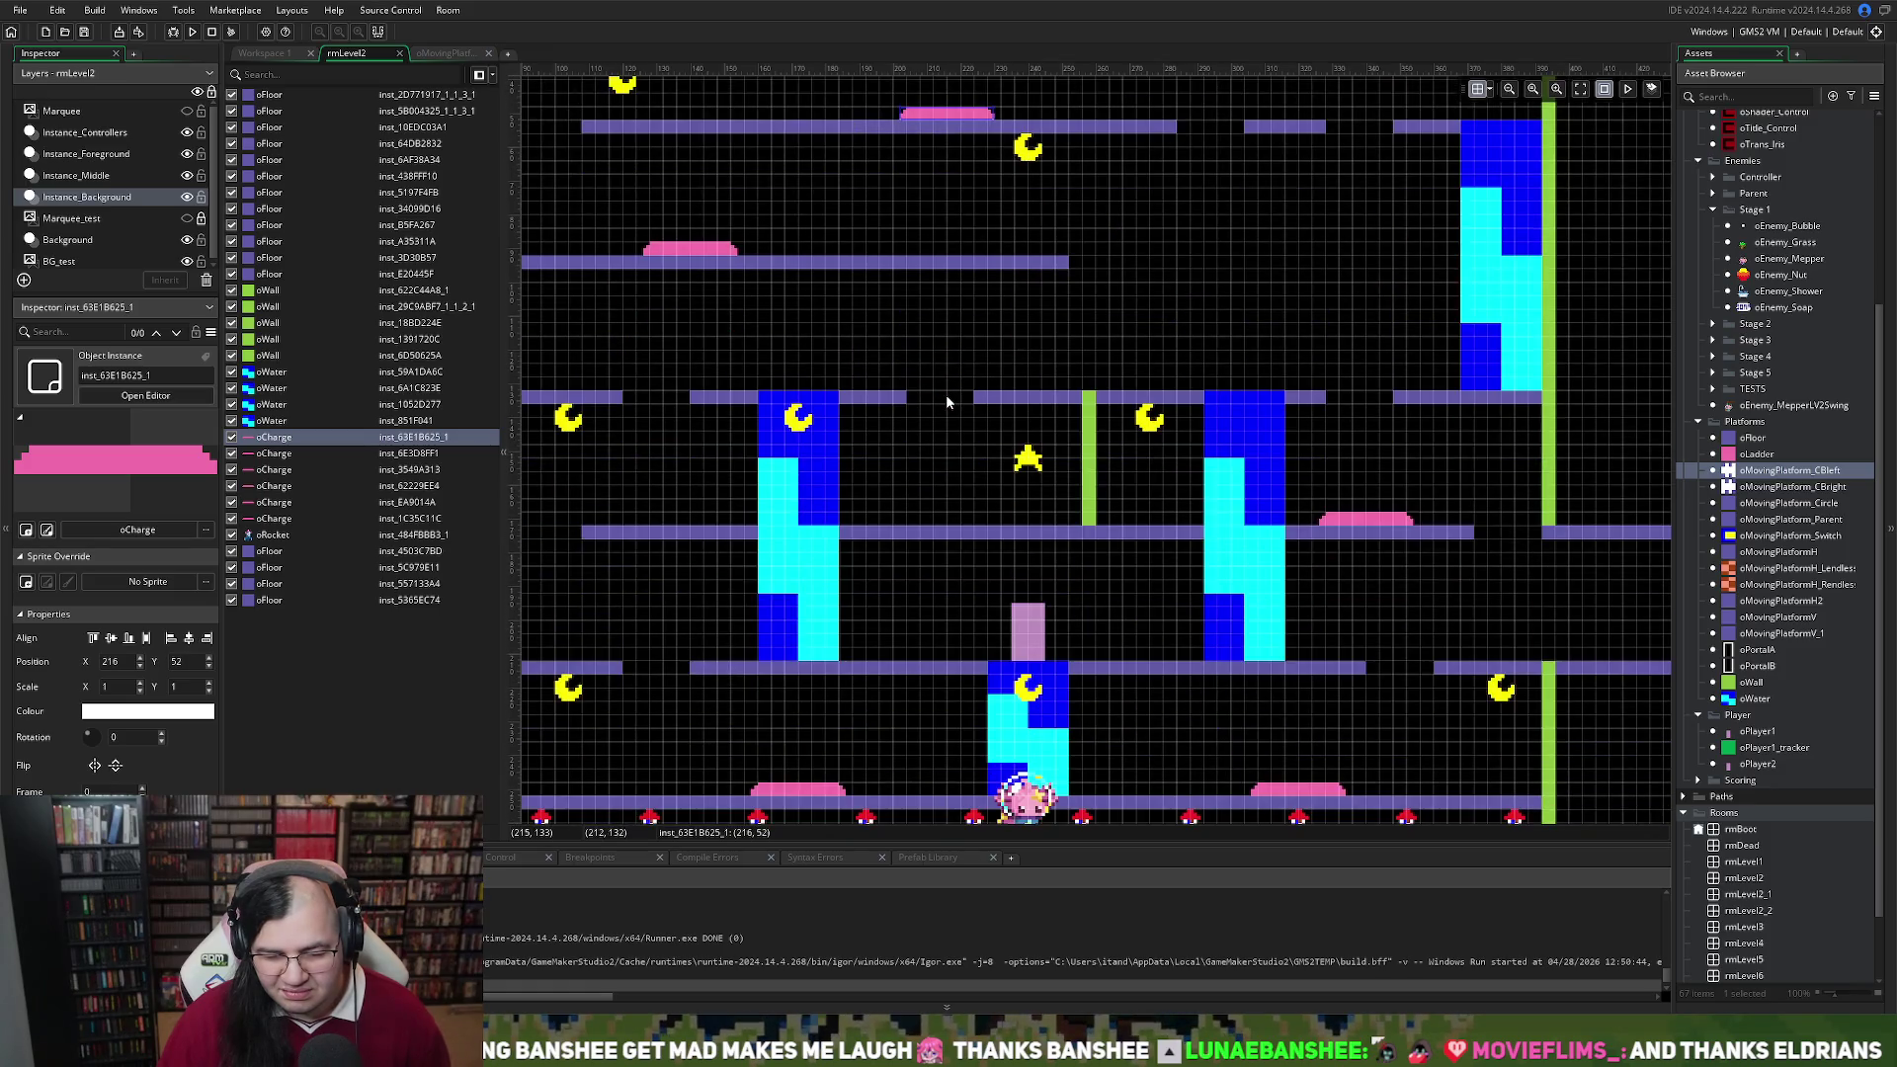
pyautogui.scroll(1, 945, 393)
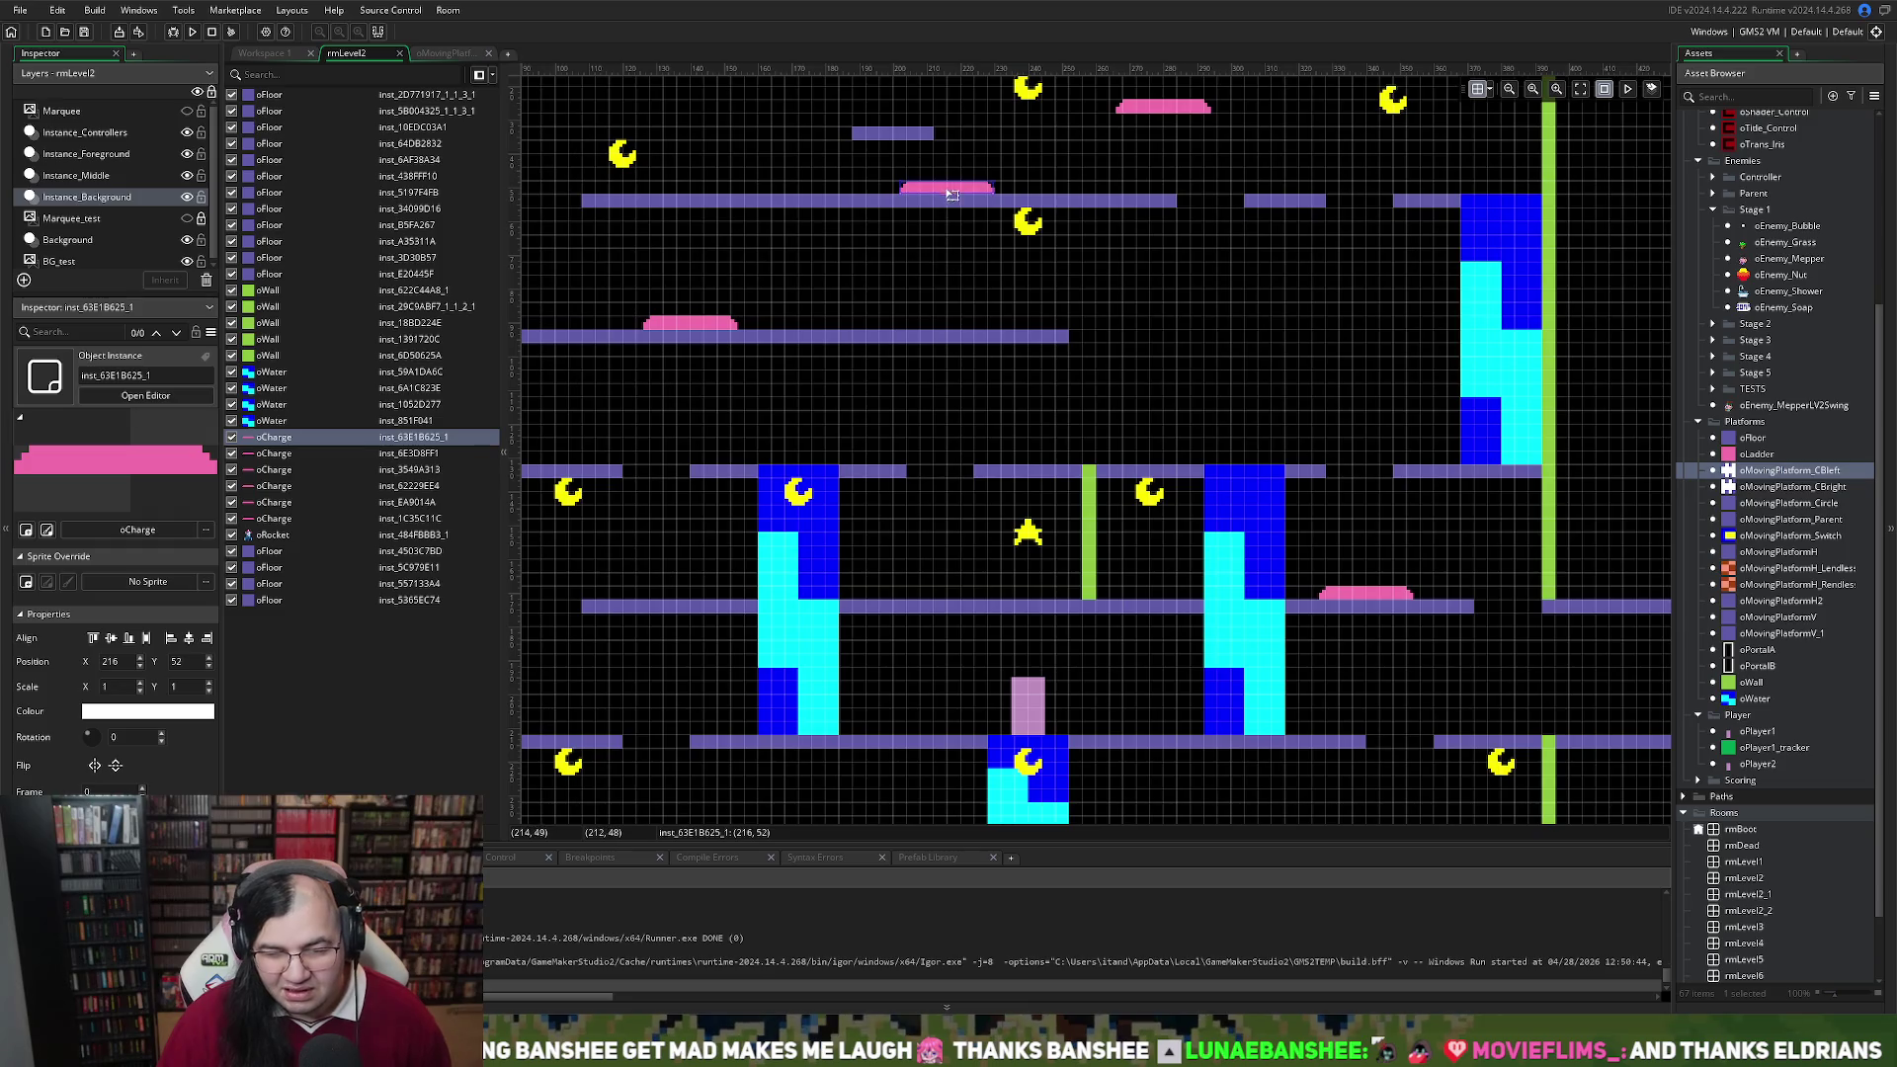
pyautogui.moveTo(952, 195); pyautogui.dragTo(1033, 196)
pyautogui.scroll(3, 1058, 427)
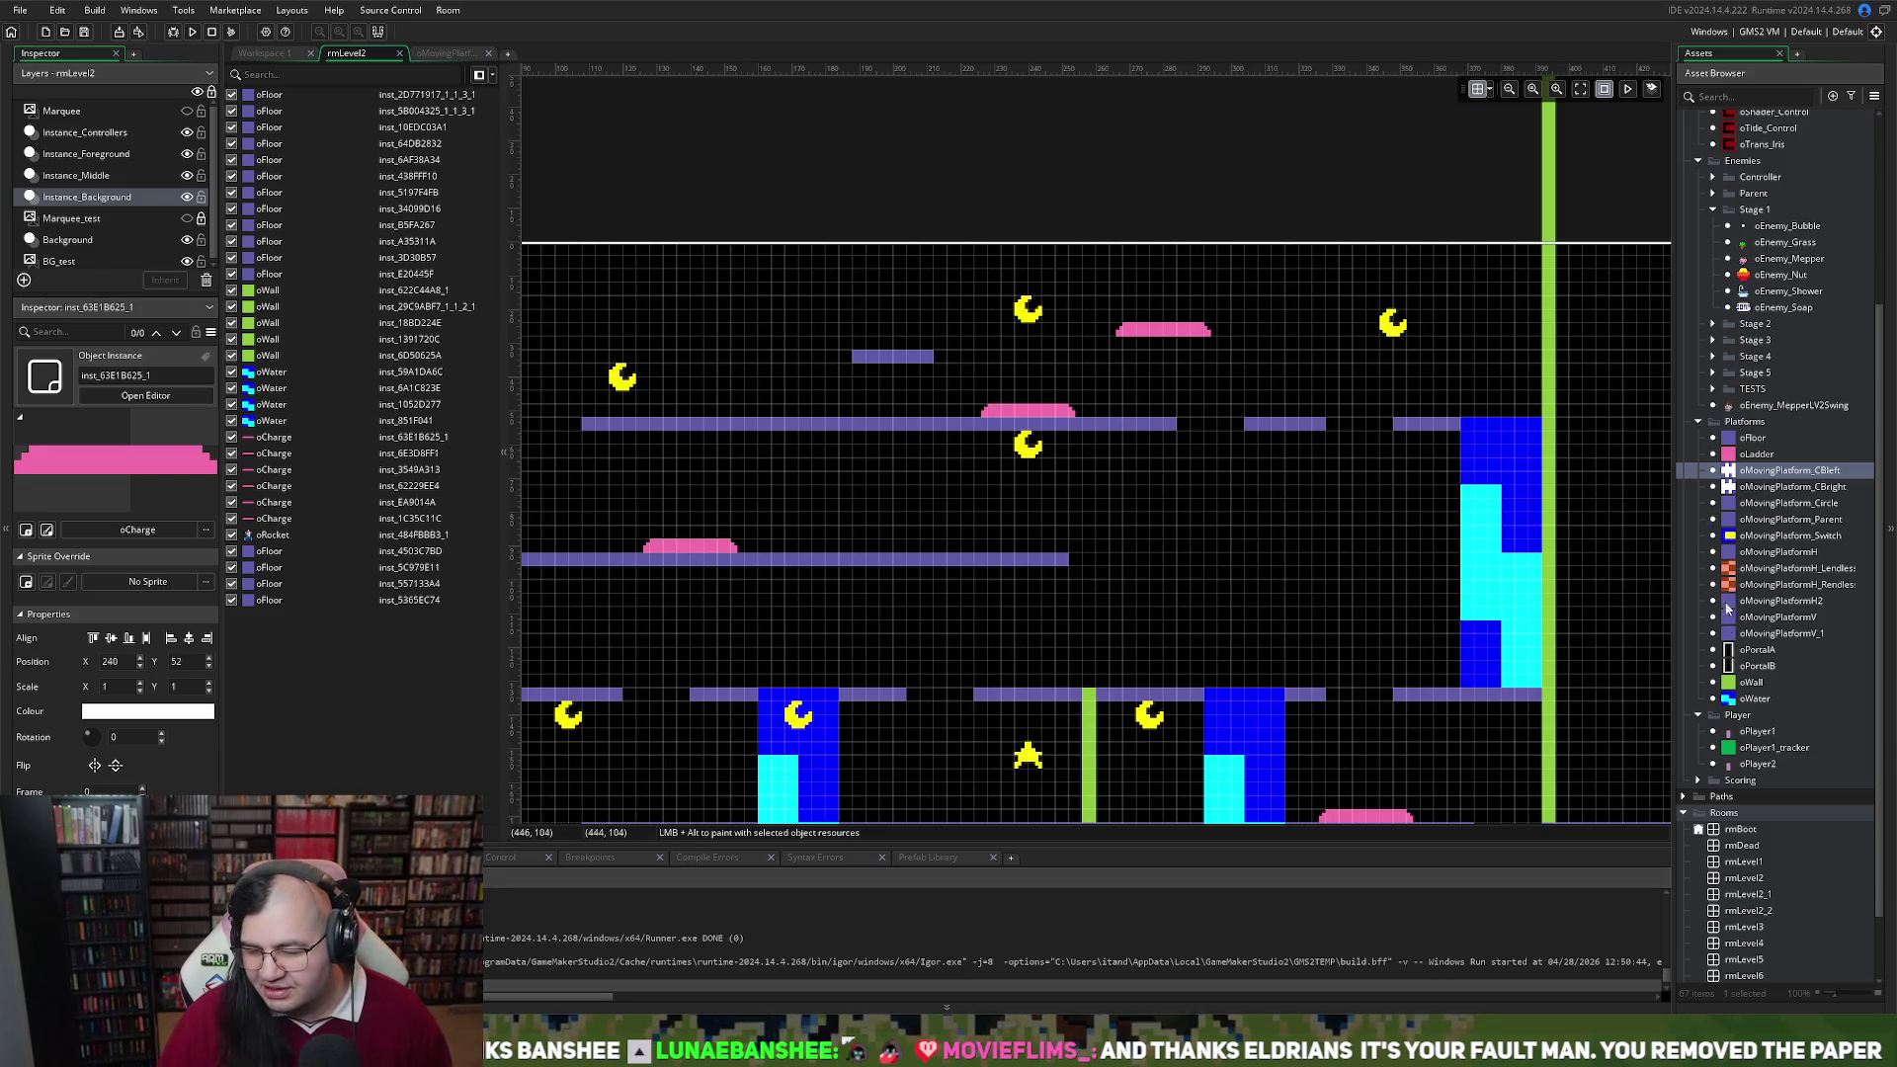
pyautogui.scroll(3, 1729, 593)
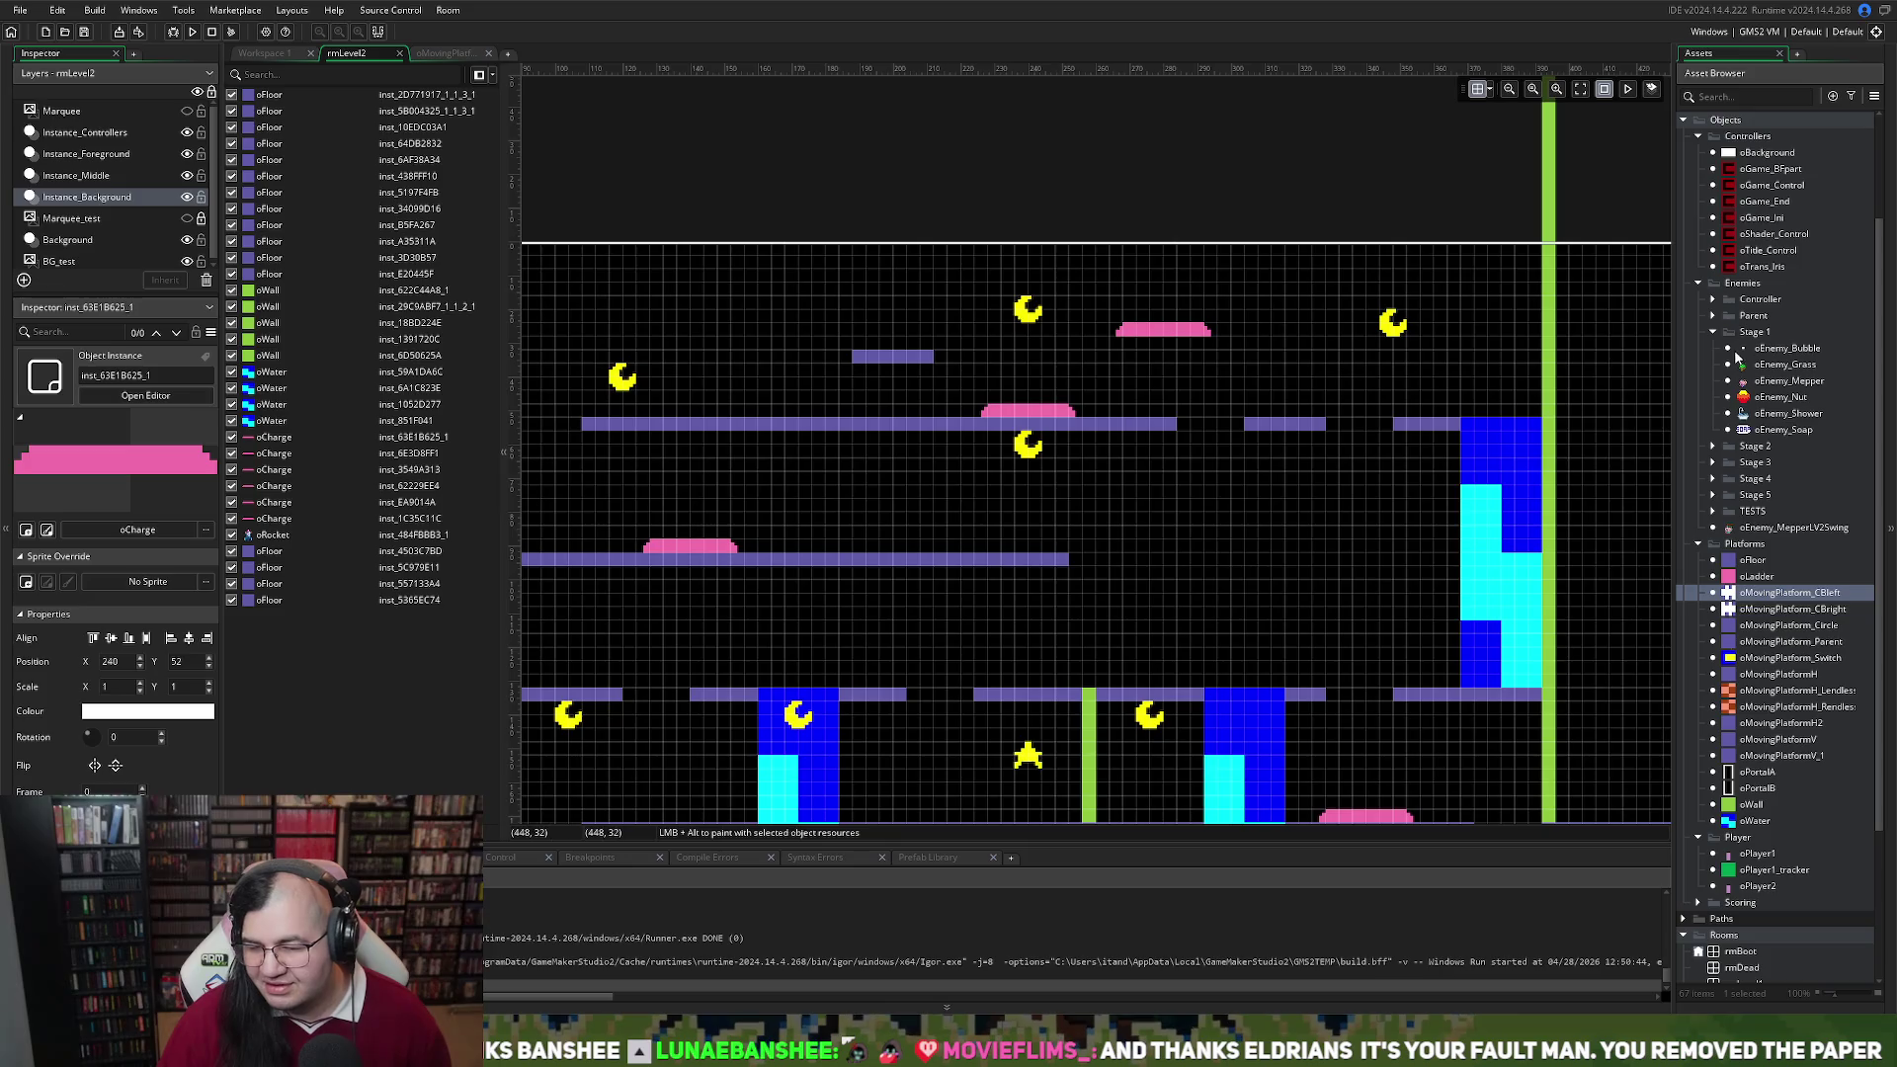
pyautogui.moveTo(1750, 369)
pyautogui.mouseDown()
pyautogui.moveTo(796, 341)
pyautogui.moveTo(773, 423)
pyautogui.mouseUp()
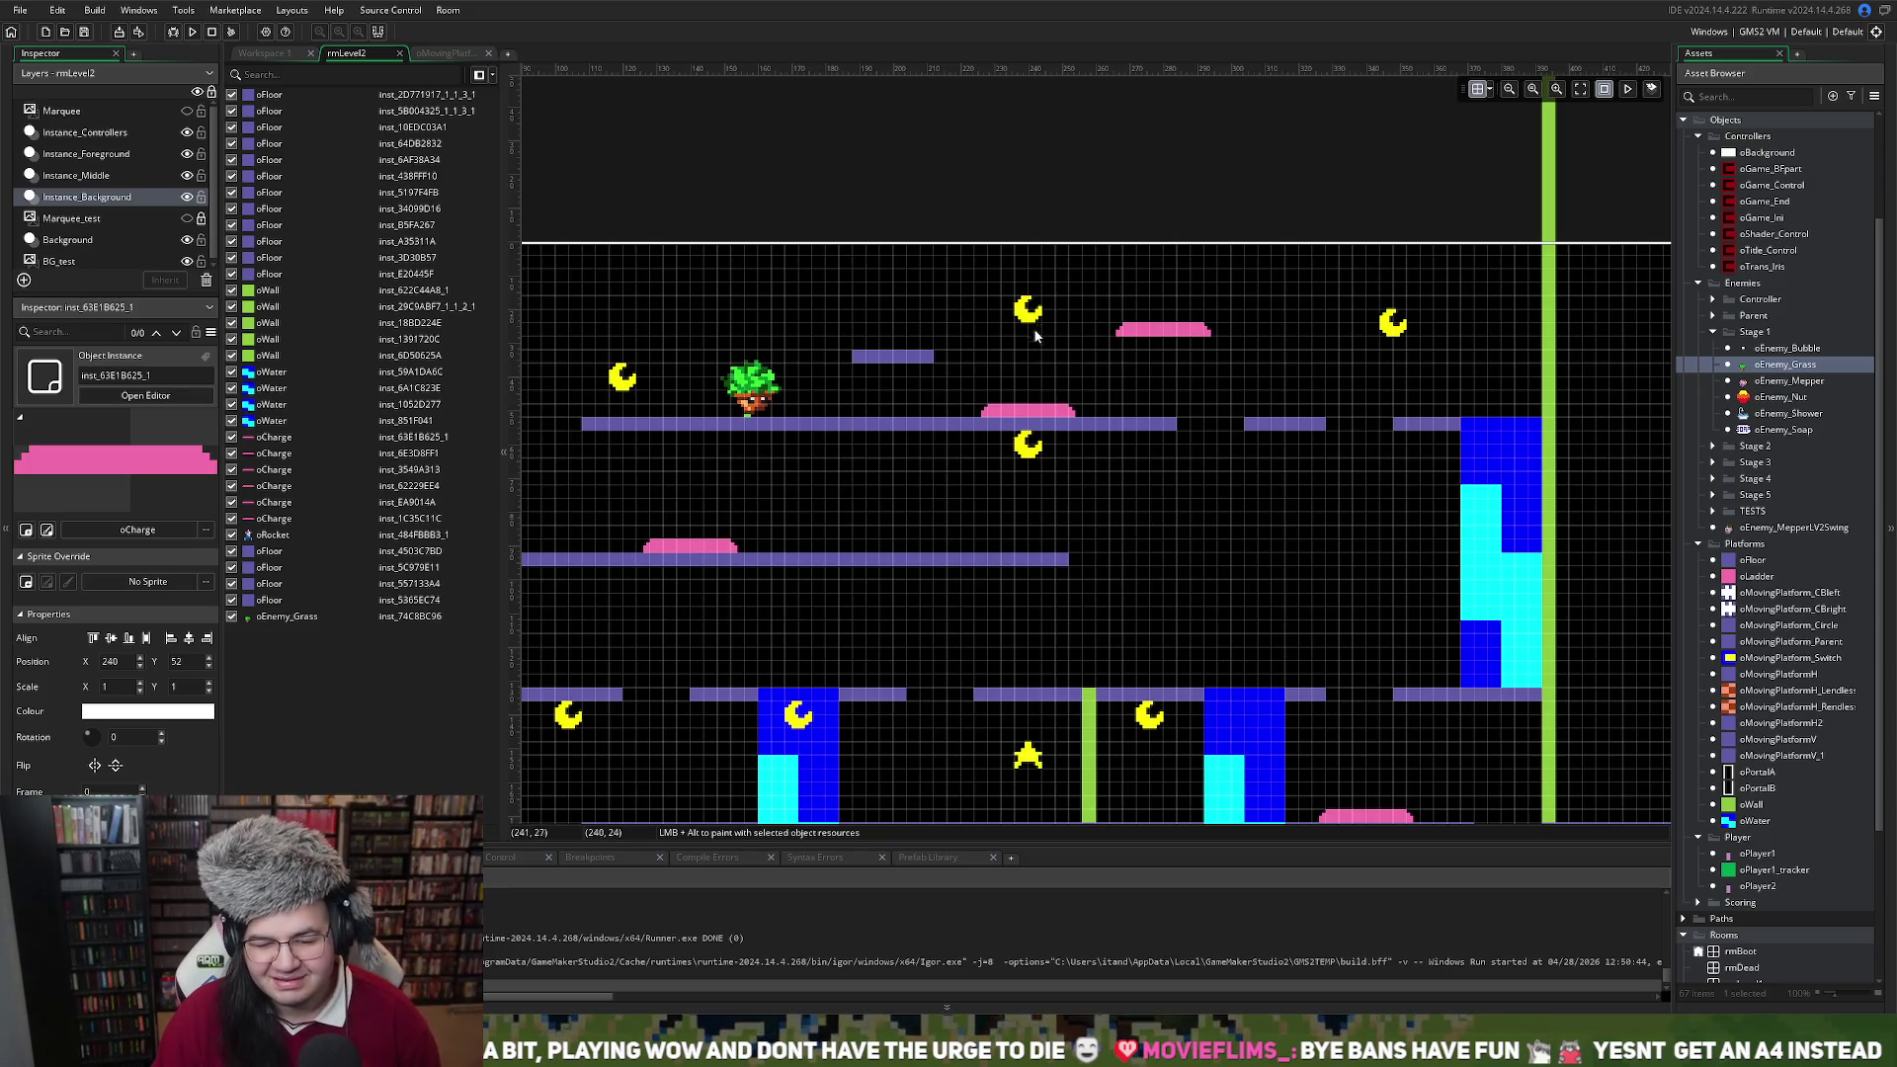
# Drag the Instance_Middle layer to the bottom of the layer order
pyautogui.moveTo(76, 175); pyautogui.dragTo(77, 263)
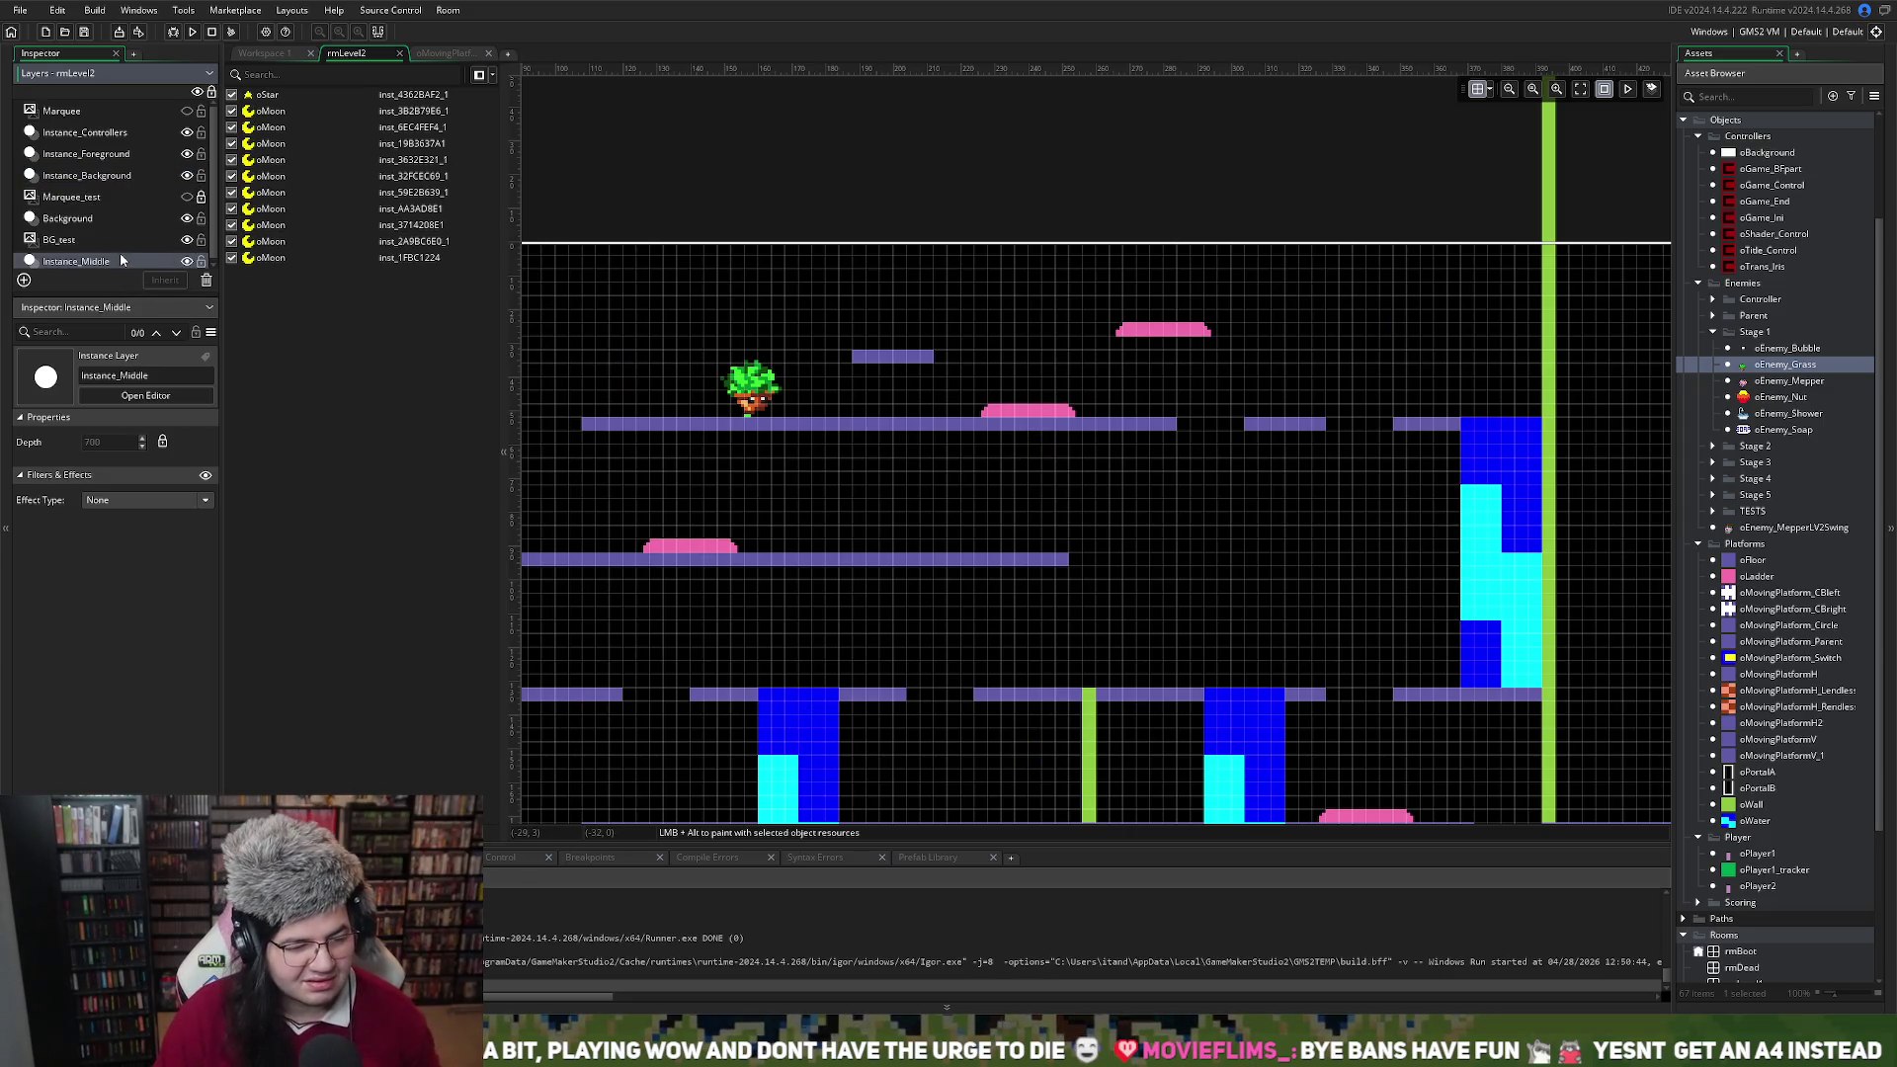
pyautogui.hotkey('ctrl', 'z')
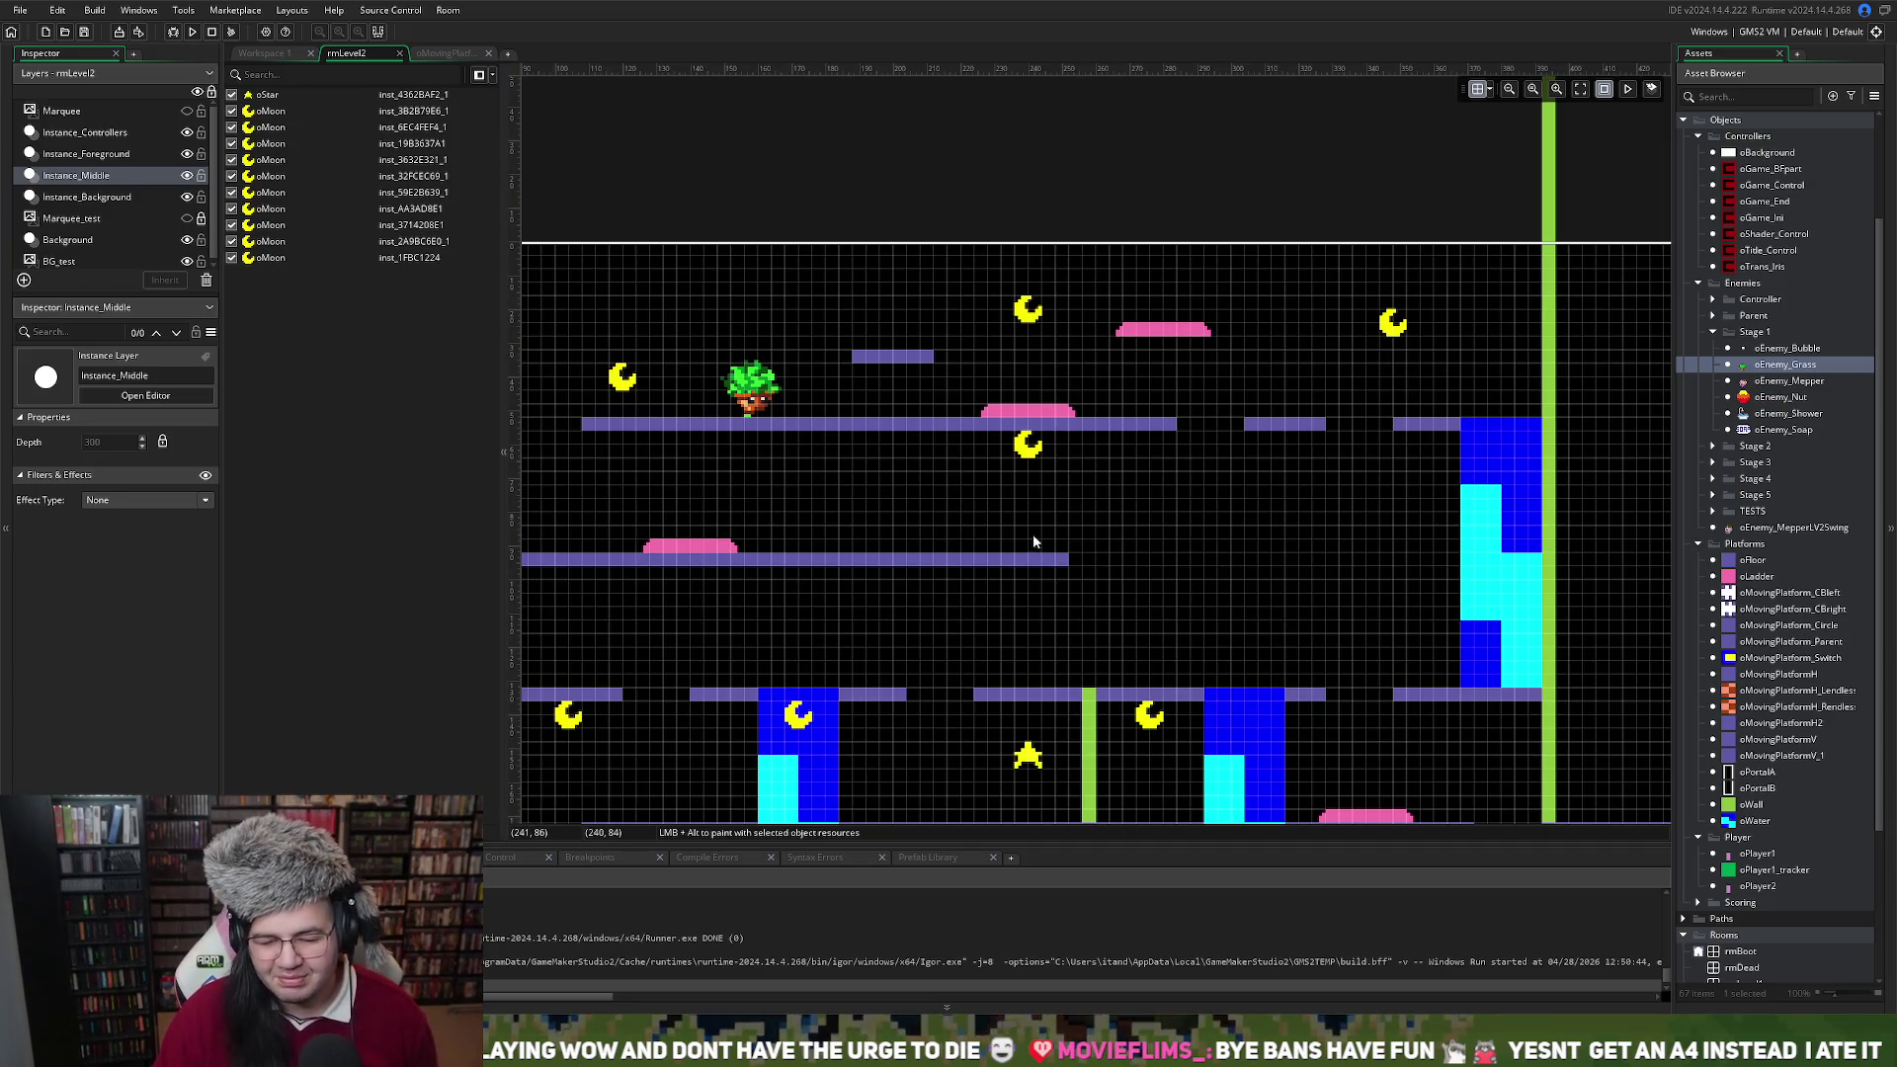
pyautogui.scroll(-3, 1033, 539)
pyautogui.hscroll(-6, 1028, 533)
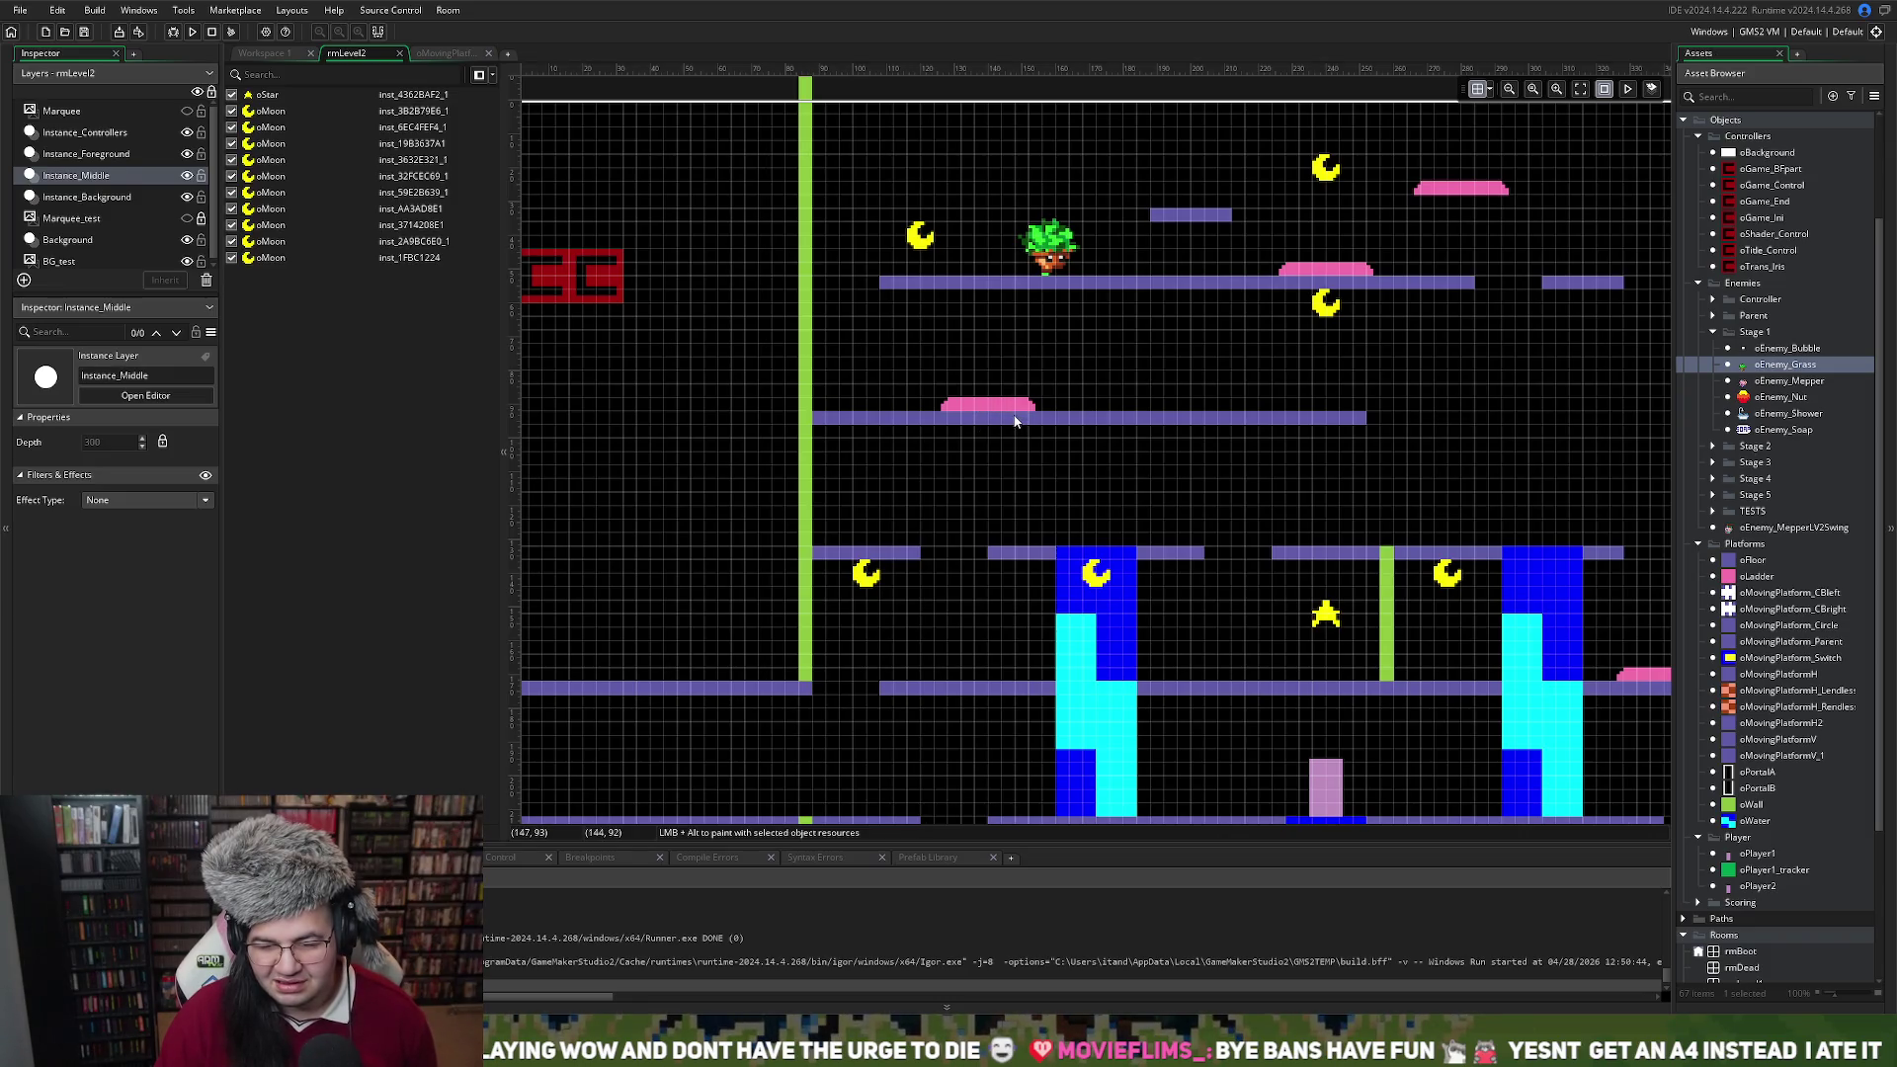
pyautogui.hscroll(3, 1015, 422)
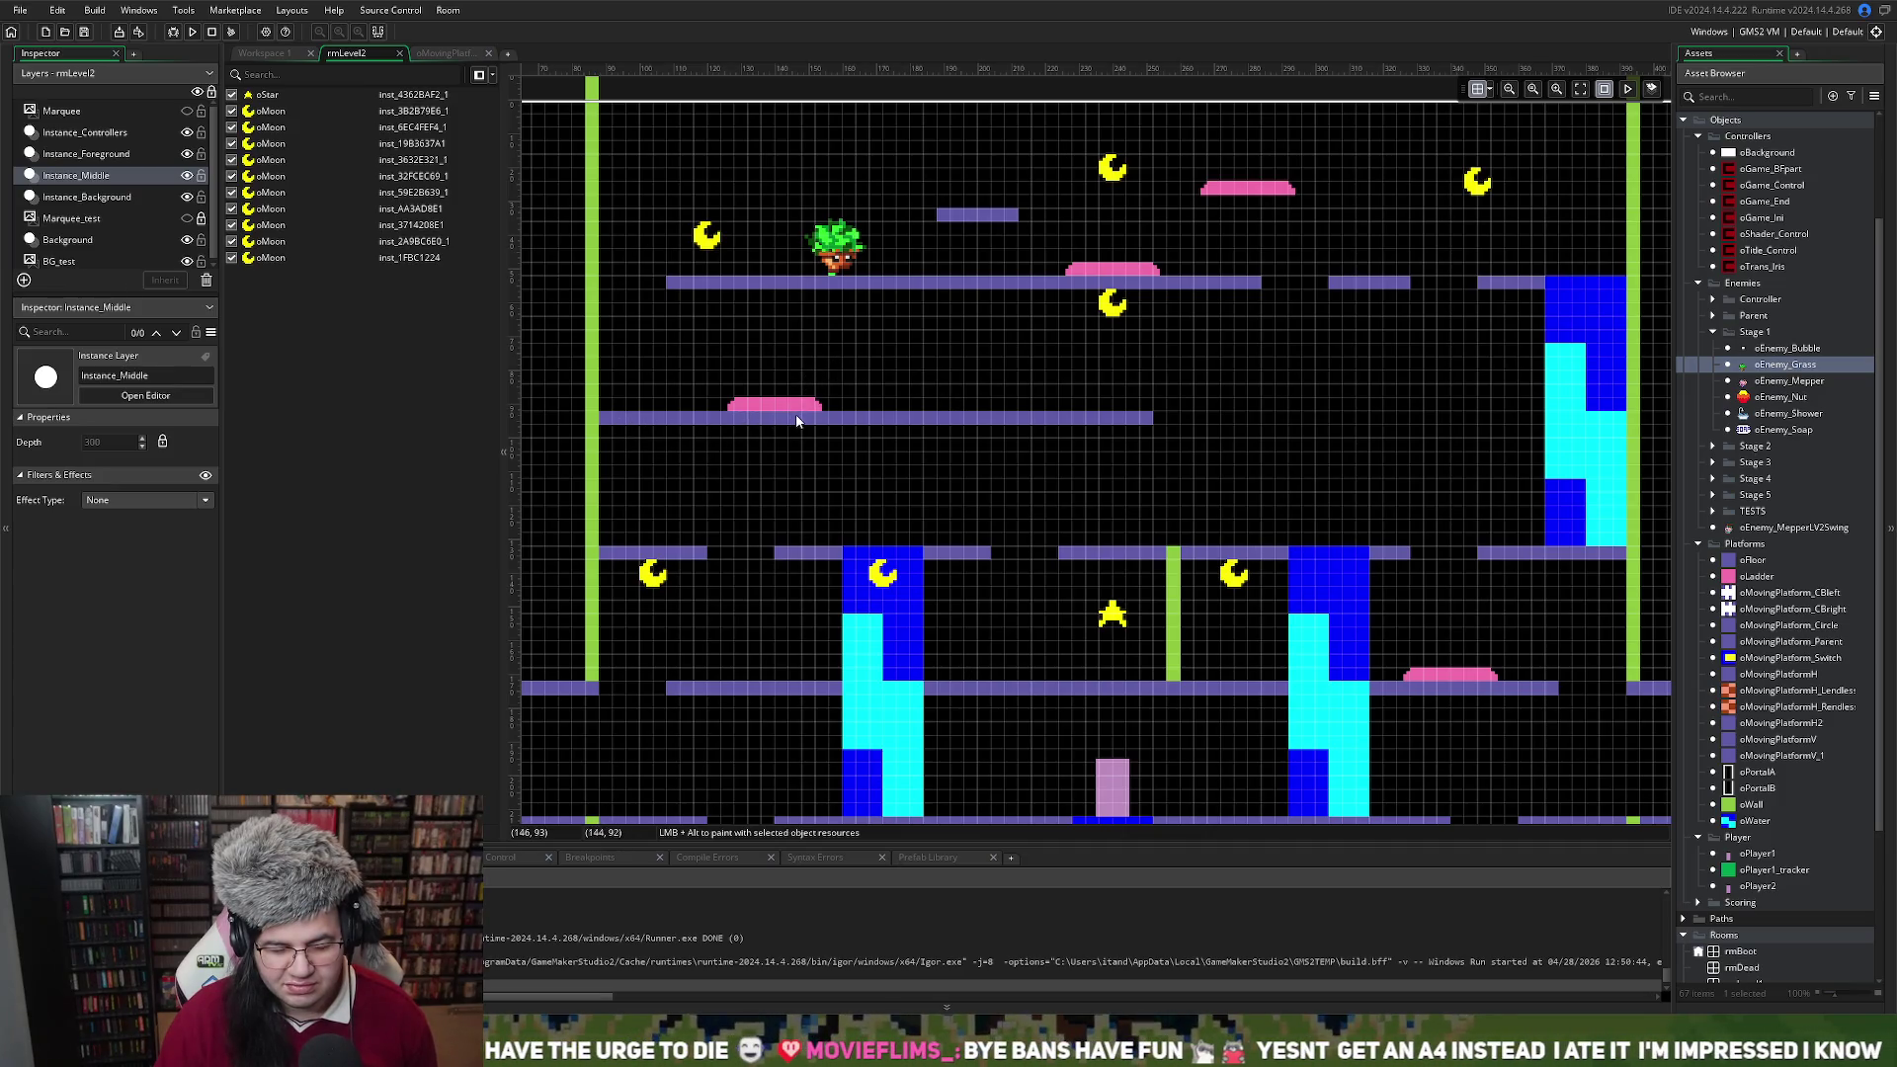
pyautogui.scroll(-3, 1250, 583)
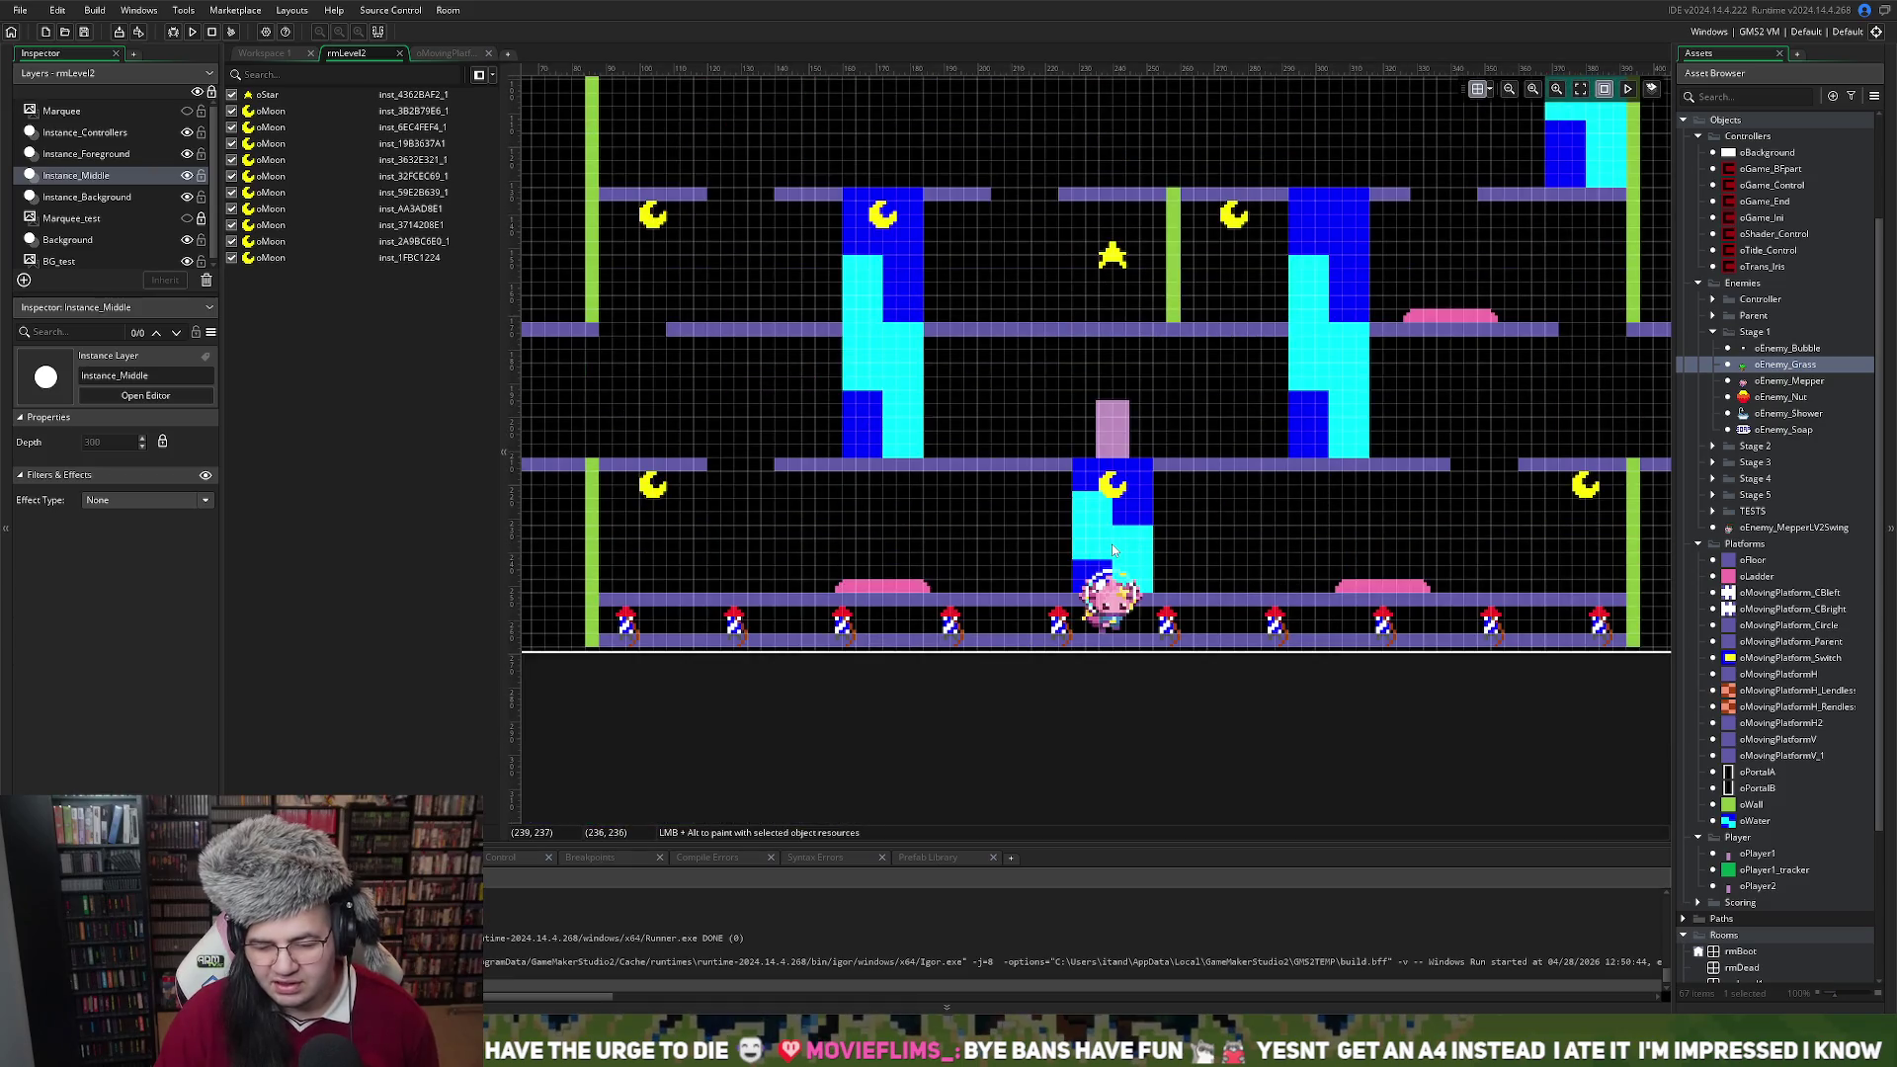
# Duplicate an oWater block on Instance_Background and place it under the second floor's left end
pyautogui.click(88, 196)
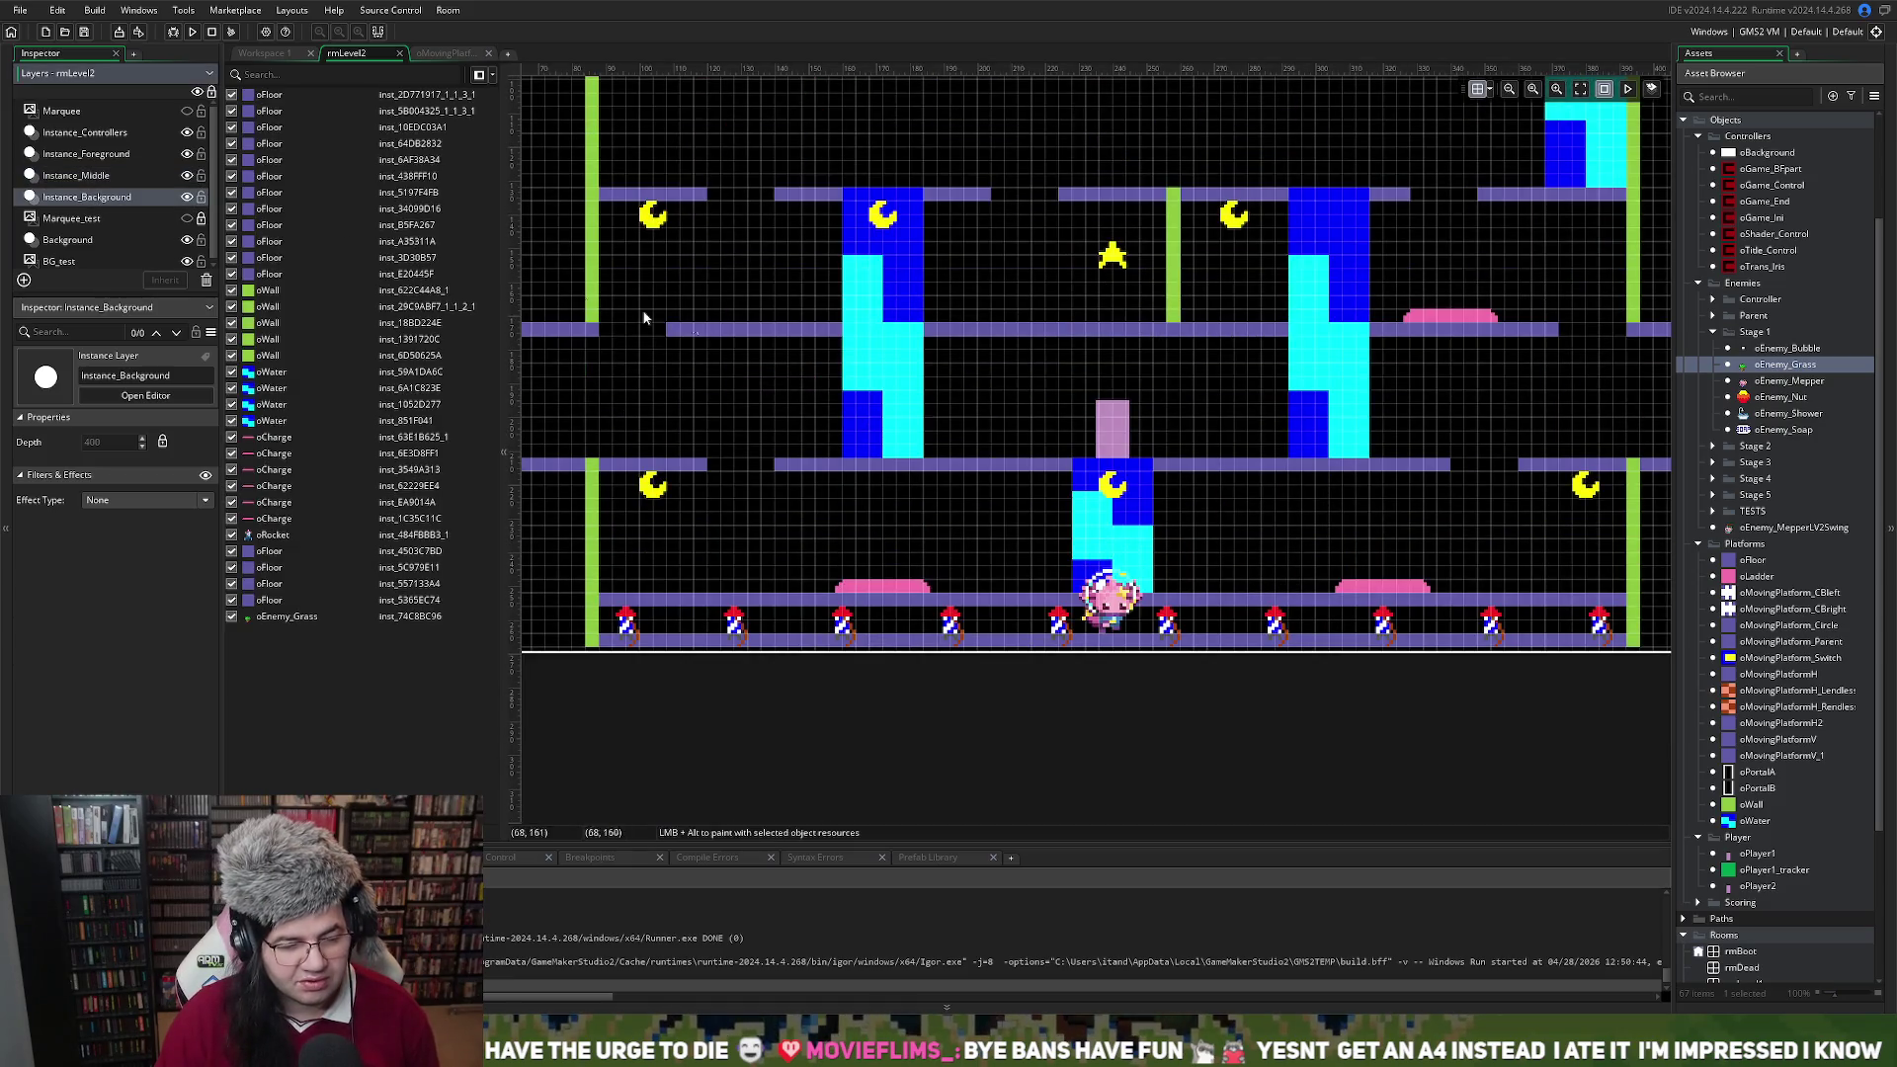
pyautogui.click(1091, 503)
pyautogui.hotkey('ctrl', 'v')
pyautogui.moveTo(1123, 513)
pyautogui.mouseDown()
pyautogui.moveTo(792, 228)
pyautogui.moveTo(730, 573)
pyautogui.moveTo(673, 455)
pyautogui.moveTo(660, 480)
pyautogui.mouseUp()
pyautogui.scroll(3, 750, 198)
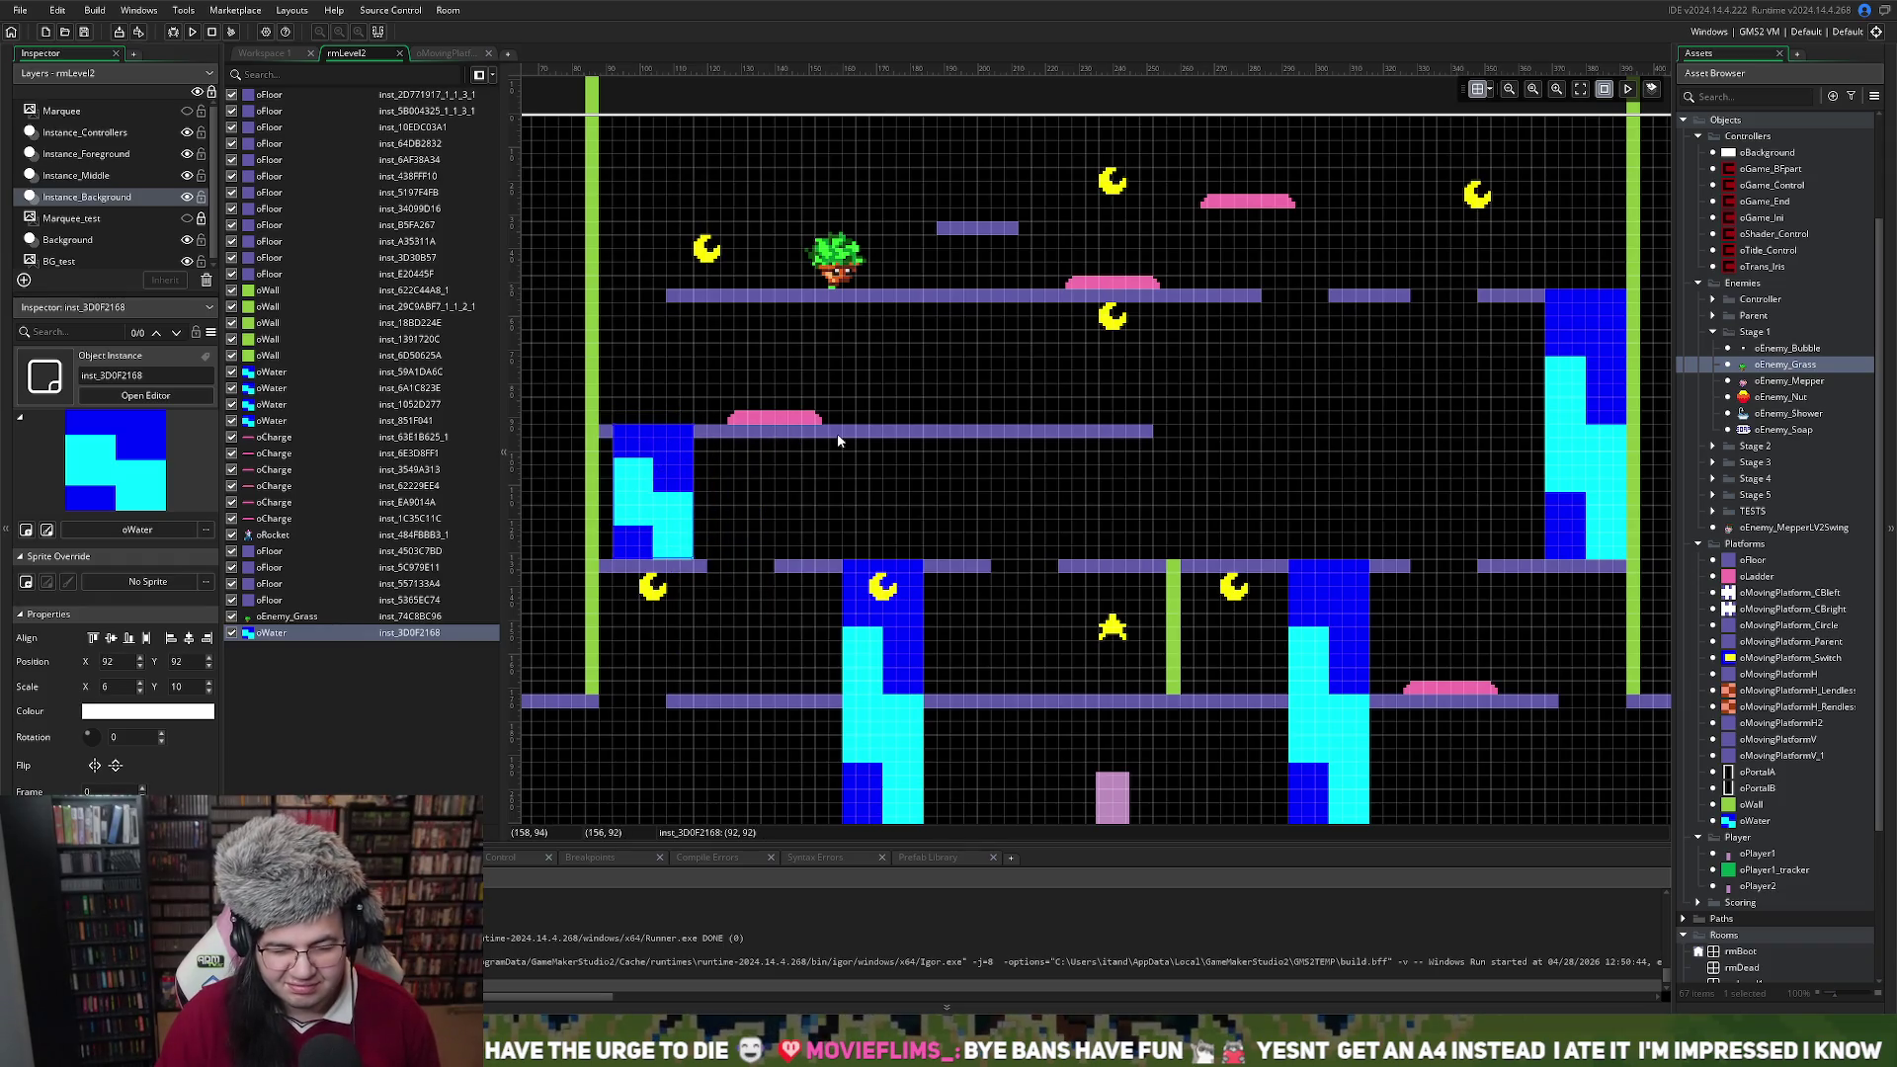
# Slide the pink charge pad along its floor to X 240
pyautogui.moveTo(800, 418); pyautogui.dragTo(1099, 415)
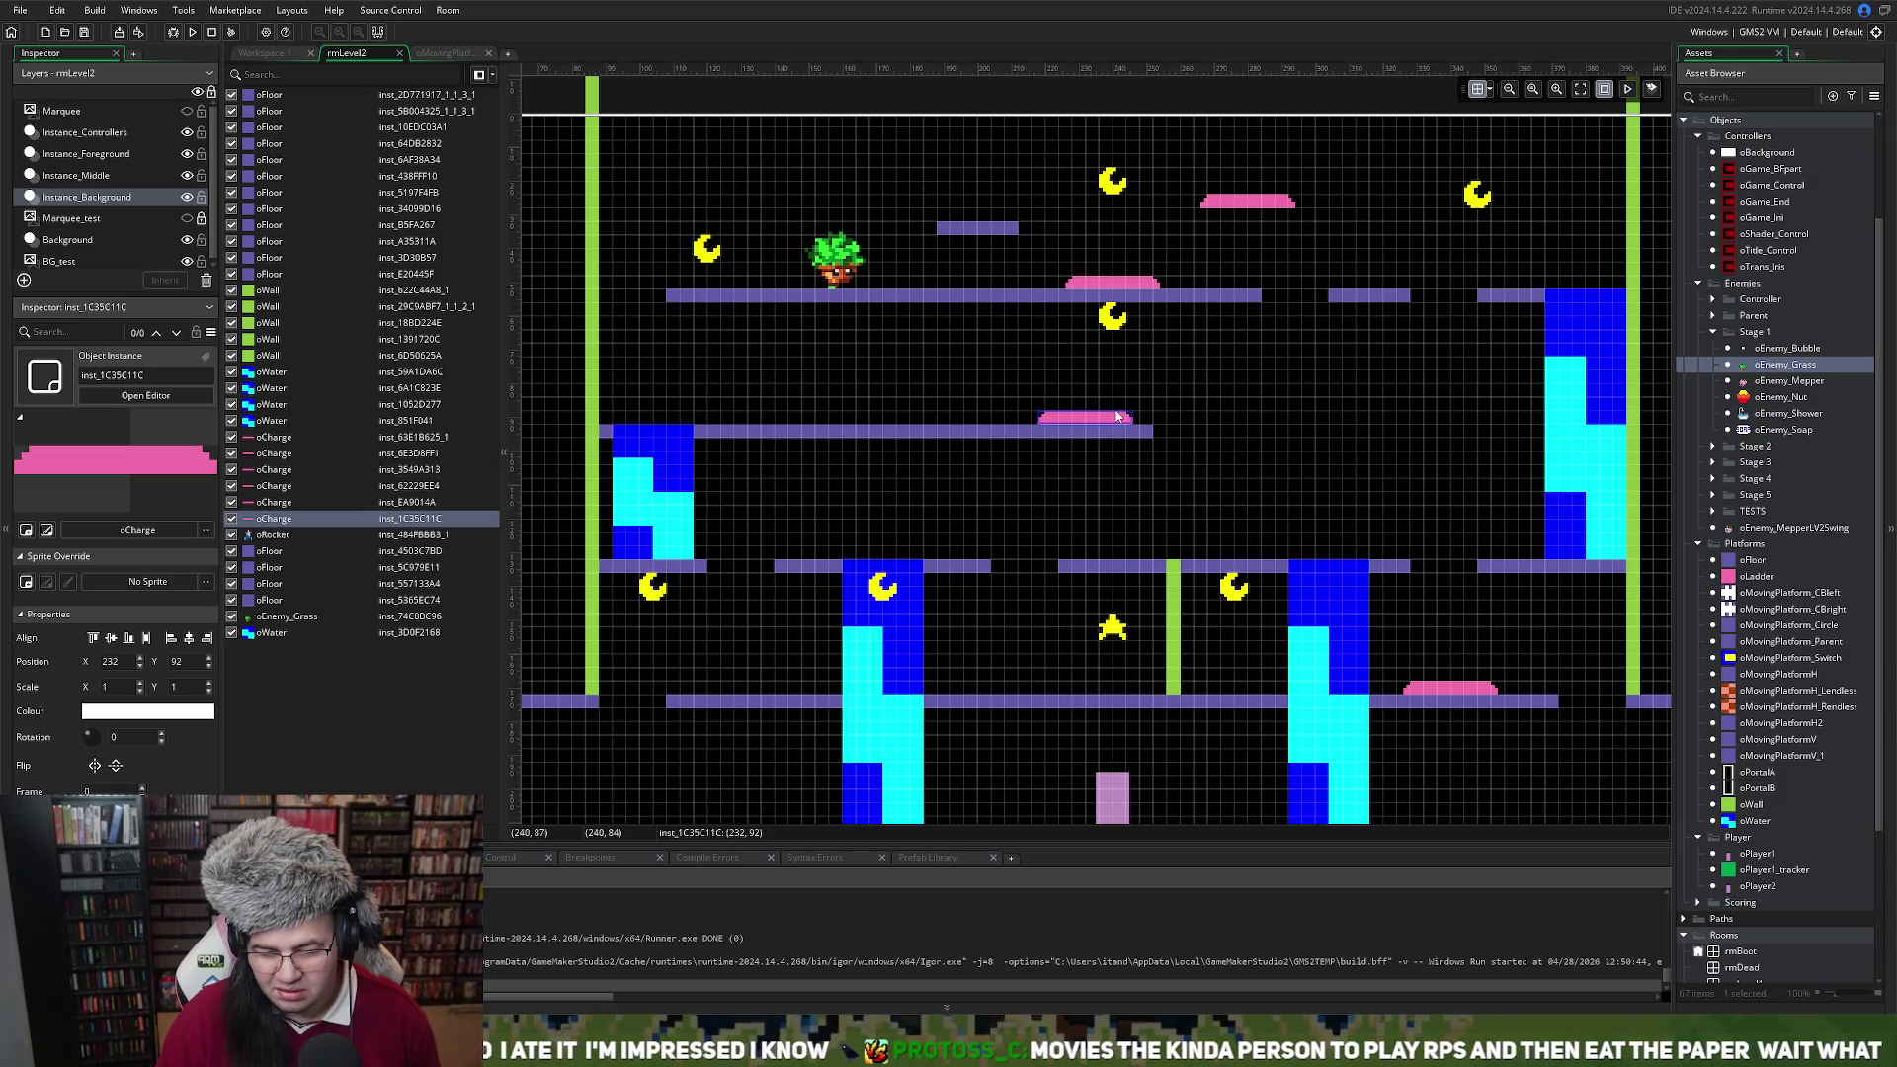
pyautogui.hscroll(2, 1111, 415)
pyautogui.moveTo(970, 422)
pyautogui.mouseDown()
pyautogui.moveTo(1334, 435)
pyautogui.moveTo(1101, 431)
pyautogui.moveTo(1119, 430)
pyautogui.mouseUp()
pyautogui.click(1009, 432)
pyautogui.moveTo(940, 420); pyautogui.dragTo(976, 423)
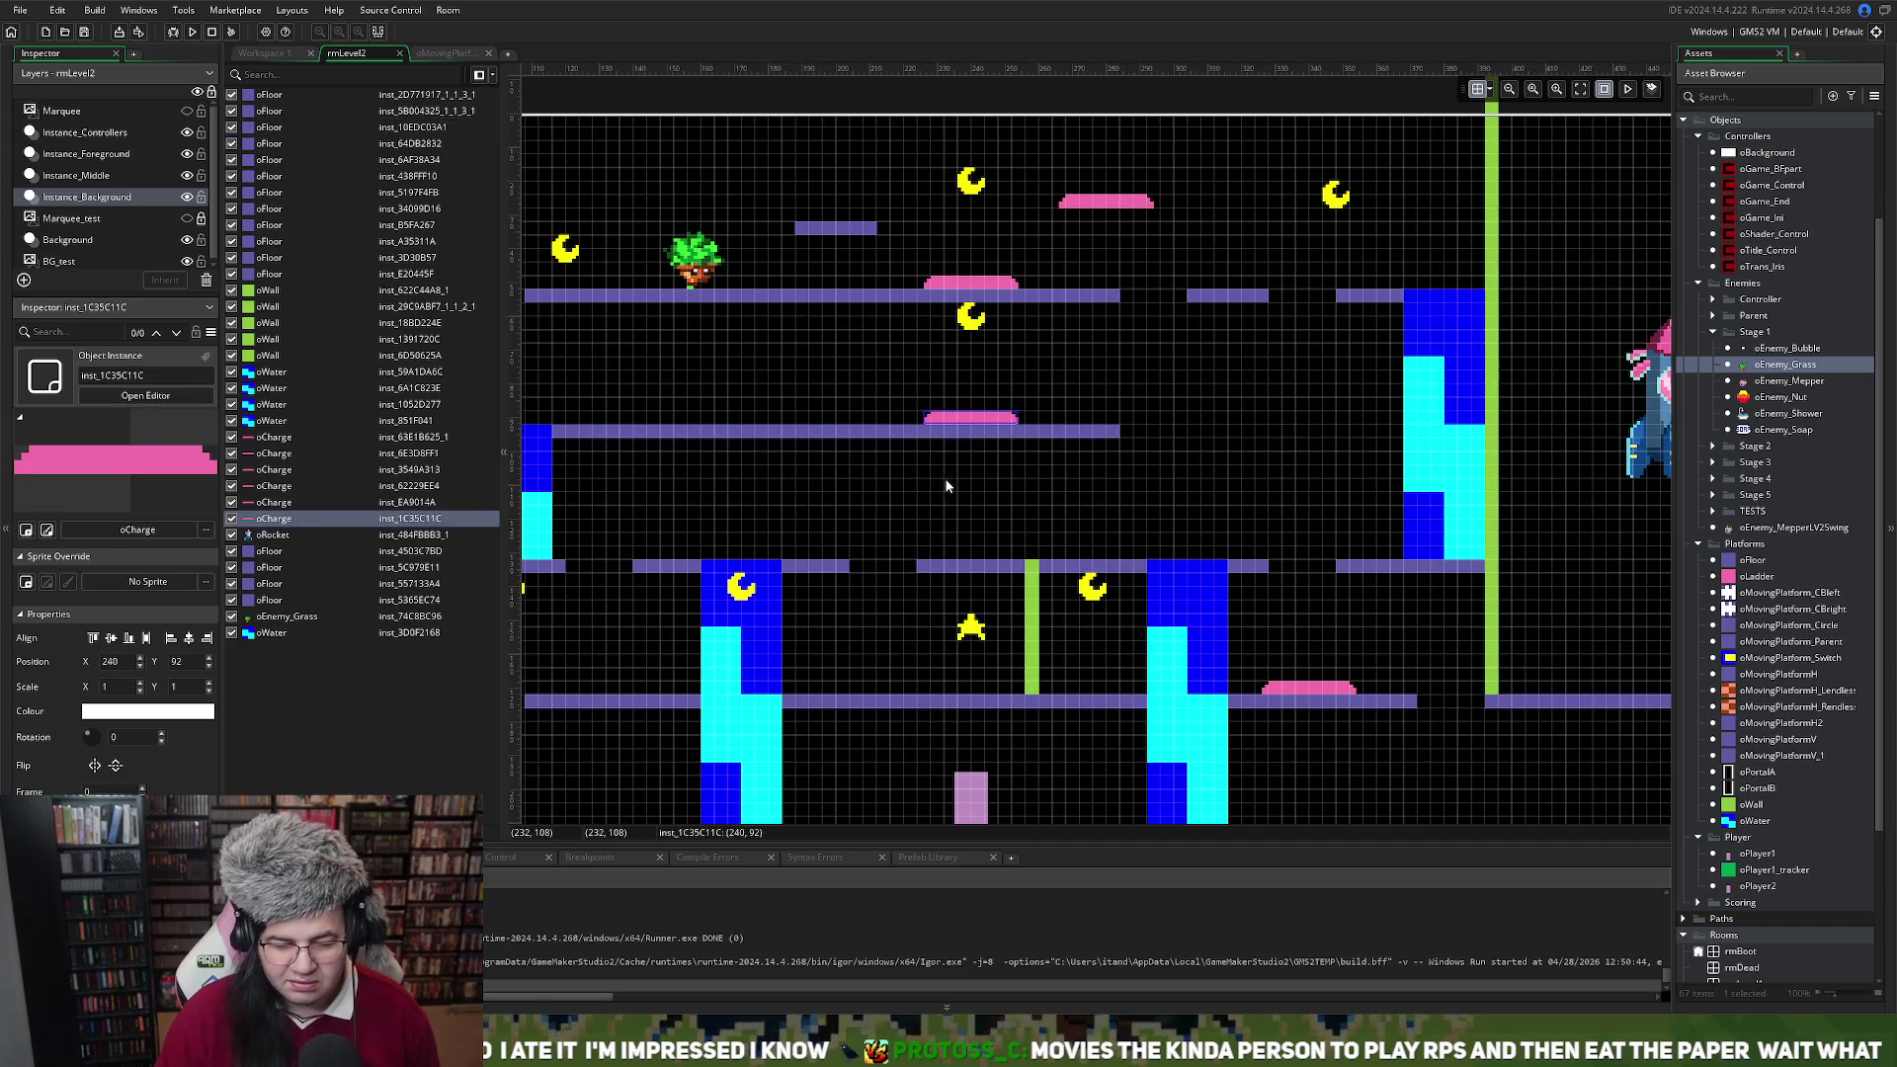
pyautogui.hscroll(-3, 944, 481)
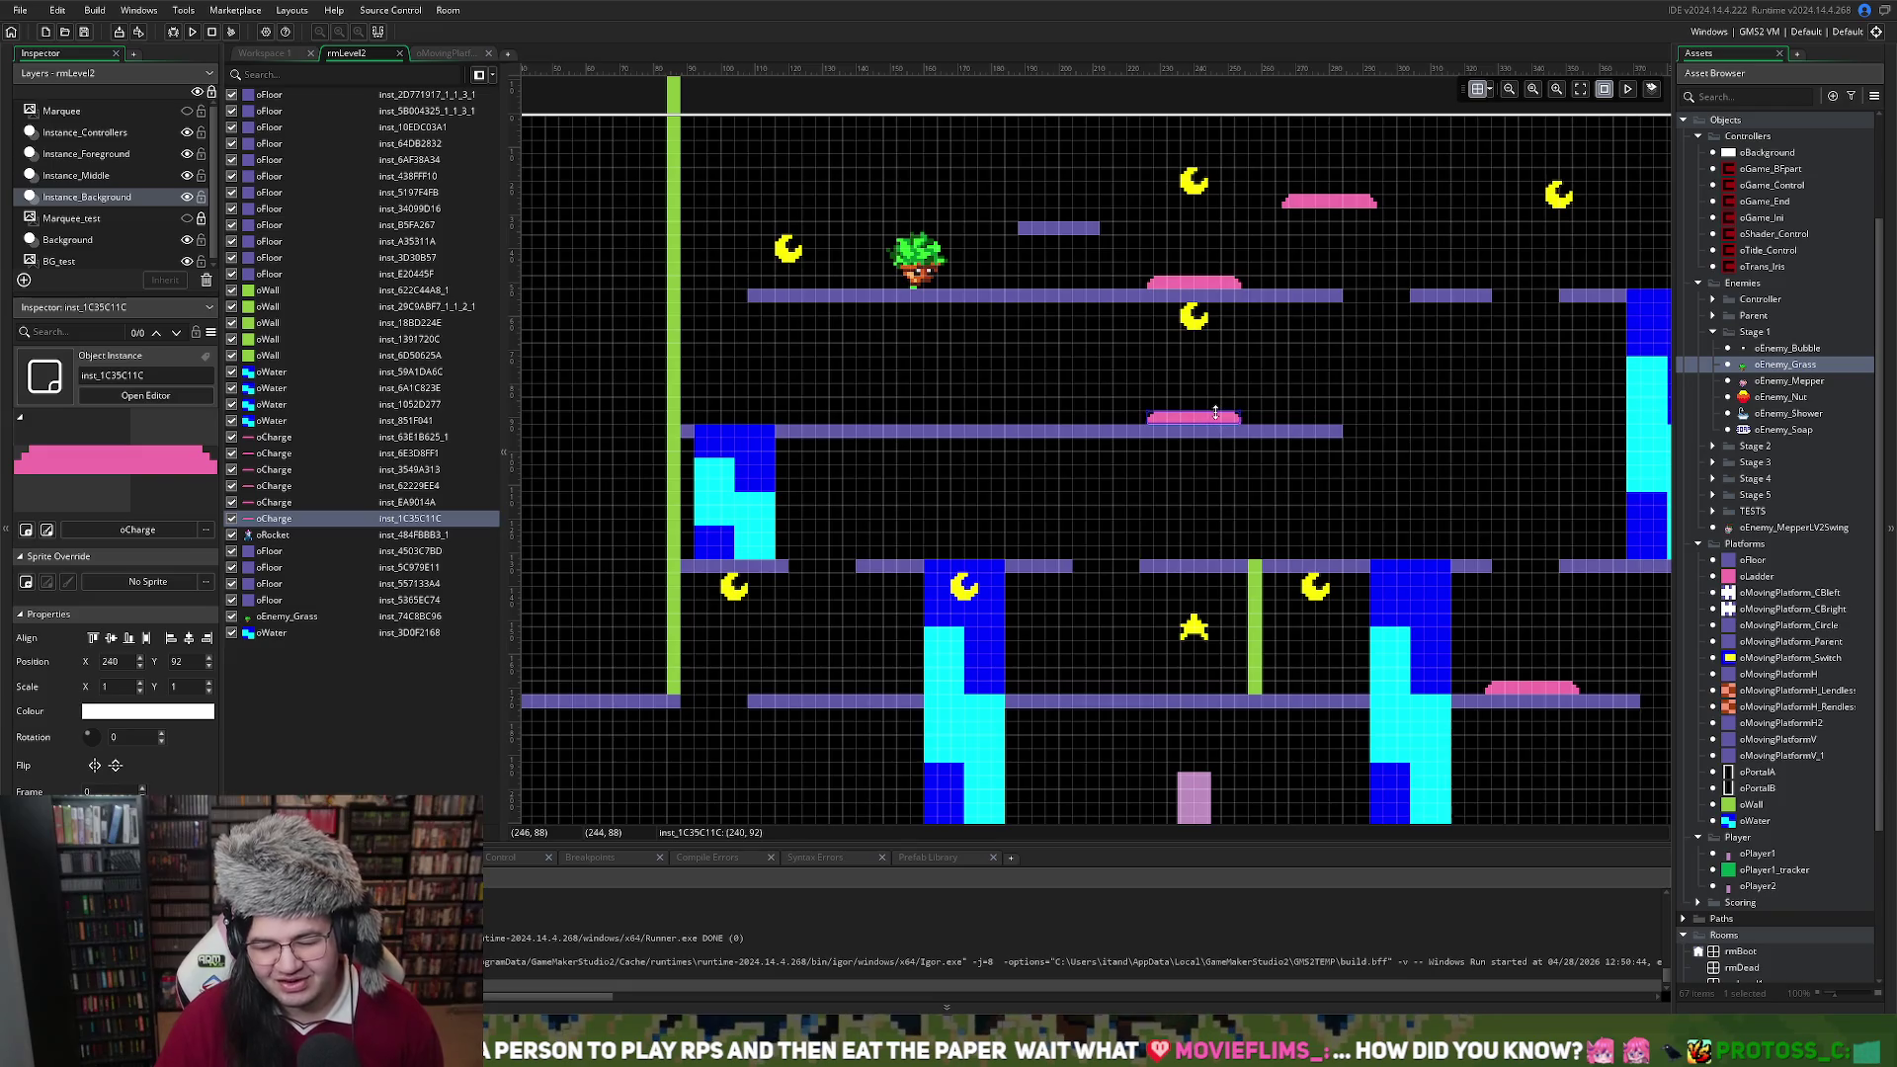
pyautogui.click(1187, 337)
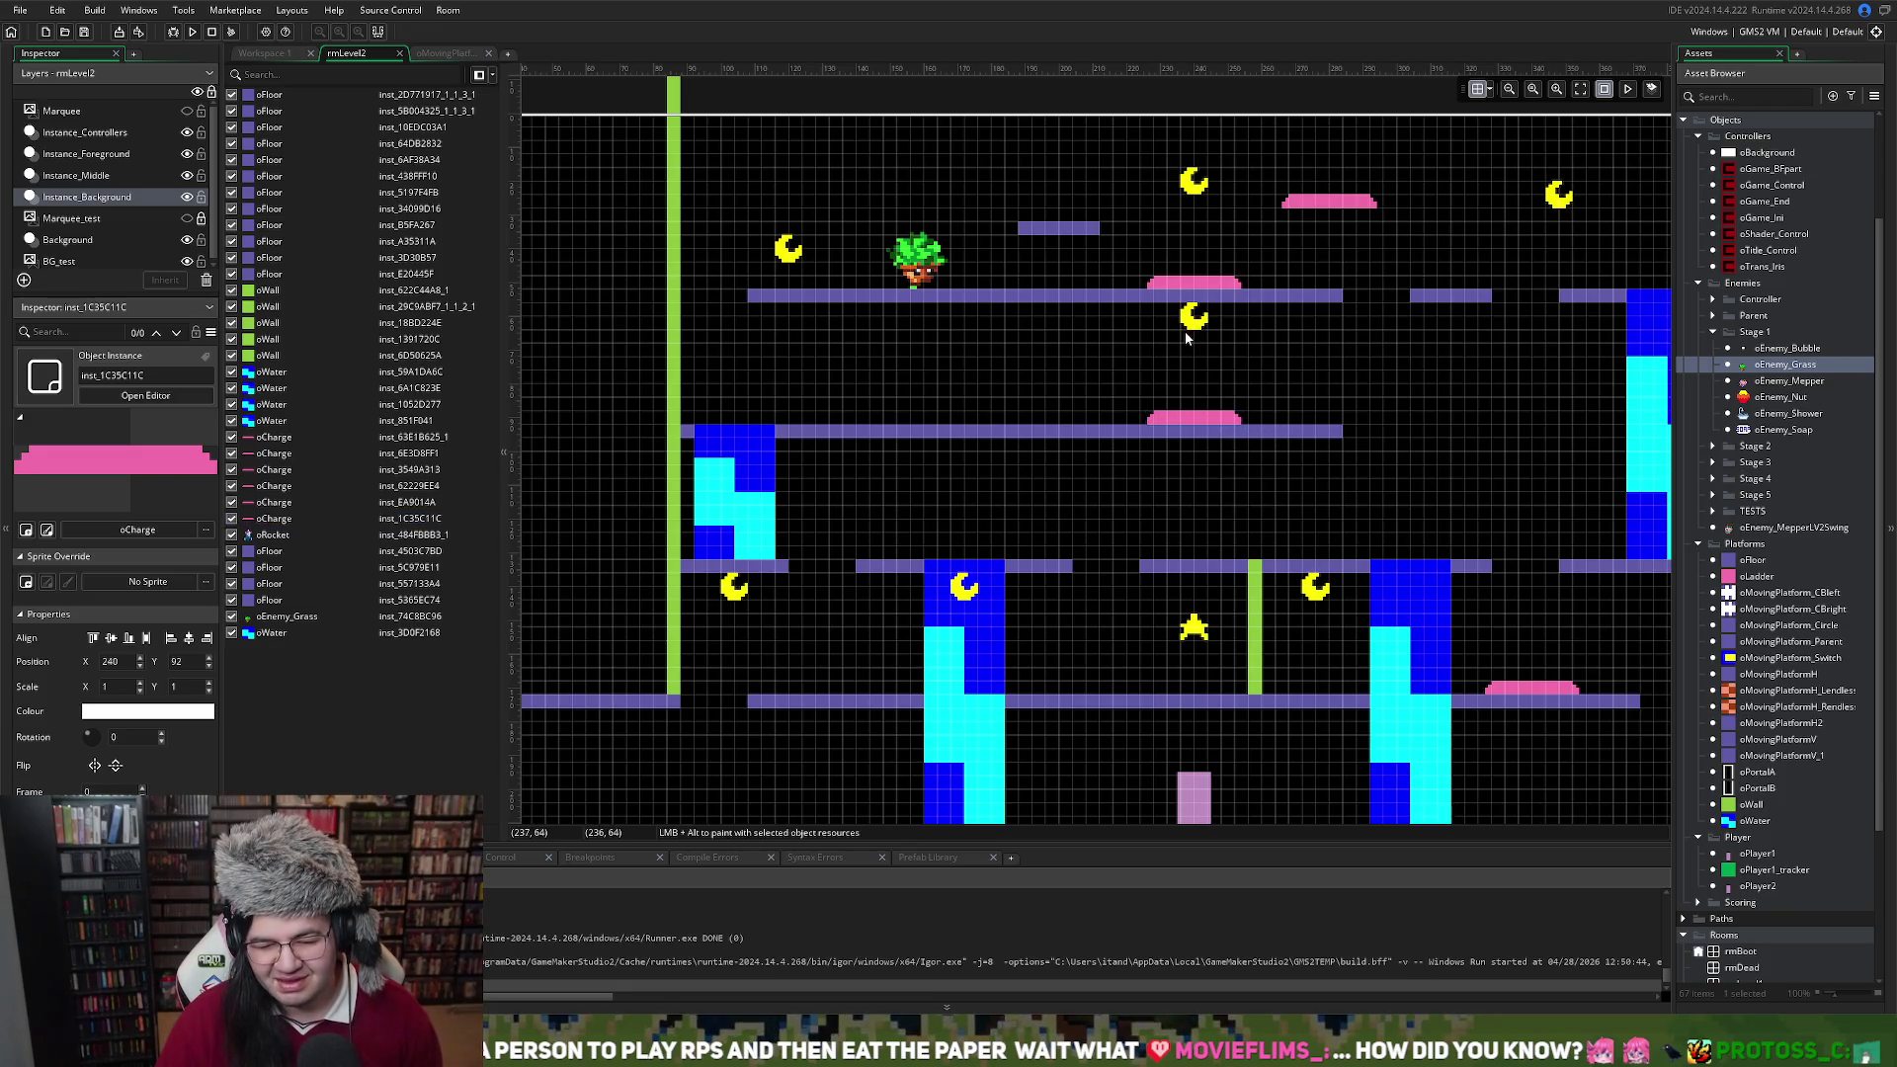
# Drag the oMoon instance left under the upper floor to position 172, 56
pyautogui.click(264, 54)
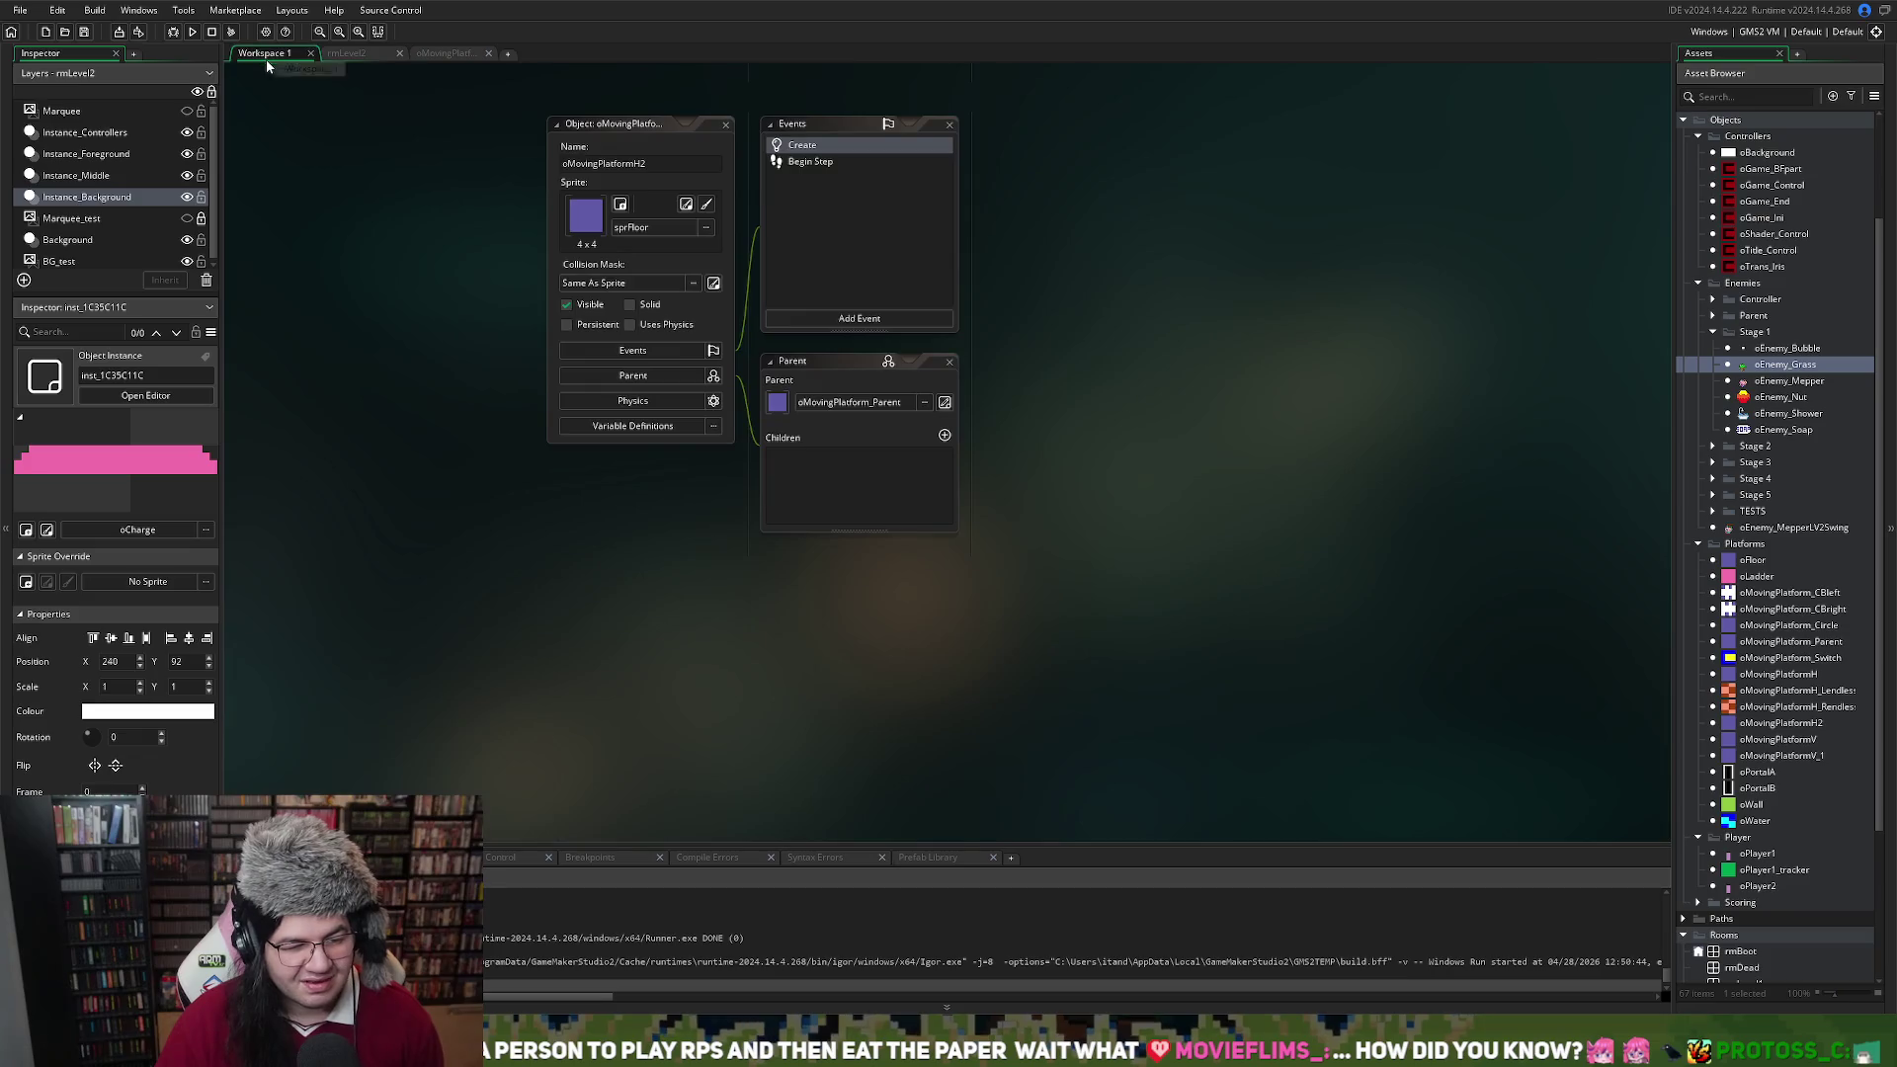
pyautogui.click(349, 56)
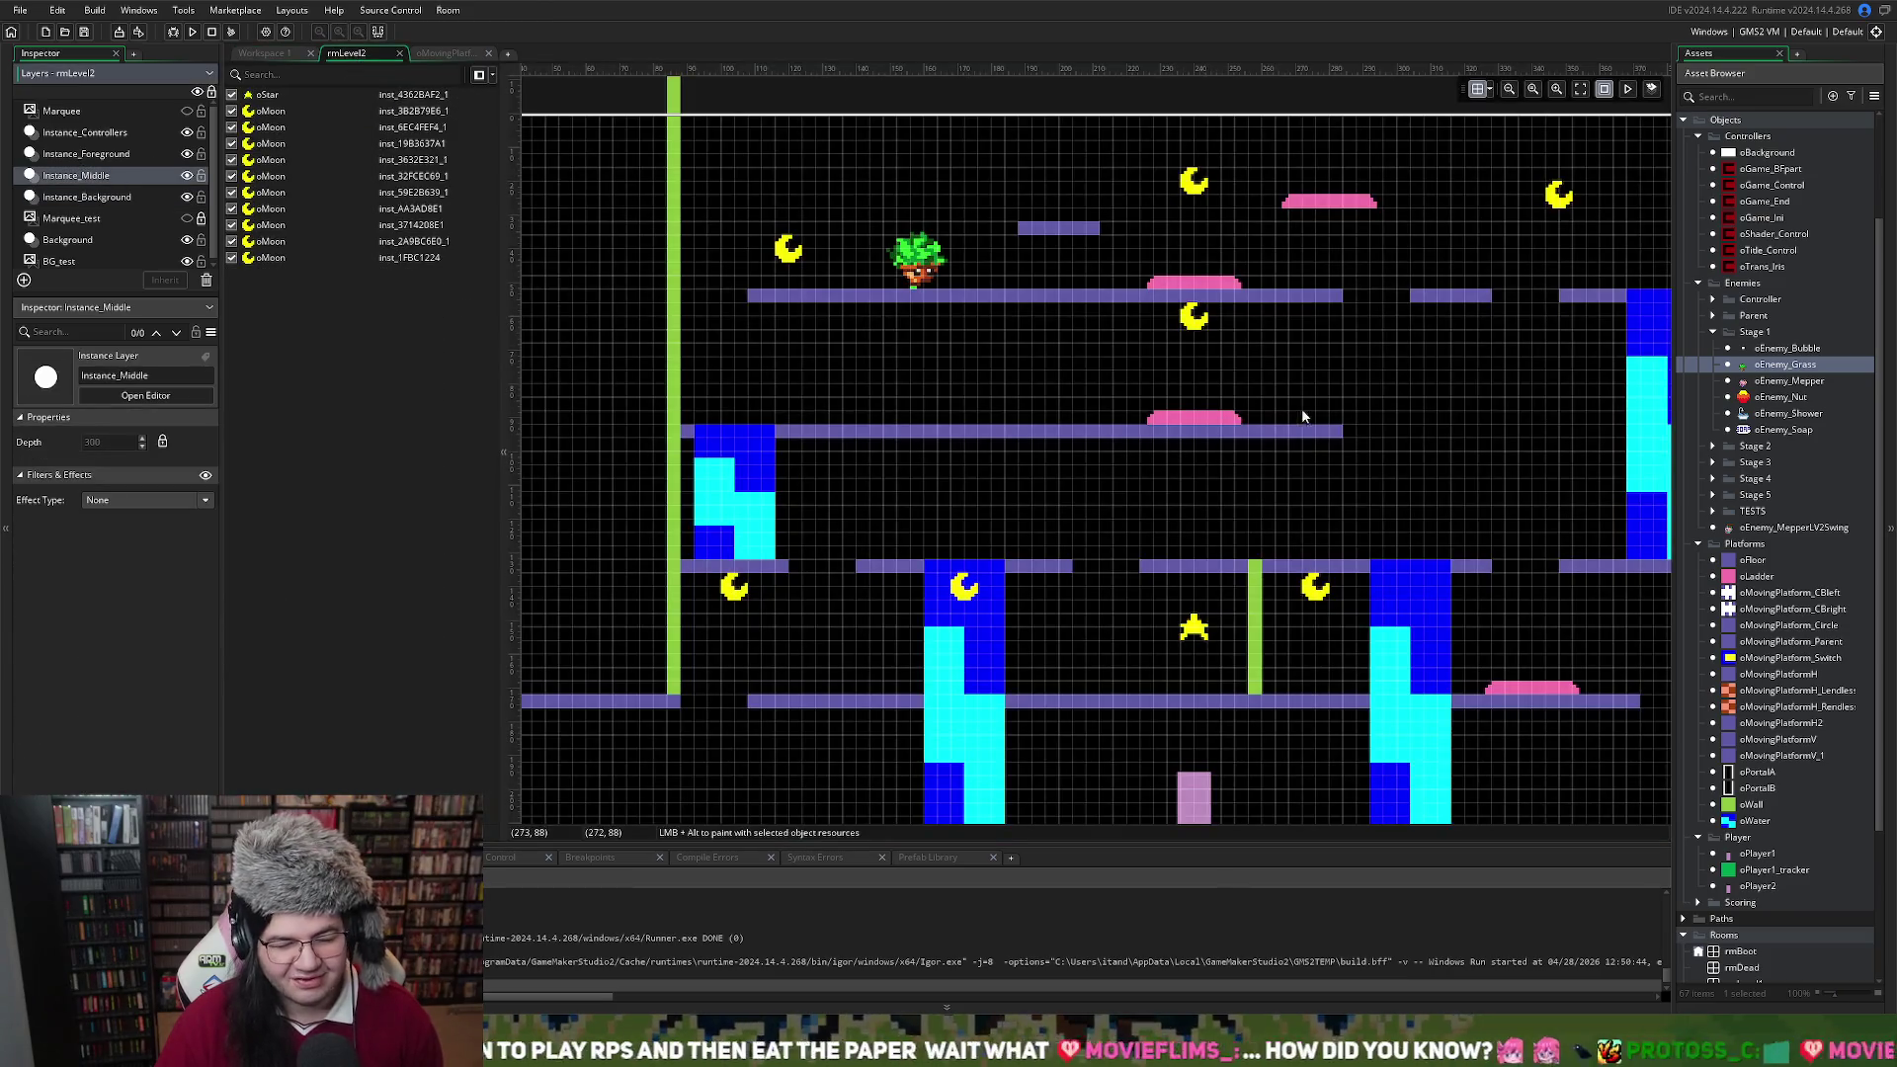
pyautogui.moveTo(1194, 333)
pyautogui.mouseDown()
pyautogui.moveTo(895, 367)
pyautogui.moveTo(906, 326)
pyautogui.moveTo(980, 400)
pyautogui.moveTo(970, 439)
pyautogui.mouseUp()
pyautogui.moveTo(969, 396); pyautogui.dragTo(957, 314)
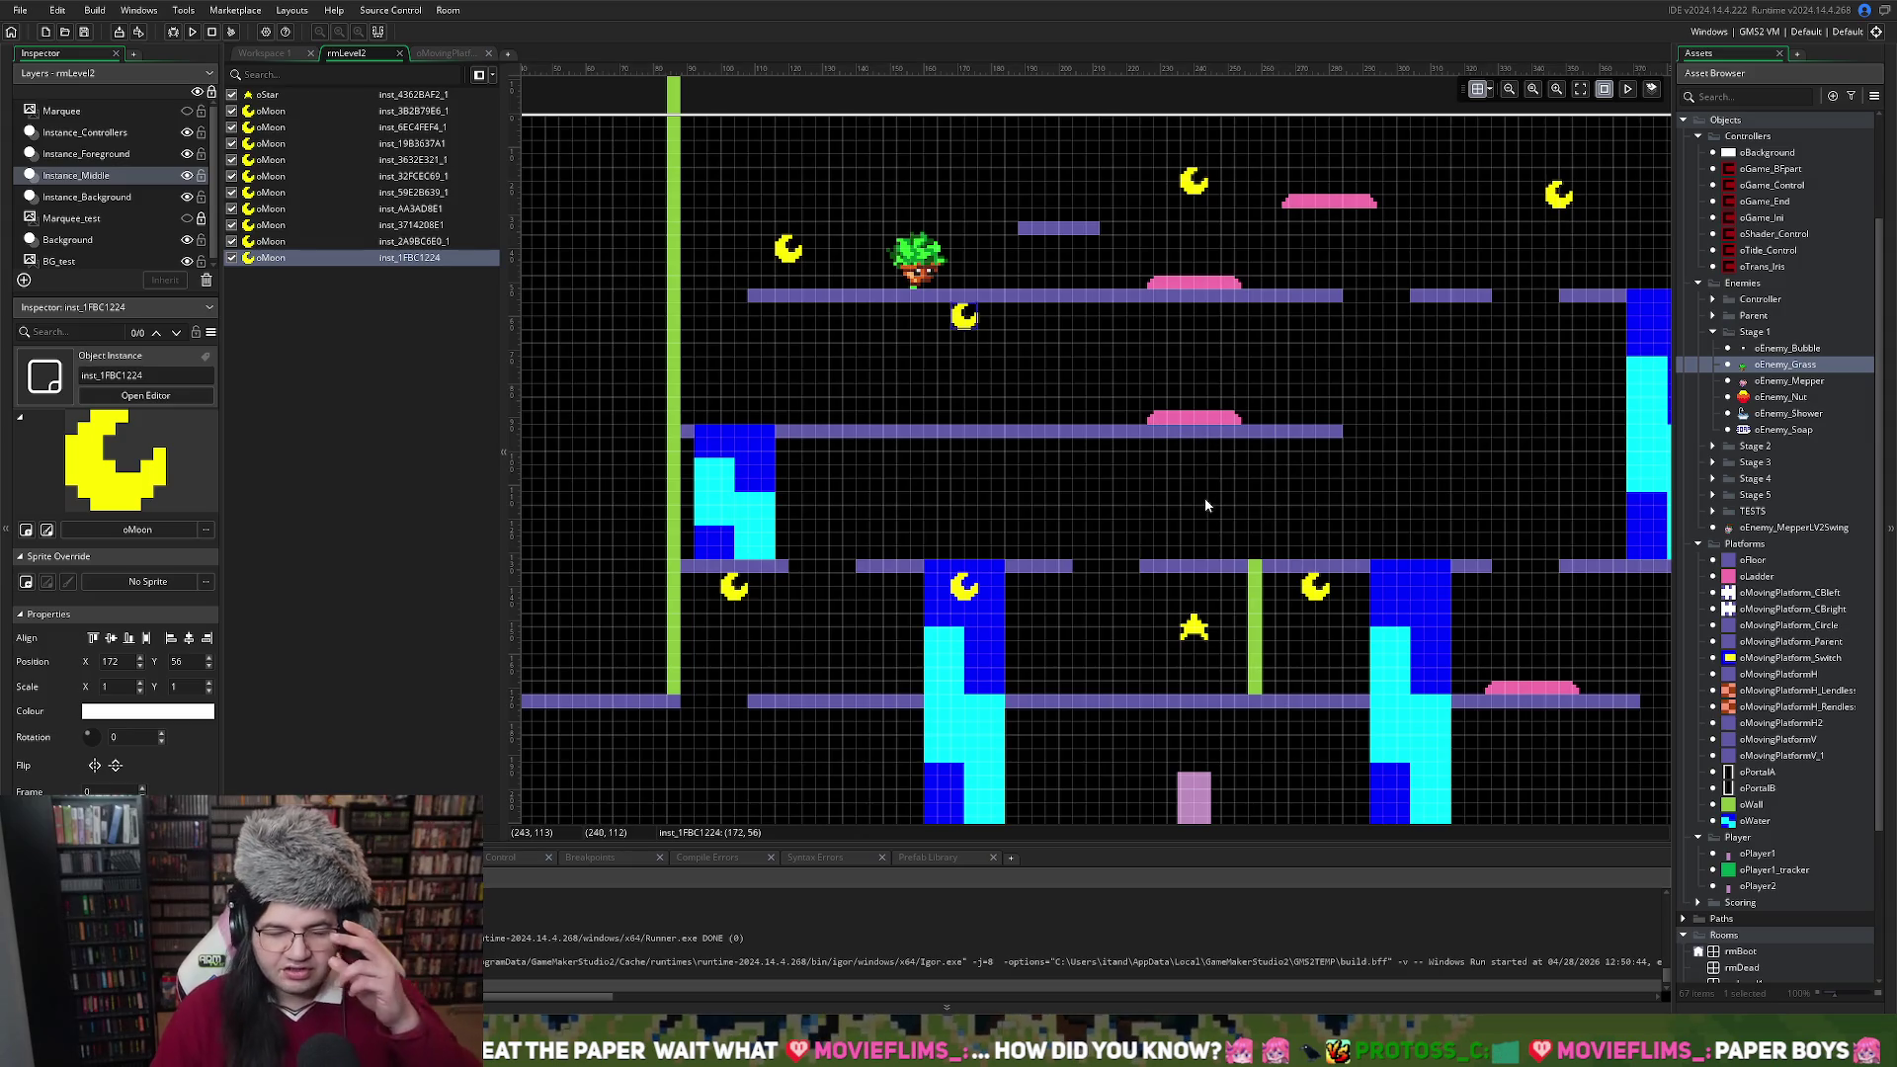
# Pan around rmLevel2, then switch to Workspace 1 with the oMovingPlatformH2 object editor
pyautogui.scroll(-3, 1223, 470)
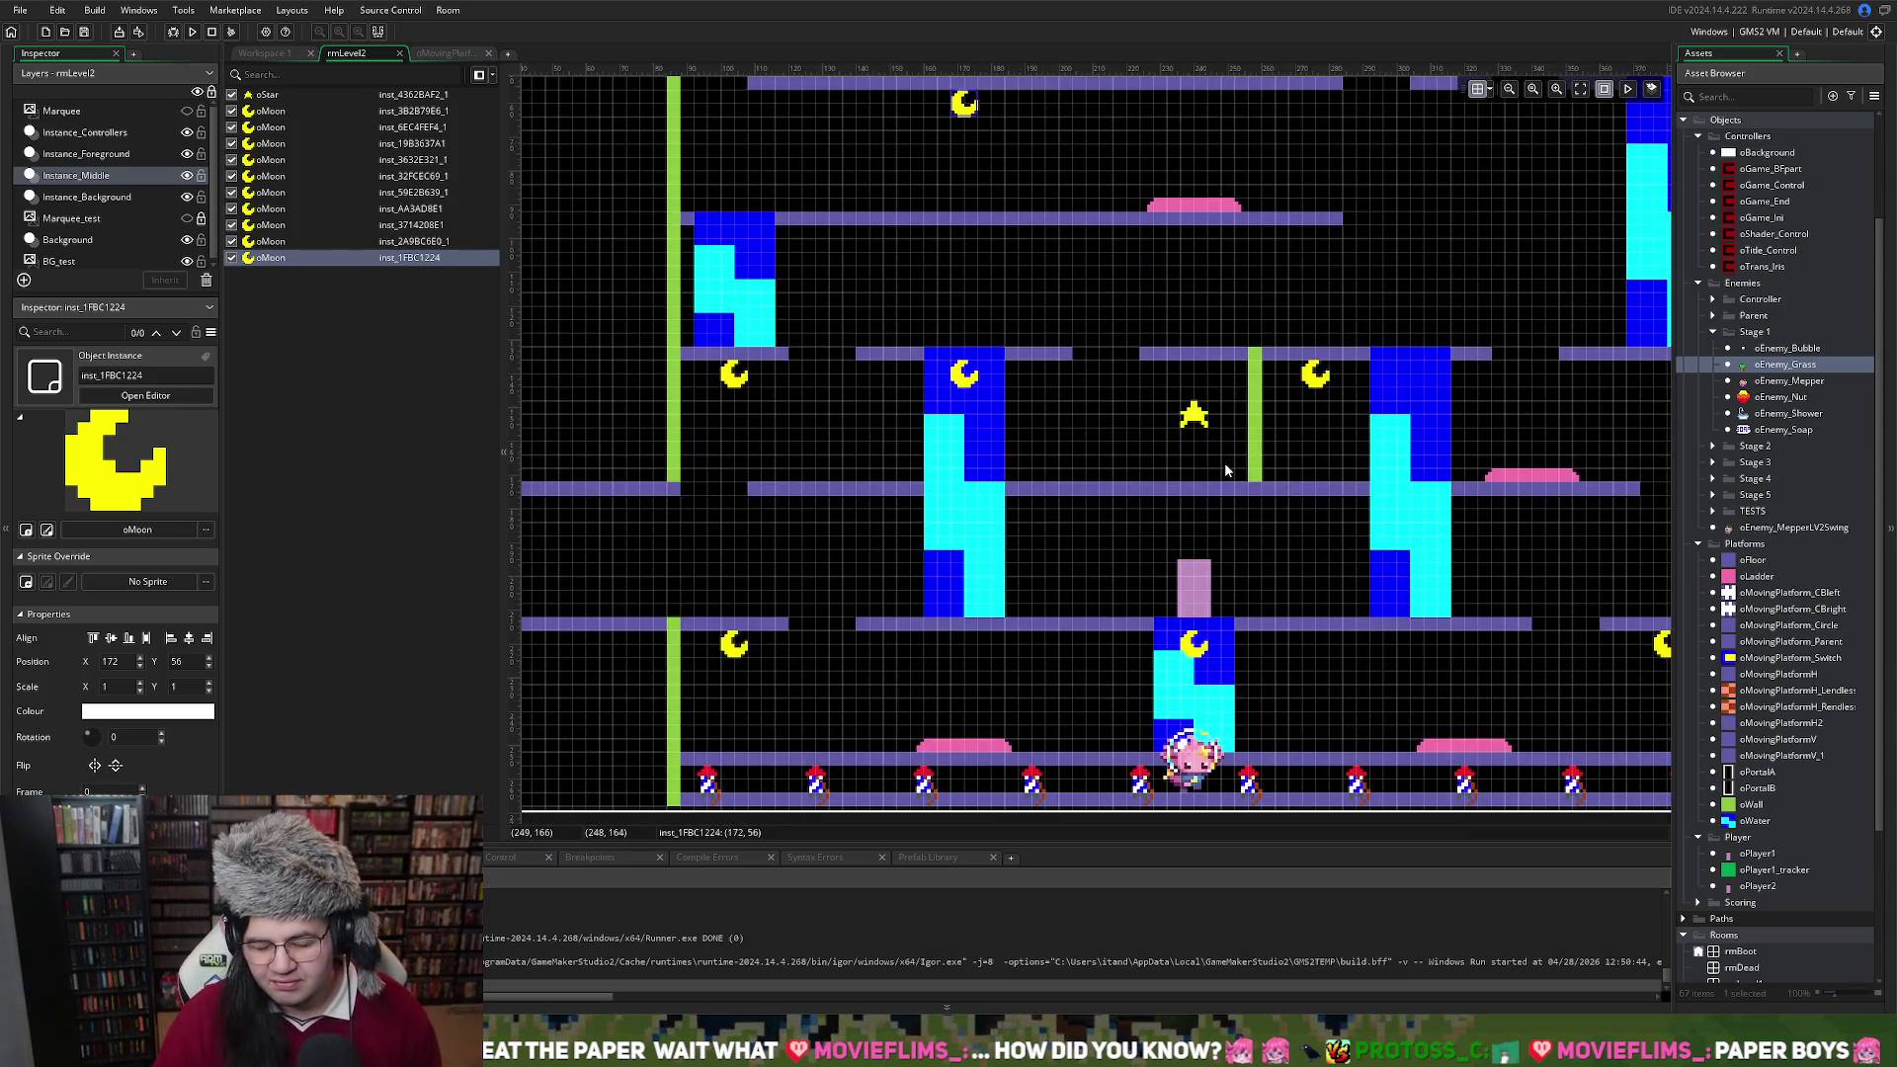
pyautogui.hscroll(-5, 1225, 464)
pyautogui.keyDown('ctrl'); pyautogui.scroll(2, 1225, 465); pyautogui.keyUp('ctrl')
pyautogui.hscroll(5, 1230, 462)
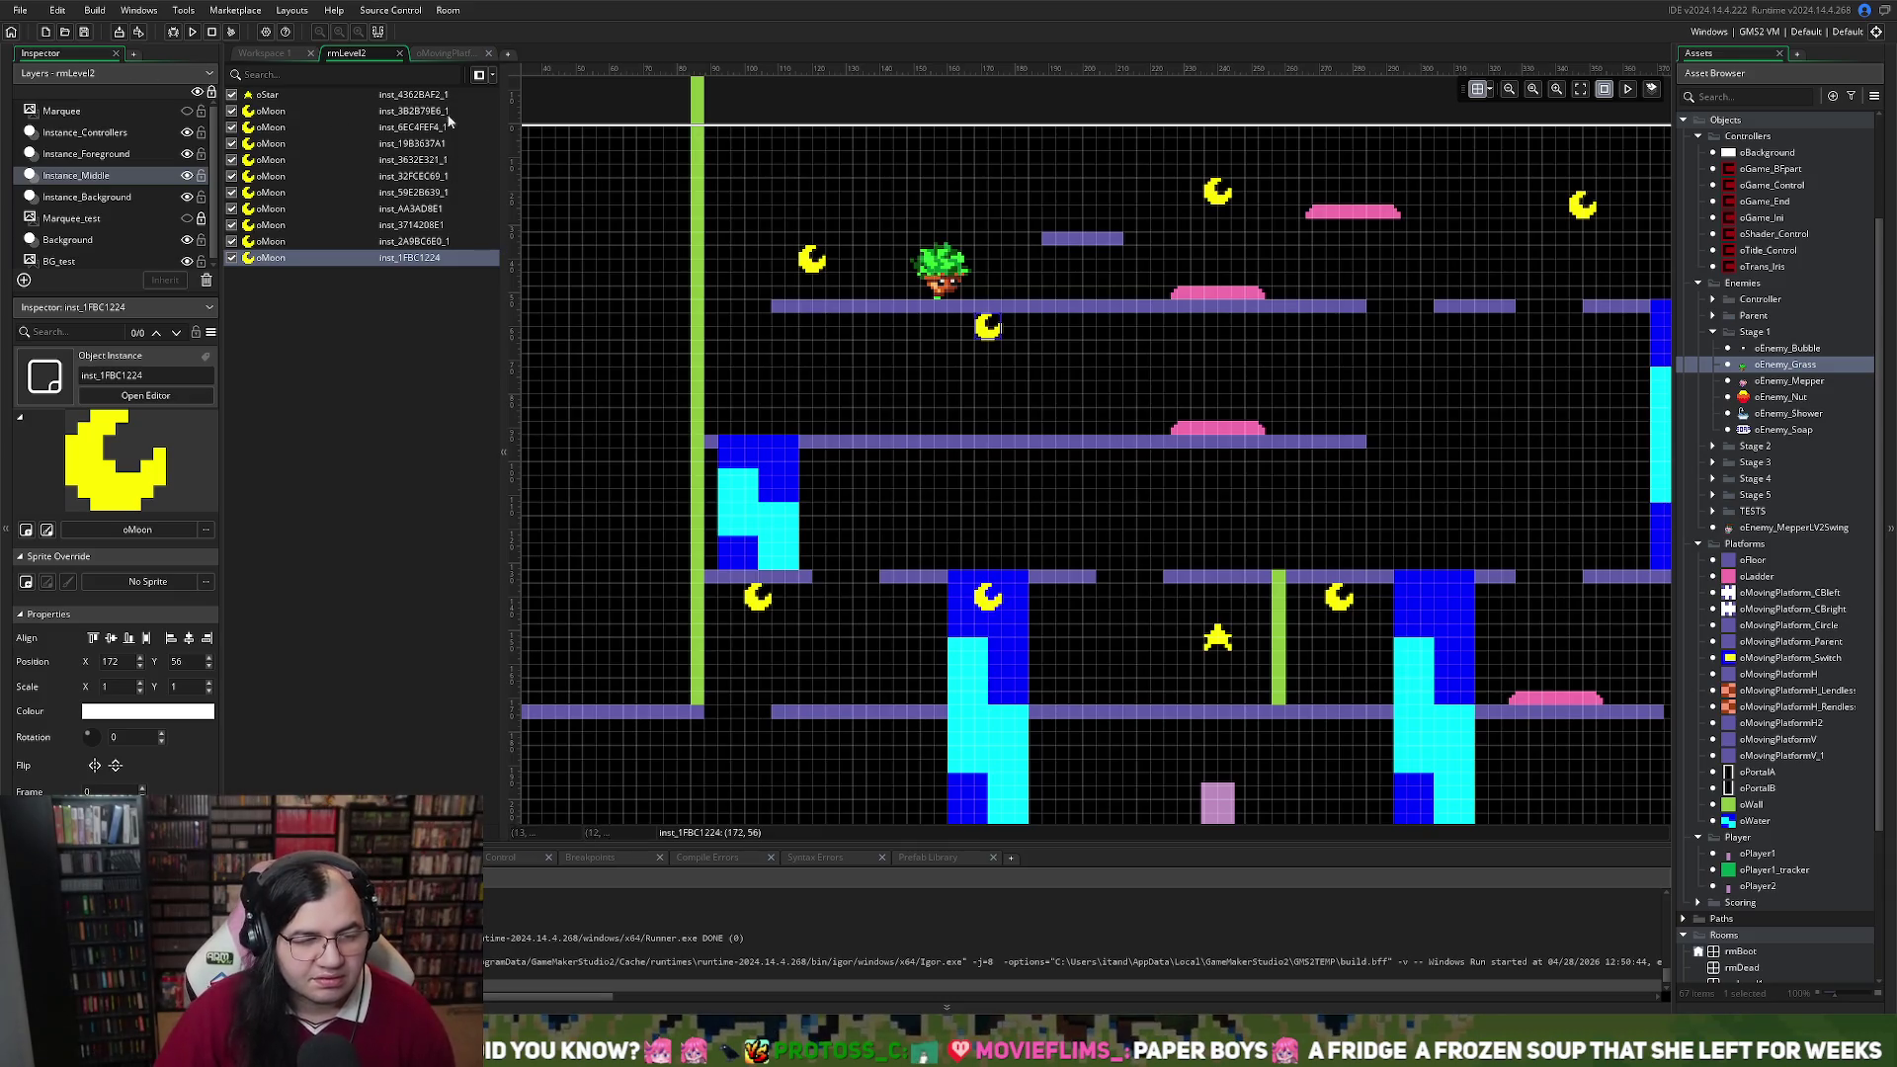
pyautogui.click(278, 54)
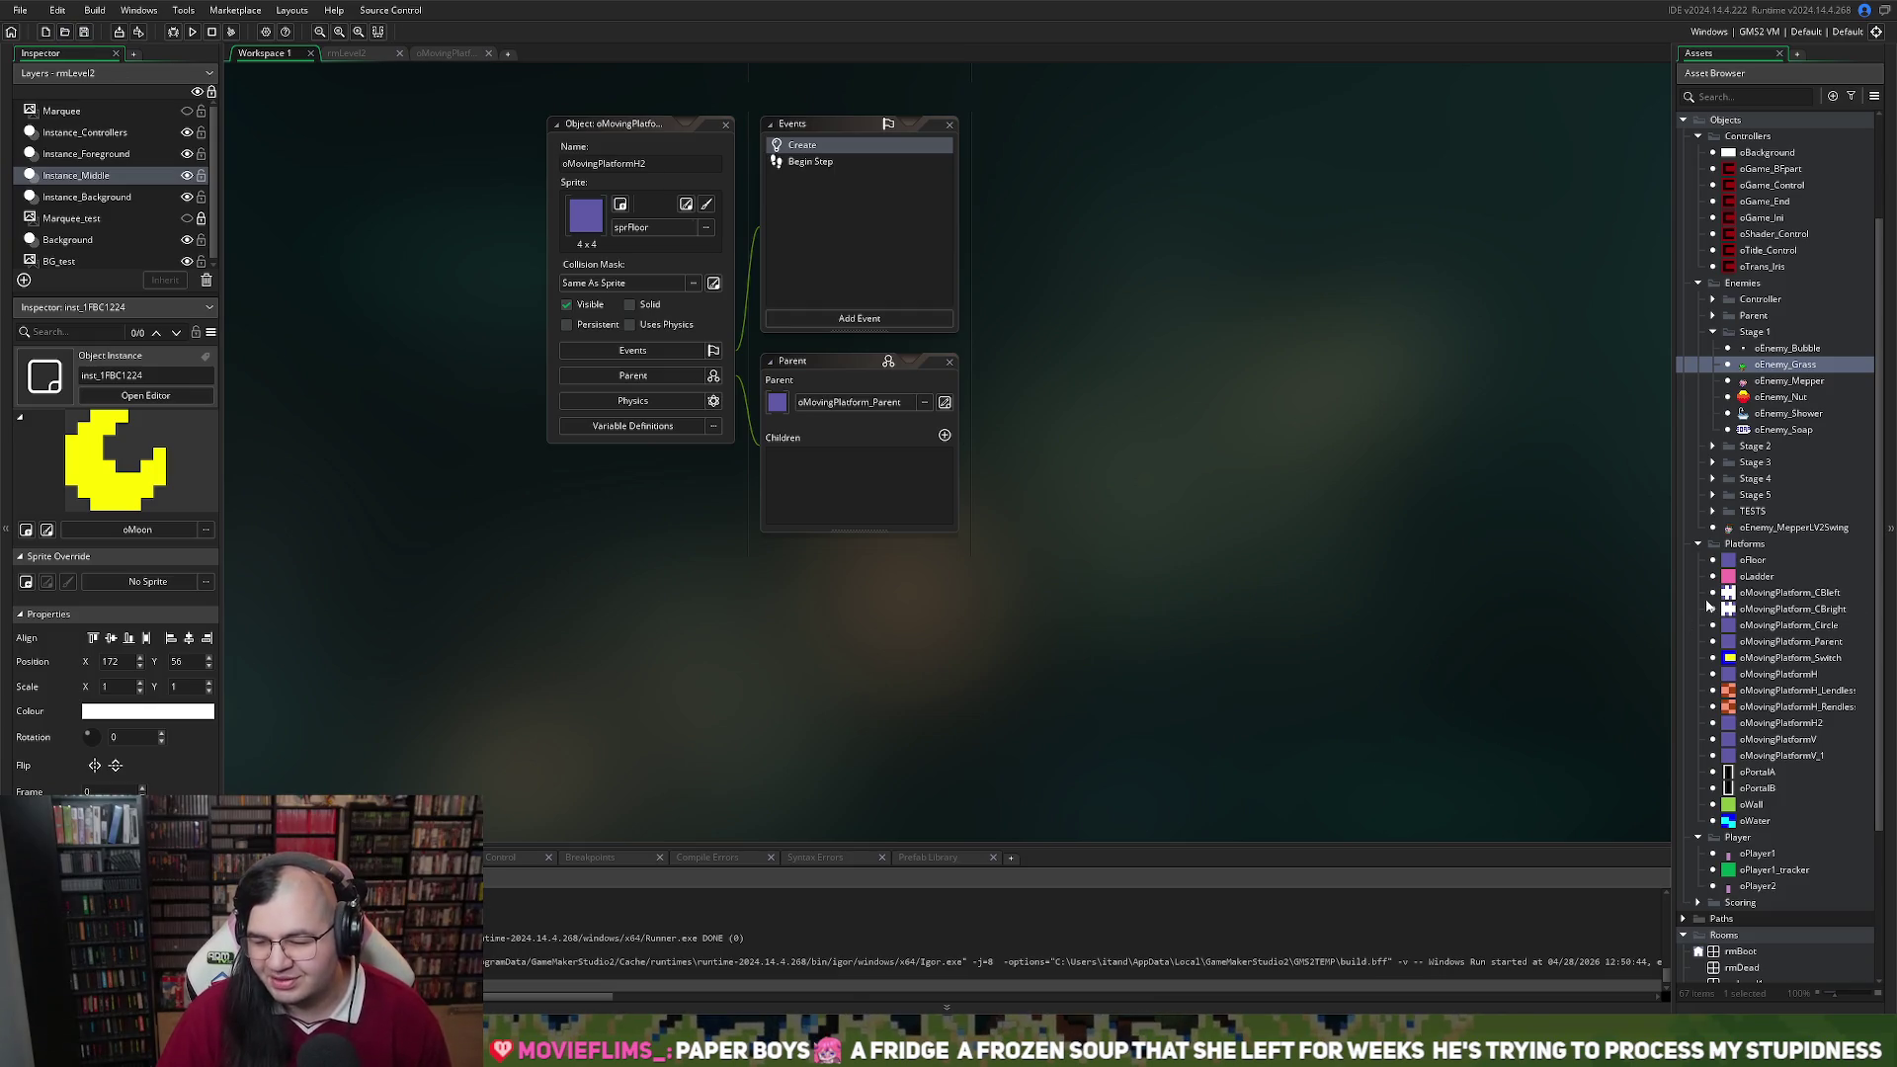
pyautogui.scroll(-2, 1690, 615)
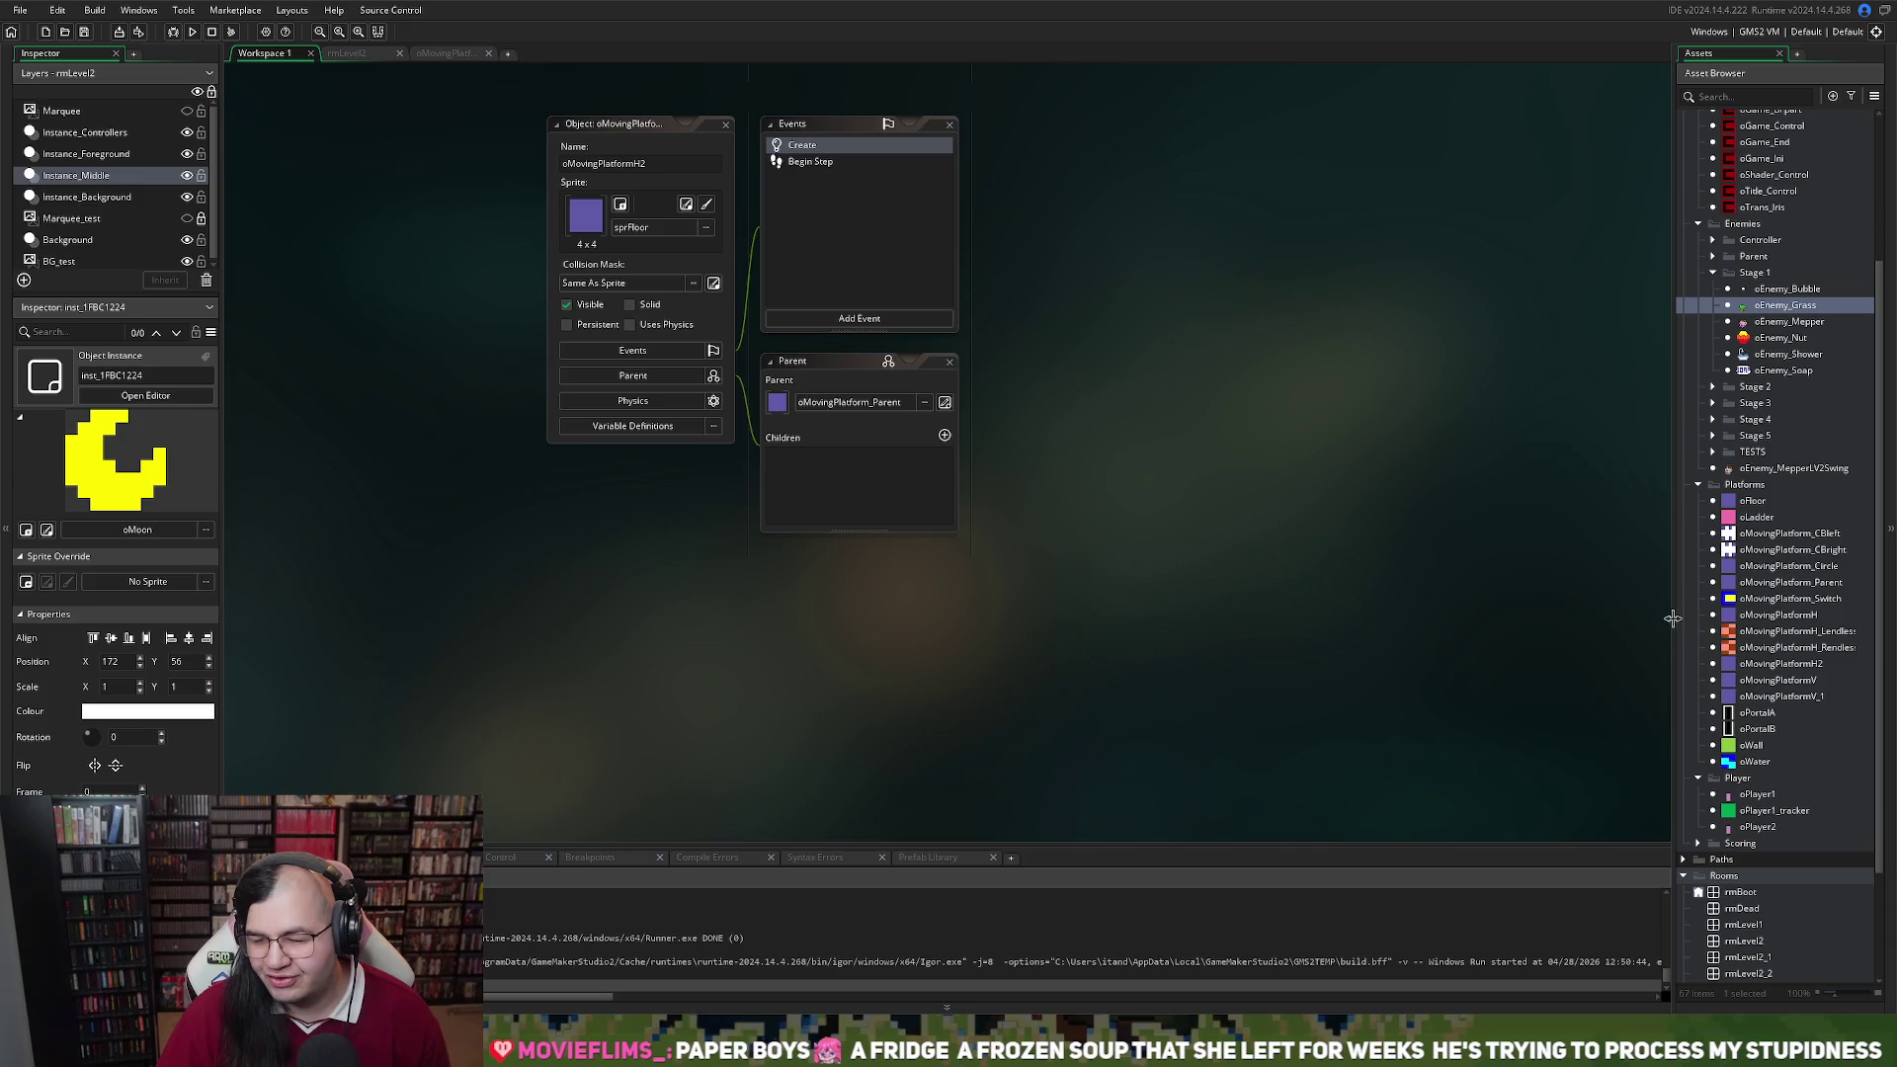
# Expand the Sprites folder in the Asset Browser to list its subfolders and sprites
pyautogui.scroll(-5, 1743, 682)
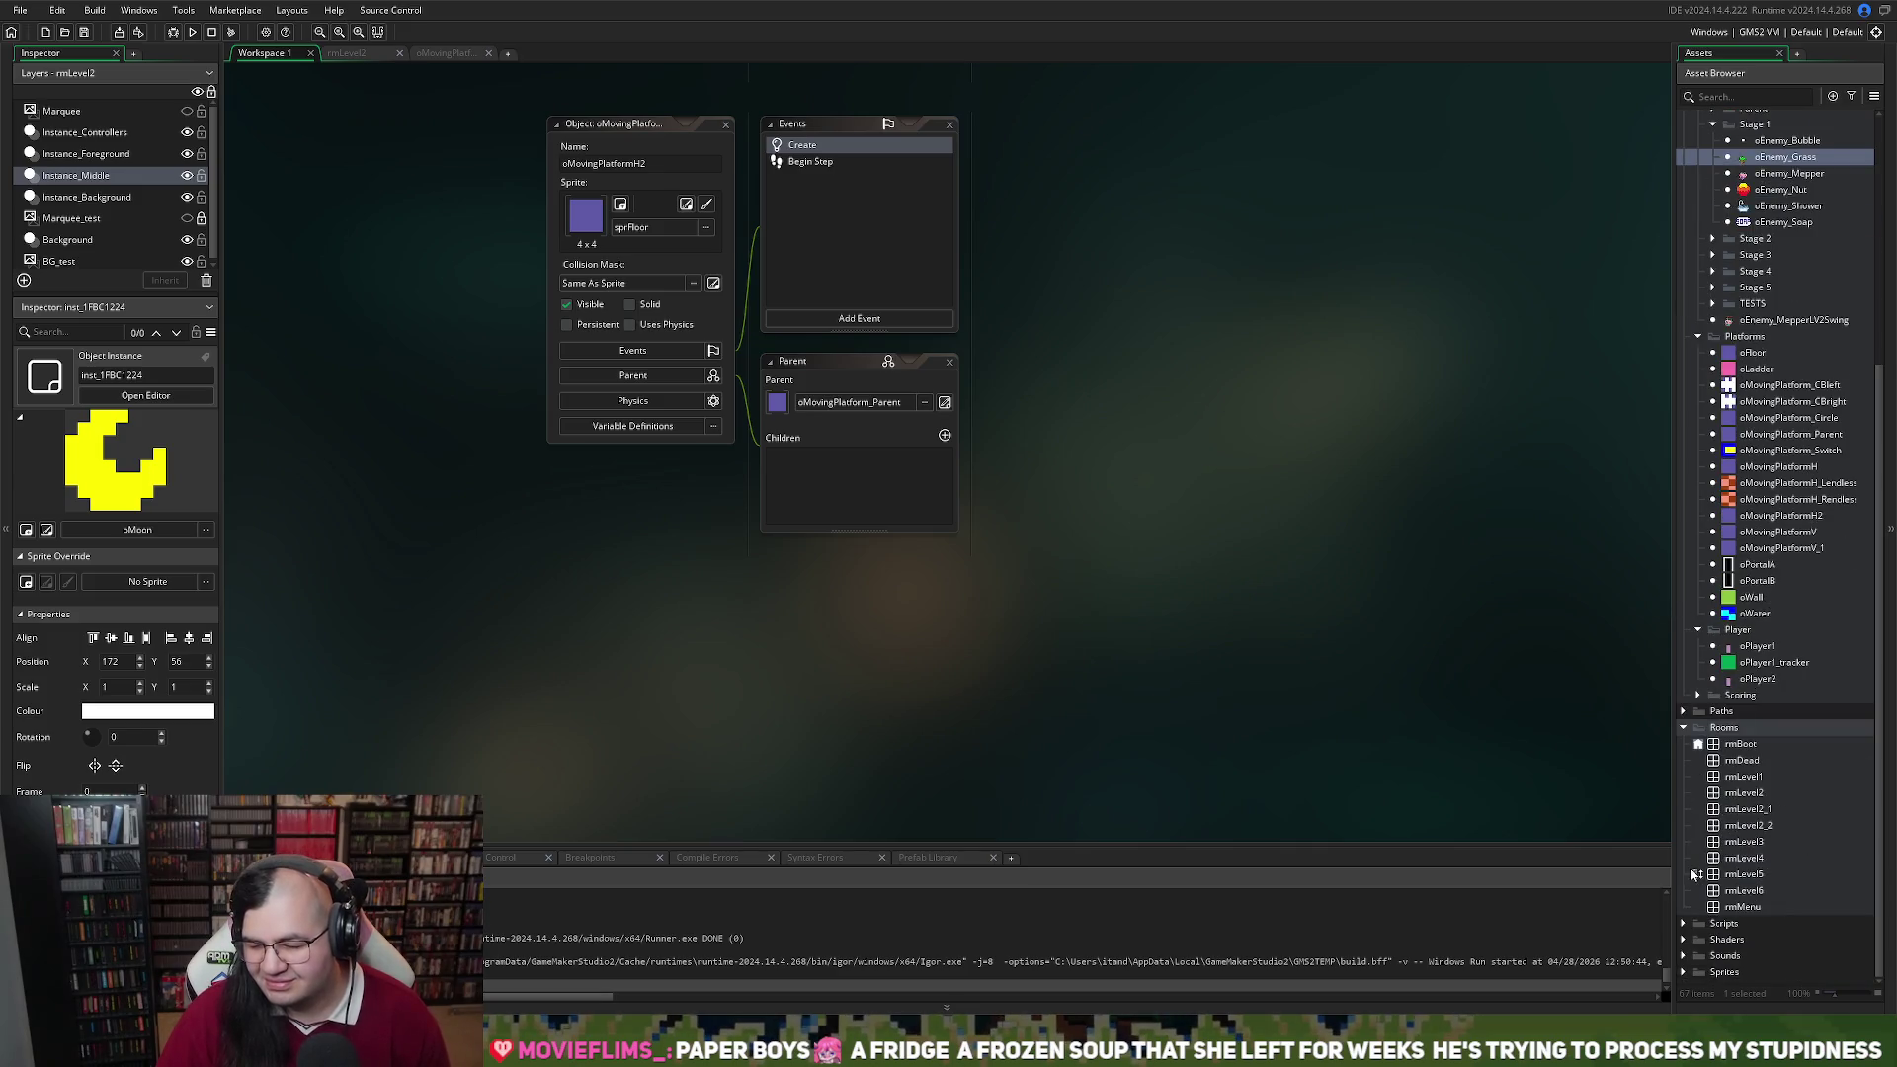
pyautogui.click(1693, 976)
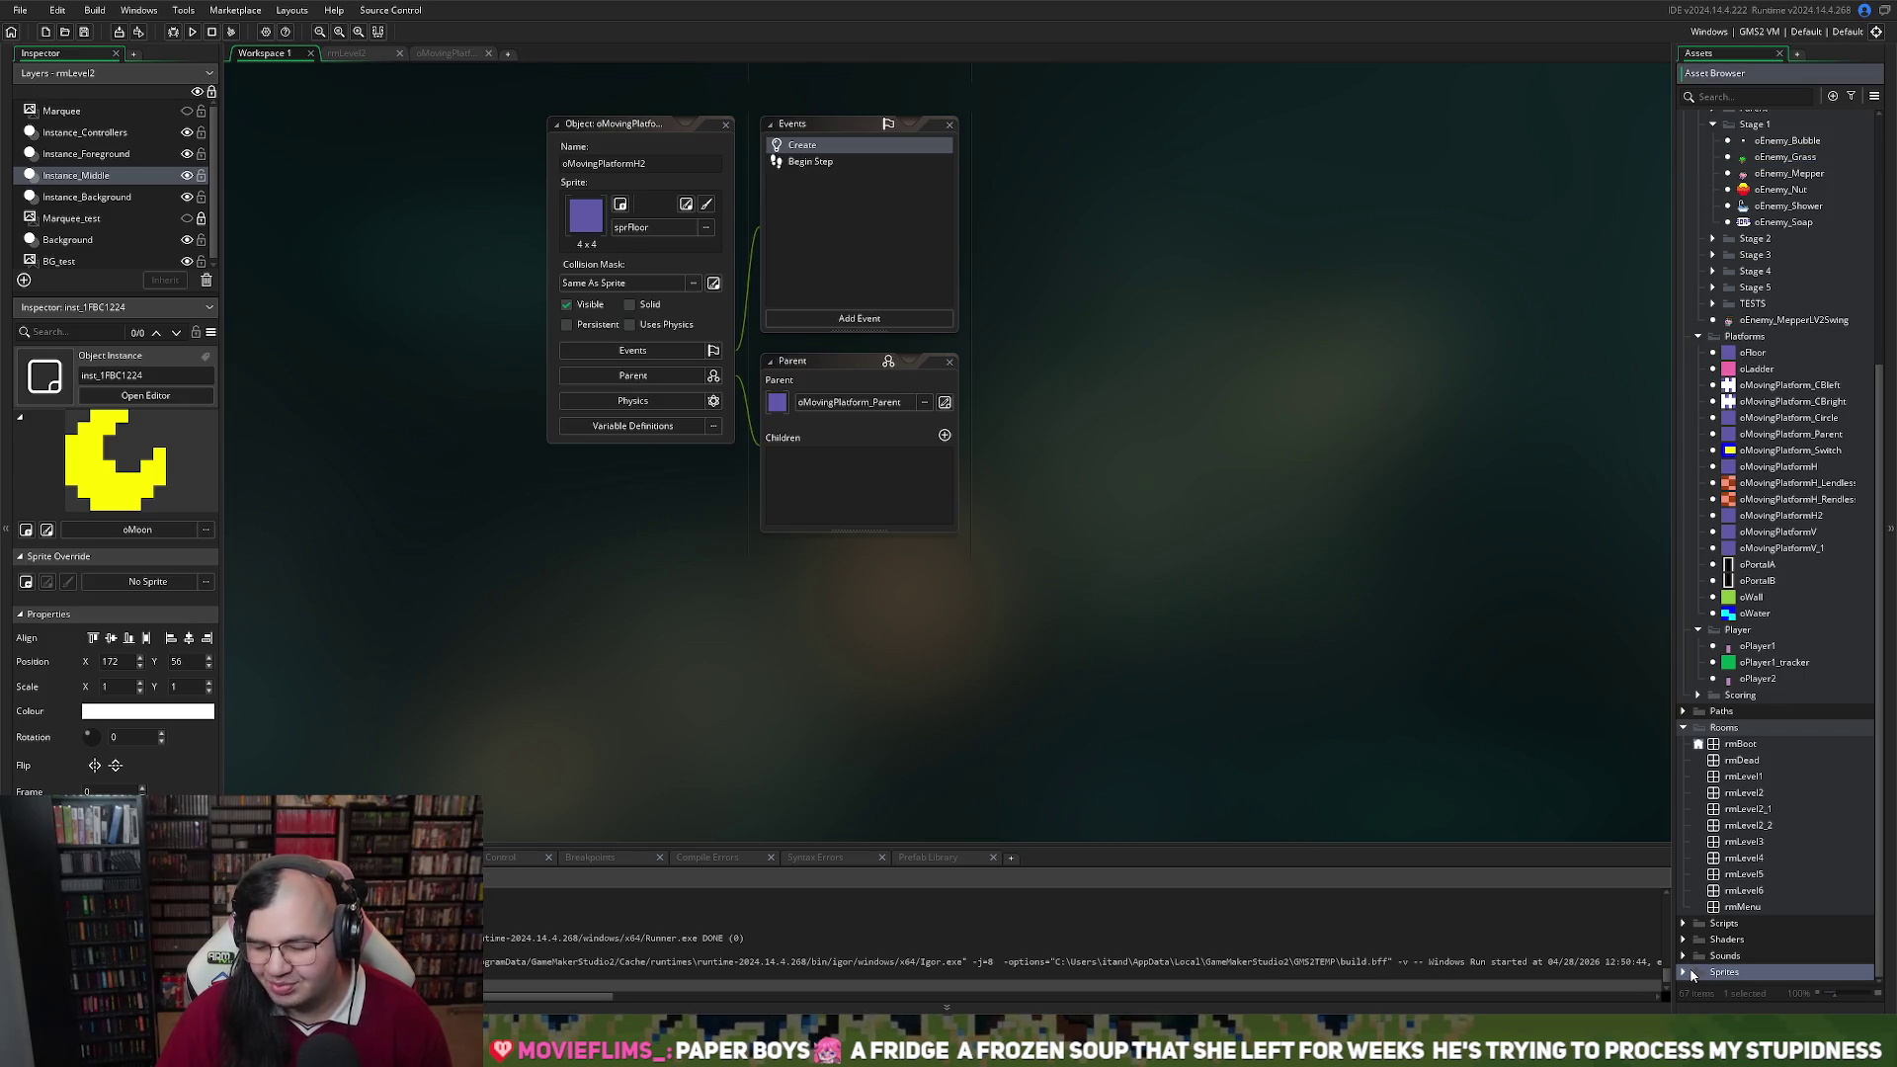
pyautogui.click(1683, 974)
pyautogui.scroll(-5, 1684, 973)
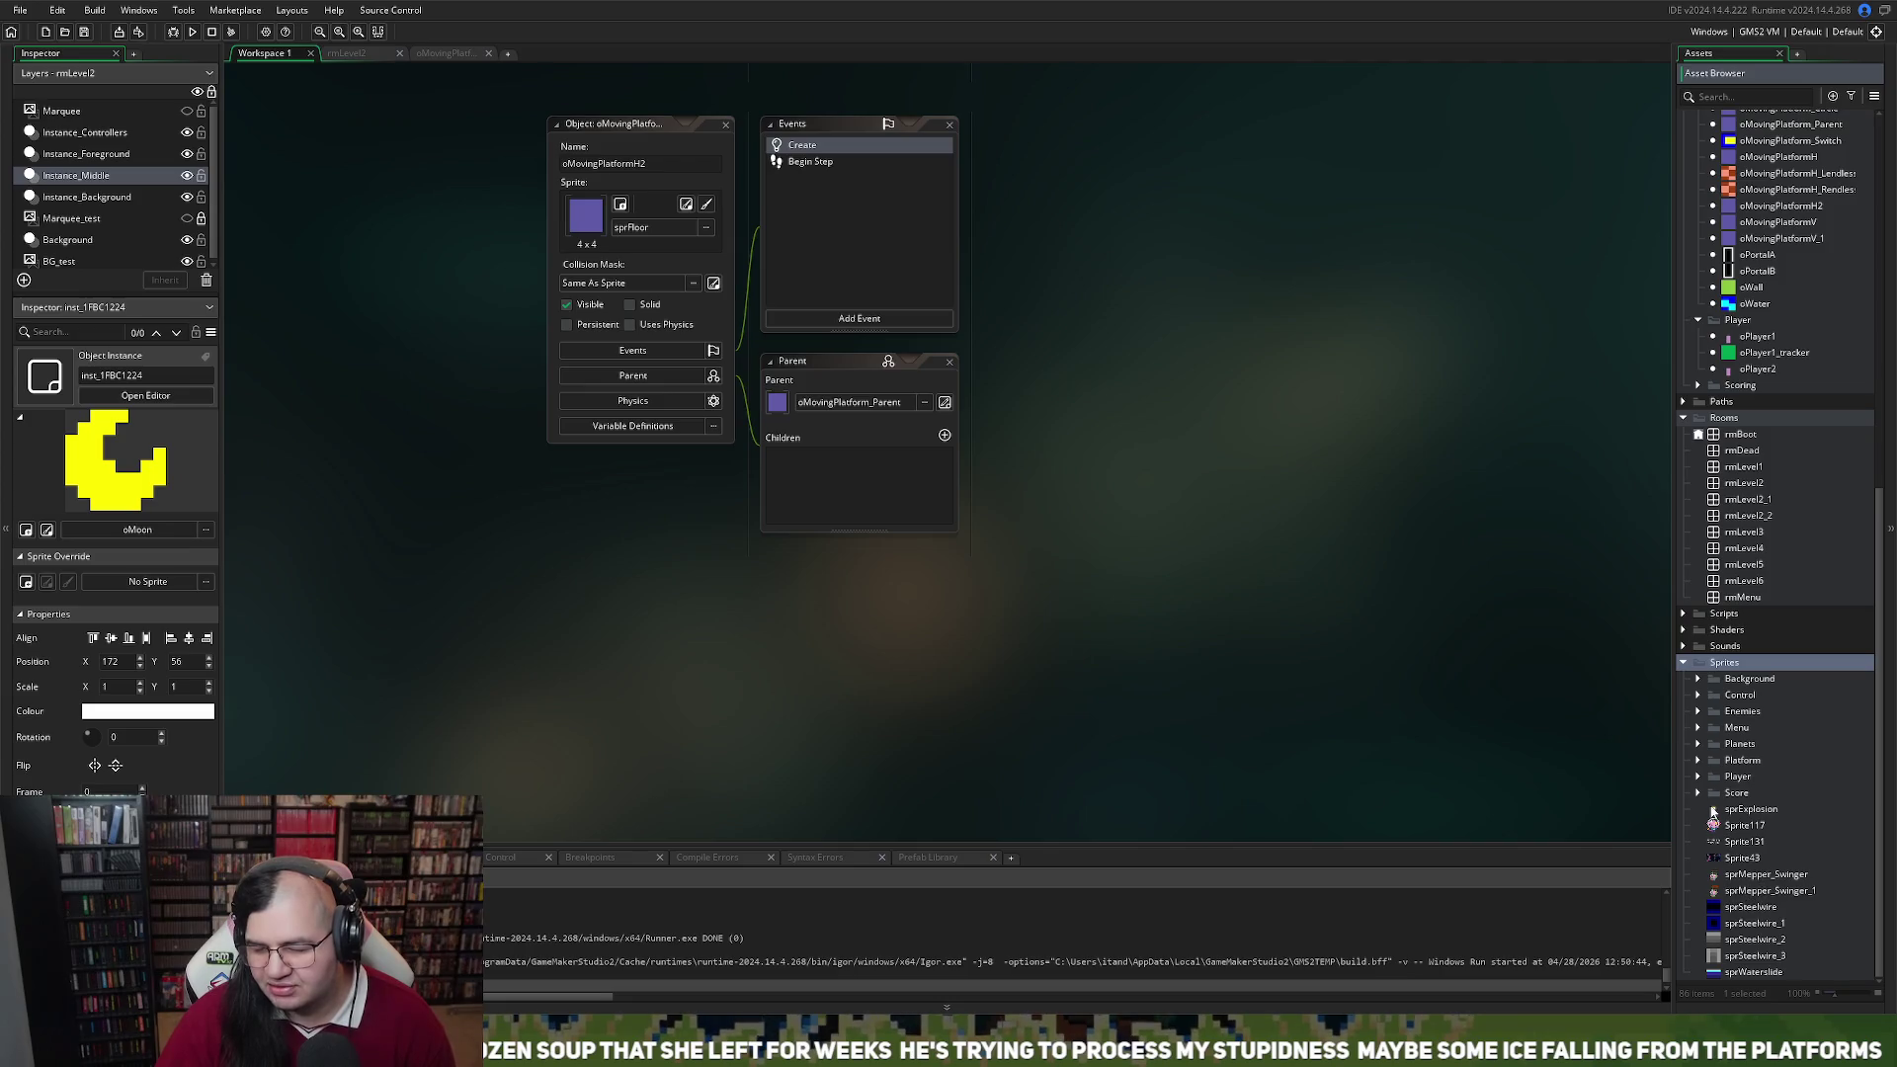
pyautogui.rightClick(1729, 812)
# Create Sprite132, scale it to 16×16, and open its blank image editor
pyautogui.click(1757, 531)
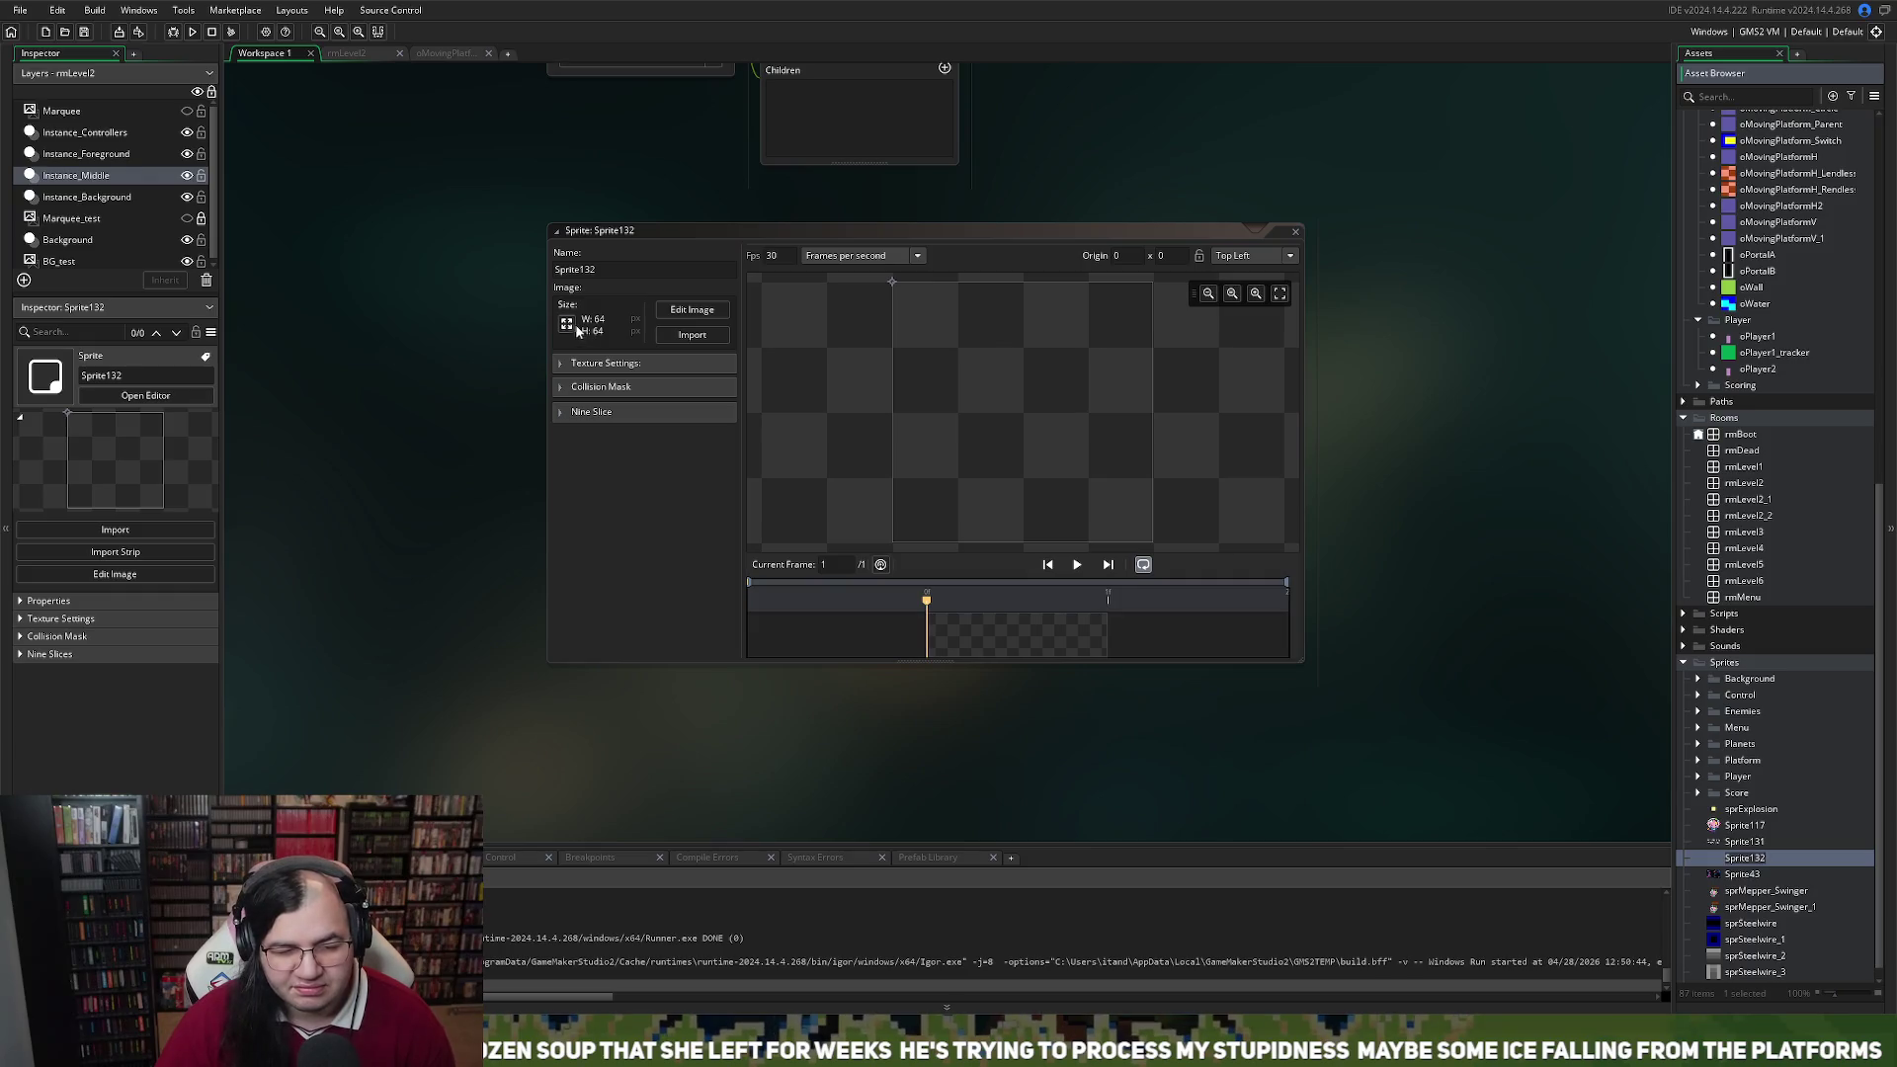
pyautogui.click(569, 325)
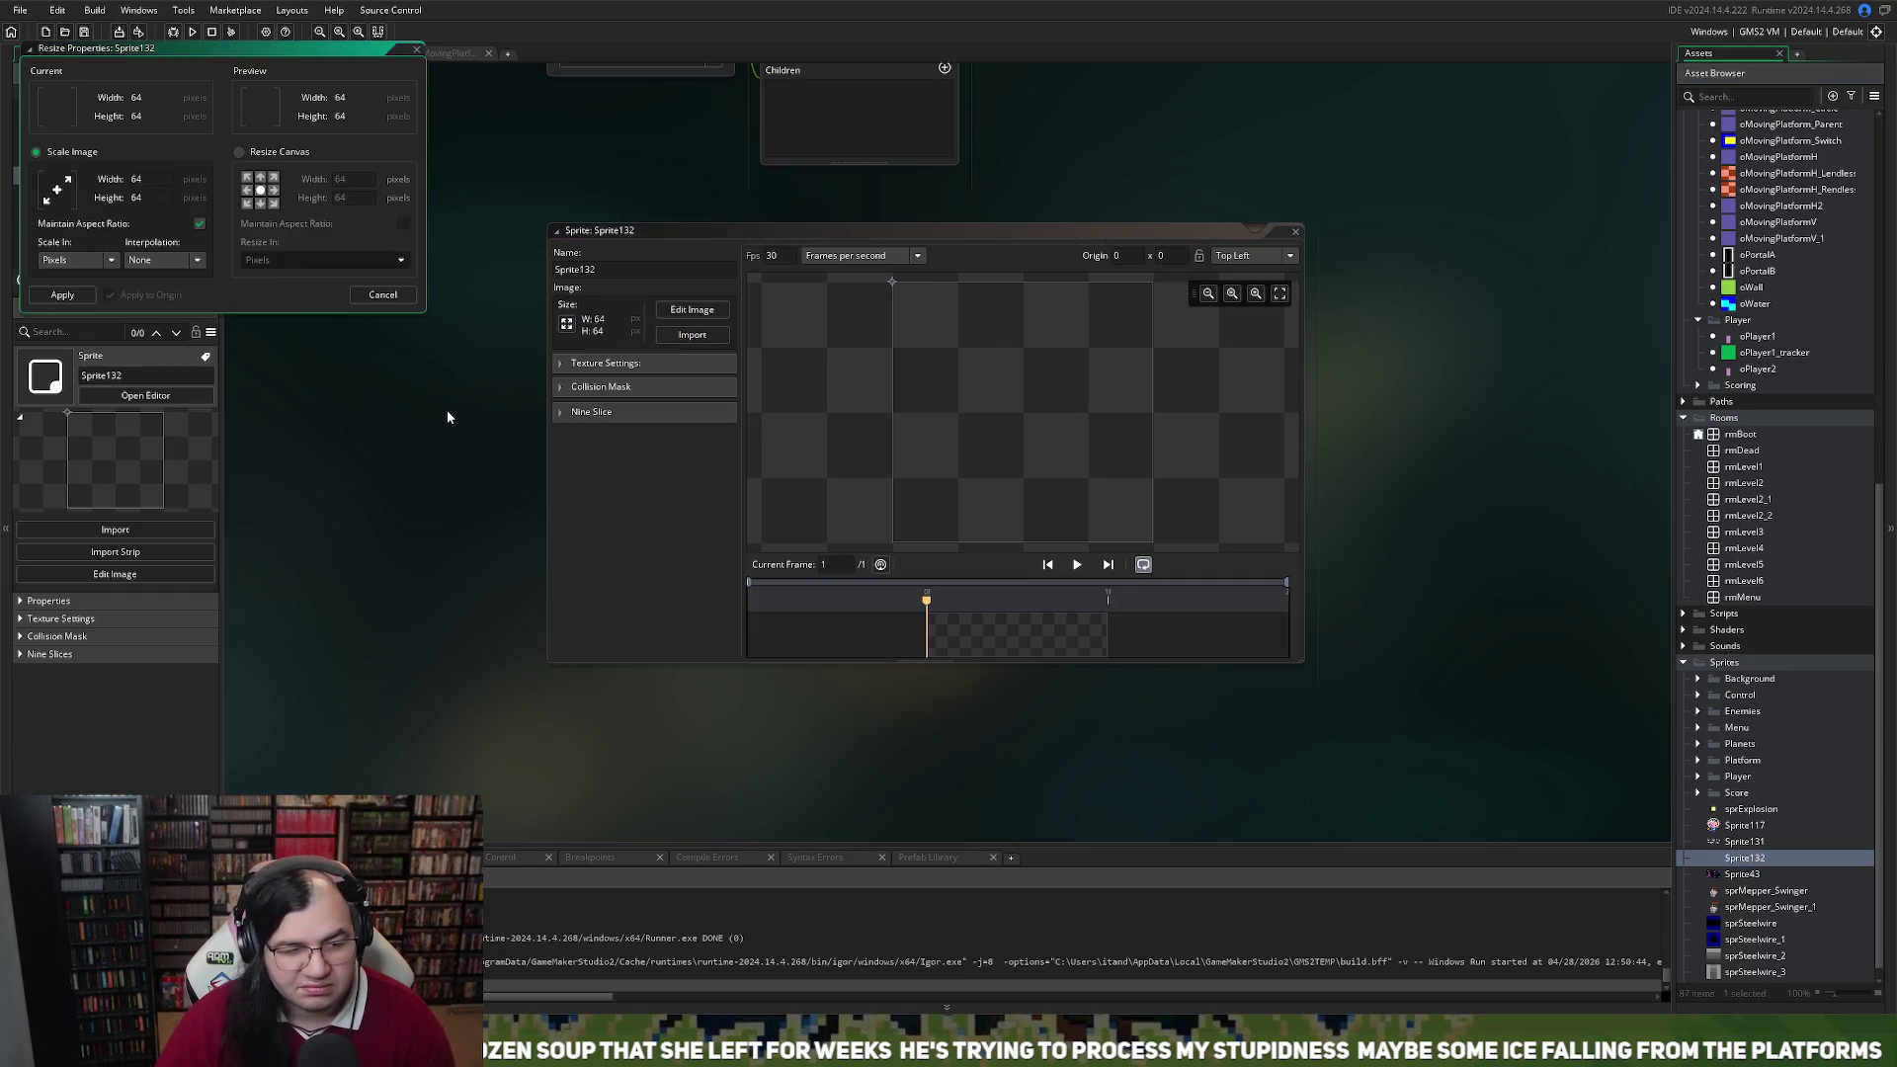
pyautogui.doubleClick(135, 178)
pyautogui.write('16')
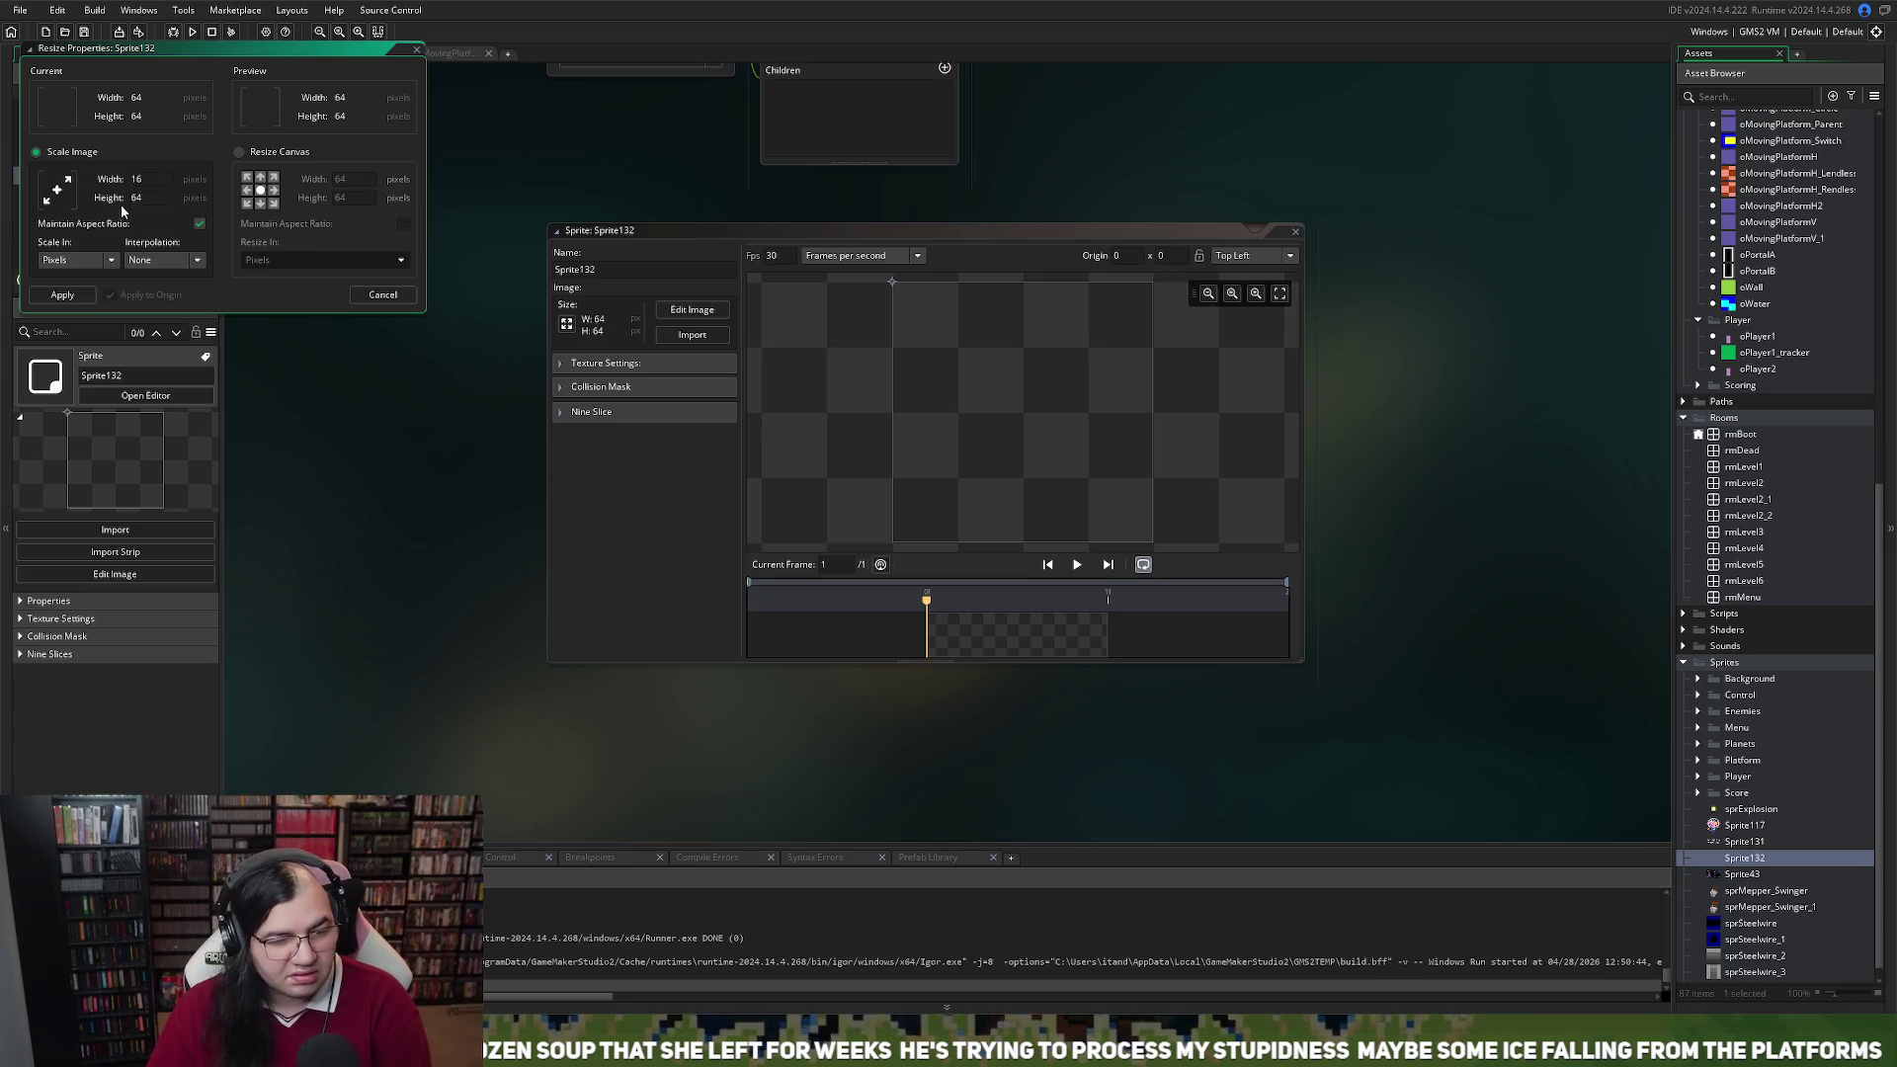
pyautogui.click(62, 294)
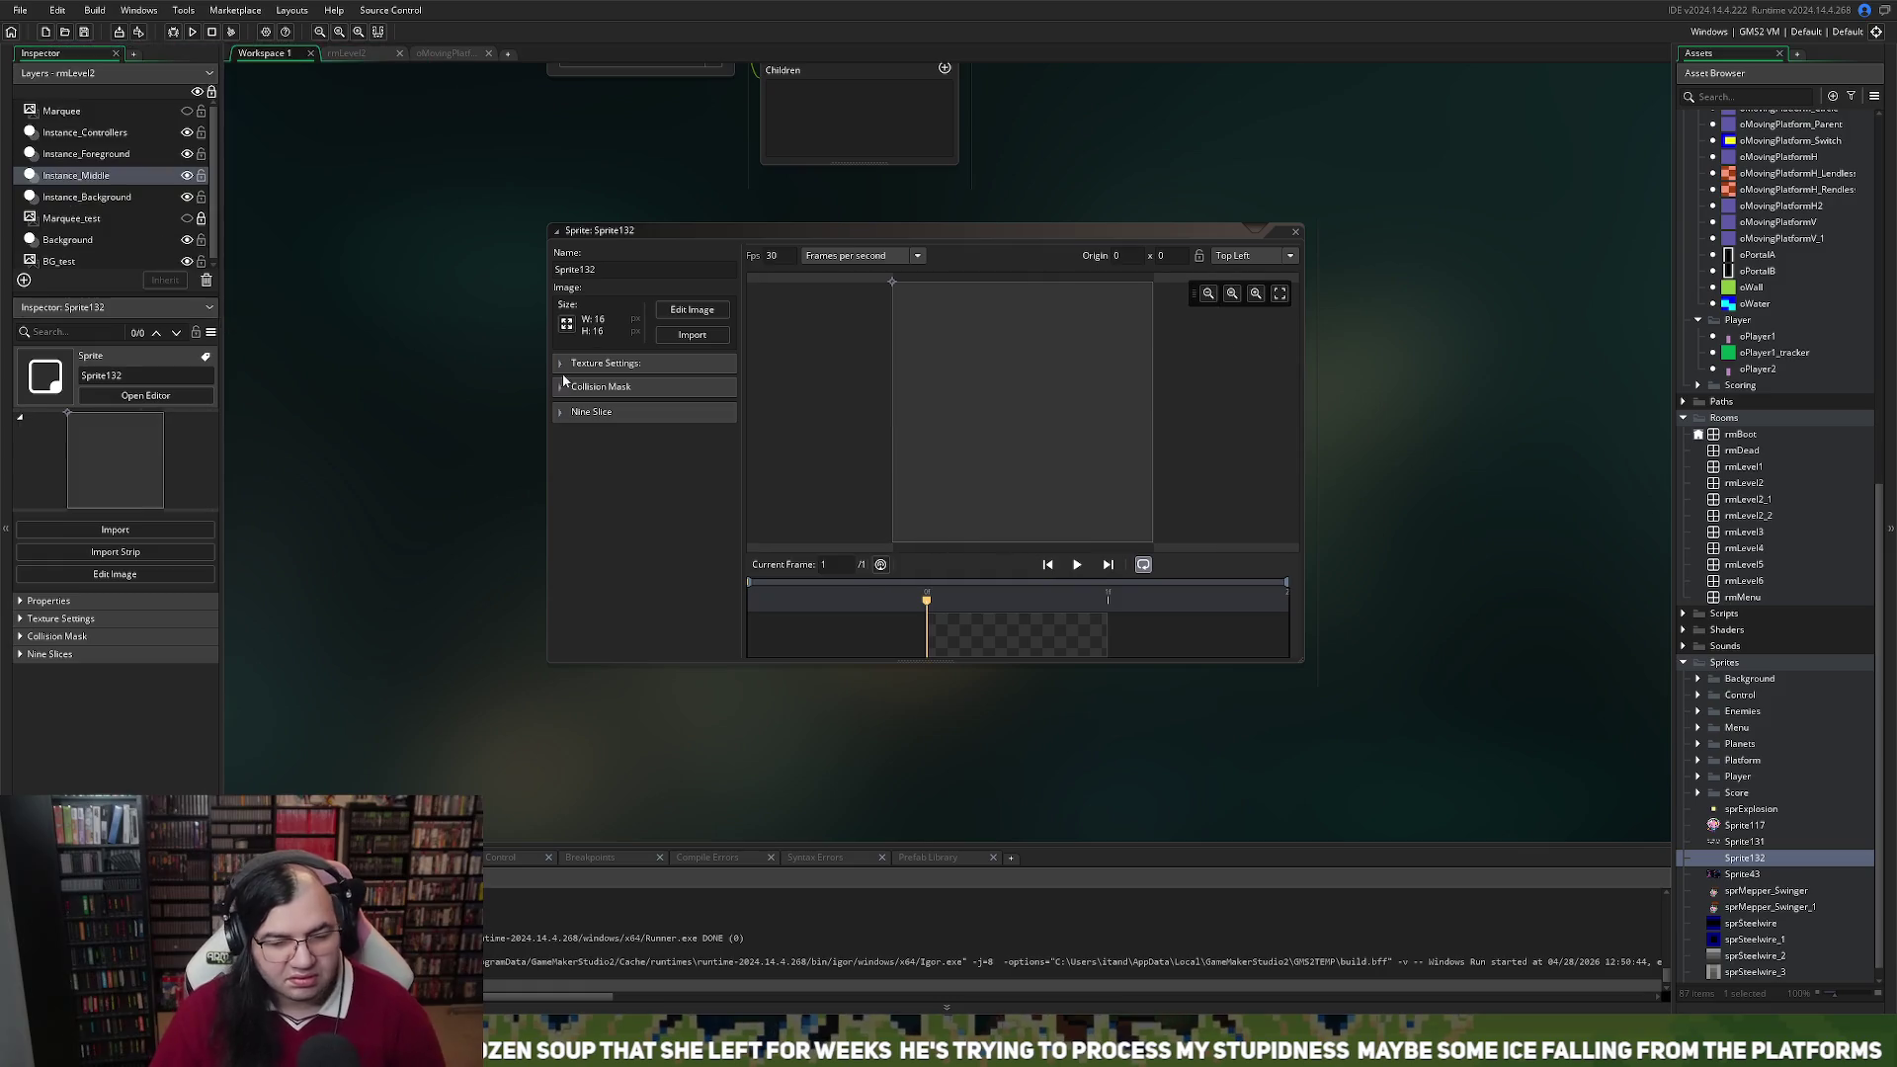
pyautogui.click(666, 313)
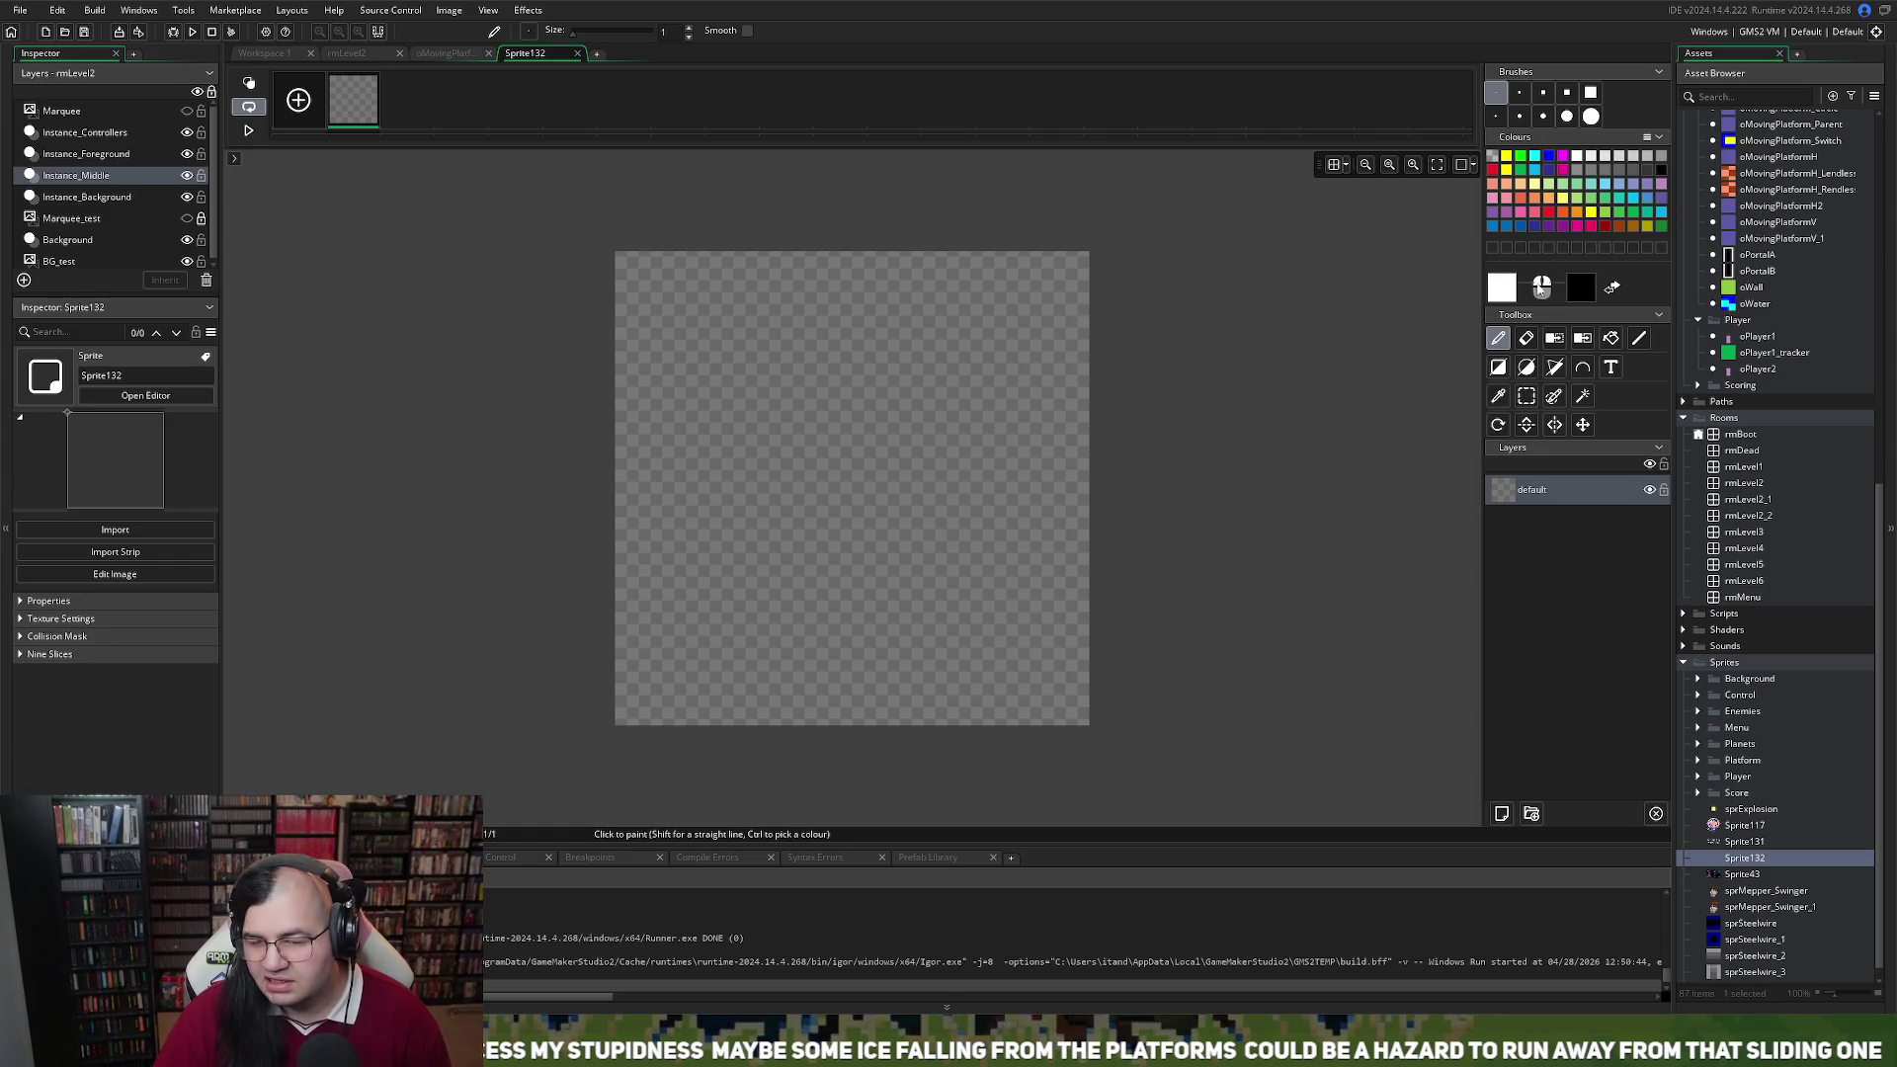
# Draw a tall white oval with the Ellipse tool and extend its top edge leftward
pyautogui.click(1526, 368)
pyautogui.moveTo(865, 270)
pyautogui.mouseDown()
pyautogui.moveTo(1004, 483)
pyautogui.moveTo(1080, 715)
pyautogui.mouseUp()
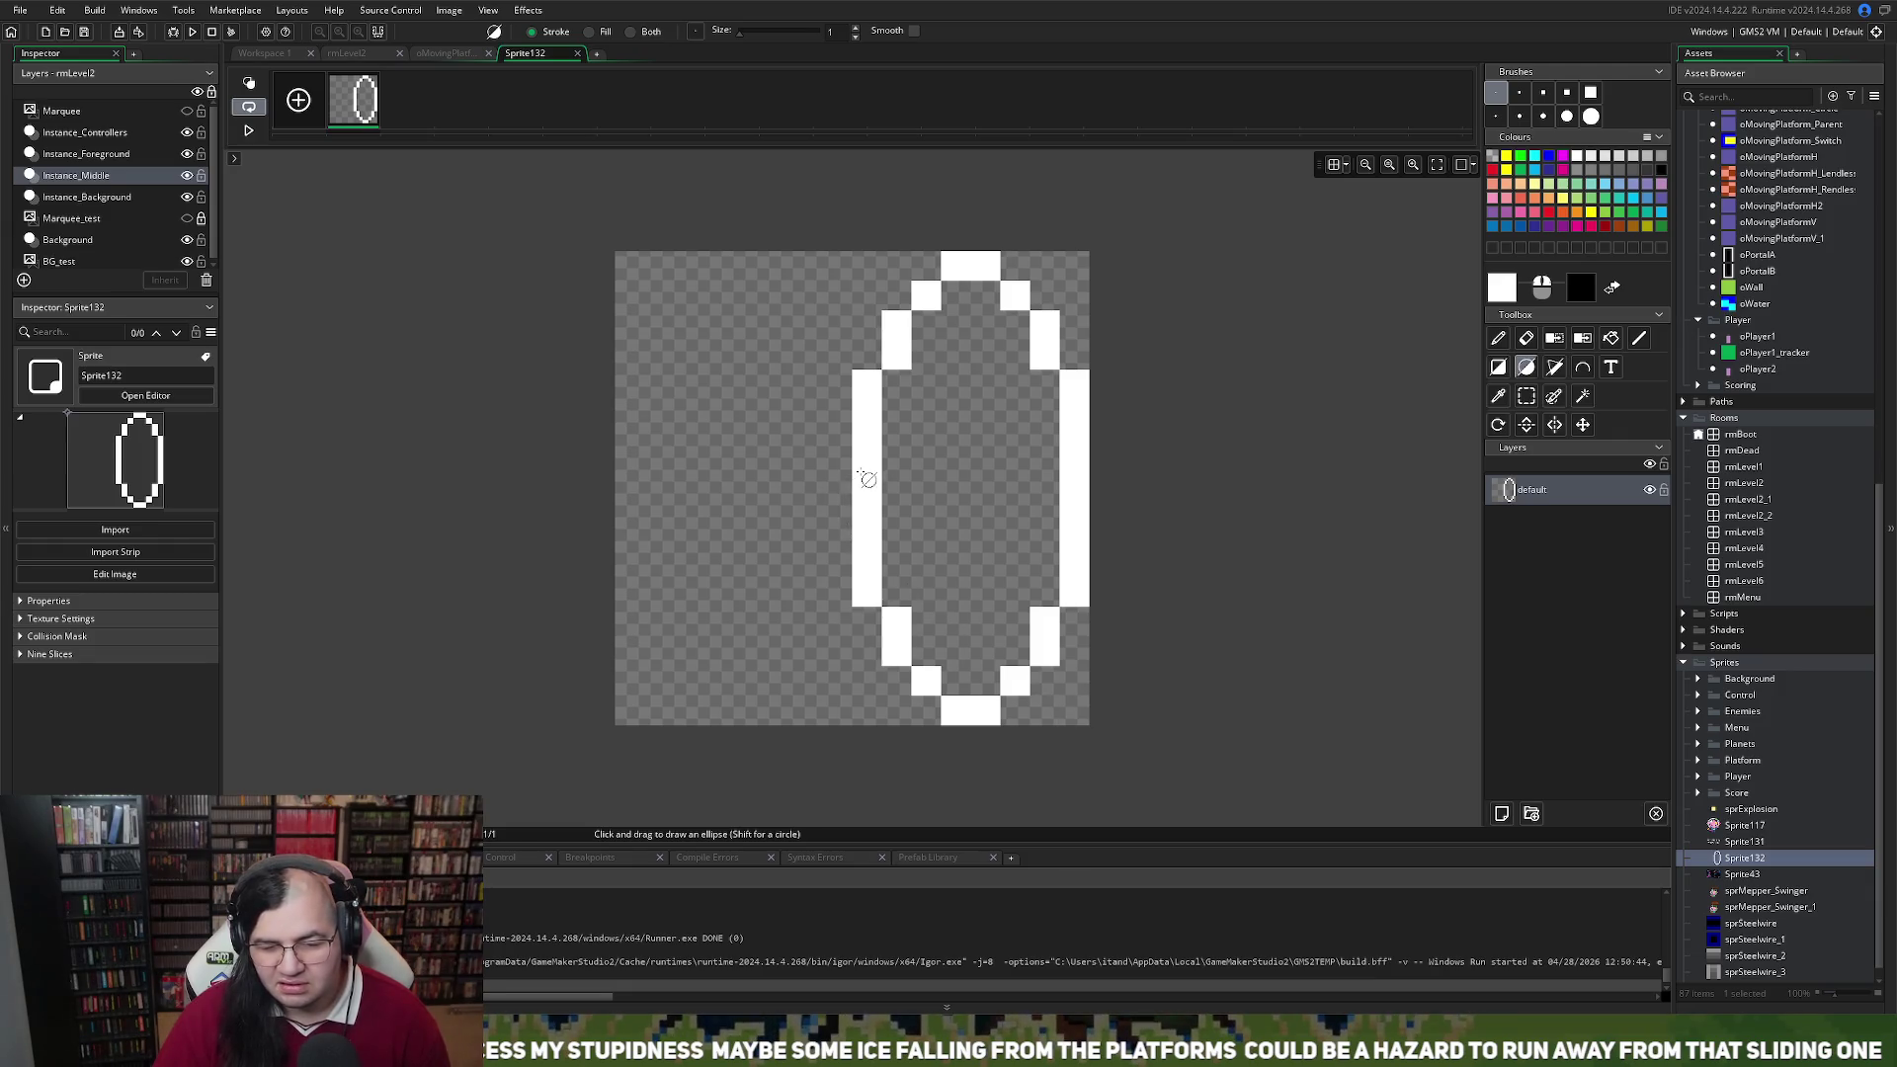
pyautogui.click(925, 266)
pyautogui.click(896, 266)
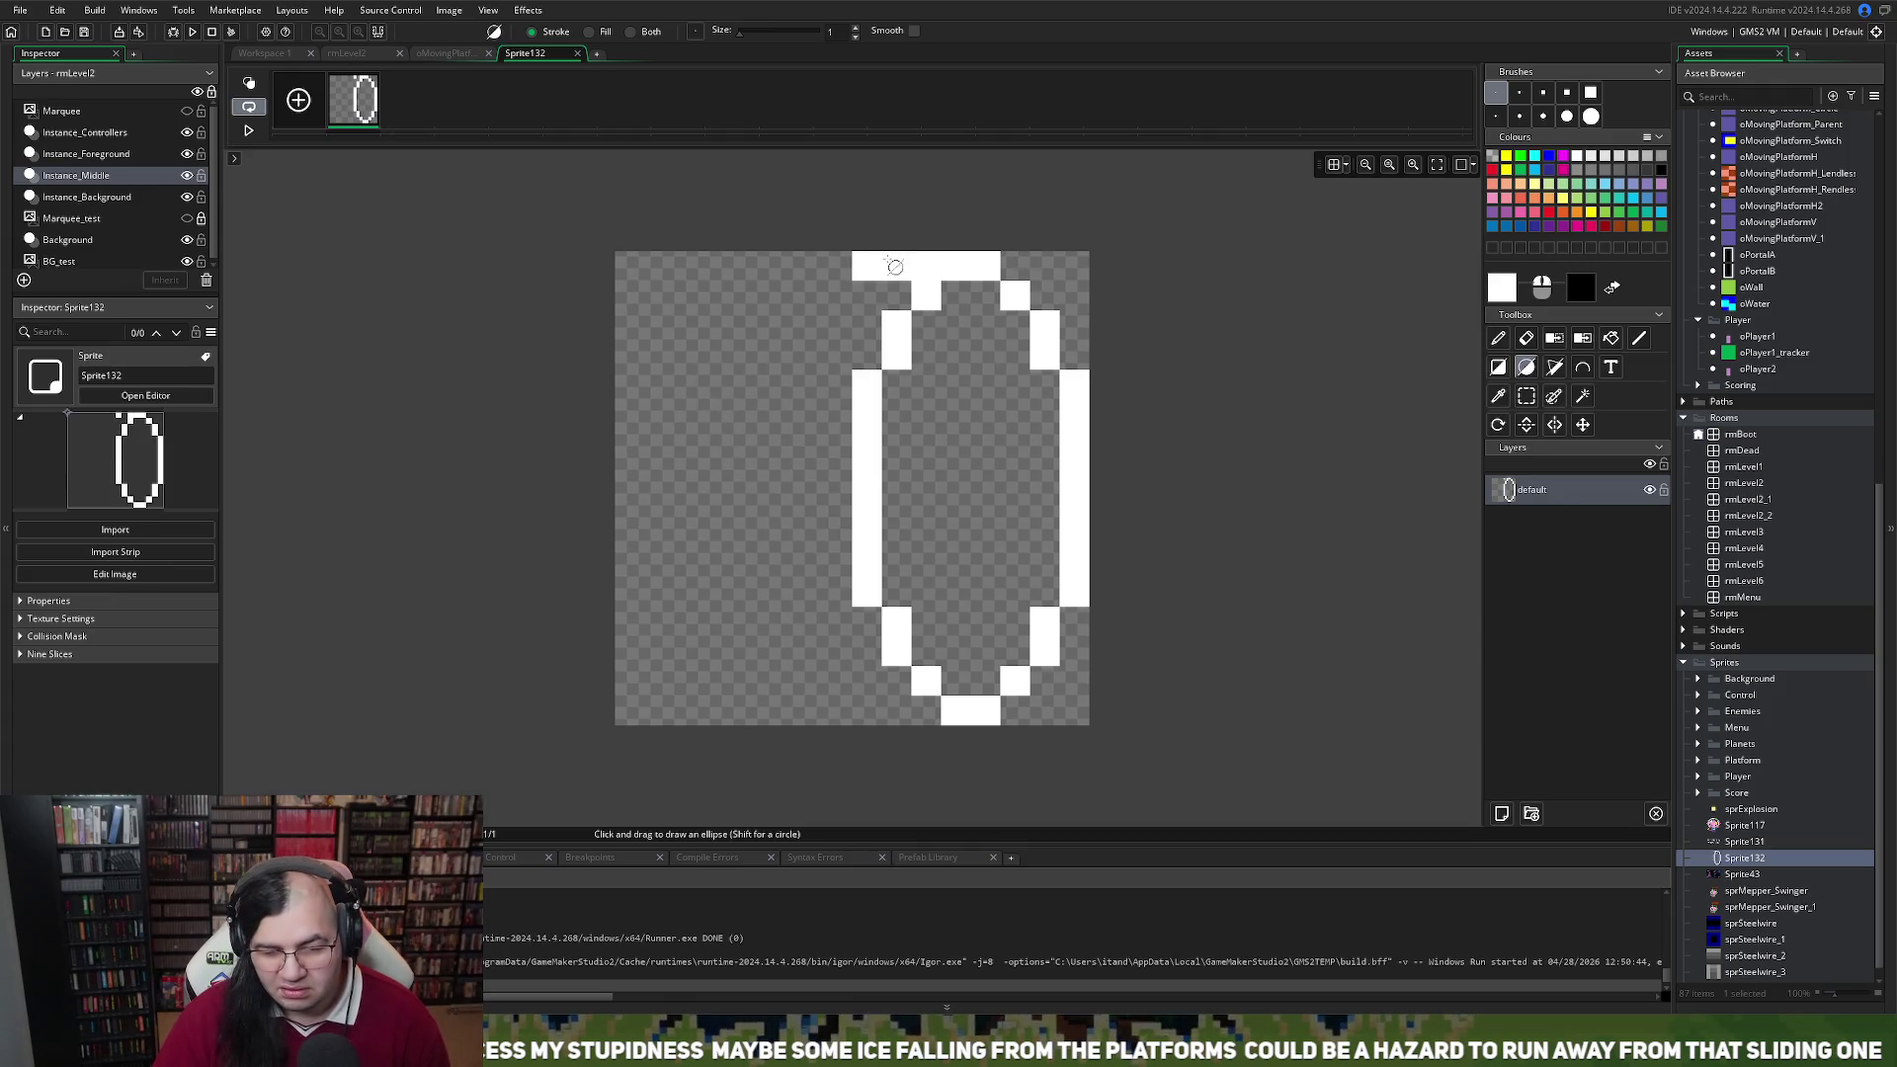
pyautogui.moveTo(866, 265); pyautogui.dragTo(837, 266)
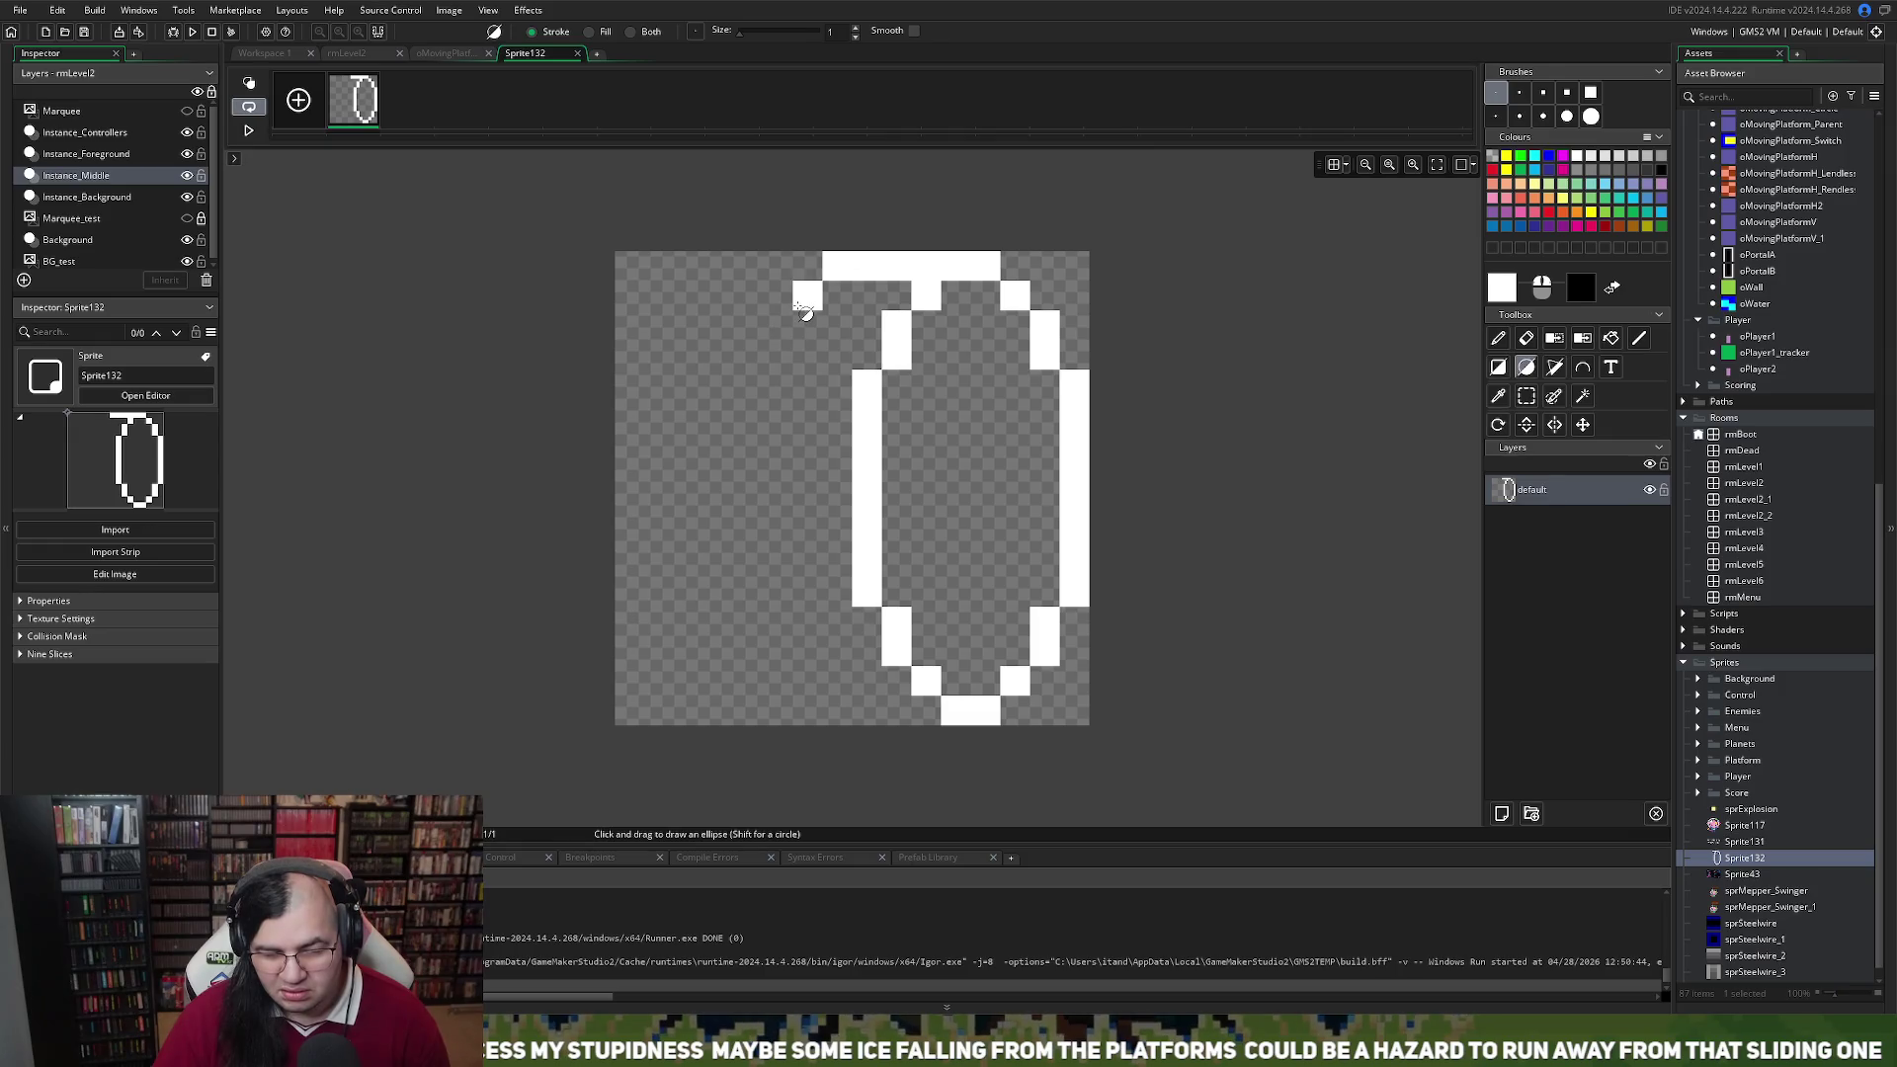
pyautogui.click(807, 266)
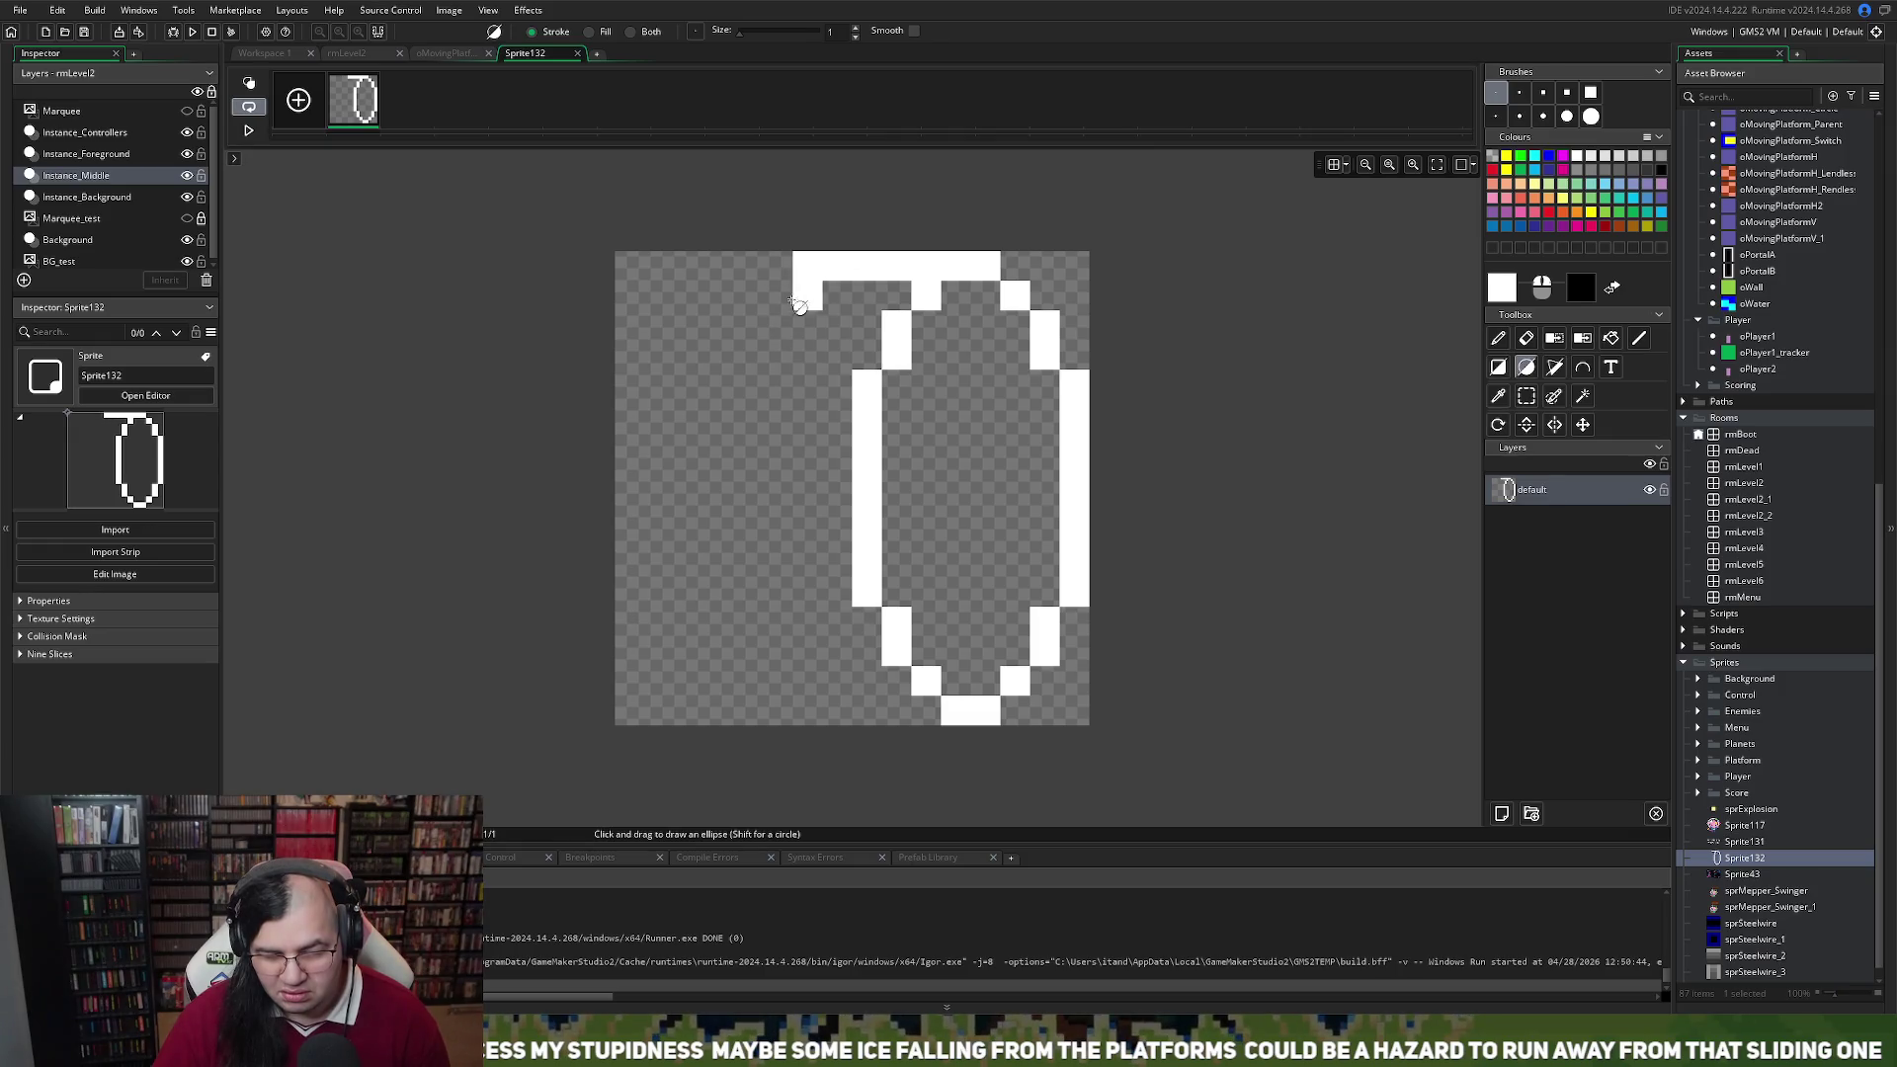
pyautogui.click(779, 299)
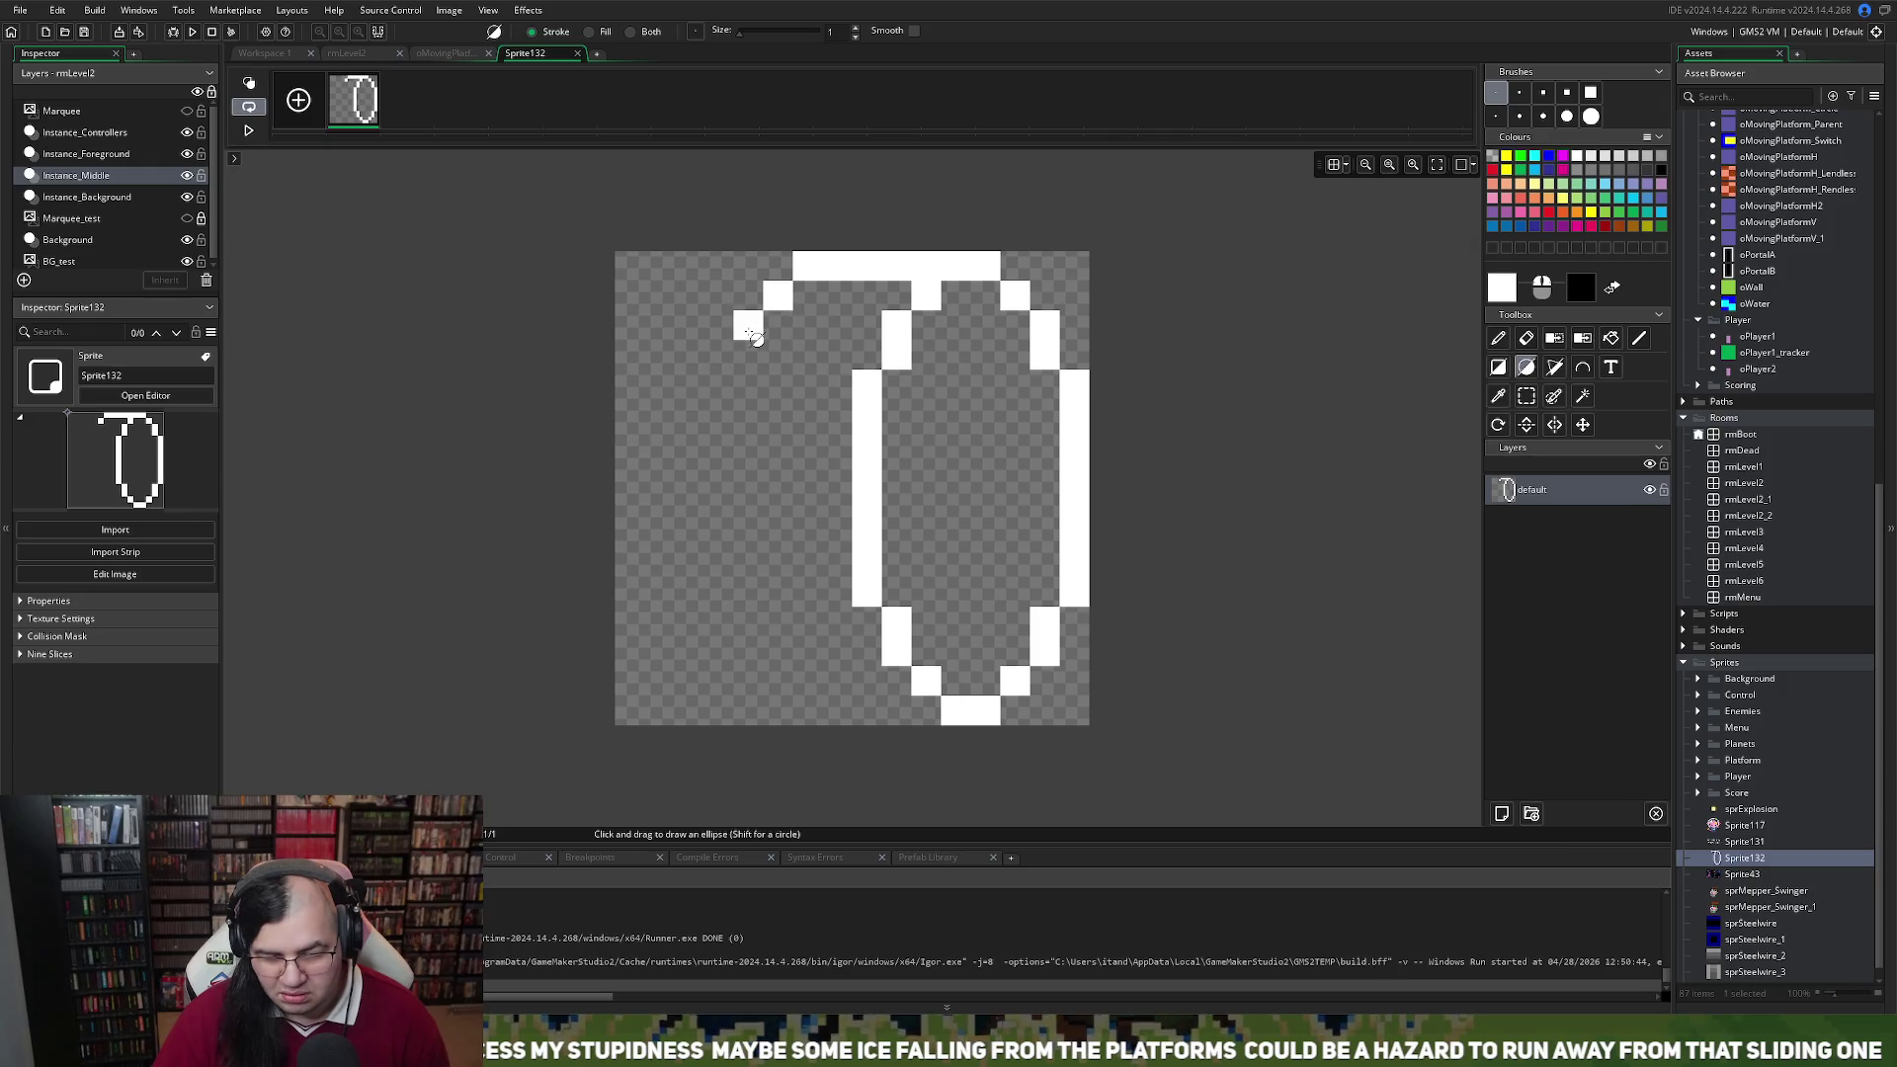
pyautogui.click(750, 329)
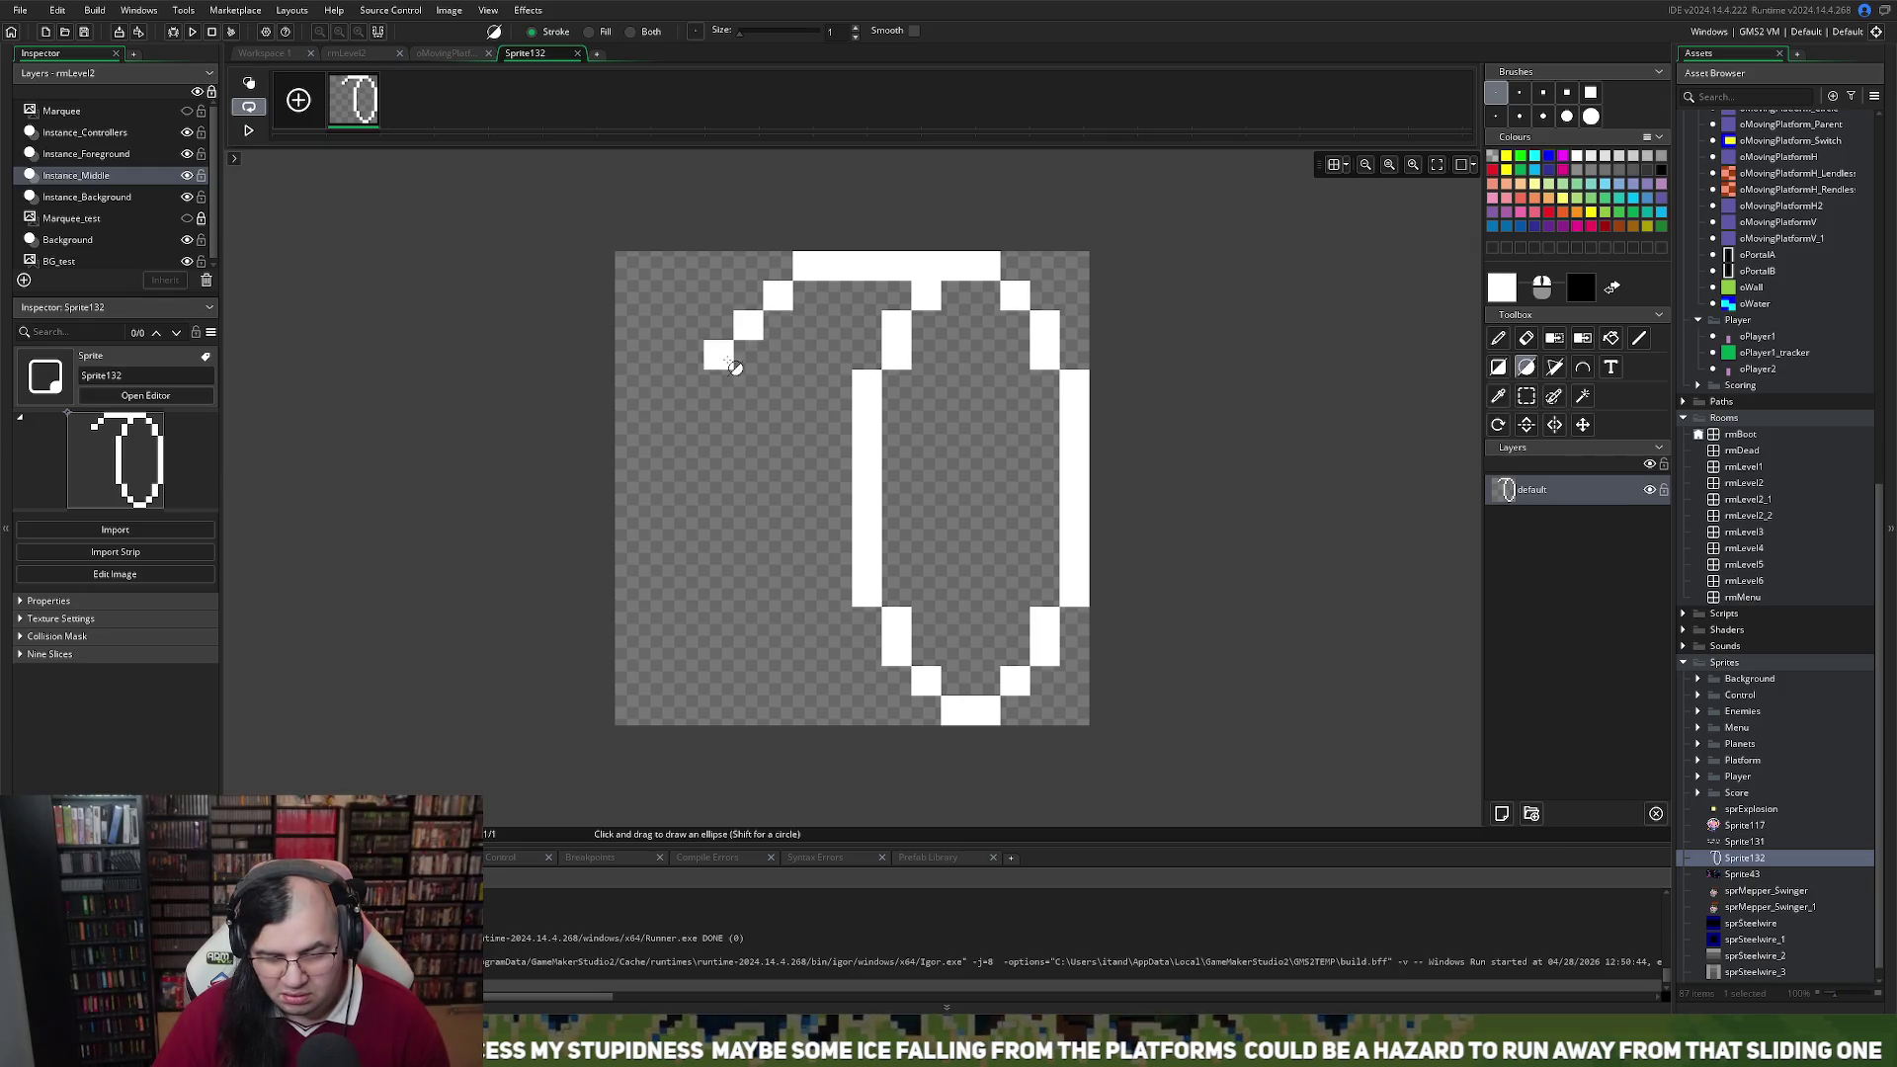
pyautogui.click(732, 365)
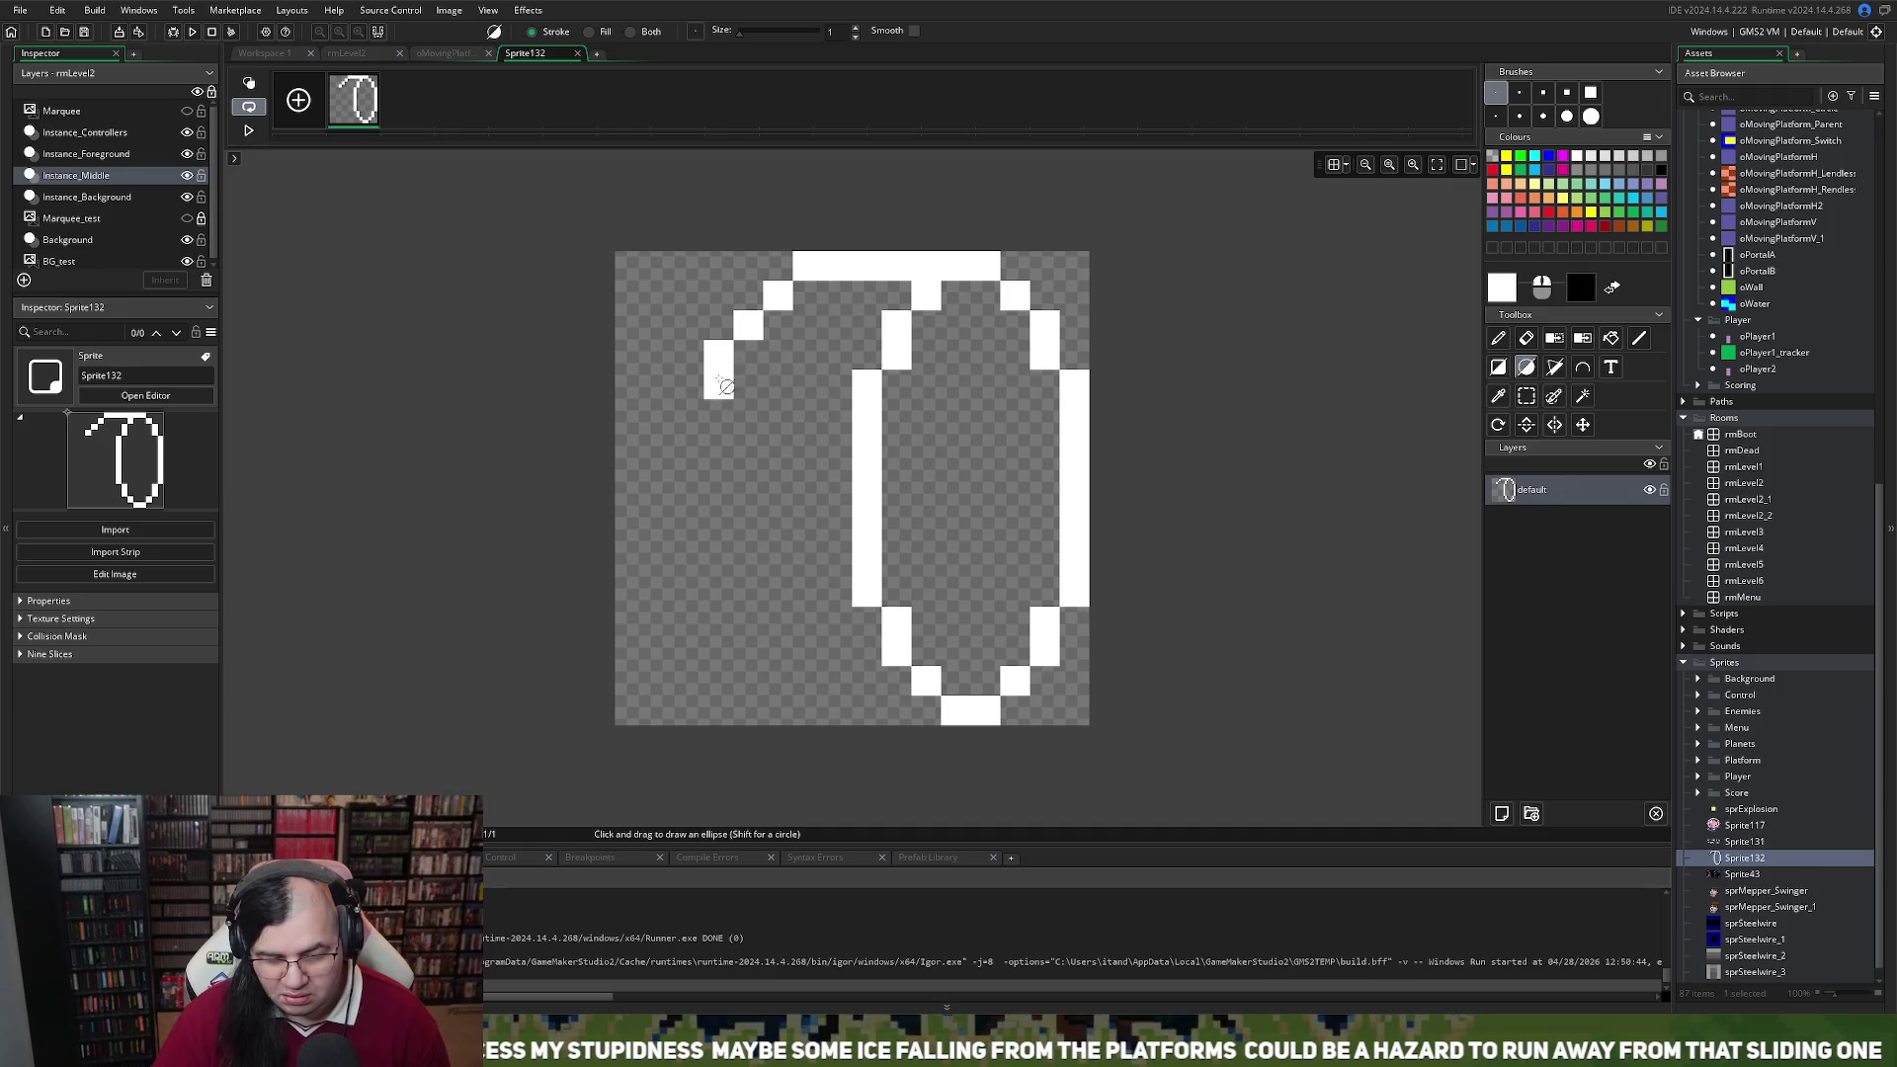
pyautogui.hotkey('ctrl', 'z')
pyautogui.hotkey('ctrl', 'z')
pyautogui.moveTo(778, 355); pyautogui.dragTo(784, 709)
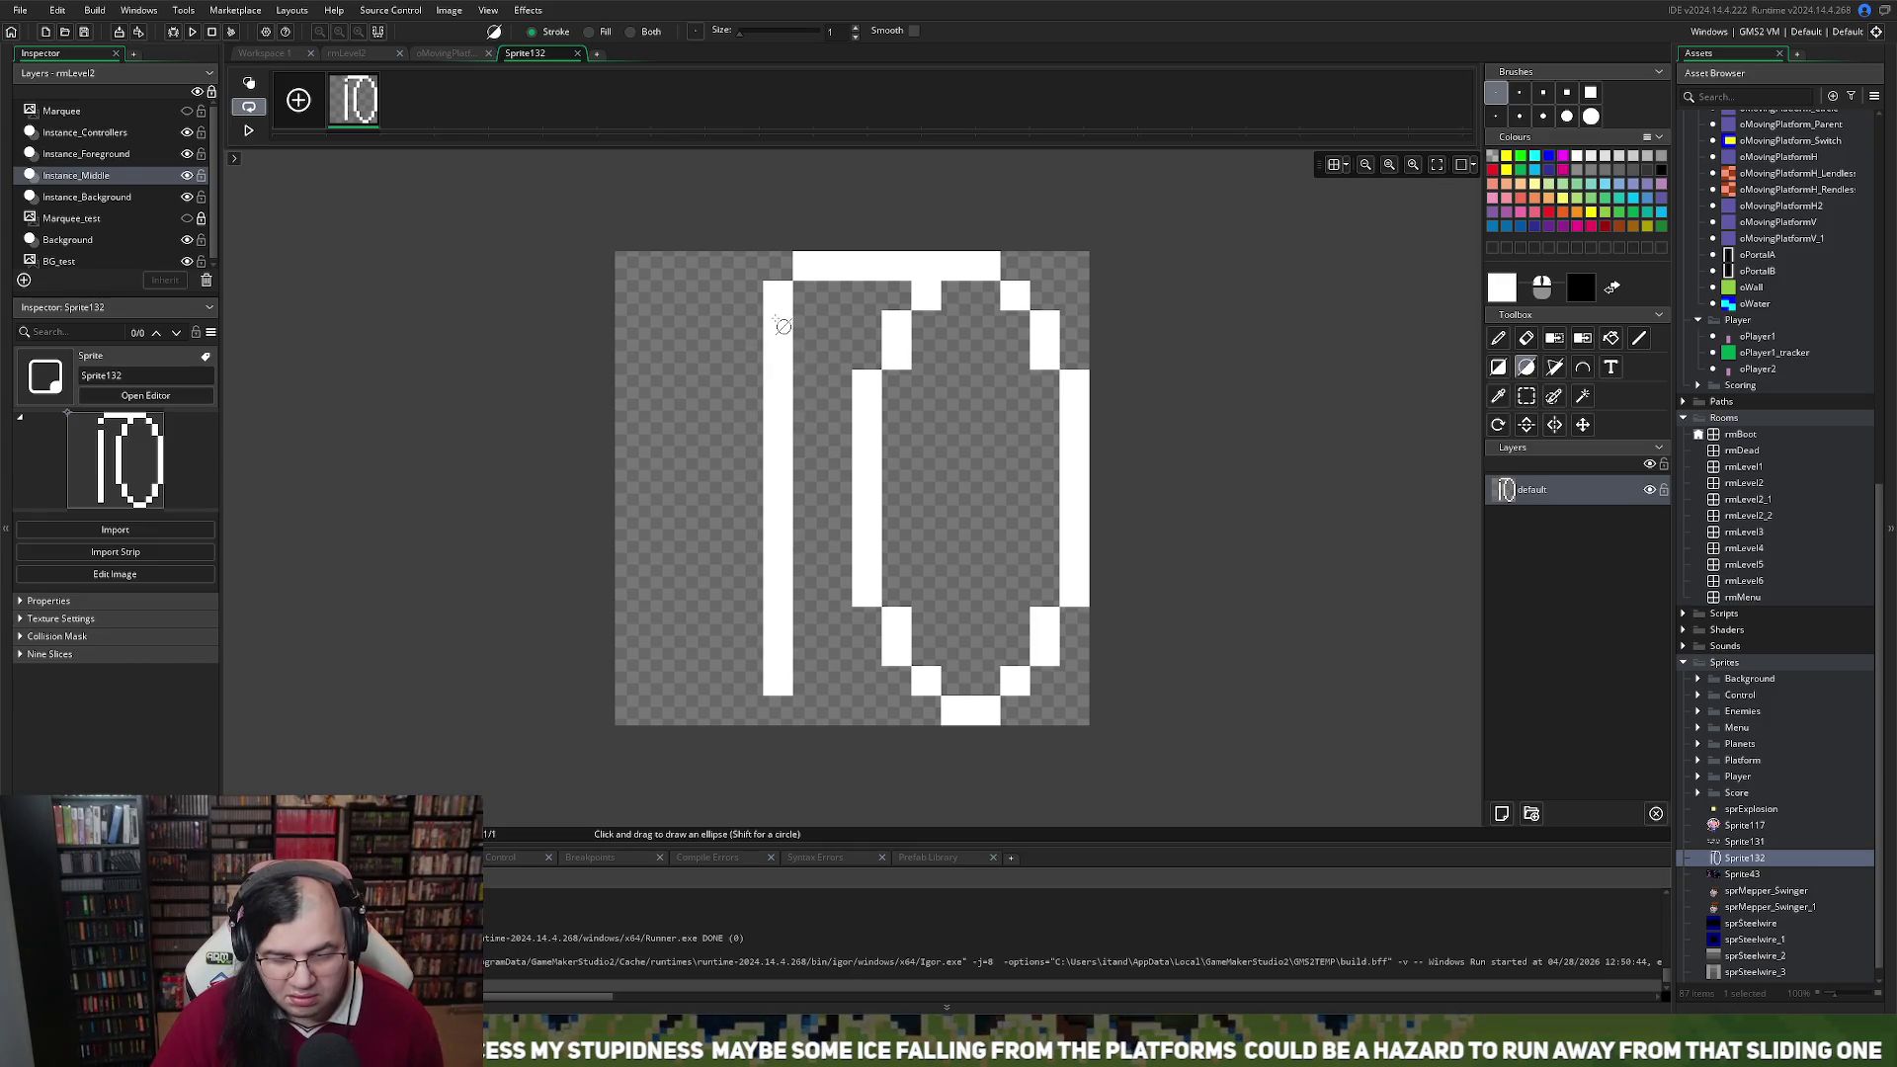
pyautogui.hotkey('ctrl', 'z')
pyautogui.hotkey('ctrl', 'z')
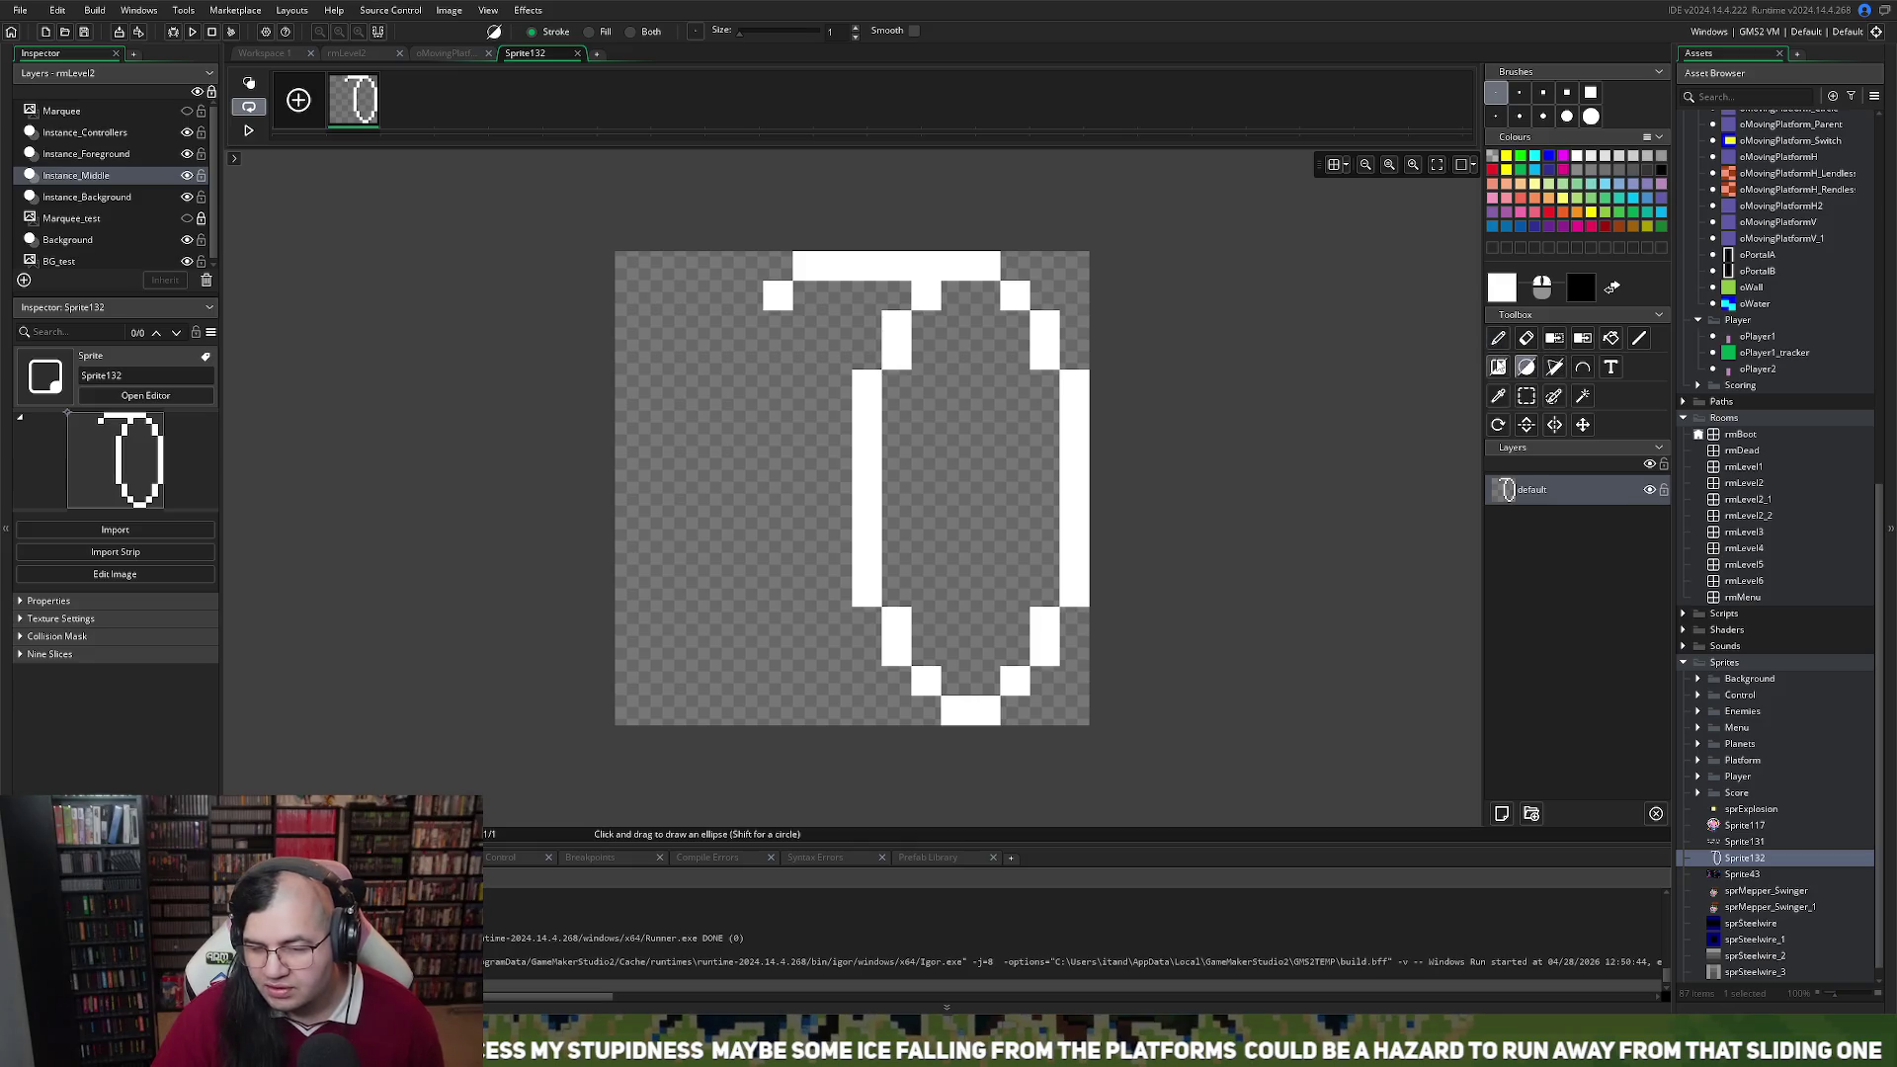
# Draw the tube's left vertical side, bottom edge, and upper and lower horizontal bars with lines
pyautogui.click(1639, 338)
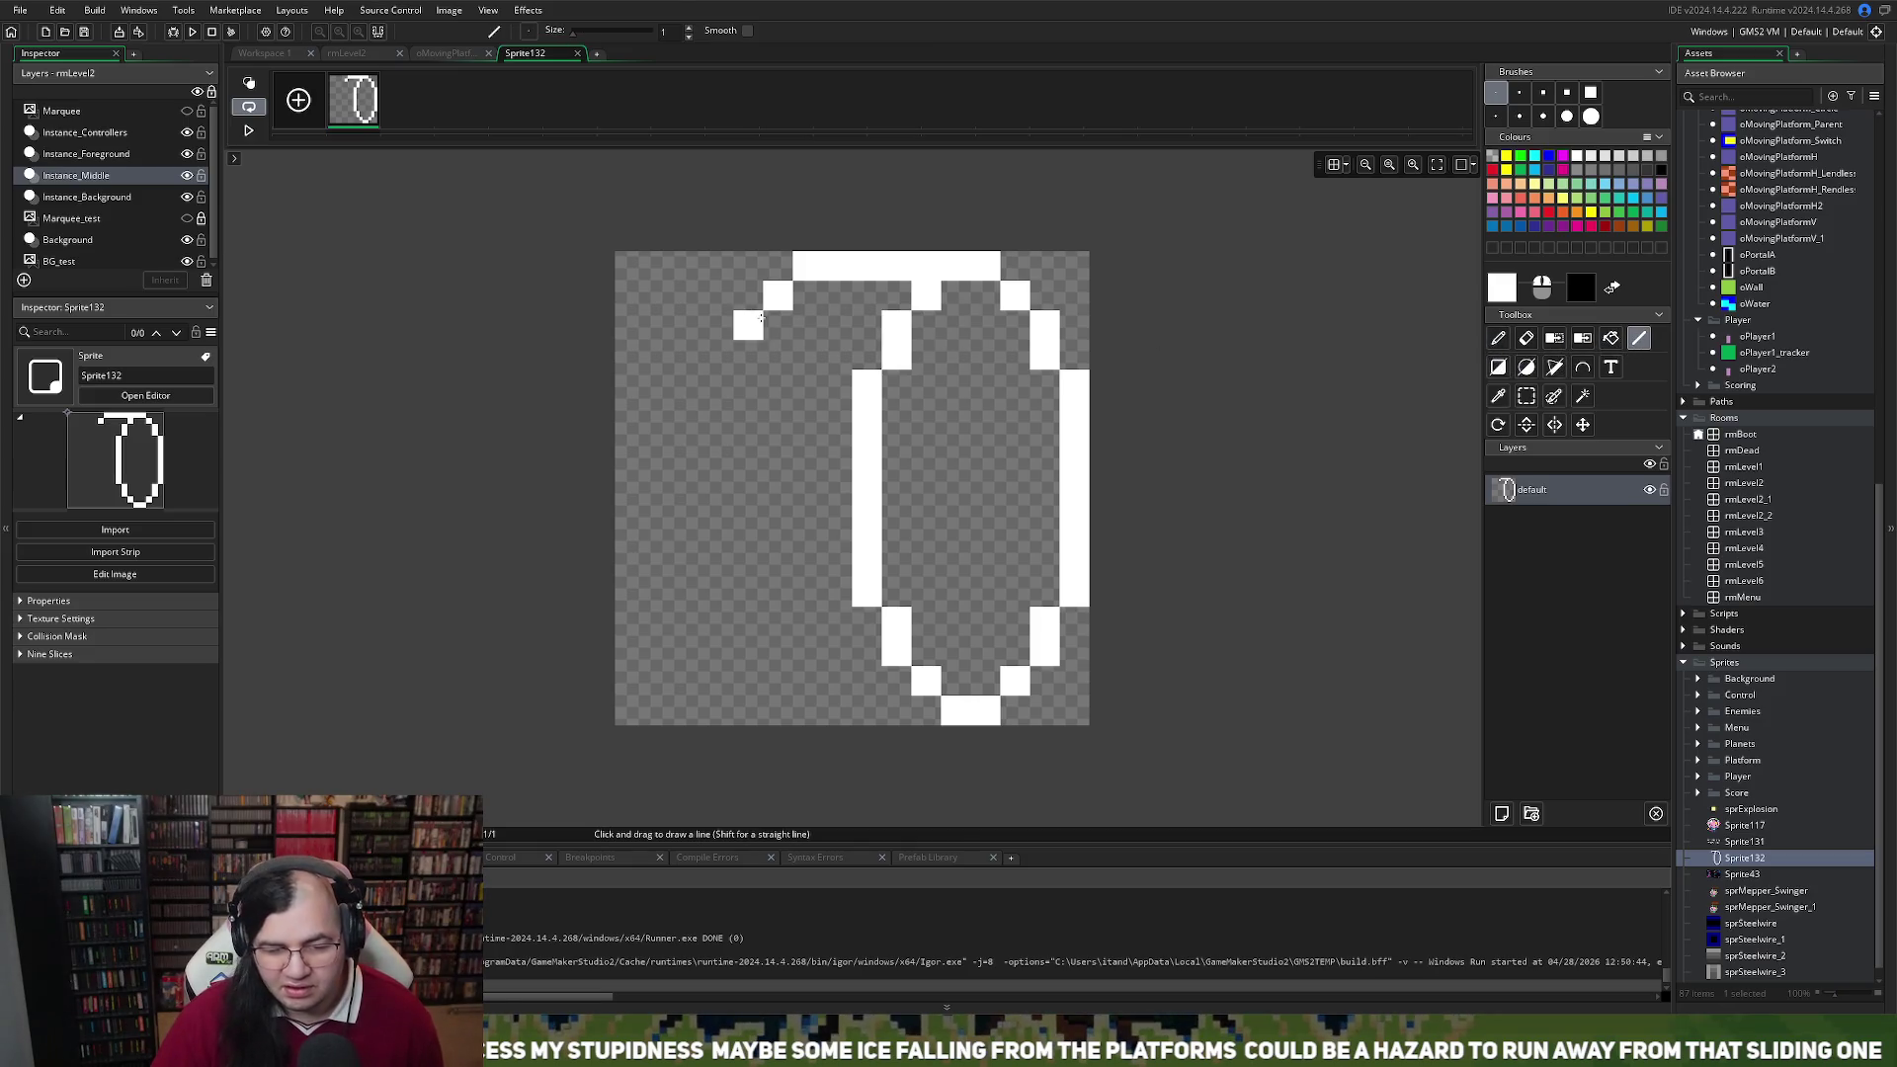
pyautogui.click(741, 358)
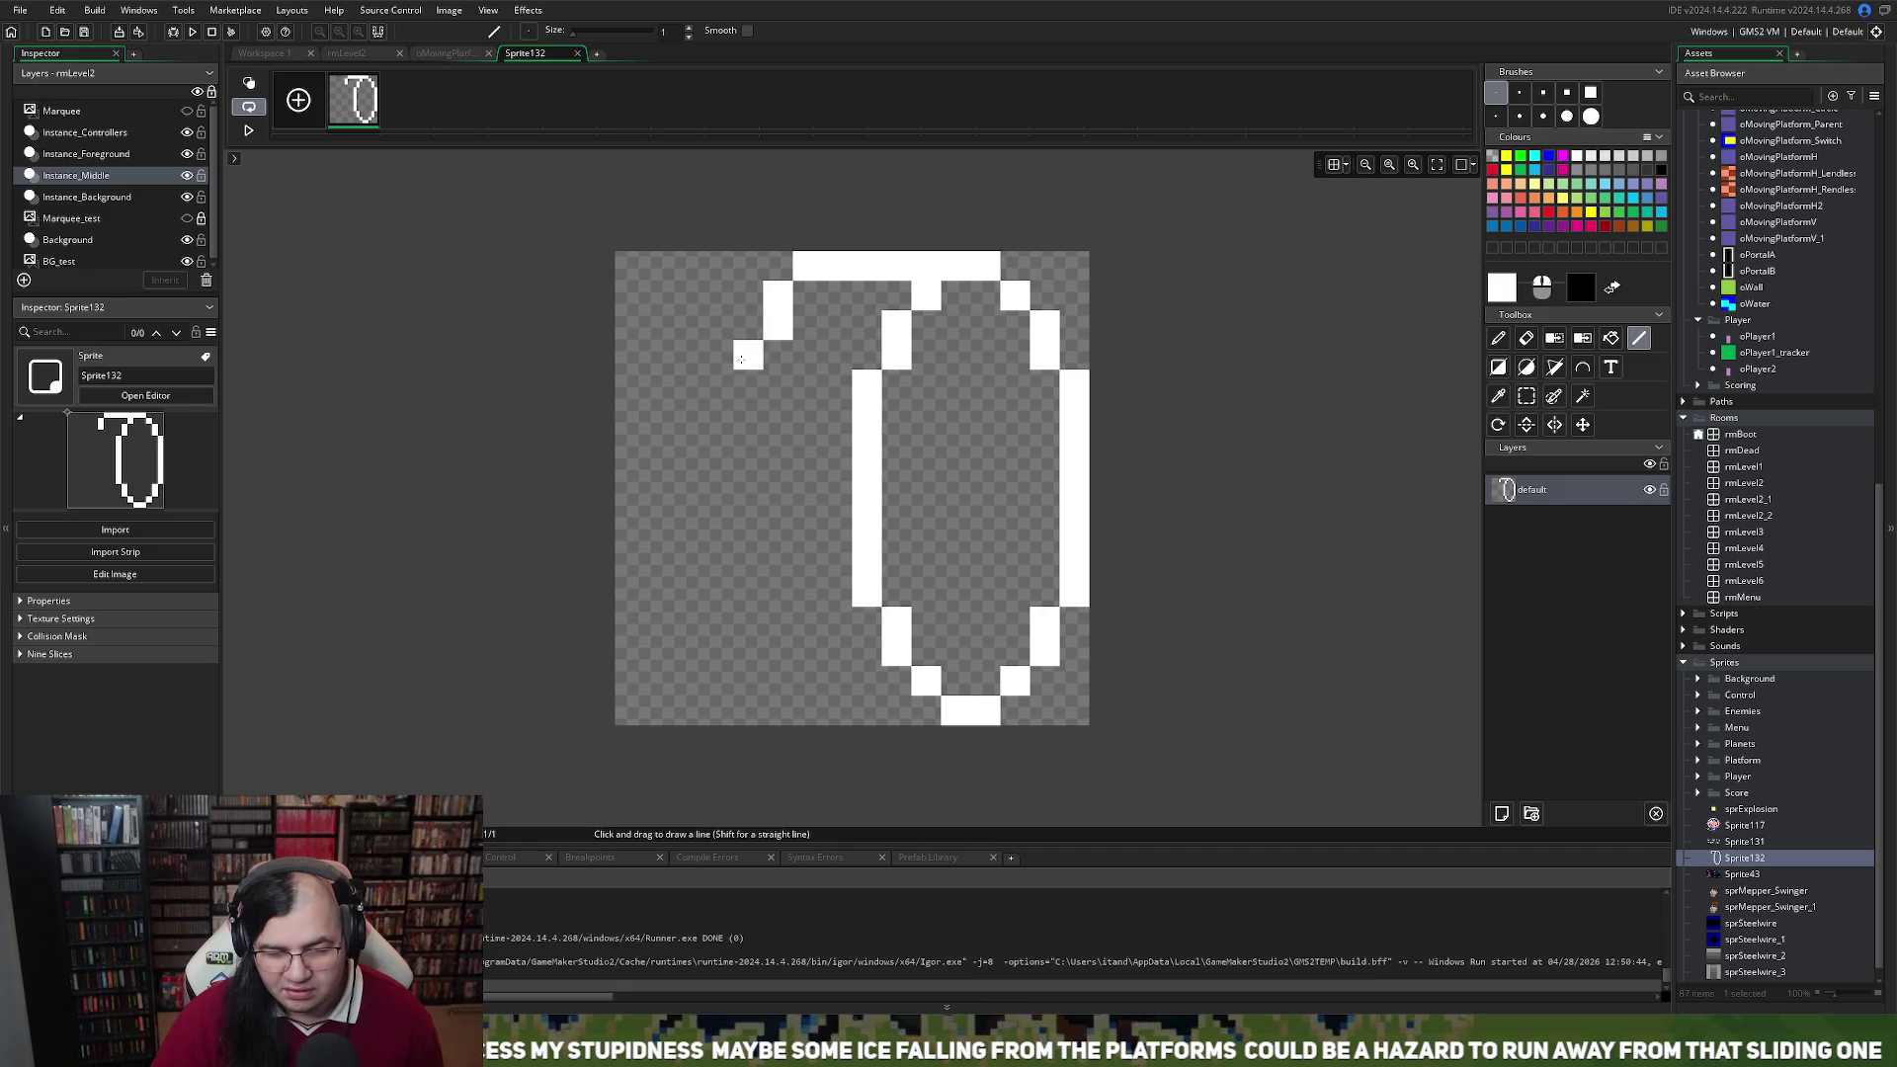
pyautogui.moveTo(741, 359)
pyautogui.mouseDown()
pyautogui.moveTo(719, 491)
pyautogui.moveTo(752, 618)
pyautogui.mouseUp()
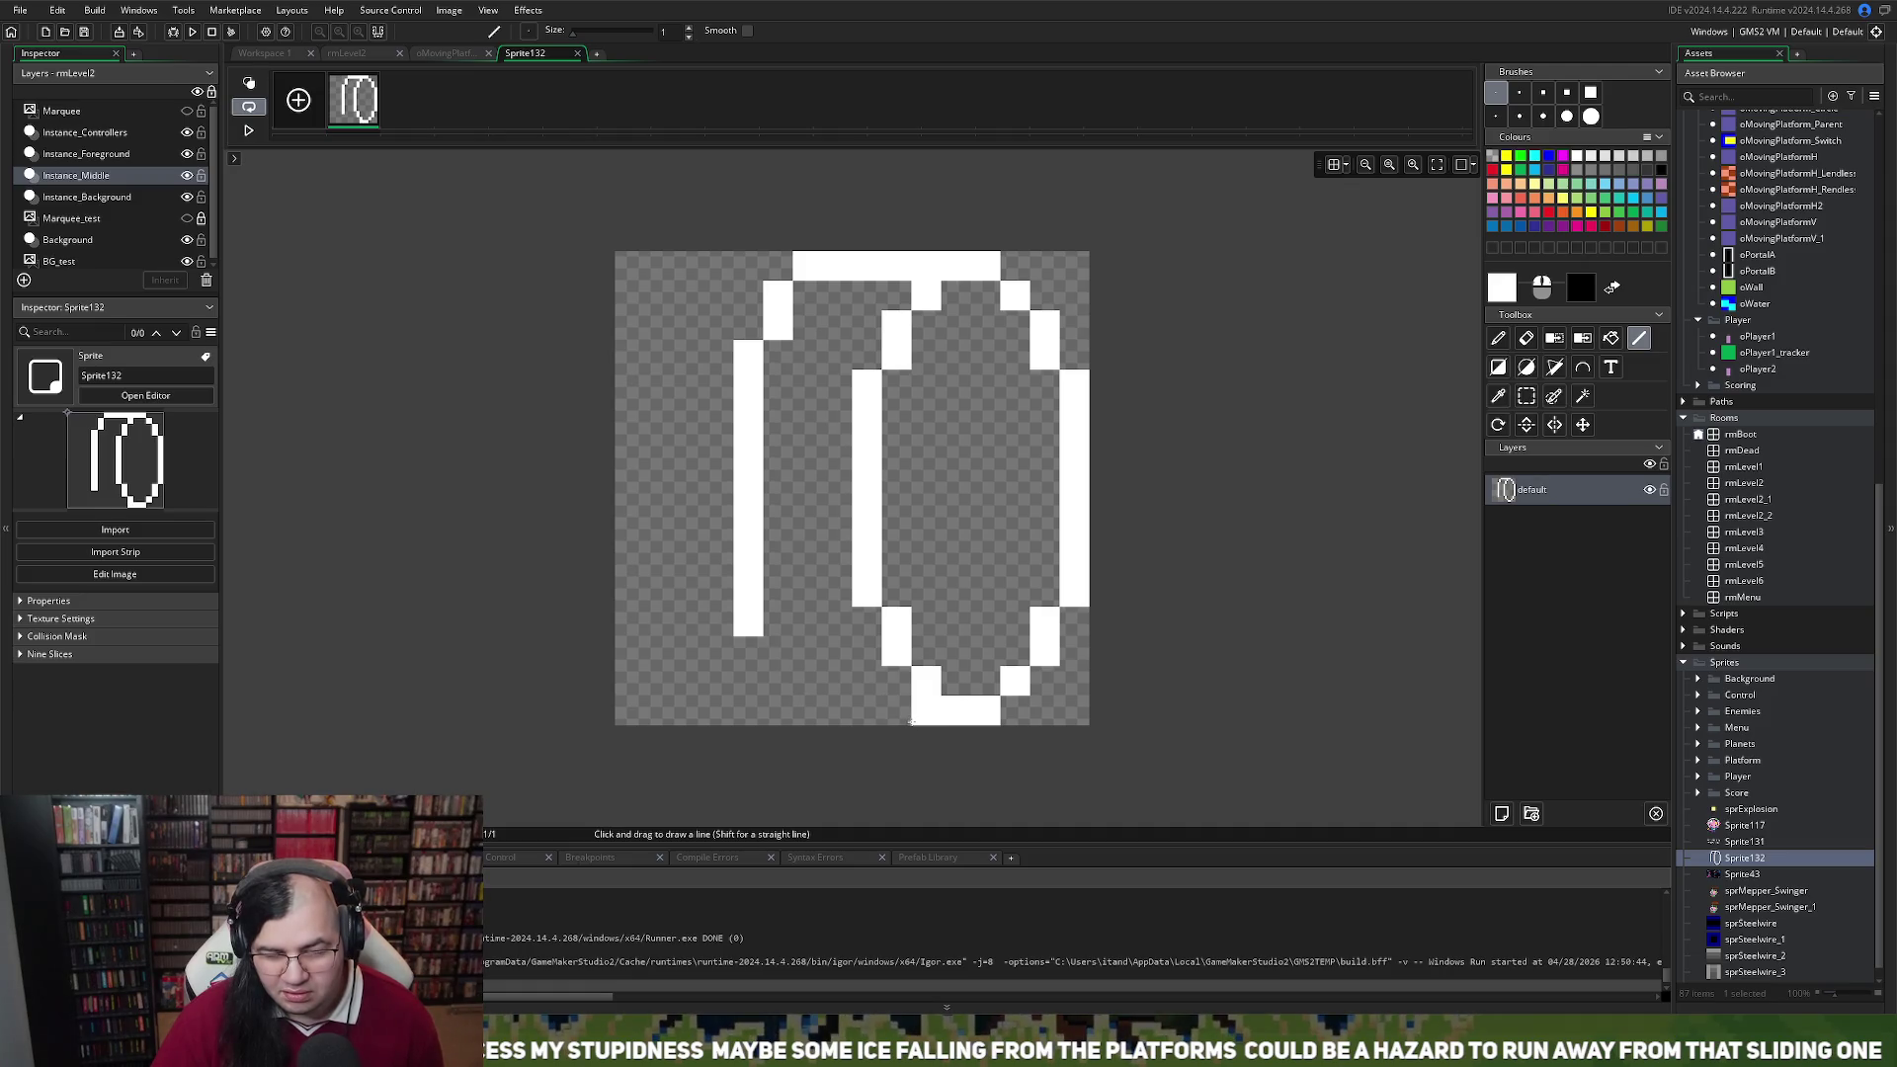
pyautogui.moveTo(911, 722); pyautogui.dragTo(799, 713)
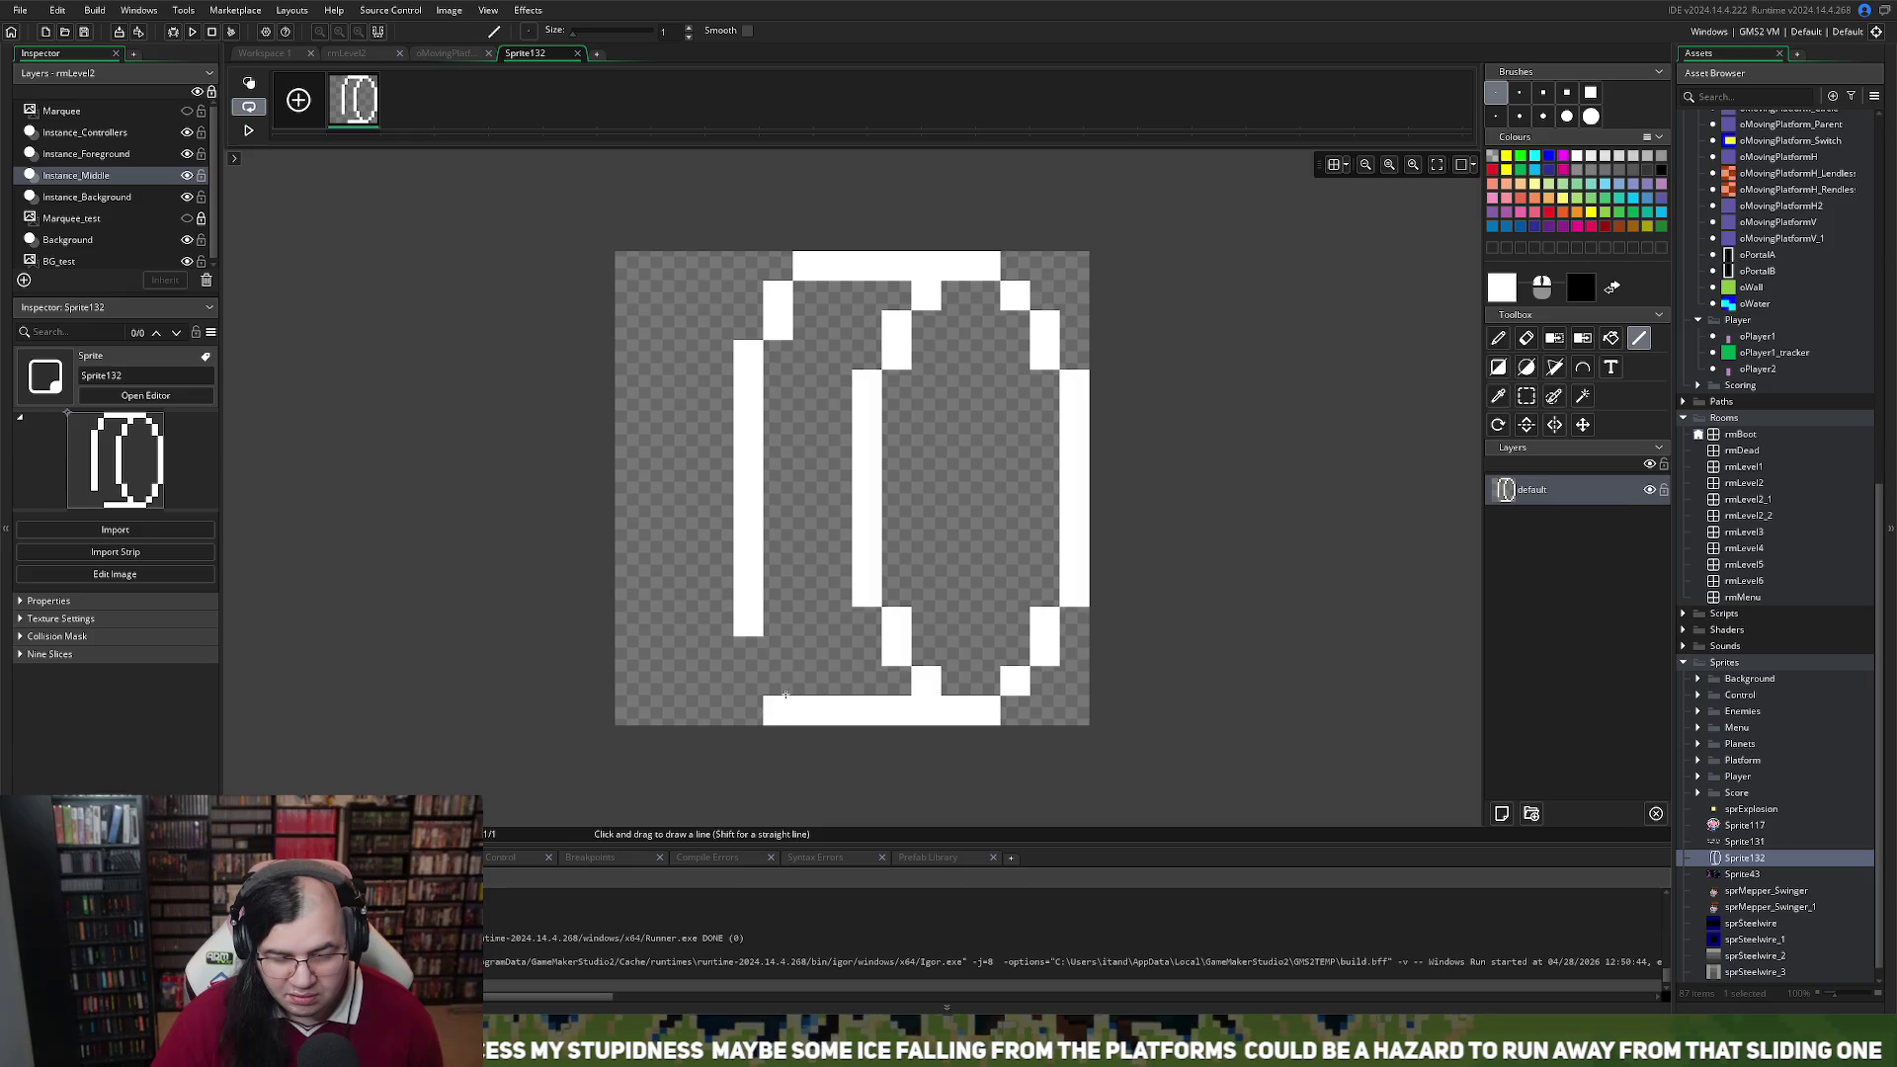
pyautogui.moveTo(777, 680); pyautogui.dragTo(774, 661)
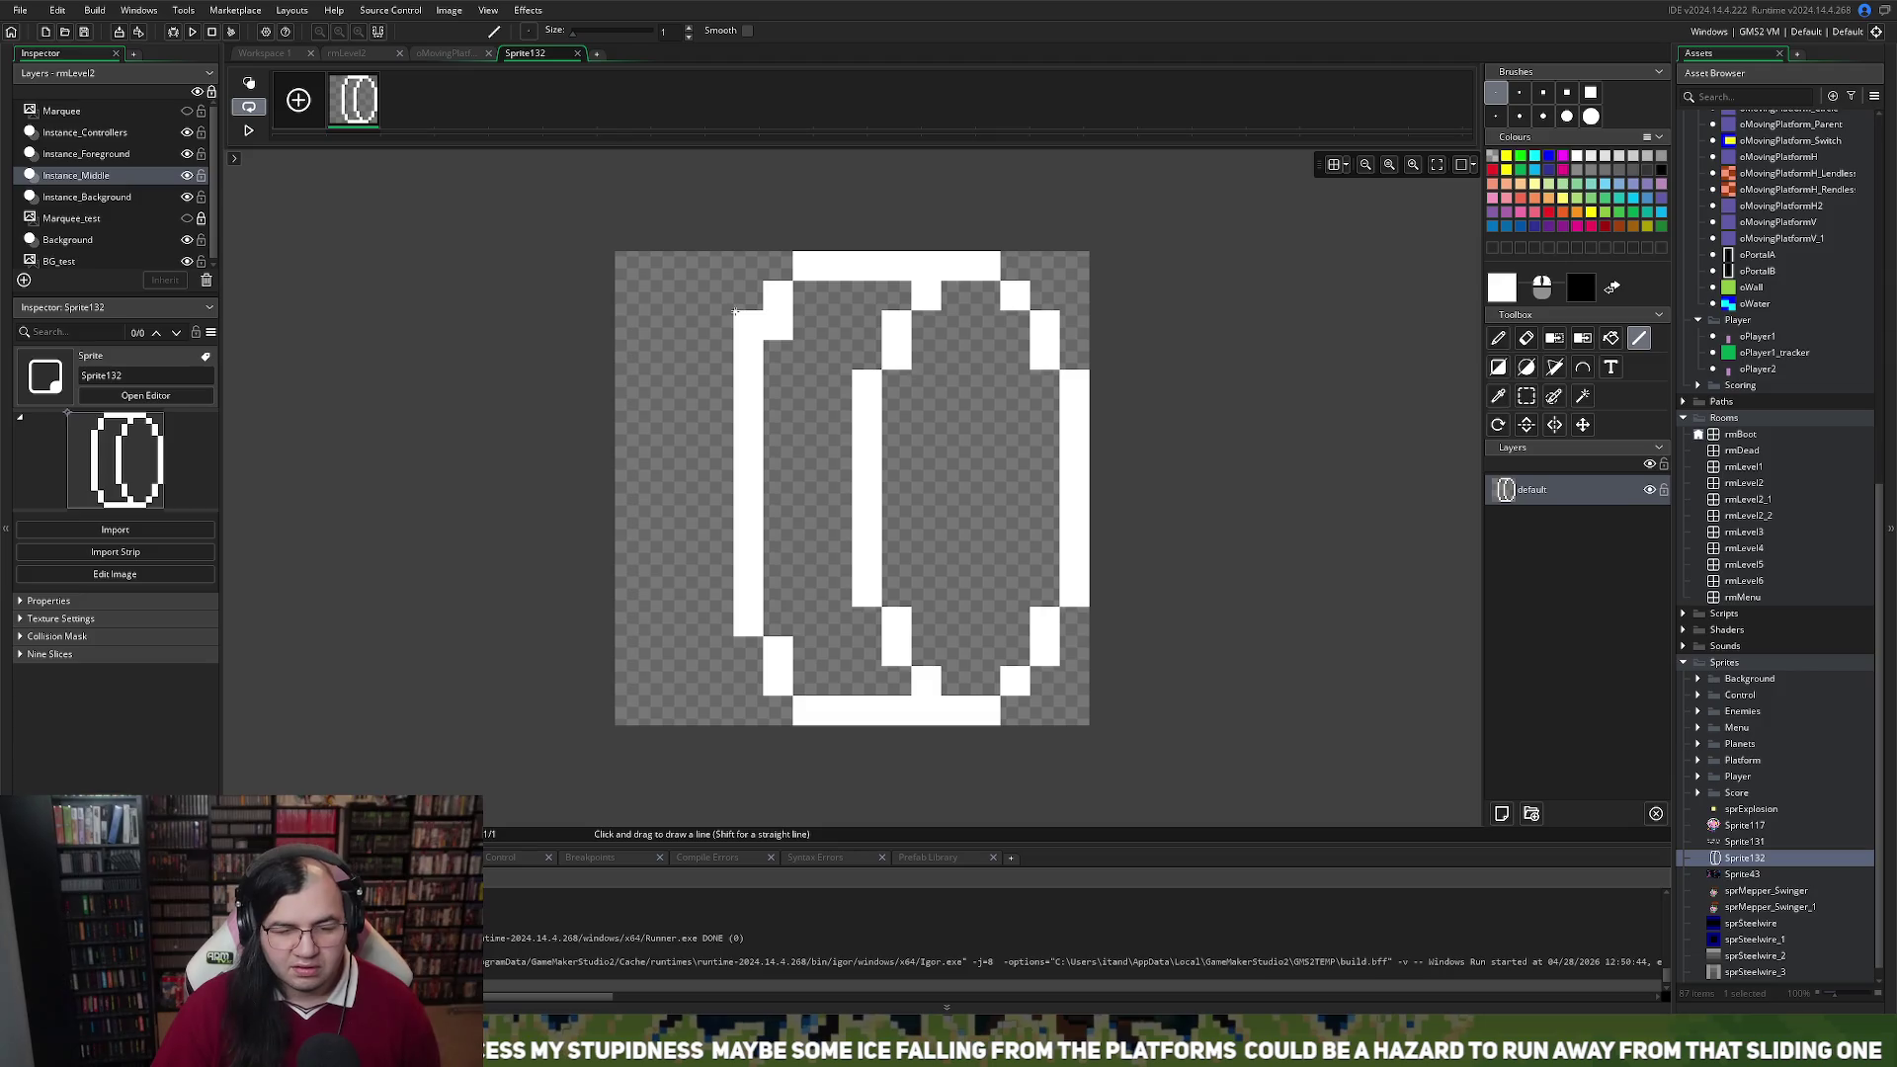
pyautogui.moveTo(659, 325)
pyautogui.mouseDown()
pyautogui.moveTo(691, 324)
pyautogui.moveTo(632, 324)
pyautogui.moveTo(748, 326)
pyautogui.mouseUp()
pyautogui.moveTo(718, 621)
pyautogui.mouseDown()
pyautogui.moveTo(656, 620)
pyautogui.moveTo(661, 637)
pyautogui.mouseUp()
# Redraw the lower left bar one pixel row lower
pyautogui.hotkey('ctrl', 'z')
pyautogui.moveTo(748, 652)
pyautogui.mouseDown()
pyautogui.moveTo(607, 624)
pyautogui.moveTo(594, 646)
pyautogui.mouseUp()
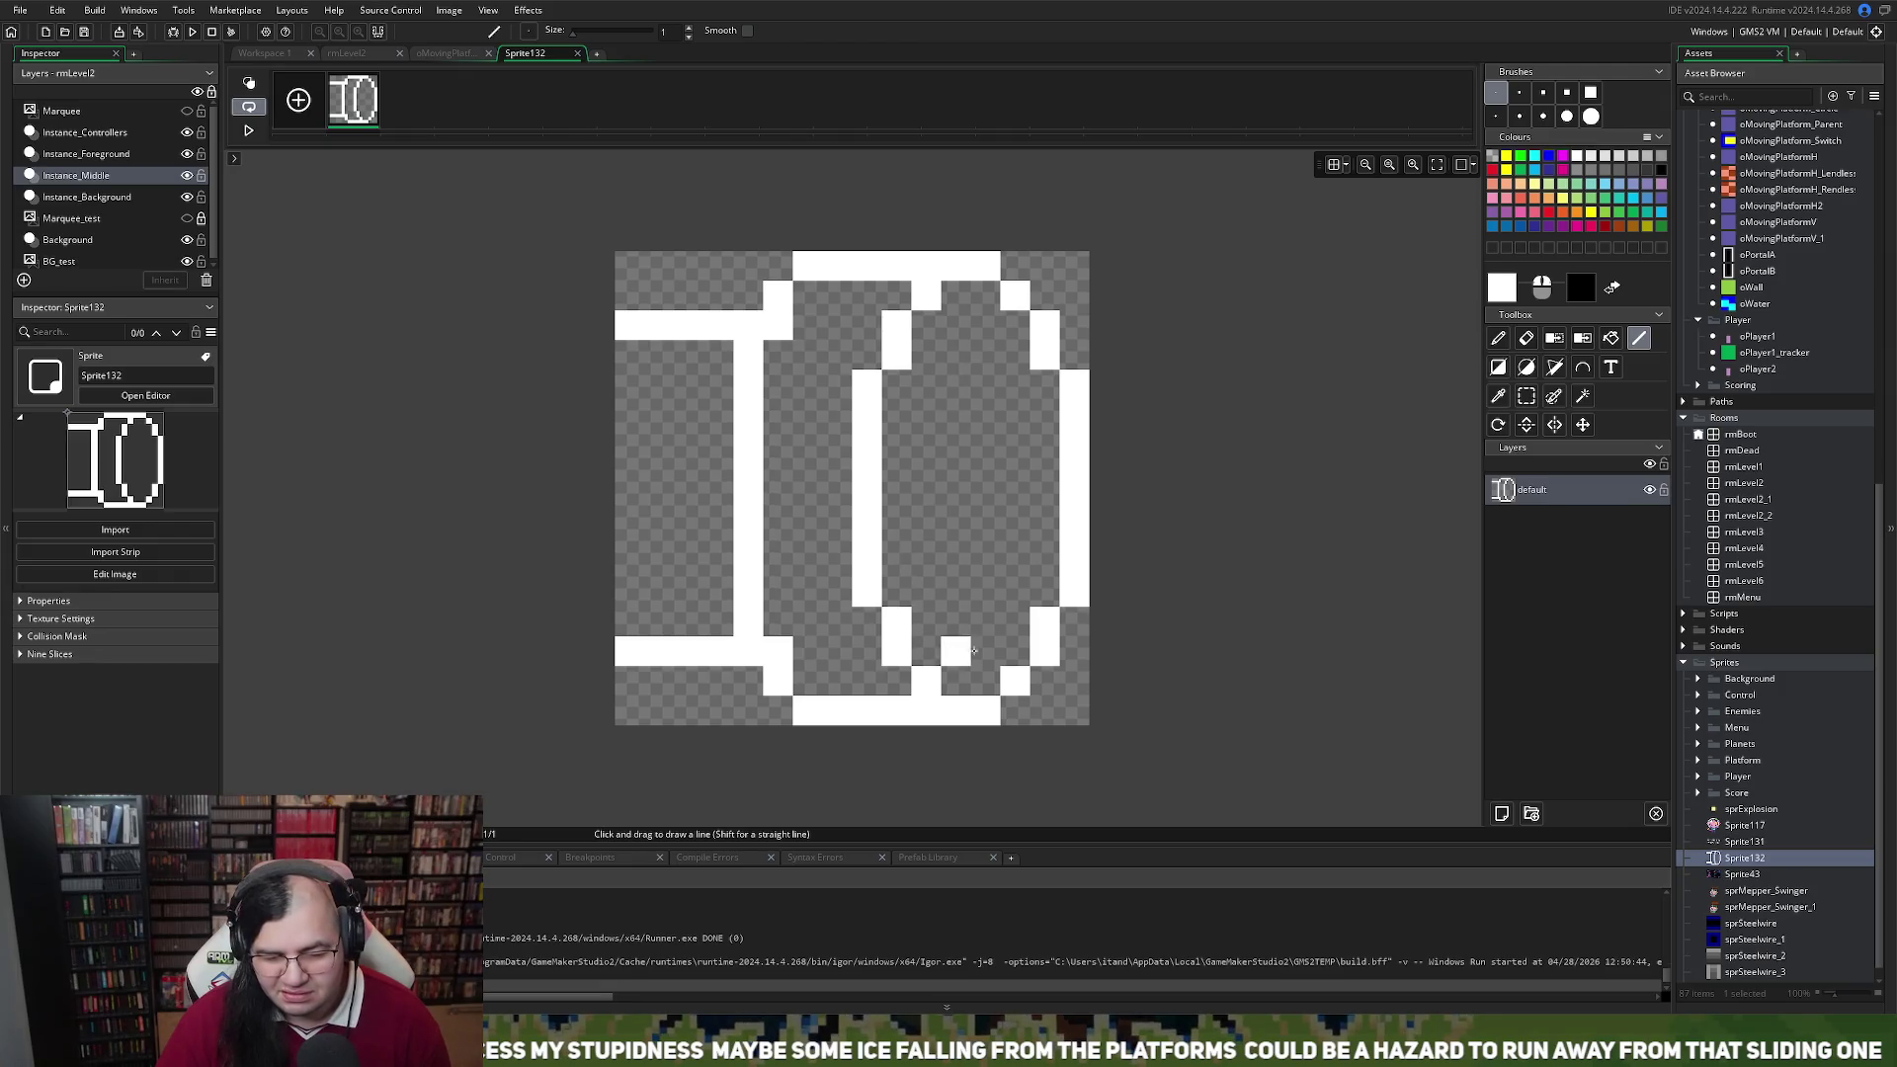
pyautogui.click(1580, 284)
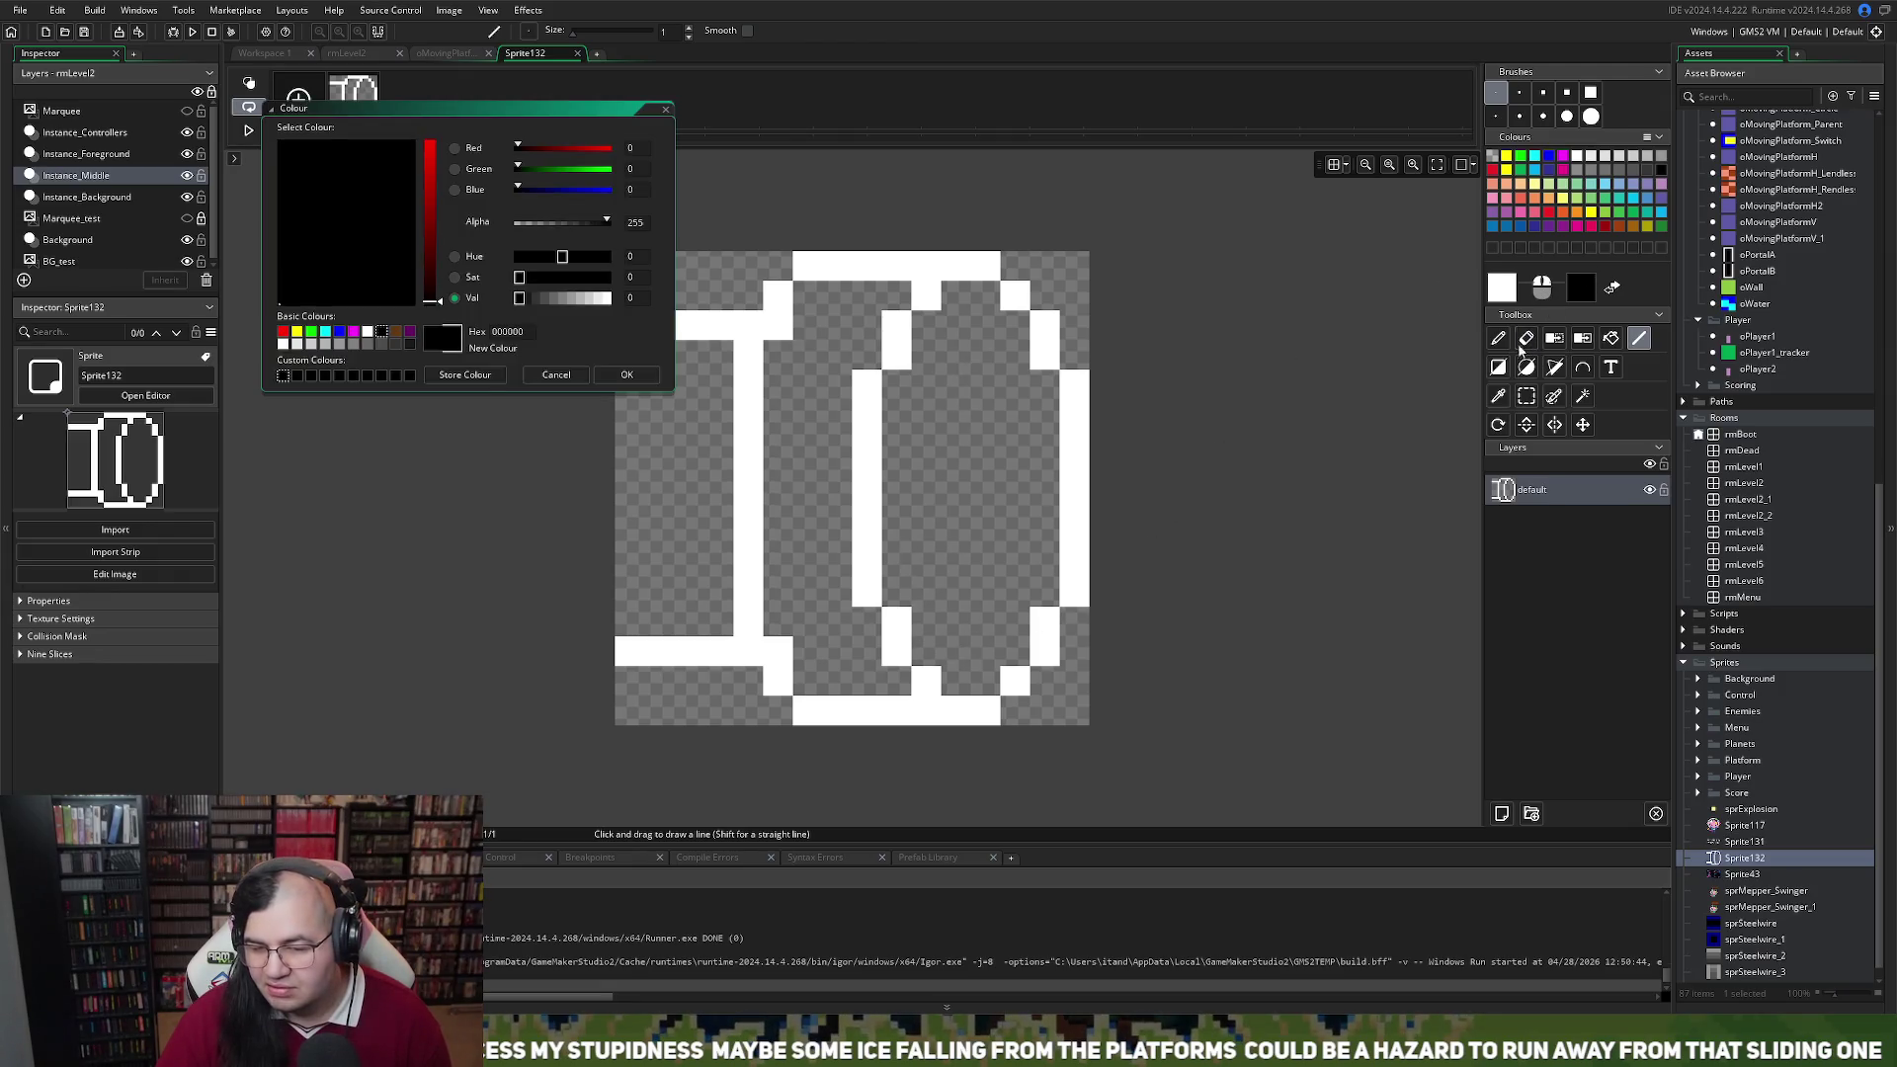
pyautogui.click(665, 110)
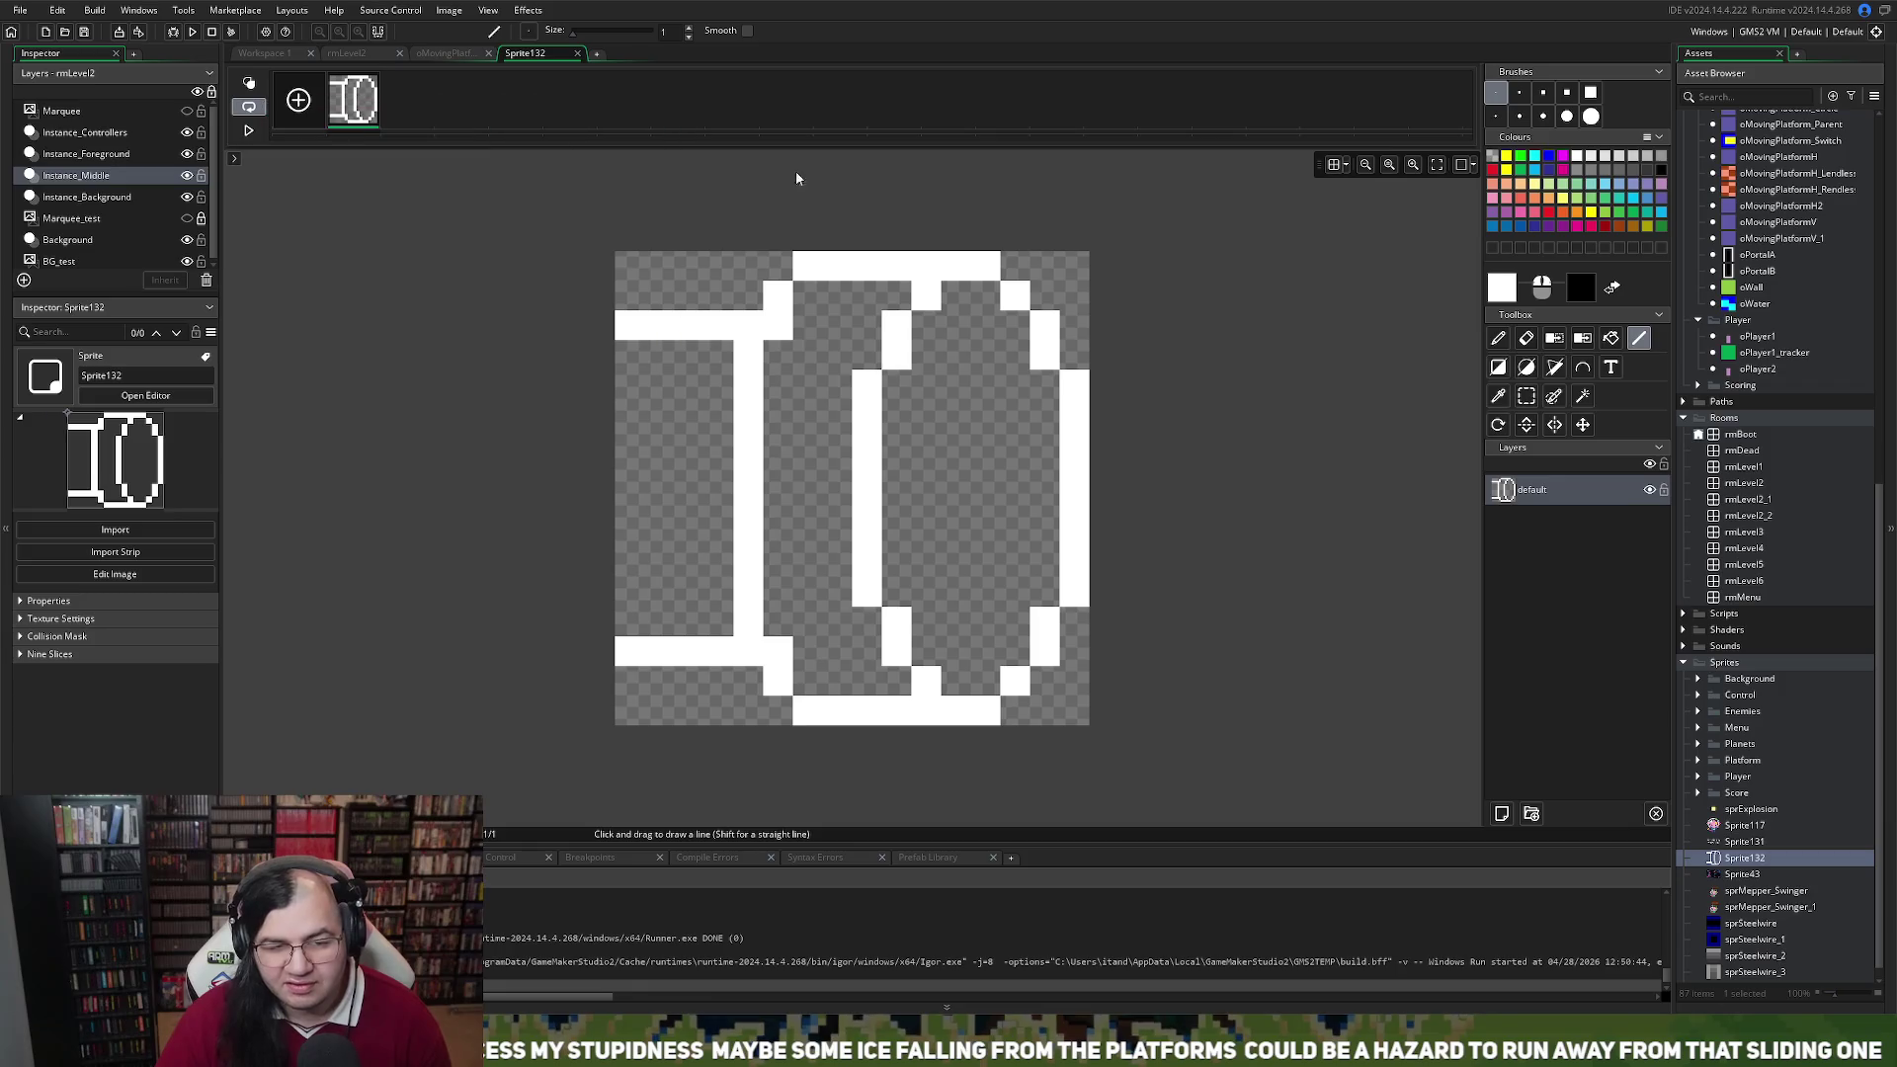
# Flood-fill the oval's interior with solid black
pyautogui.click(1611, 337)
pyautogui.click(995, 480)
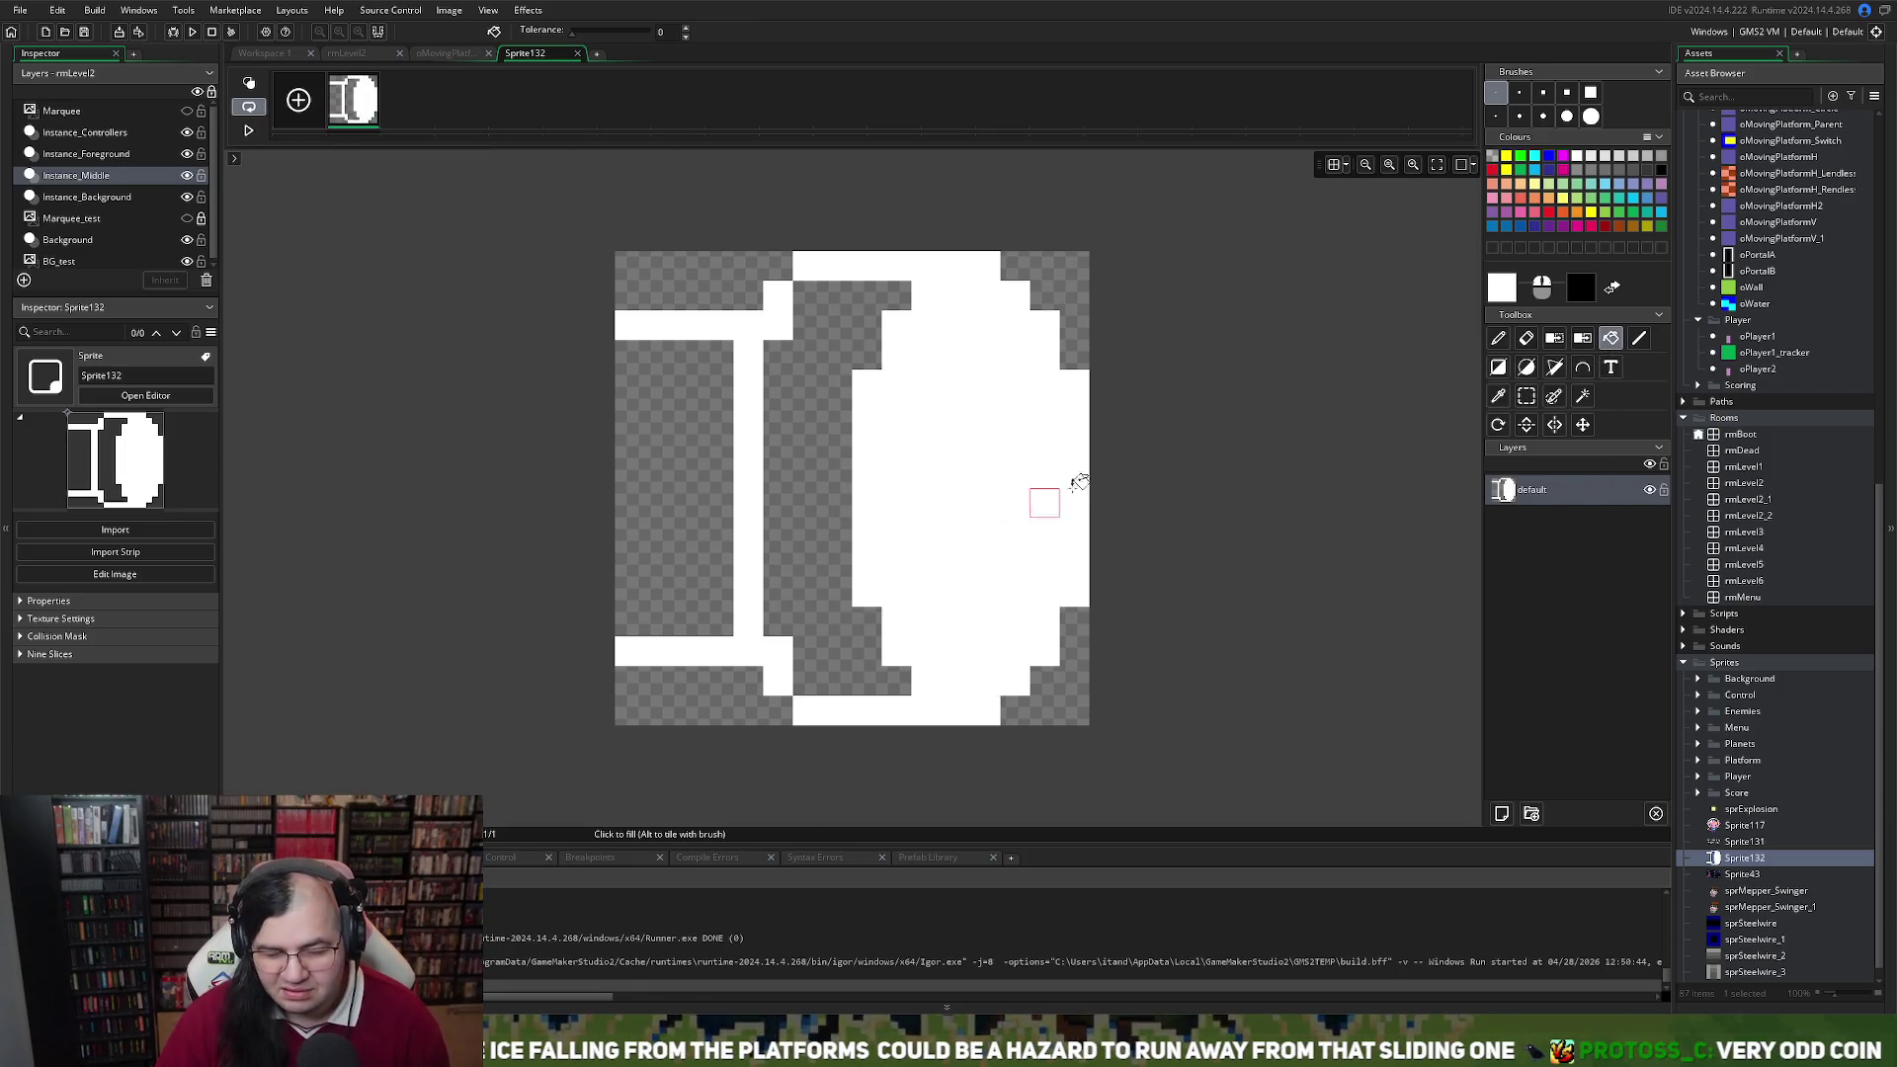
pyautogui.hotkey('ctrl', 'z')
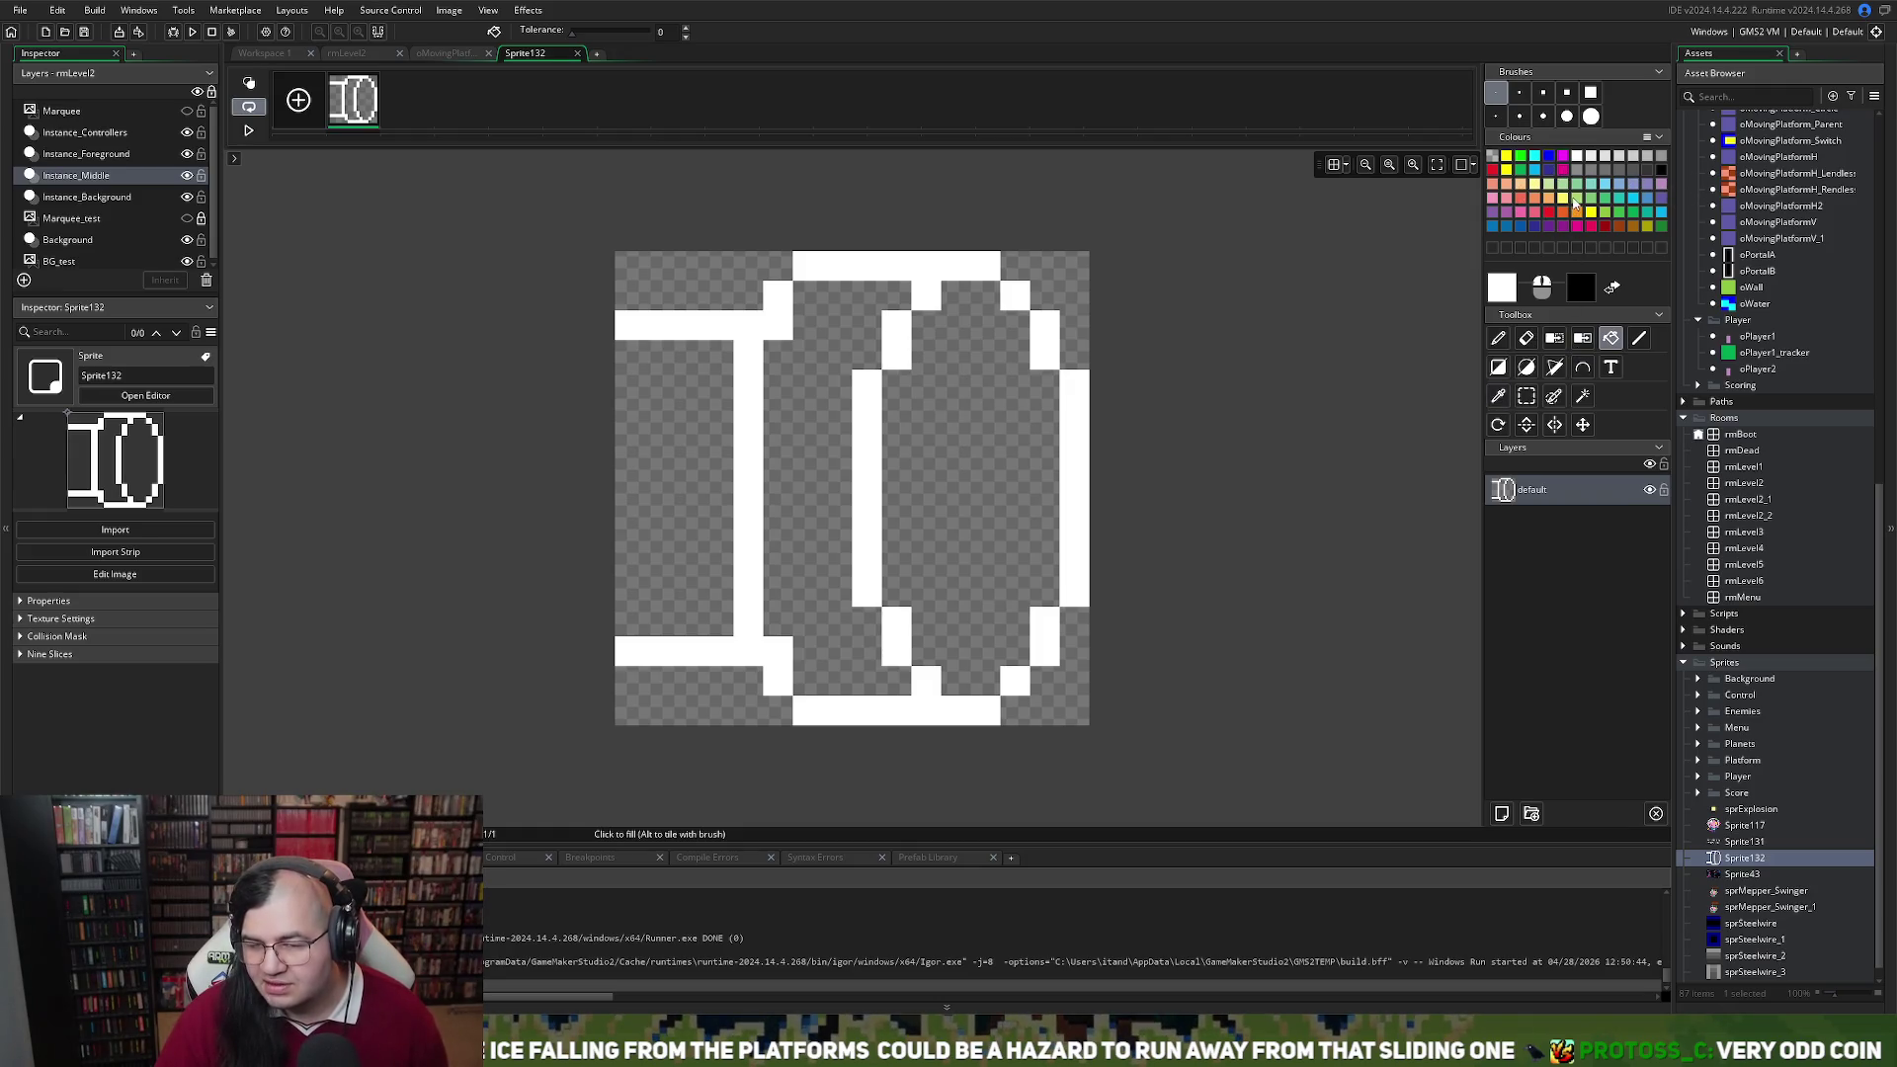
pyautogui.rightClick(1017, 435)
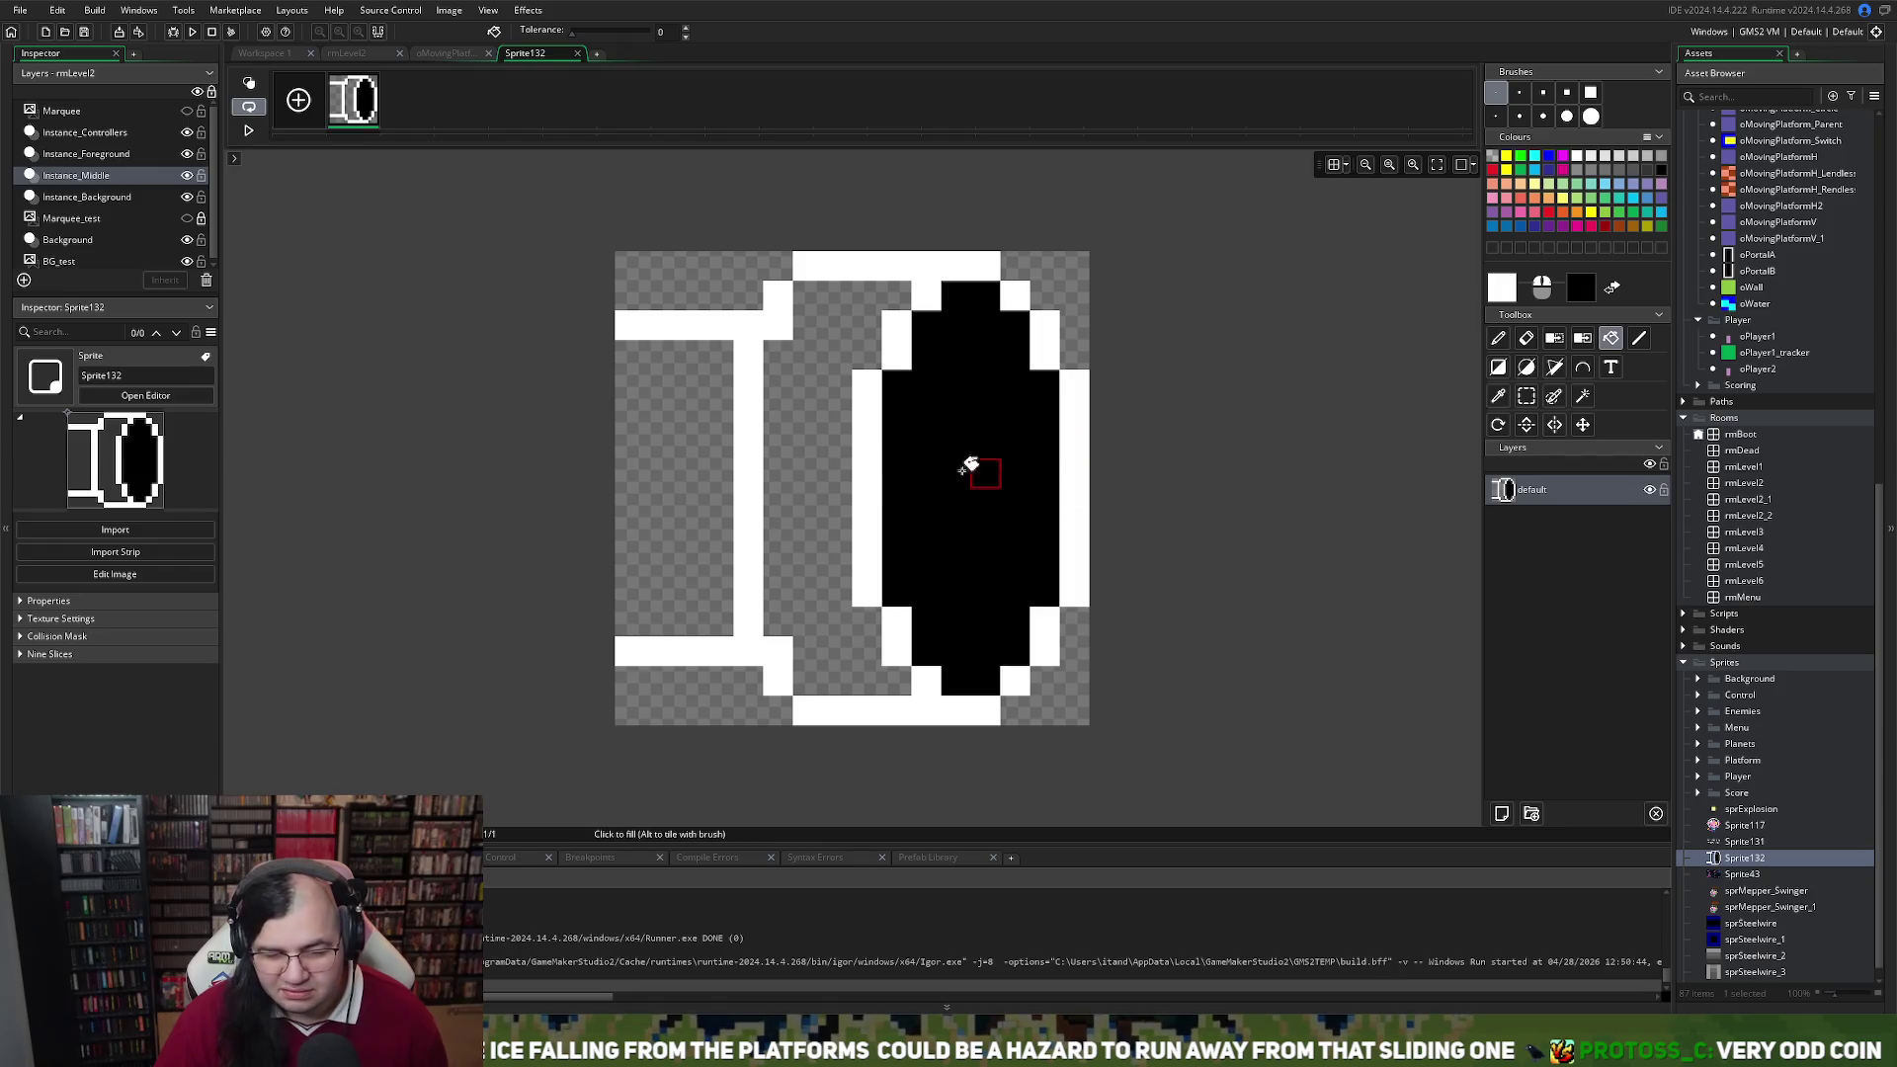
pyautogui.click(1663, 212)
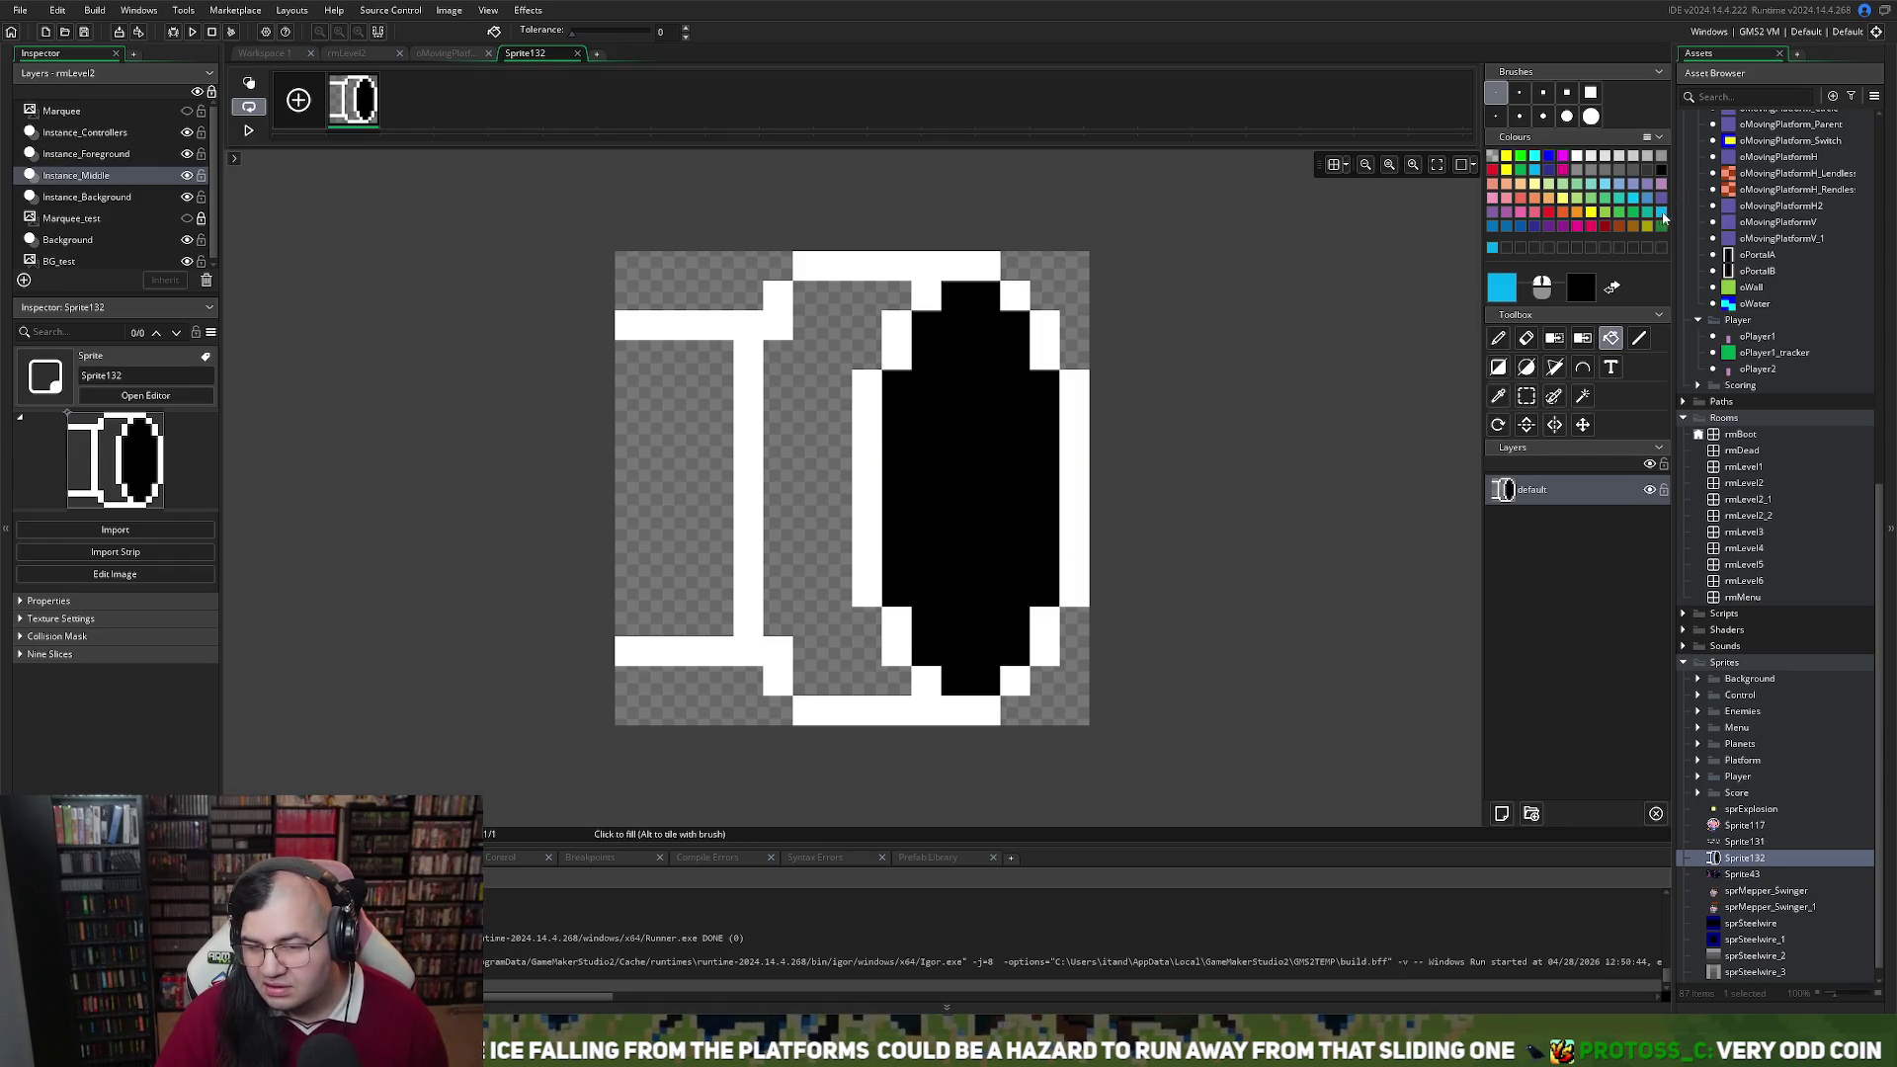
# Fill the strip beside the oval cyan and the strip inside the left bar navy
pyautogui.click(836, 413)
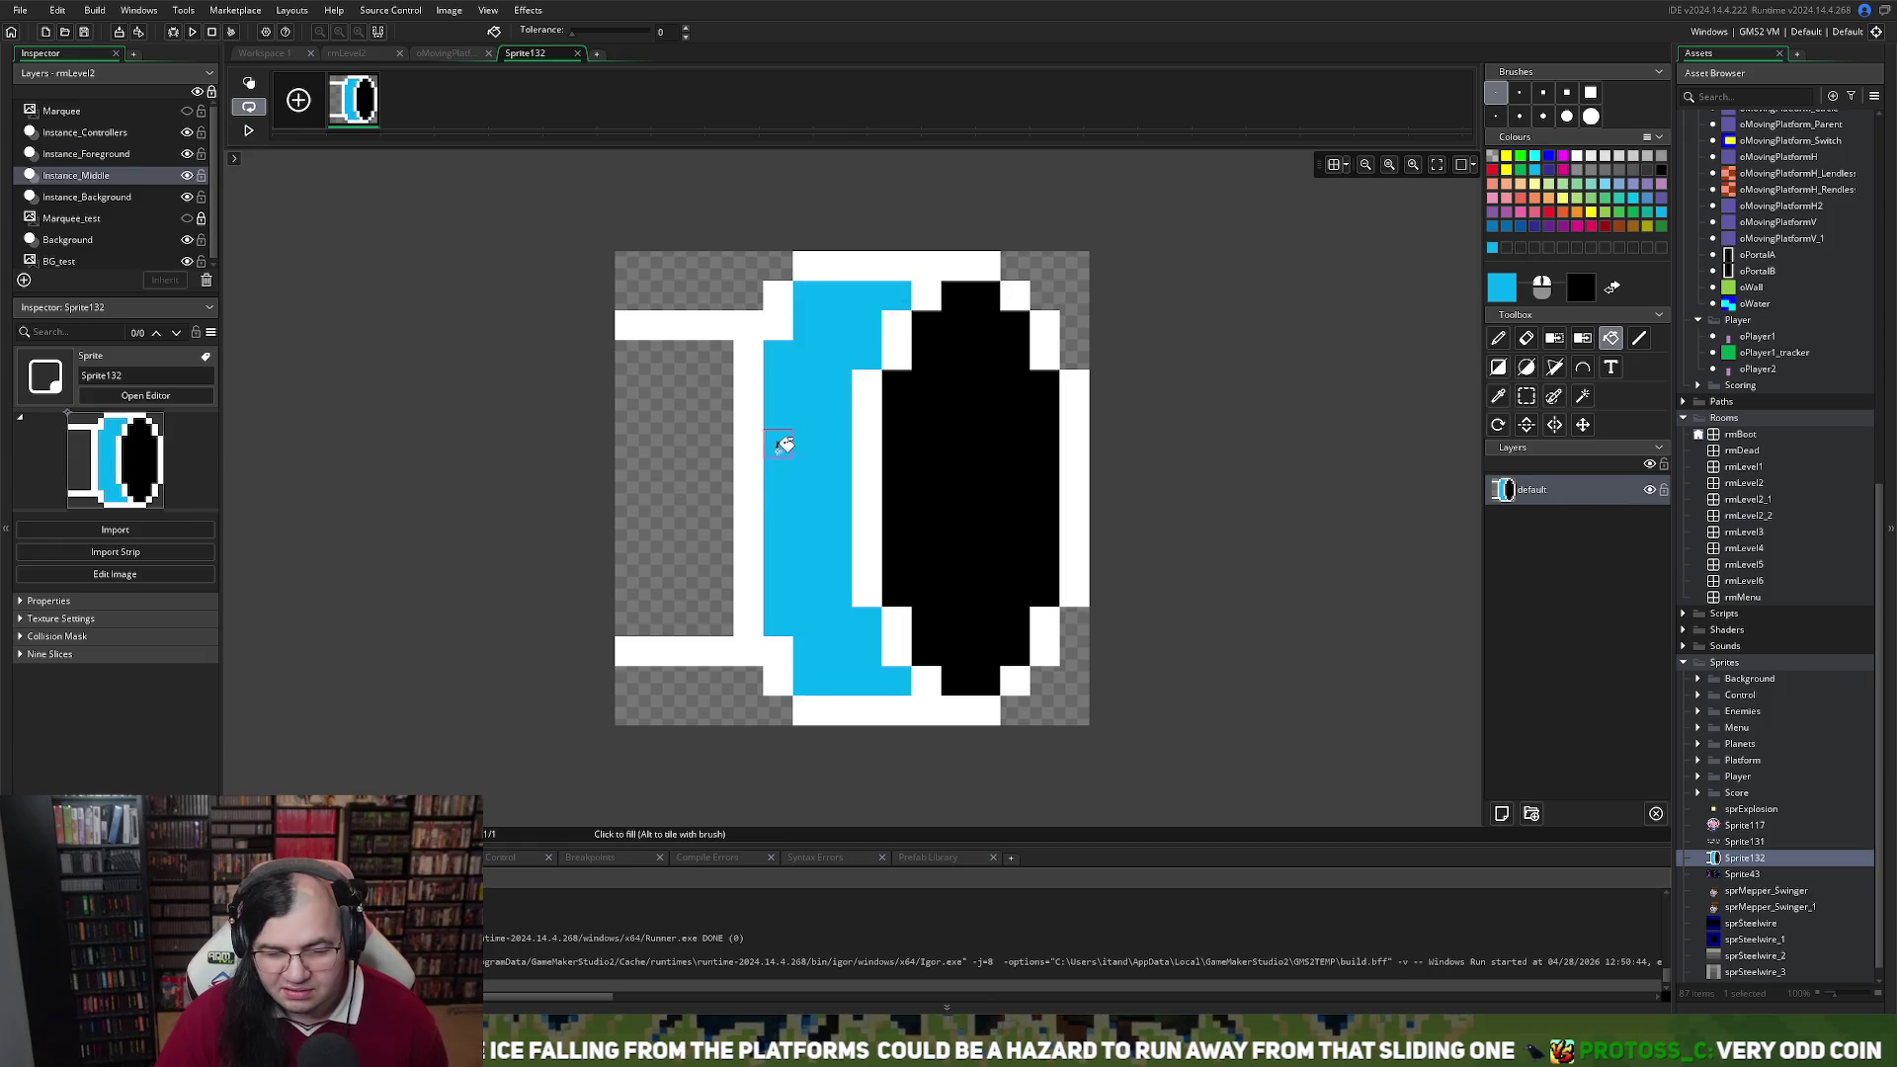
pyautogui.click(1550, 171)
pyautogui.click(698, 427)
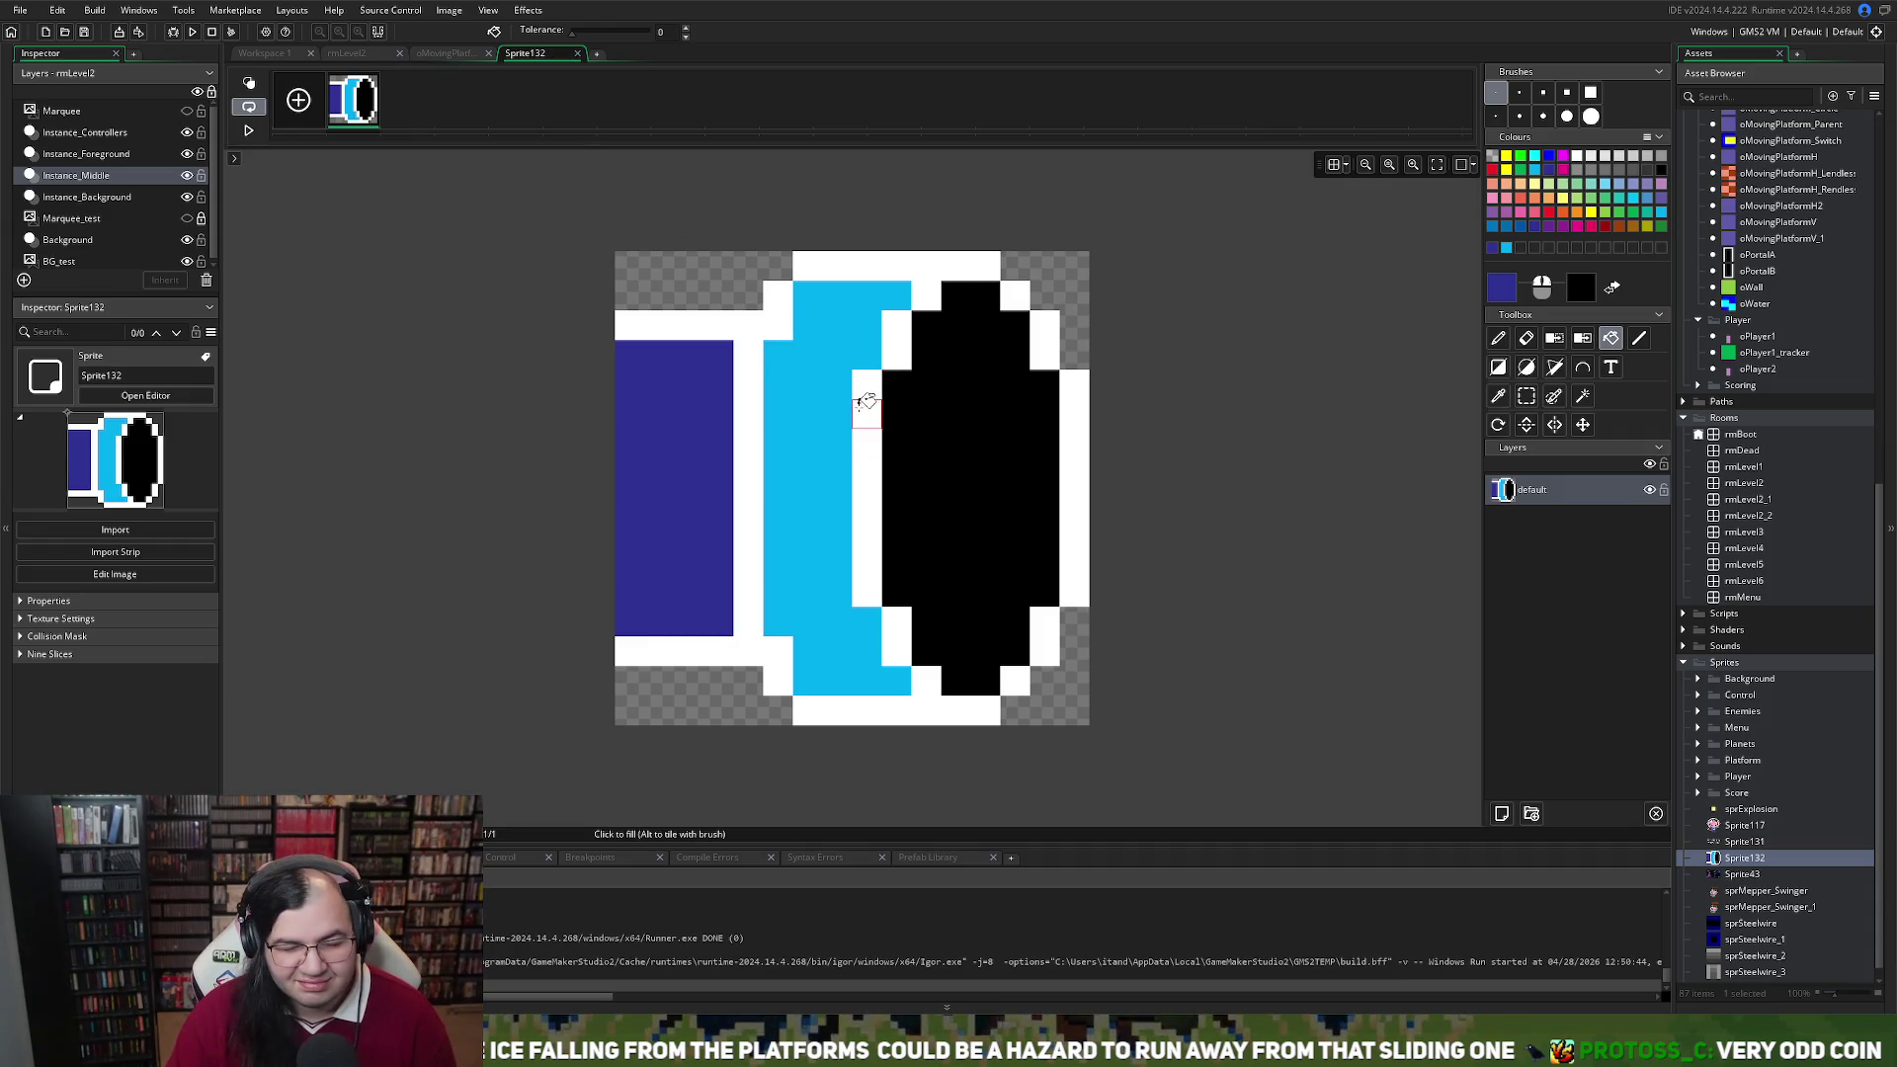
# Undo all fills and outline pieces until the 16×16 canvas is empty
pyautogui.hotkey('ctrl', 'z')
pyautogui.hotkey('ctrl', 'z')
pyautogui.hotkey('ctrl', 'z')
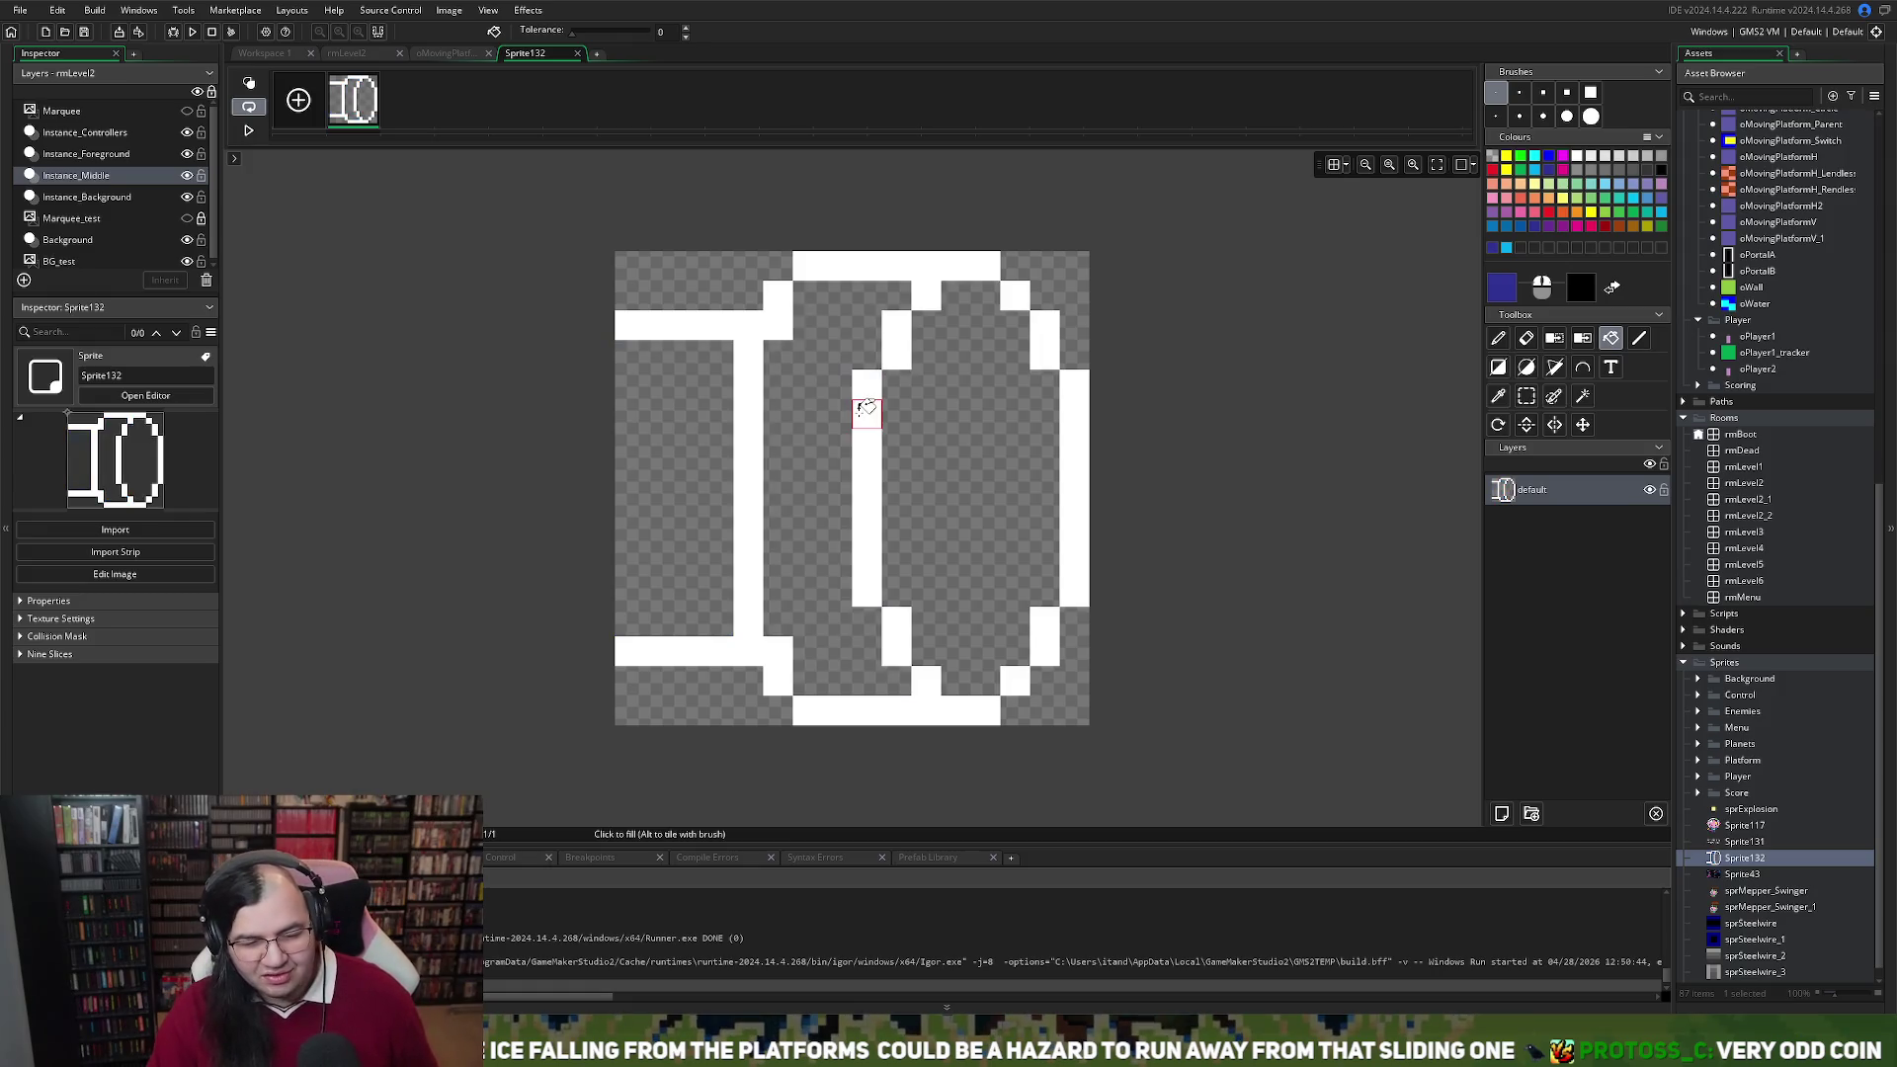
pyautogui.hotkey('ctrl', 'z')
pyautogui.hotkey('ctrl', 'z')
pyautogui.hotkey('ctrl', 'z')
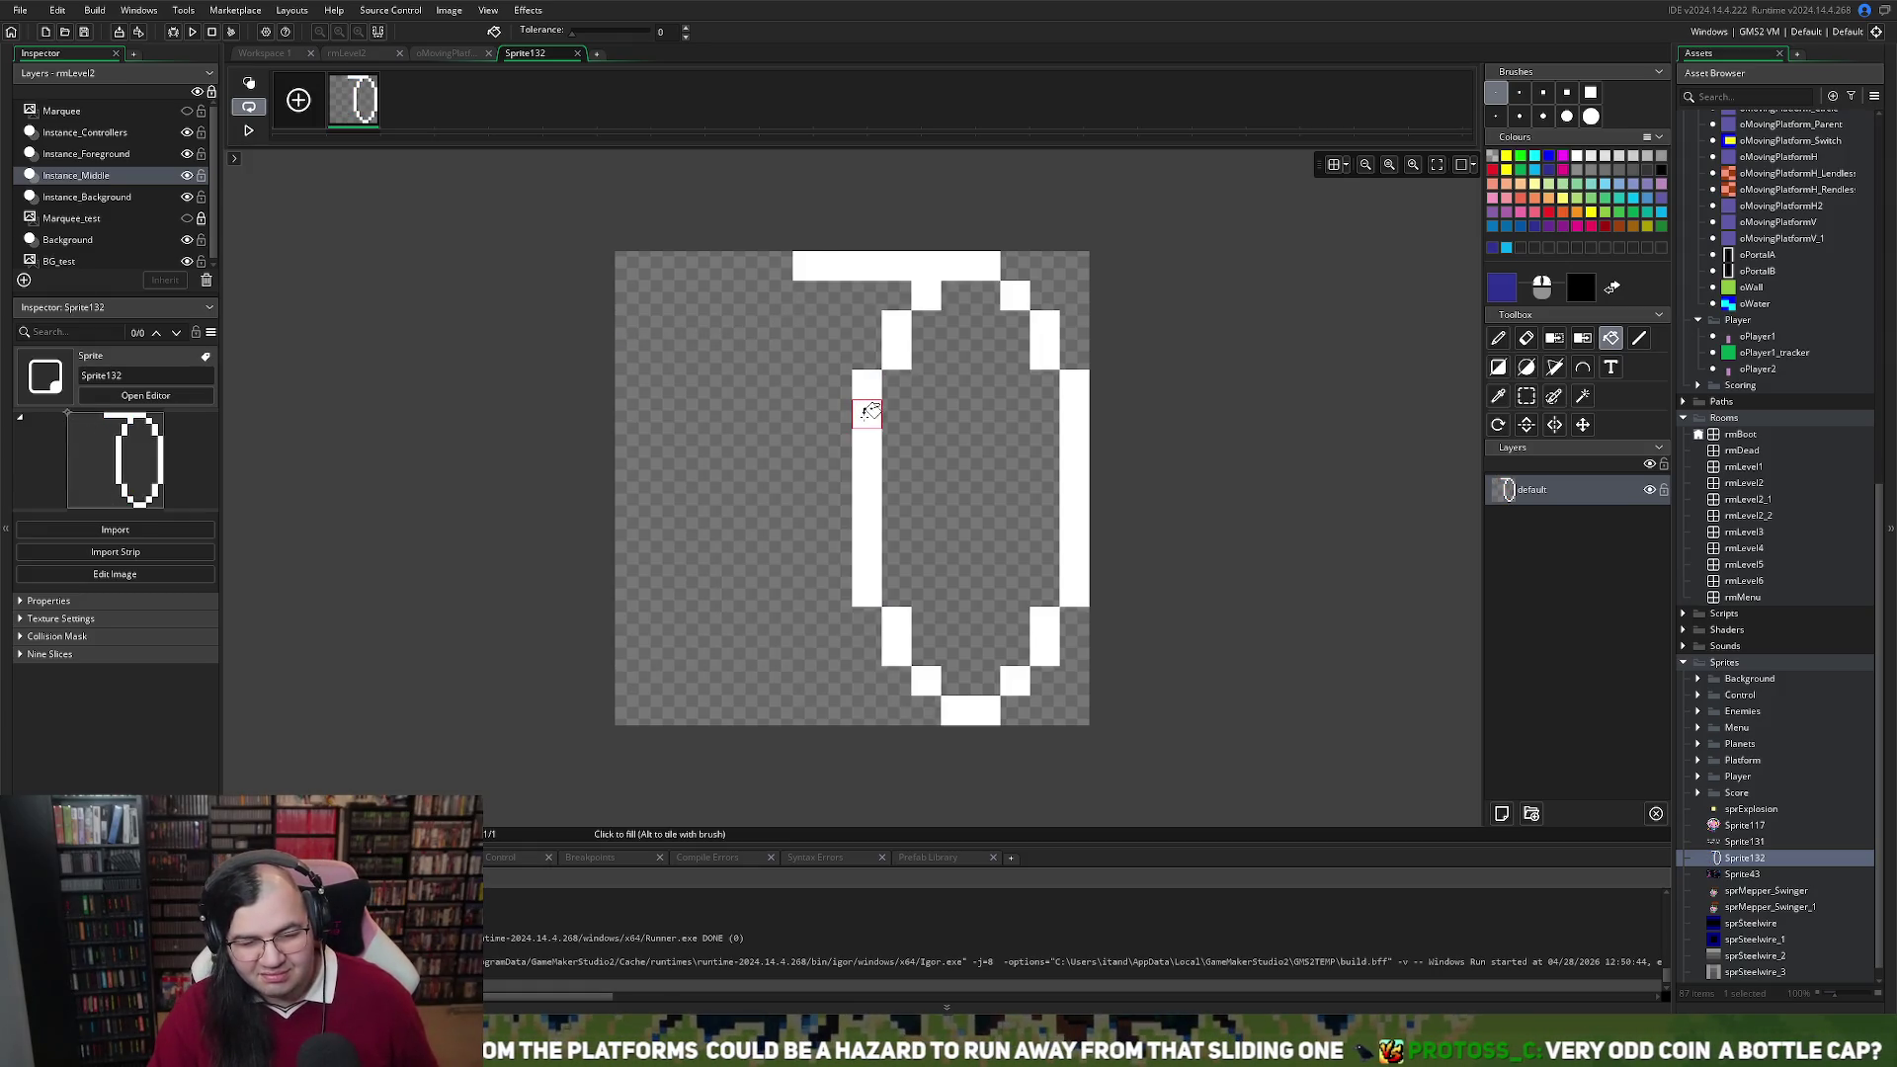
pyautogui.hotkey('ctrl', 'z')
pyautogui.hotkey('ctrl', 'z')
pyautogui.hotkey('ctrl', 'z')
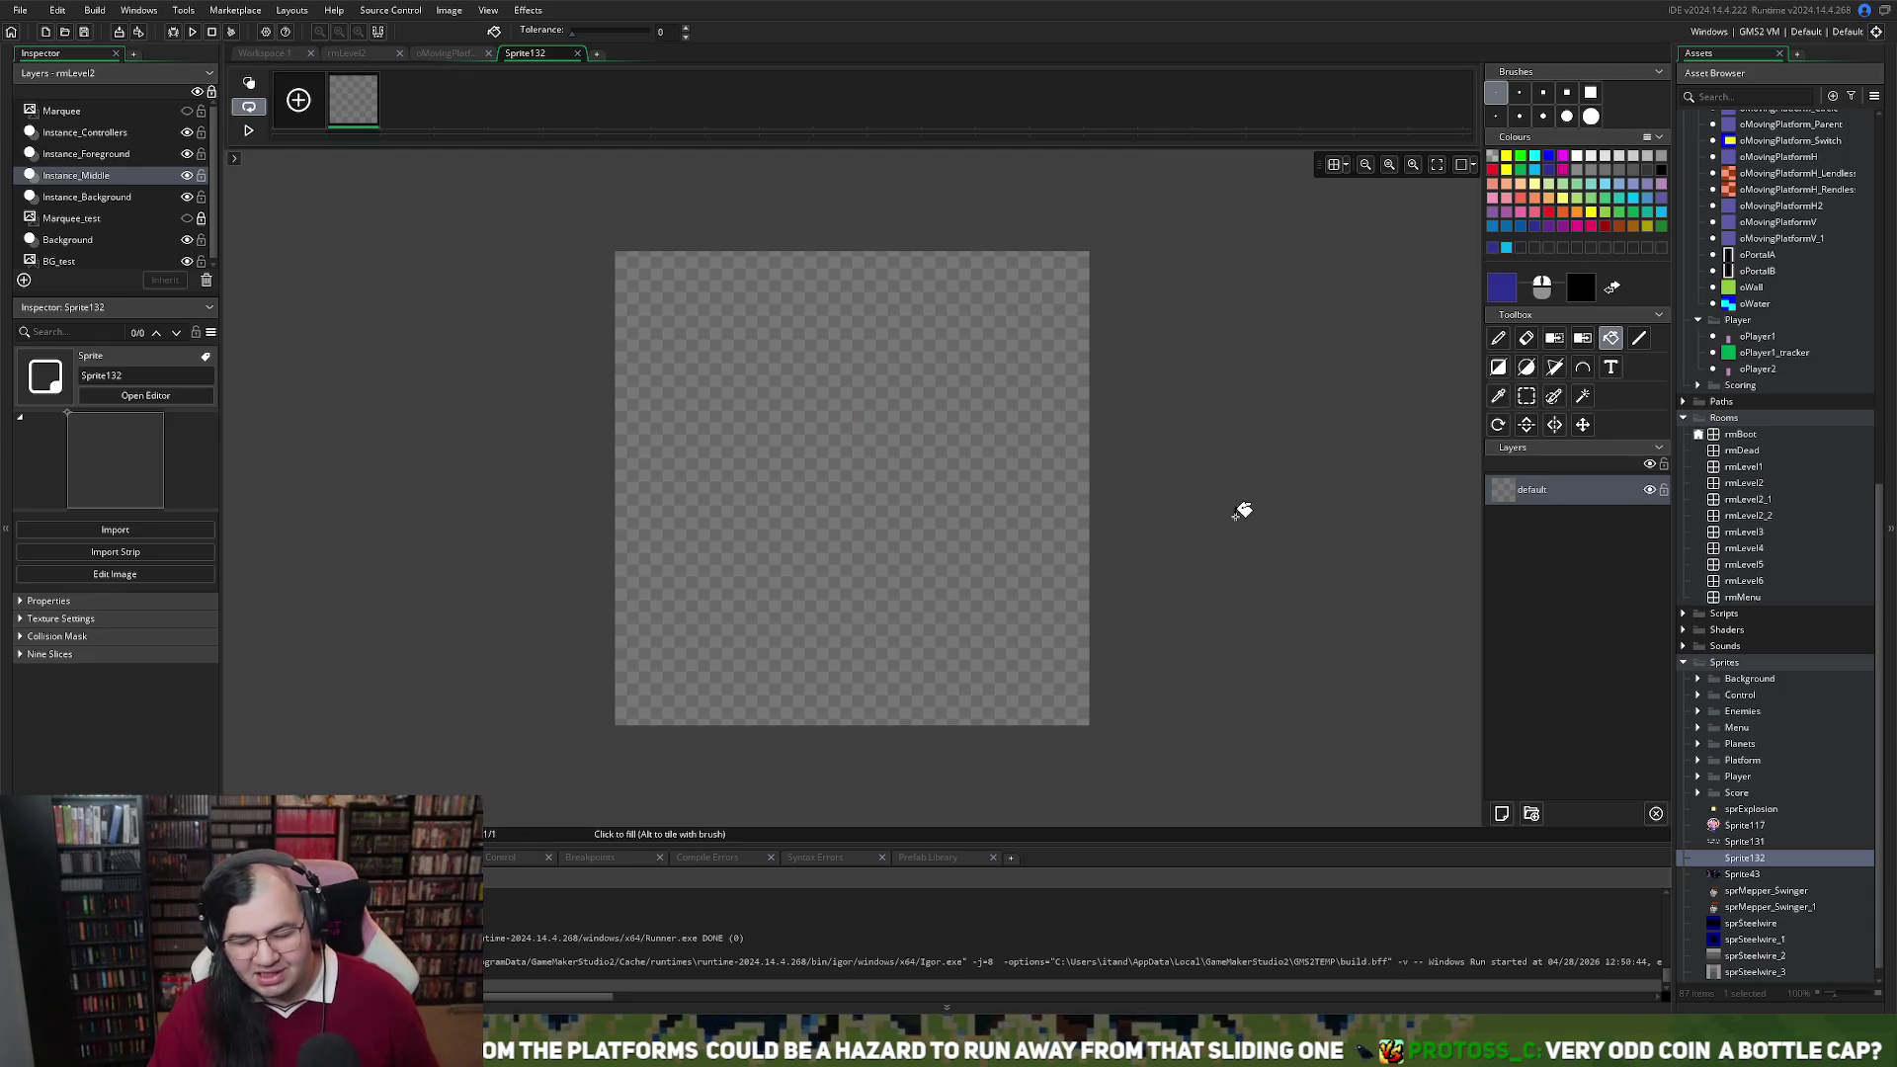
pyautogui.click(1639, 338)
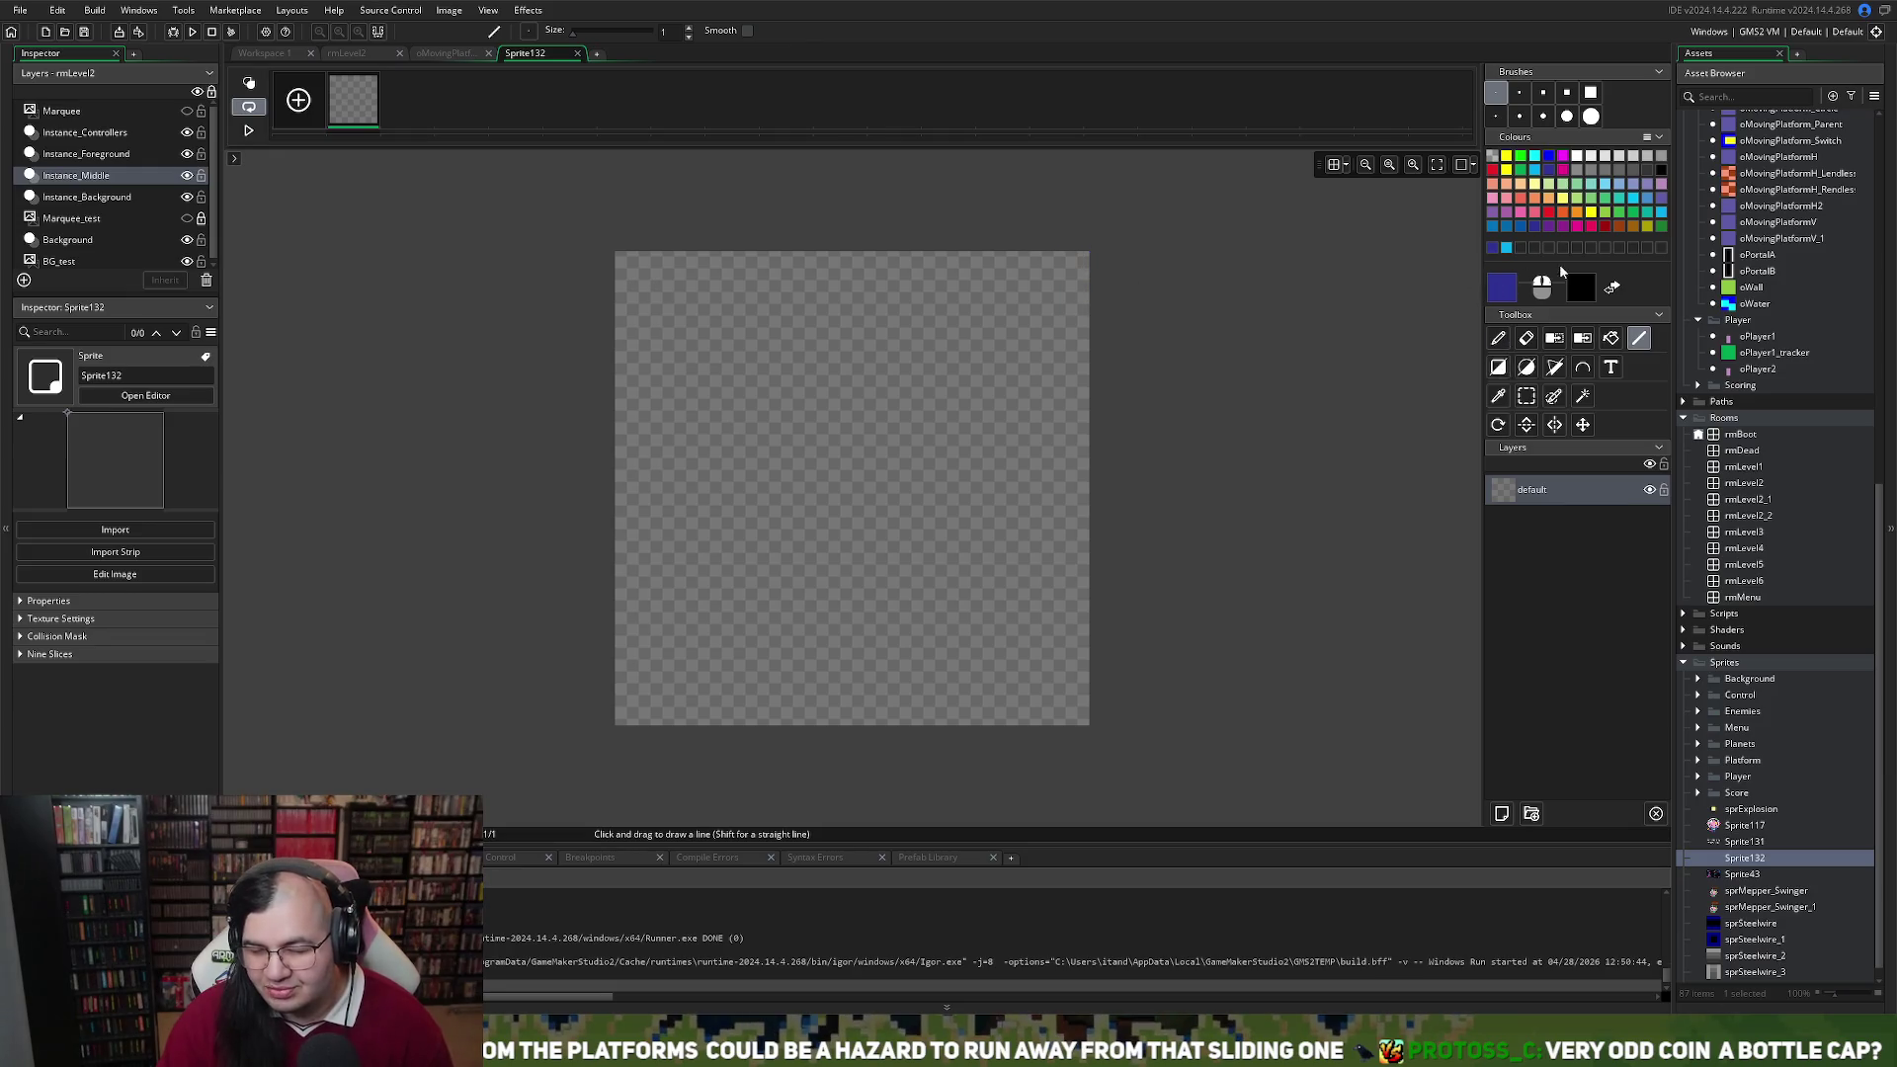
# Draw a white vertical frame line on the right side of the tube body
pyautogui.click(1509, 246)
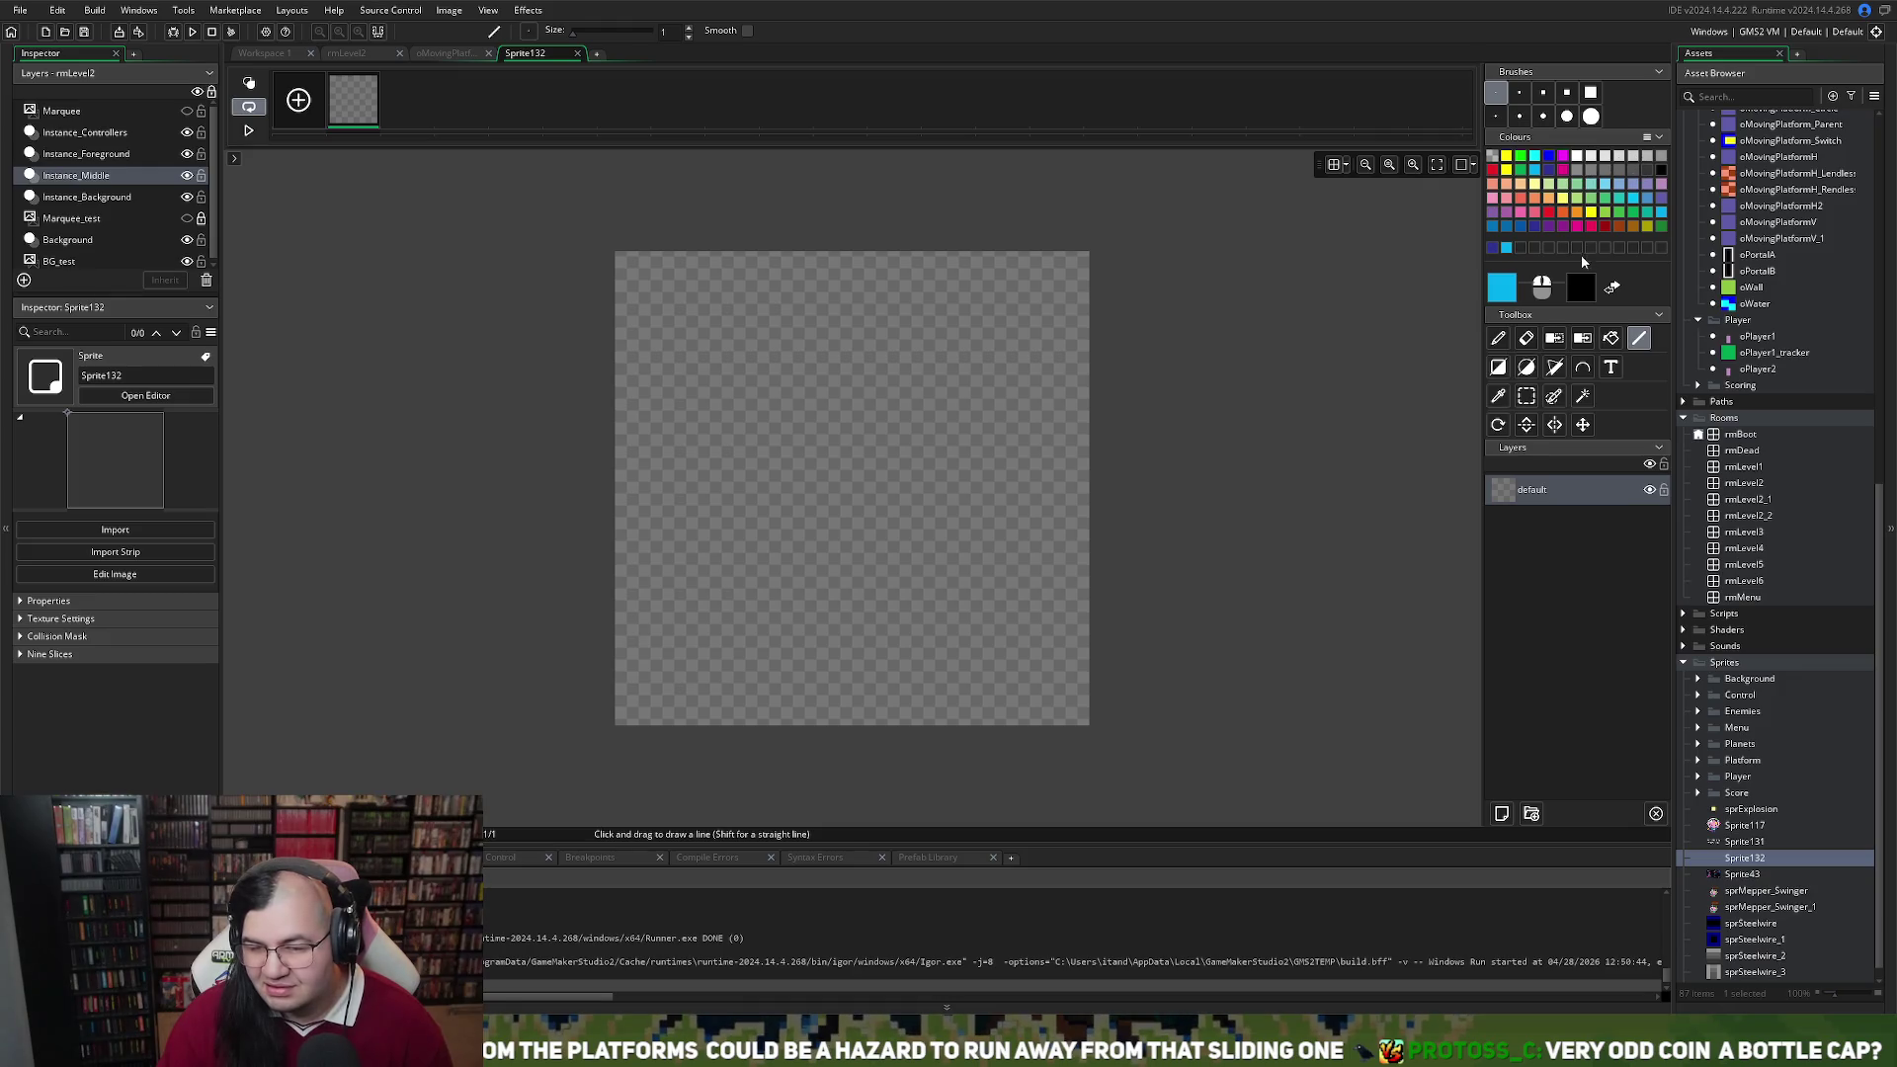
pyautogui.click(1576, 156)
pyautogui.moveTo(1075, 265)
pyautogui.mouseDown()
pyautogui.moveTo(839, 270)
pyautogui.moveTo(805, 550)
pyautogui.moveTo(828, 711)
pyautogui.moveTo(1077, 711)
pyautogui.mouseUp()
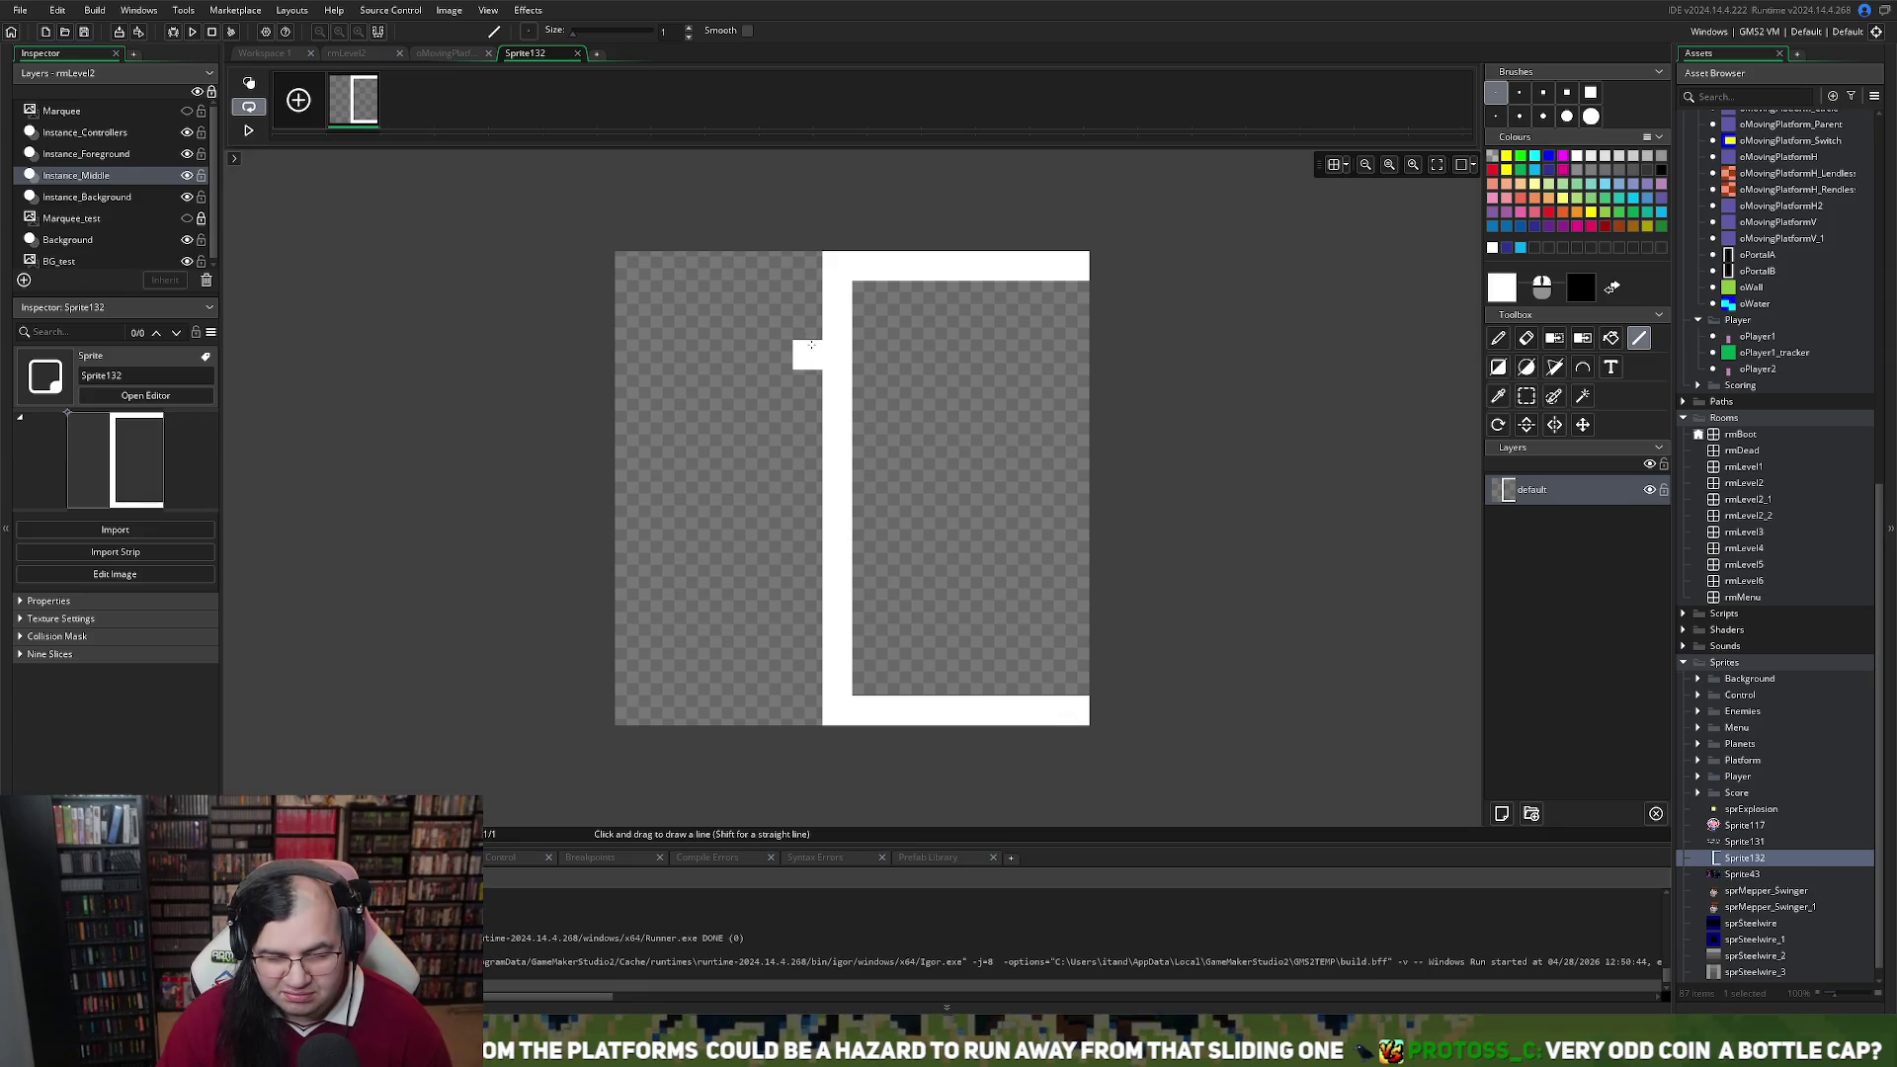
# Draw two white horizontal bars on the left, redrawing them where they landed misplaced
pyautogui.moveTo(810, 326); pyautogui.dragTo(634, 337)
pyautogui.moveTo(628, 681); pyautogui.dragTo(805, 682)
pyautogui.hotkey('ctrl', 'z')
pyautogui.moveTo(628, 650); pyautogui.dragTo(815, 649)
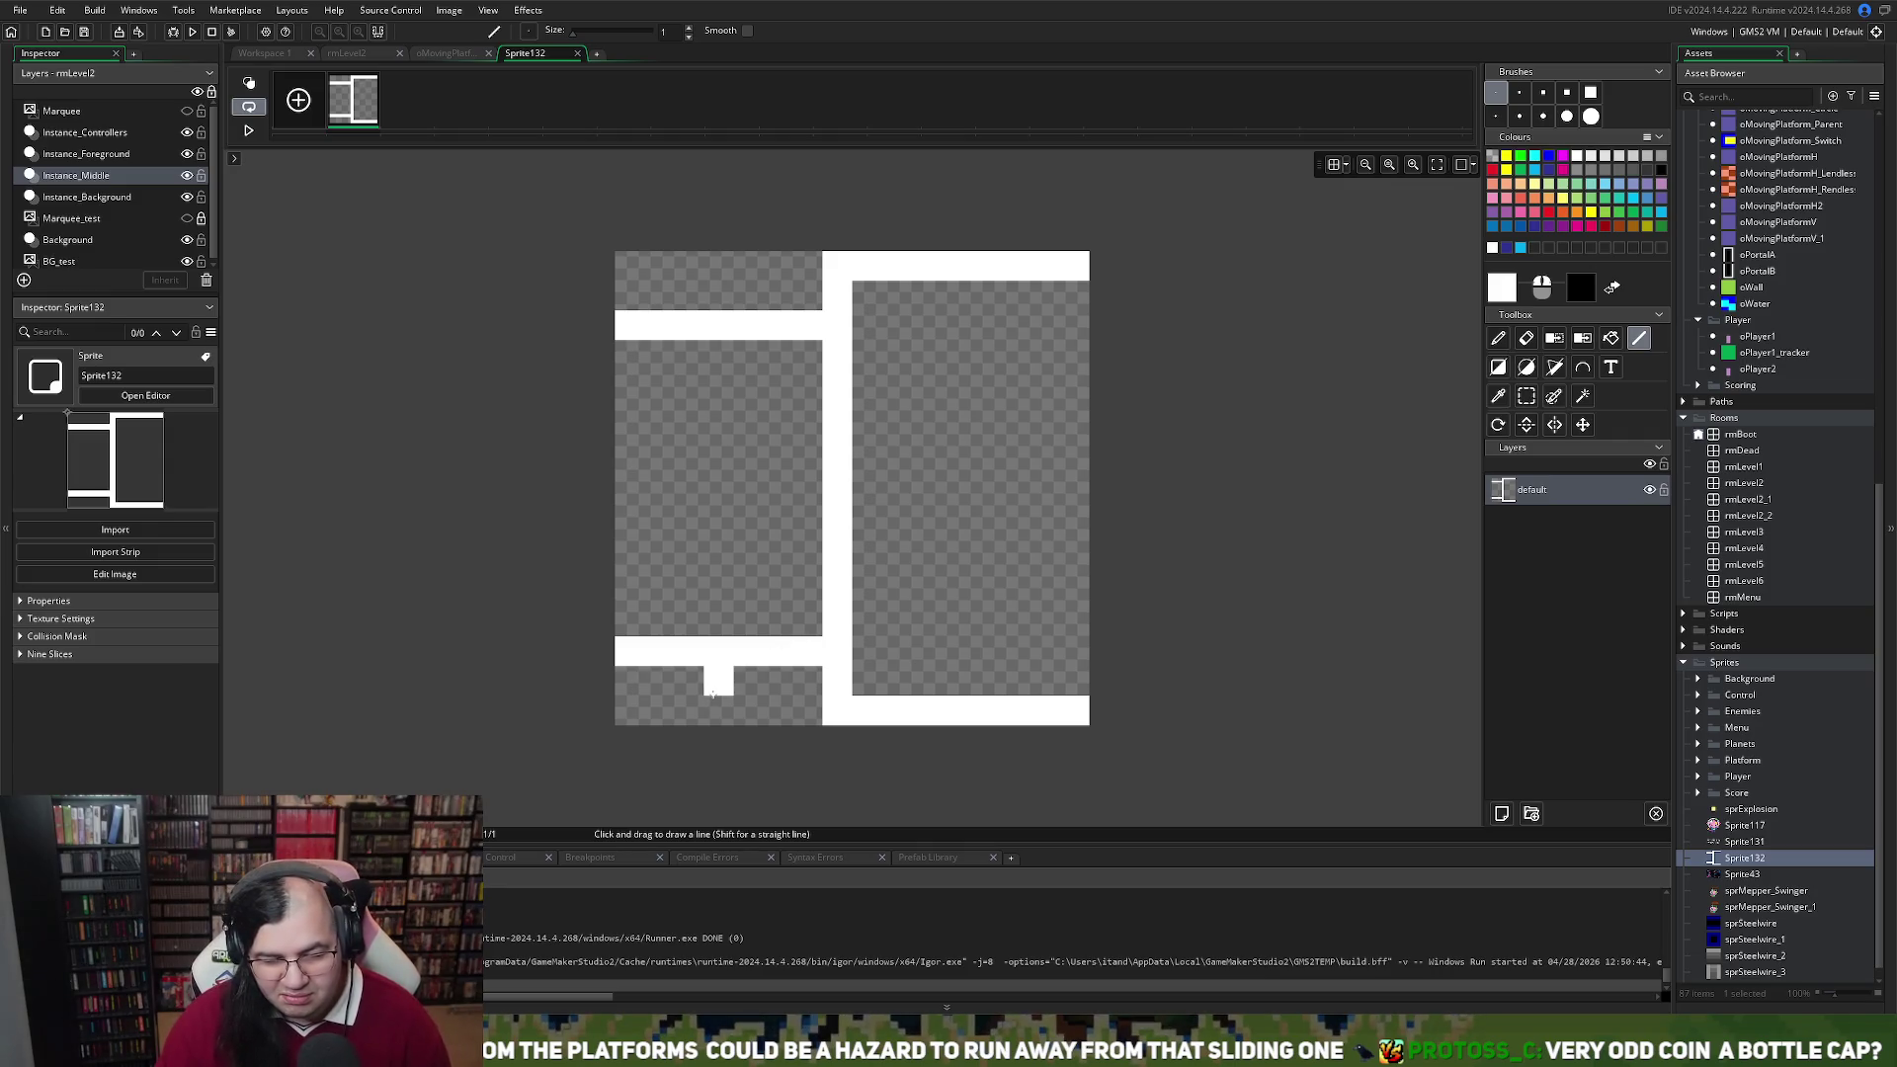
pyautogui.hotkey('ctrl', 'z')
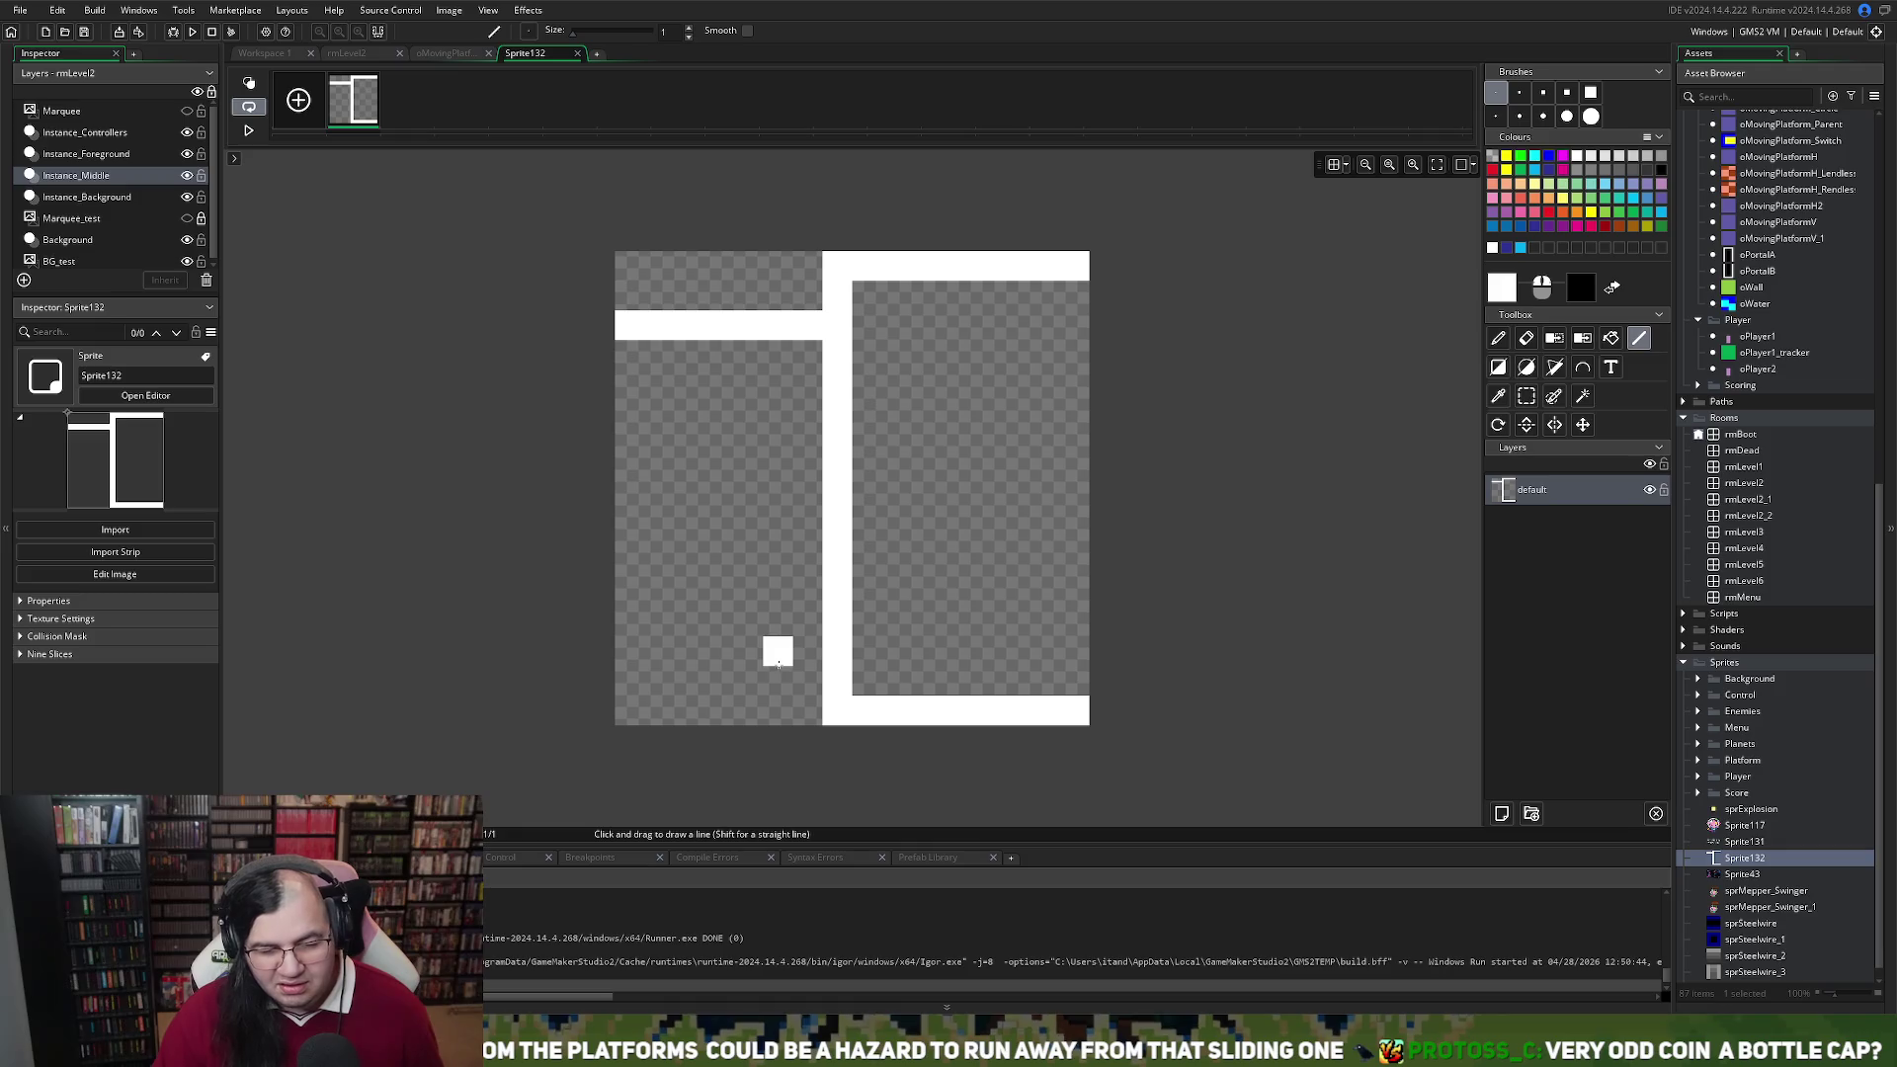
pyautogui.hotkey('ctrl', 'z')
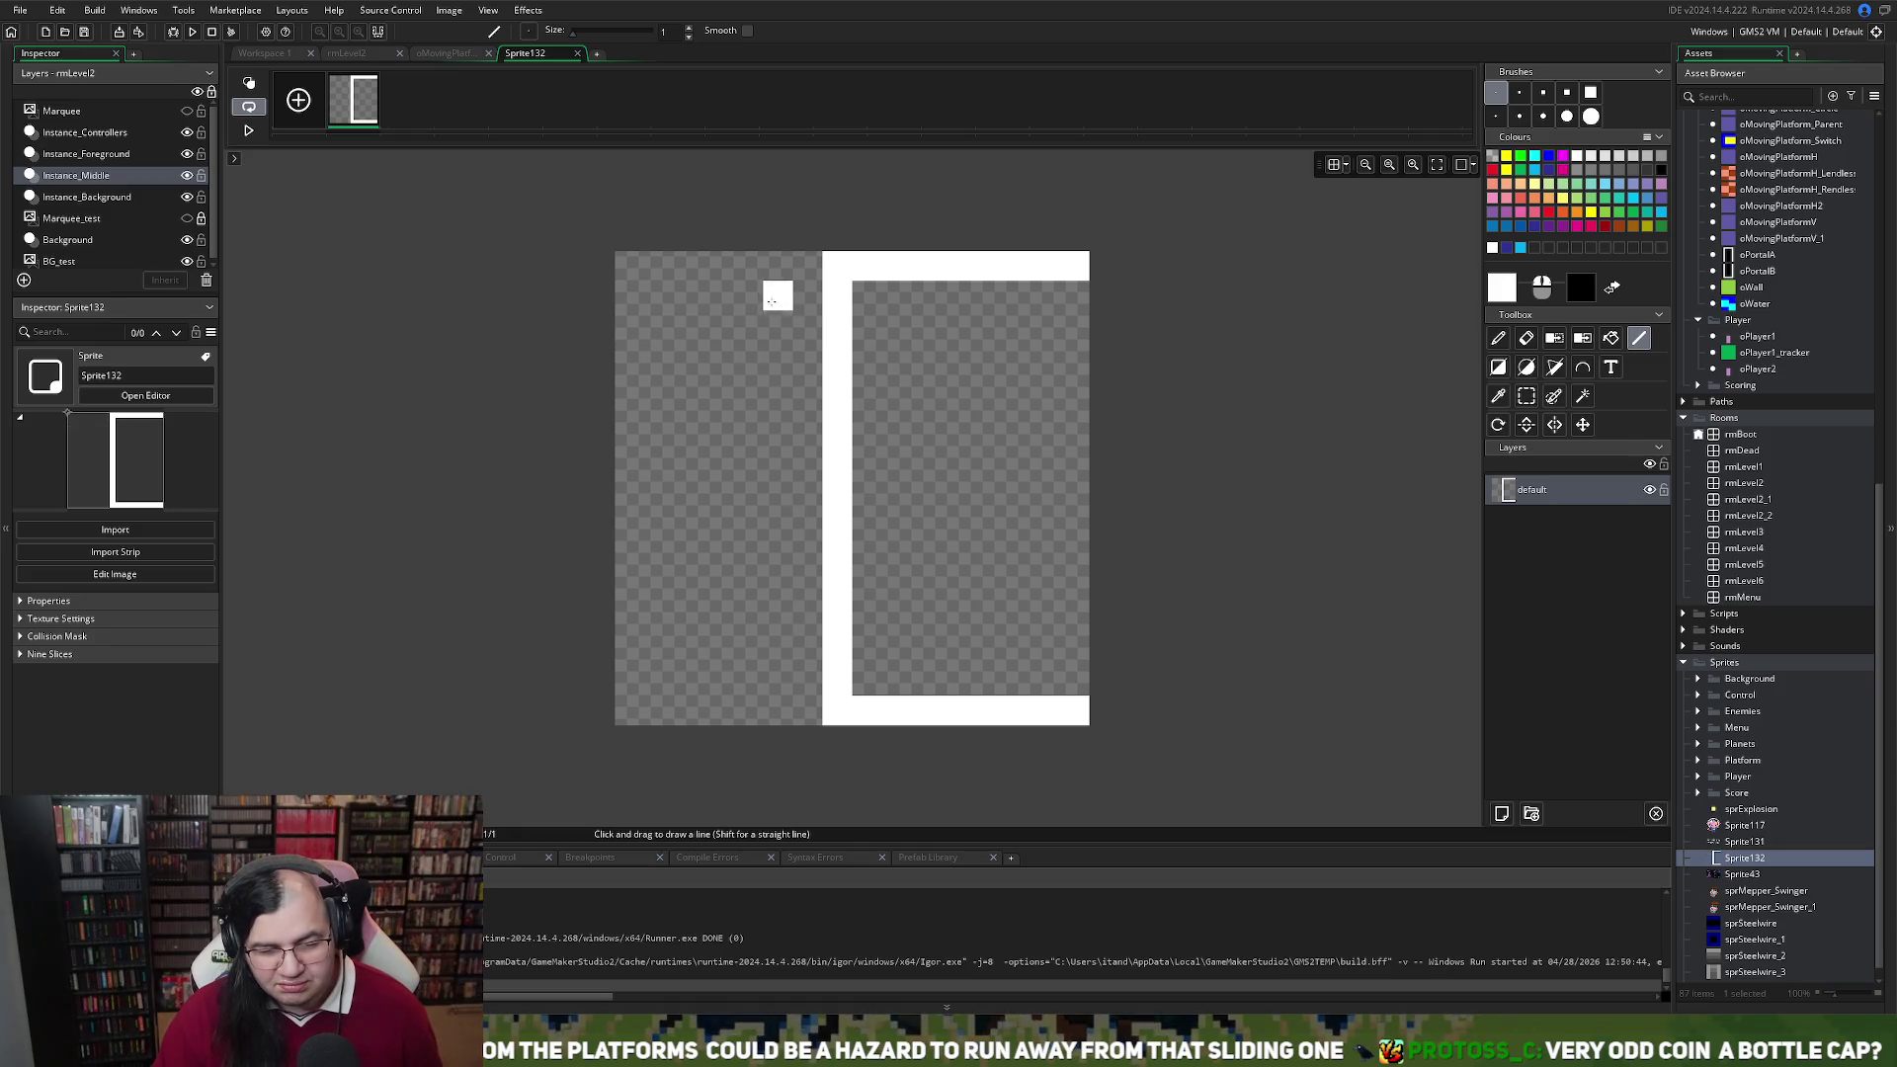
pyautogui.moveTo(796, 312); pyautogui.dragTo(617, 314)
pyautogui.moveTo(800, 644); pyautogui.dragTo(616, 652)
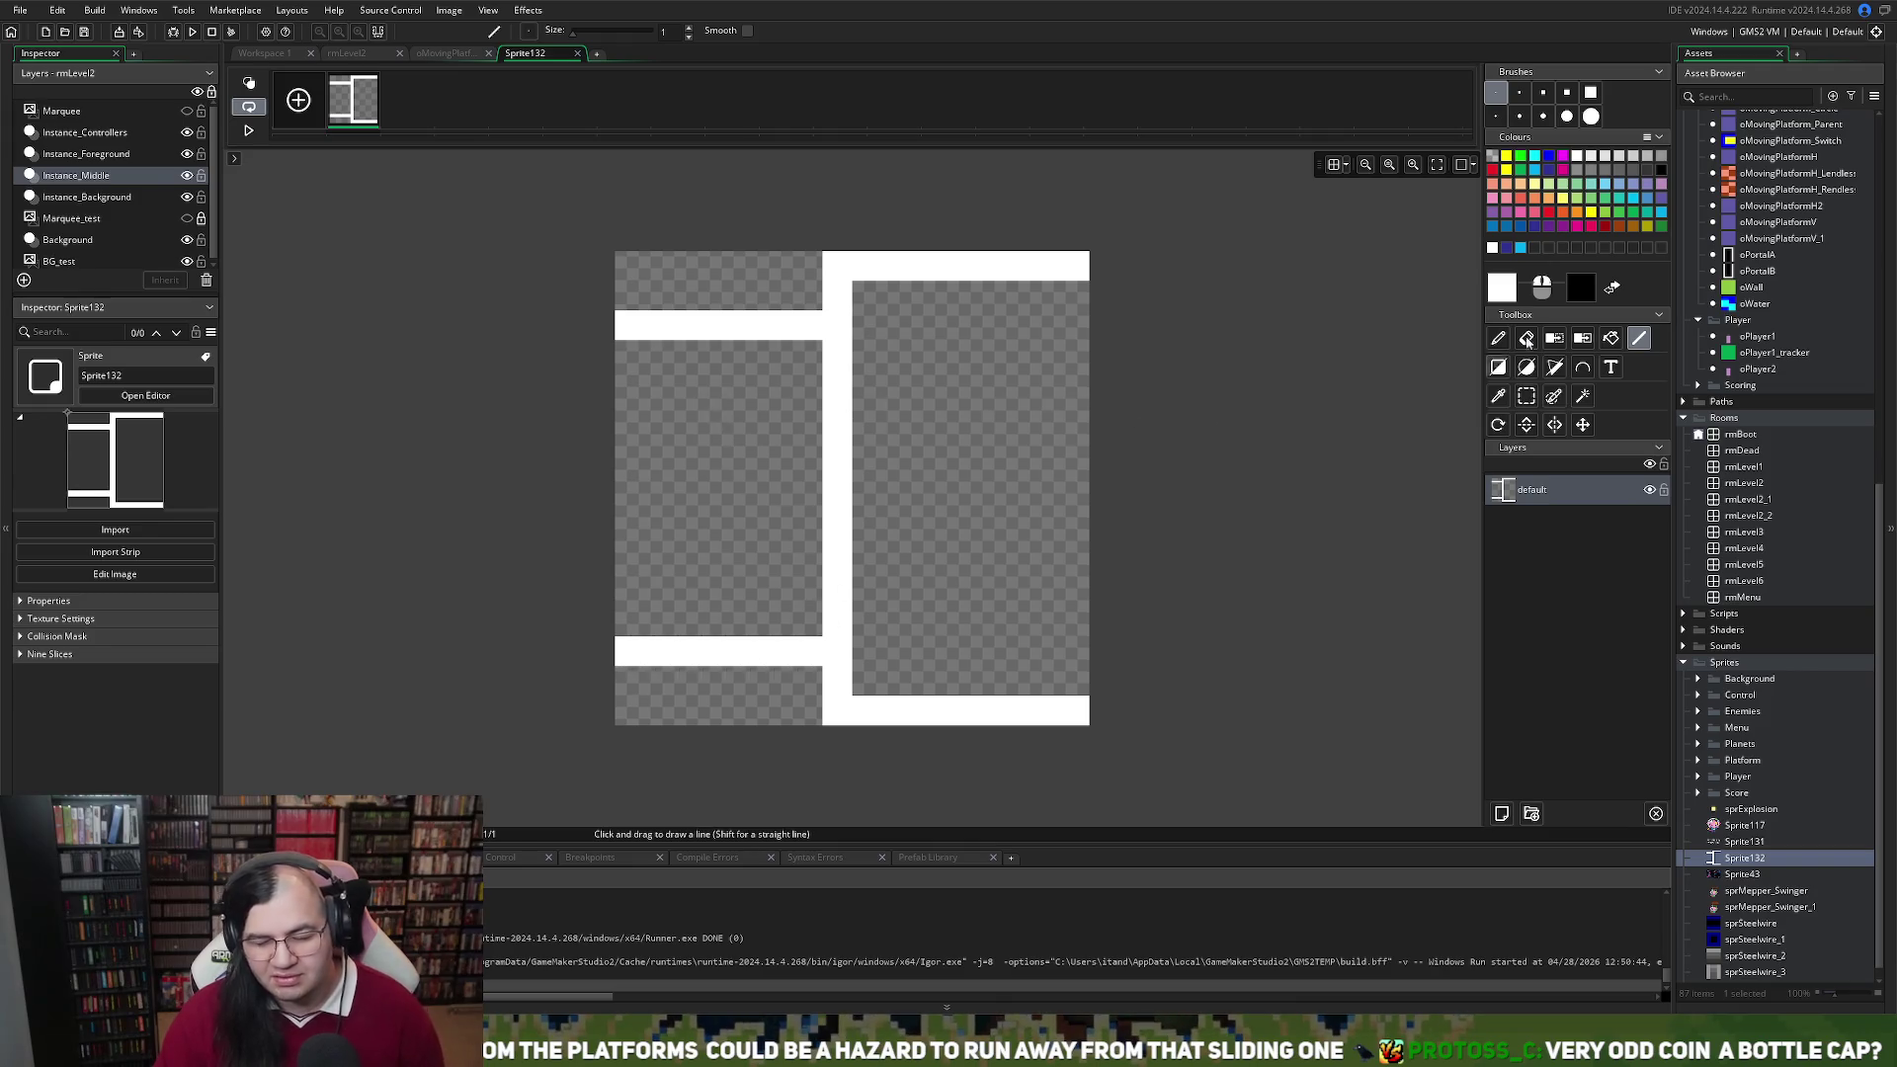
pyautogui.click(1508, 248)
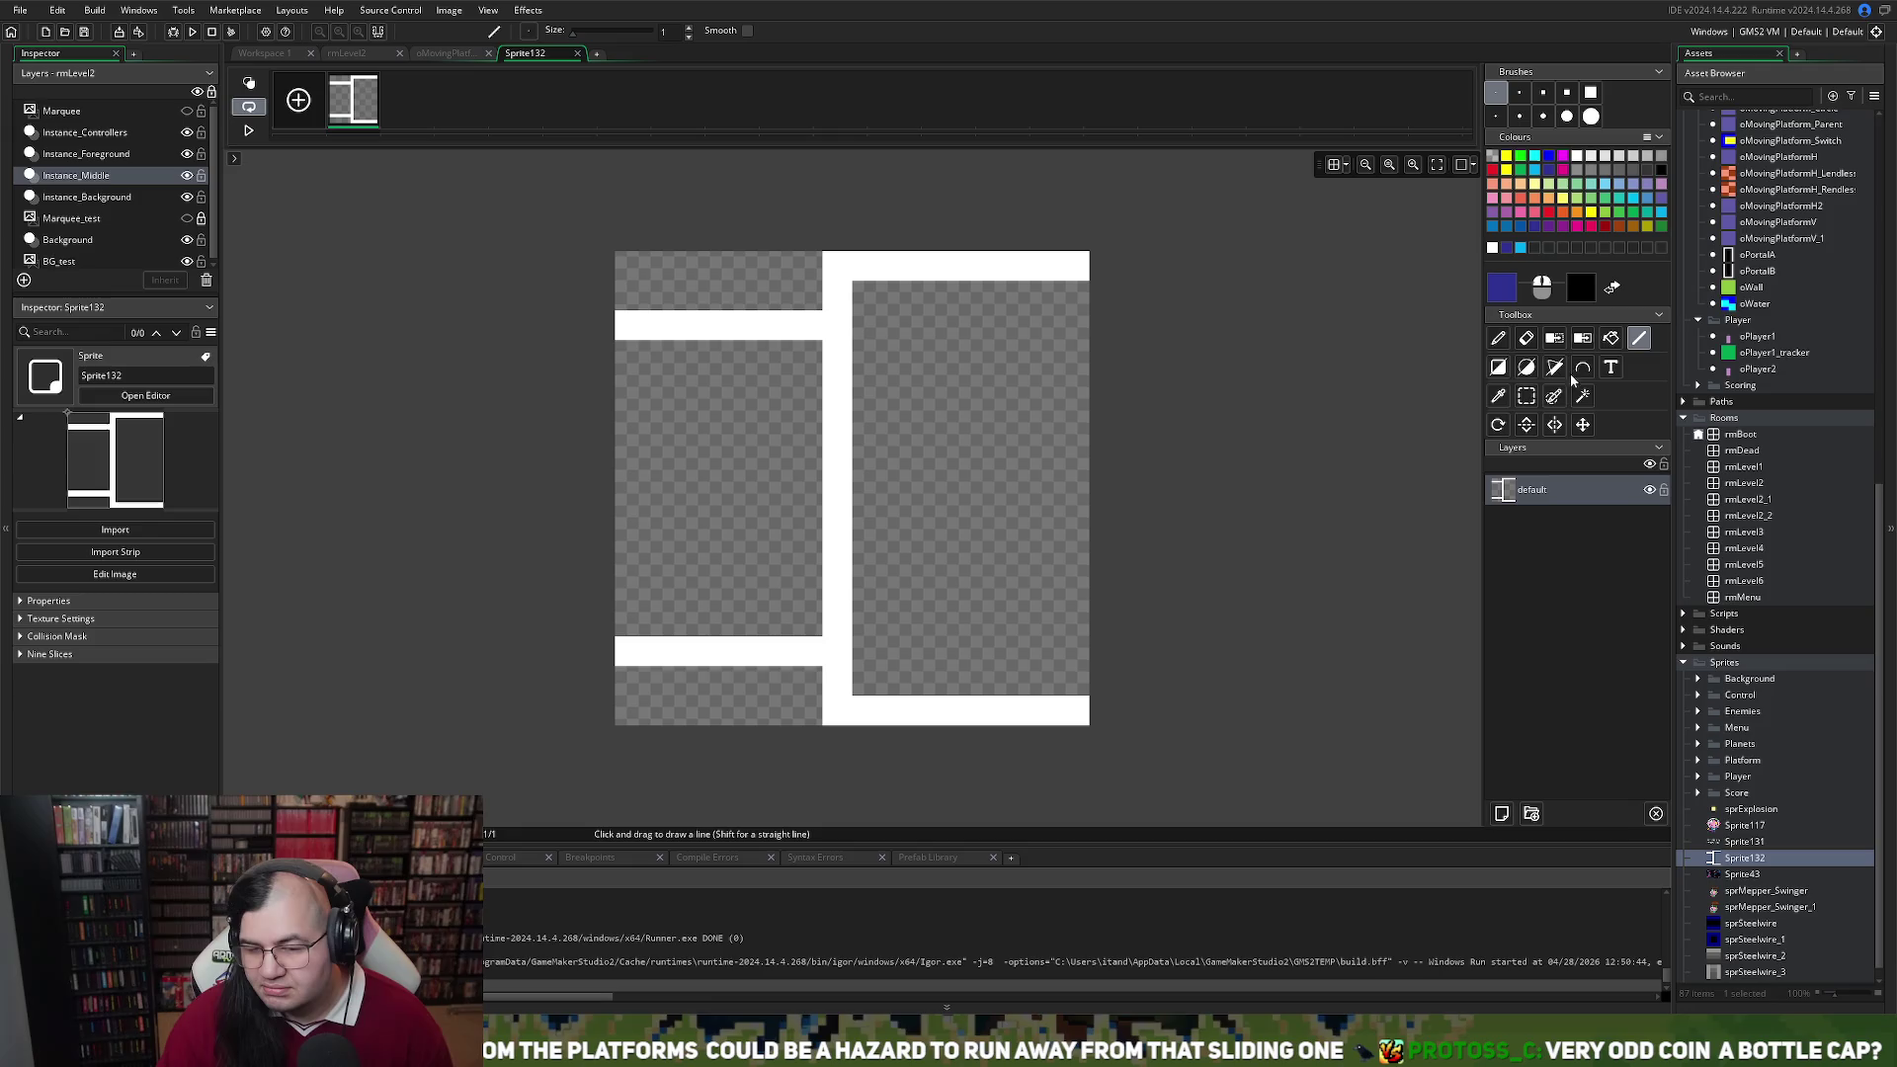
# Flood-fill the left band navy and the framed right body cyan
pyautogui.click(1610, 338)
pyautogui.click(804, 437)
pyautogui.click(1534, 156)
pyautogui.click(951, 506)
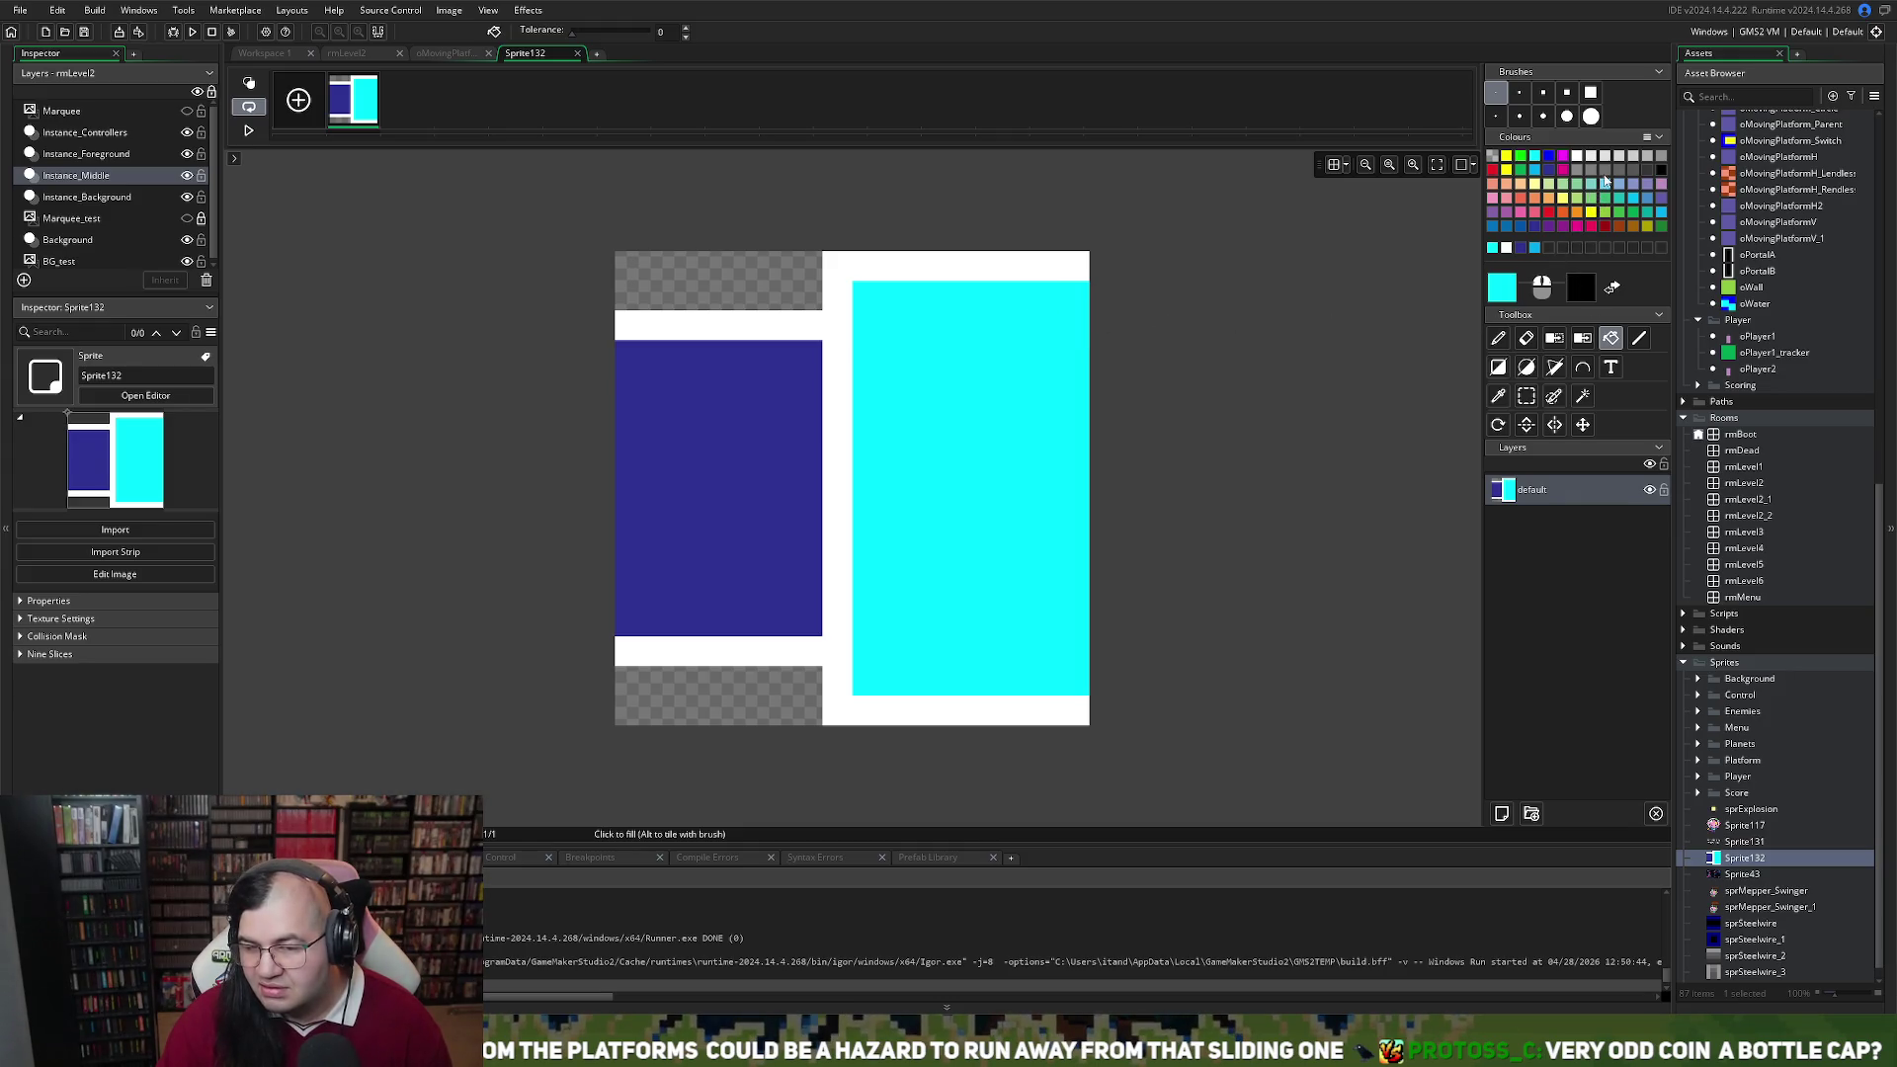
# Draw slate-purple diagonal lines across the cyan body for a checker pattern, then close the image editor
pyautogui.click(1635, 202)
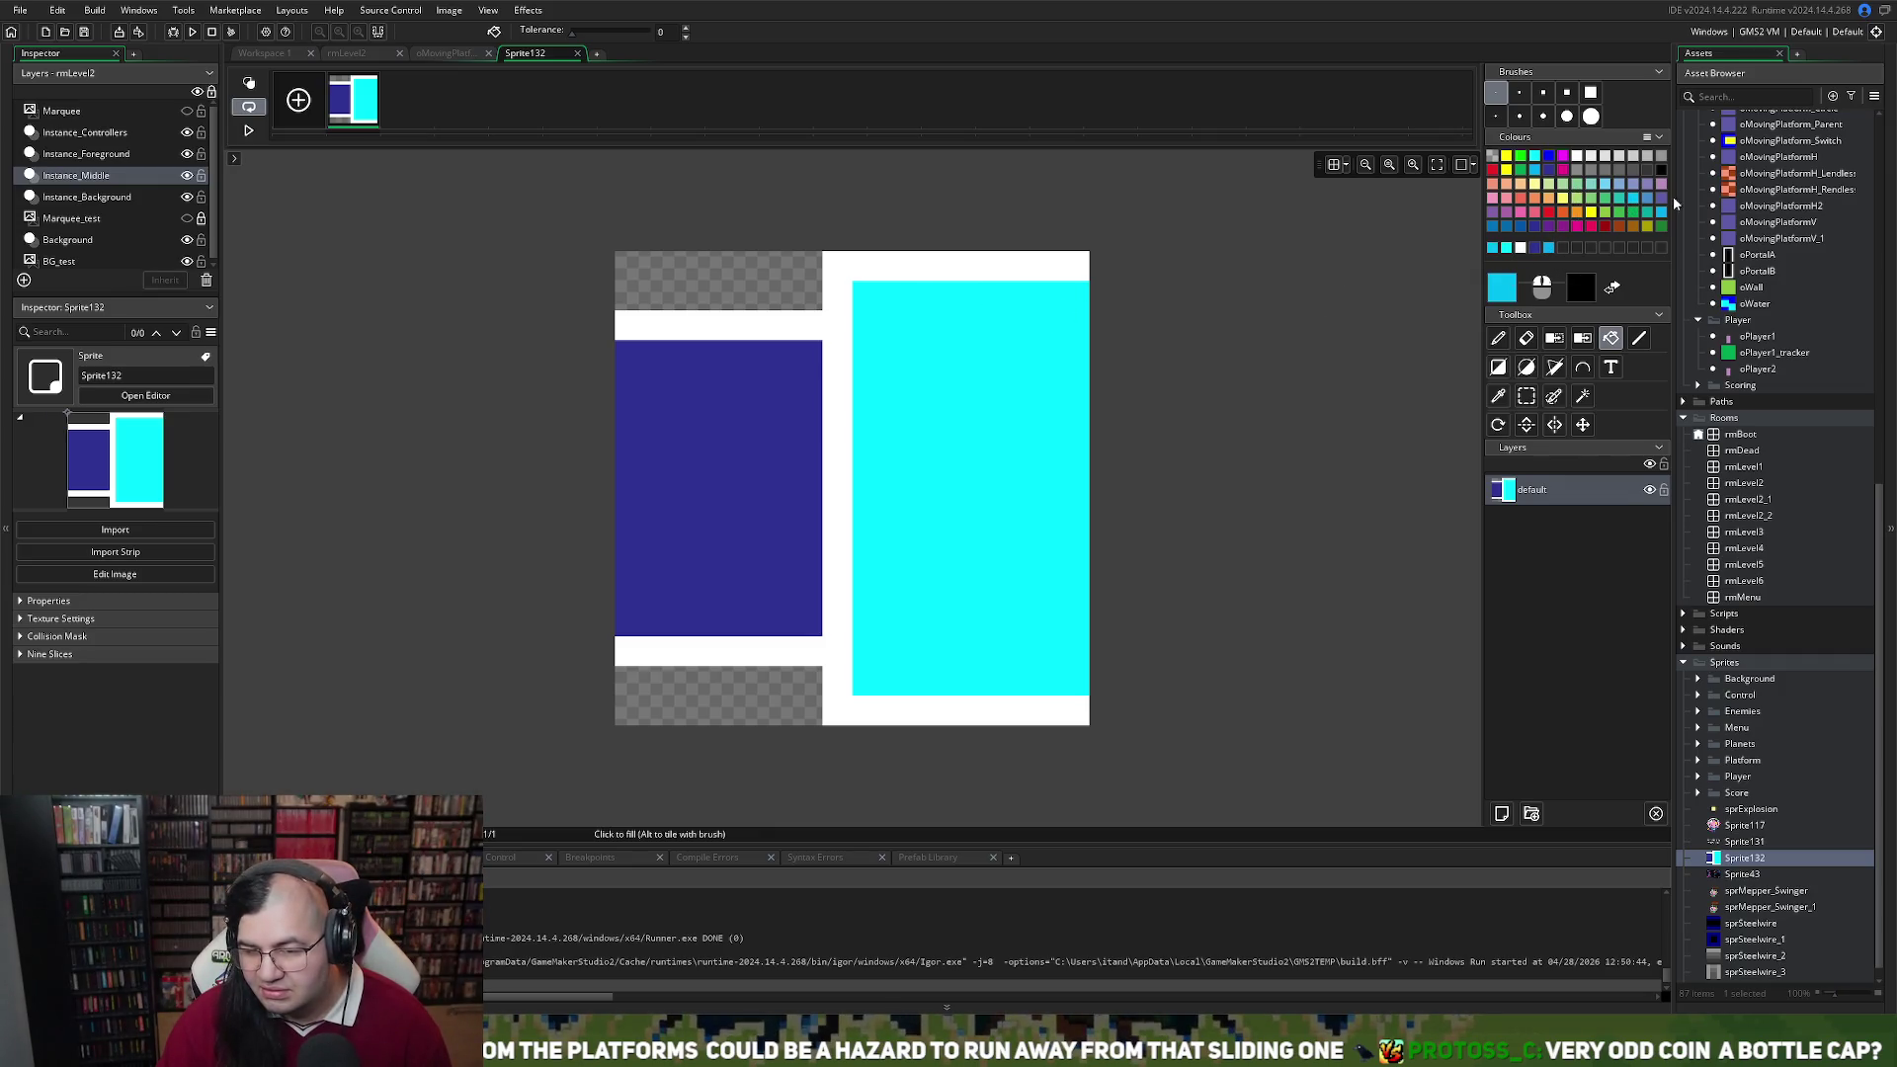
pyautogui.click(1660, 202)
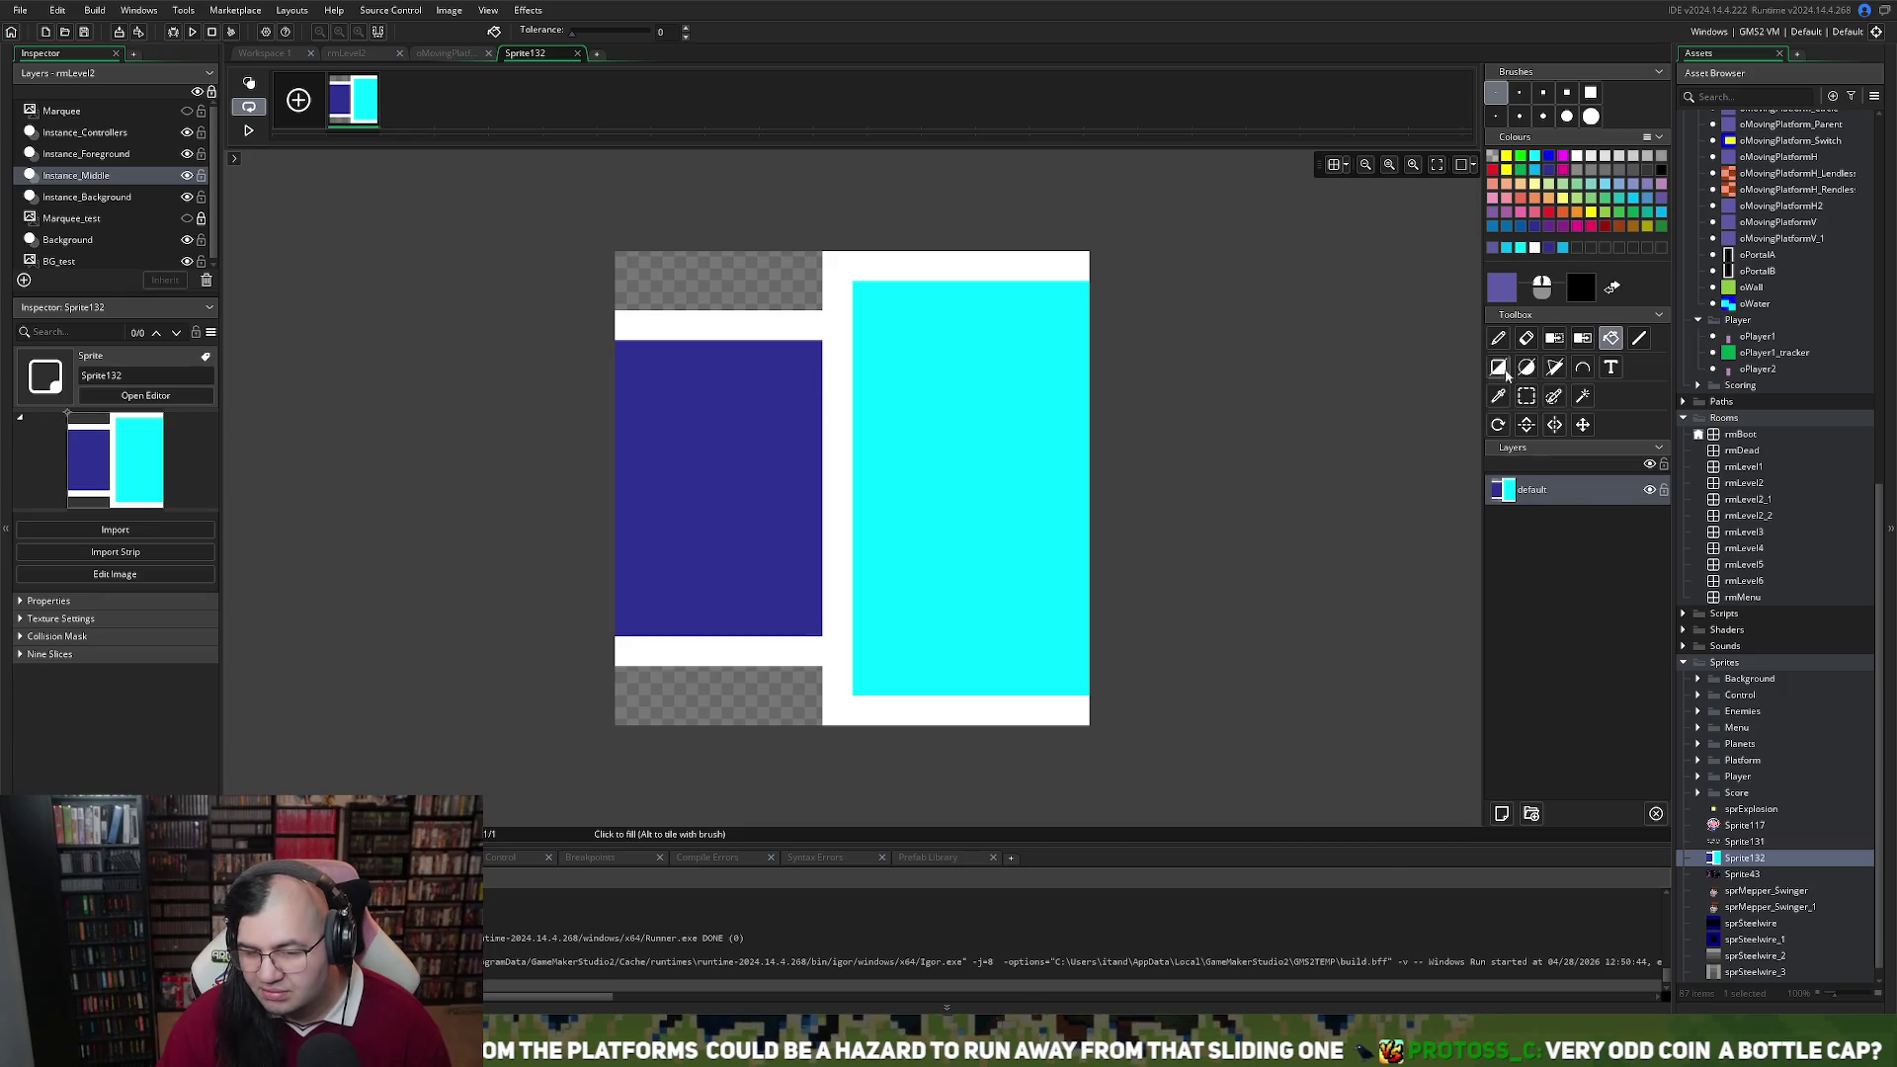
pyautogui.click(1639, 338)
pyautogui.click(878, 353)
pyautogui.click(866, 294)
pyautogui.moveTo(916, 295); pyautogui.dragTo(867, 354)
pyautogui.moveTo(985, 294); pyautogui.dragTo(866, 420)
pyautogui.moveTo(1015, 324)
pyautogui.mouseDown()
pyautogui.moveTo(1044, 294)
pyautogui.moveTo(956, 413)
pyautogui.moveTo(896, 472)
pyautogui.moveTo(867, 473)
pyautogui.moveTo(869, 528)
pyautogui.moveTo(1086, 322)
pyautogui.moveTo(1073, 385)
pyautogui.moveTo(865, 586)
pyautogui.mouseUp()
pyautogui.moveTo(867, 650); pyautogui.dragTo(1095, 412)
pyautogui.moveTo(896, 680)
pyautogui.mouseDown()
pyautogui.moveTo(926, 680)
pyautogui.moveTo(1076, 502)
pyautogui.moveTo(1070, 556)
pyautogui.moveTo(955, 680)
pyautogui.moveTo(1022, 673)
pyautogui.moveTo(1085, 615)
pyautogui.mouseUp()
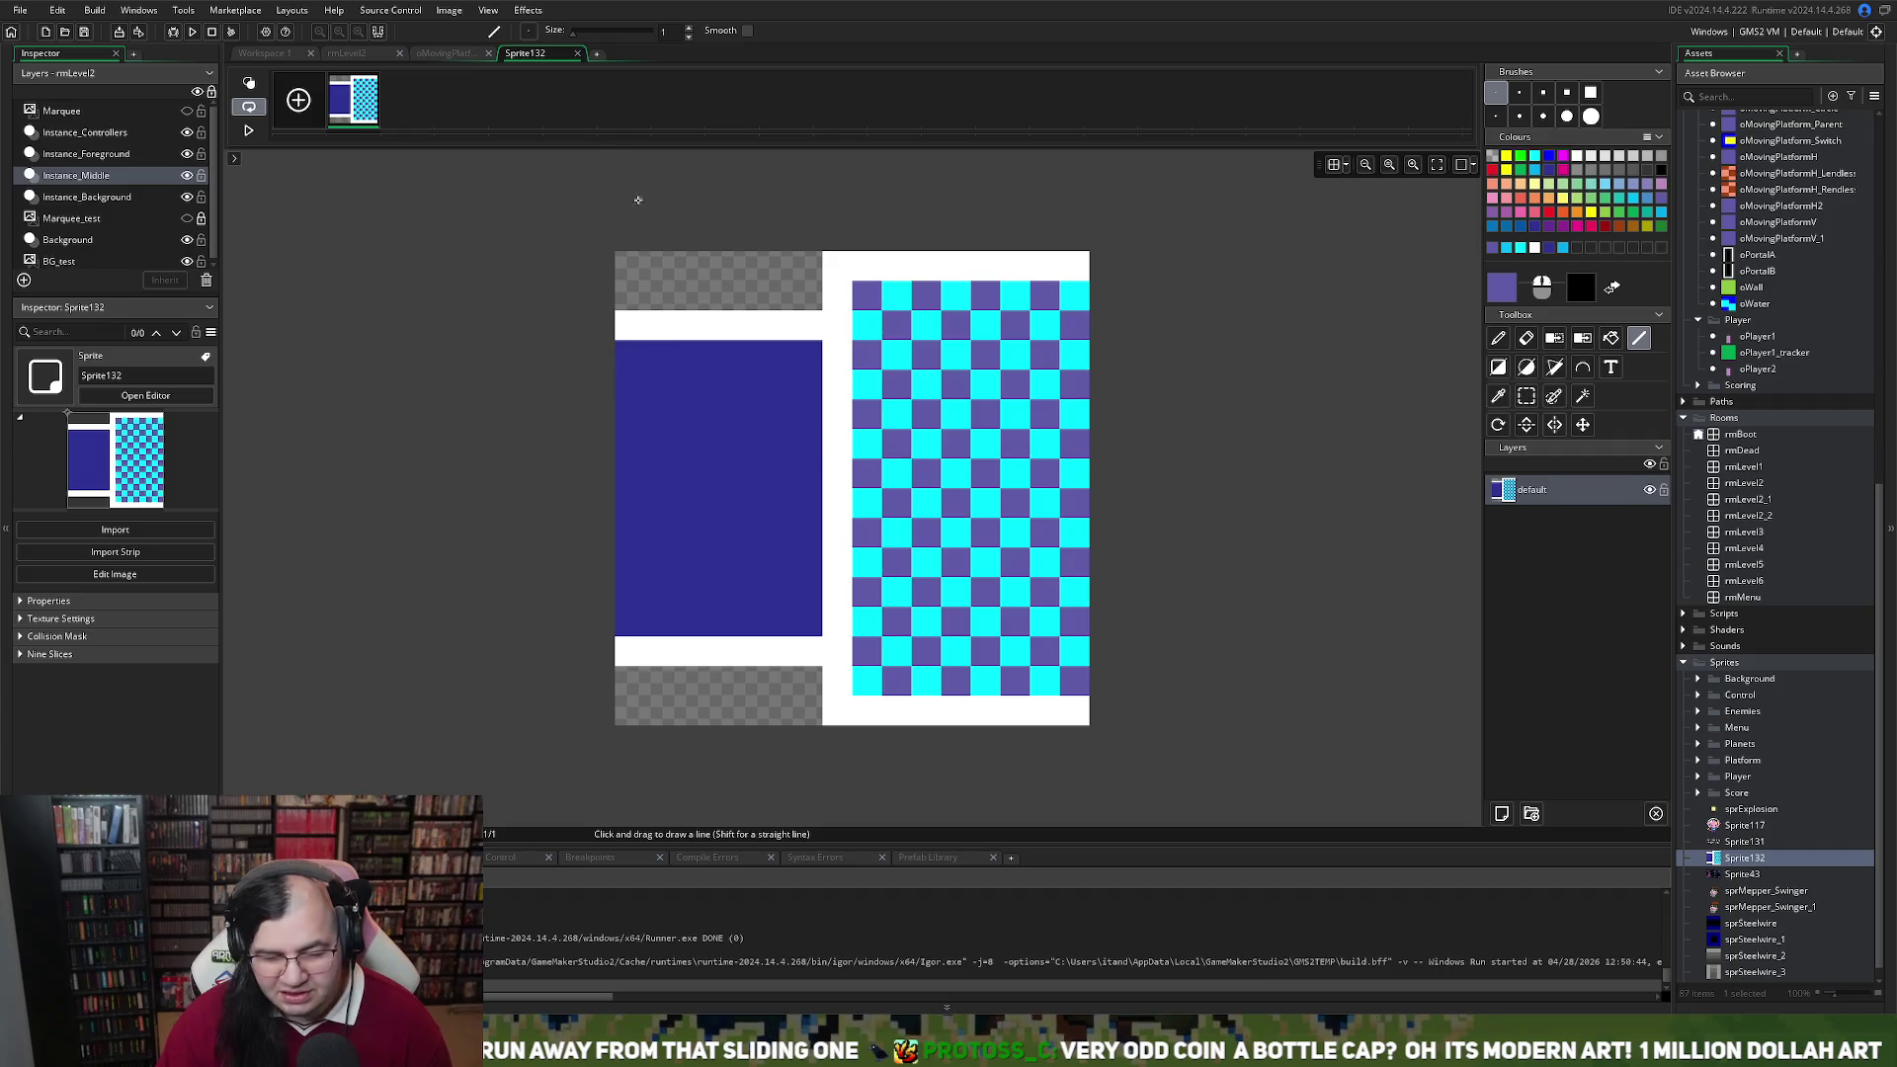
pyautogui.click(577, 53)
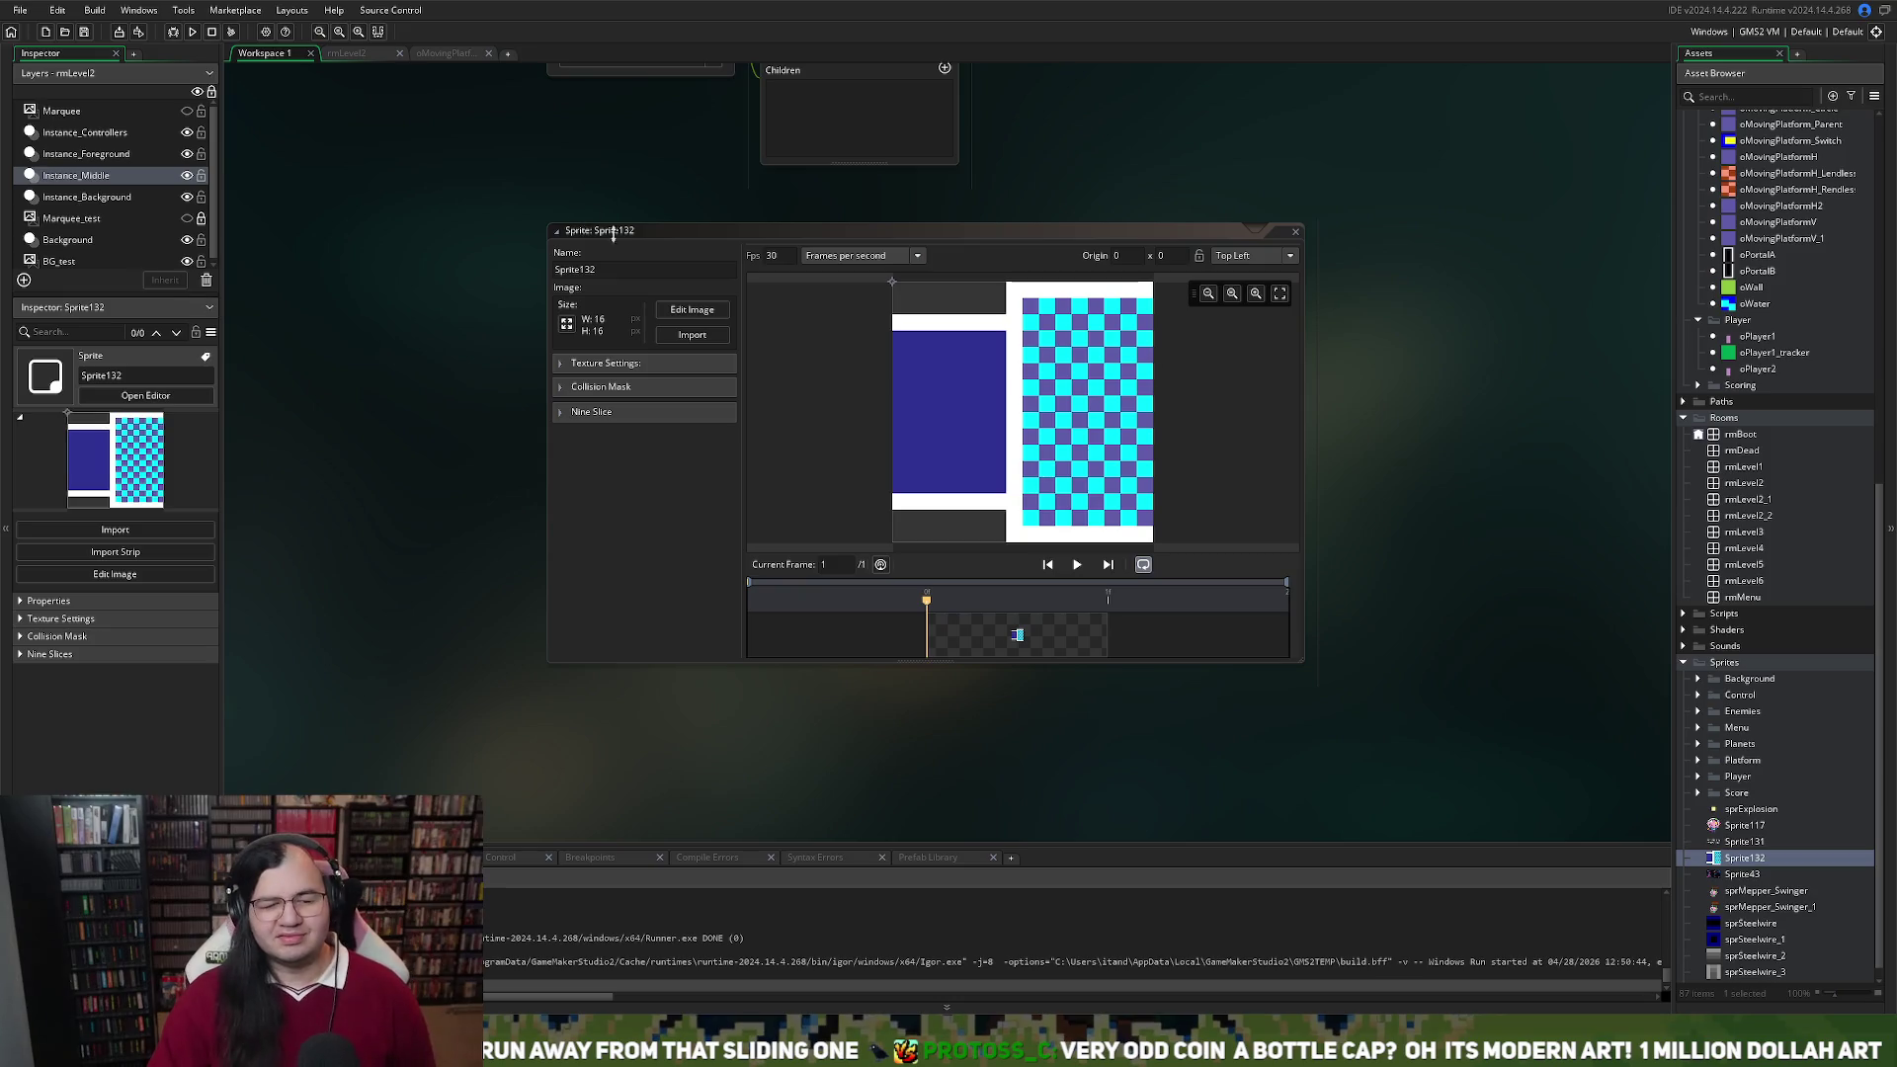
# Rename the sprite to sprEnemy_Tube and close the sprite window
pyautogui.click(619, 269)
pyautogui.write('s')
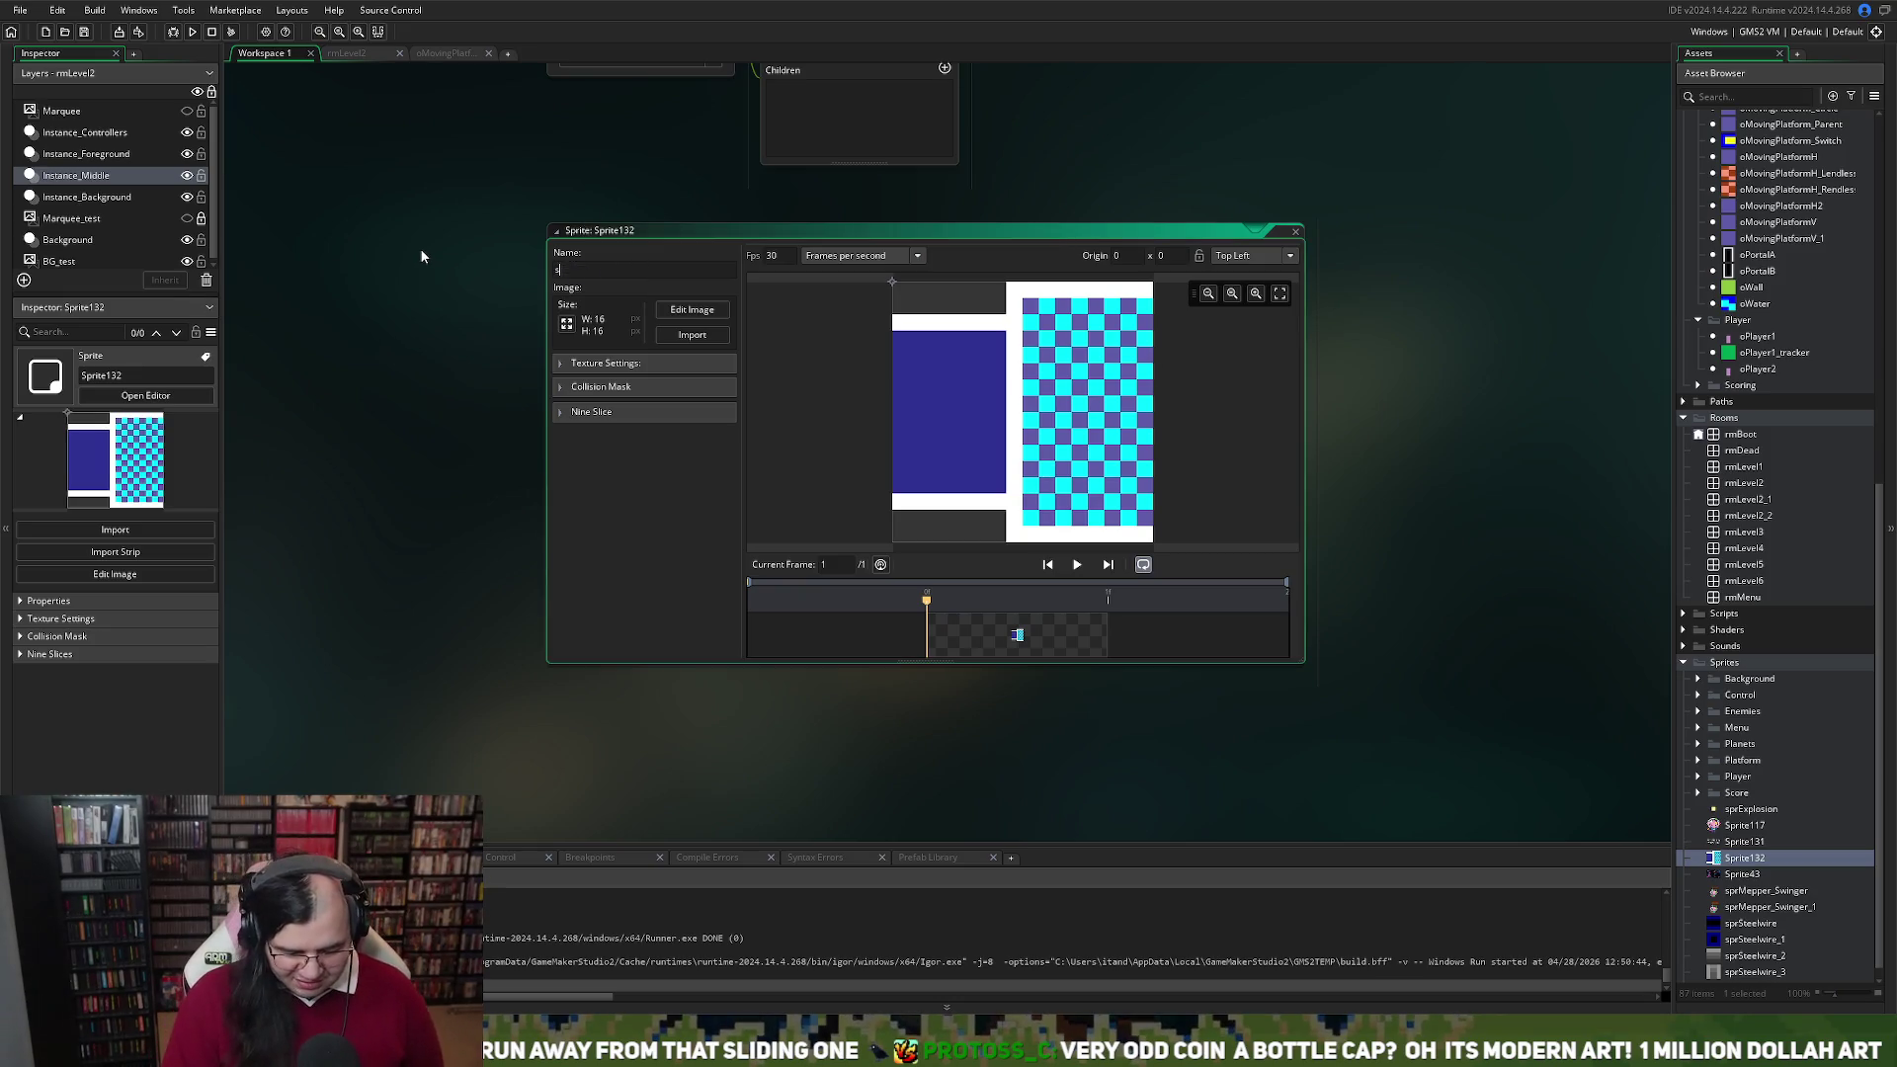
pyautogui.write('prEnemy_')
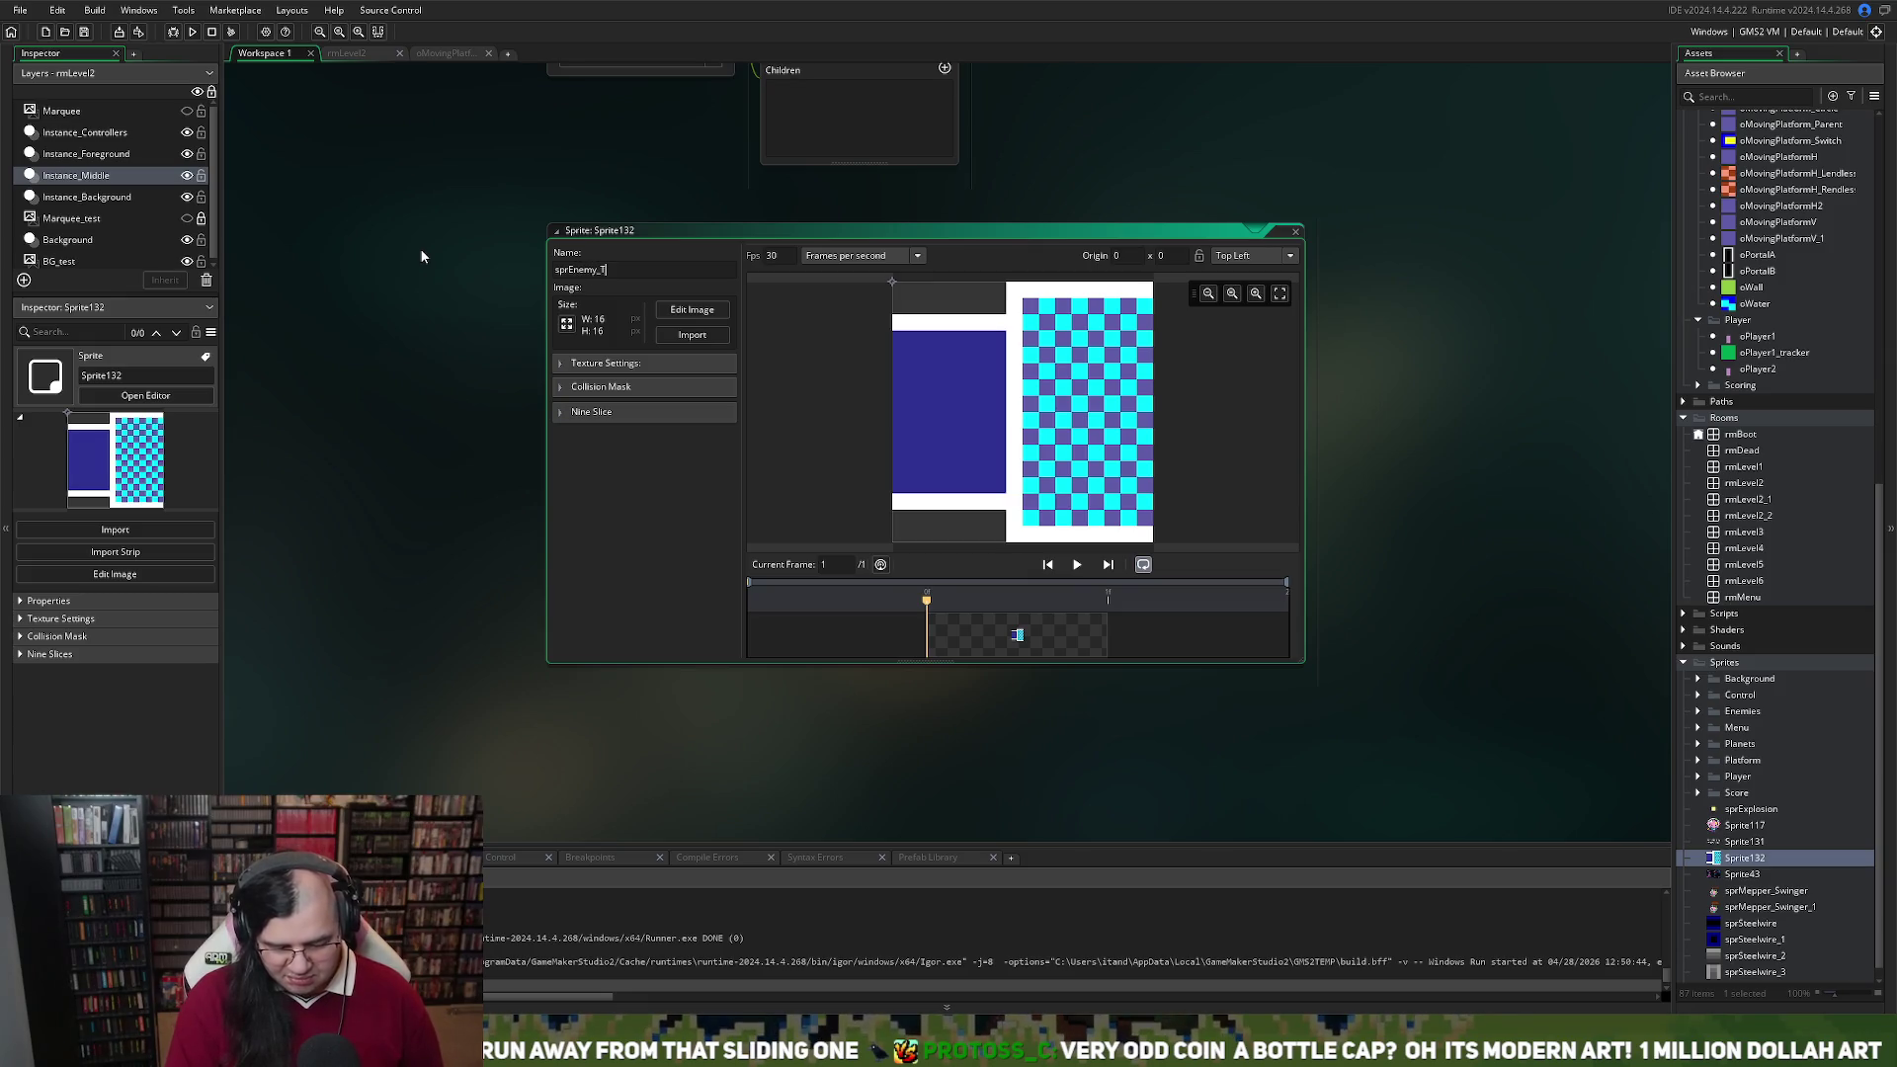
pyautogui.write('Tube')
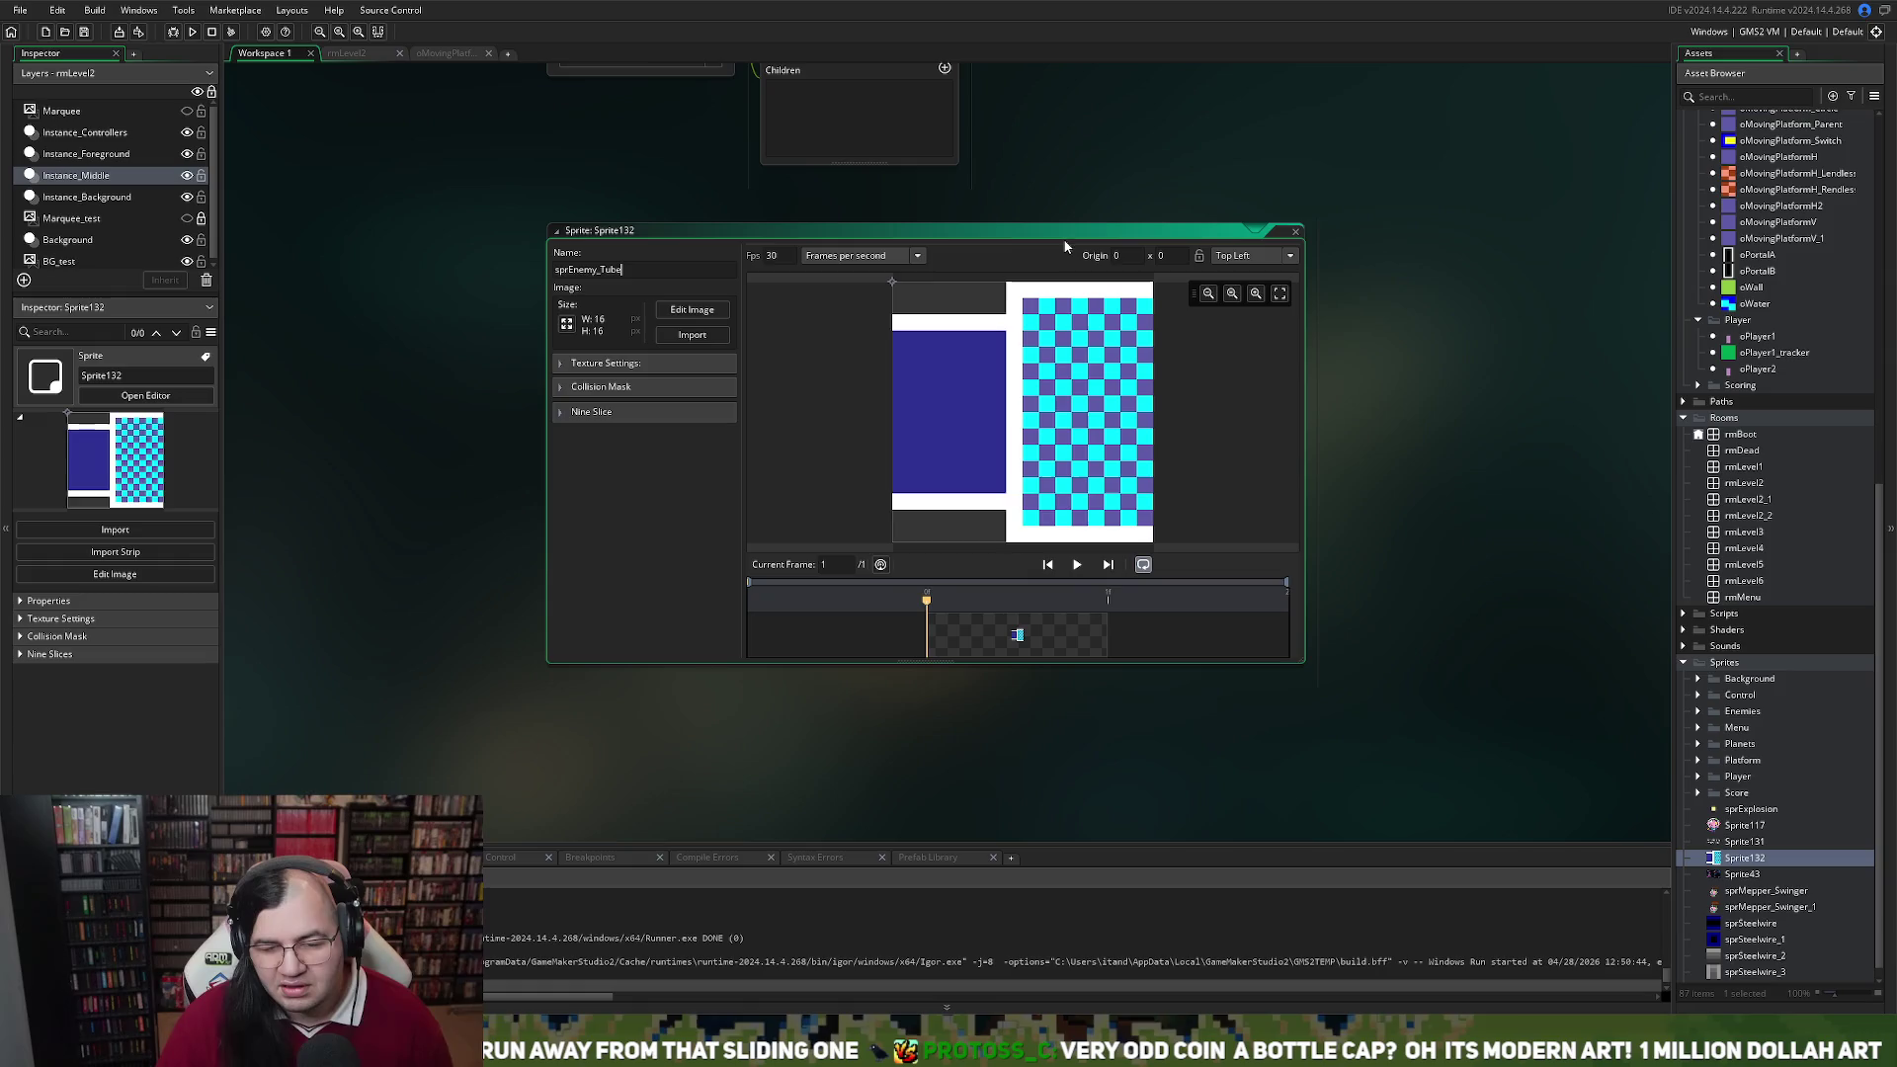
pyautogui.click(1296, 234)
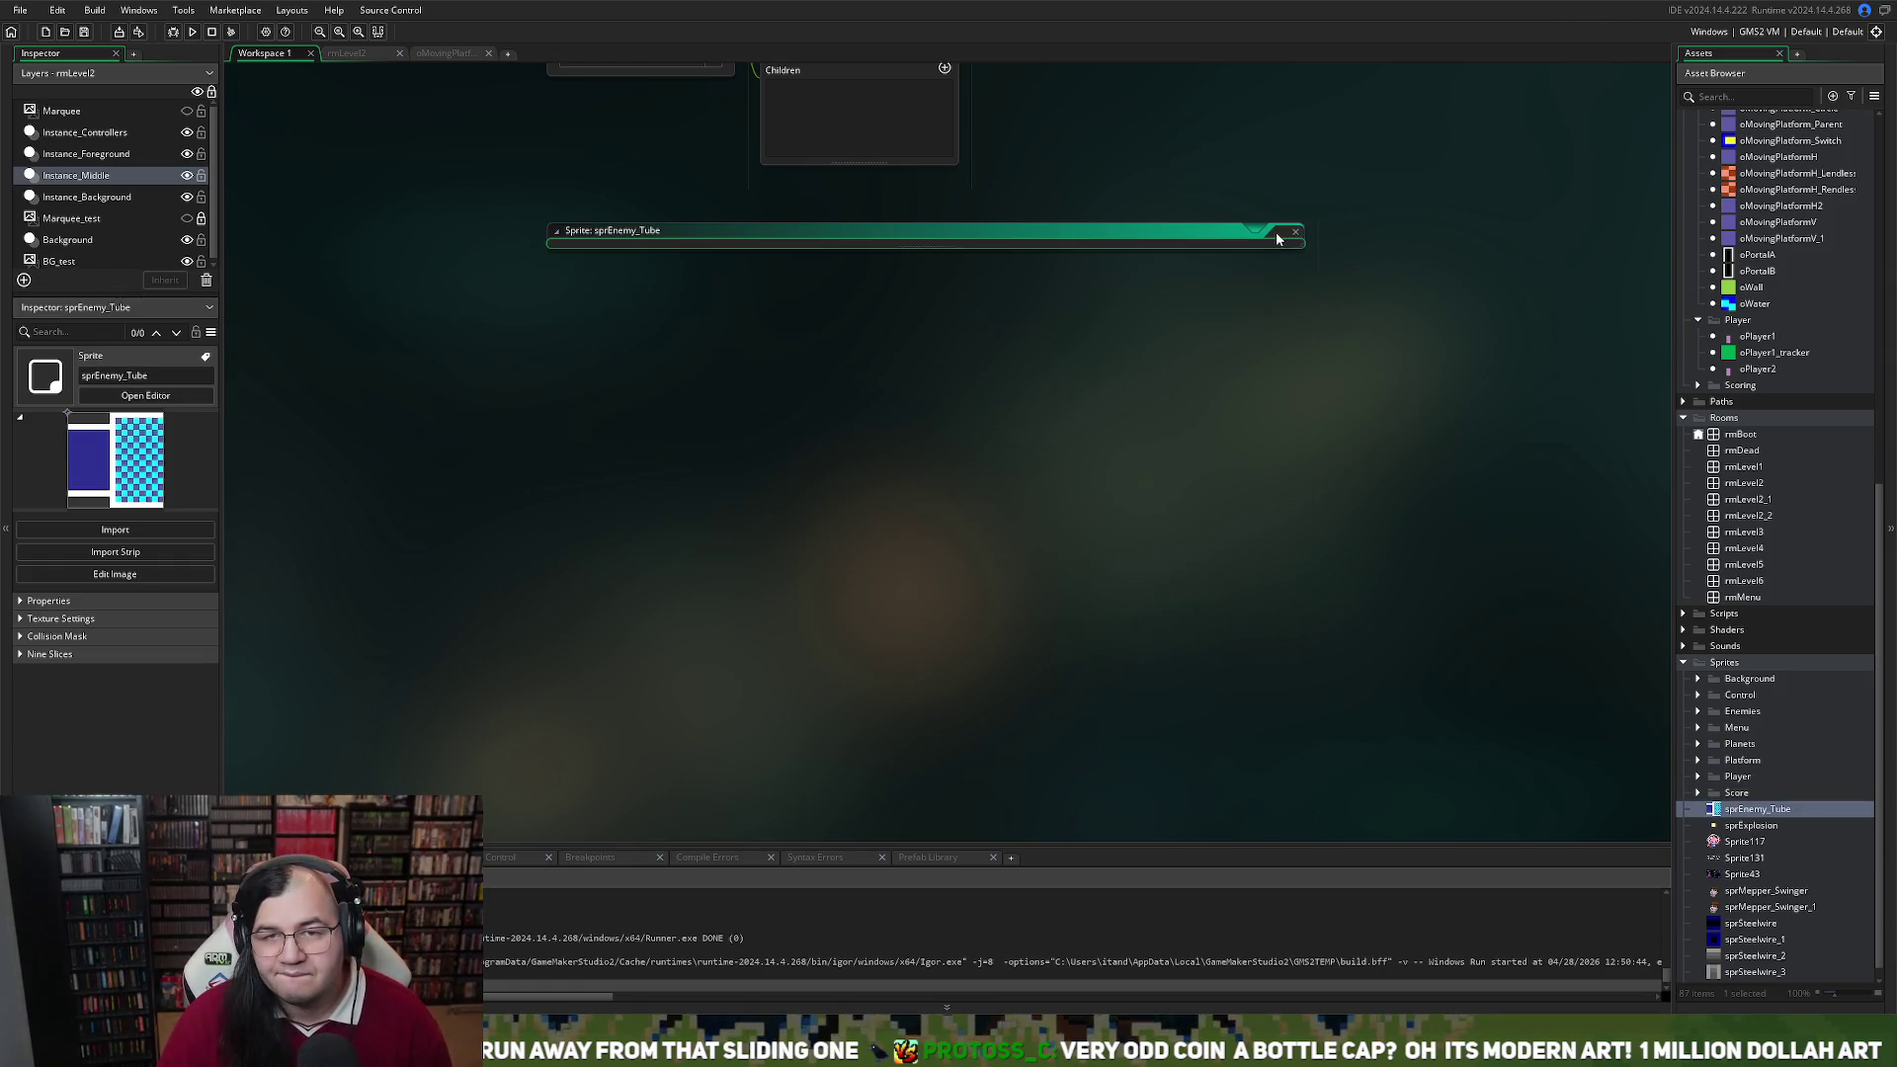
# Scroll the workspace up past the other object windows to the oWater object's Create event
pyautogui.scroll(5, 1046, 348)
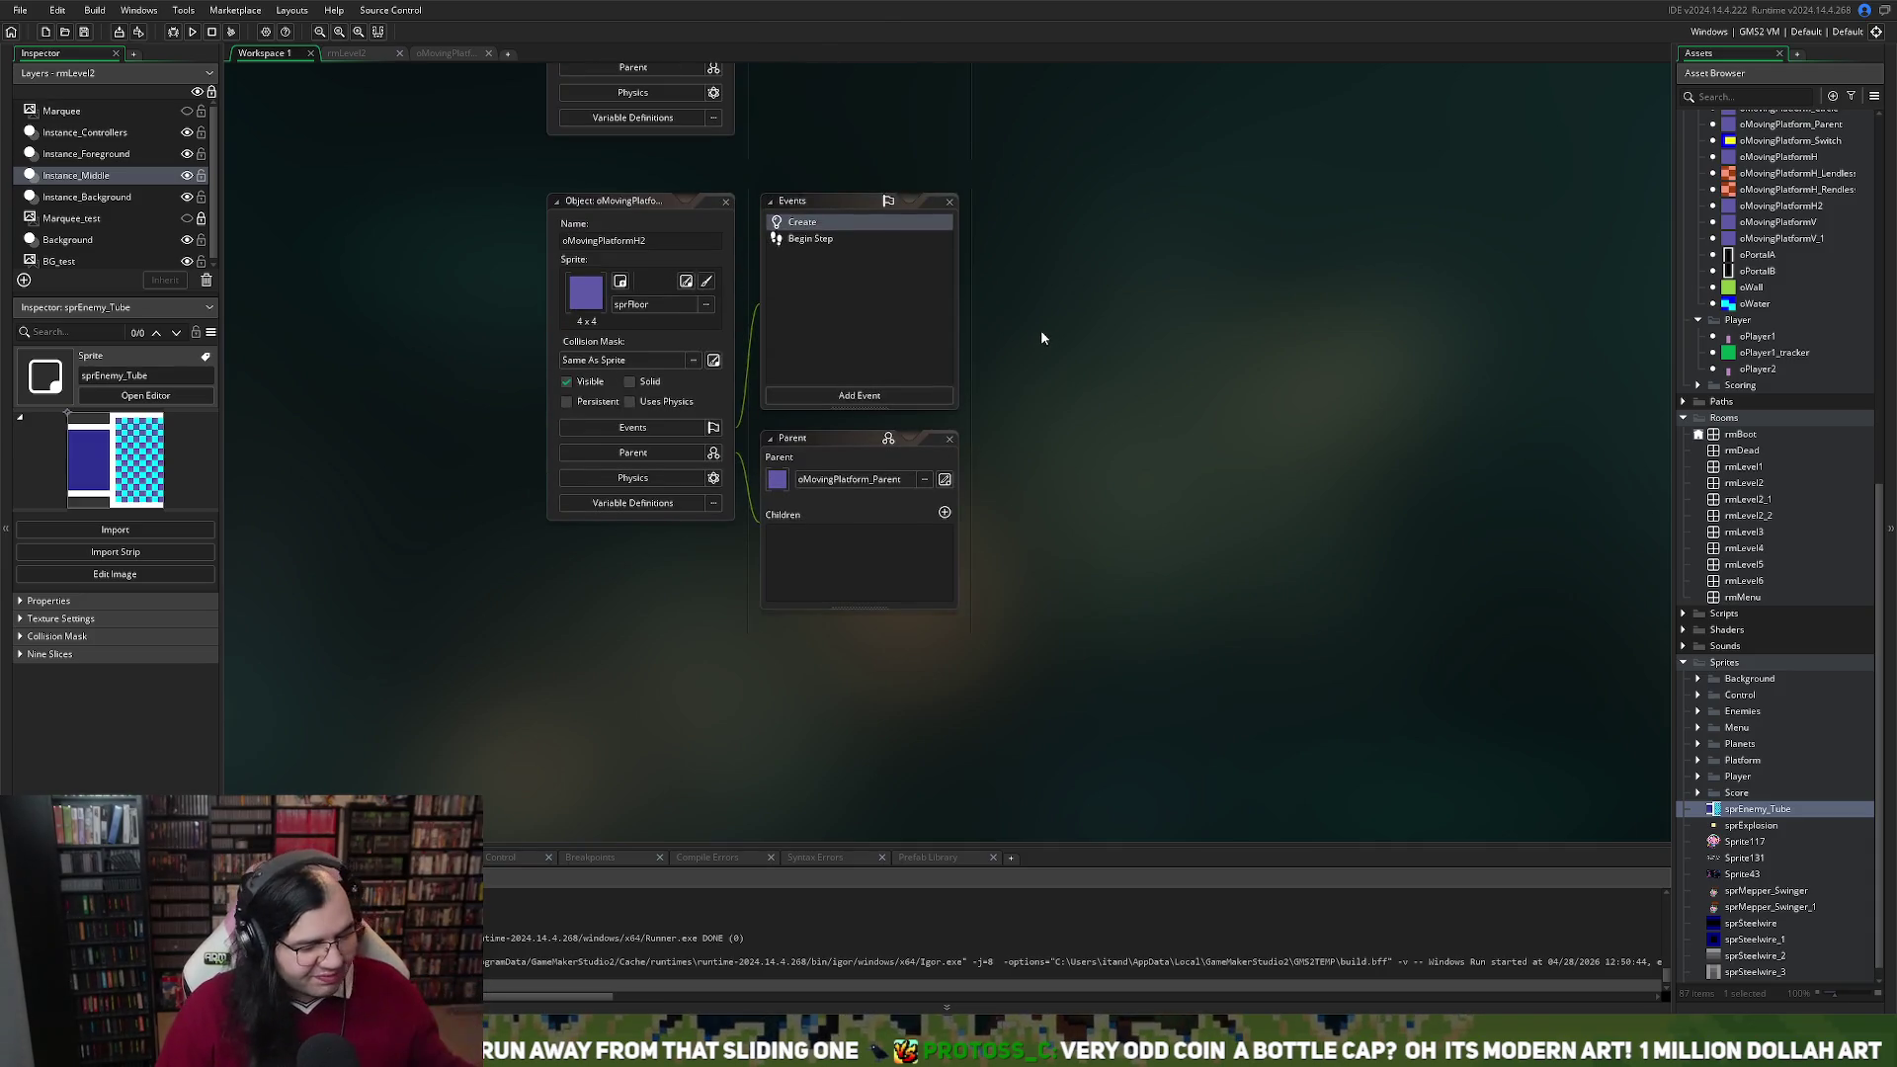
pyautogui.scroll(3, 964, 282)
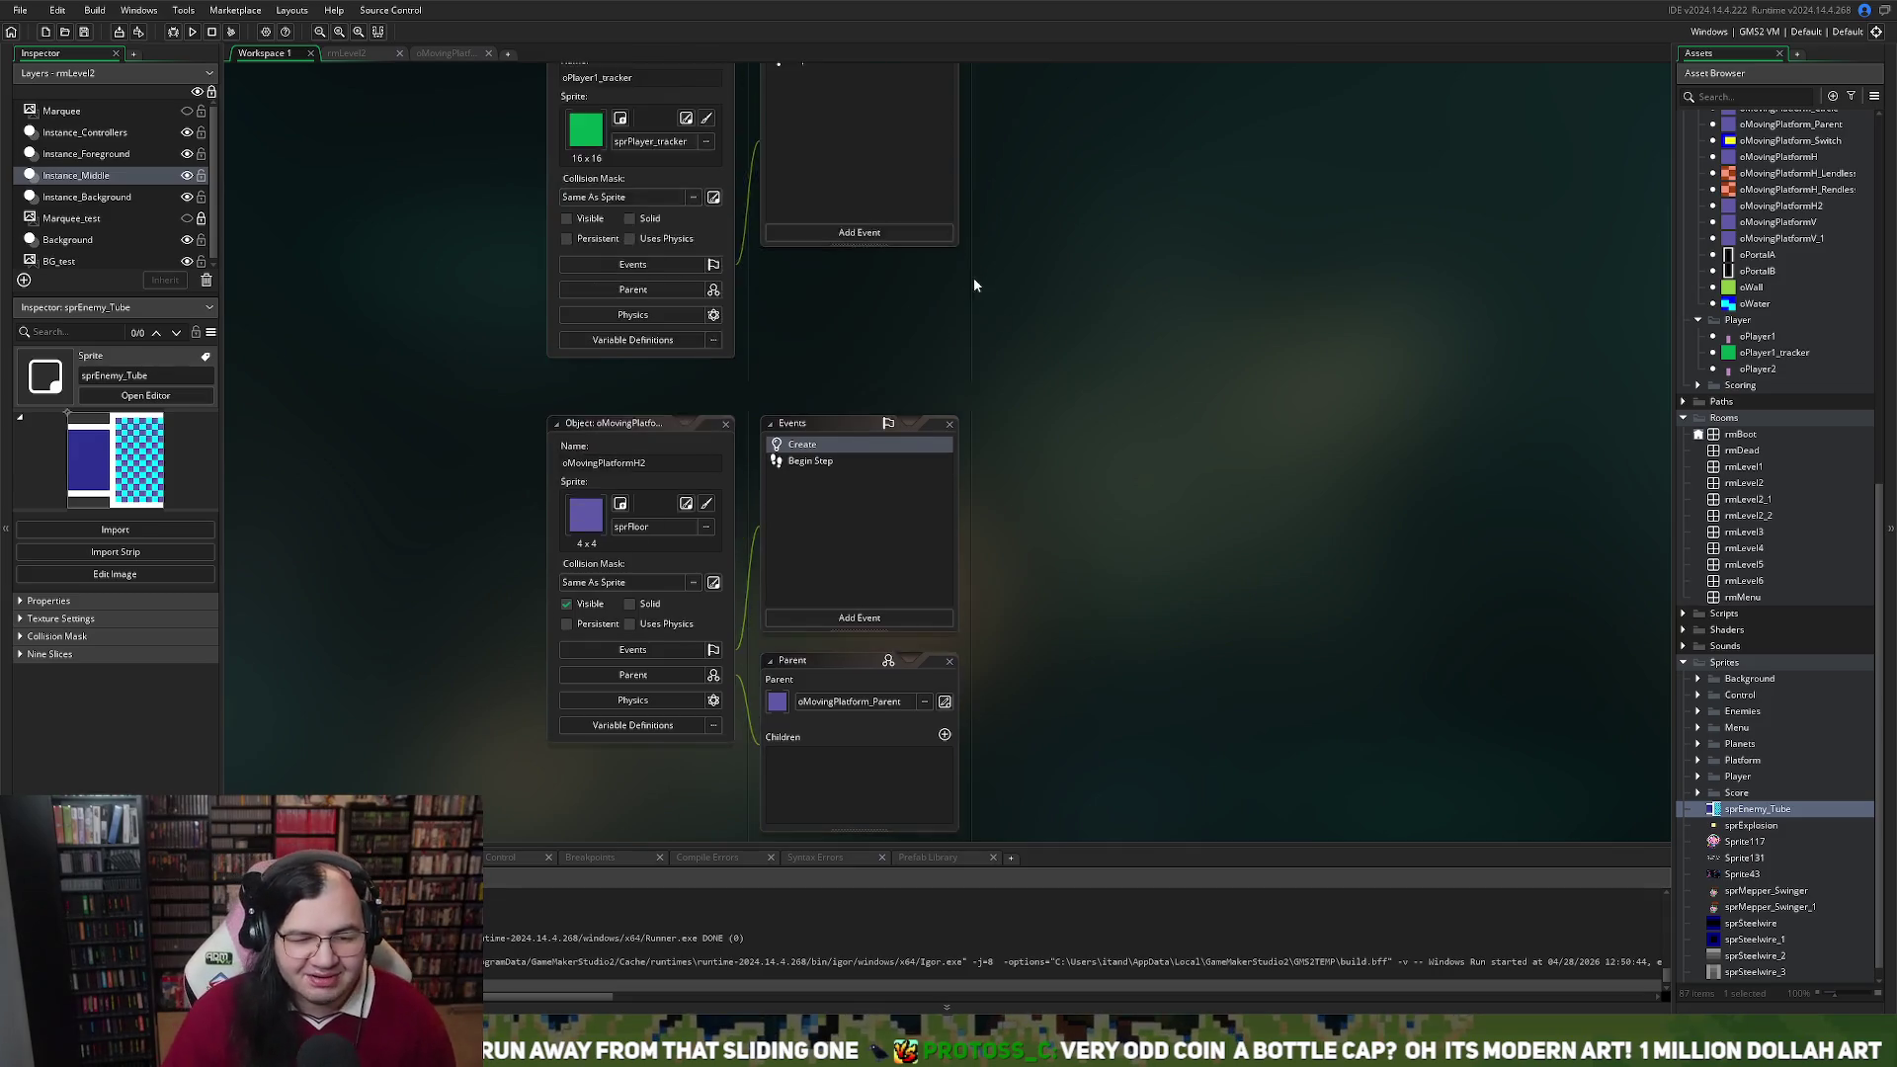
pyautogui.scroll(5, 988, 282)
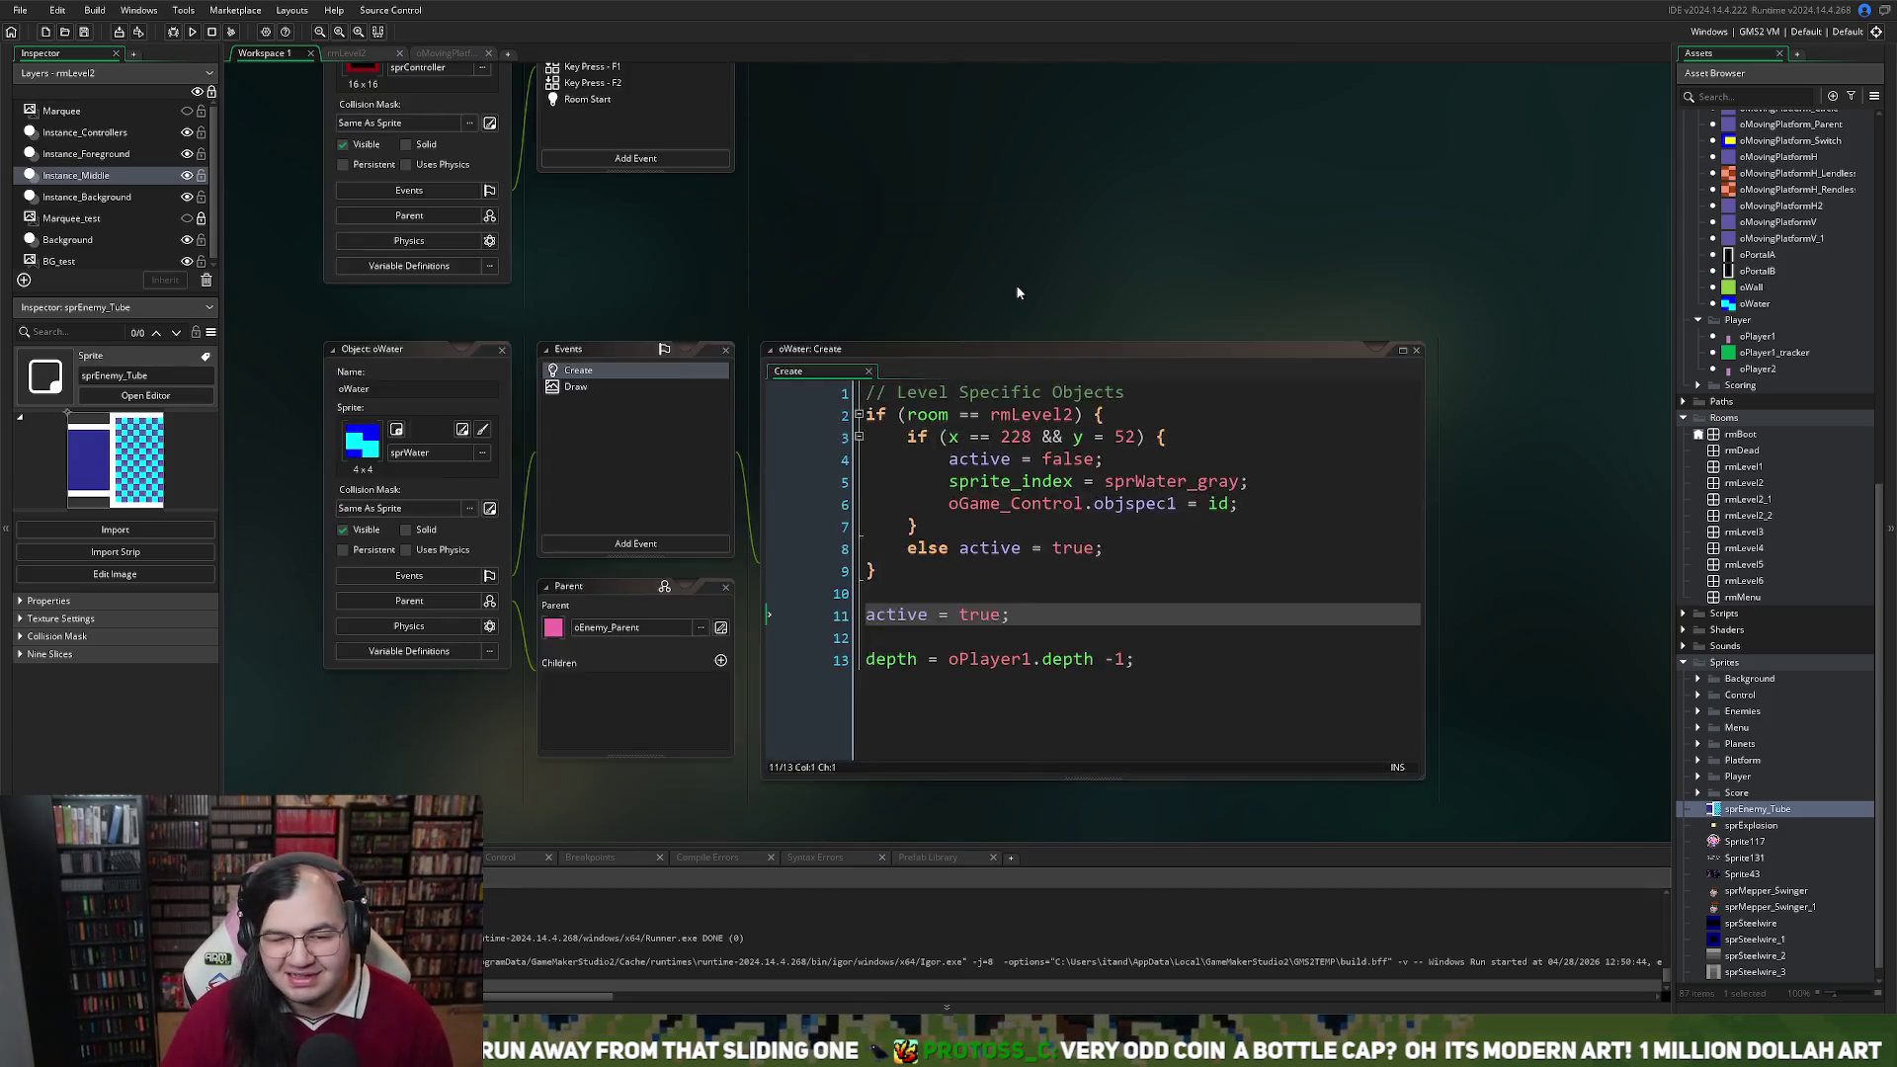
pyautogui.scroll(8, 1008, 287)
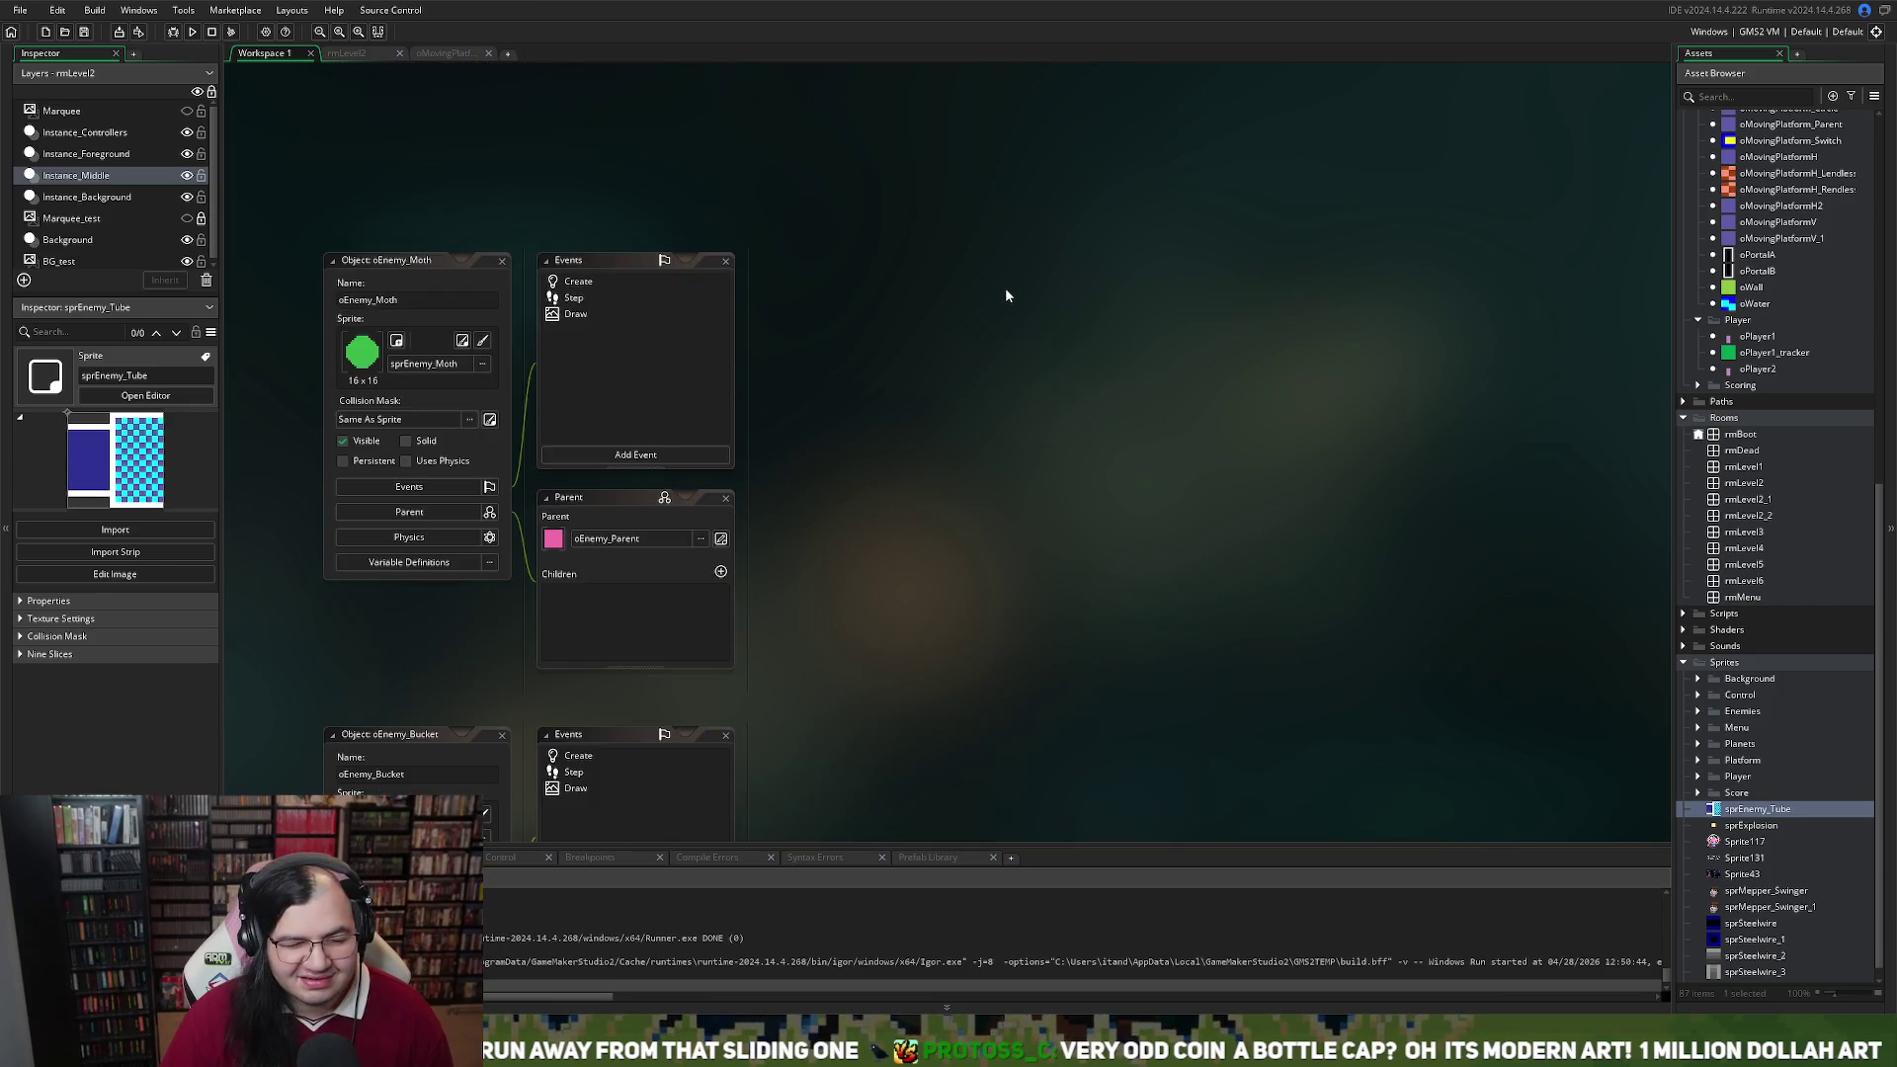